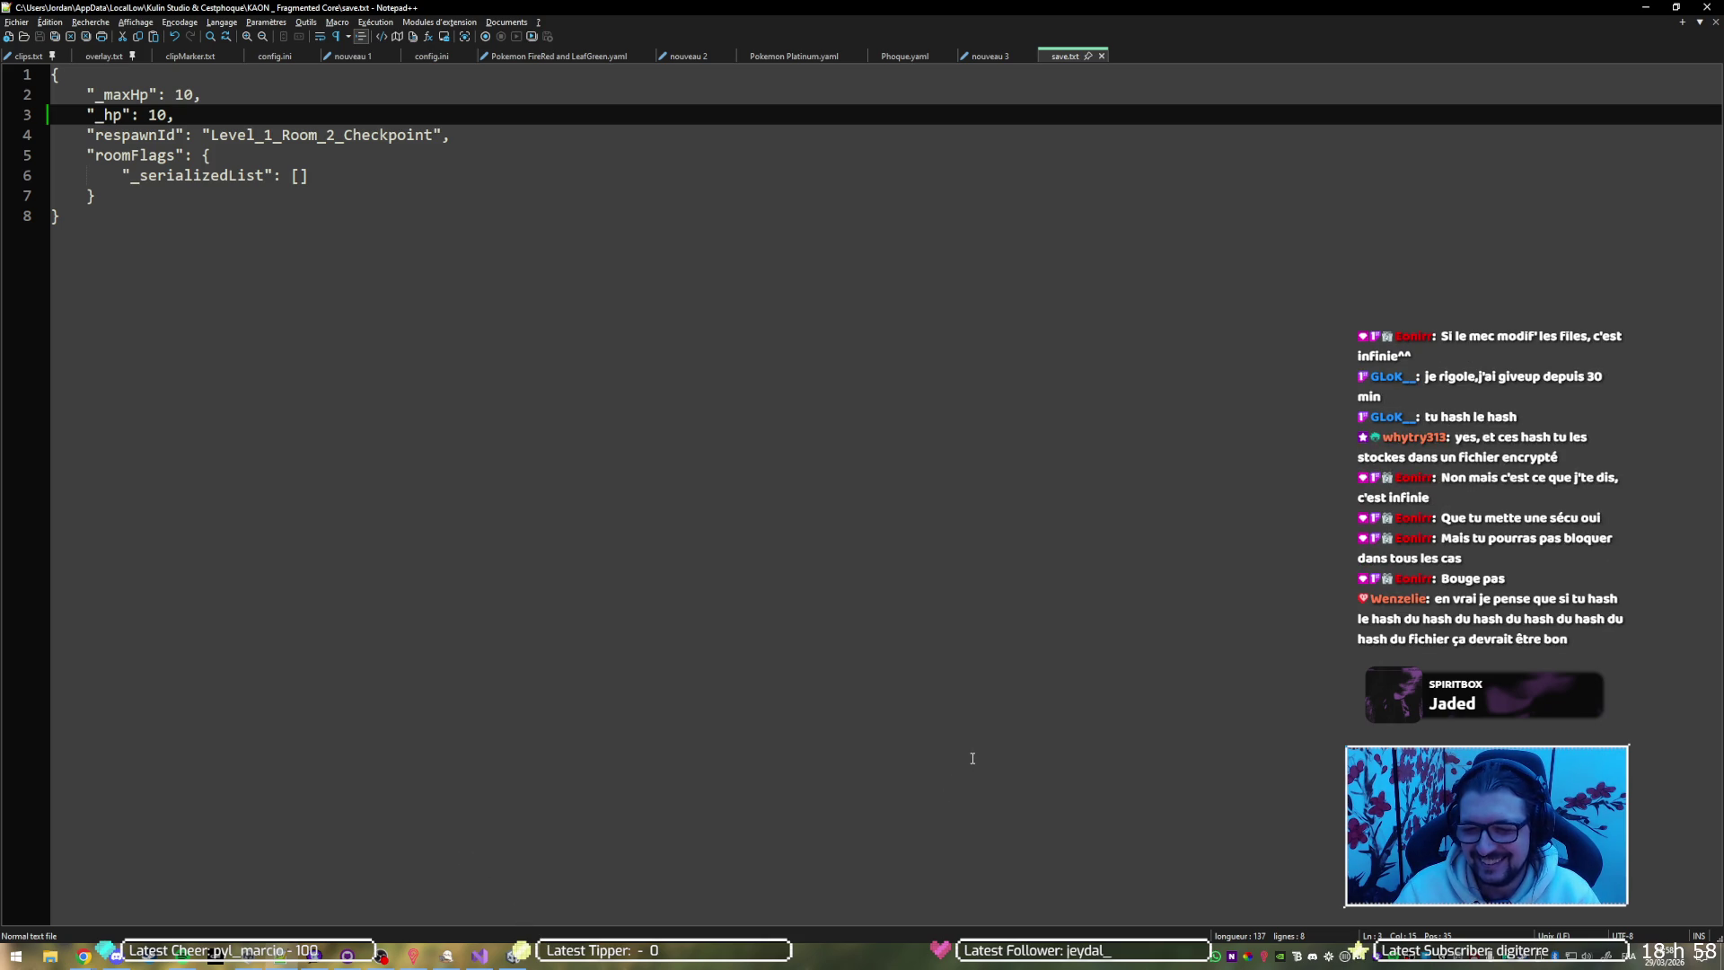
Check the end of save.txt's JSON, then return to Unity and stop the running game
left_click(494, 843)
left_click(381, 957)
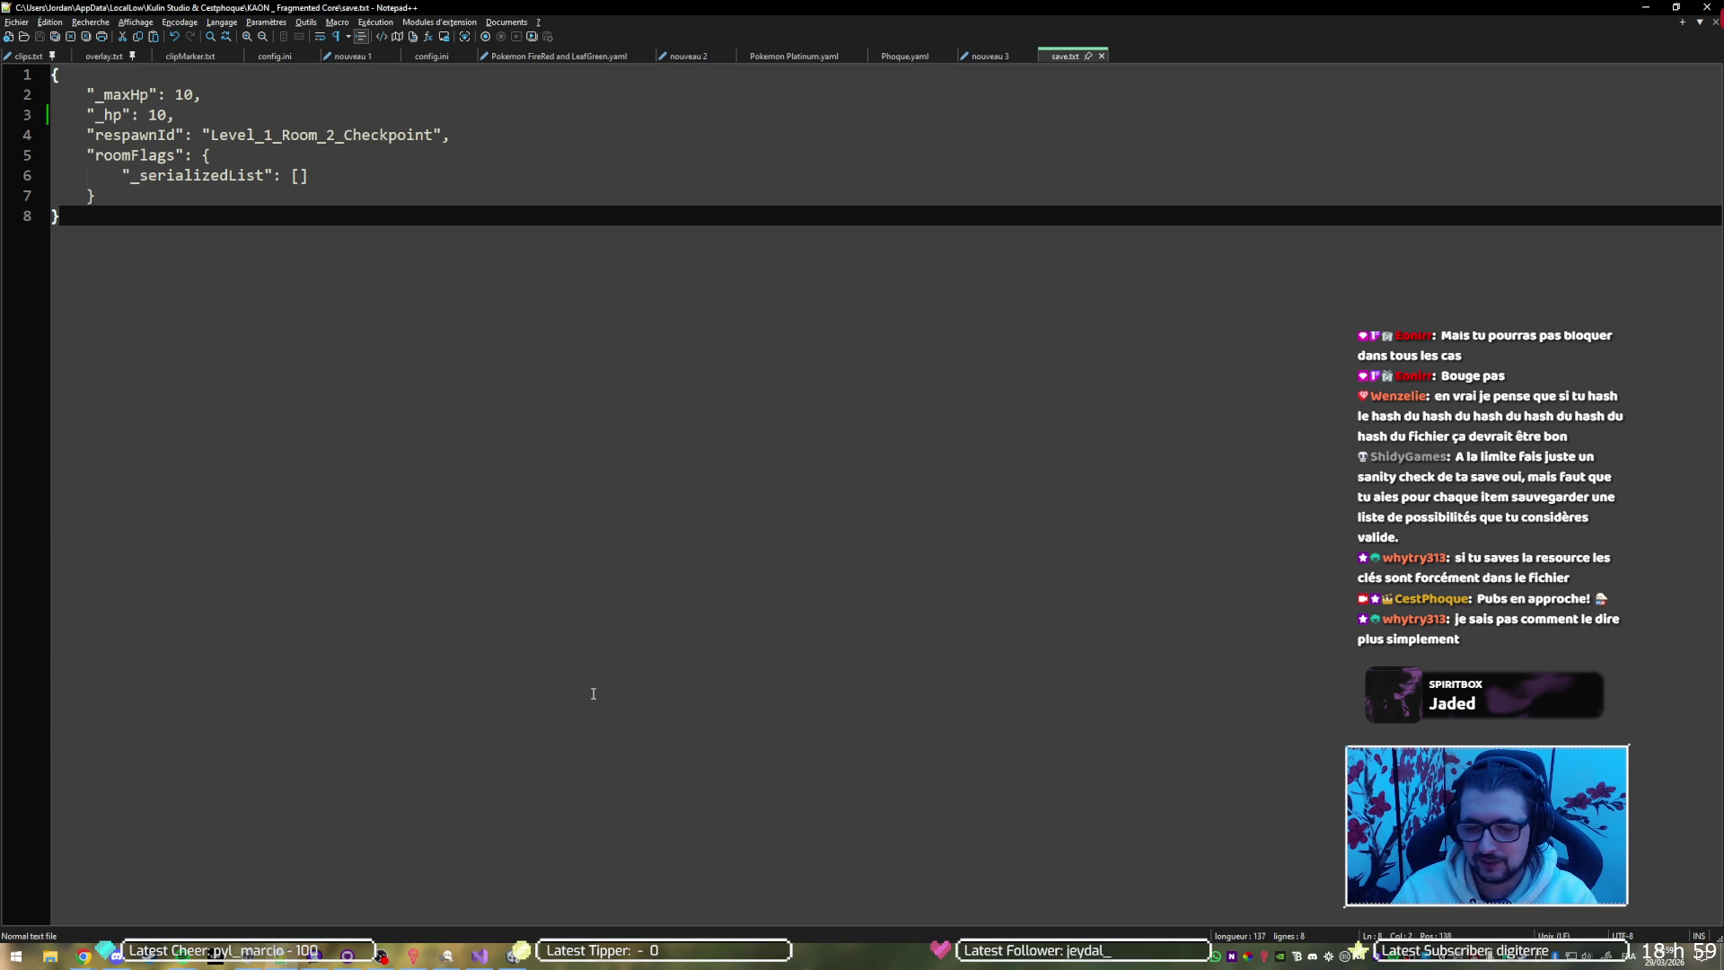
key("alt+Tab")
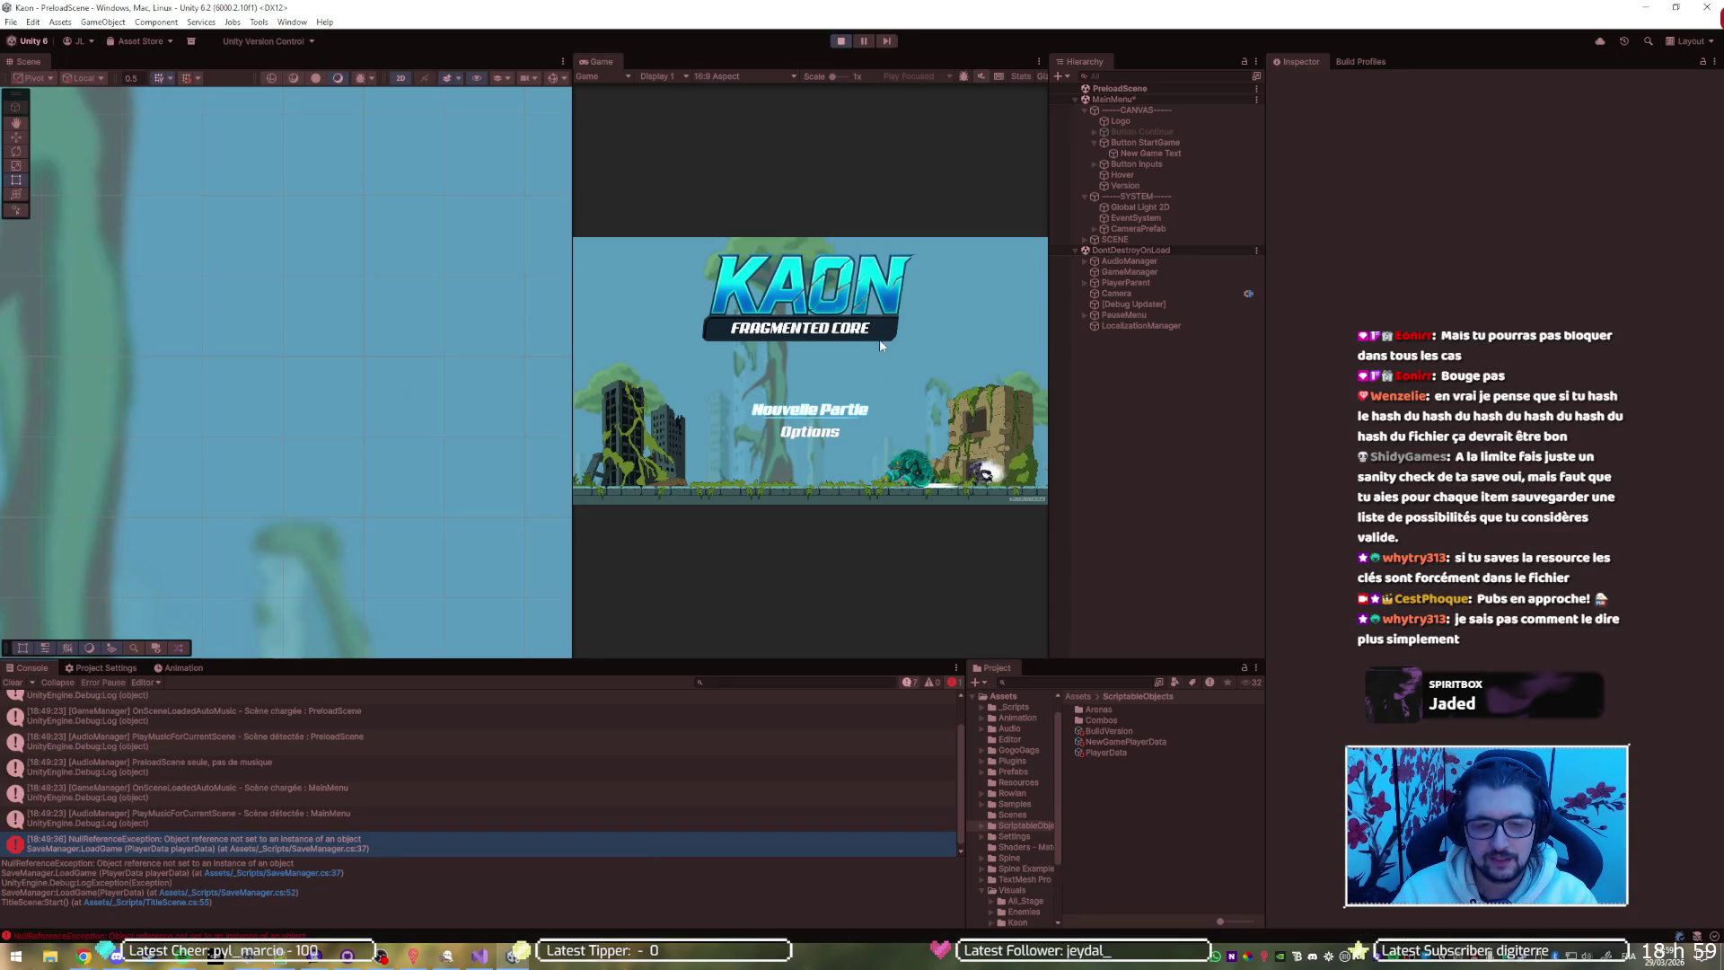
left_click(842, 41)
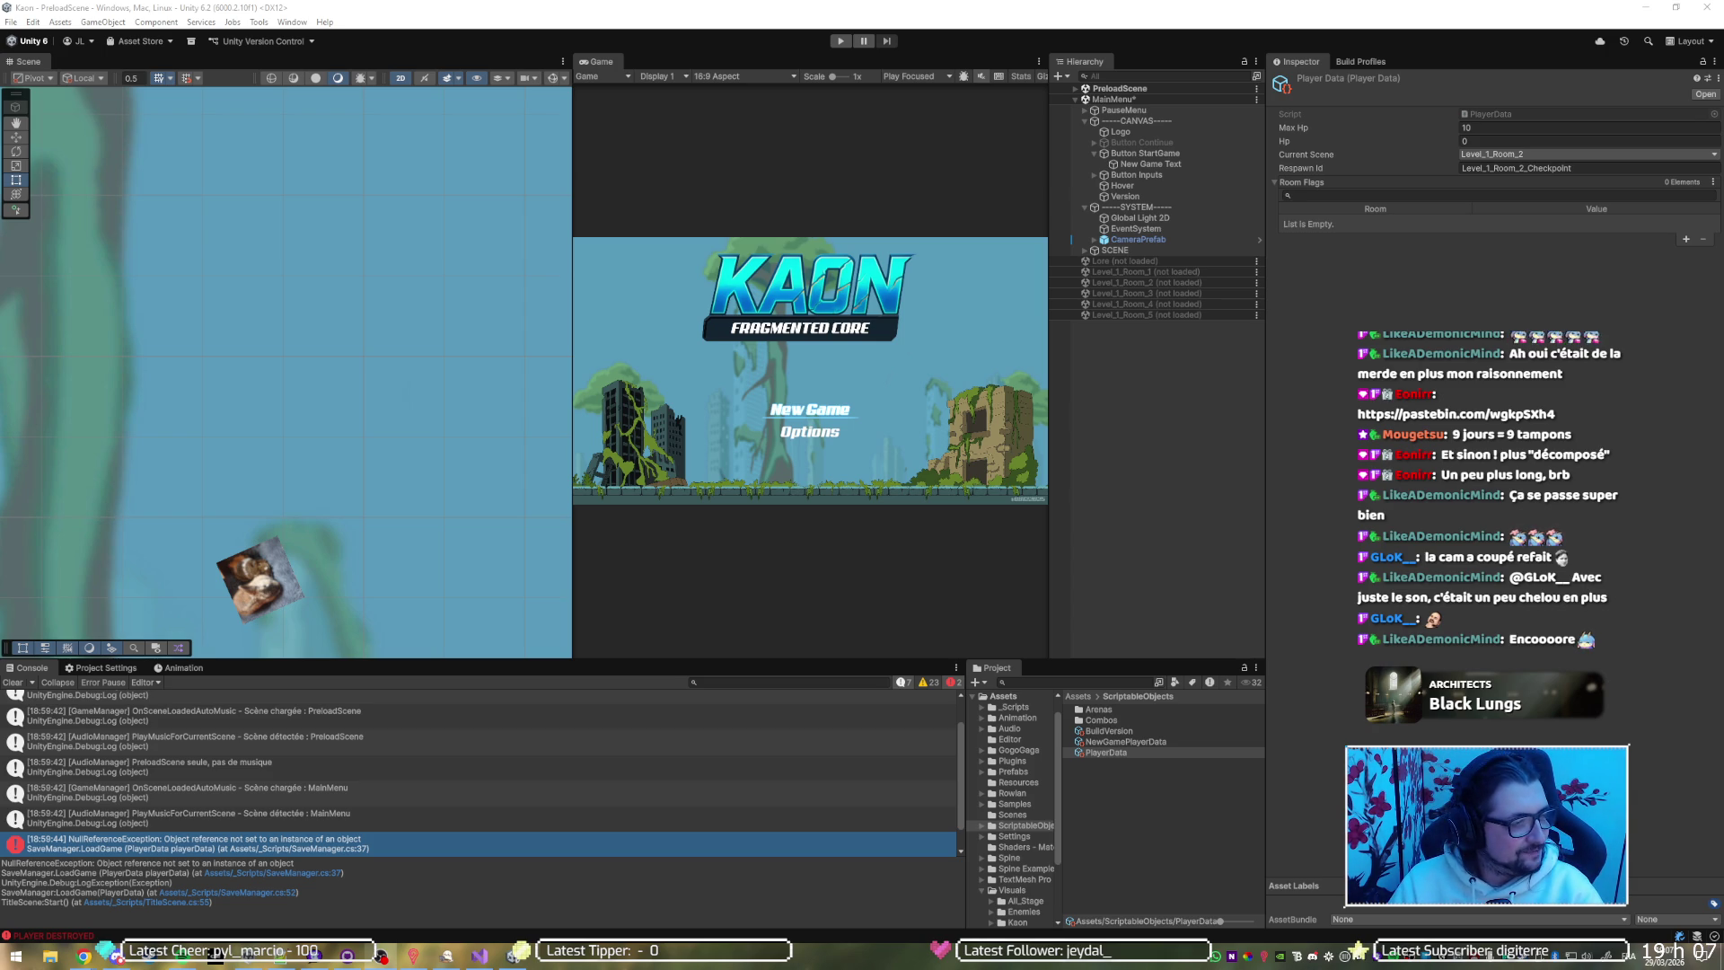
Play the game, continue past the SaveManager line 26 breakpoint, and return to Unity
left_click(839, 41)
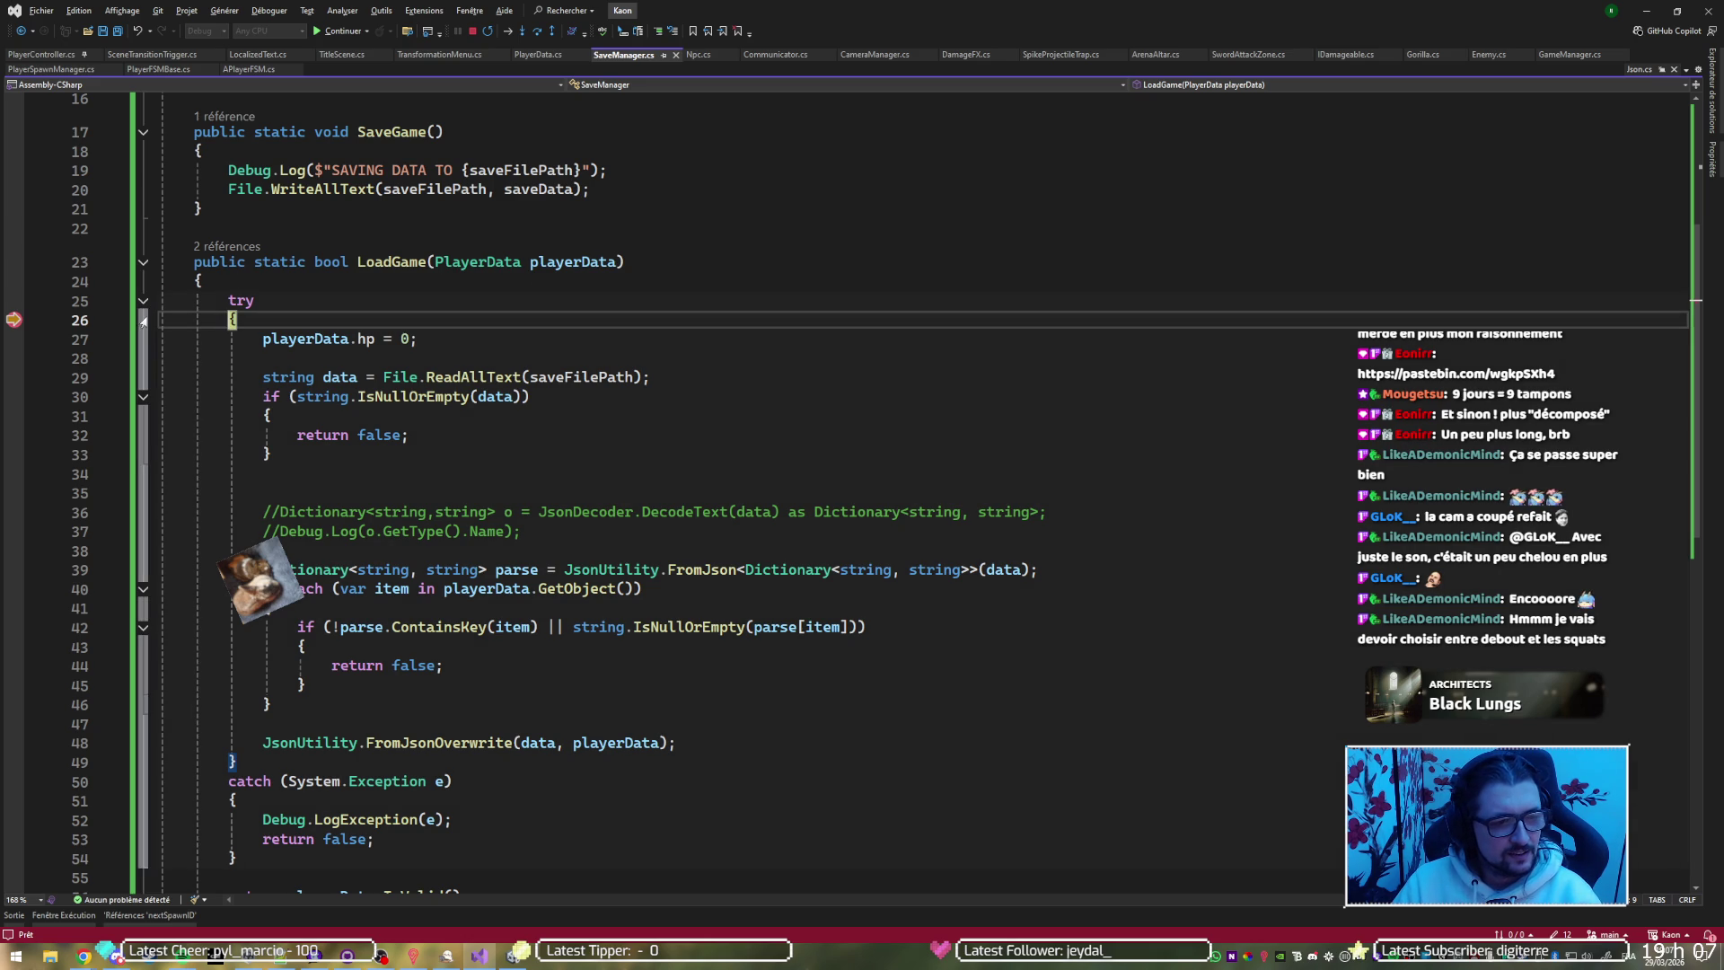
key("F5")
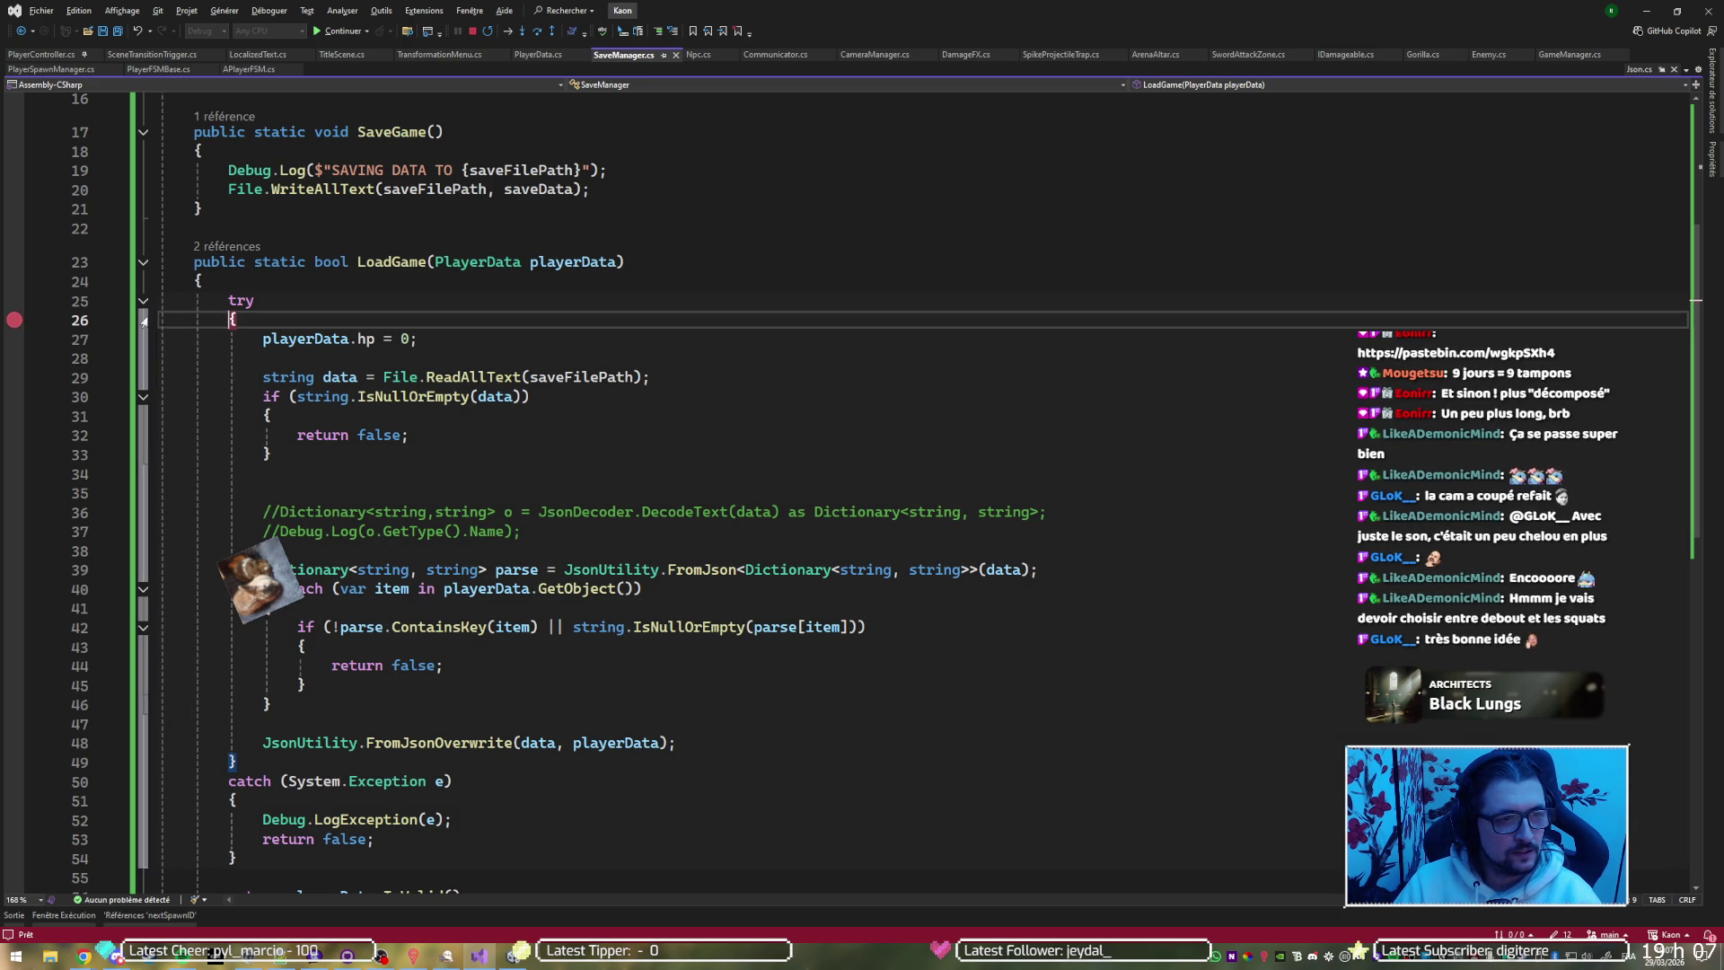
key("alt+Tab")
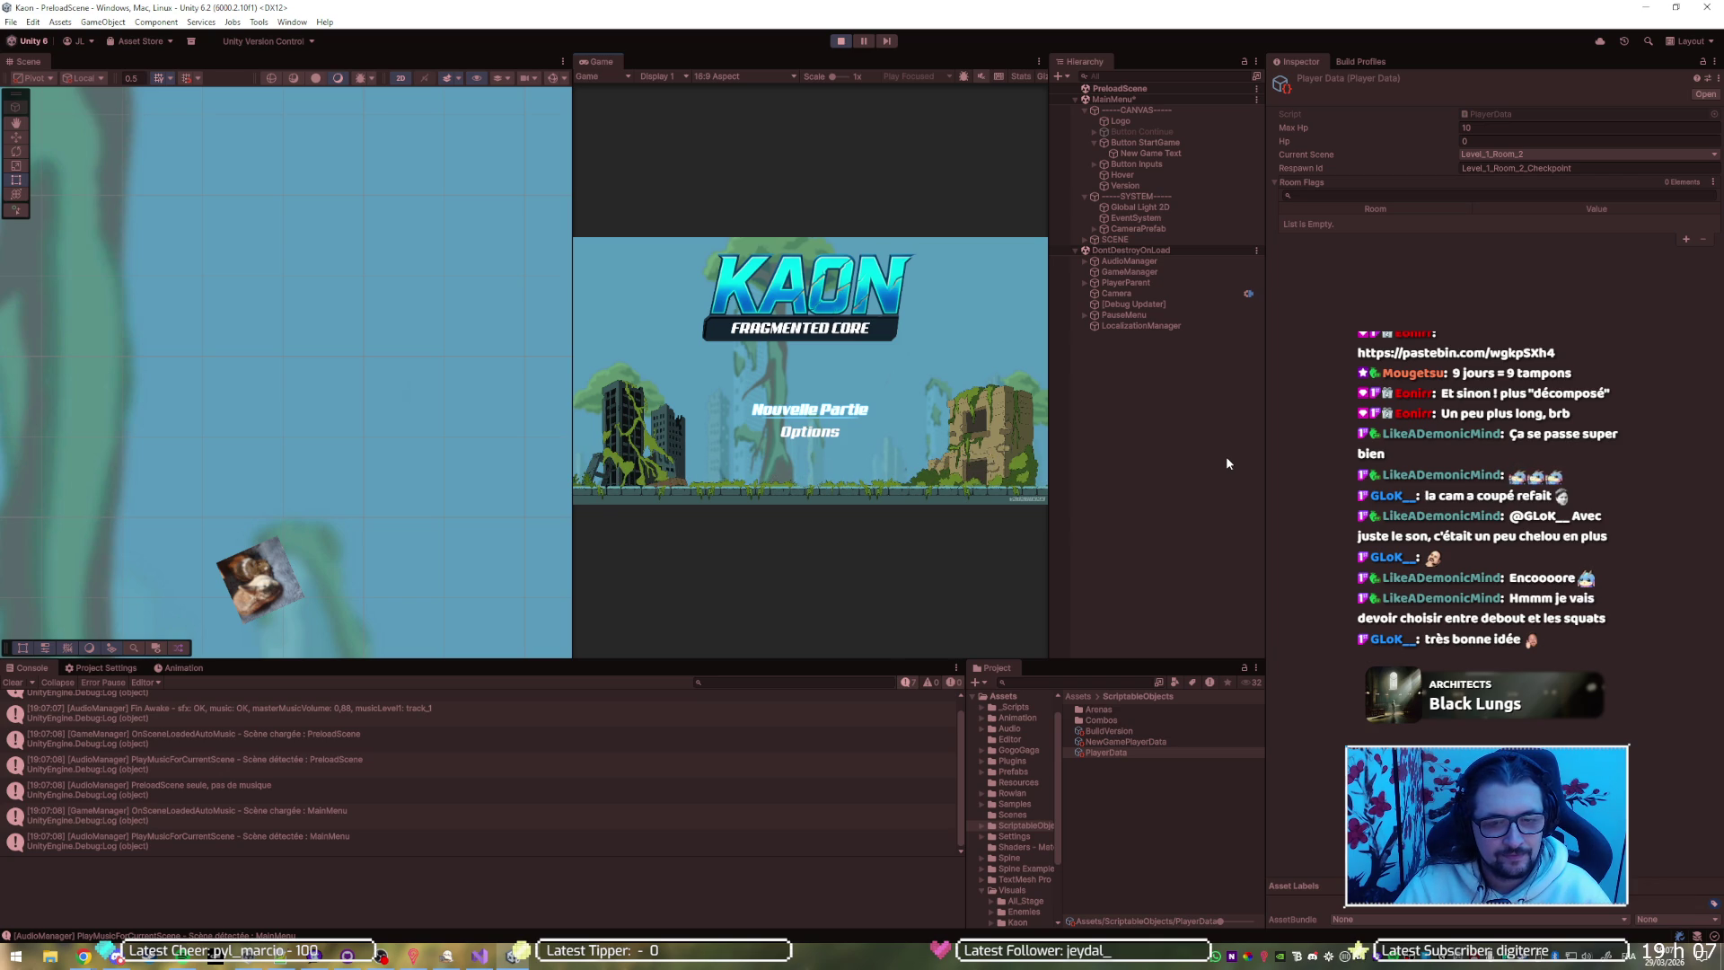
Start a new game, skip the Lore screen into Level_1_Room_2, then stop play mode
key("Return")
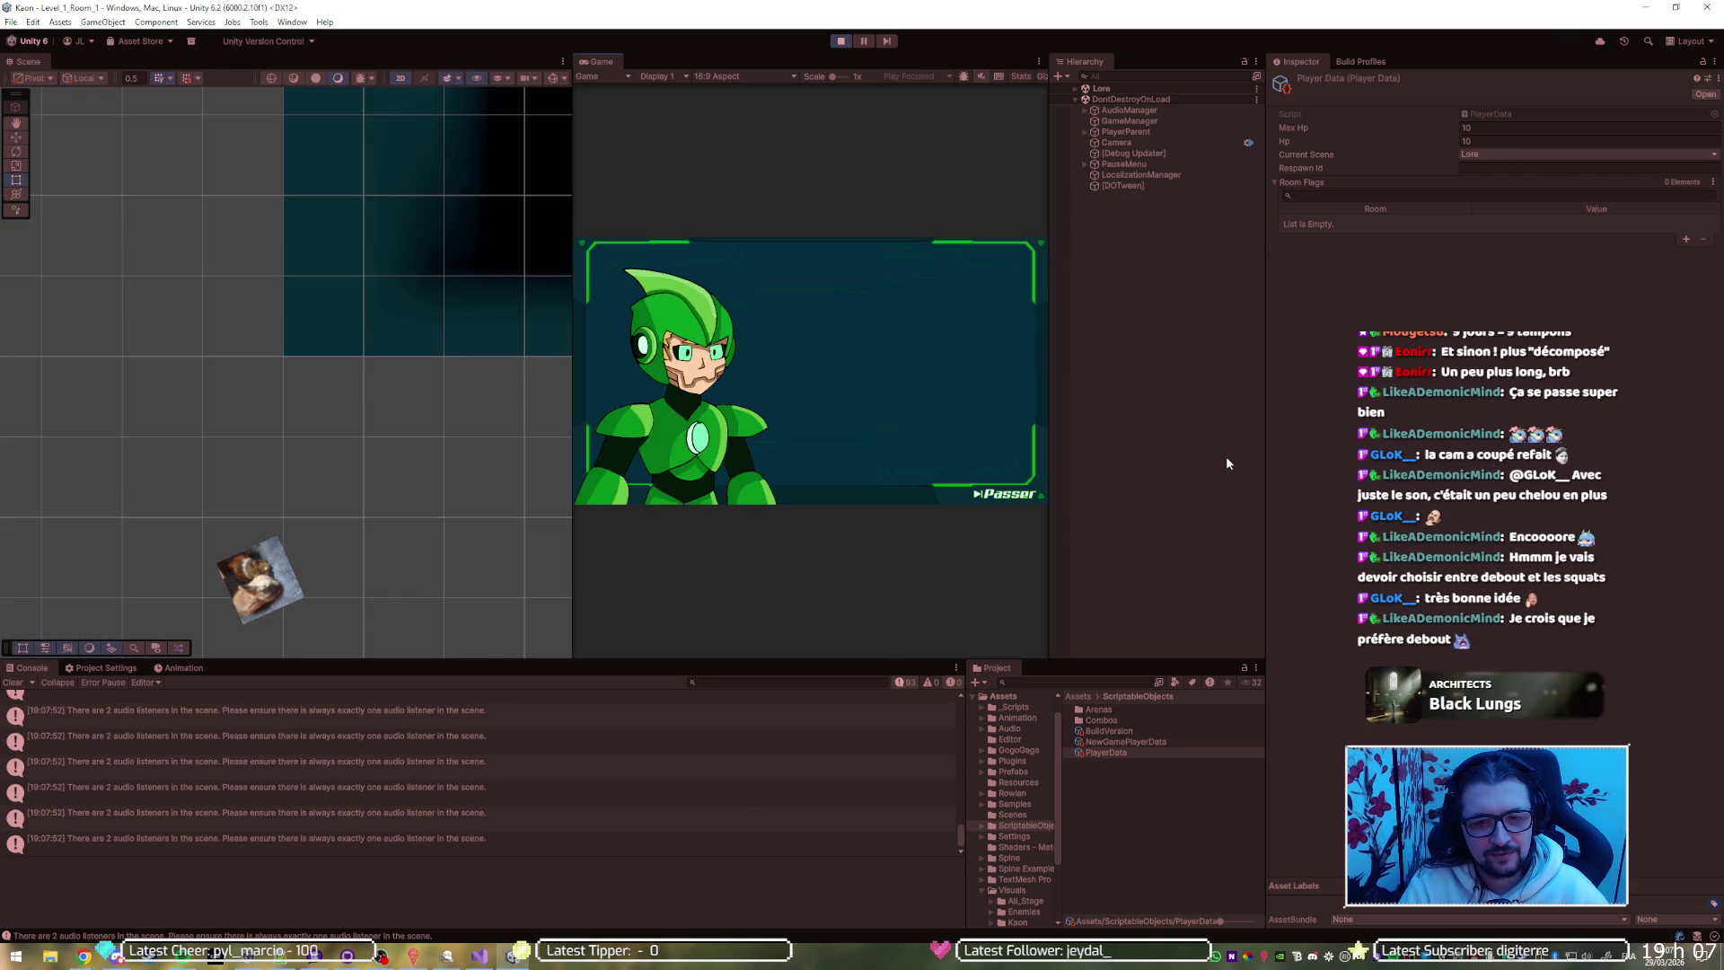
key("Return")
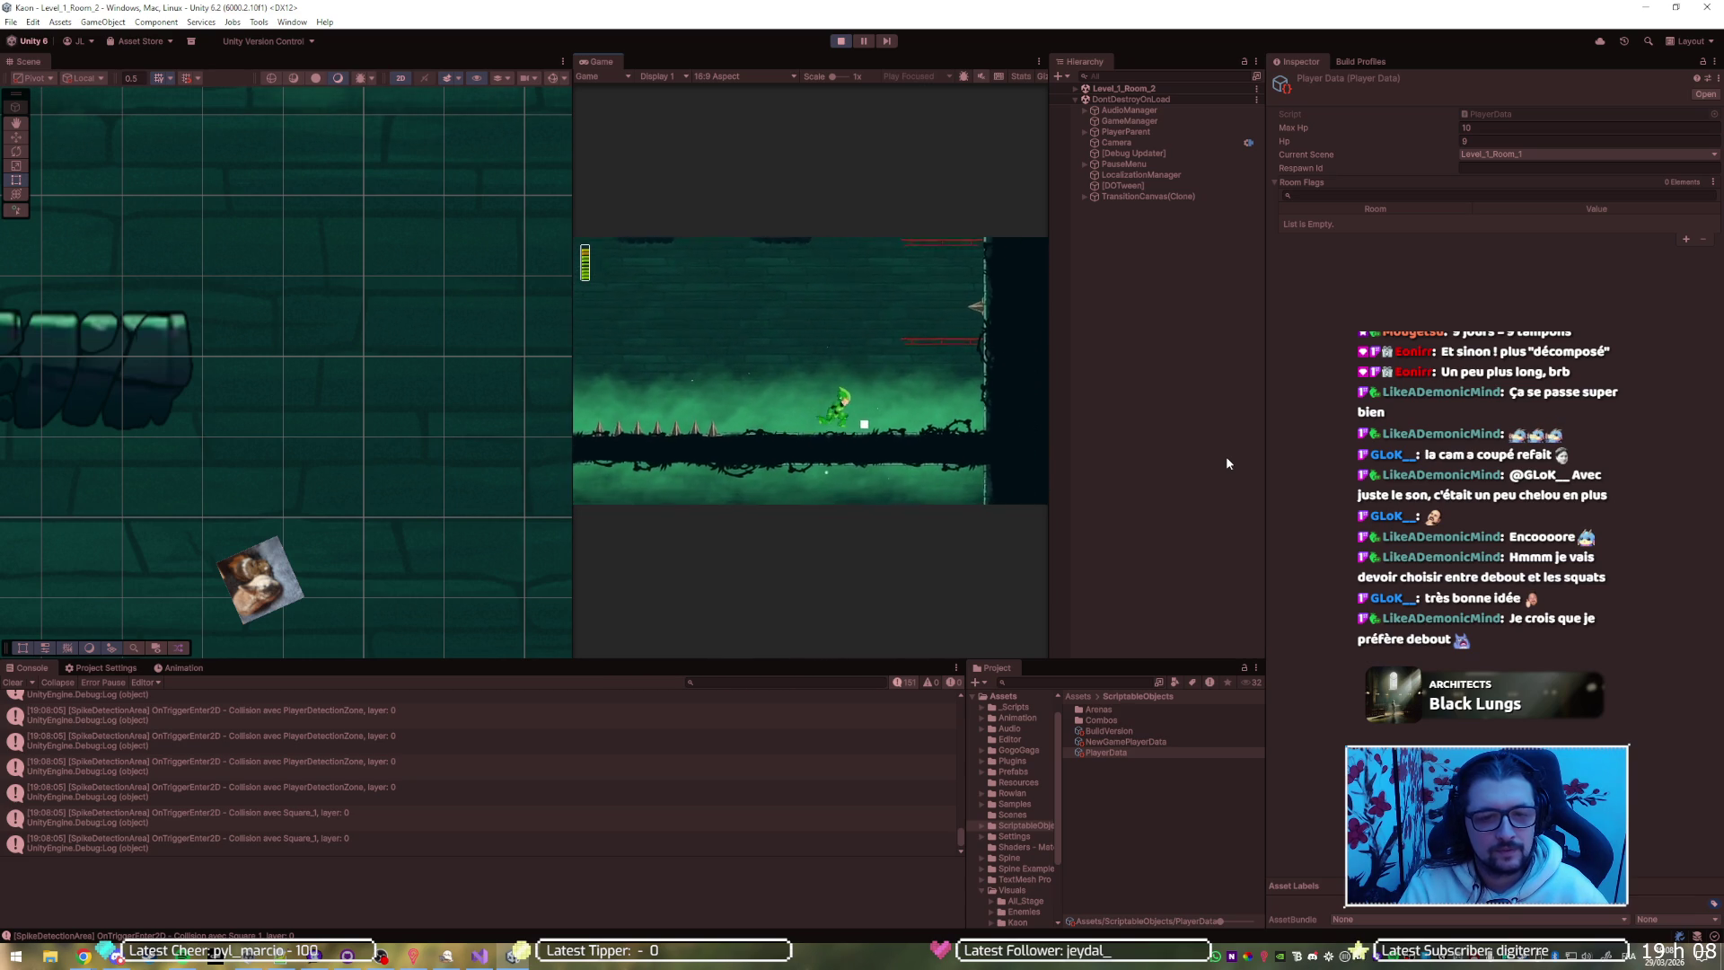
left_click(839, 42)
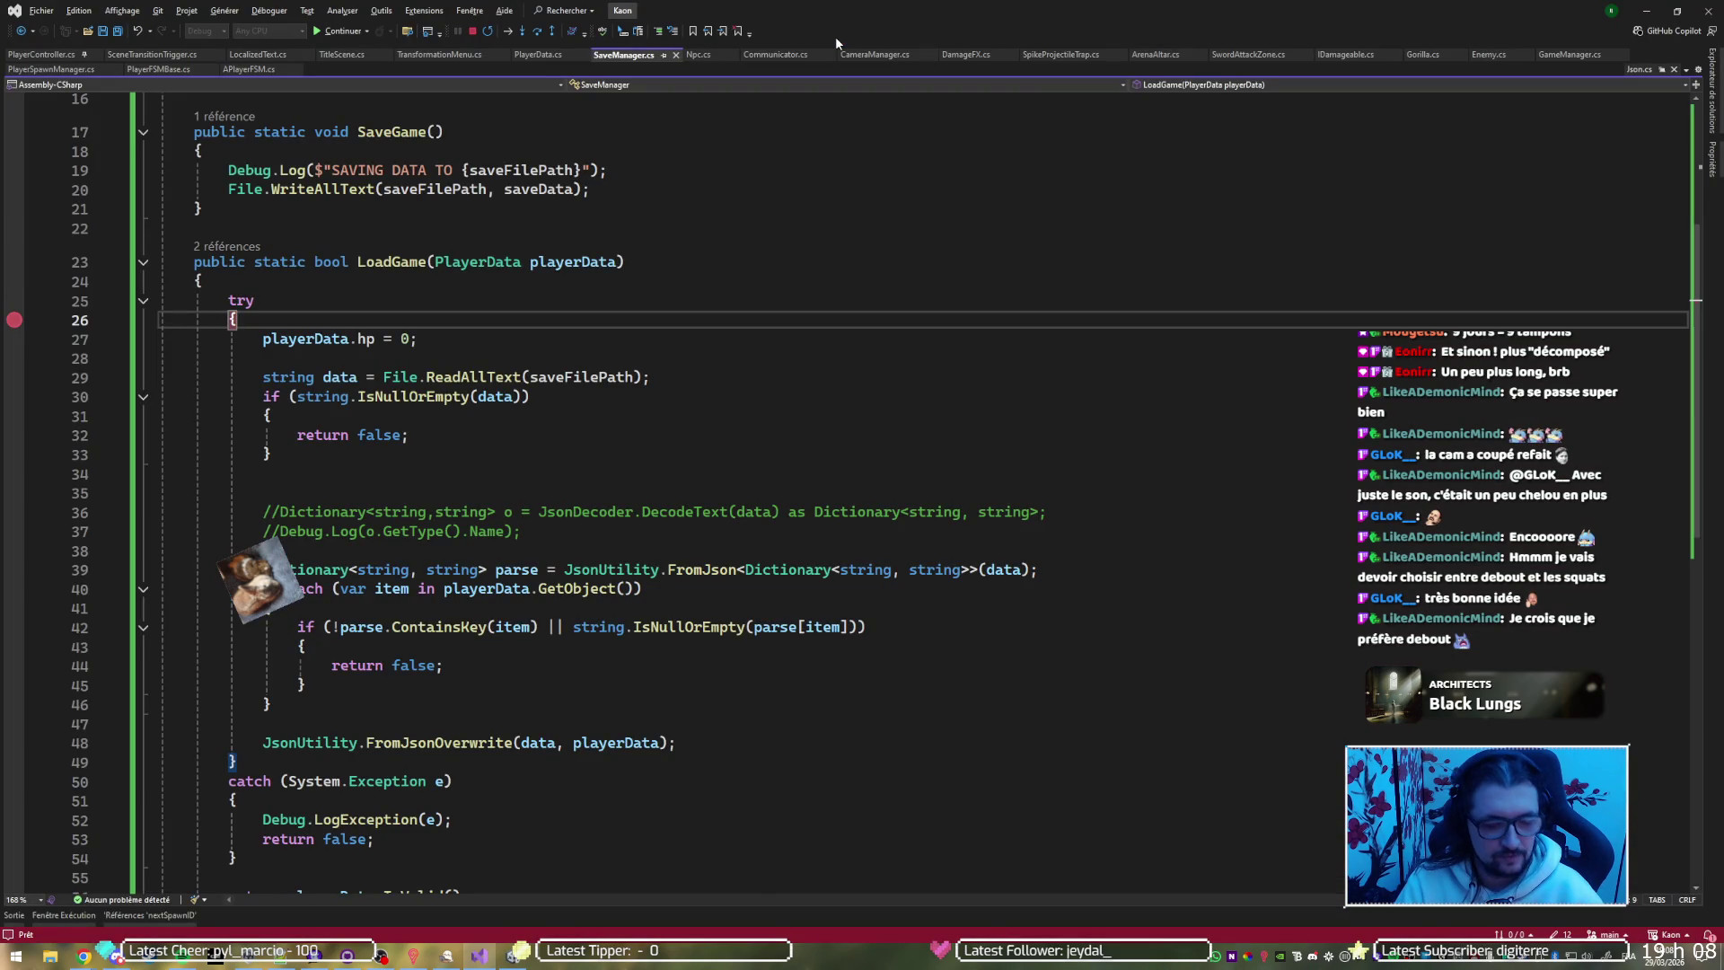
Continue from the LoadGame breakpoint at line 26, then switch to save.txt in Notepad++
key("F5")
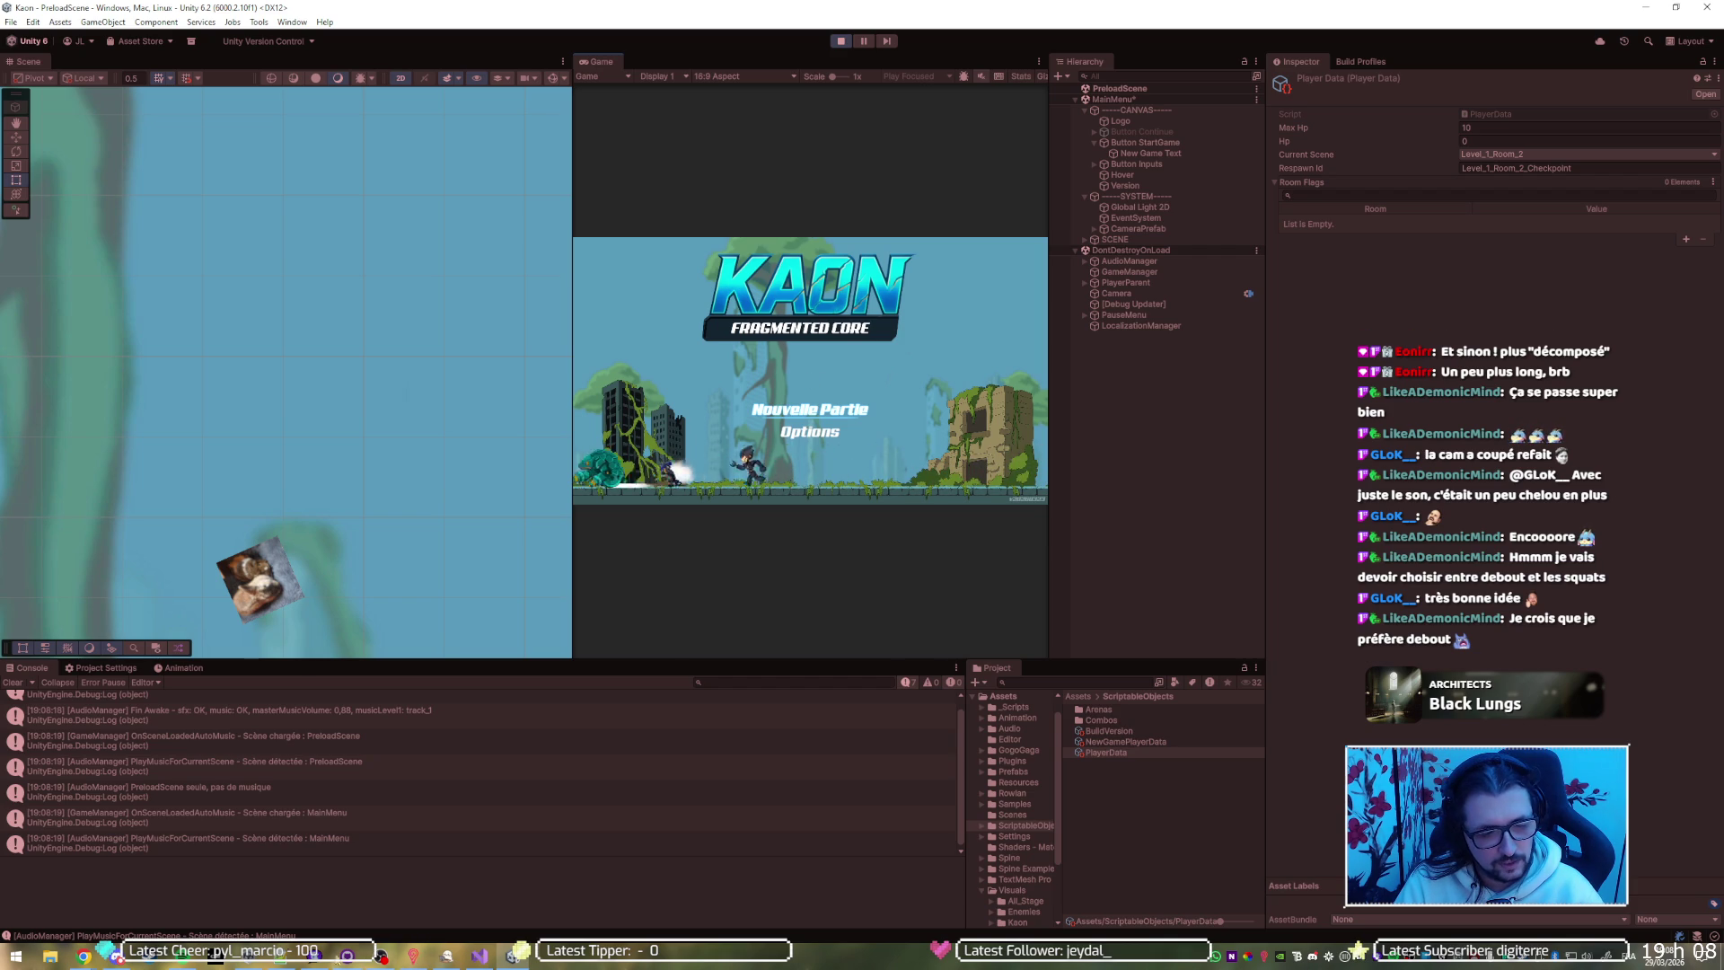
key("alt+Tab")
Reload the updated save.txt, restart play mode, and step through LoadGame with F10
left_click(892, 539)
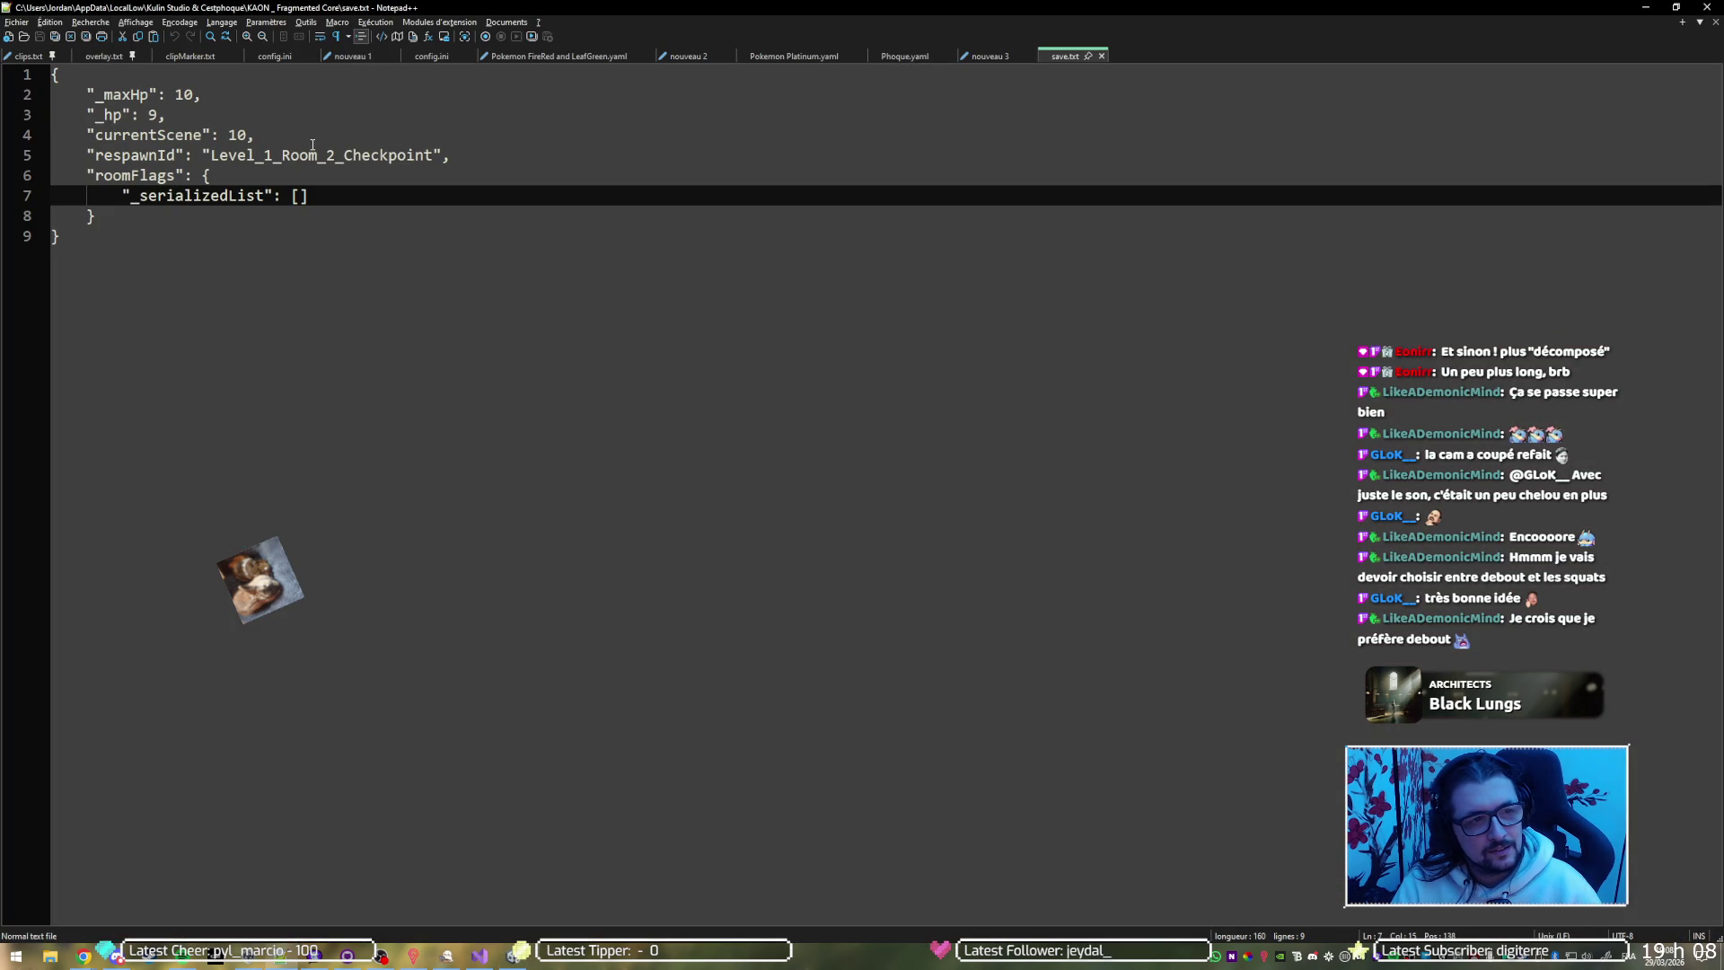
key("alt+Tab")
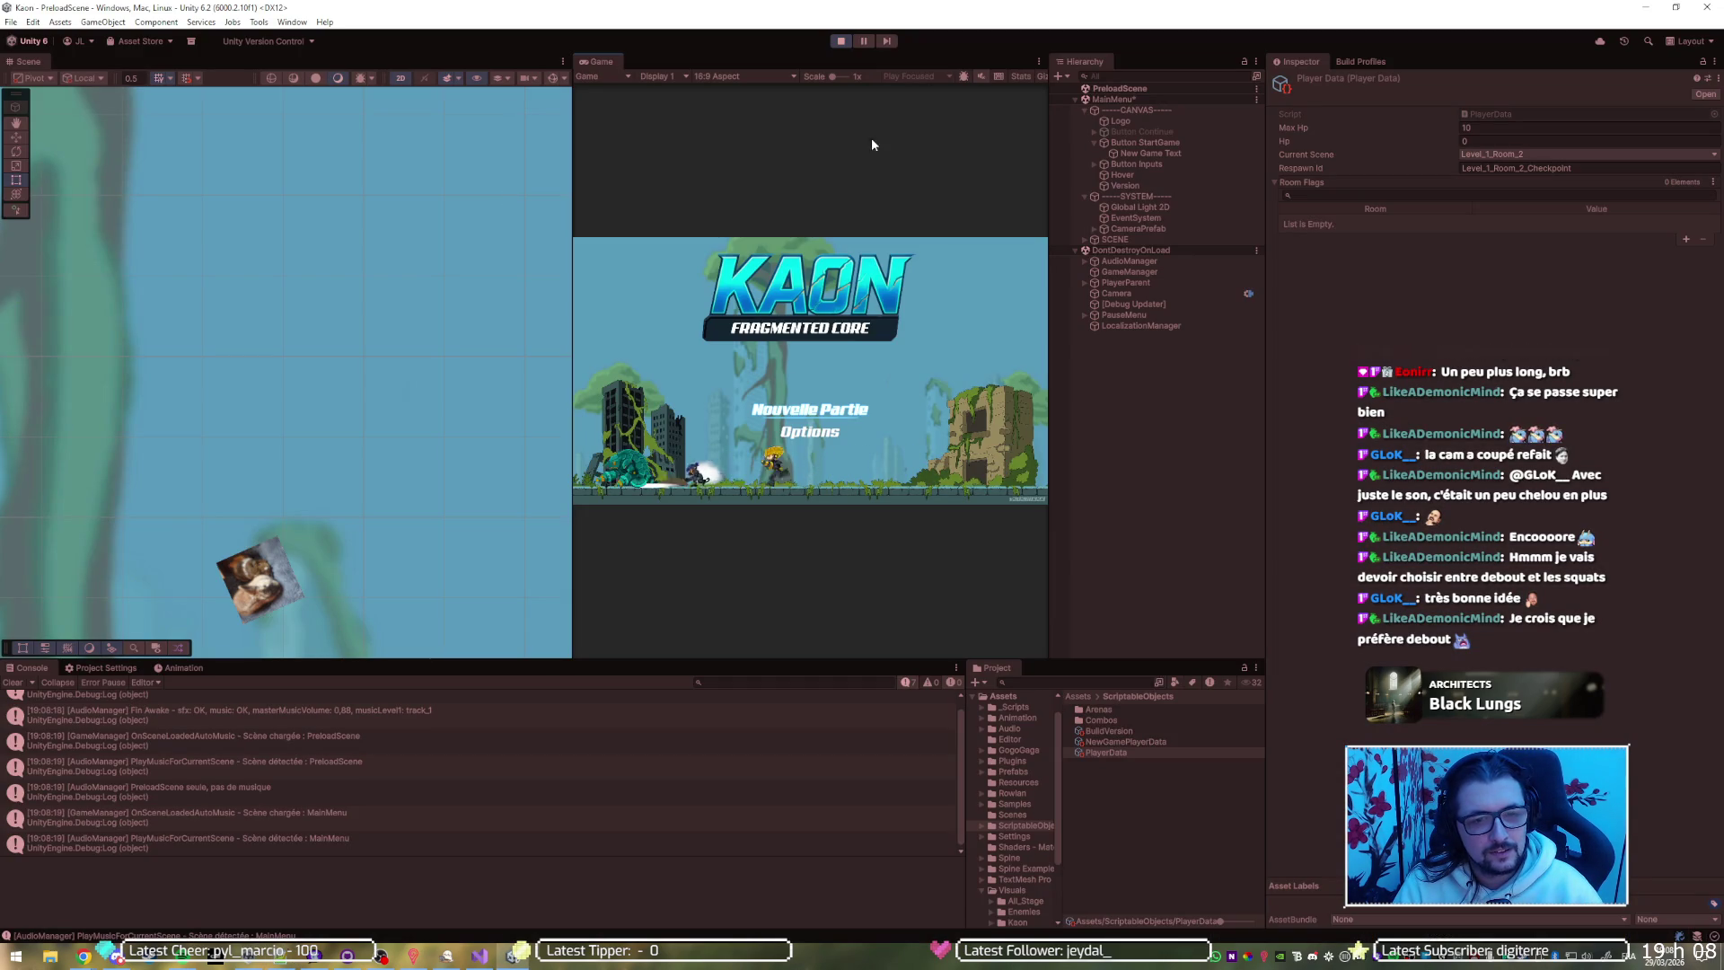
left_click(839, 41)
left_click(839, 42)
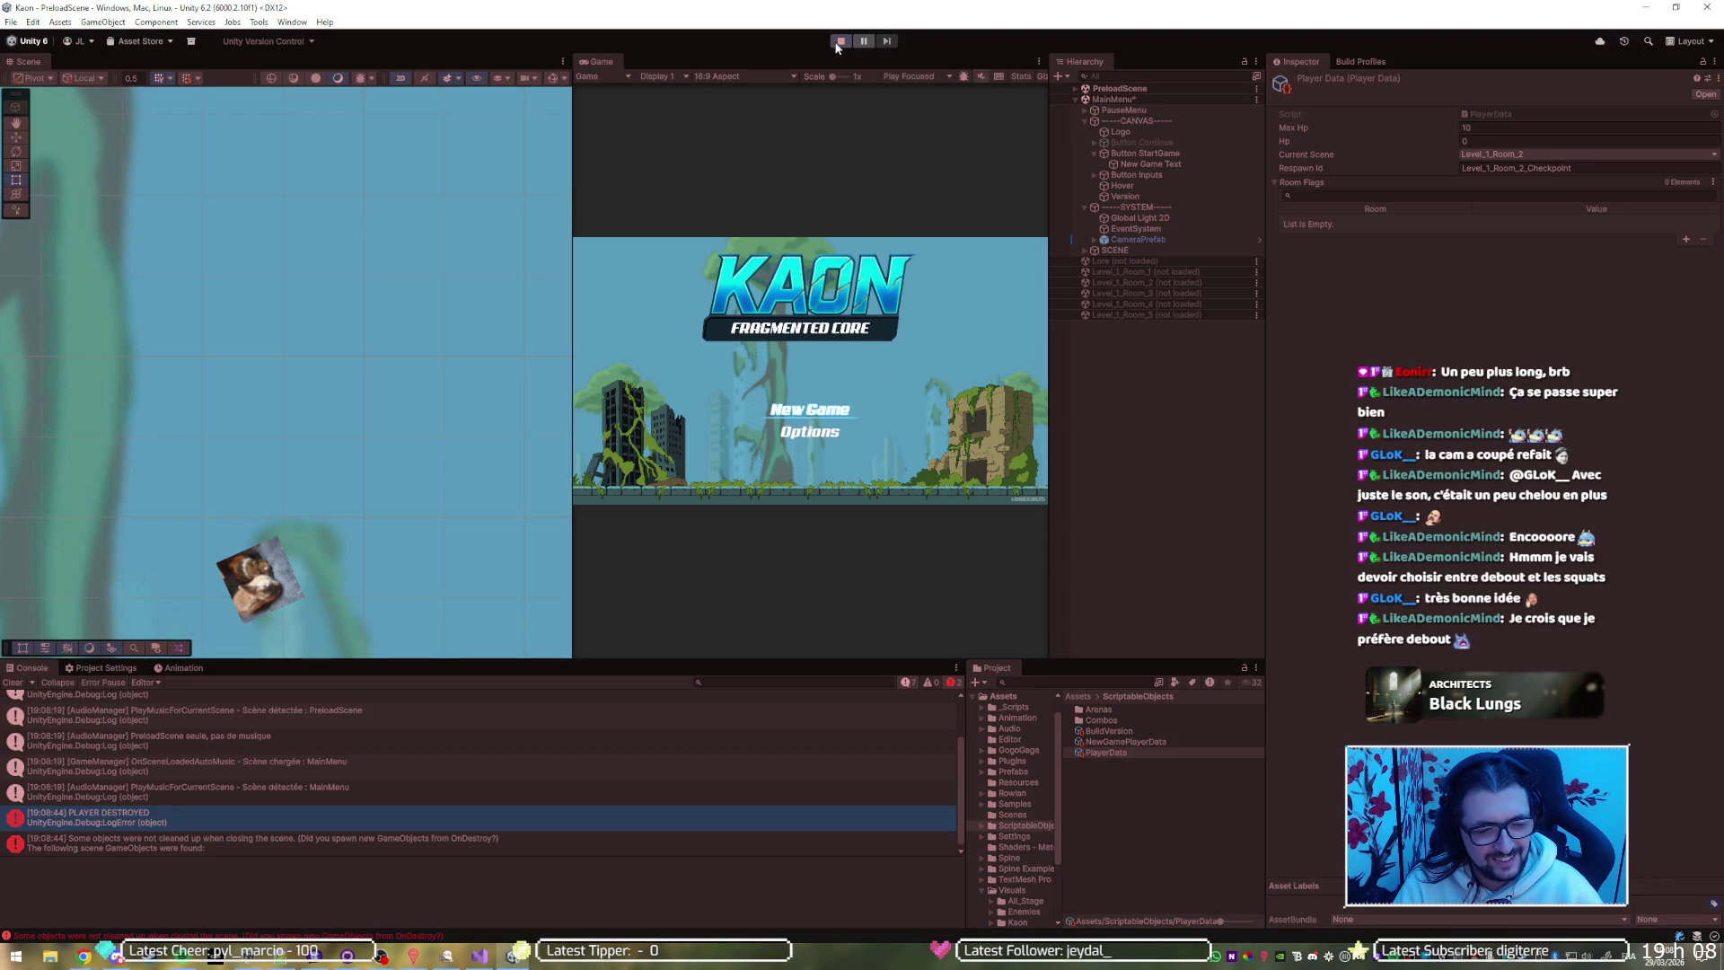
left_click(472, 949)
key("F10")
key("F10")
key("F10")
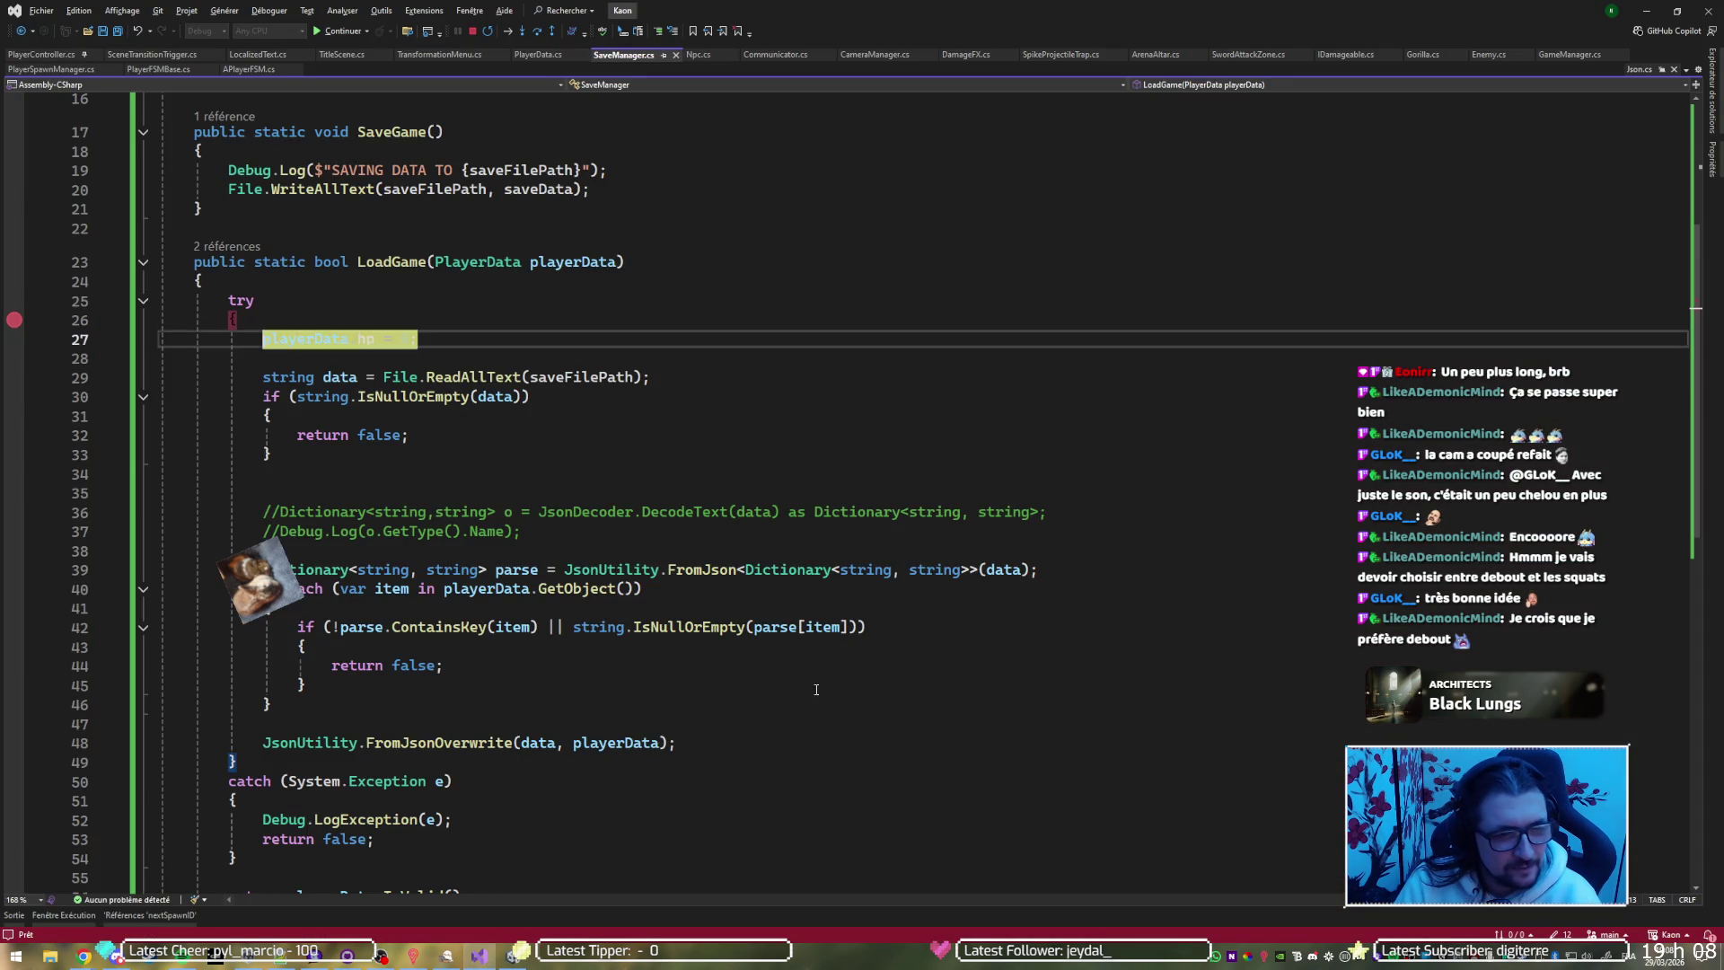
Step to the key check and inspect item (hp) and the empty parsed dictionary
key("F10")
key("F10")
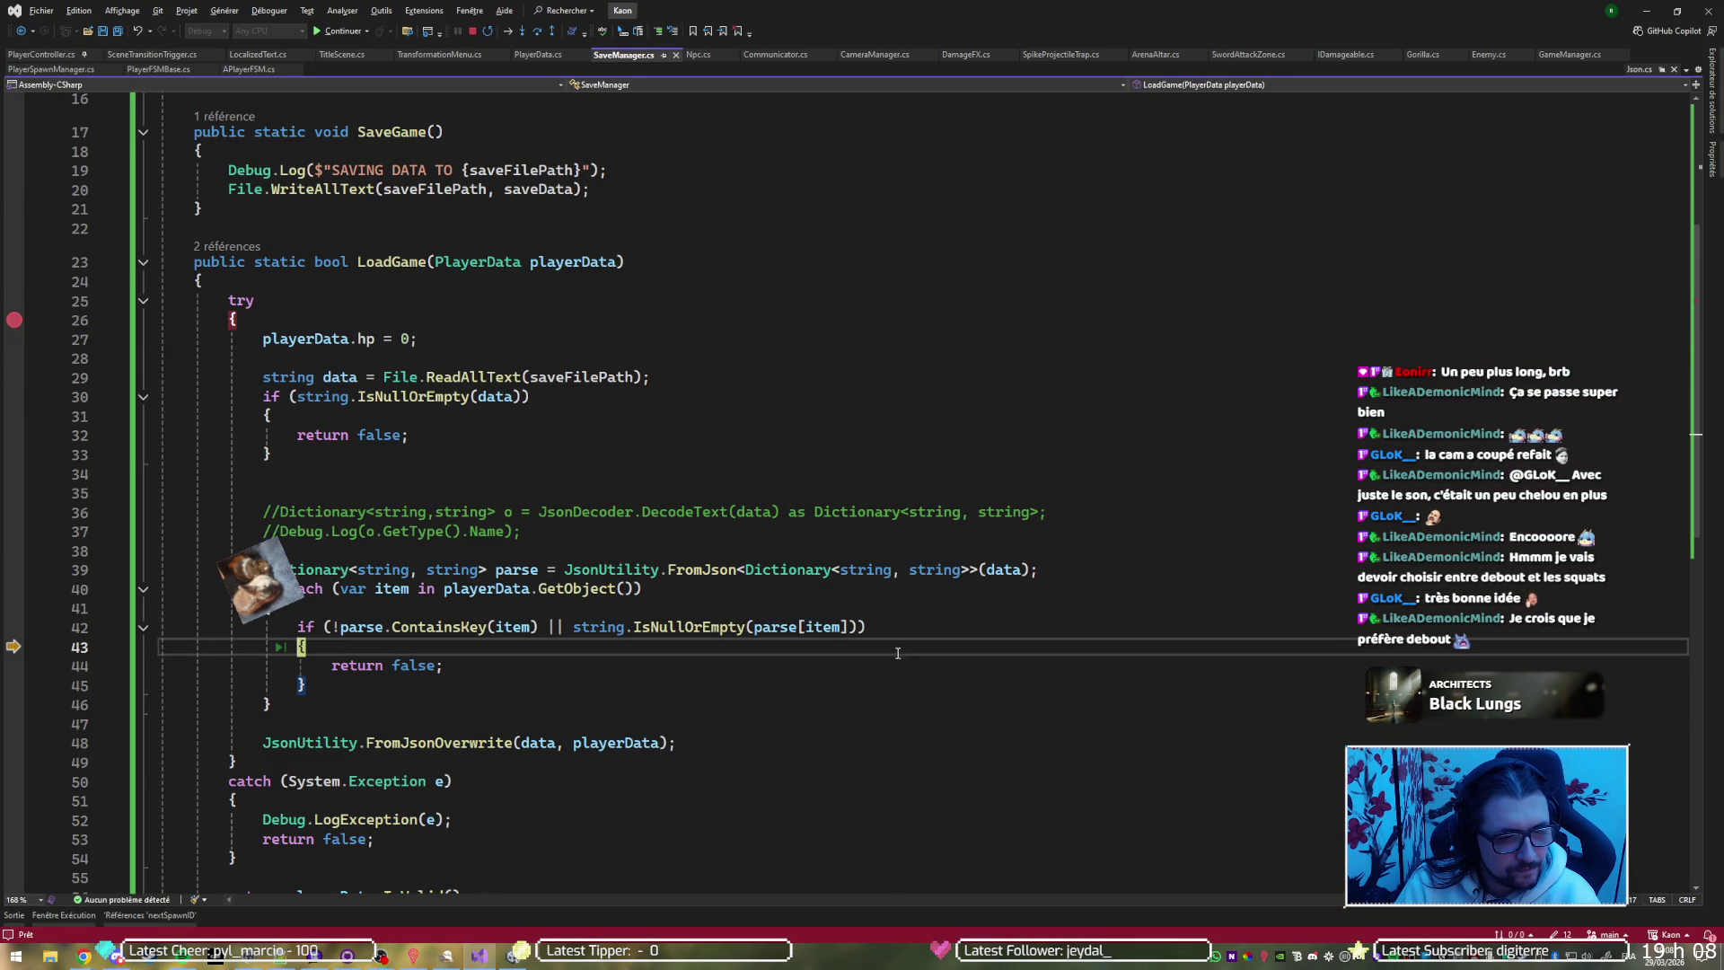
mouse_move(509, 628)
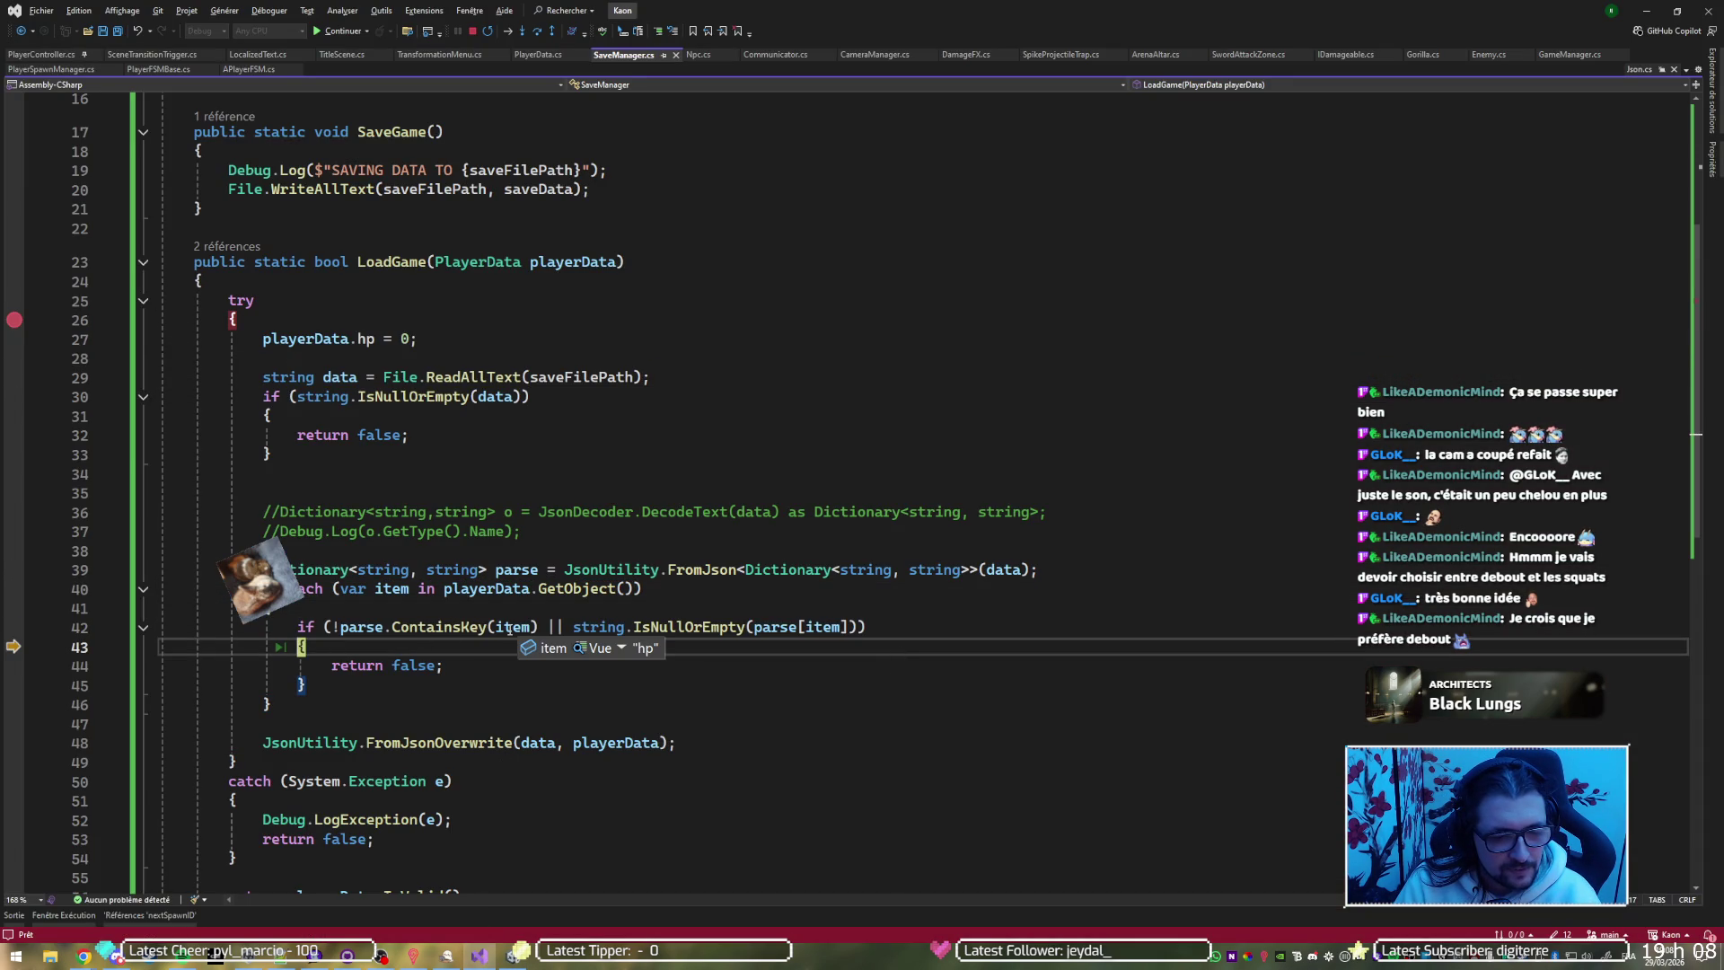
mouse_move(361, 633)
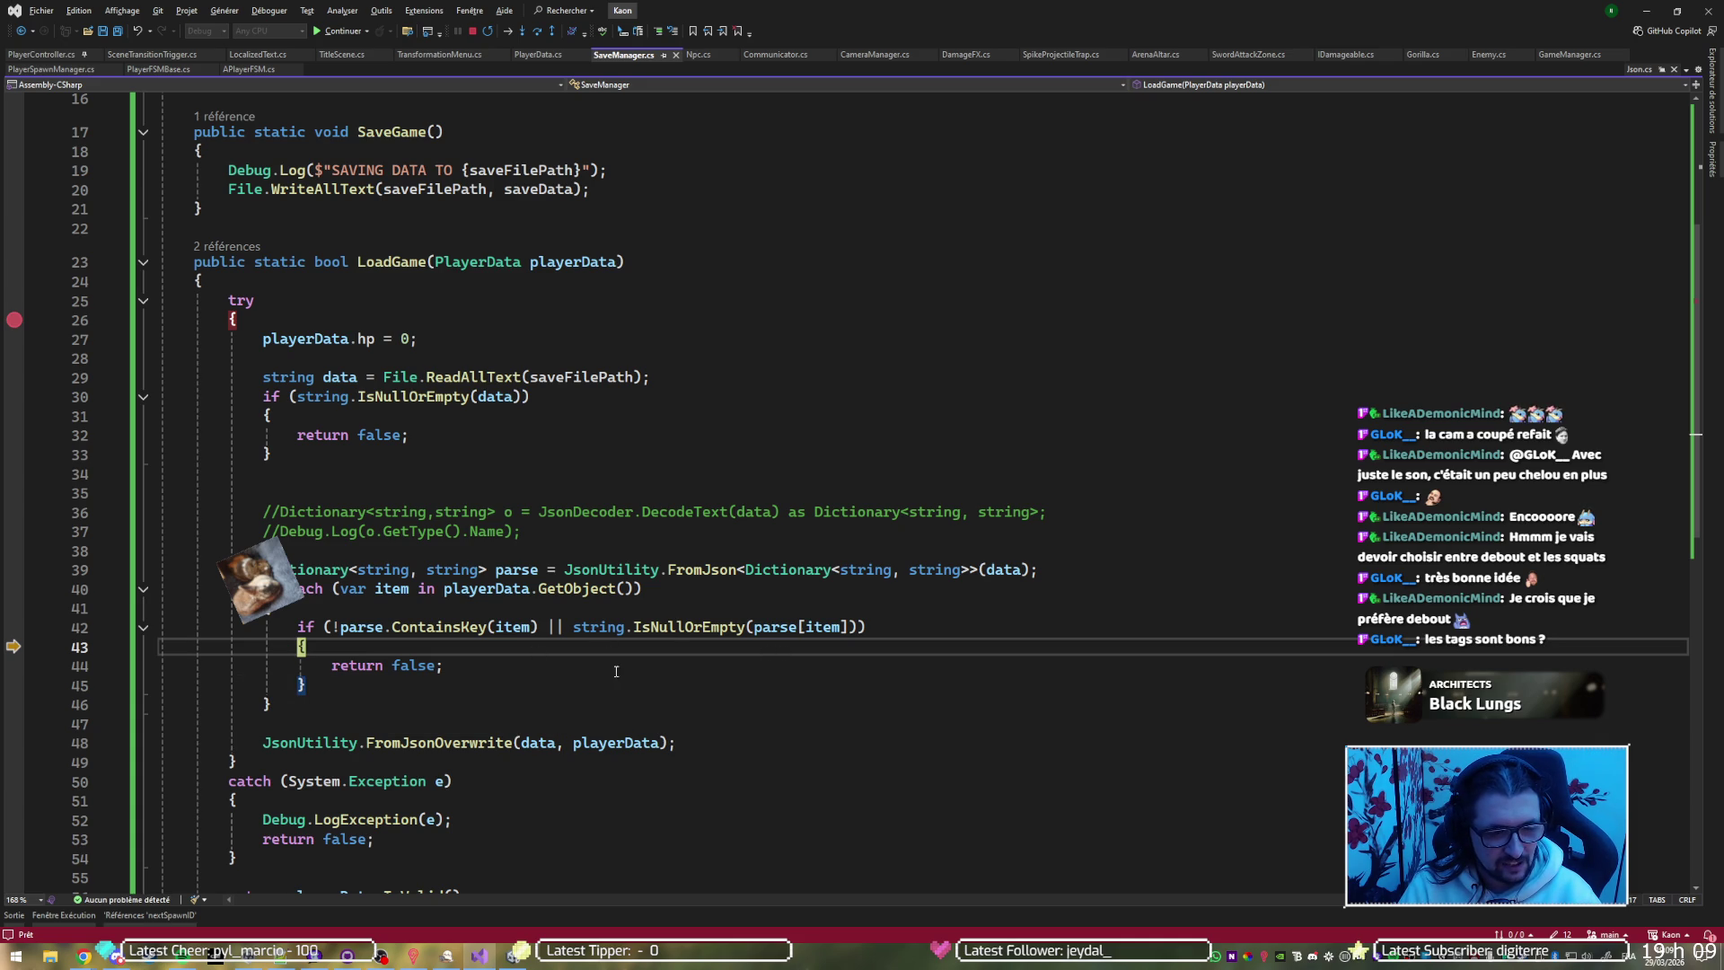
In a new Chrome tab, search Google for 'unity jsonutility read json'
mouse_move(84, 955)
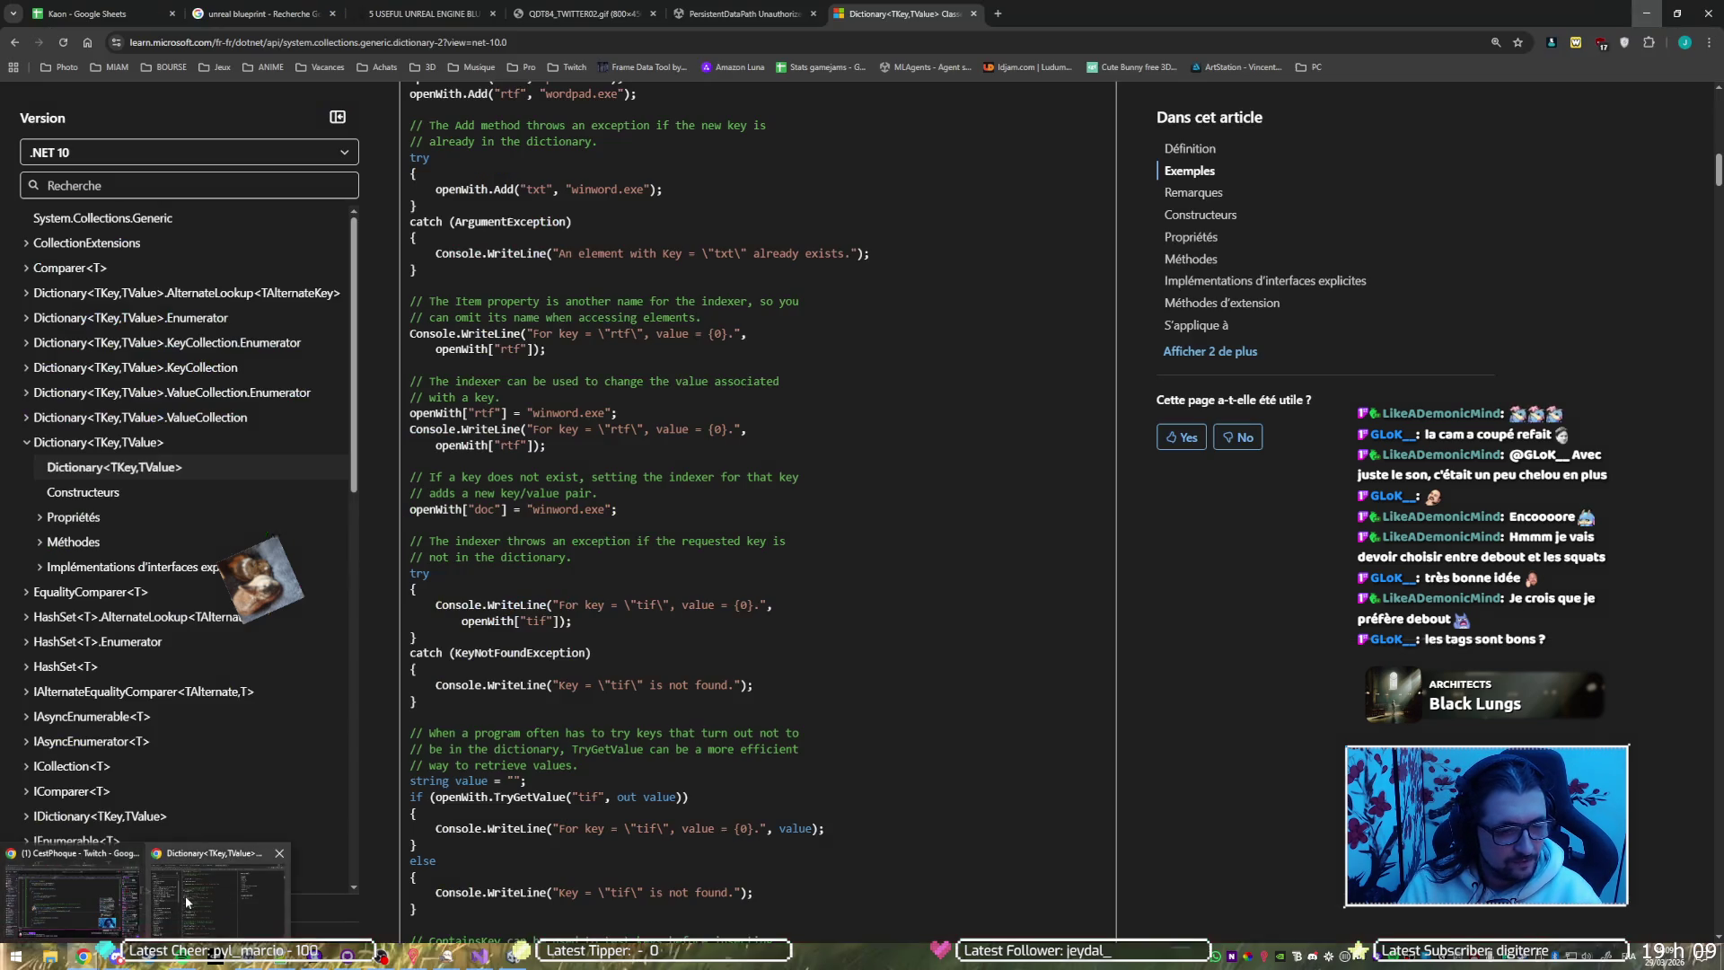
left_click(185, 896)
key("ctrl+t")
type("u")
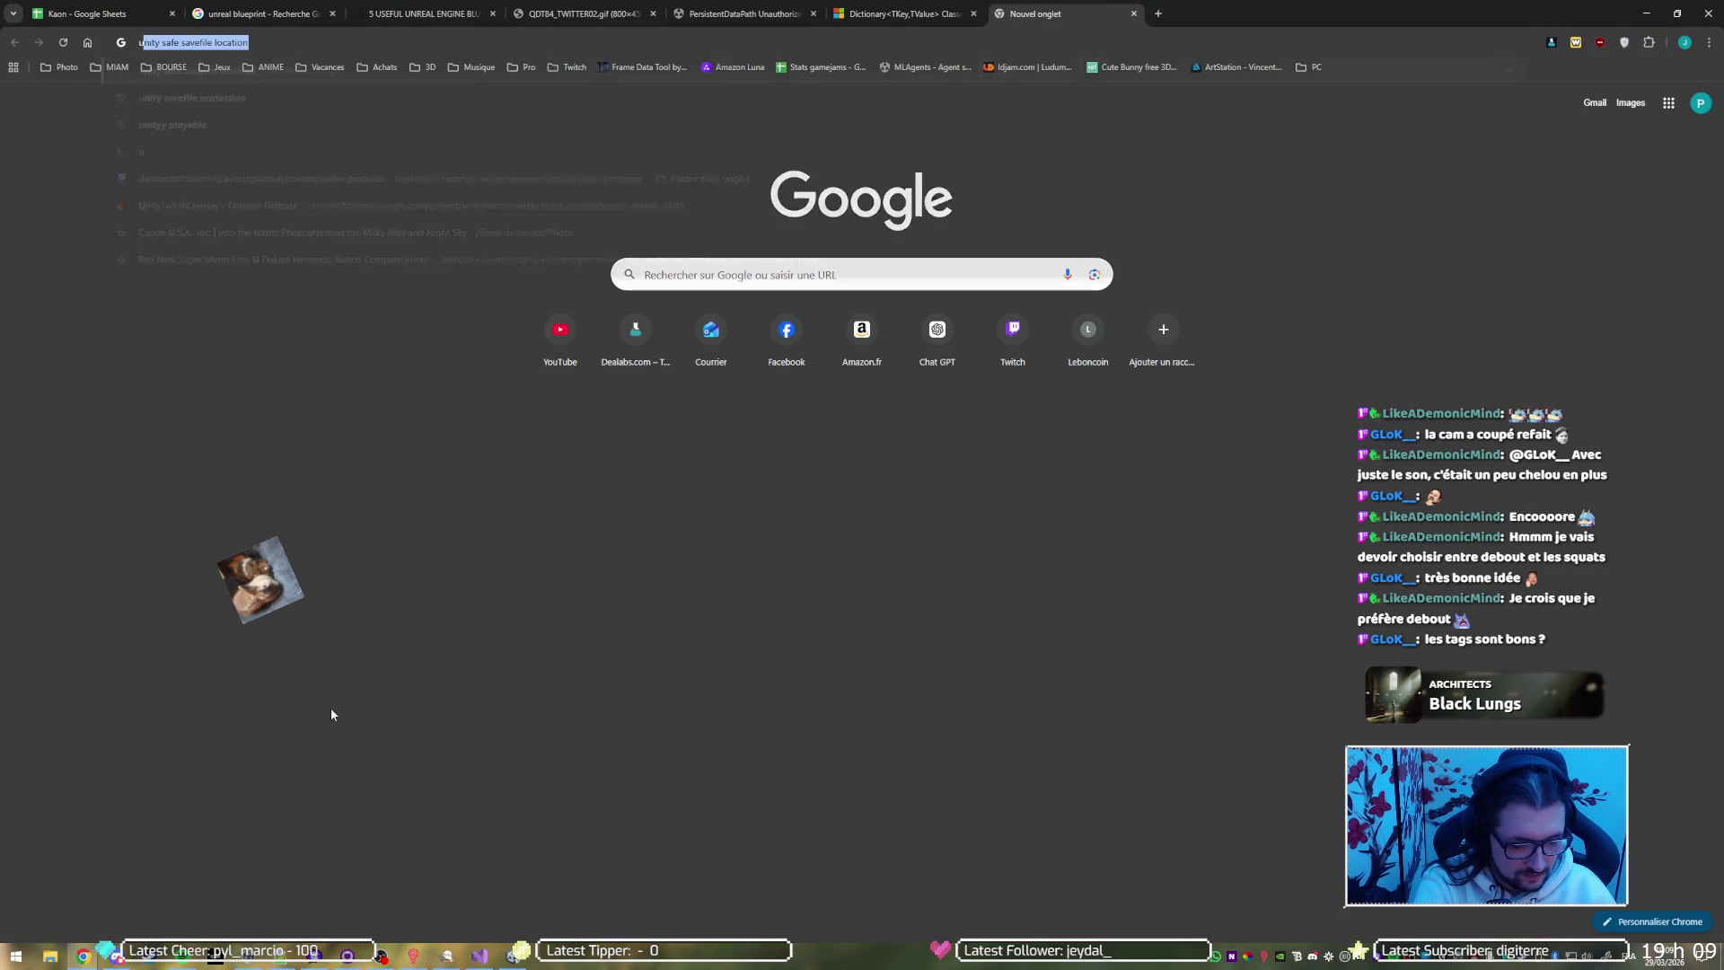
type("nity jsonutiliis")
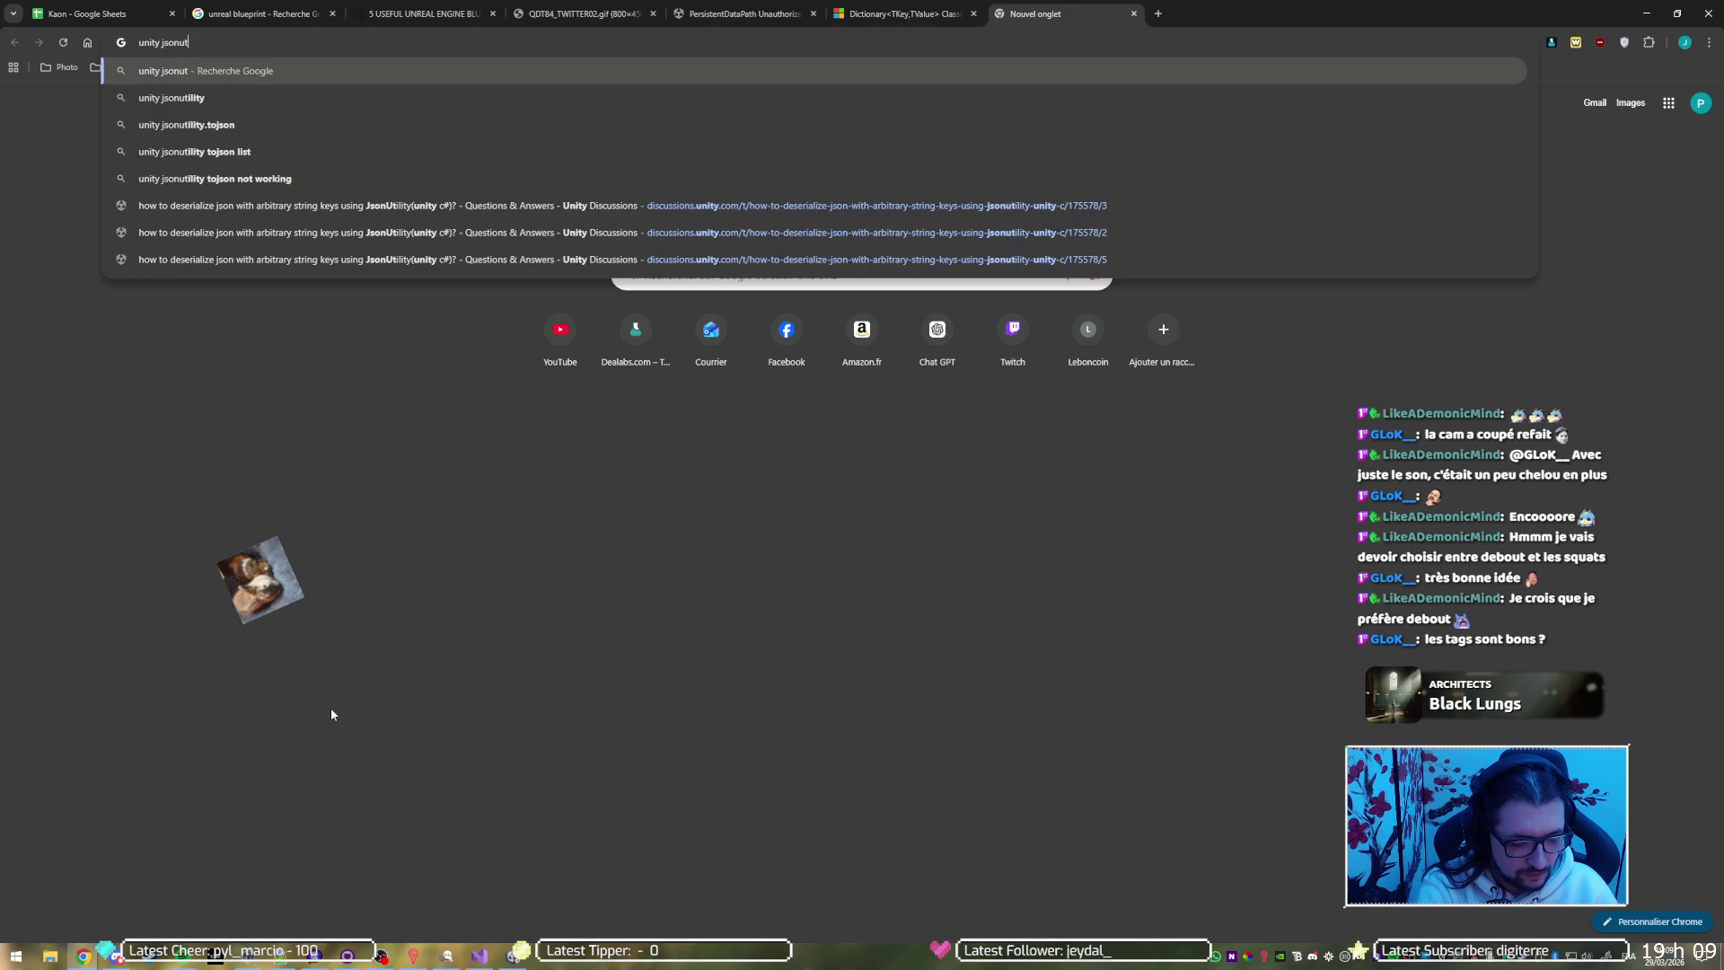
key("BackSpace")
key("BackSpace")
type("ty")
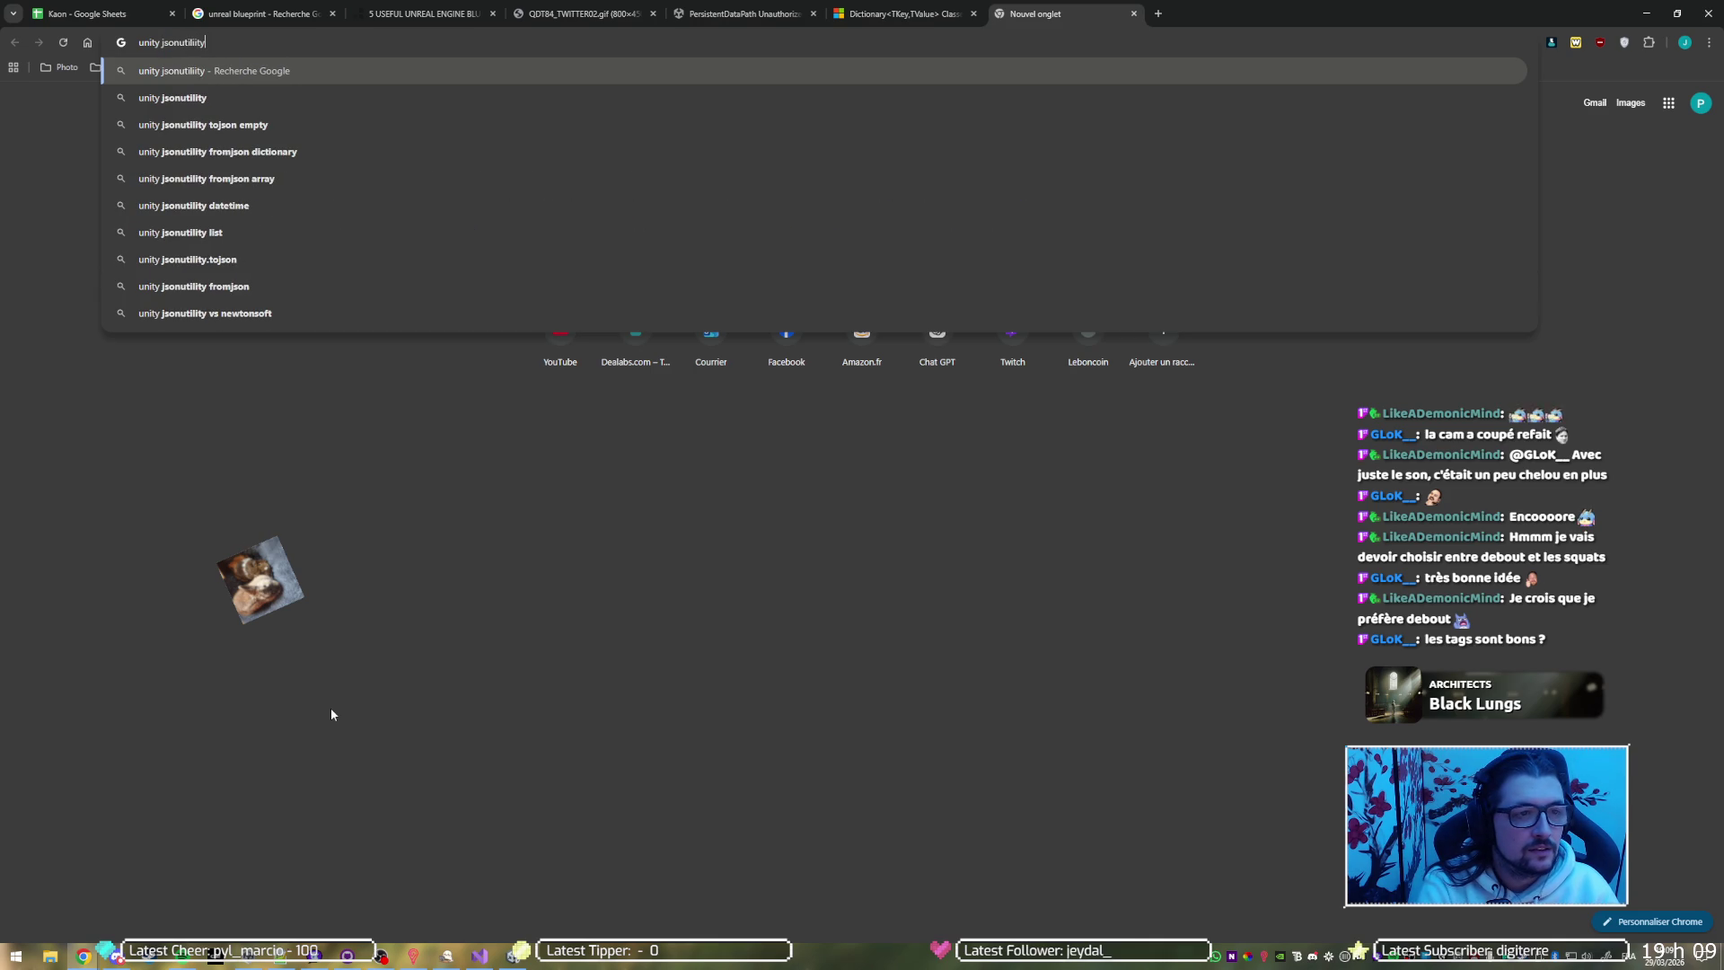
type(" read ")
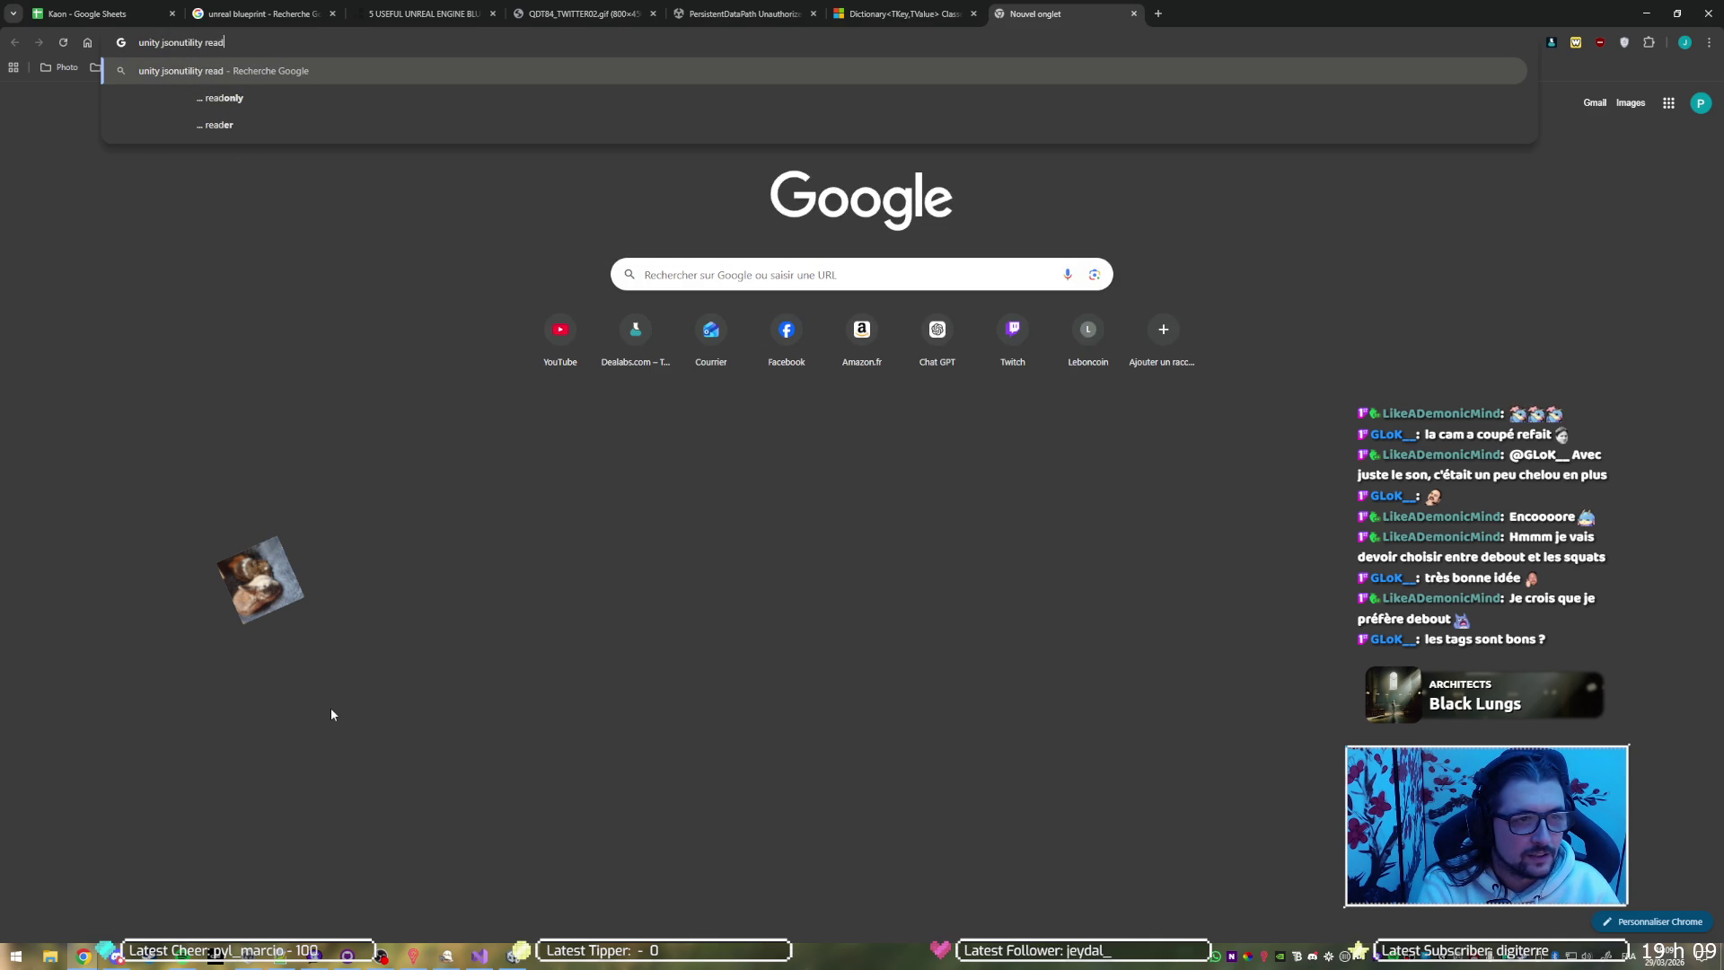
type("json")
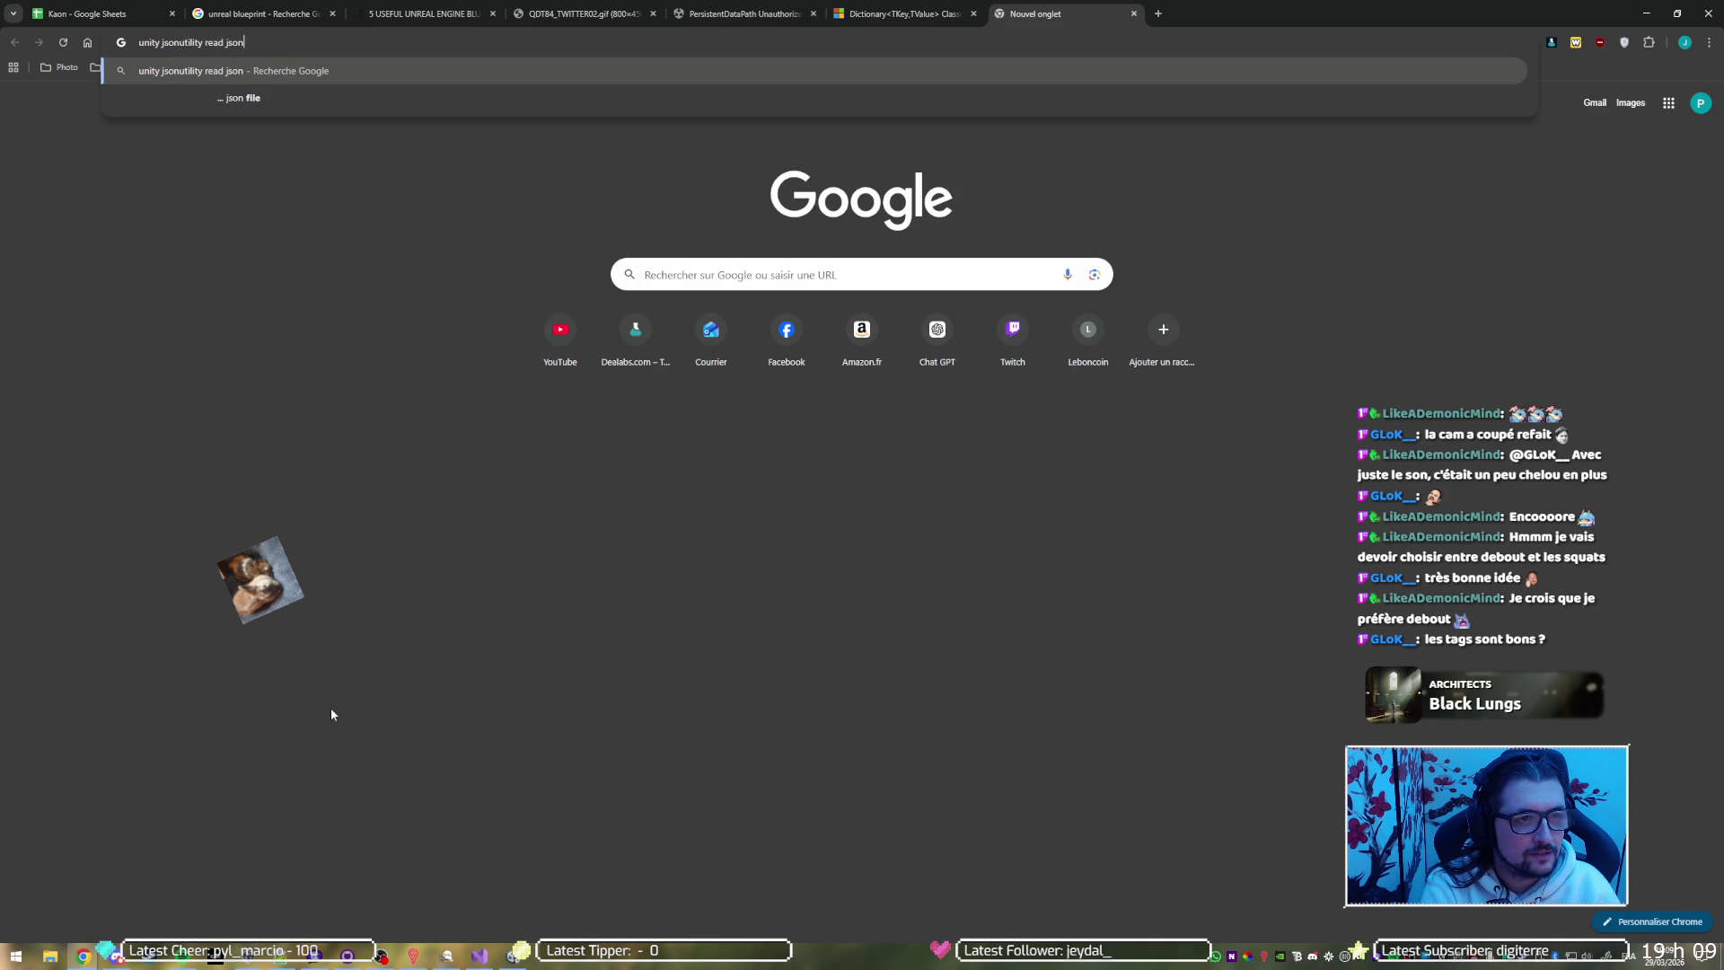
key("Return")
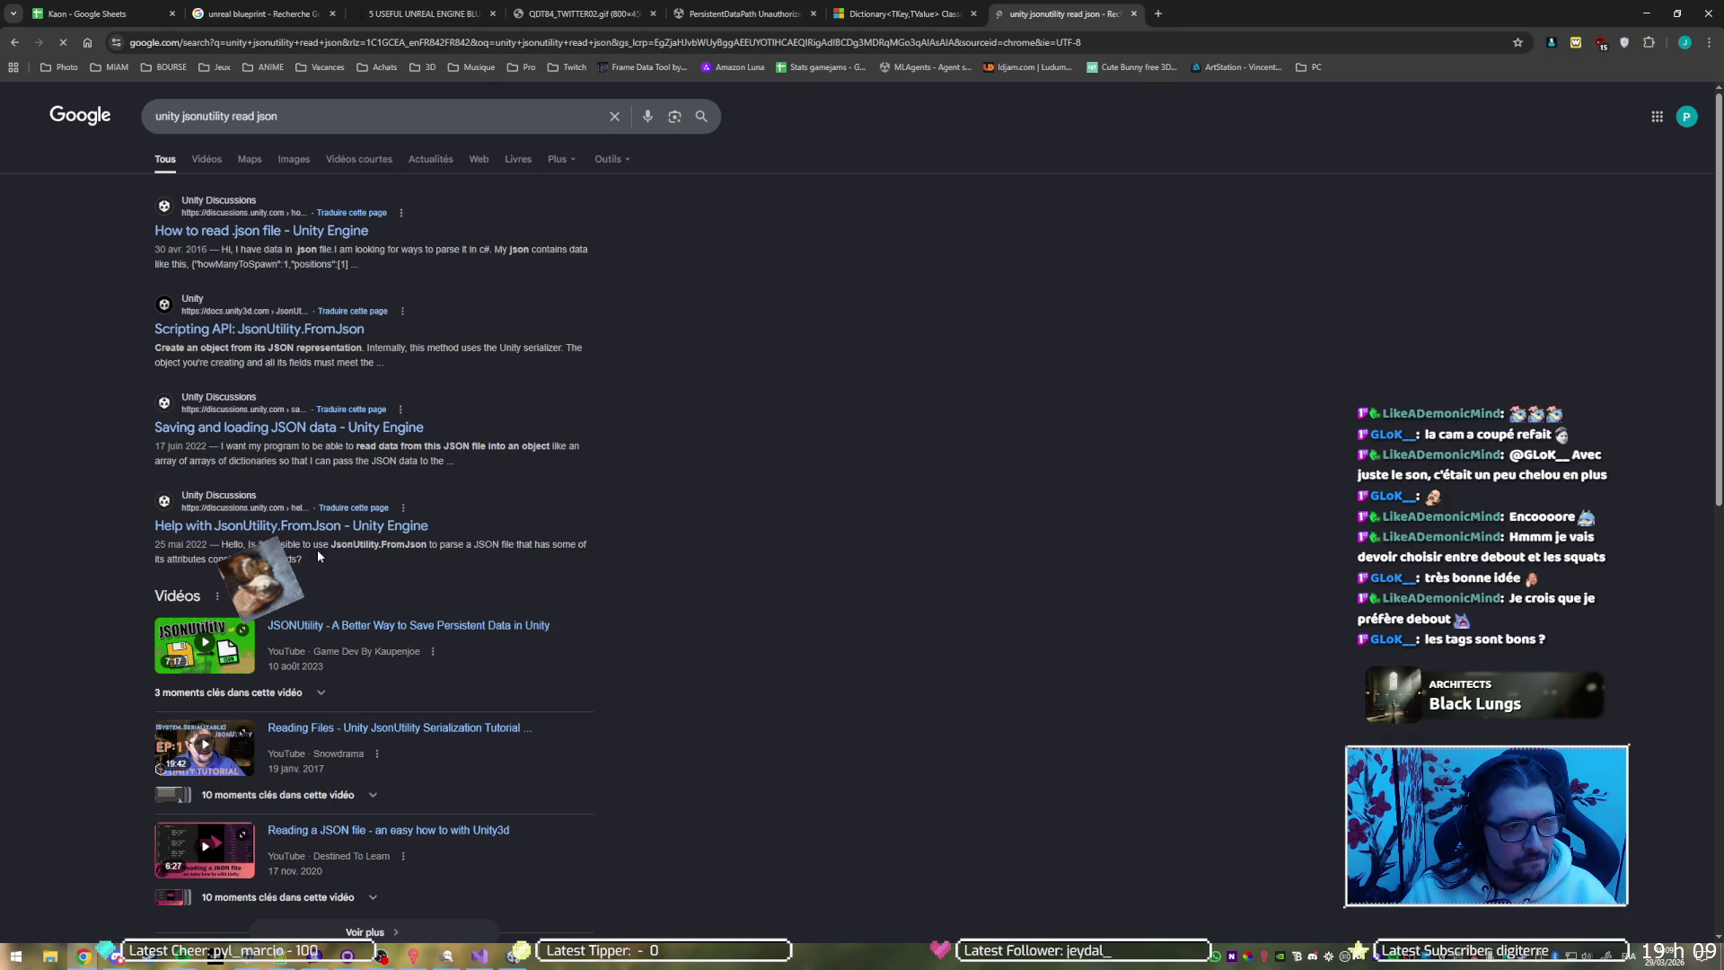
Open the 'How to read .json file' thread and read through its replies
left_click(340, 234)
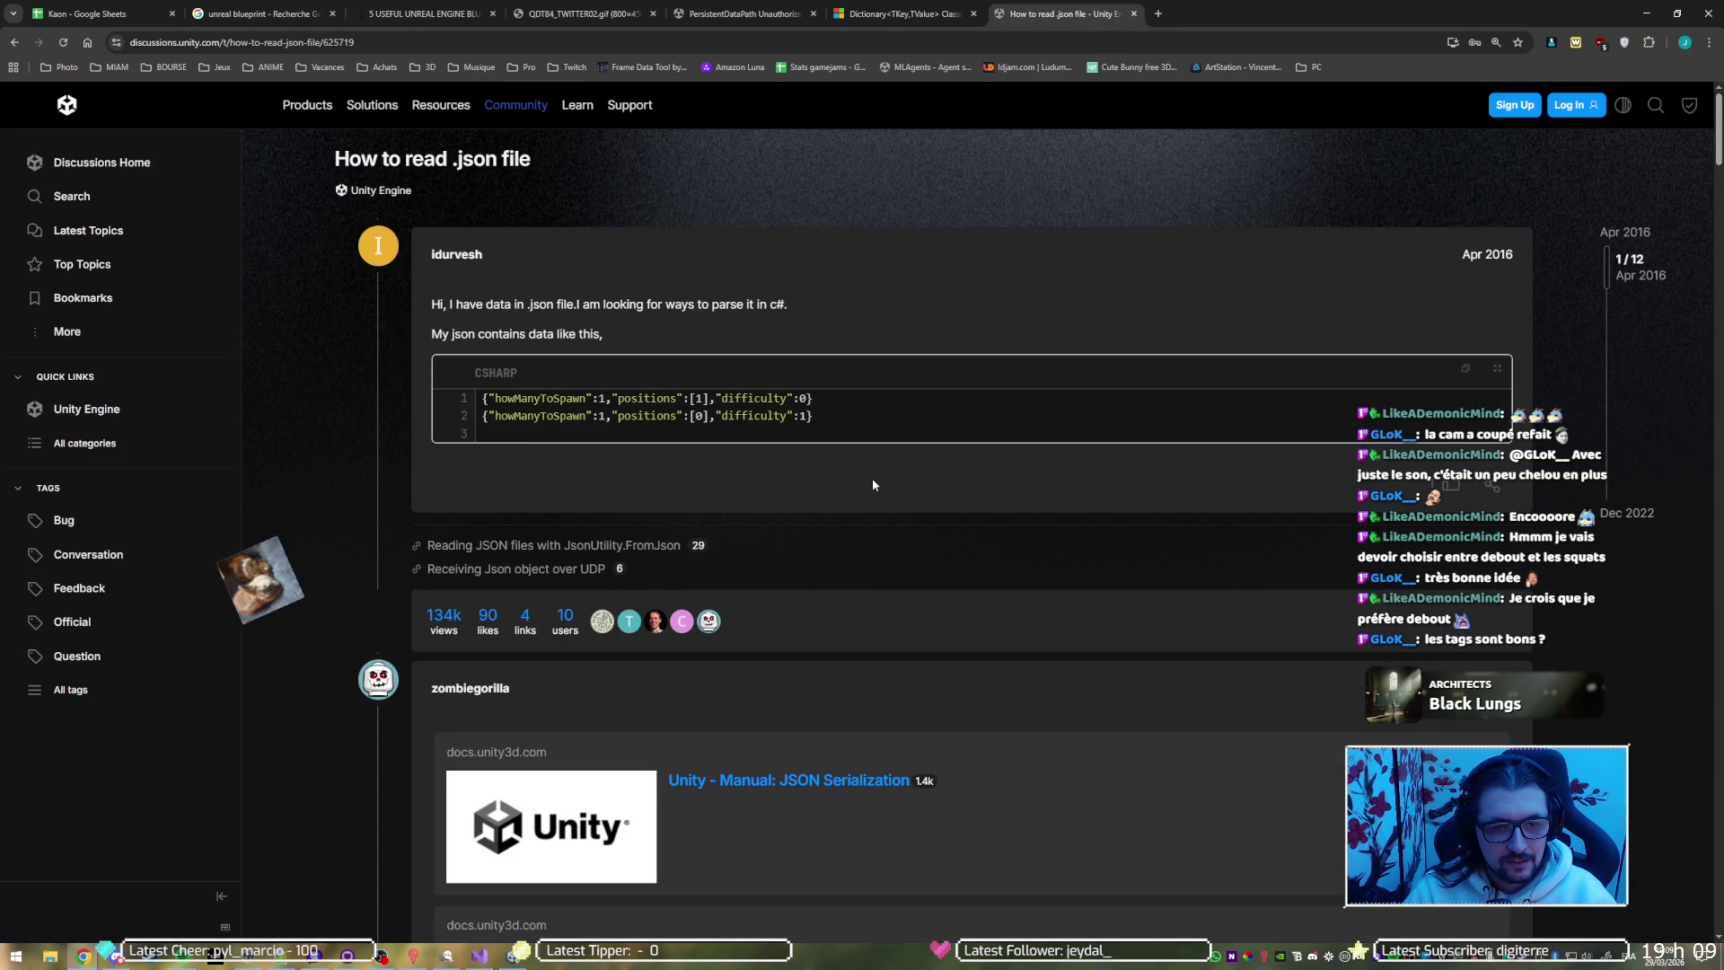
scroll(872, 485, "down", 2)
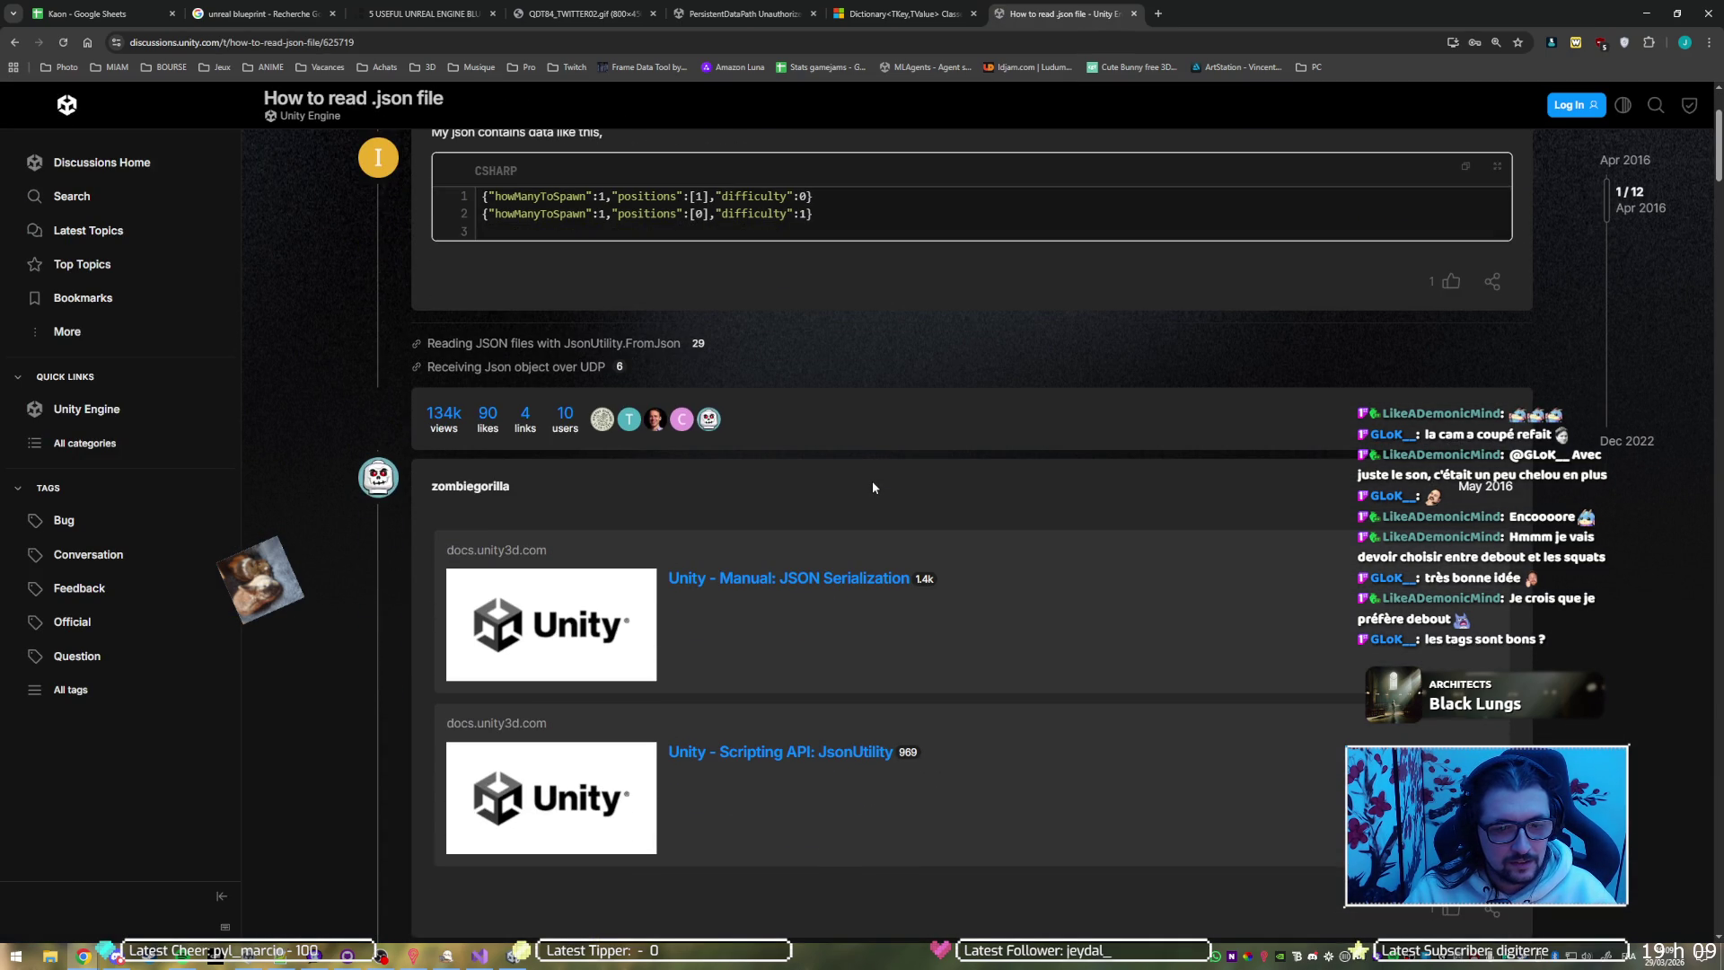
scroll(873, 488, "down", 2)
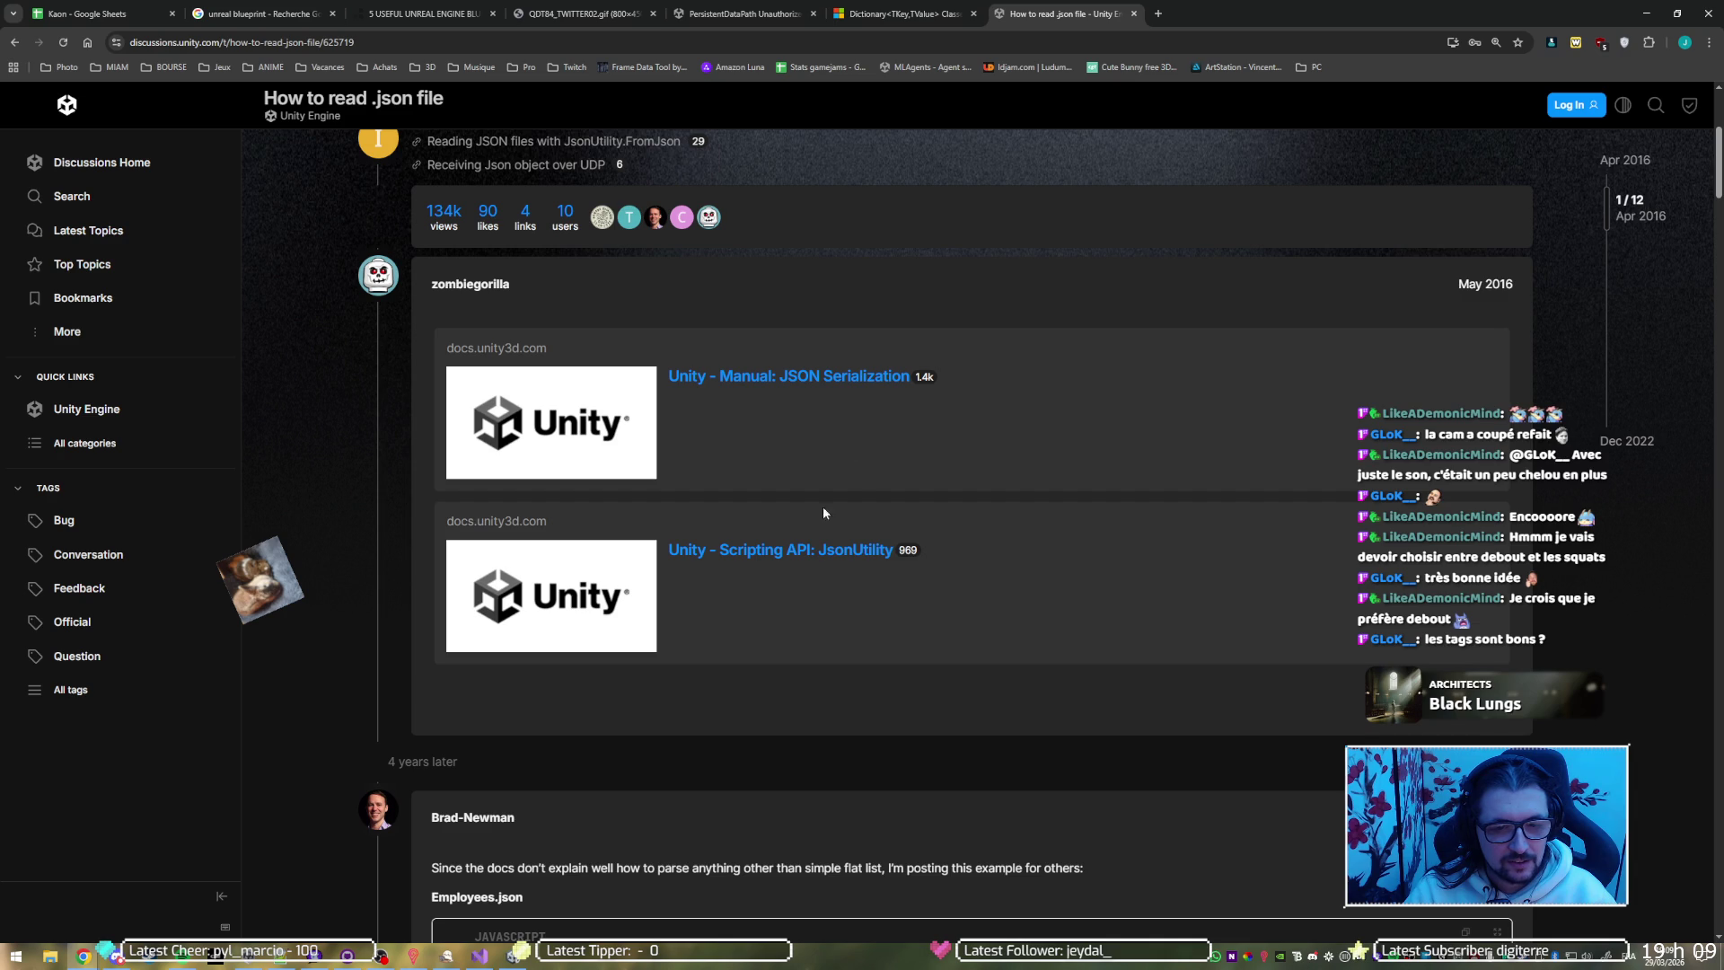
scroll(818, 570, "down", 5)
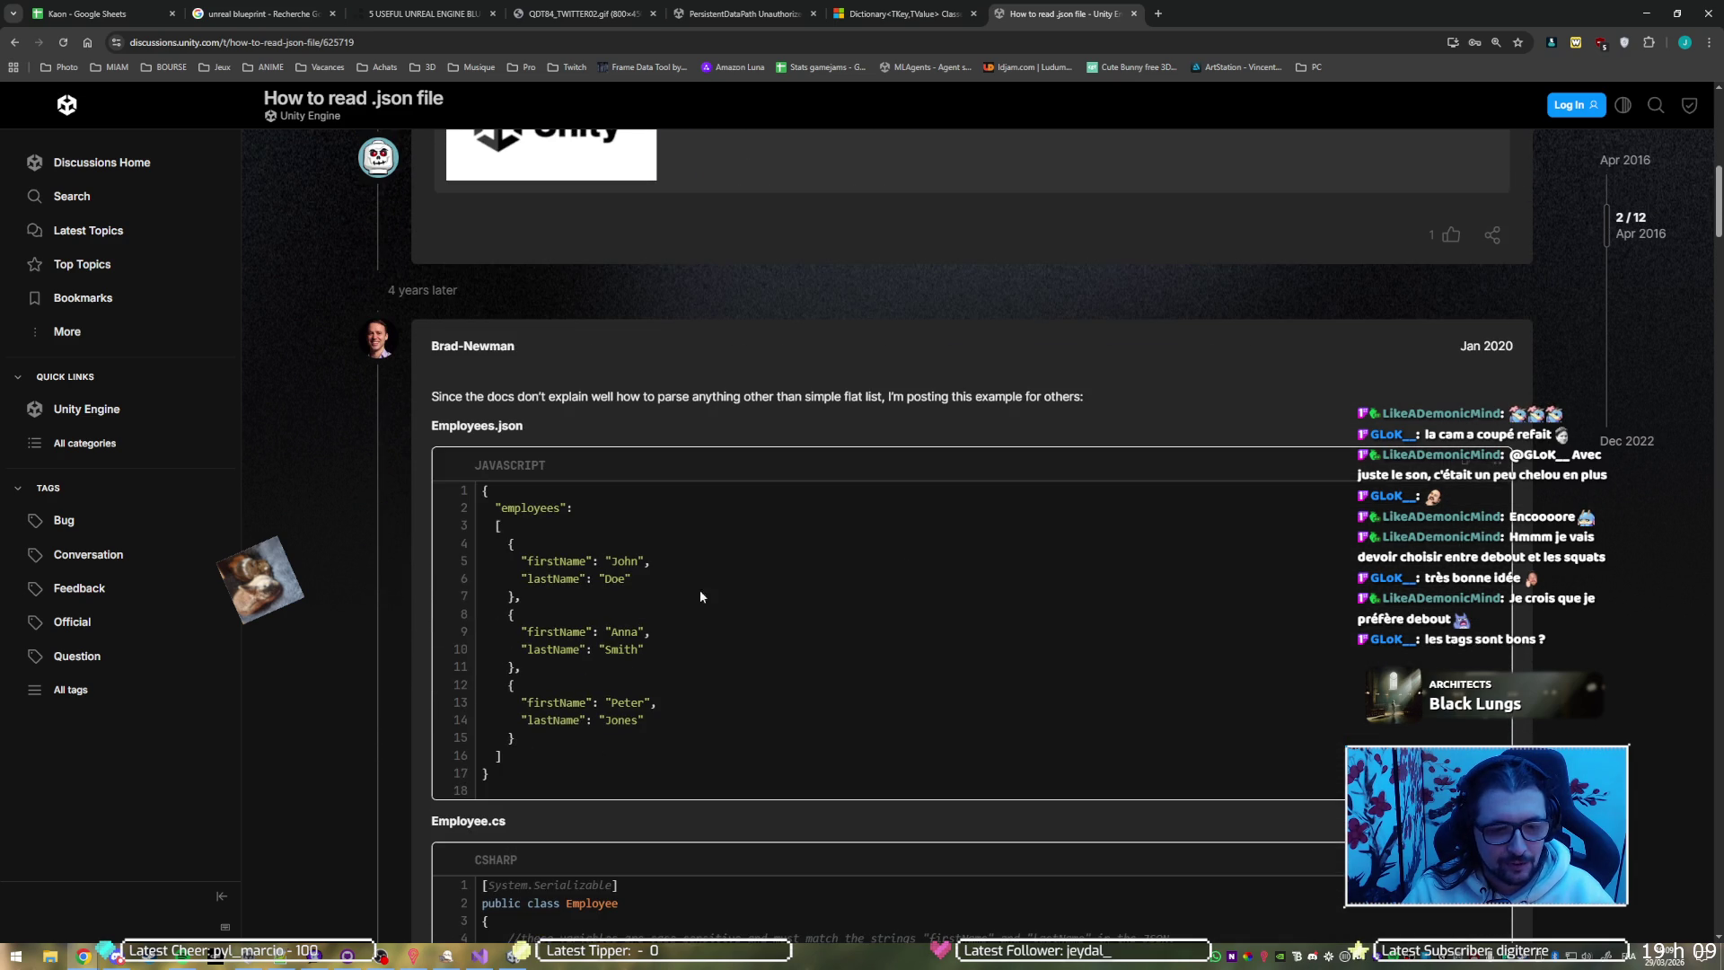
scroll(410, 571, "down", 5)
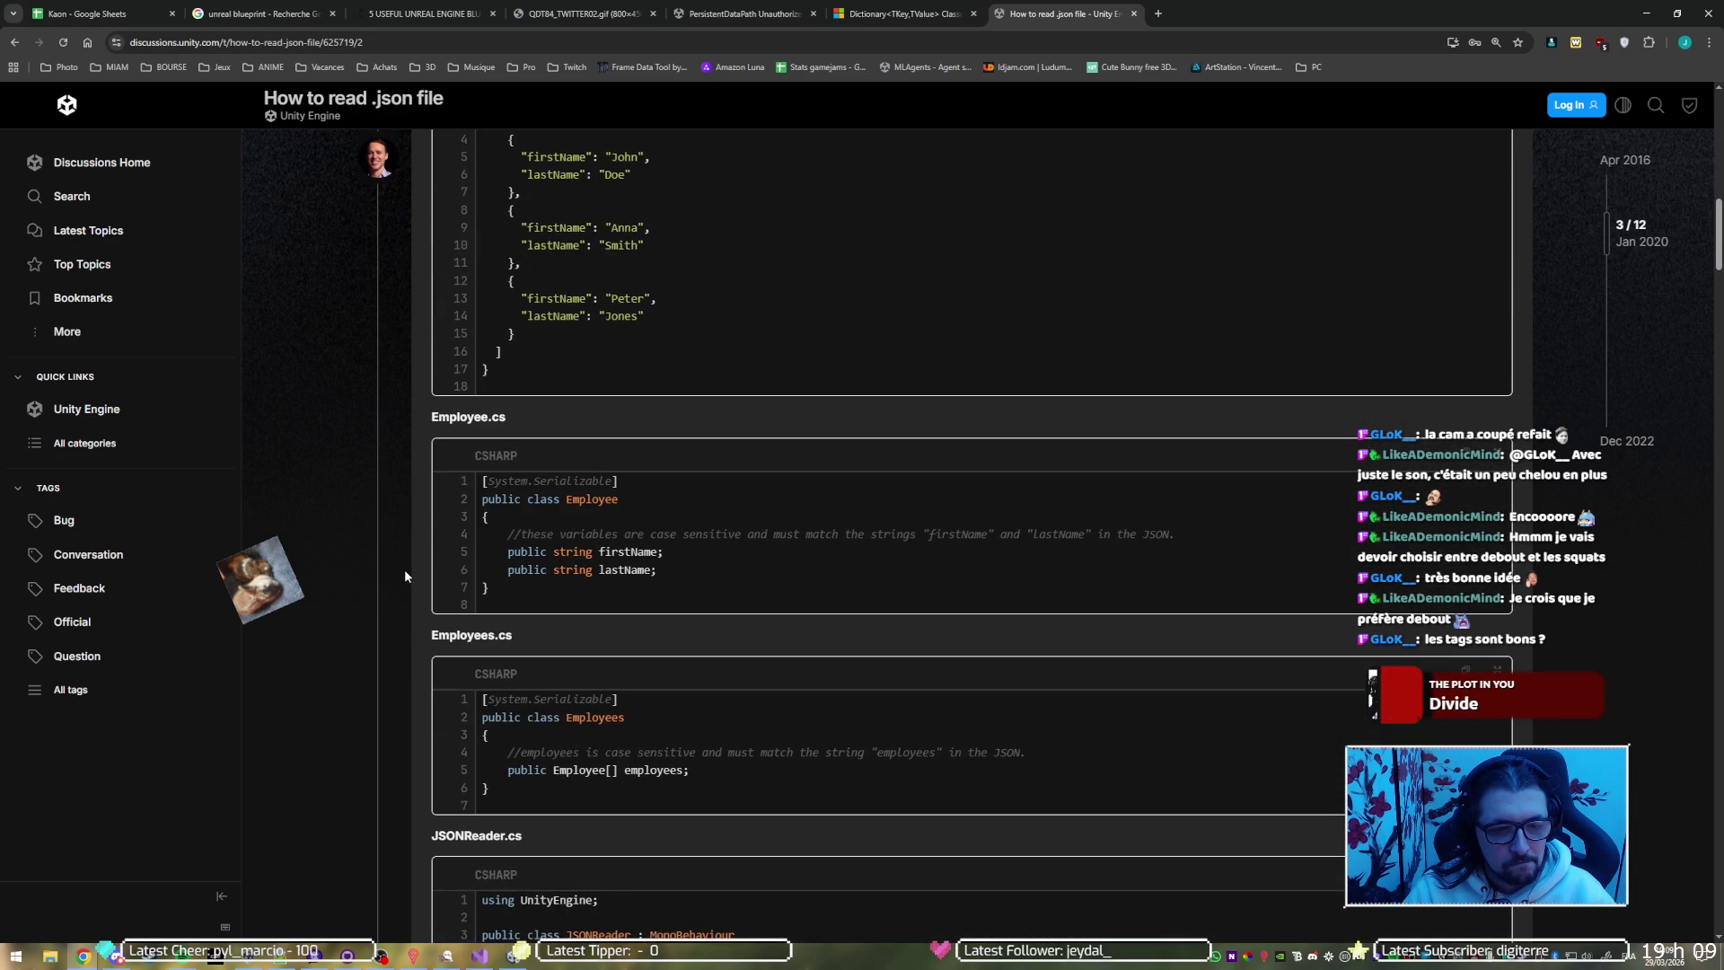
scroll(404, 569, "up", 5)
scroll(404, 569, "down", 2)
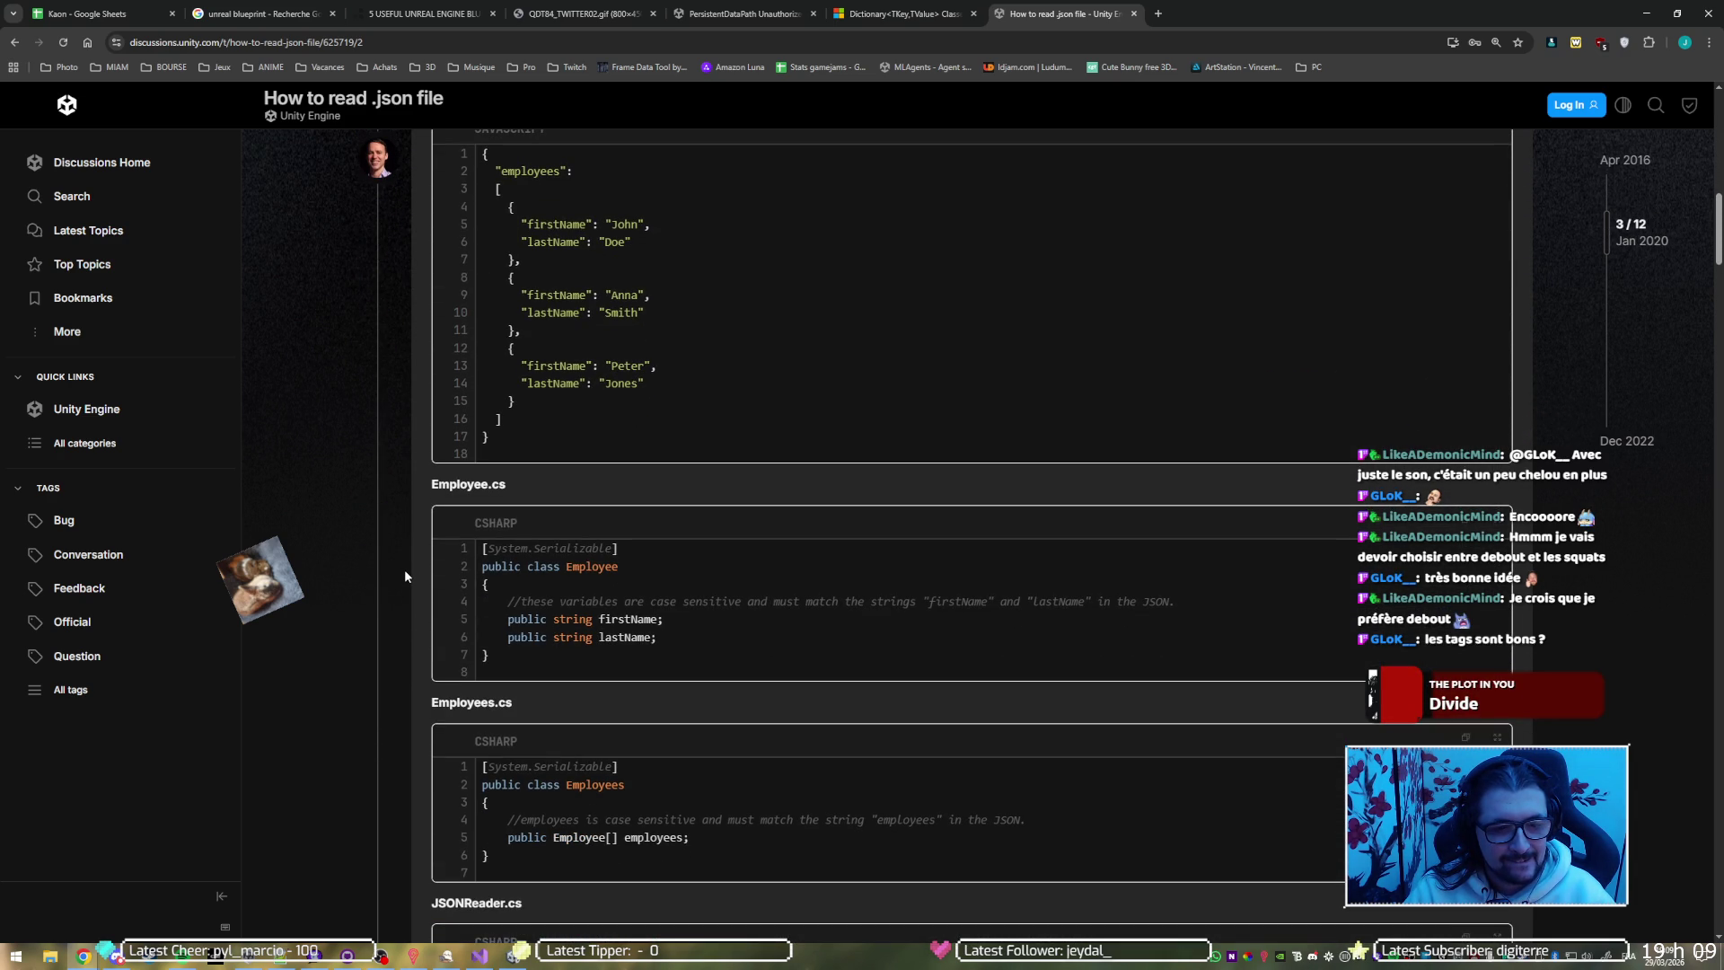
scroll(404, 569, "down", 5)
scroll(402, 564, "down", 2)
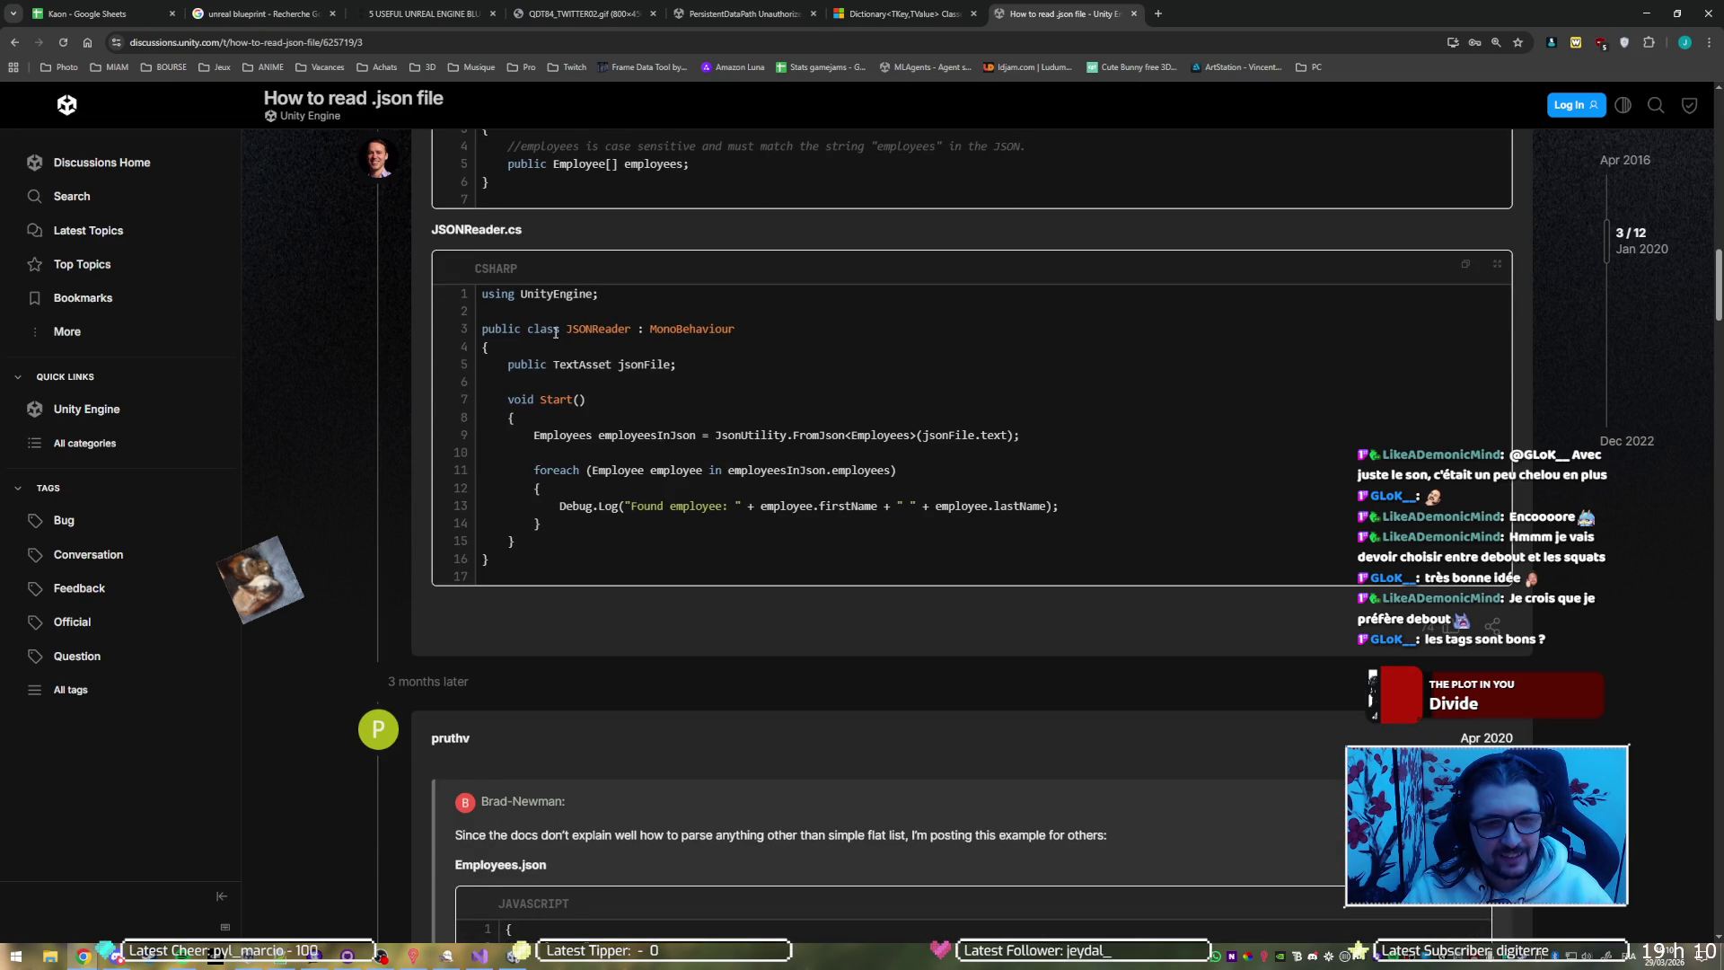
scroll(555, 333, "up", 2)
scroll(542, 260, "down", 2)
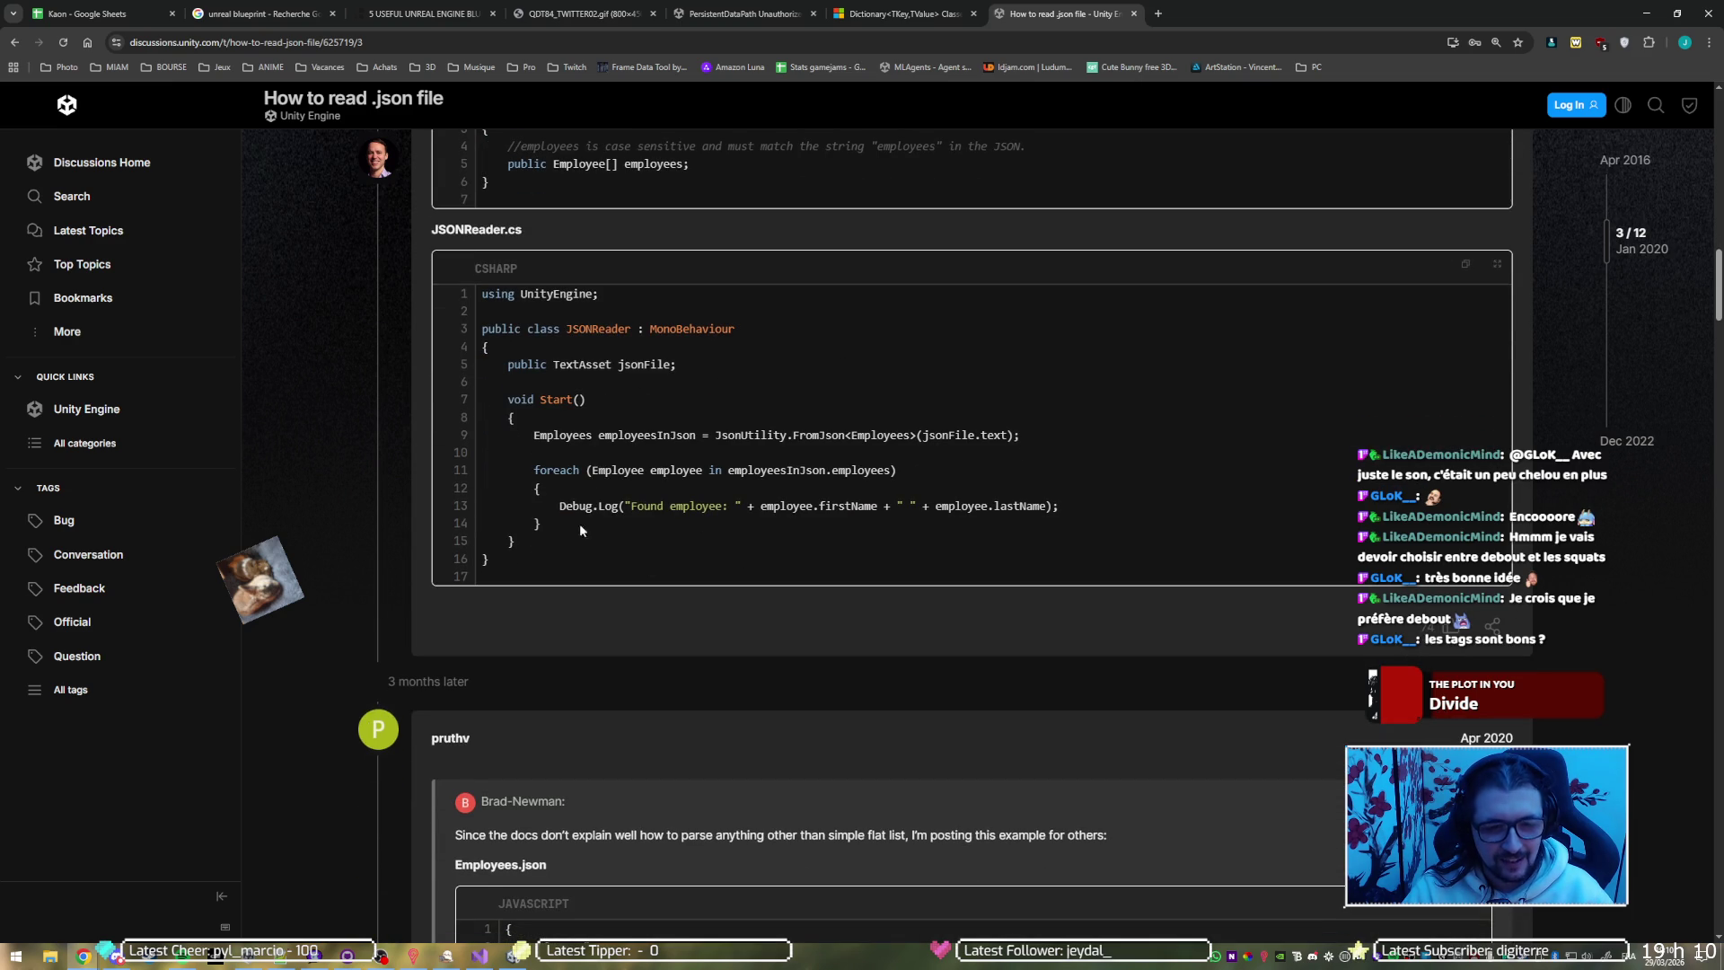
scroll(579, 531, "down", 4)
scroll(392, 533, "down", 10)
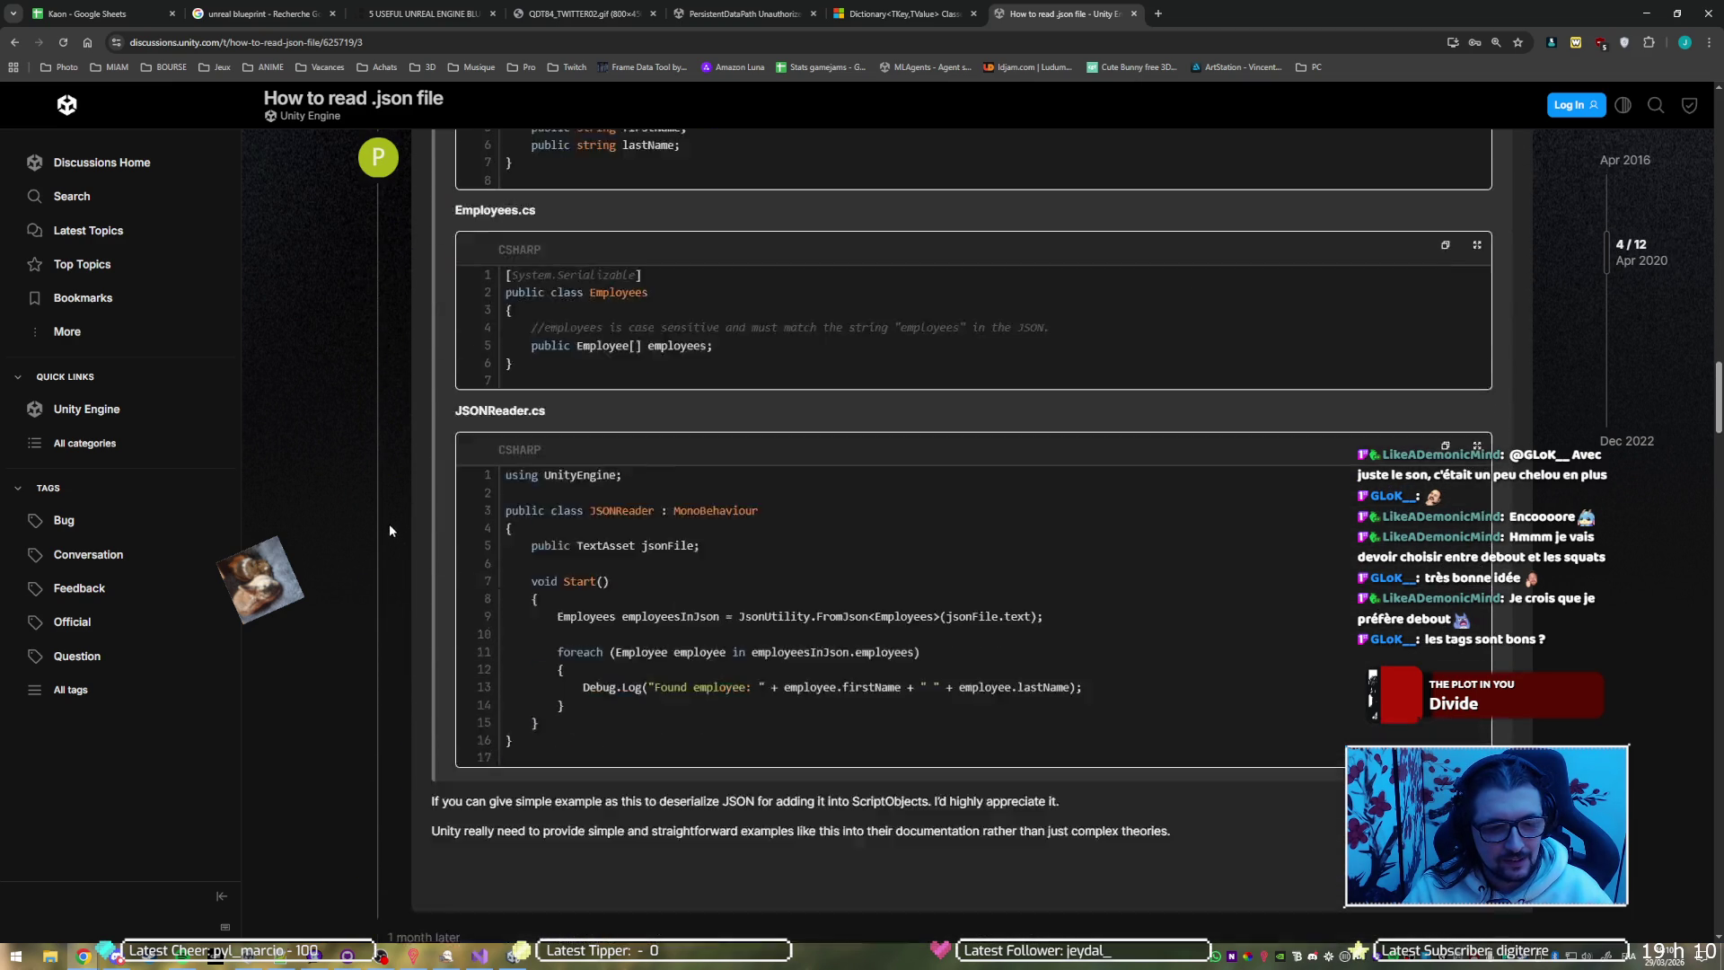
scroll(390, 531, "down", 4)
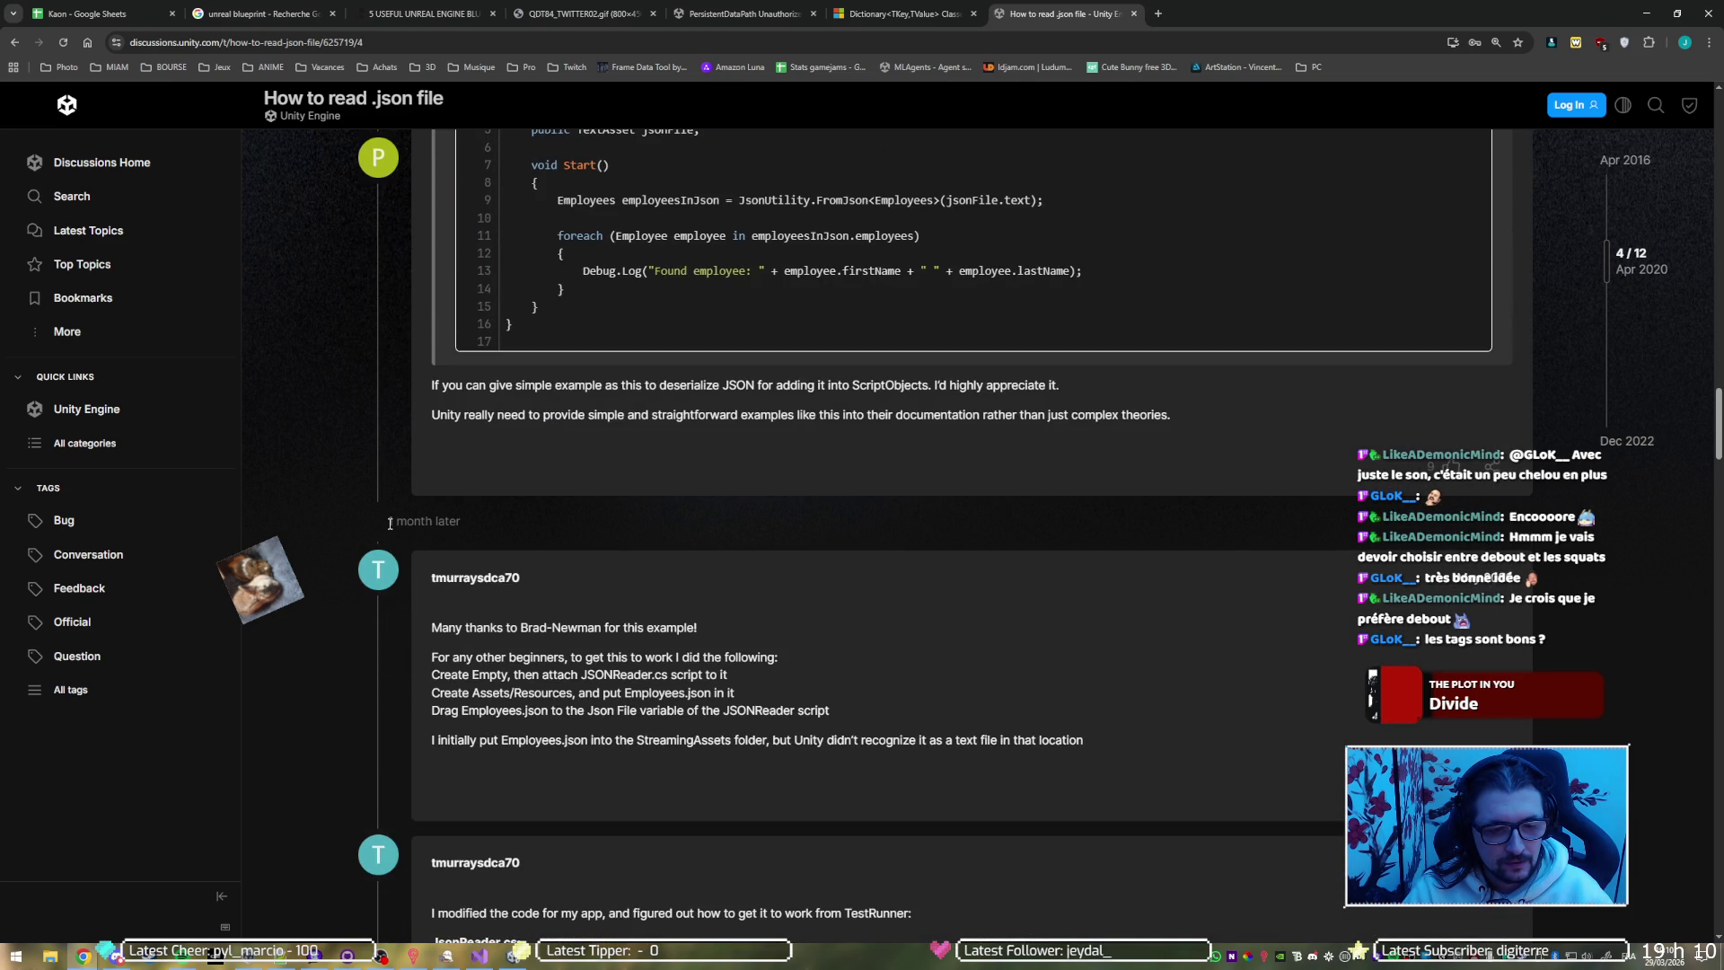
scroll(389, 523, "down", 8)
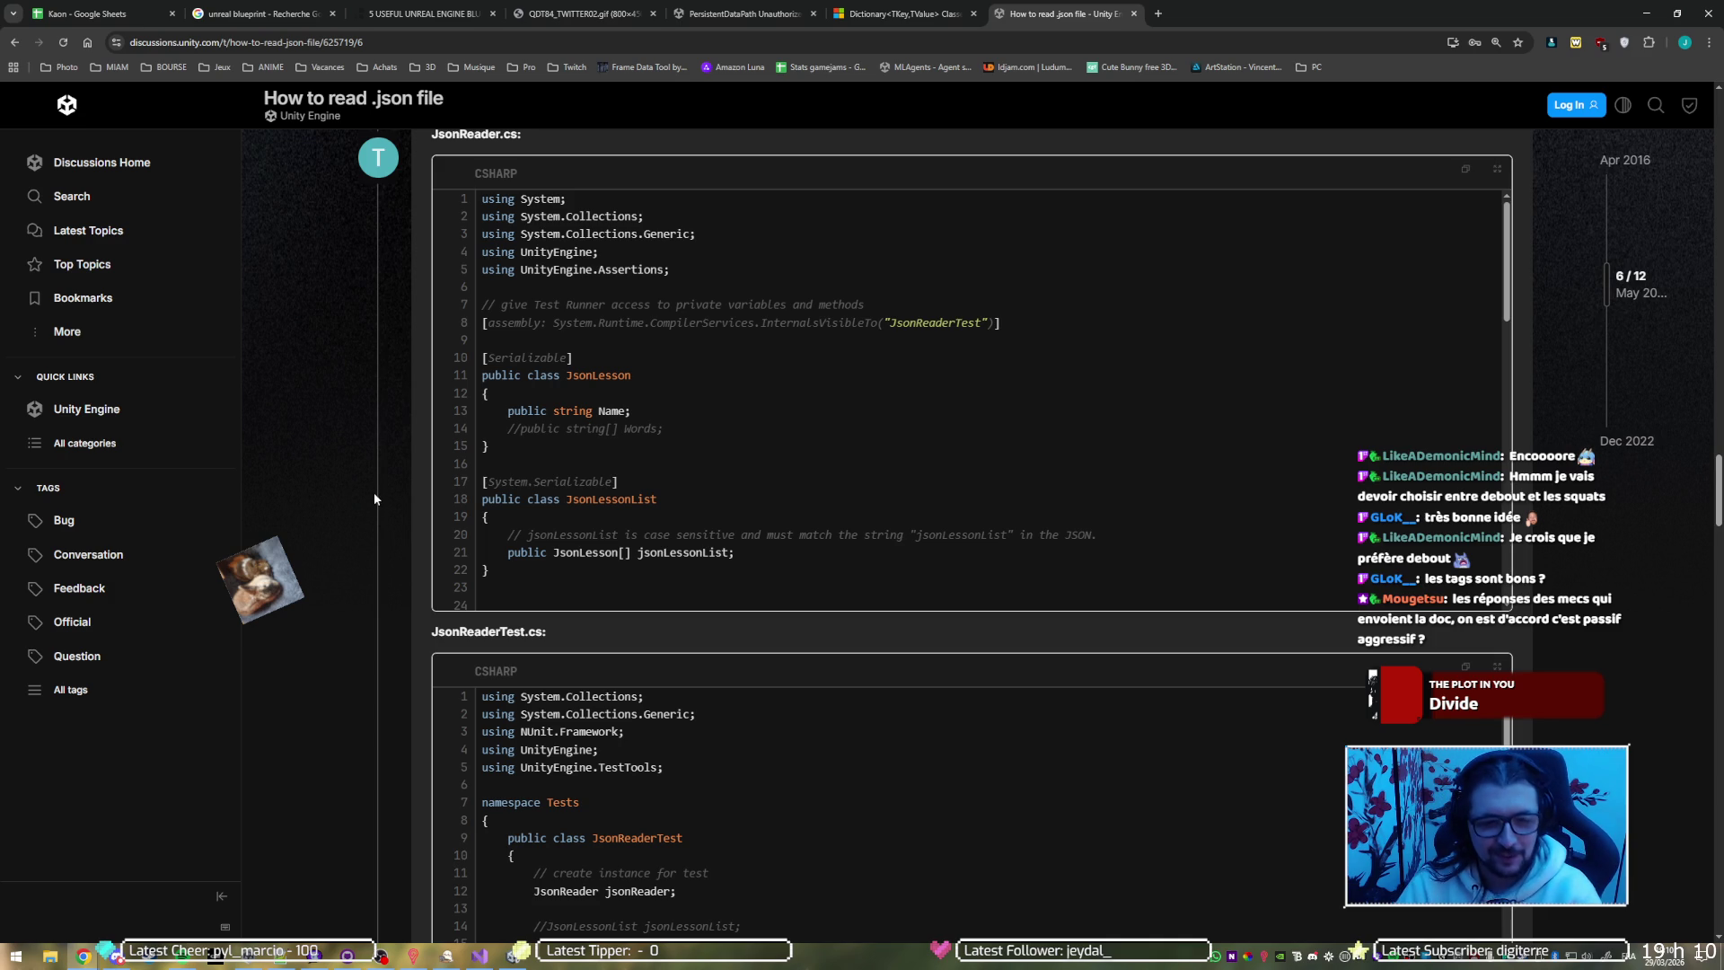
scroll(373, 492, "down", 3)
scroll(374, 495, "down", 6)
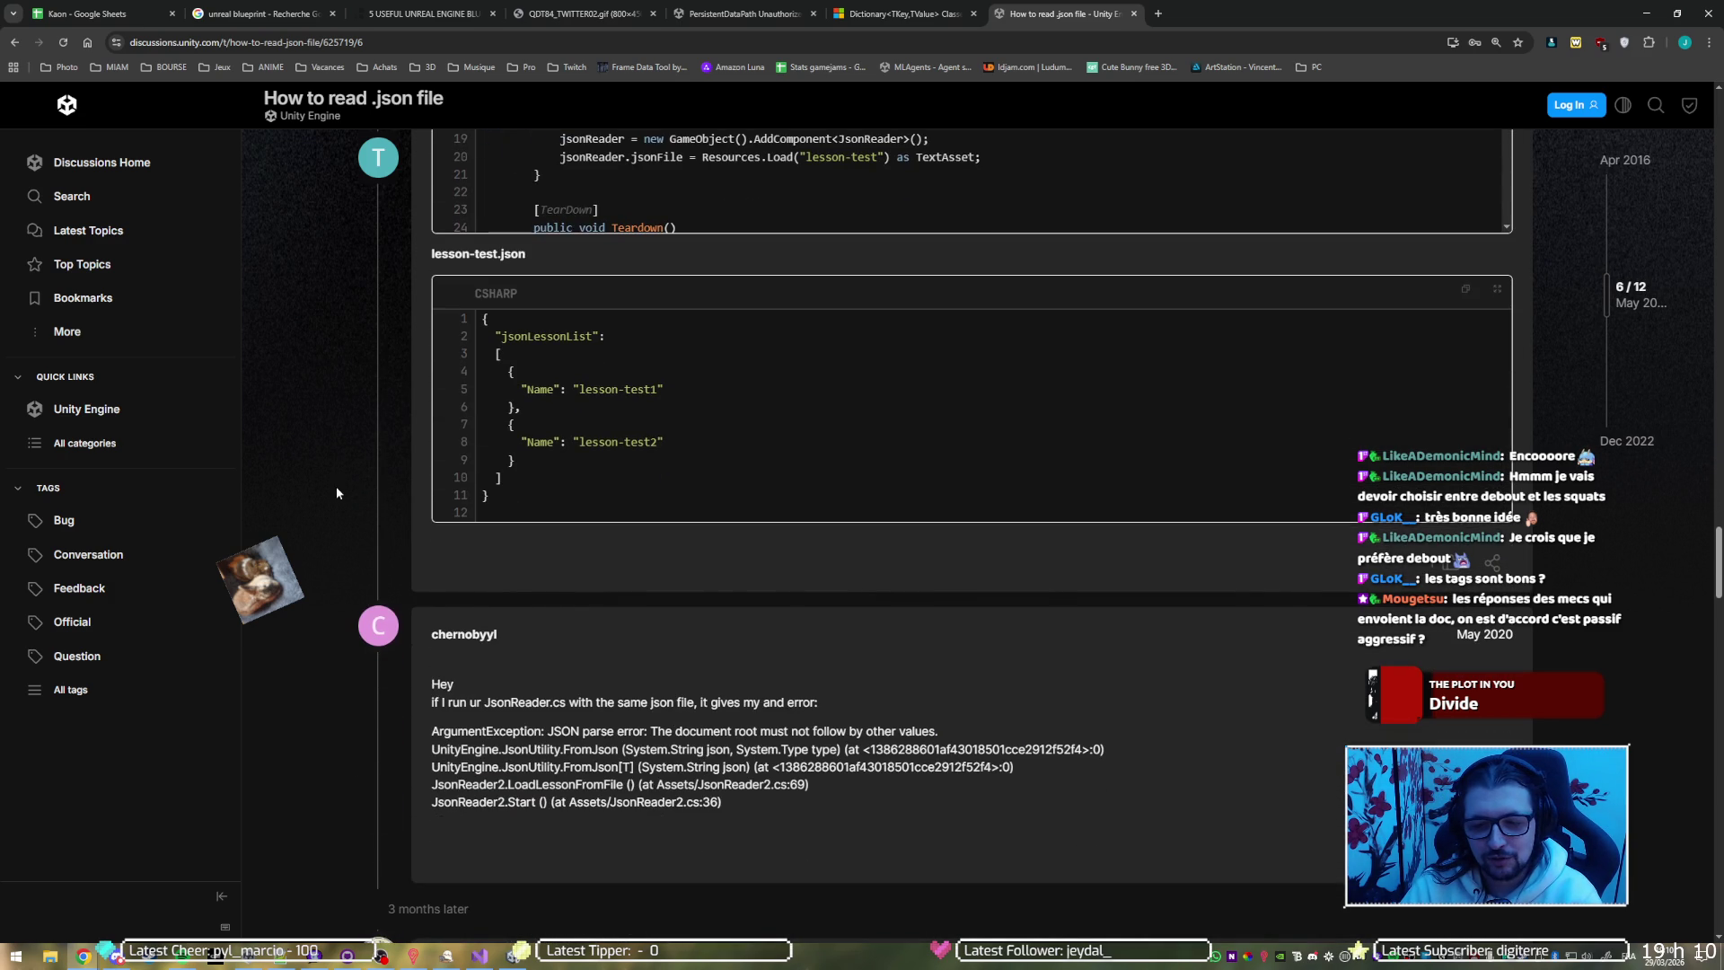
scroll(329, 486, "down", 2)
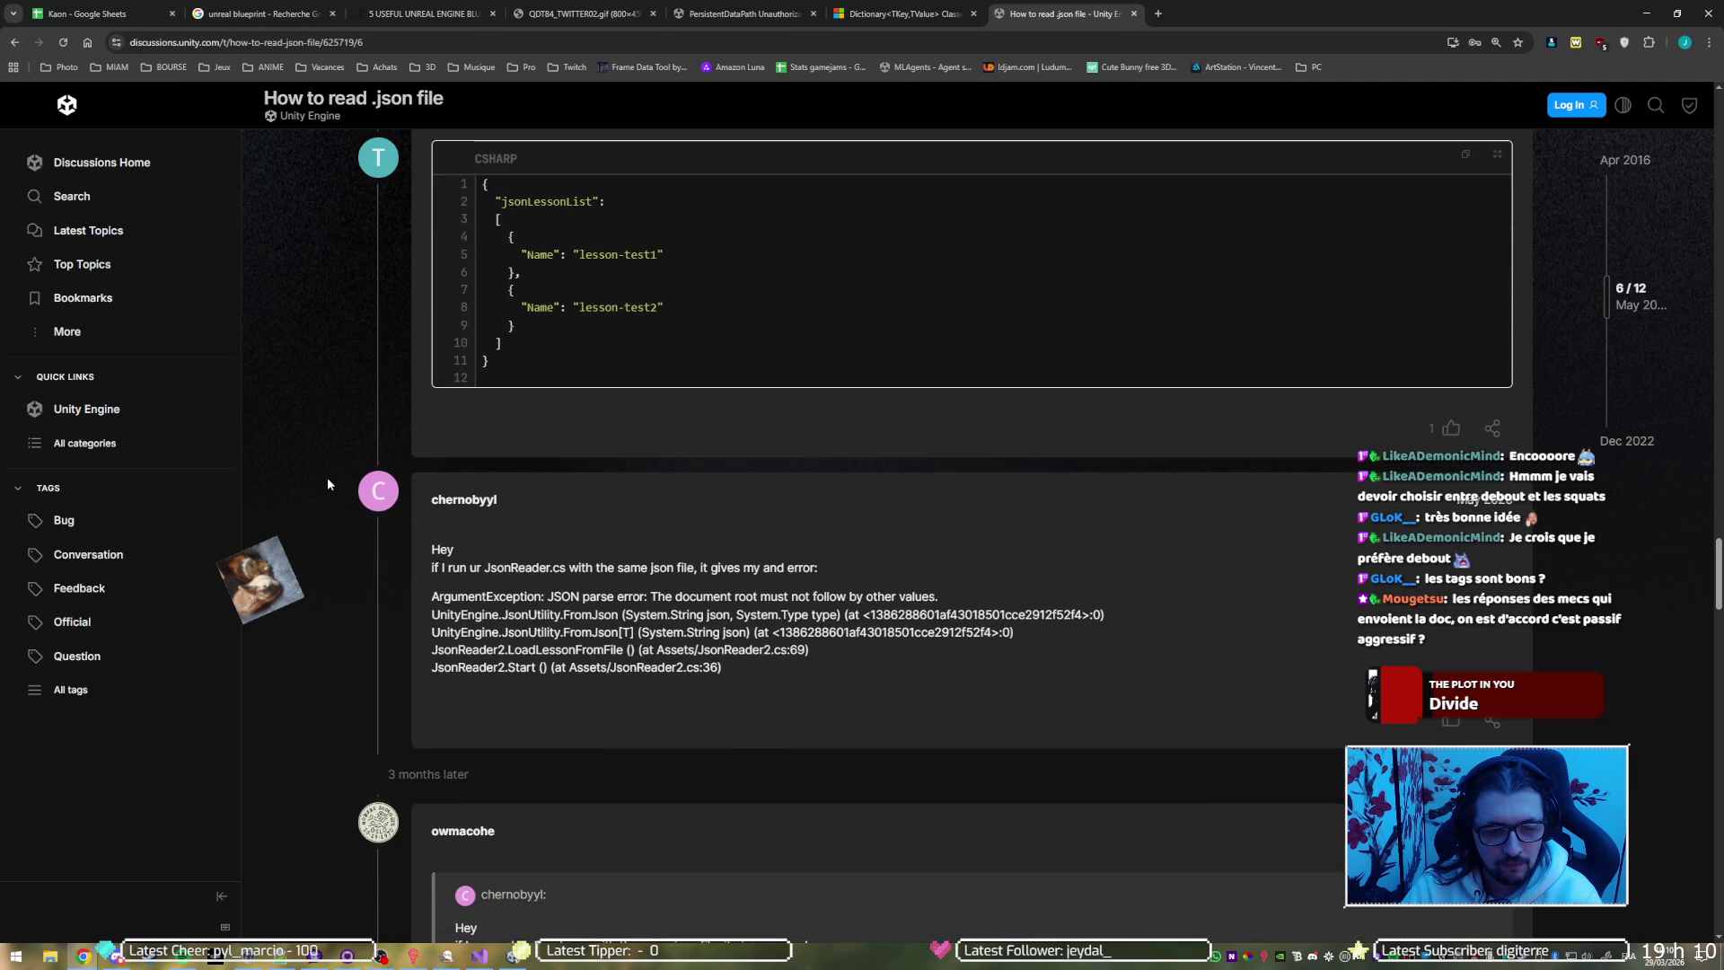
scroll(327, 484, "down", 7)
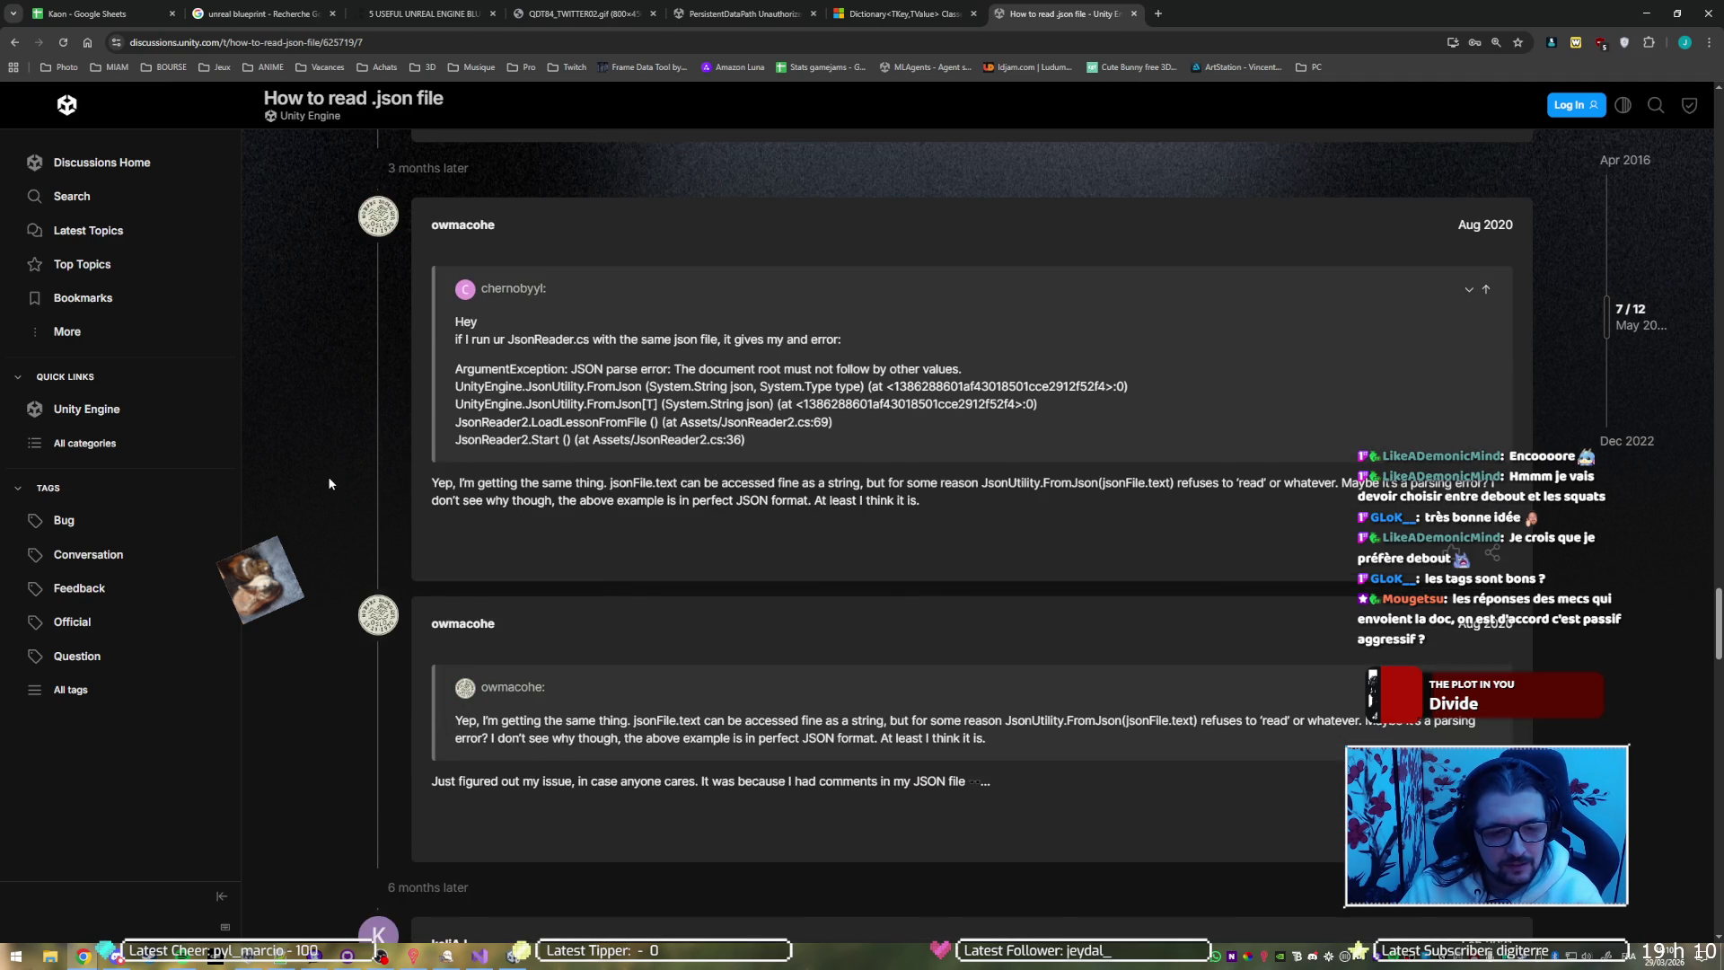
scroll(326, 483, "down", 5)
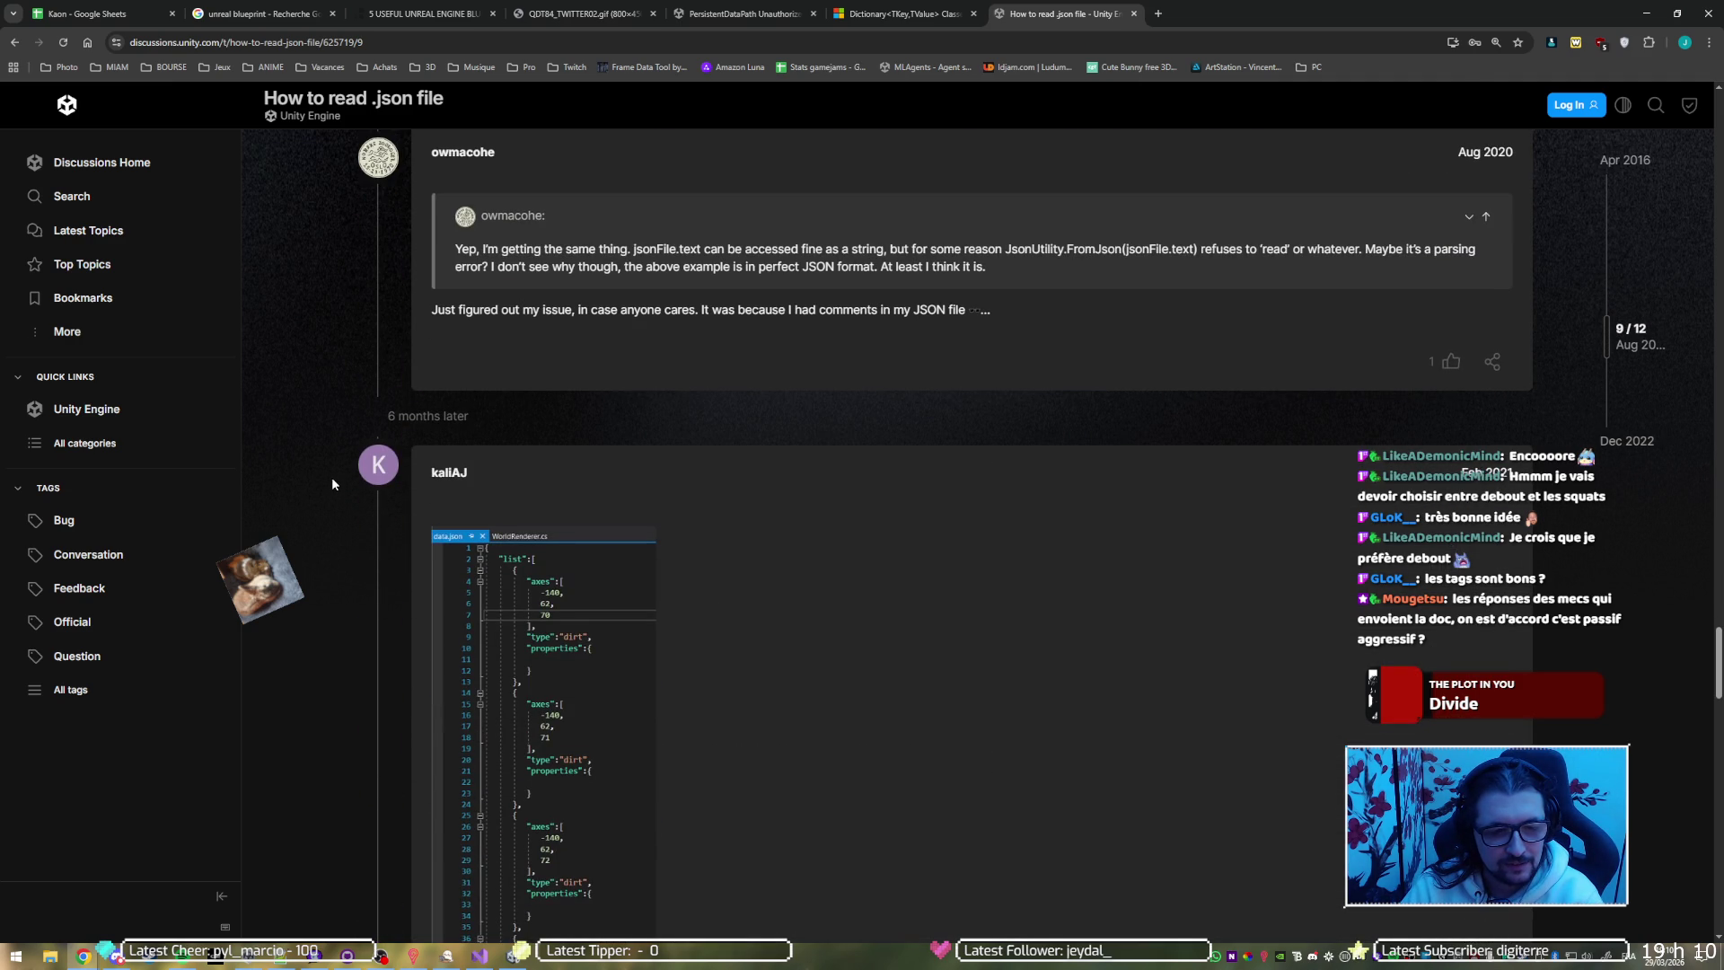
scroll(331, 483, "down", 4)
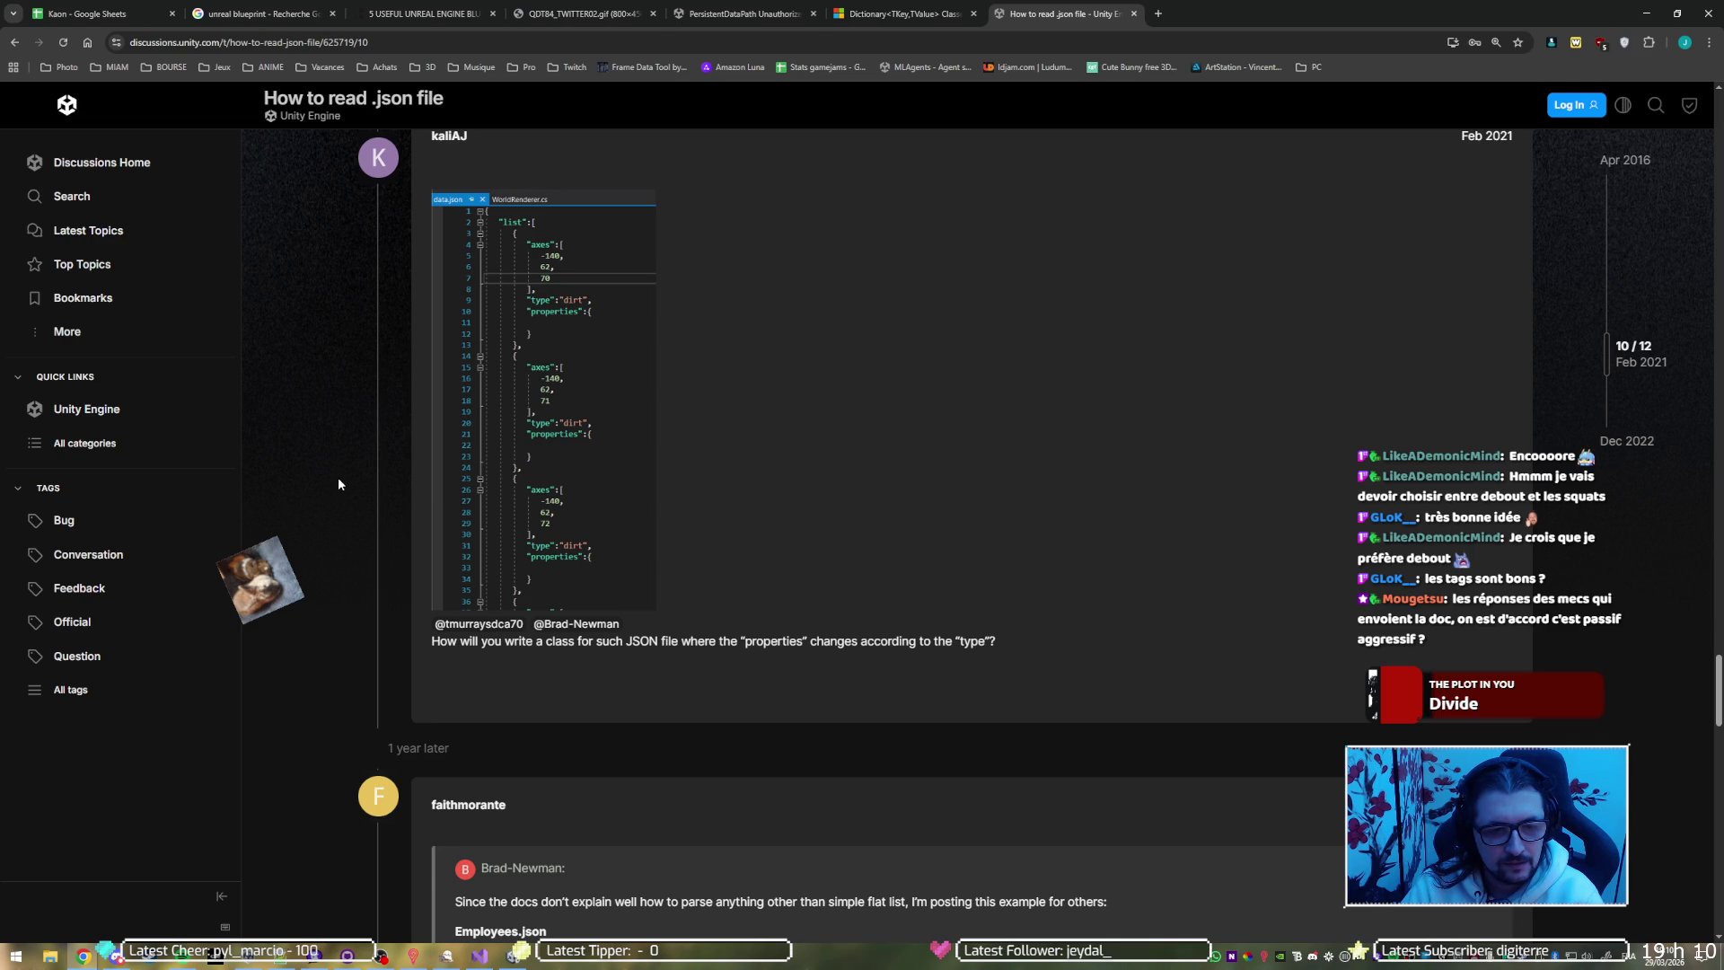
scroll(338, 483, "down", 10)
scroll(337, 478, "down", 7)
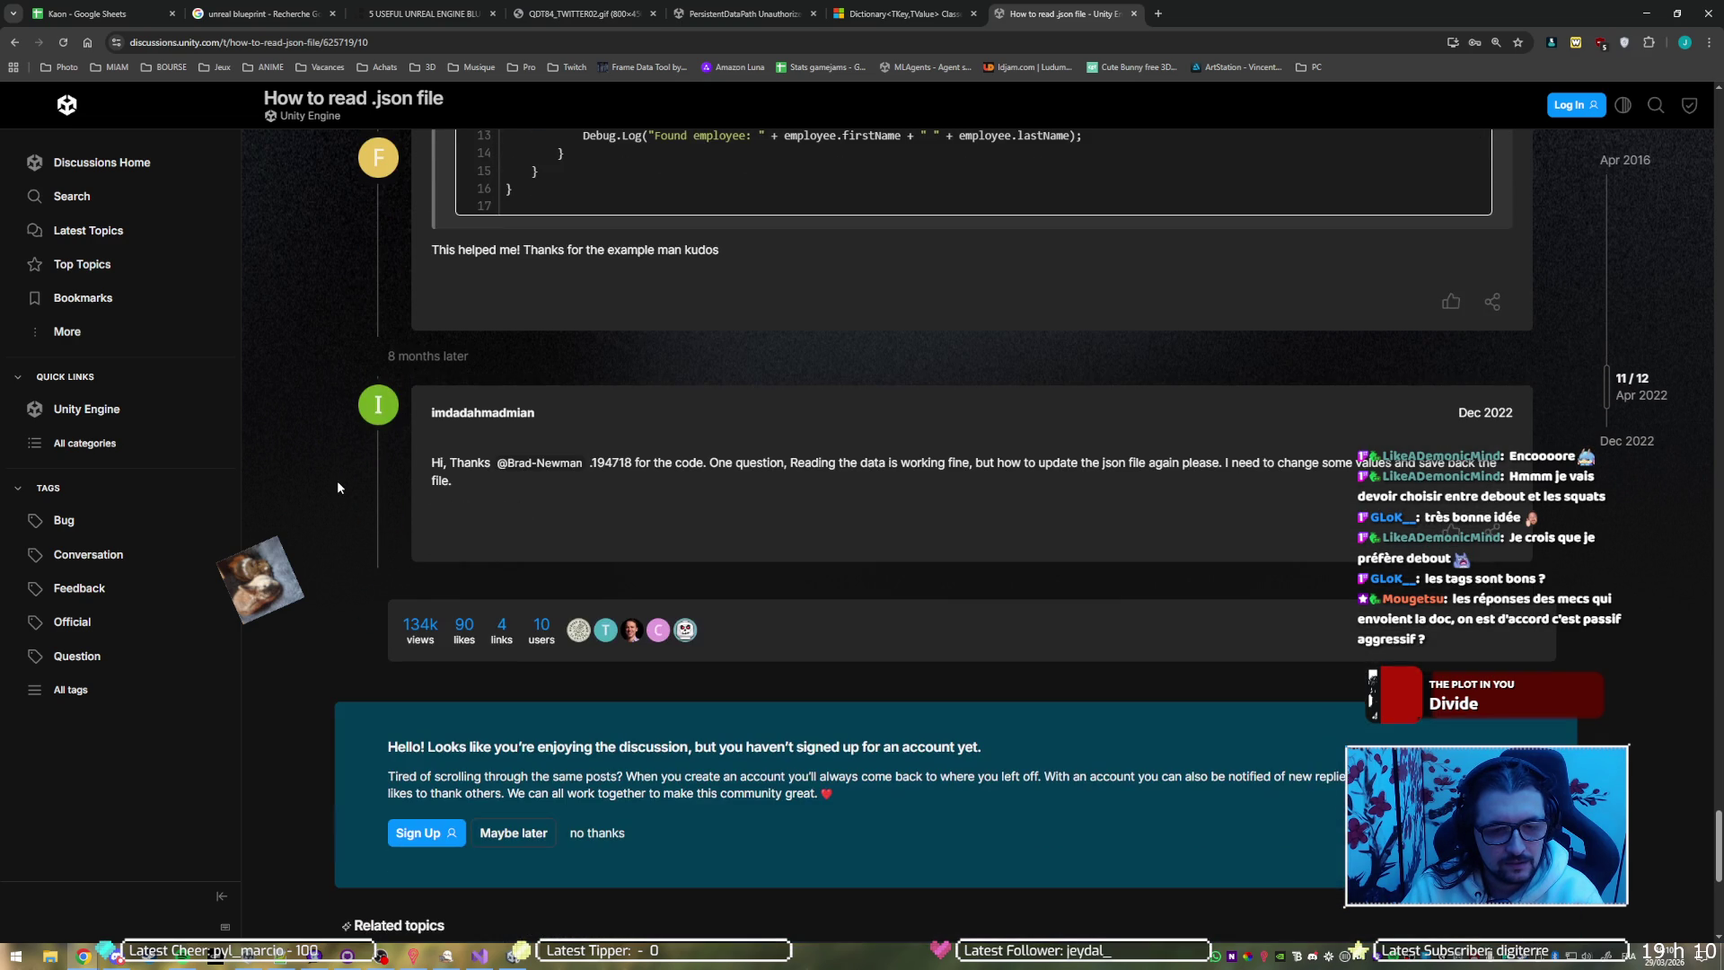
key("alt+Left")
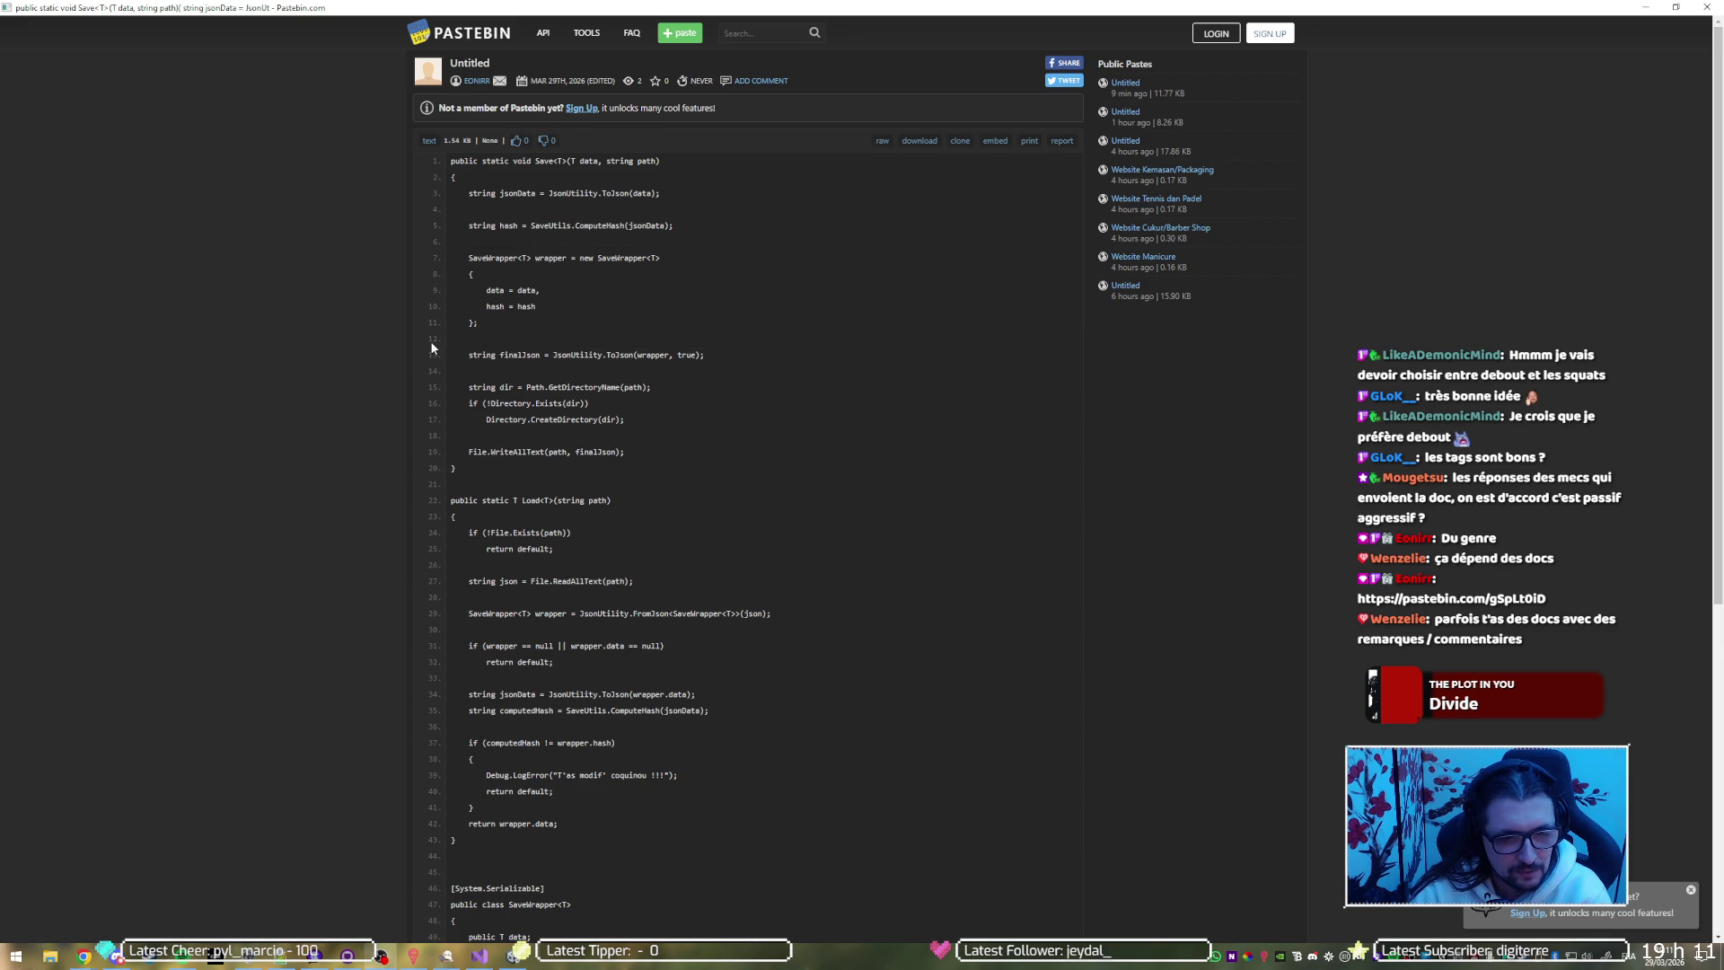
scroll(430, 347, "down", 1)
scroll(326, 338, "down", 2)
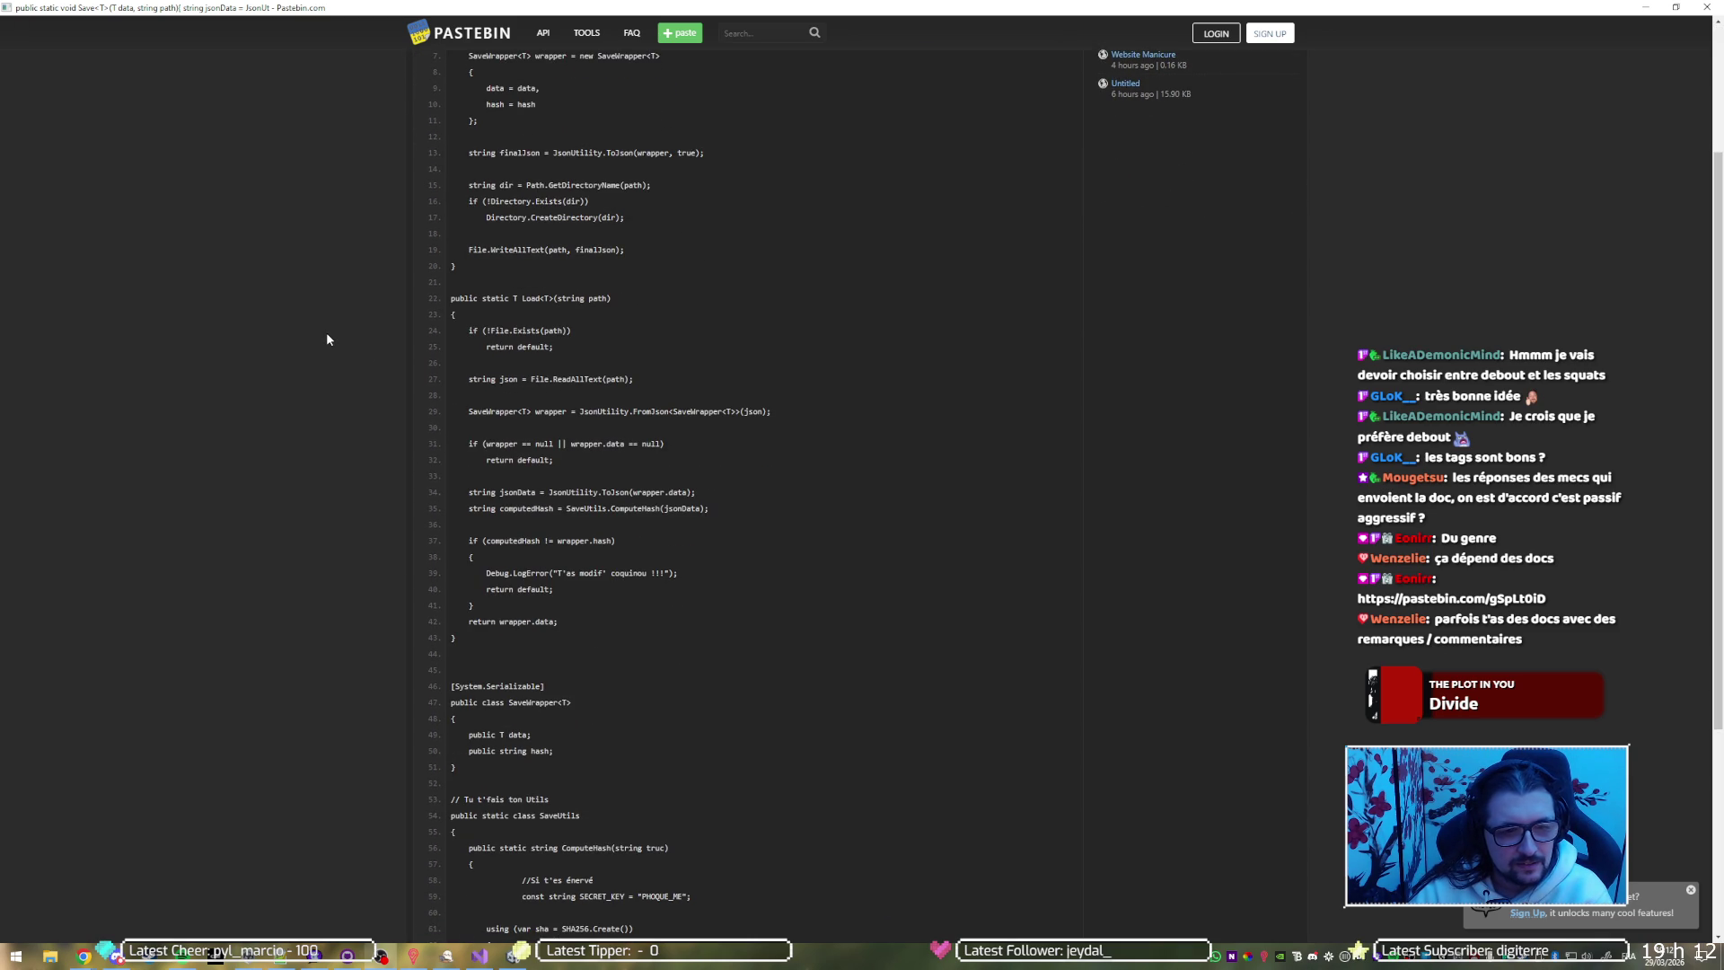
scroll(326, 339, "down", 4)
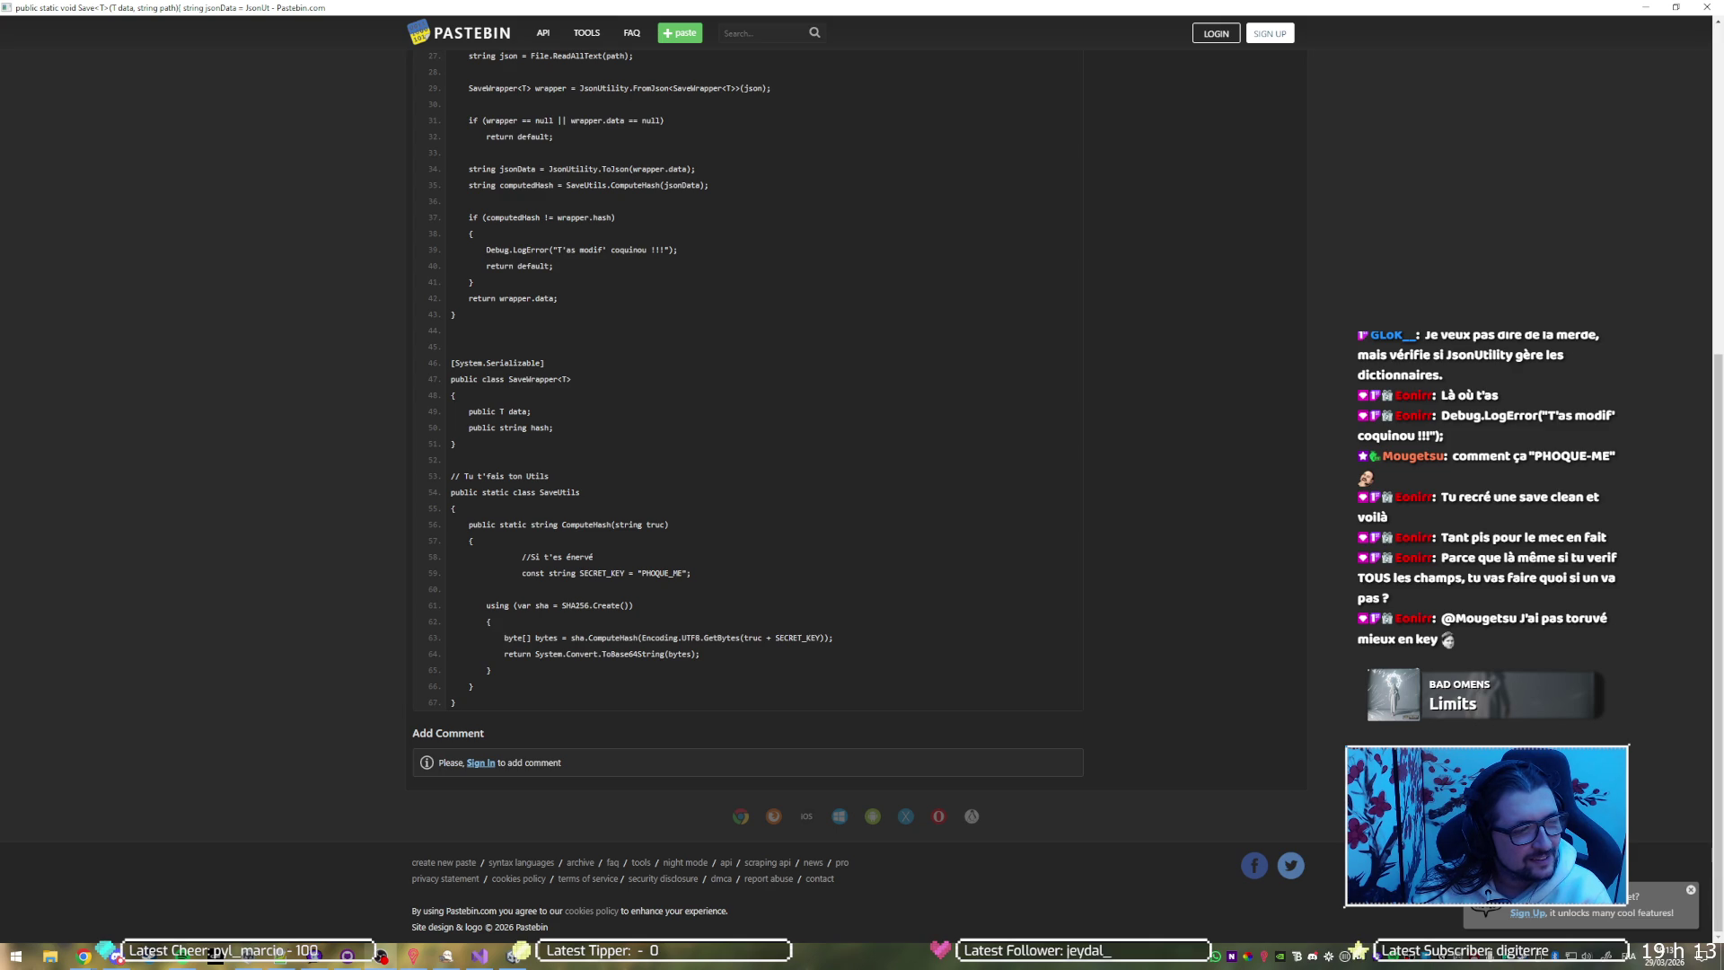
double_click(656, 575)
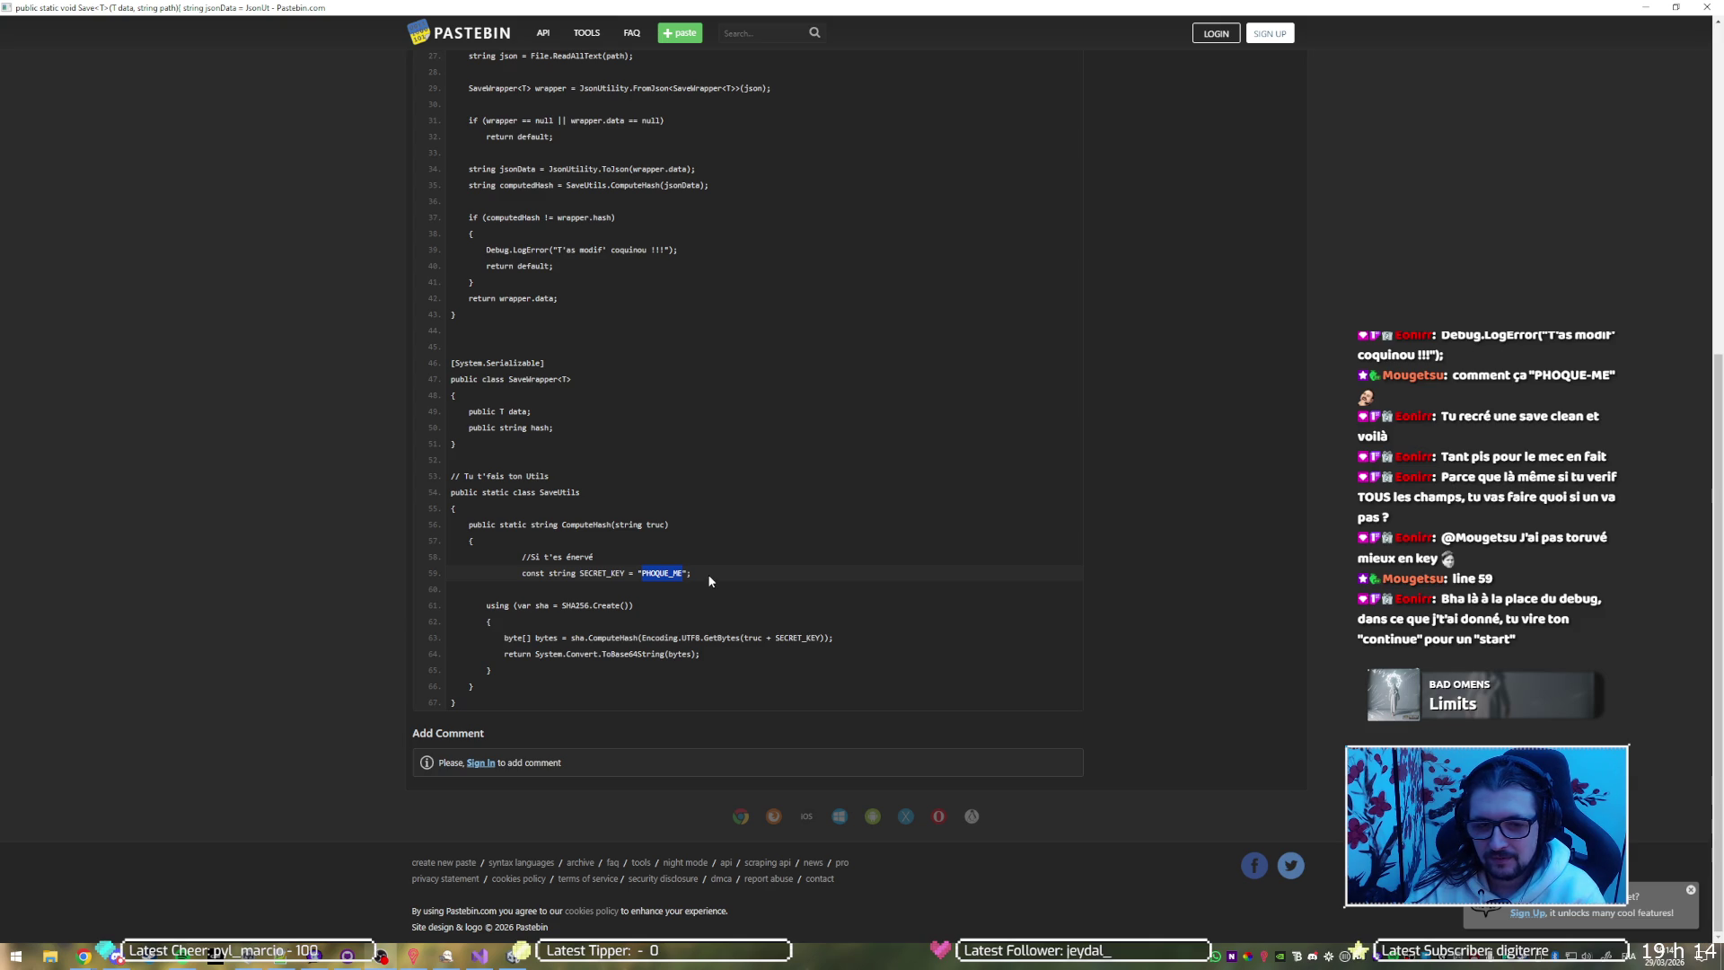
scroll(710, 580, "up", 3)
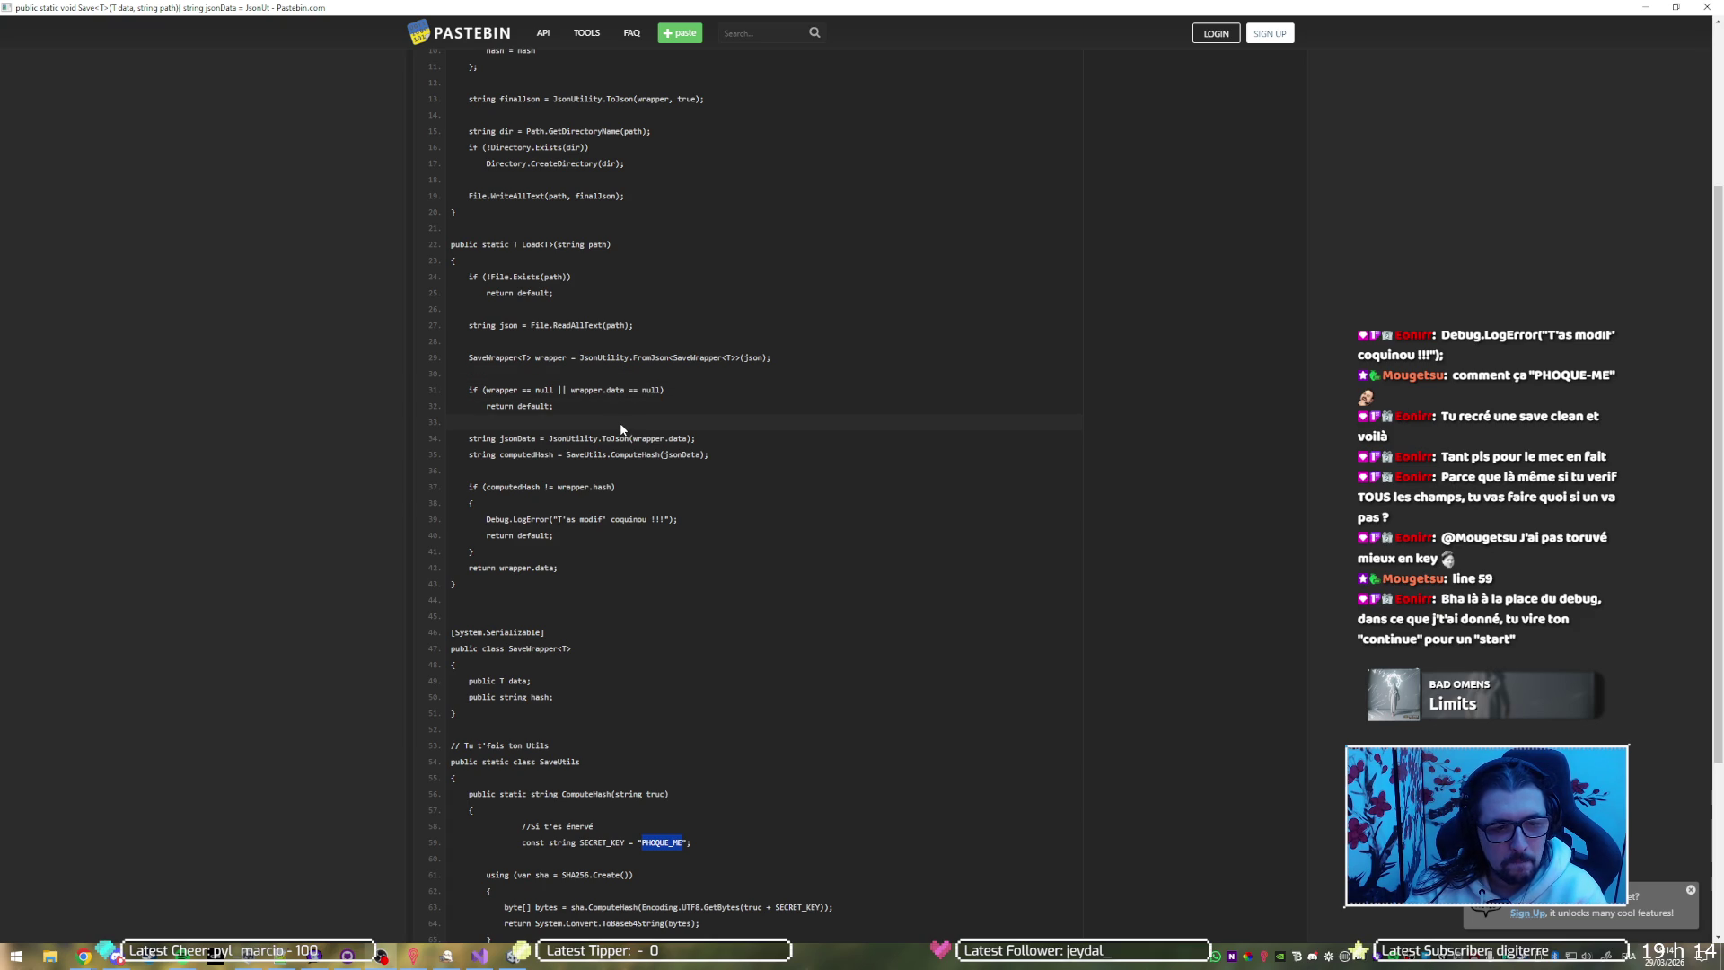
scroll(621, 429, "up", 3)
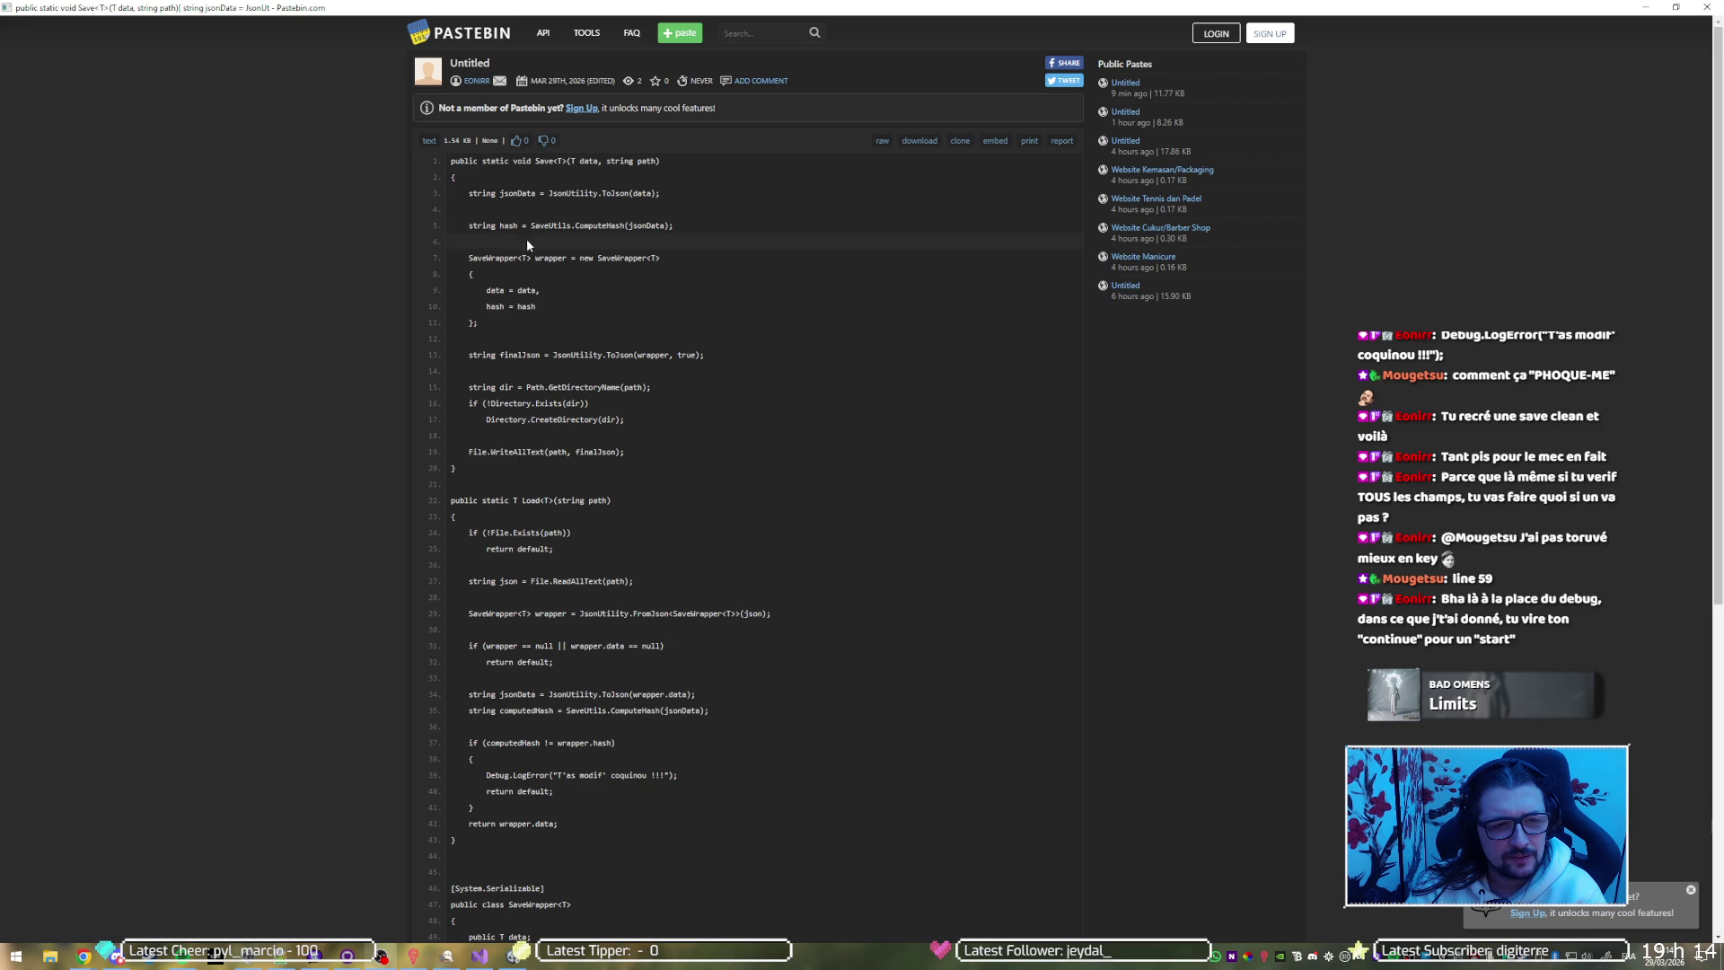
scroll(667, 503, "down", 5)
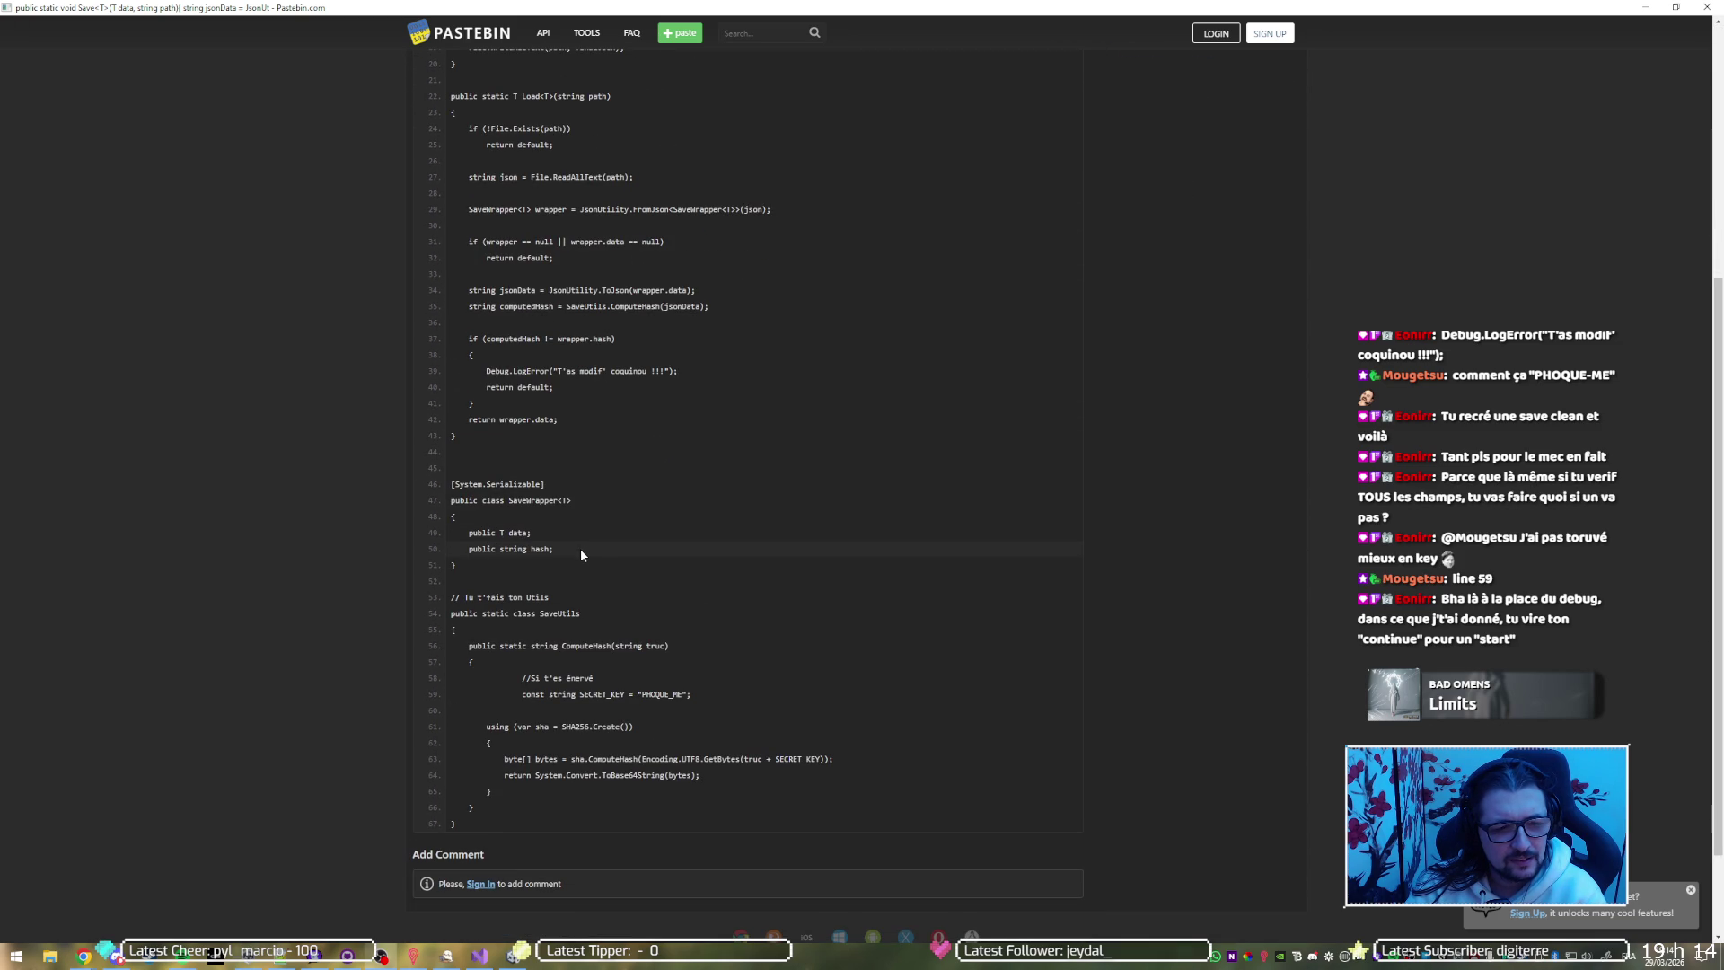
scroll(580, 547, "up", 5)
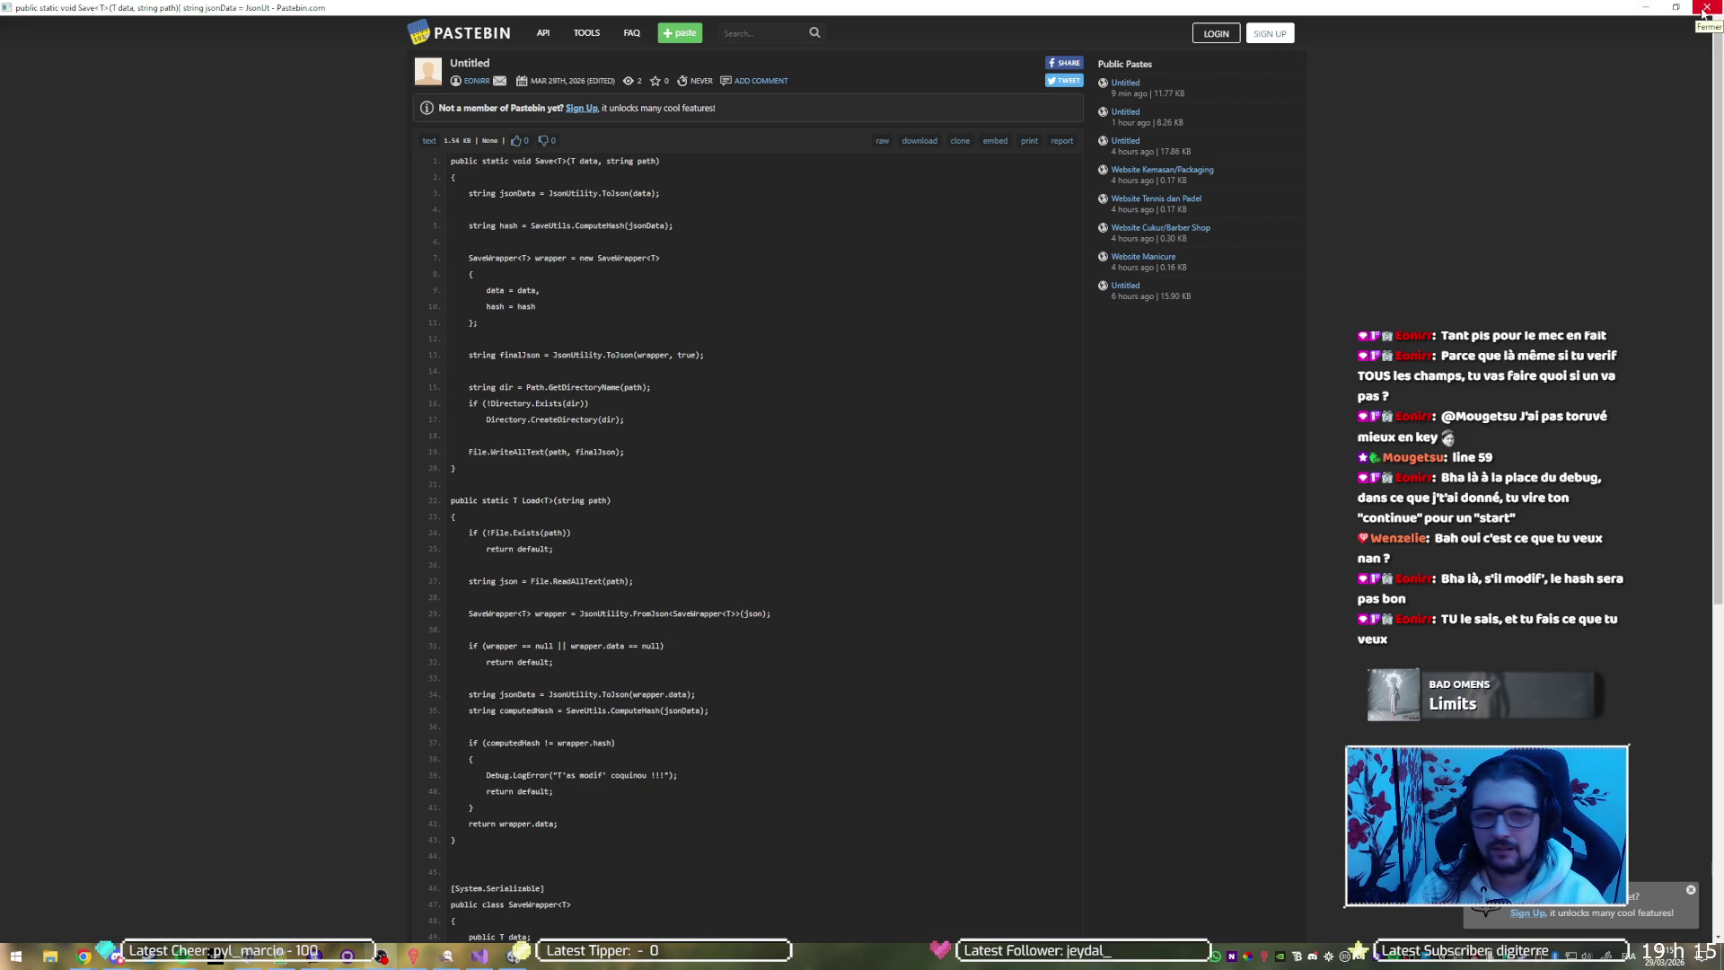
left_click(1703, 11)
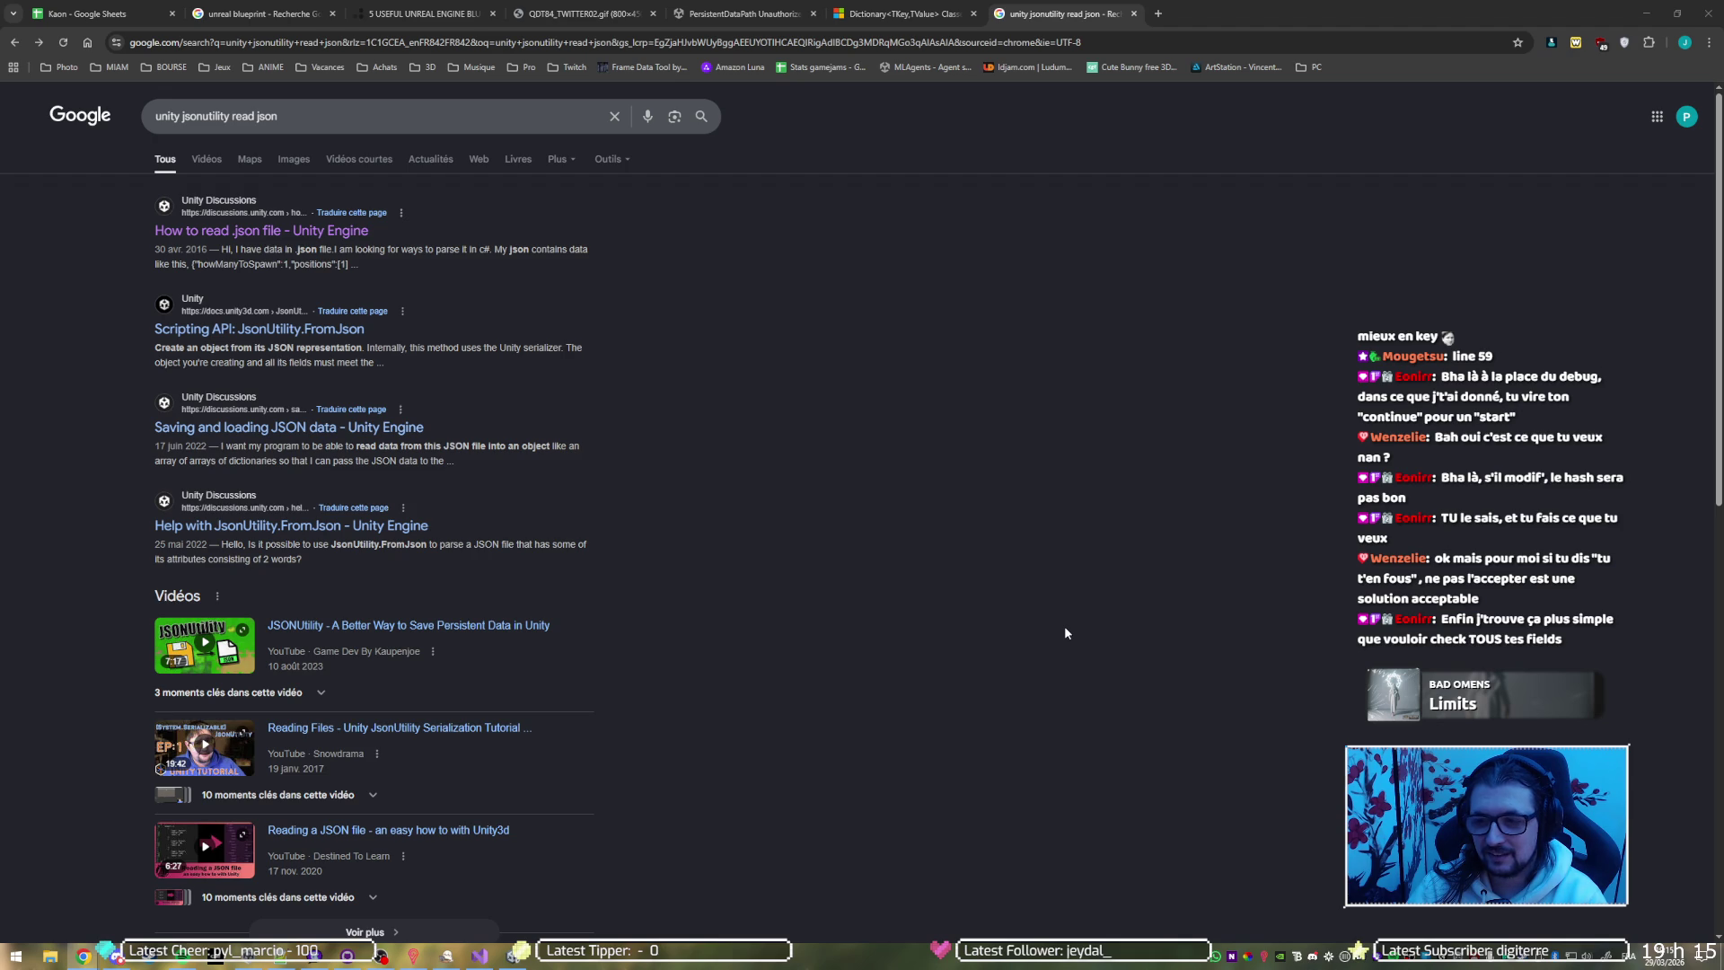
Scroll the search results and open the 'Getting data from JSON' thread
scroll(939, 632, "down", 6)
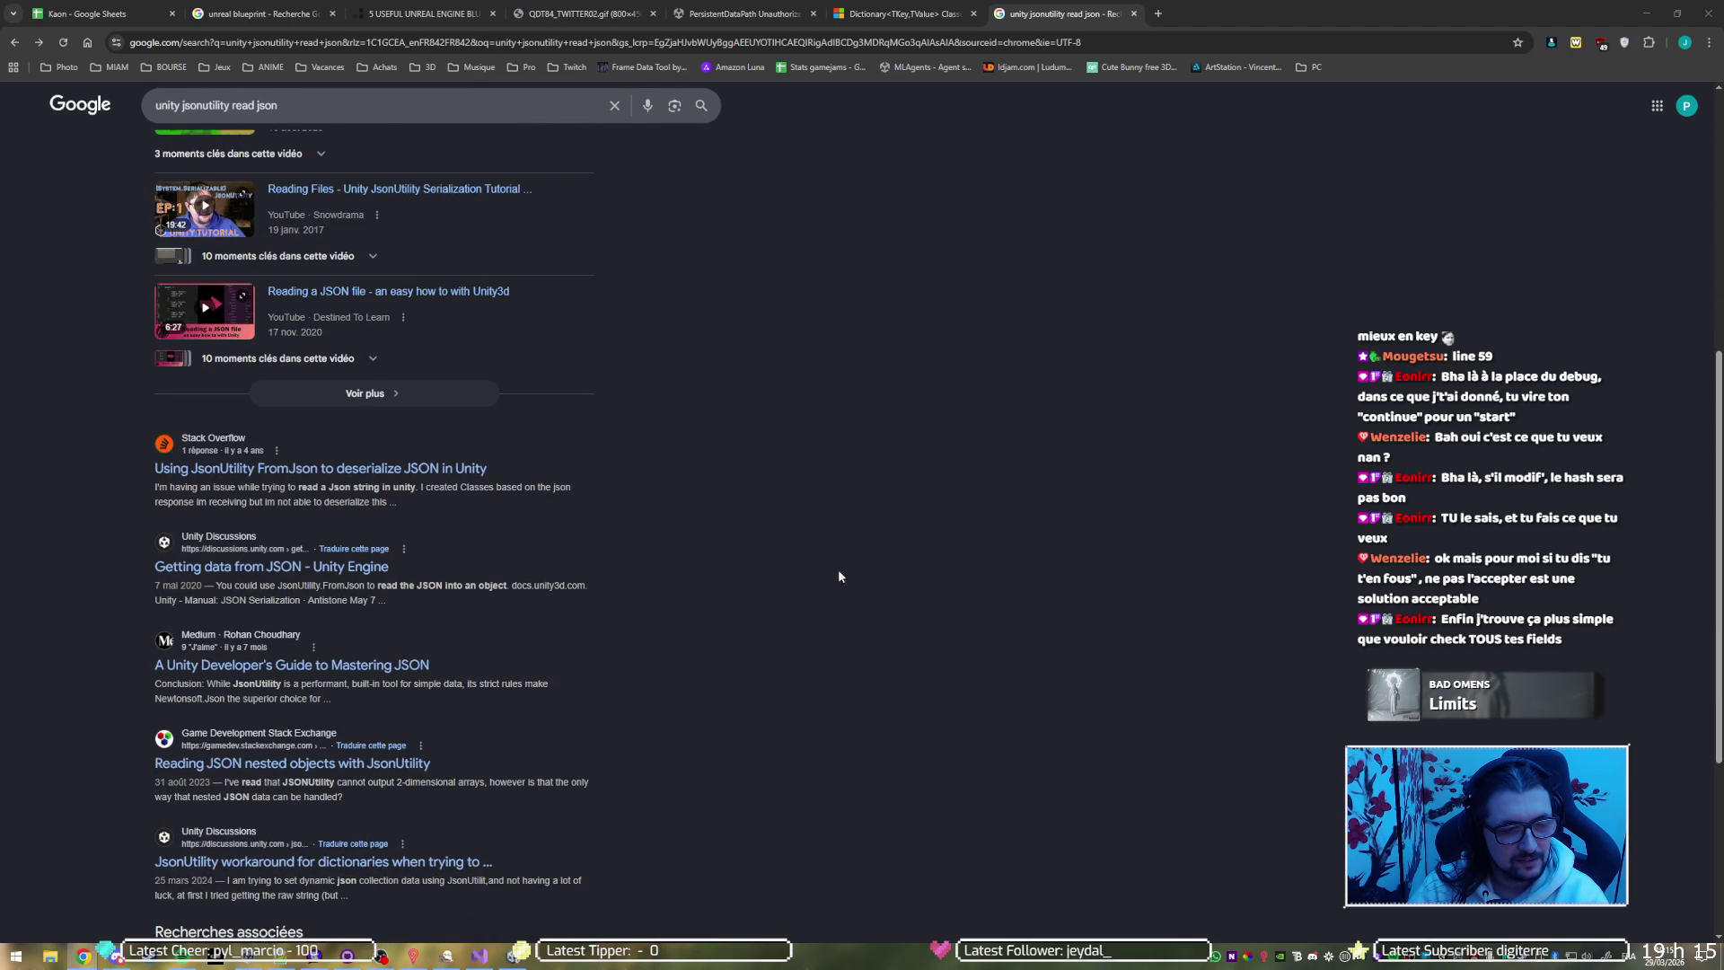
left_click(308, 564)
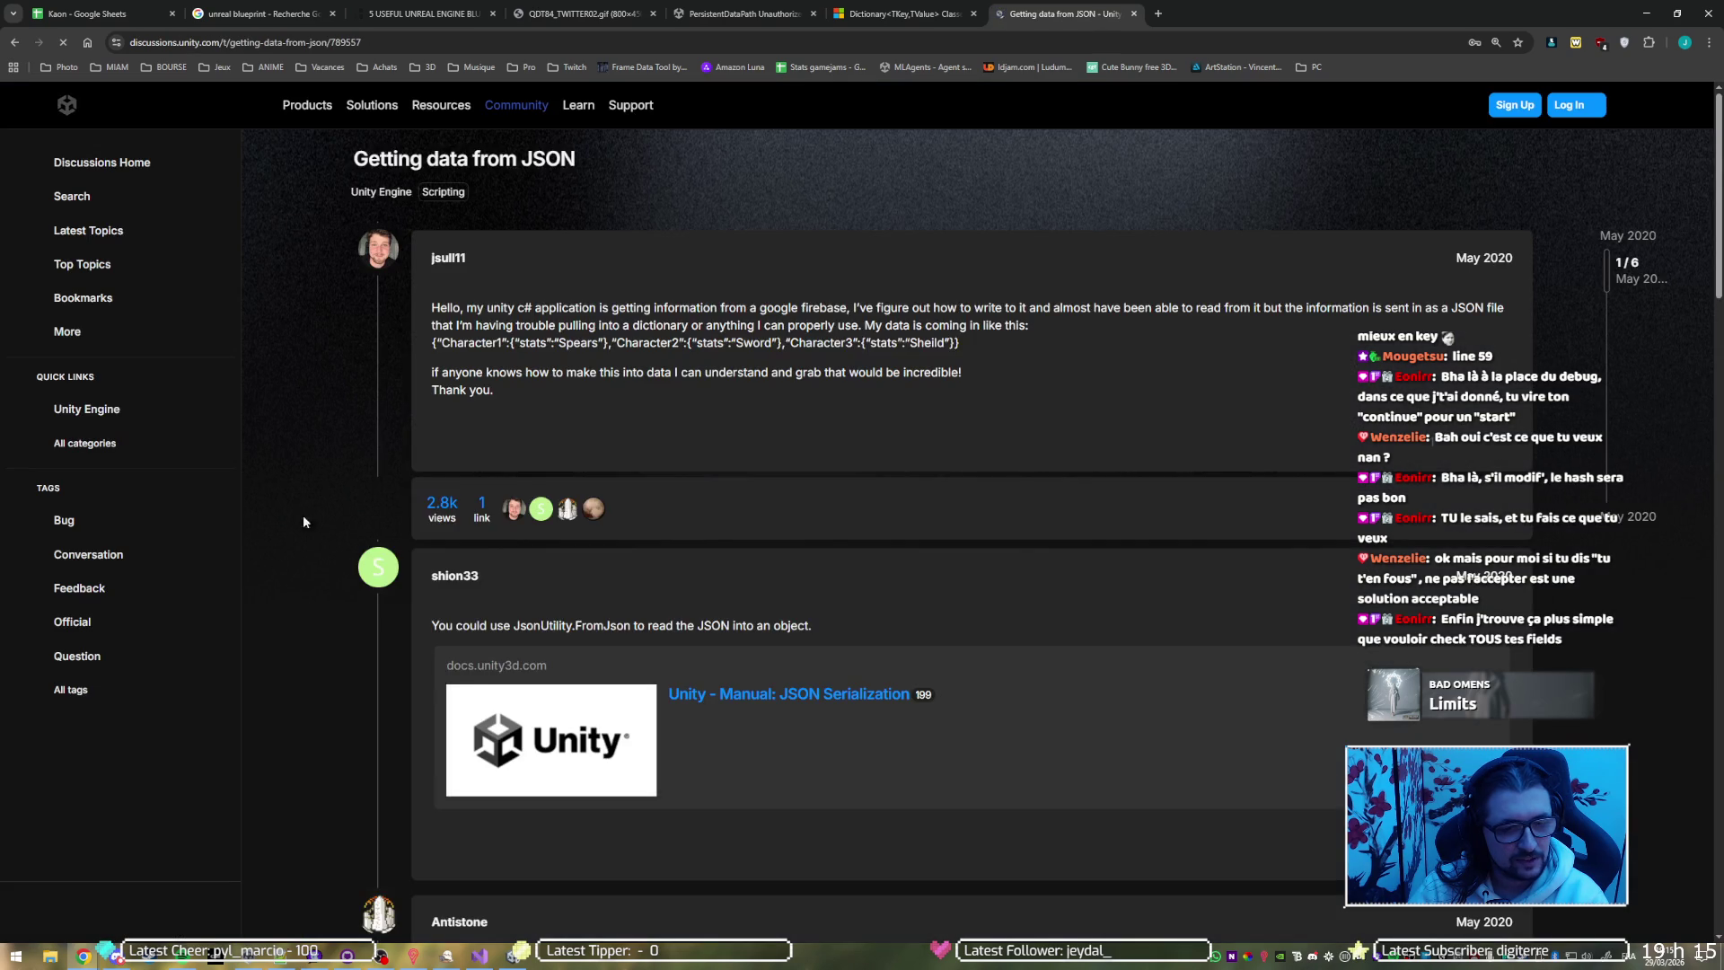
Scroll the thread down to the PlayerData code example, then switch to save.txt
scroll(814, 592, "down", 6)
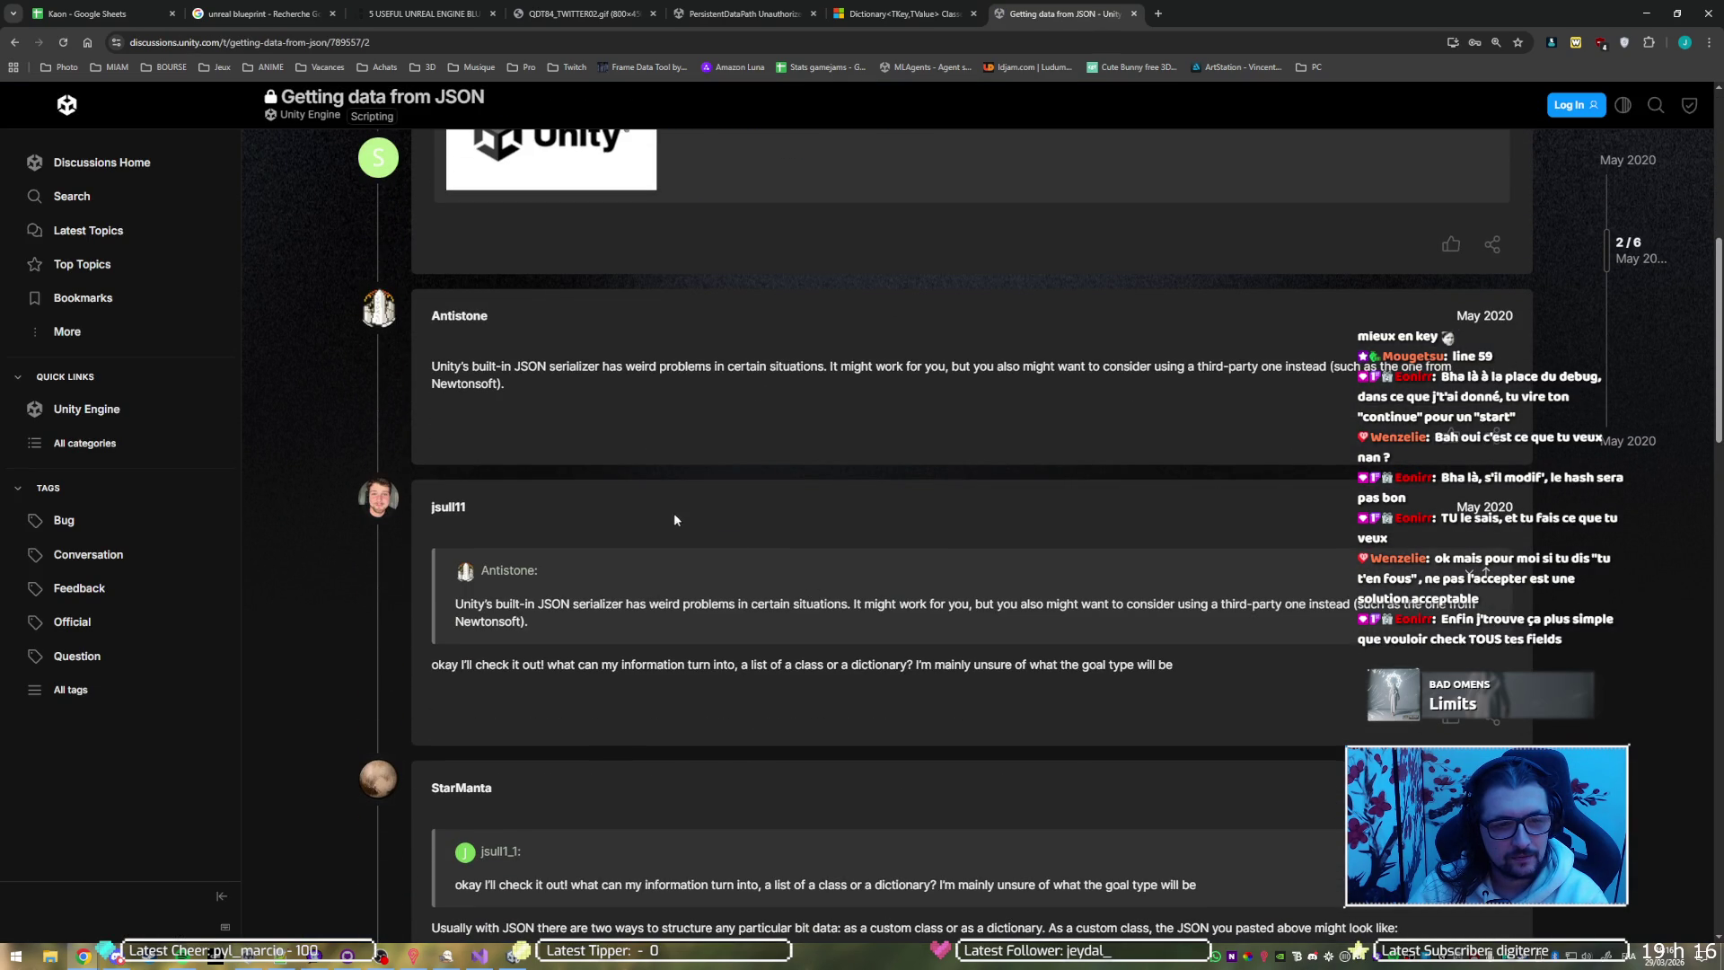
scroll(689, 341, "down", 1)
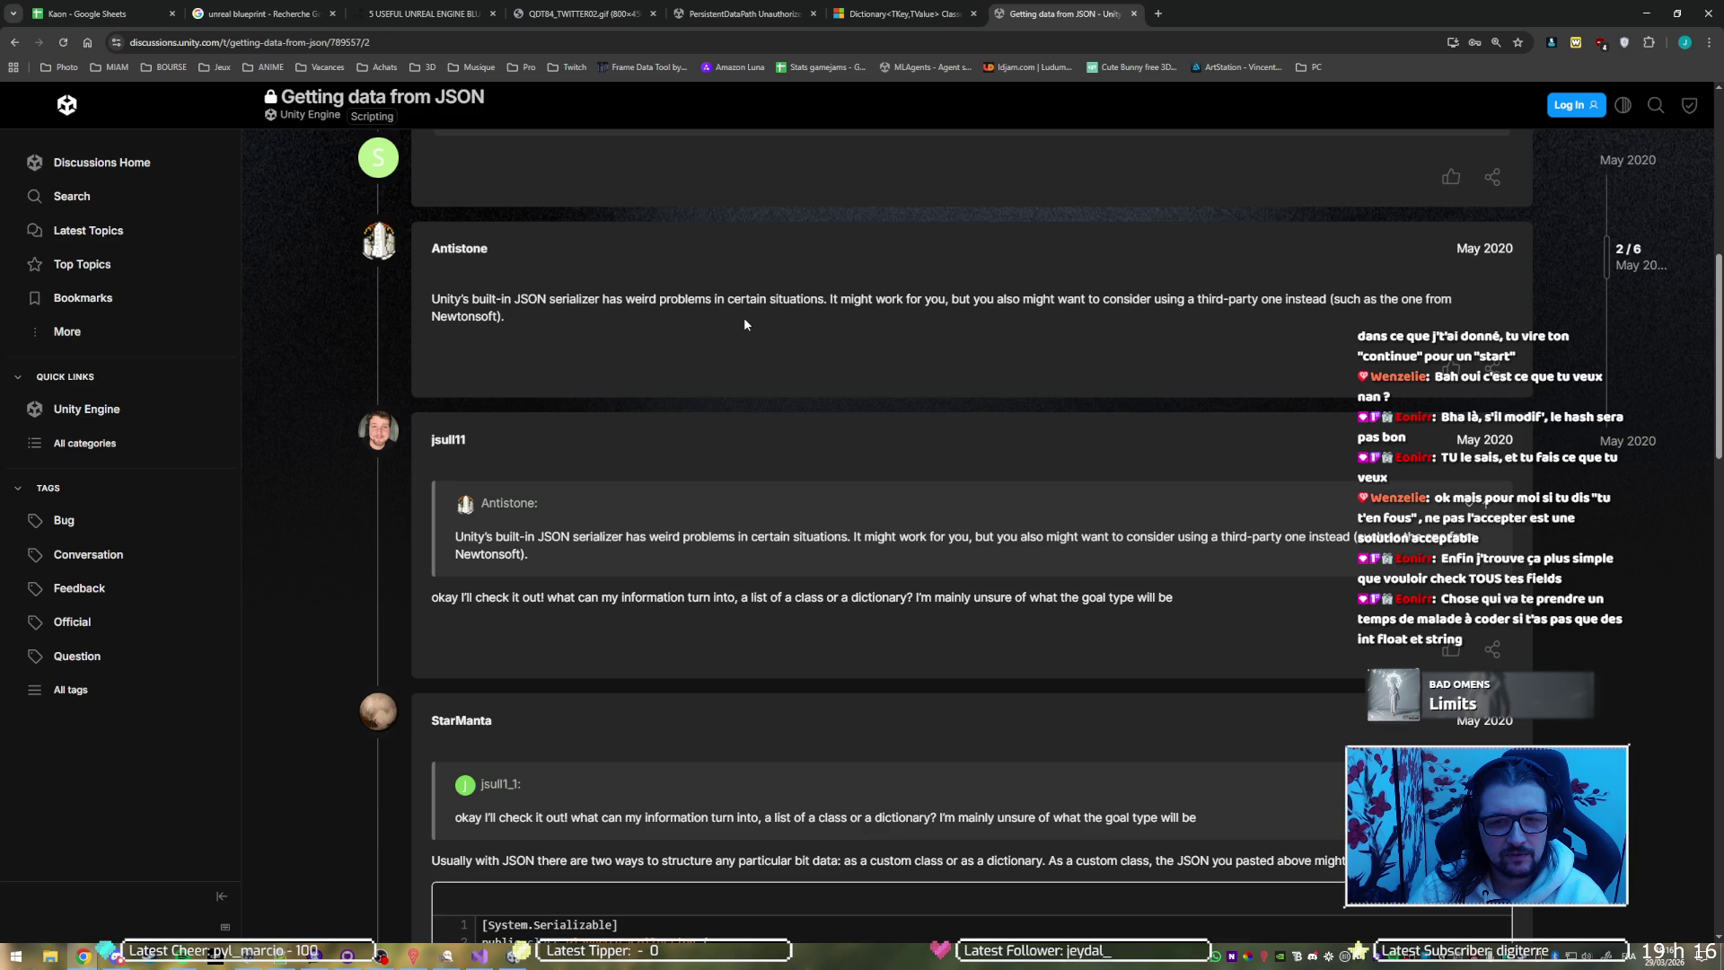
scroll(747, 316, "down", 3)
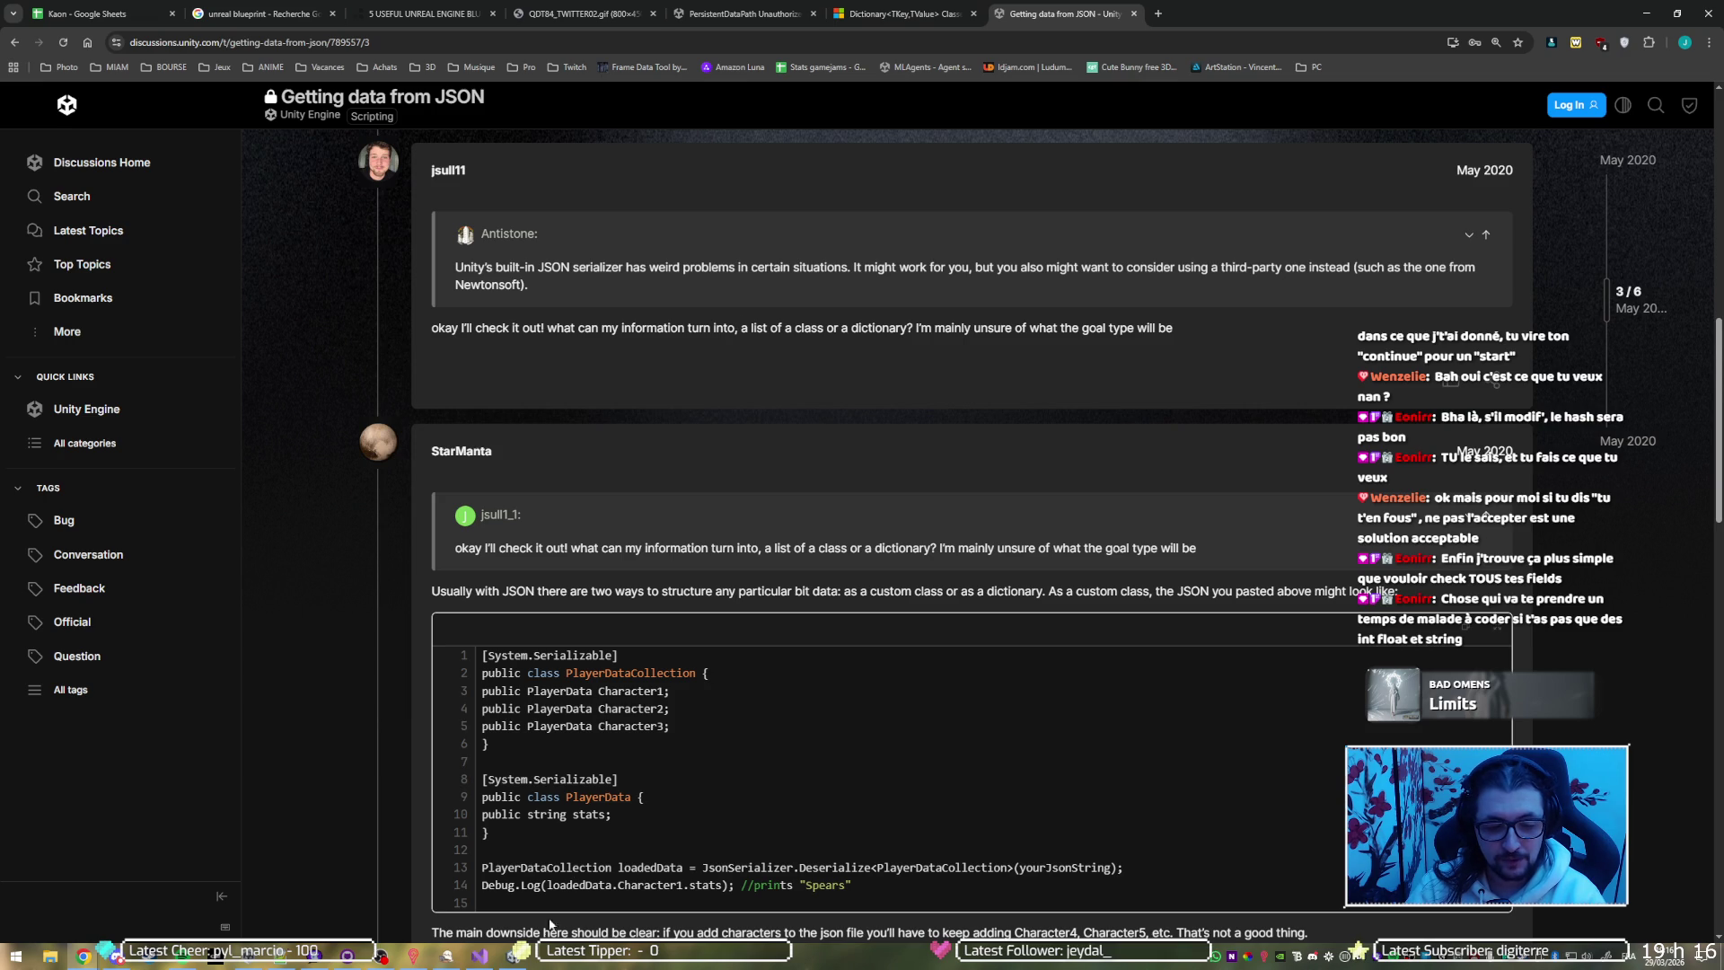
left_click(504, 961)
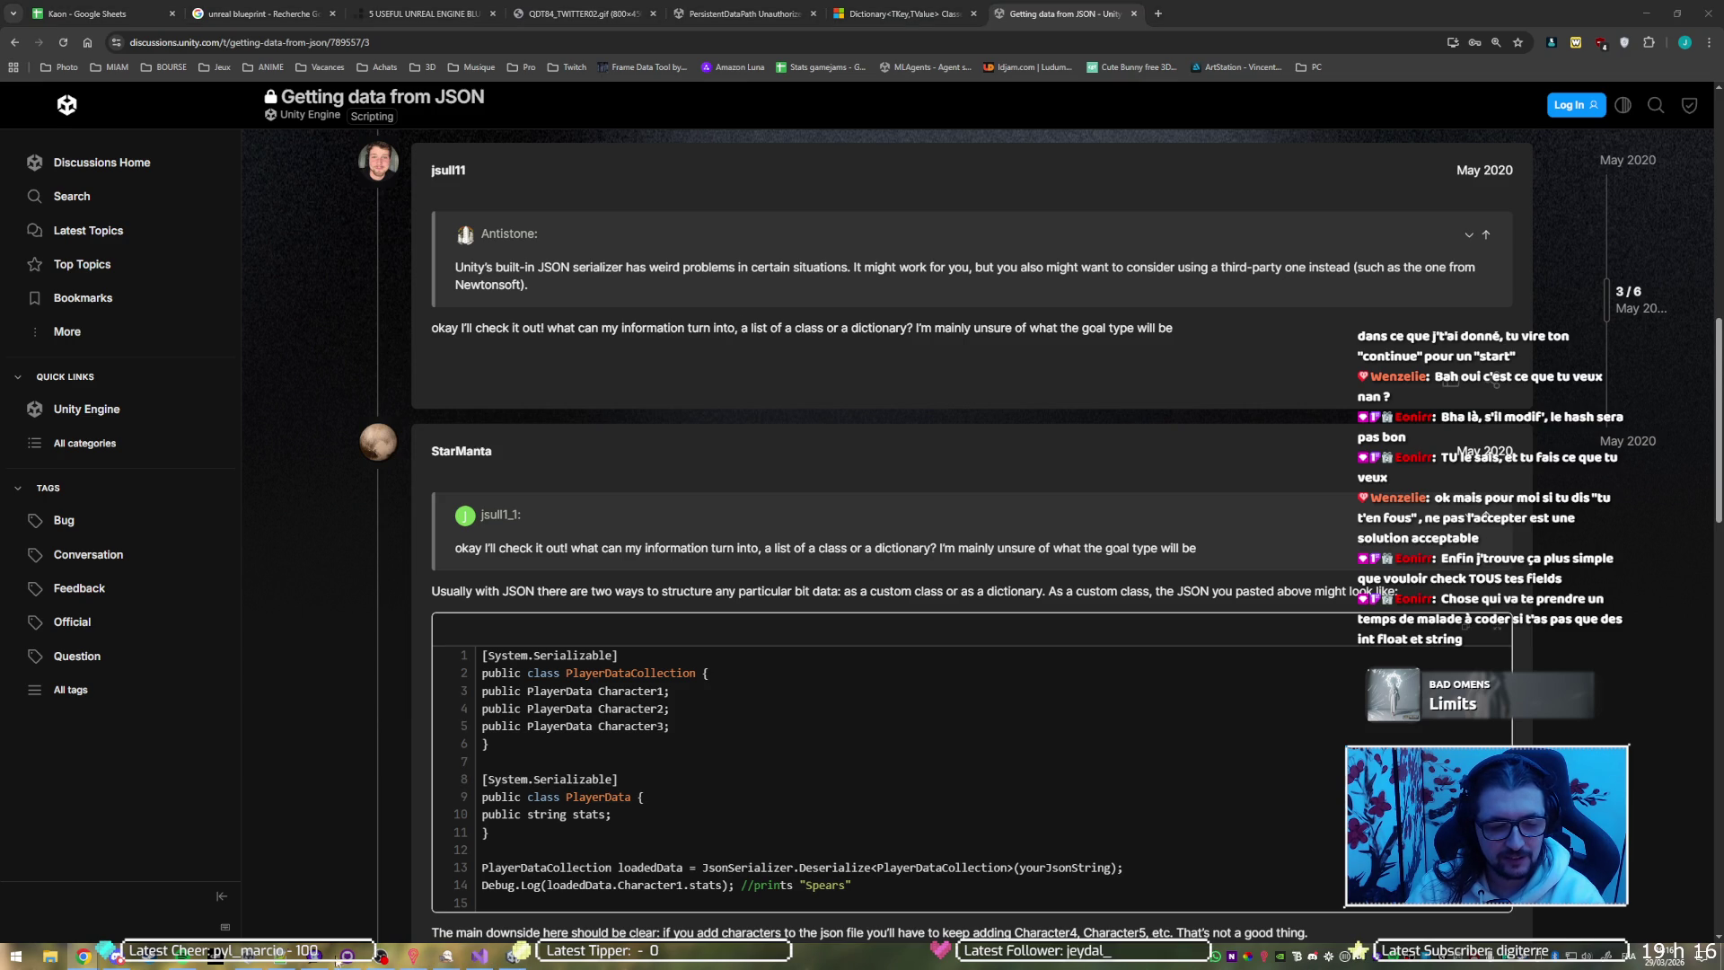
left_click(386, 956)
left_click(126, 236)
left_click(129, 135)
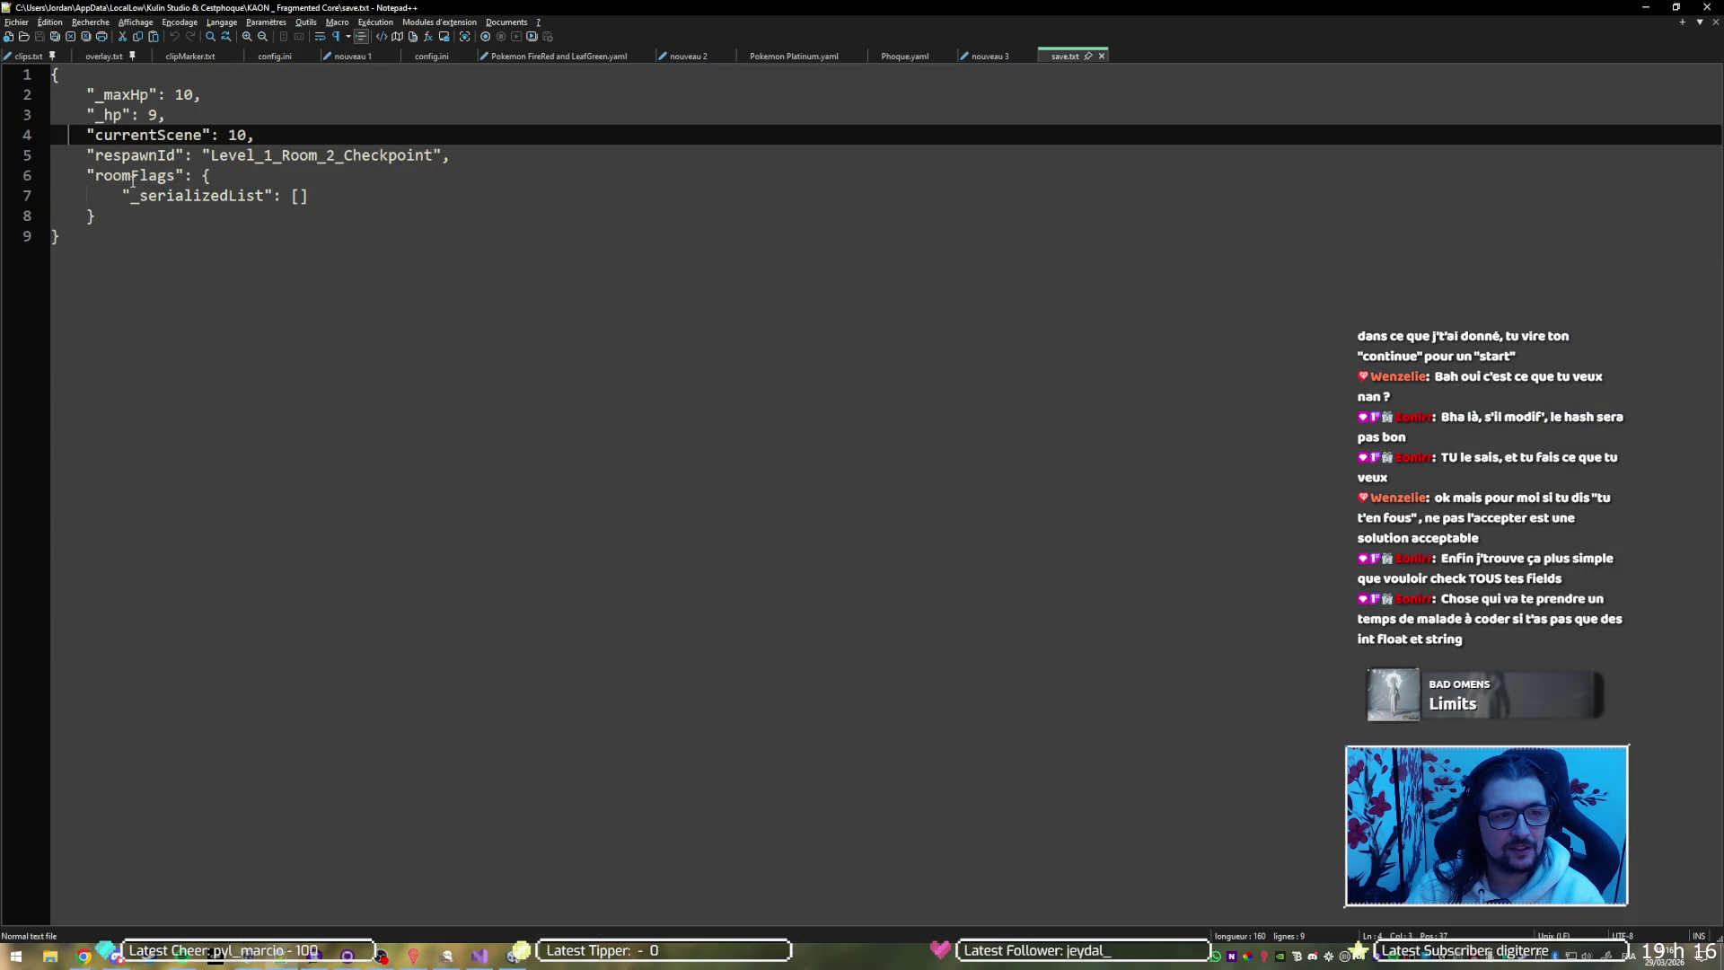
left_click(131, 175)
double_click(128, 94)
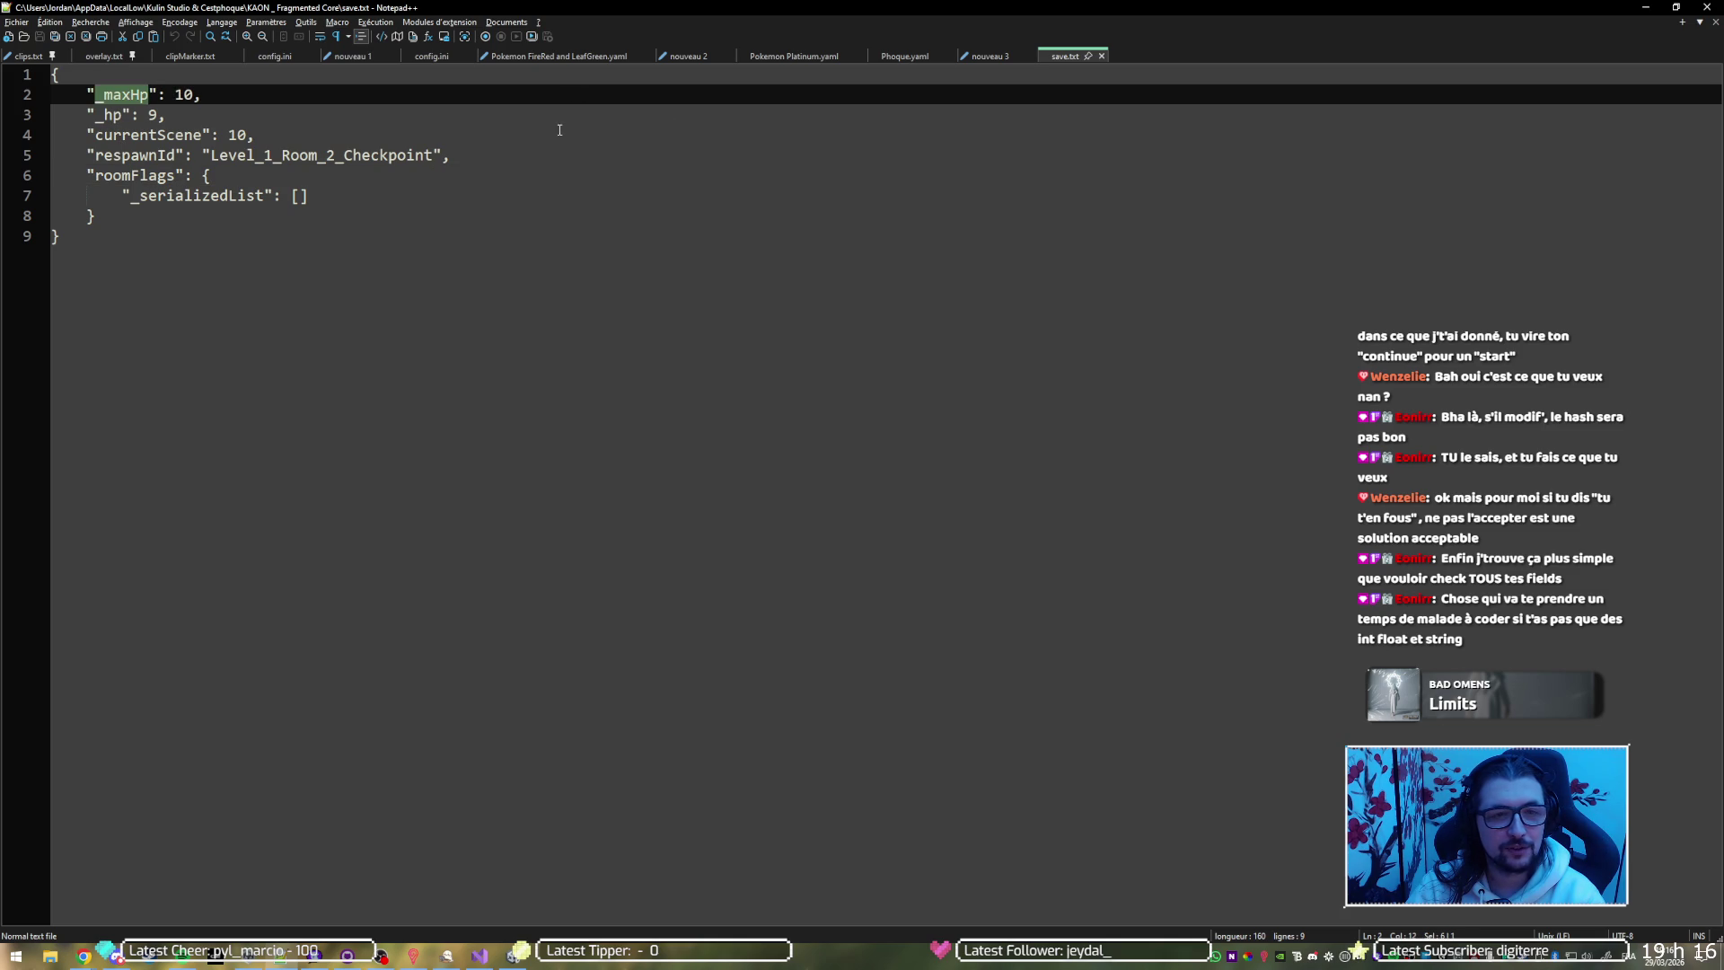
left_click(115, 102)
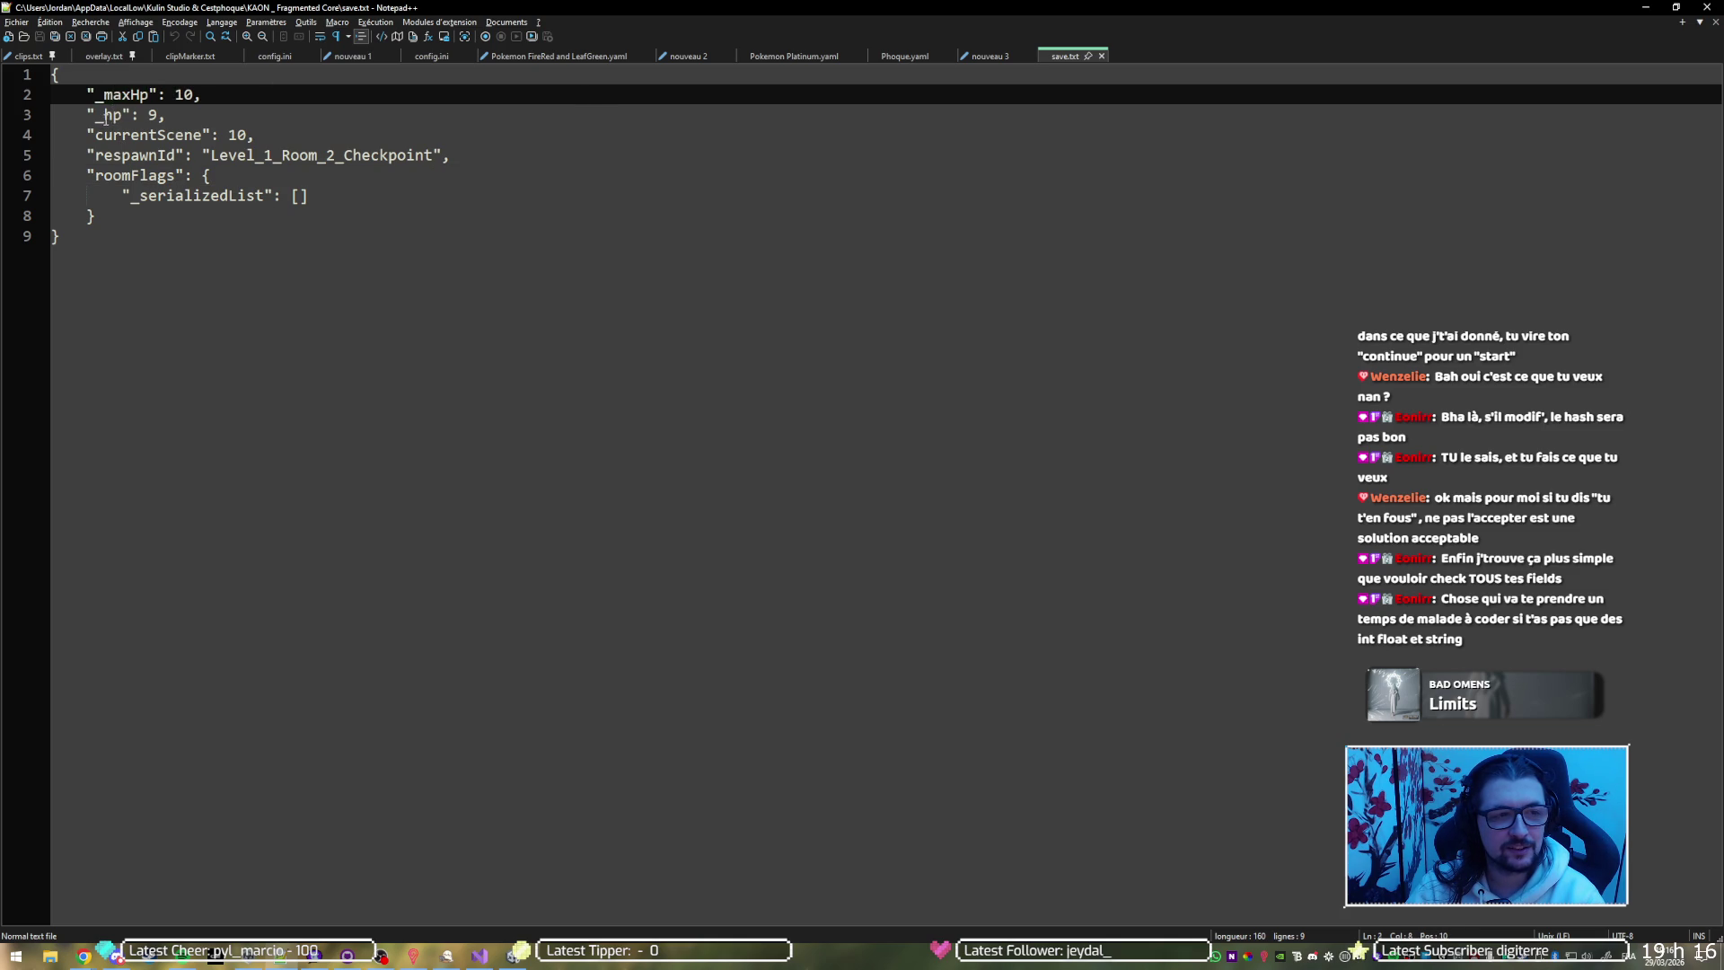
left_click(108, 115)
left_click(107, 135)
left_click(106, 171)
double_click(108, 156)
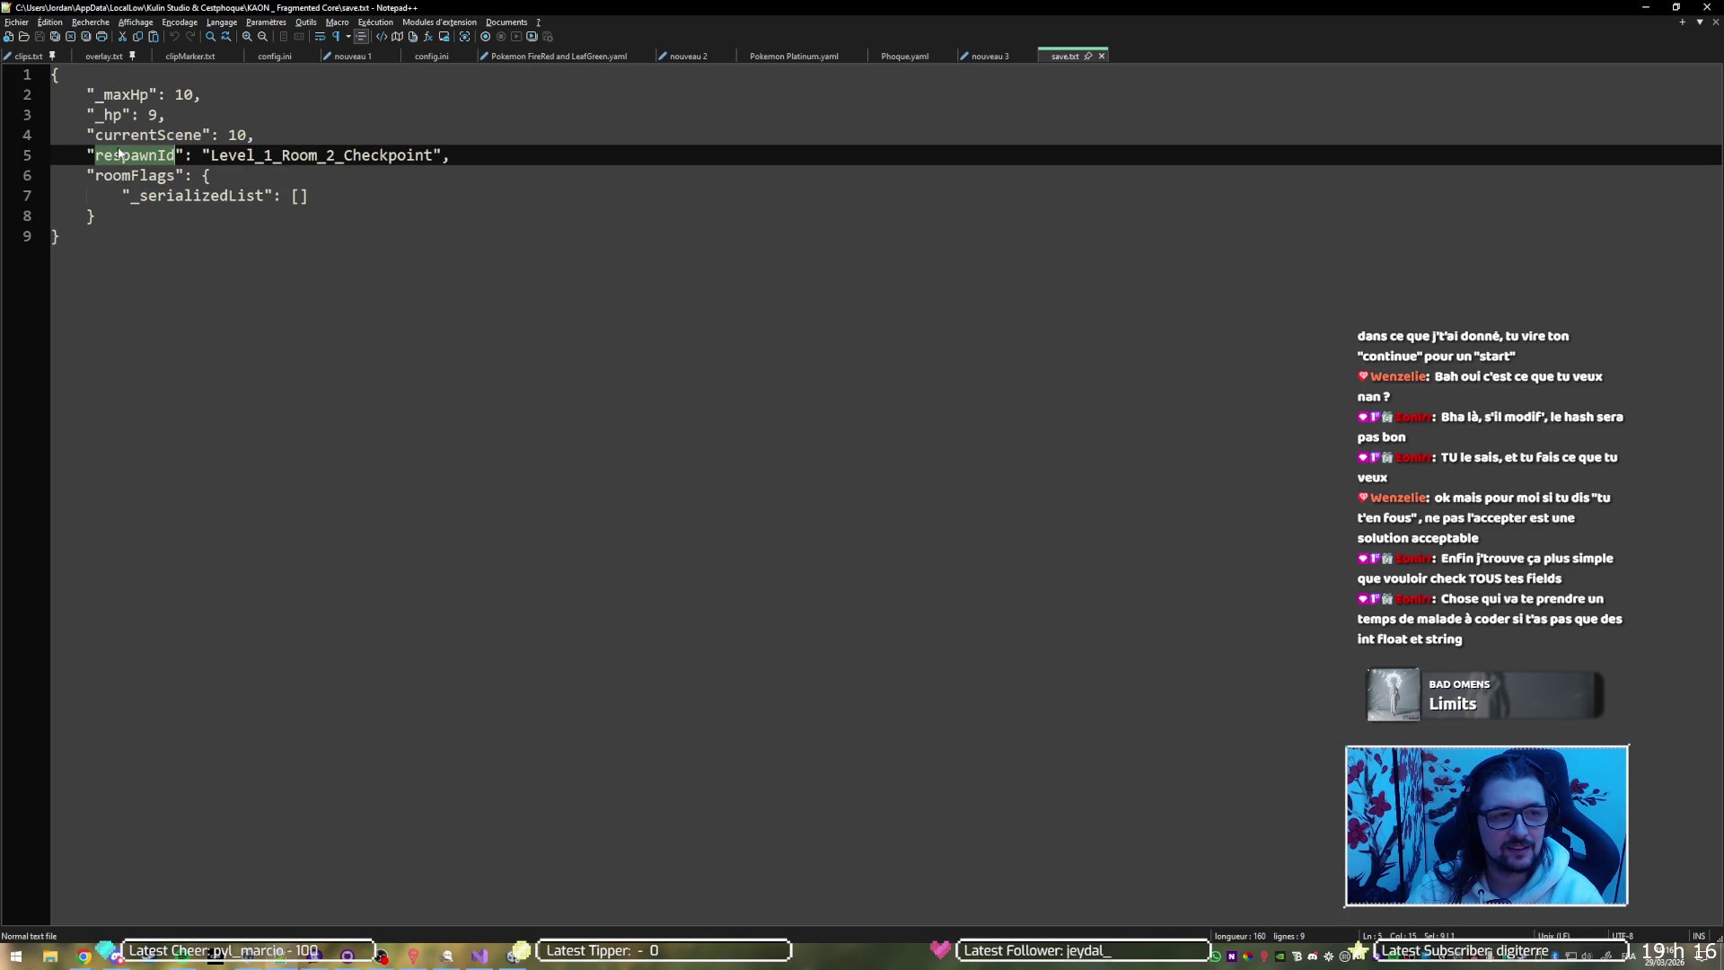
double_click(314, 155)
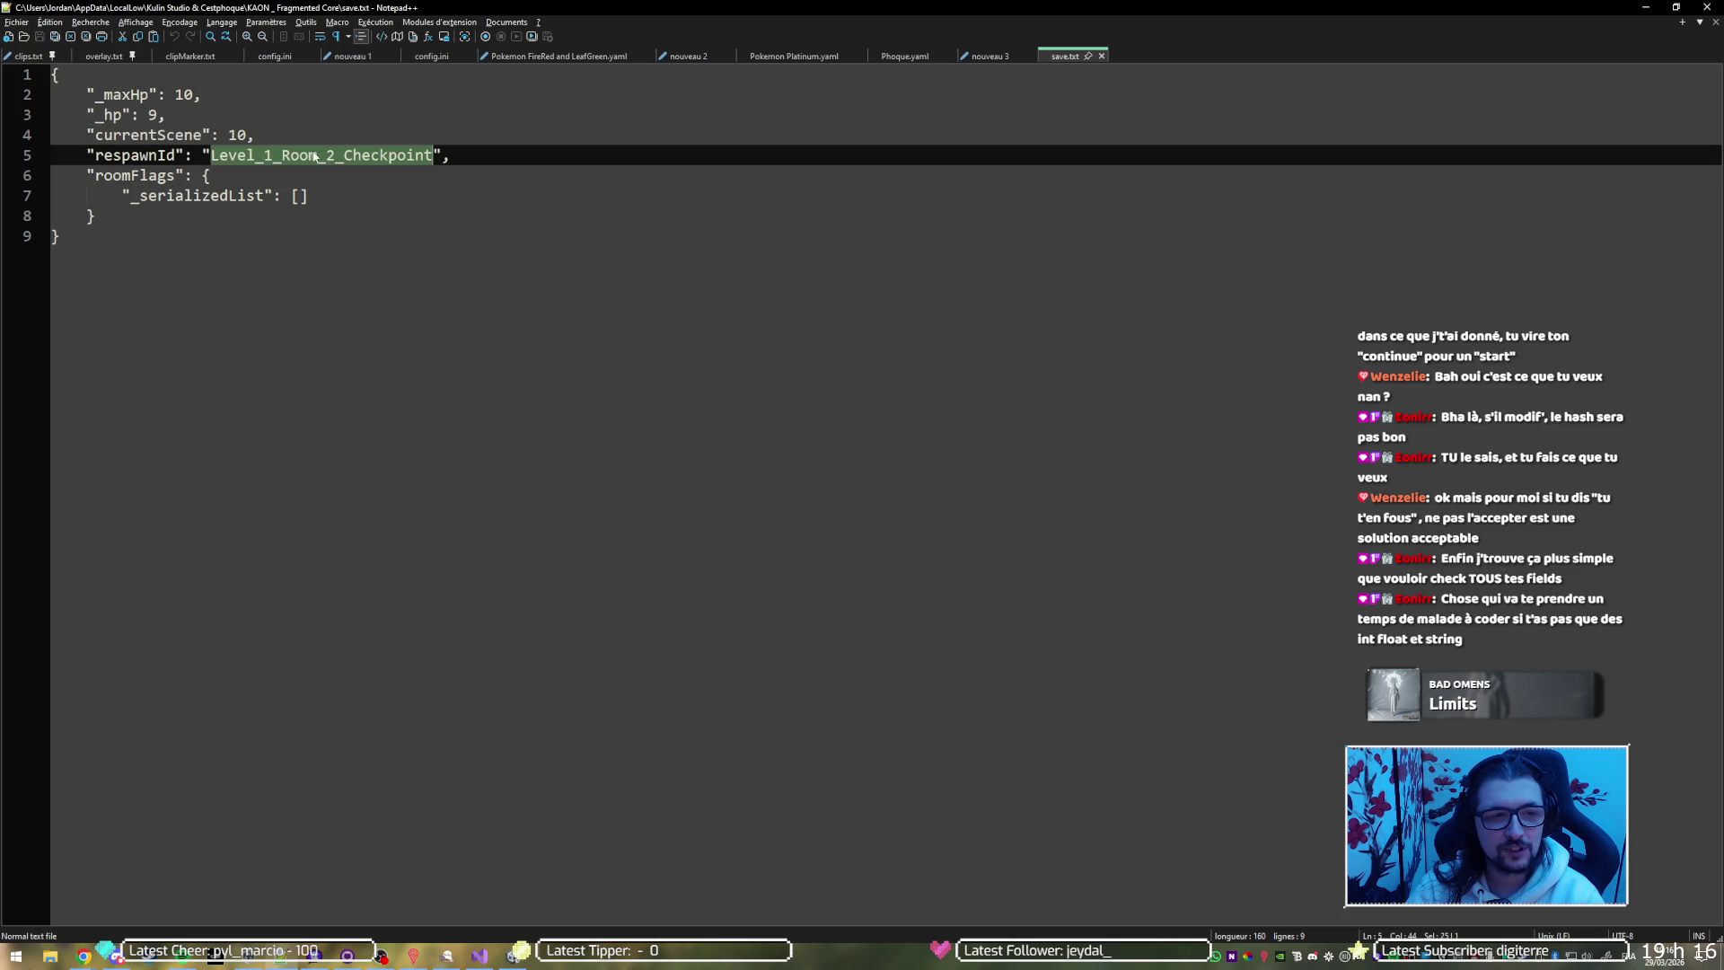
double_click(234, 135)
left_click(157, 116)
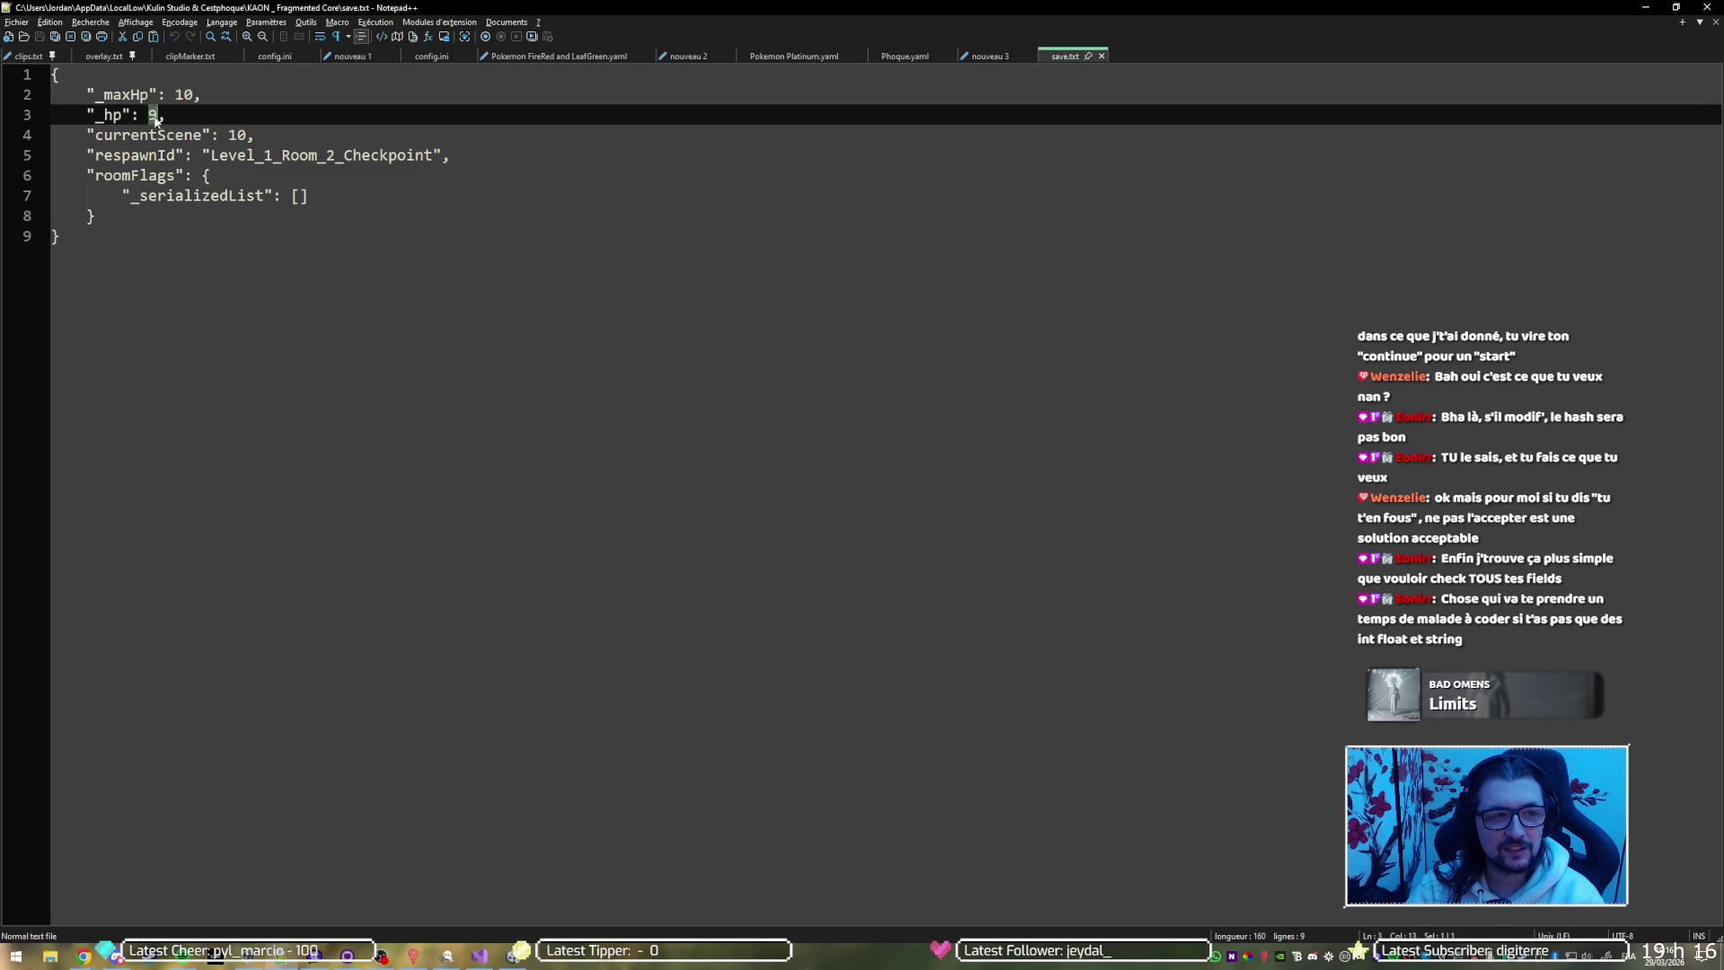
double_click(183, 94)
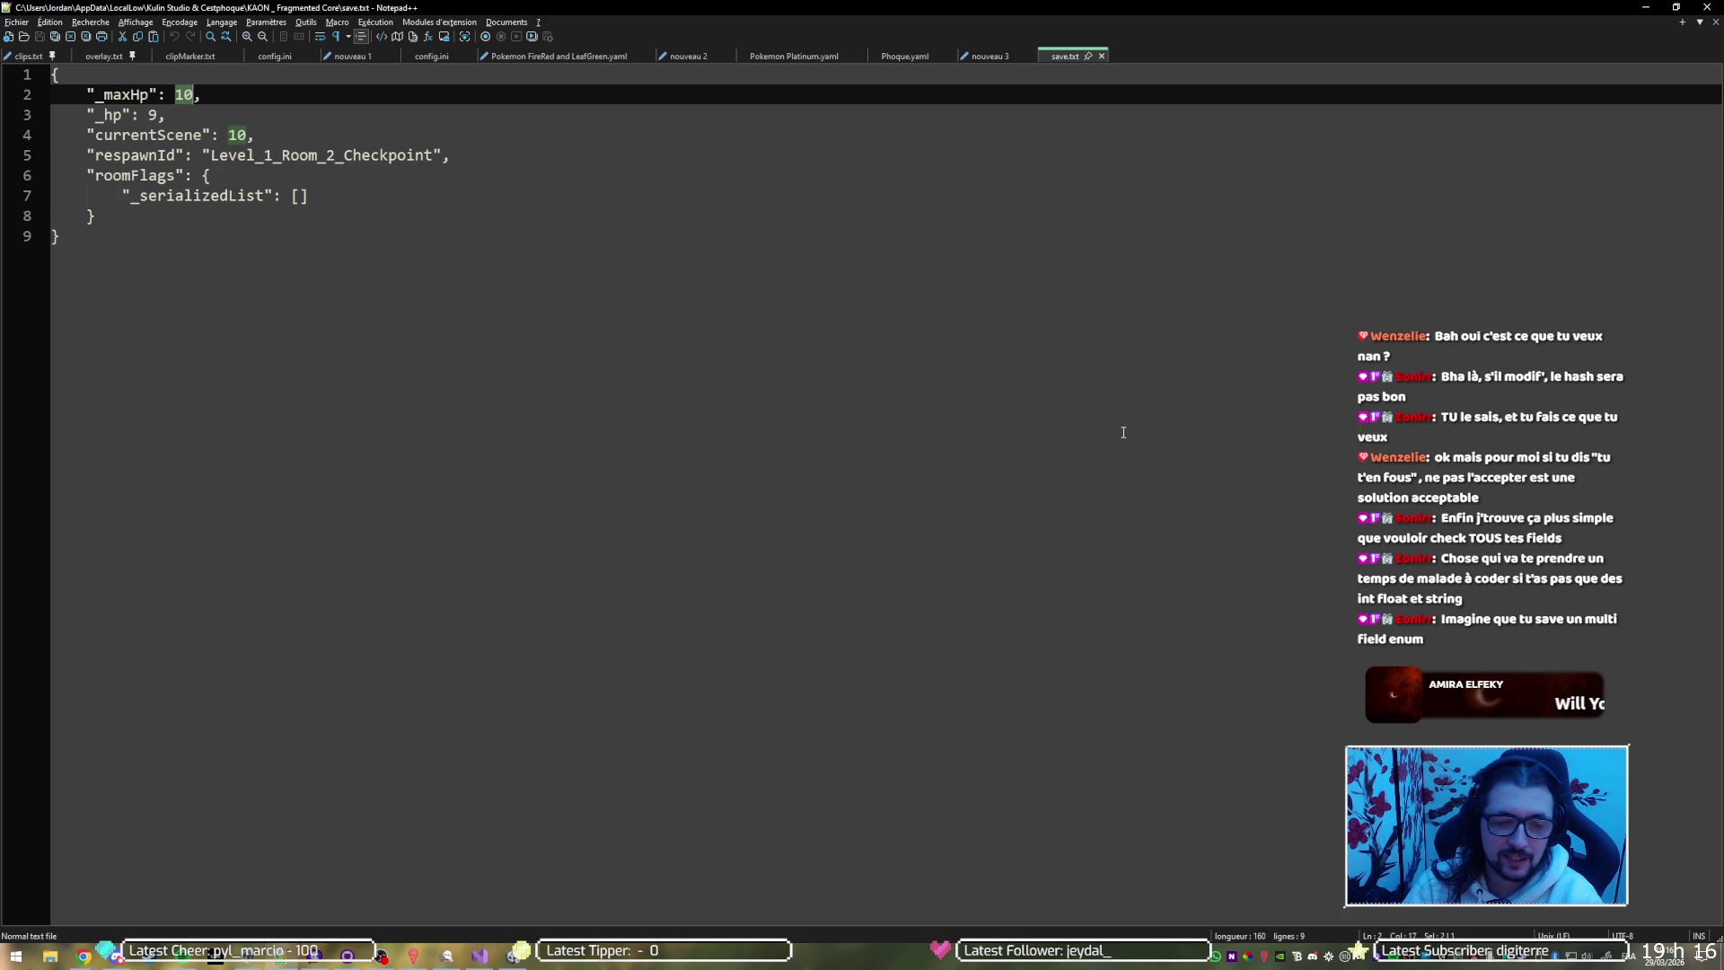
left_click(647, 255)
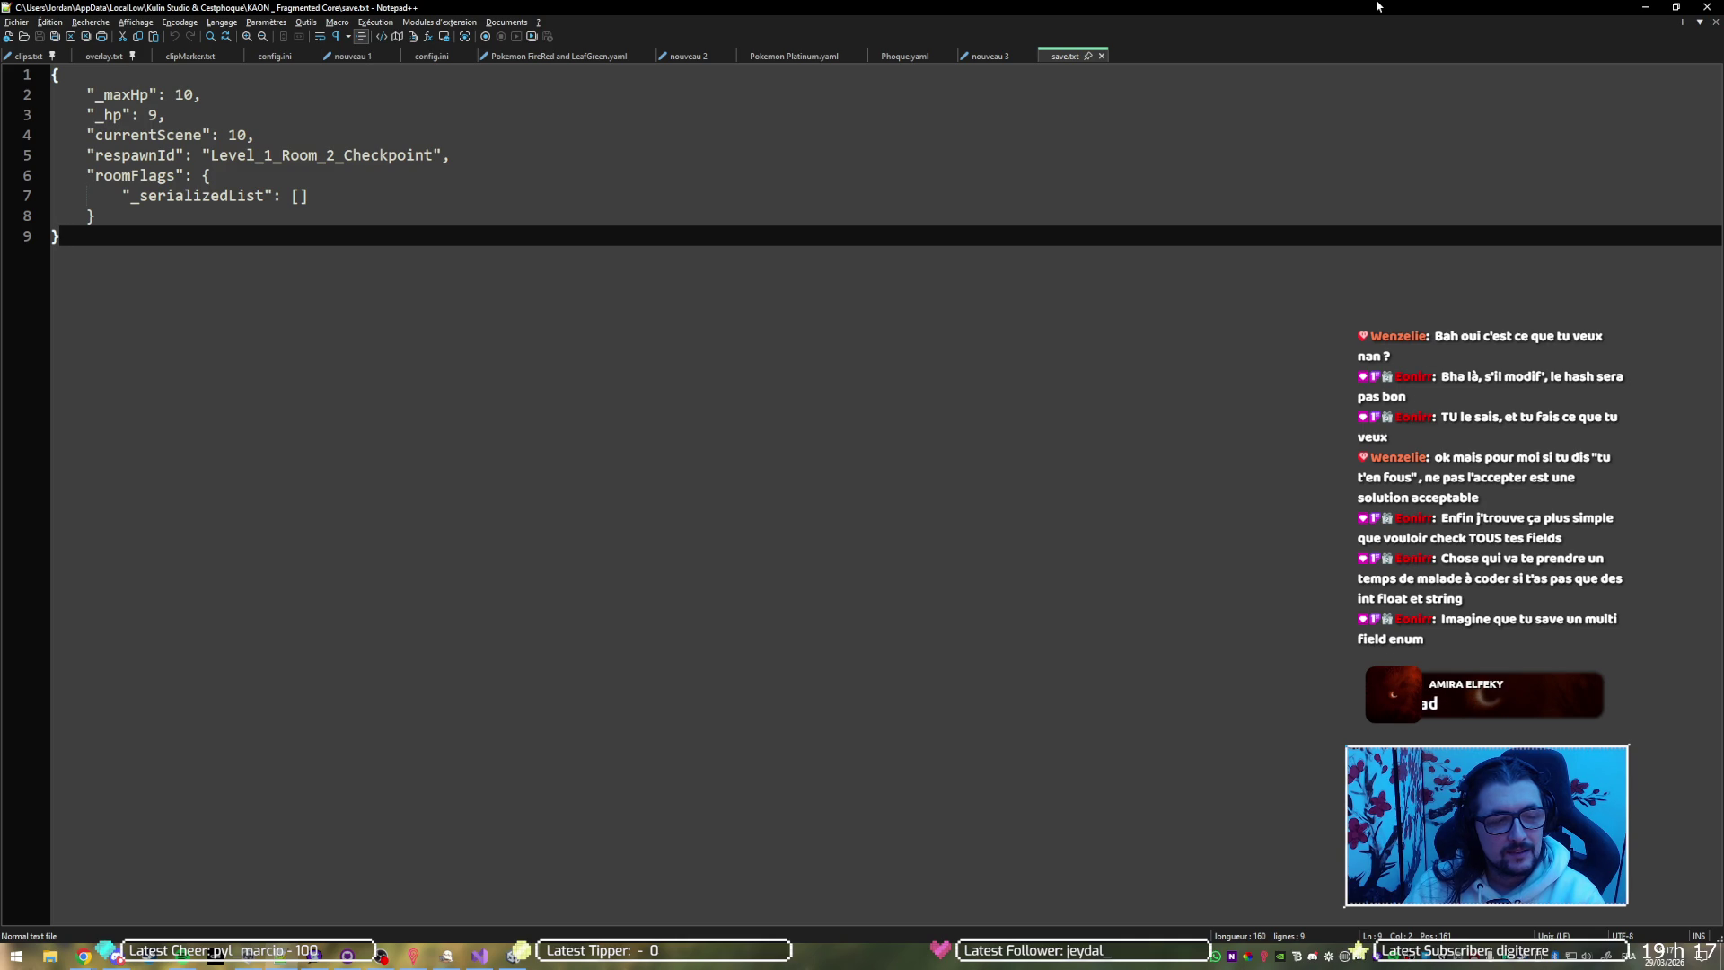
left_click(1645, 7)
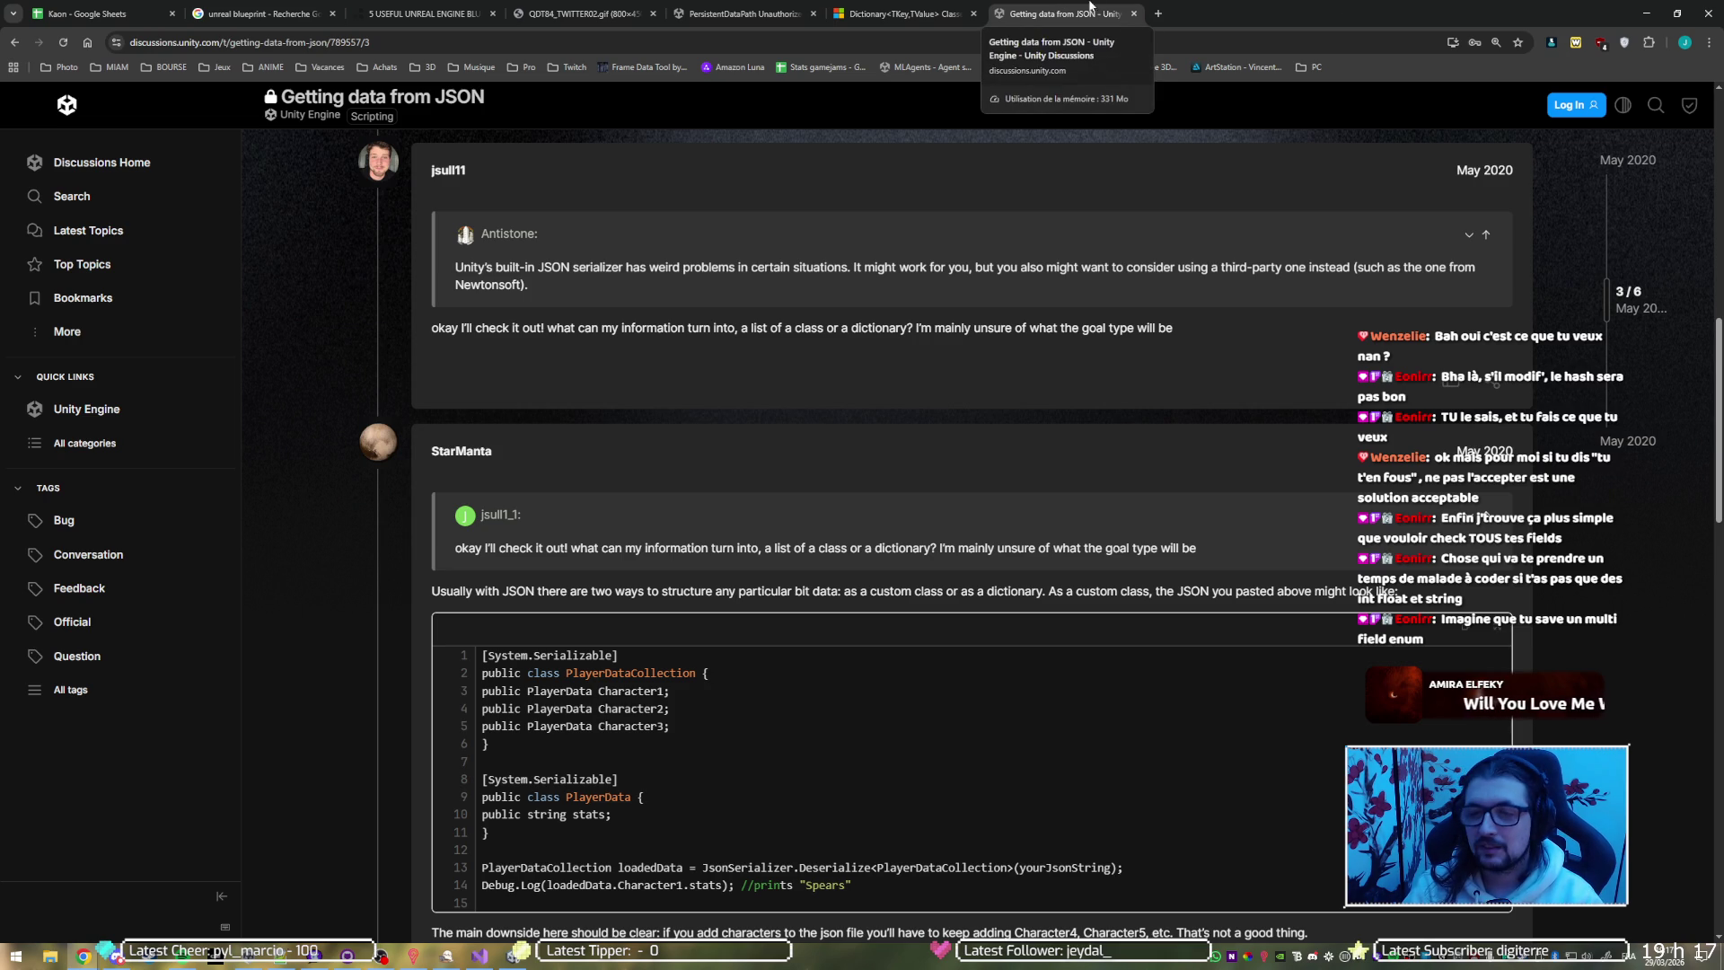
Minimize Chrome to reveal Visual Studio, then return to the running game in Unity
left_click(1645, 13)
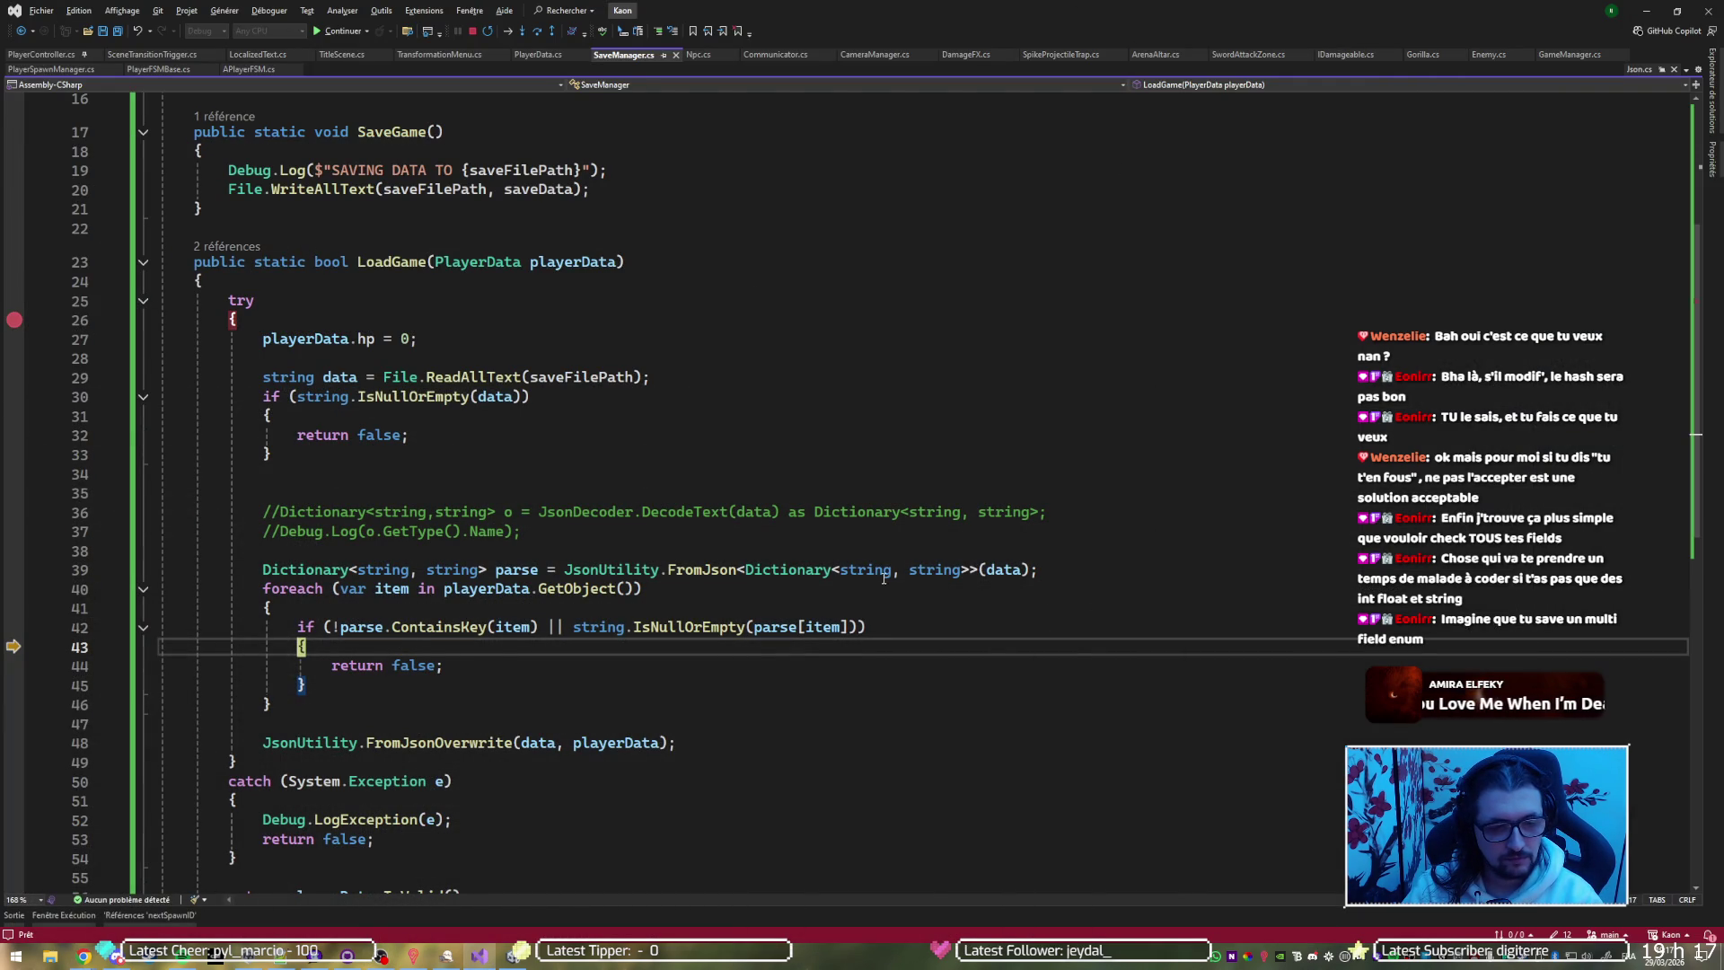
mouse_move(856, 637)
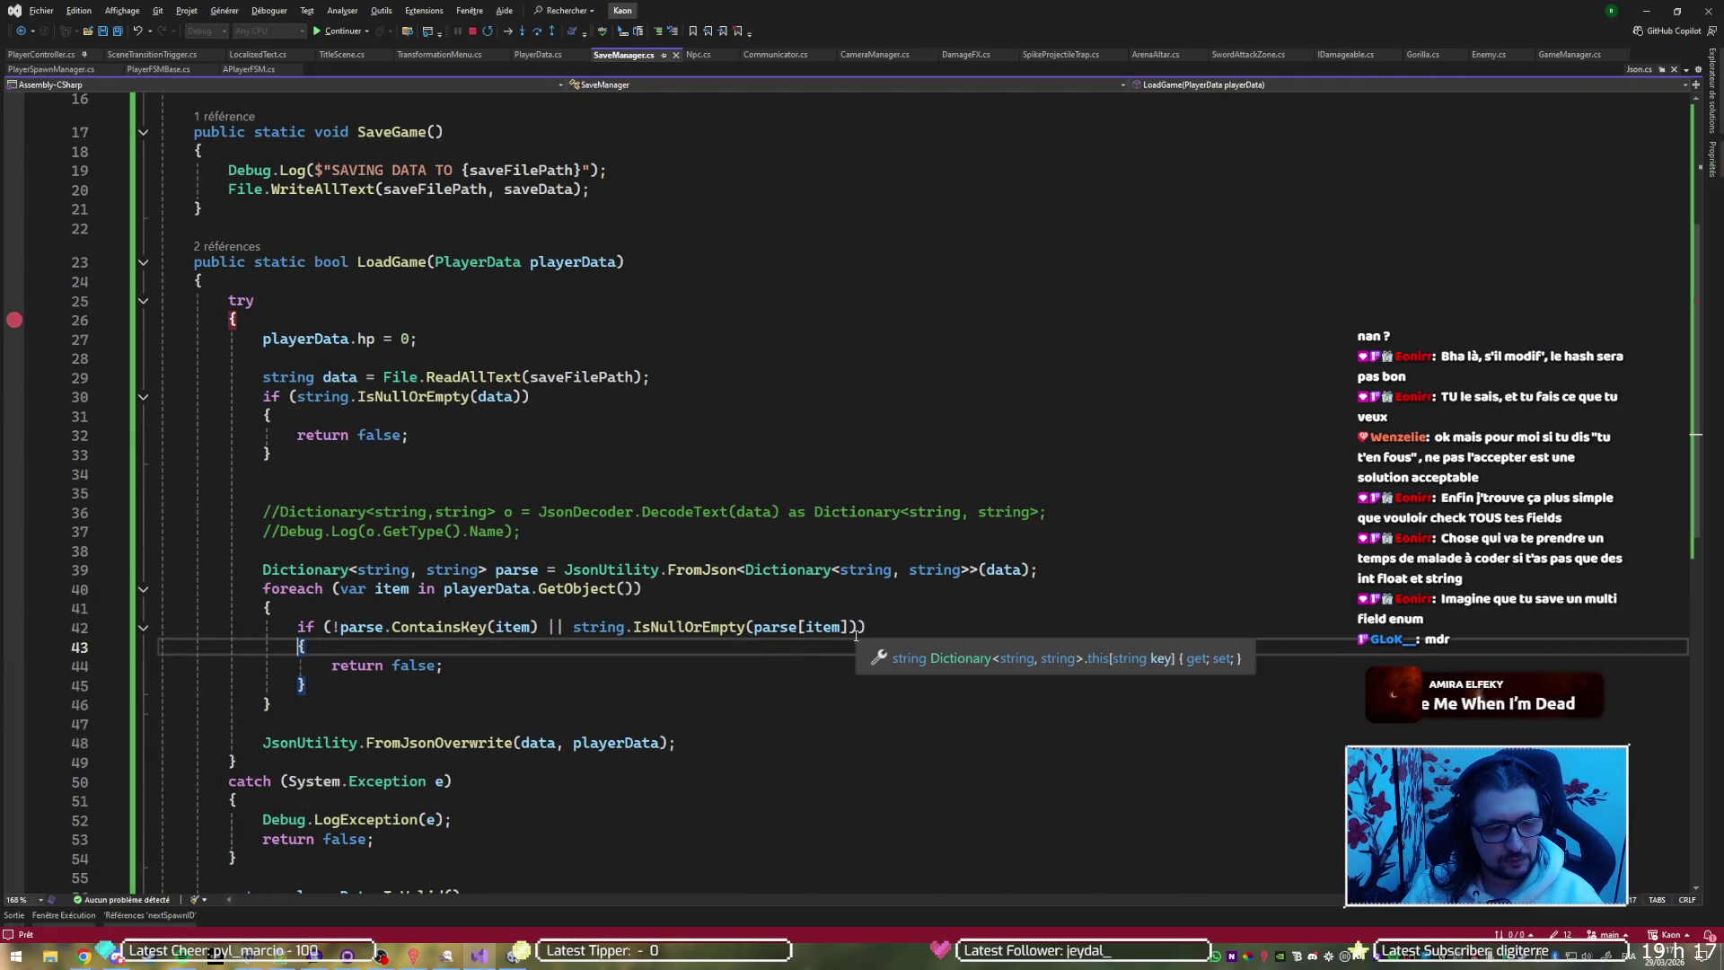
key("alt+Tab")
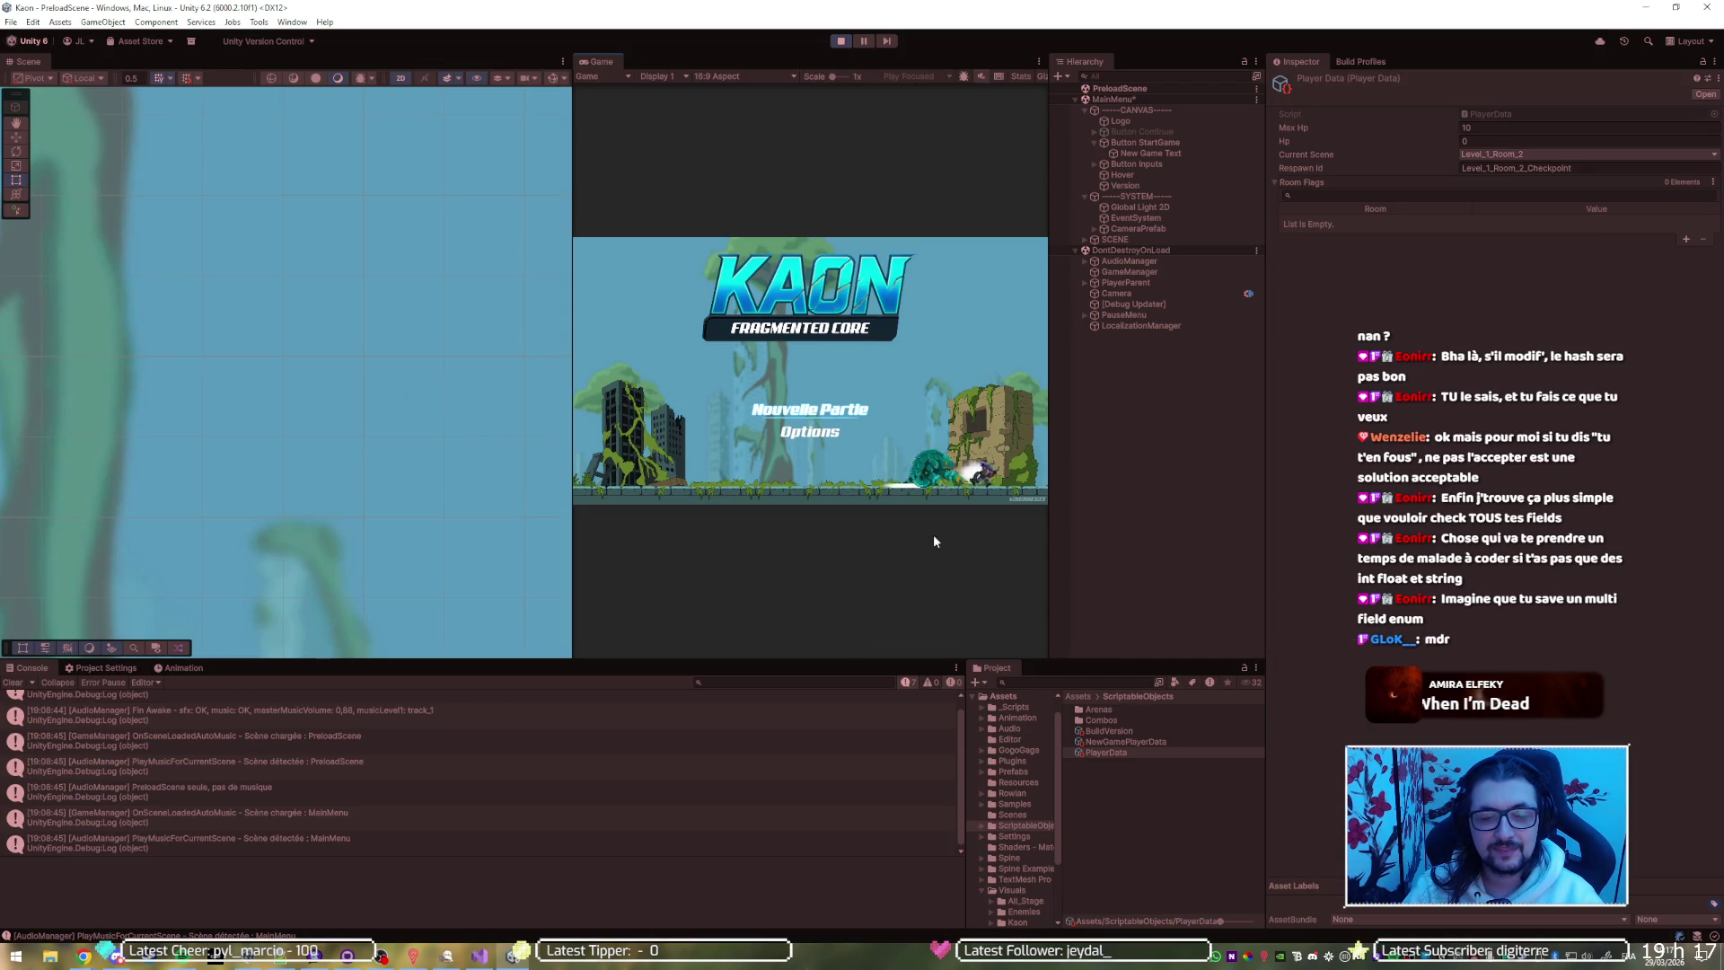
Stop Play mode and clear the line 26 breakpoint in Visual Studio
left_click(840, 43)
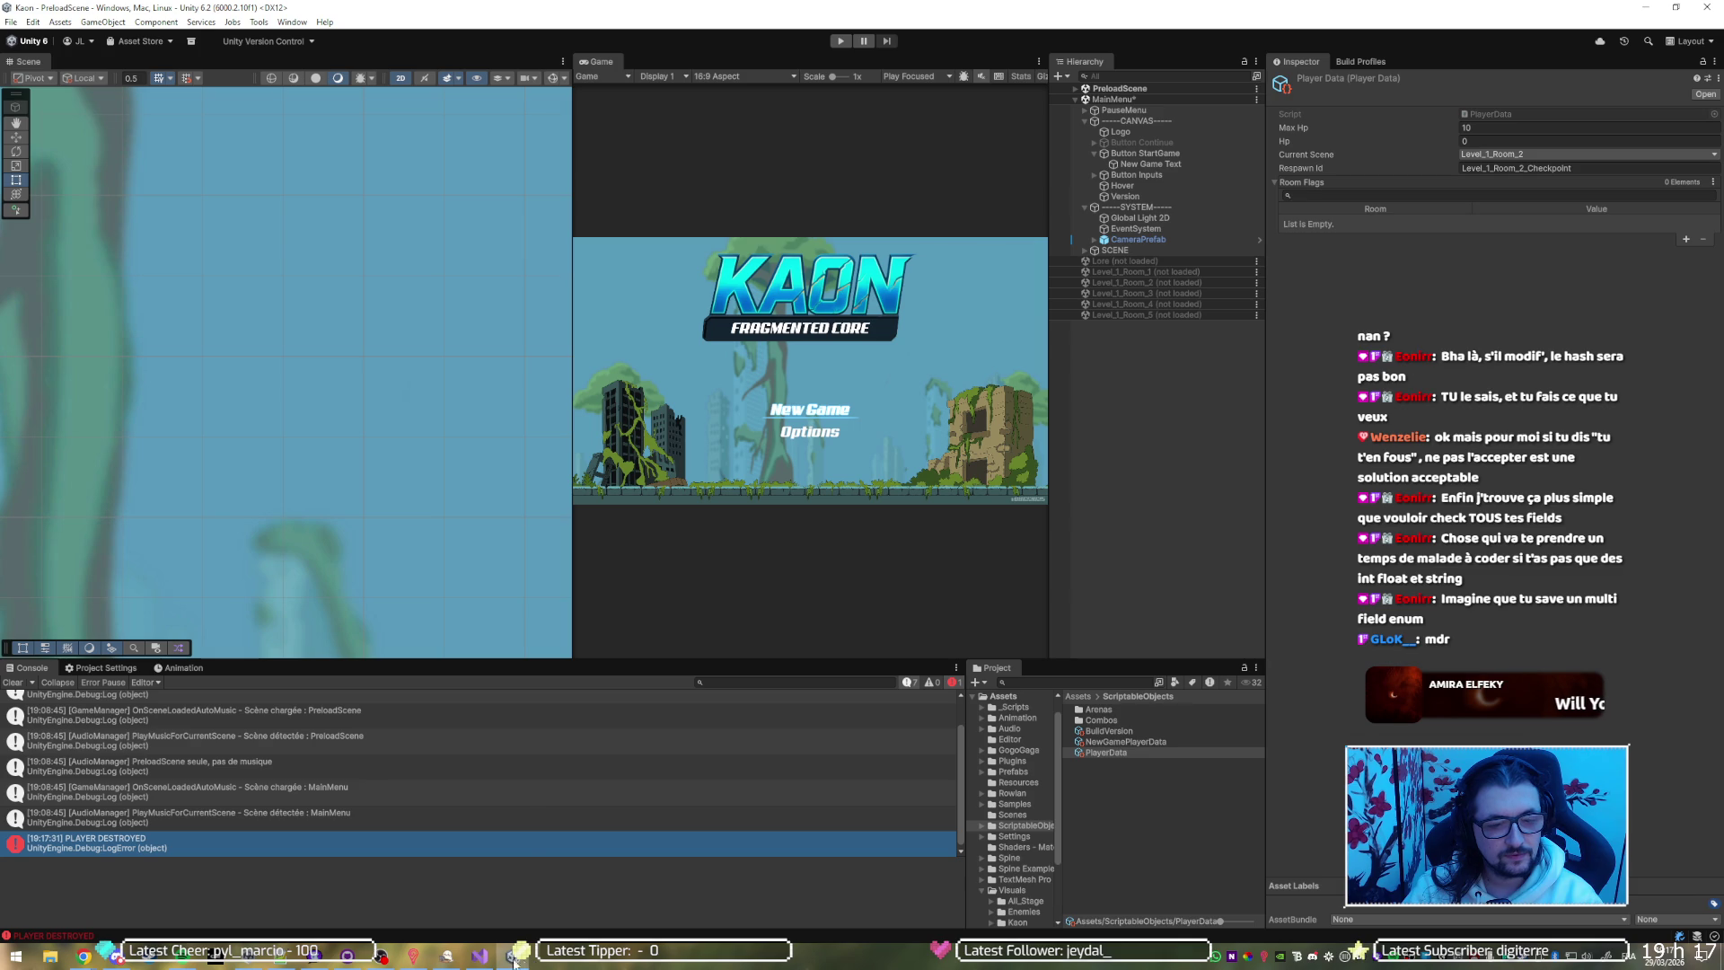
left_click(479, 956)
left_click(14, 320)
left_click(232, 319)
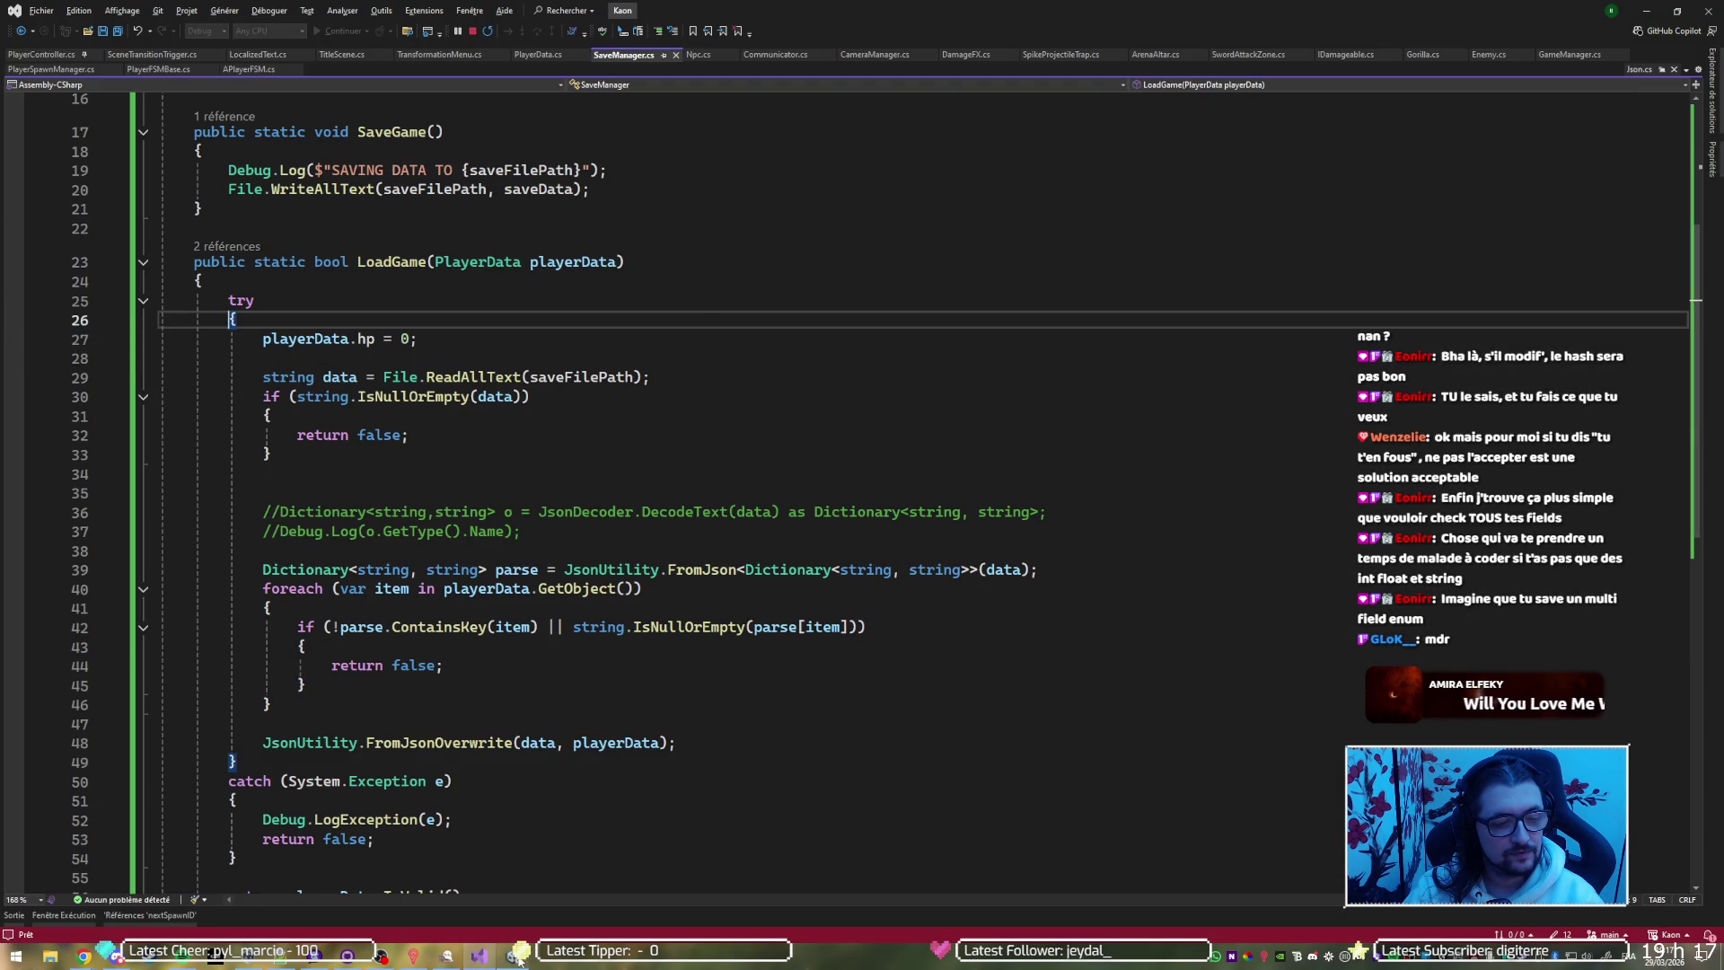
Back in Unity, run the game once more and then stop it
left_click(517, 956)
left_click(847, 41)
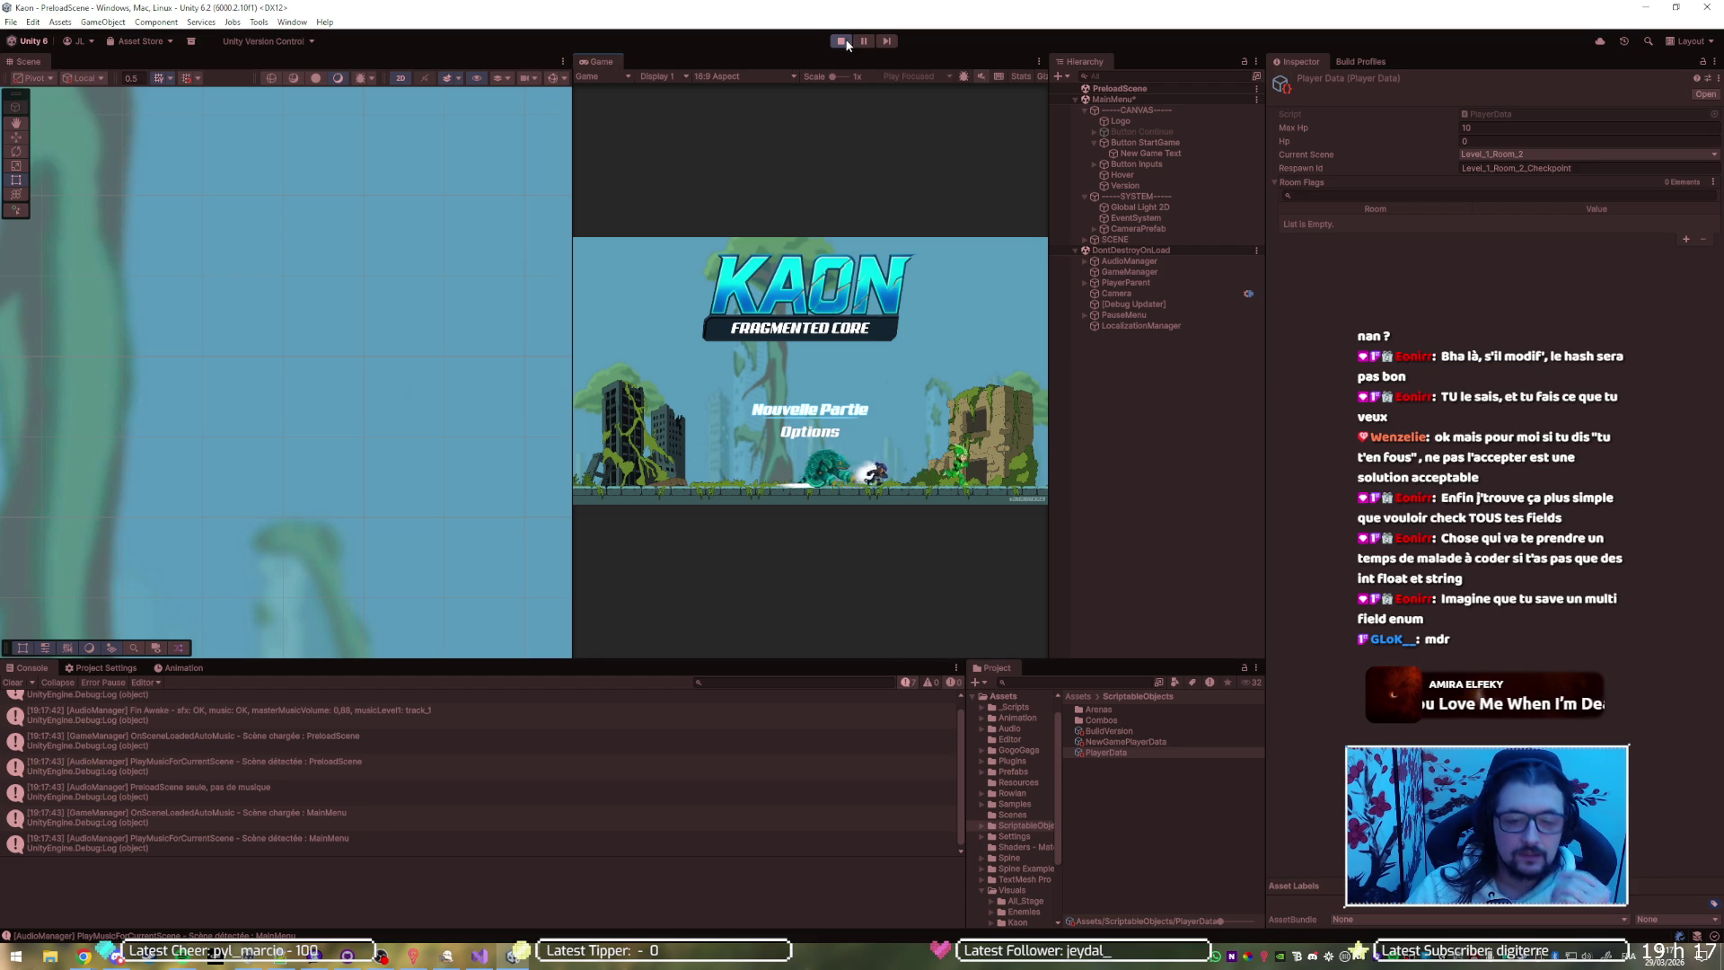
left_click(847, 41)
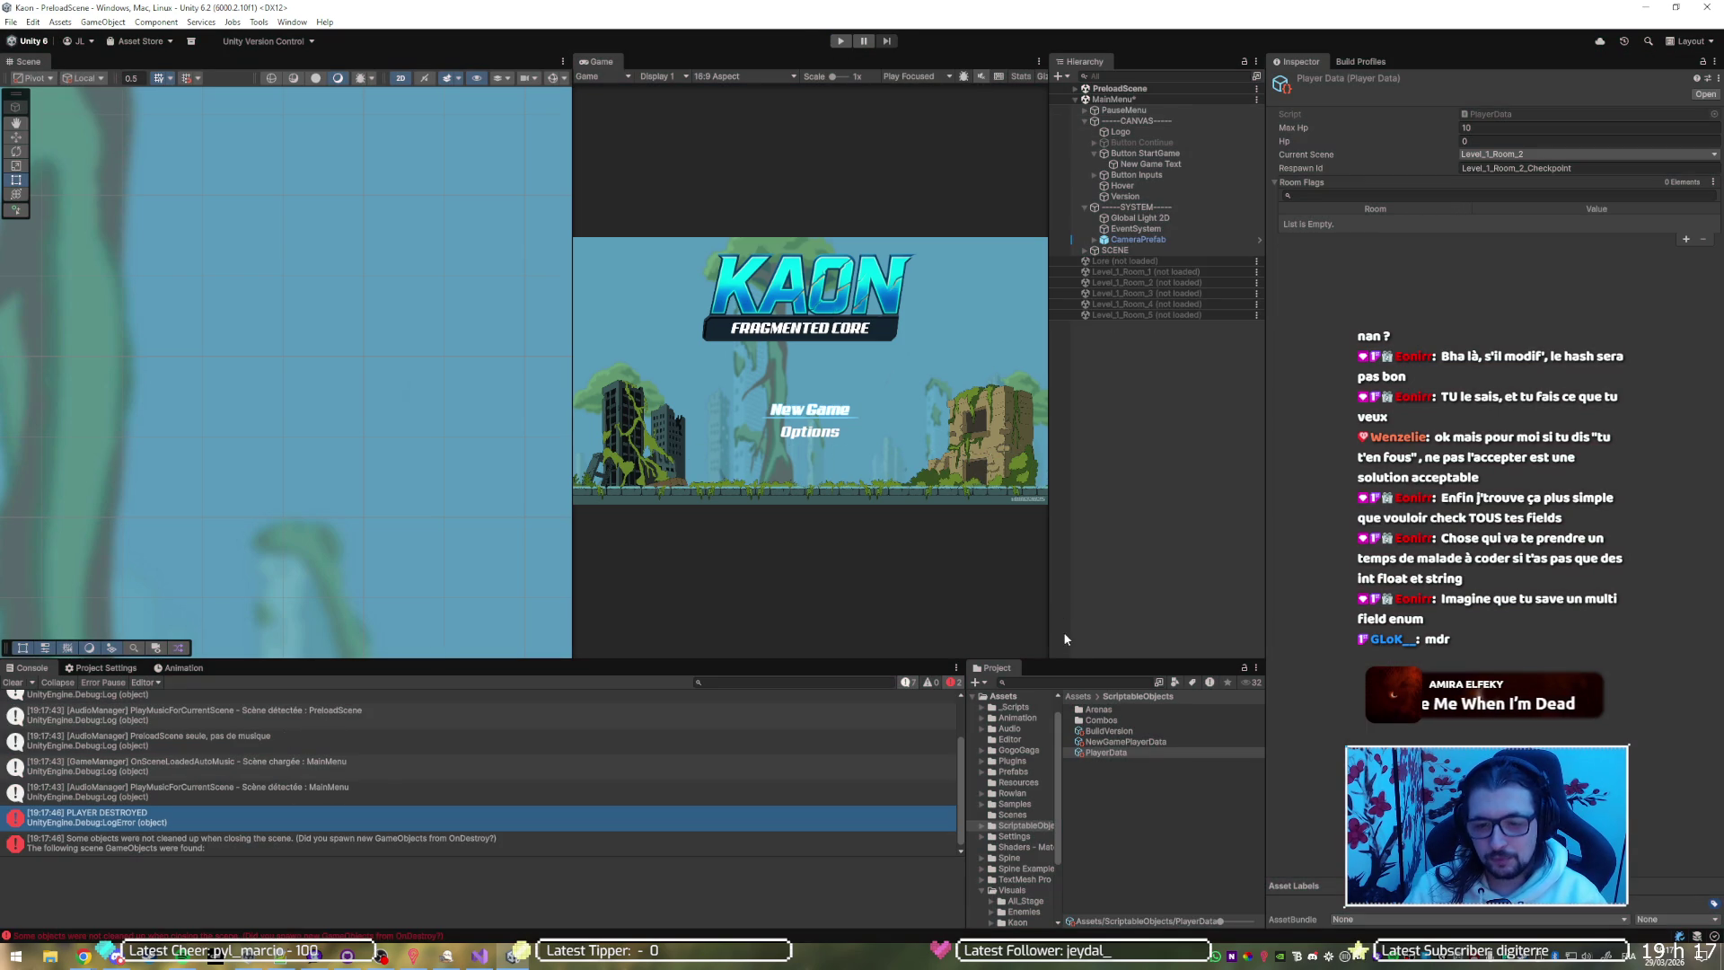
Open the Player prefab from Prefabs > Player, delete its DamageFX child, and exit prefab editing
scroll(1032, 804, "up", 1)
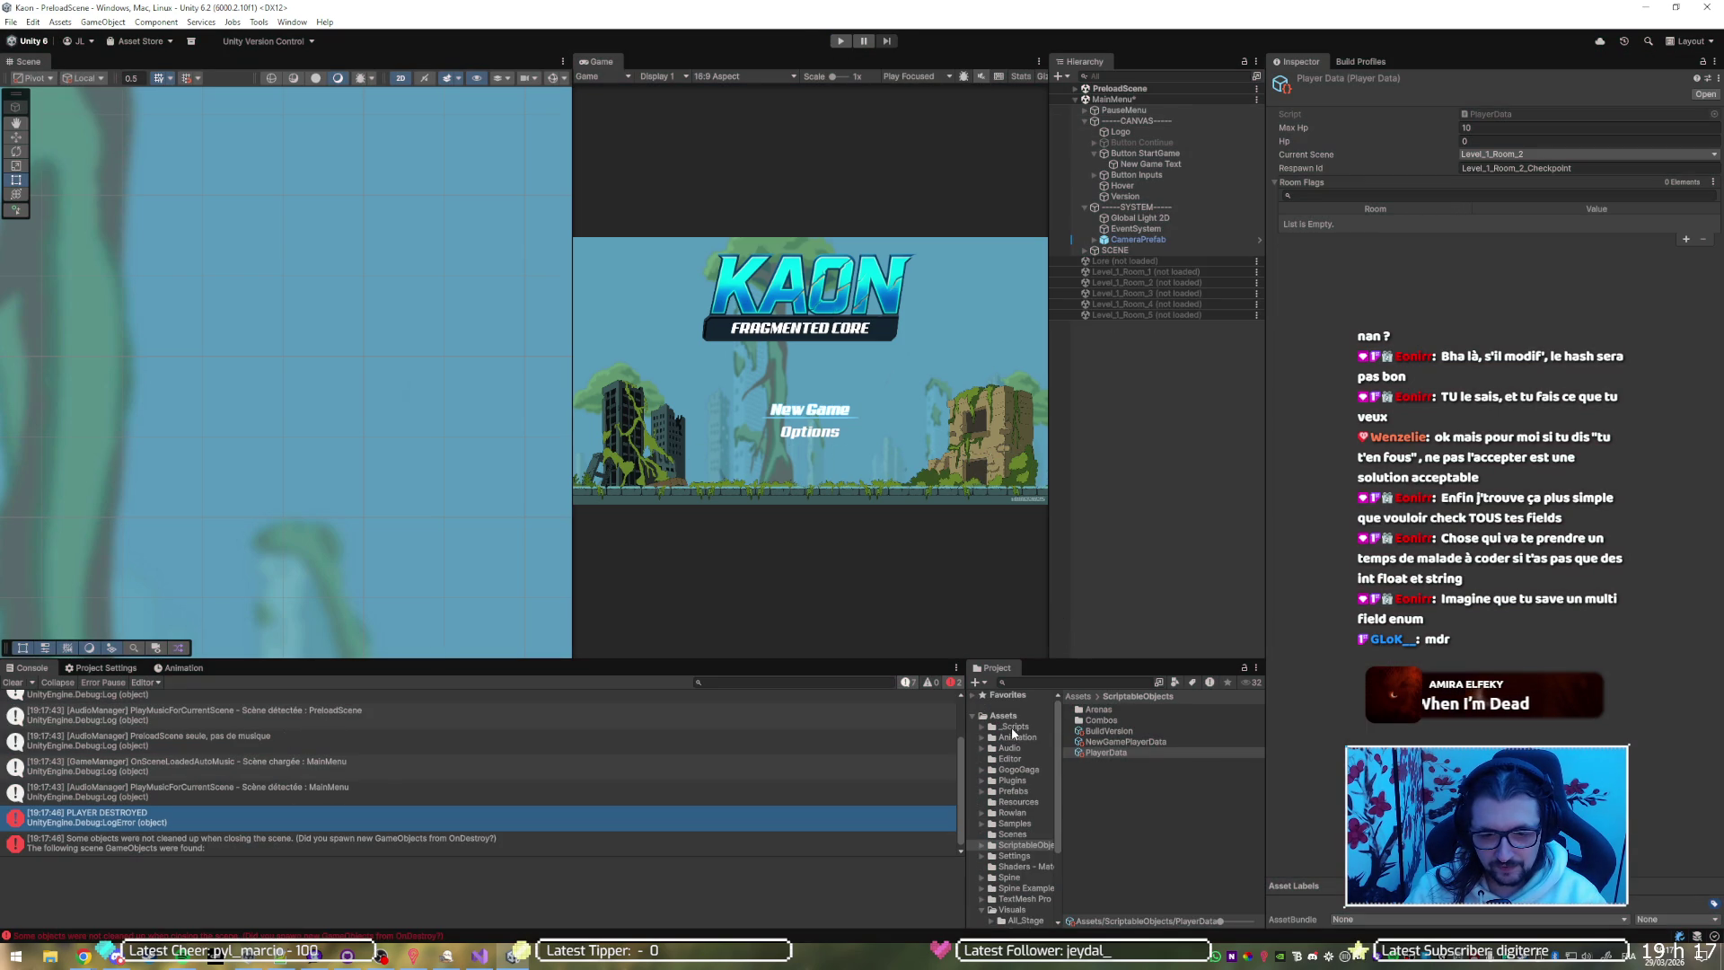
left_click(1011, 792)
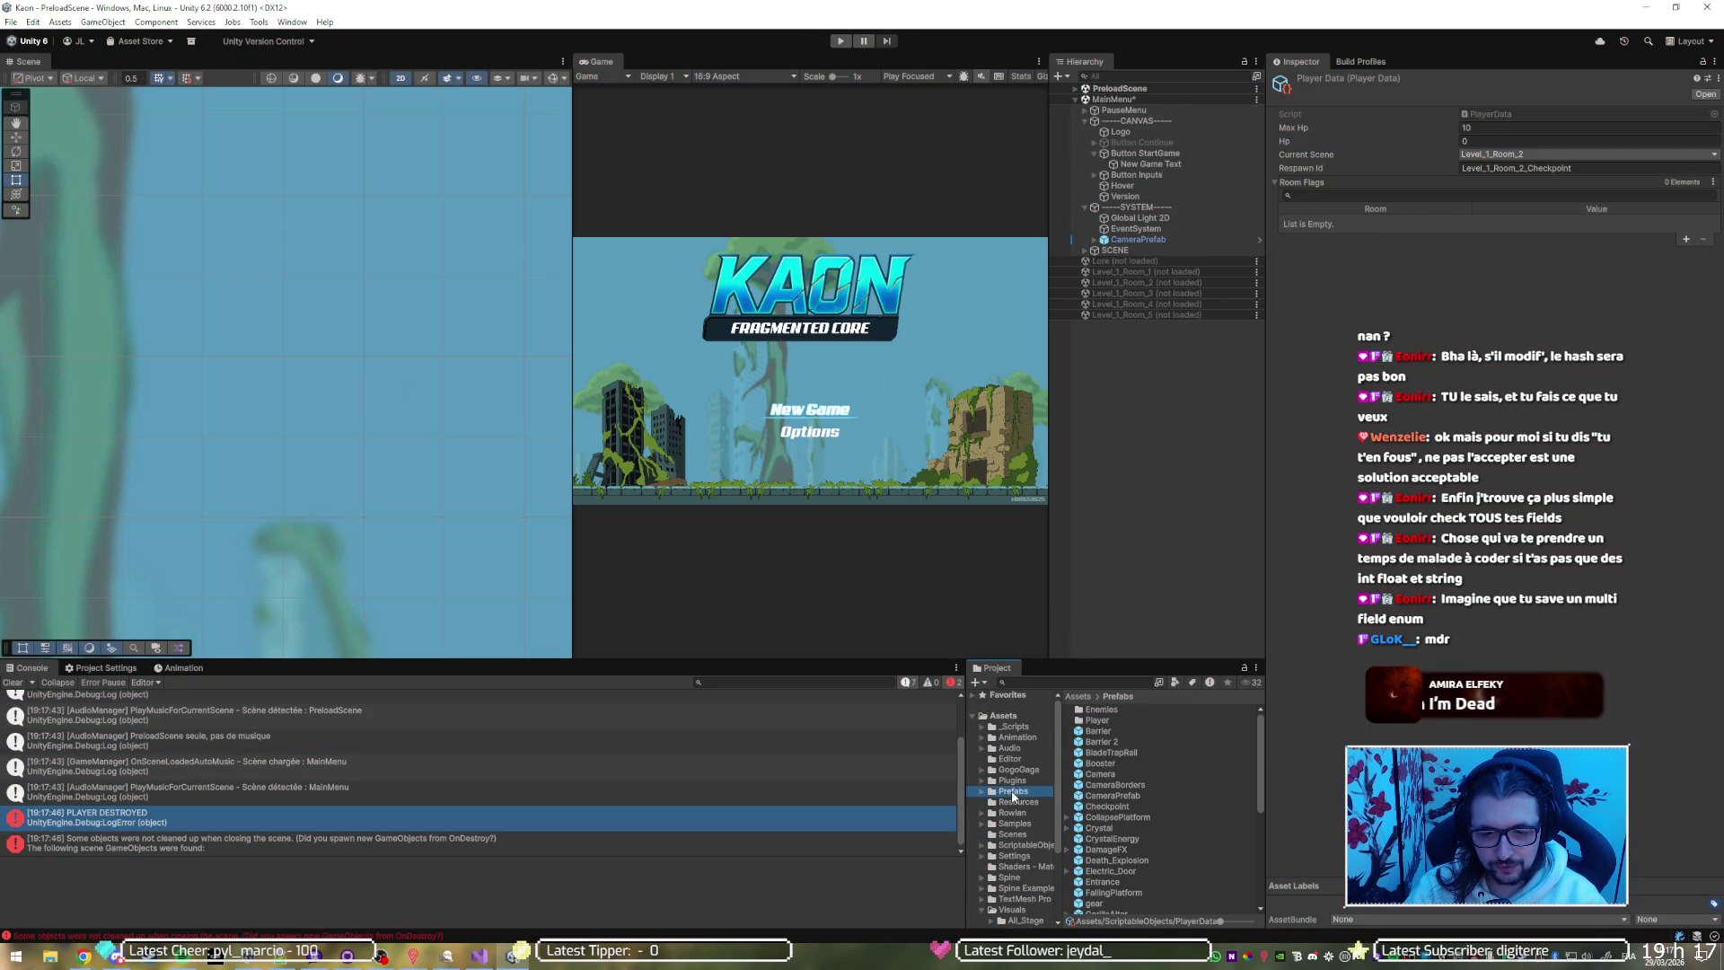
double_click(1106, 718)
left_click(1107, 708)
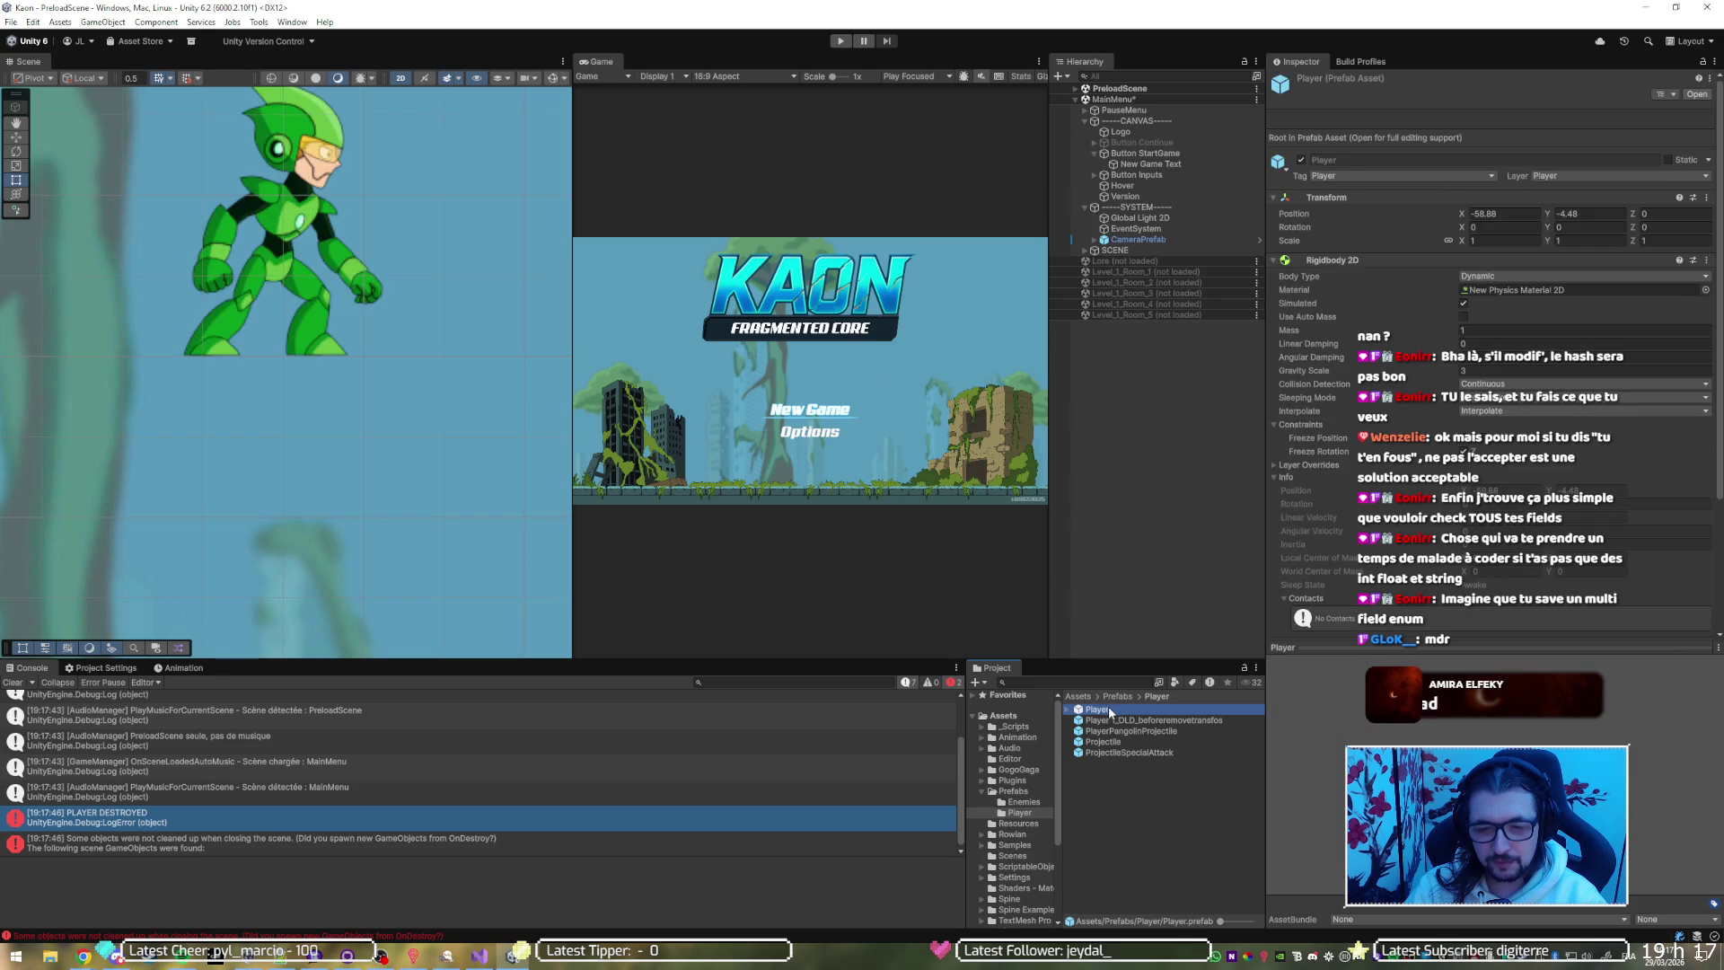
double_click(1110, 710)
left_click(1133, 279)
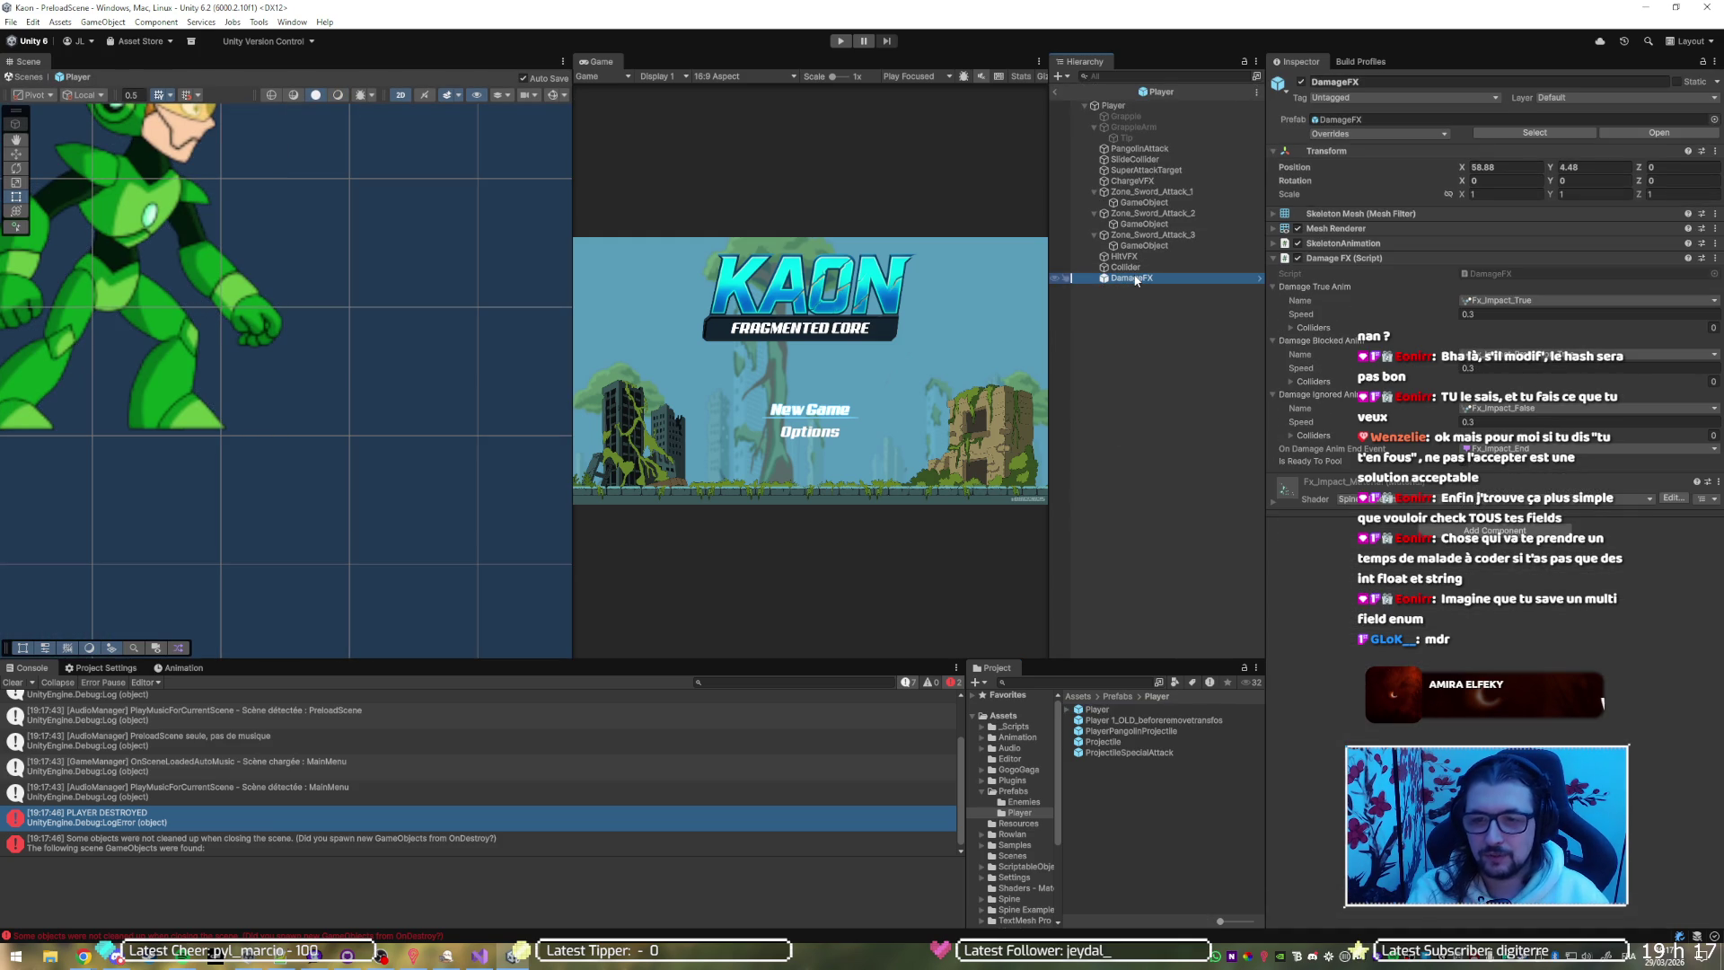
key("Delete")
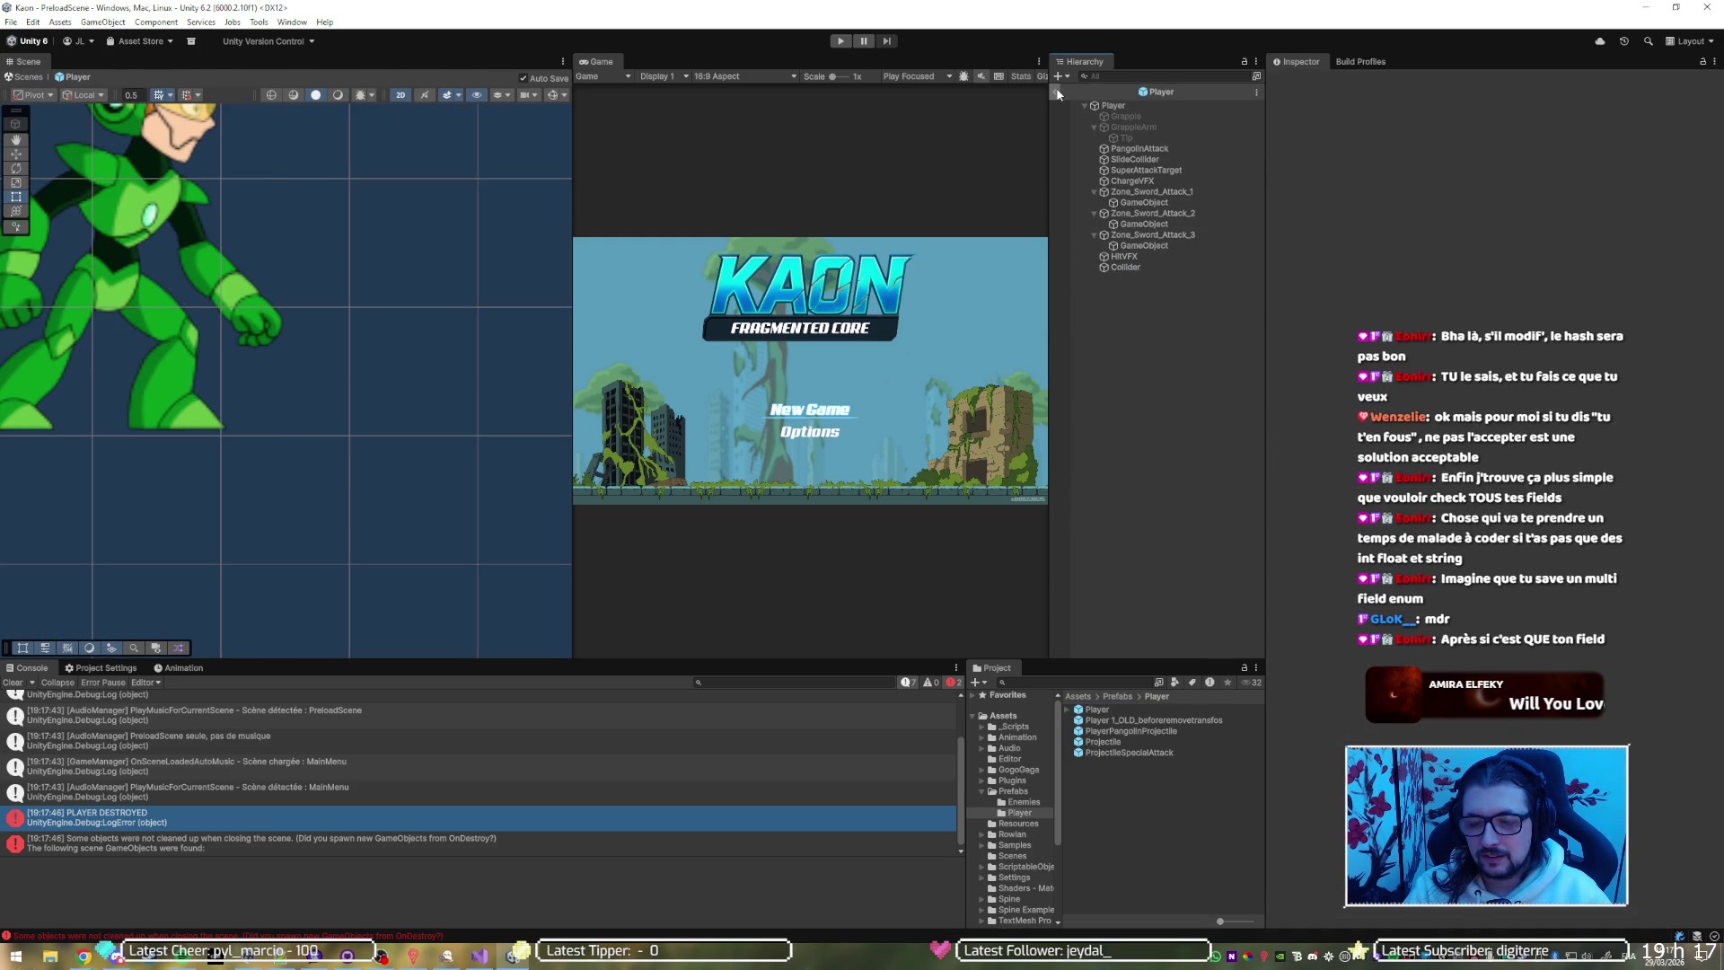
left_click(1054, 89)
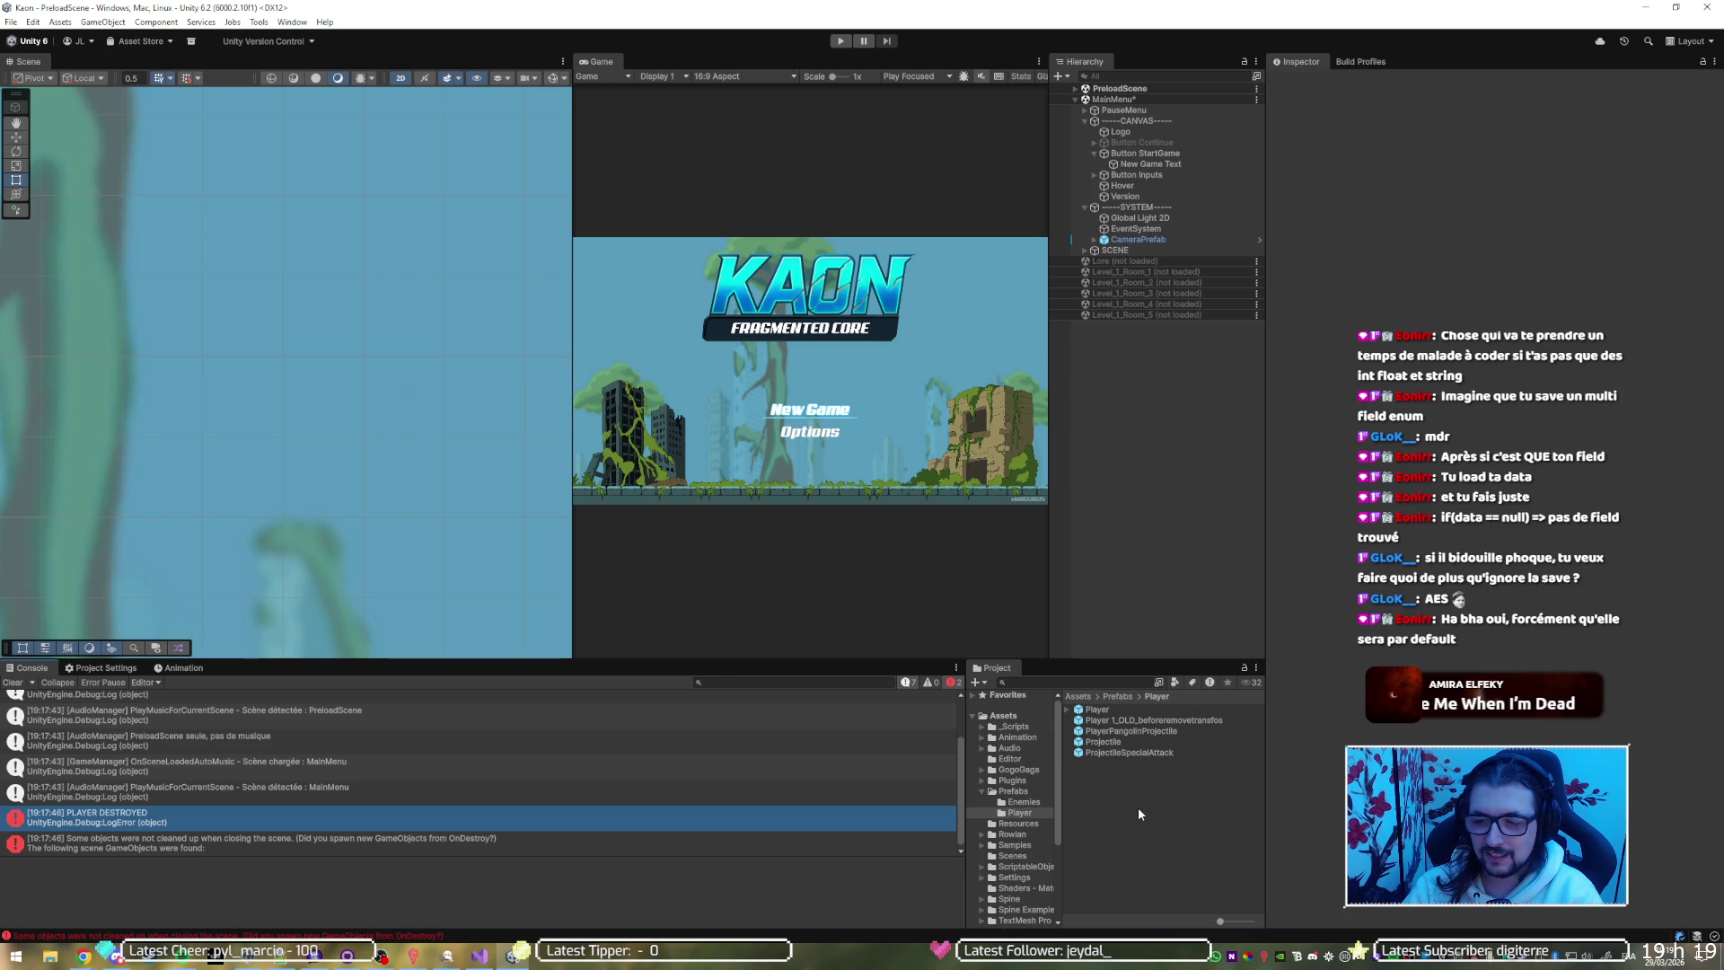
Switch to Visual Studio to view SaveManager.cs's LoadGame method
left_click(478, 955)
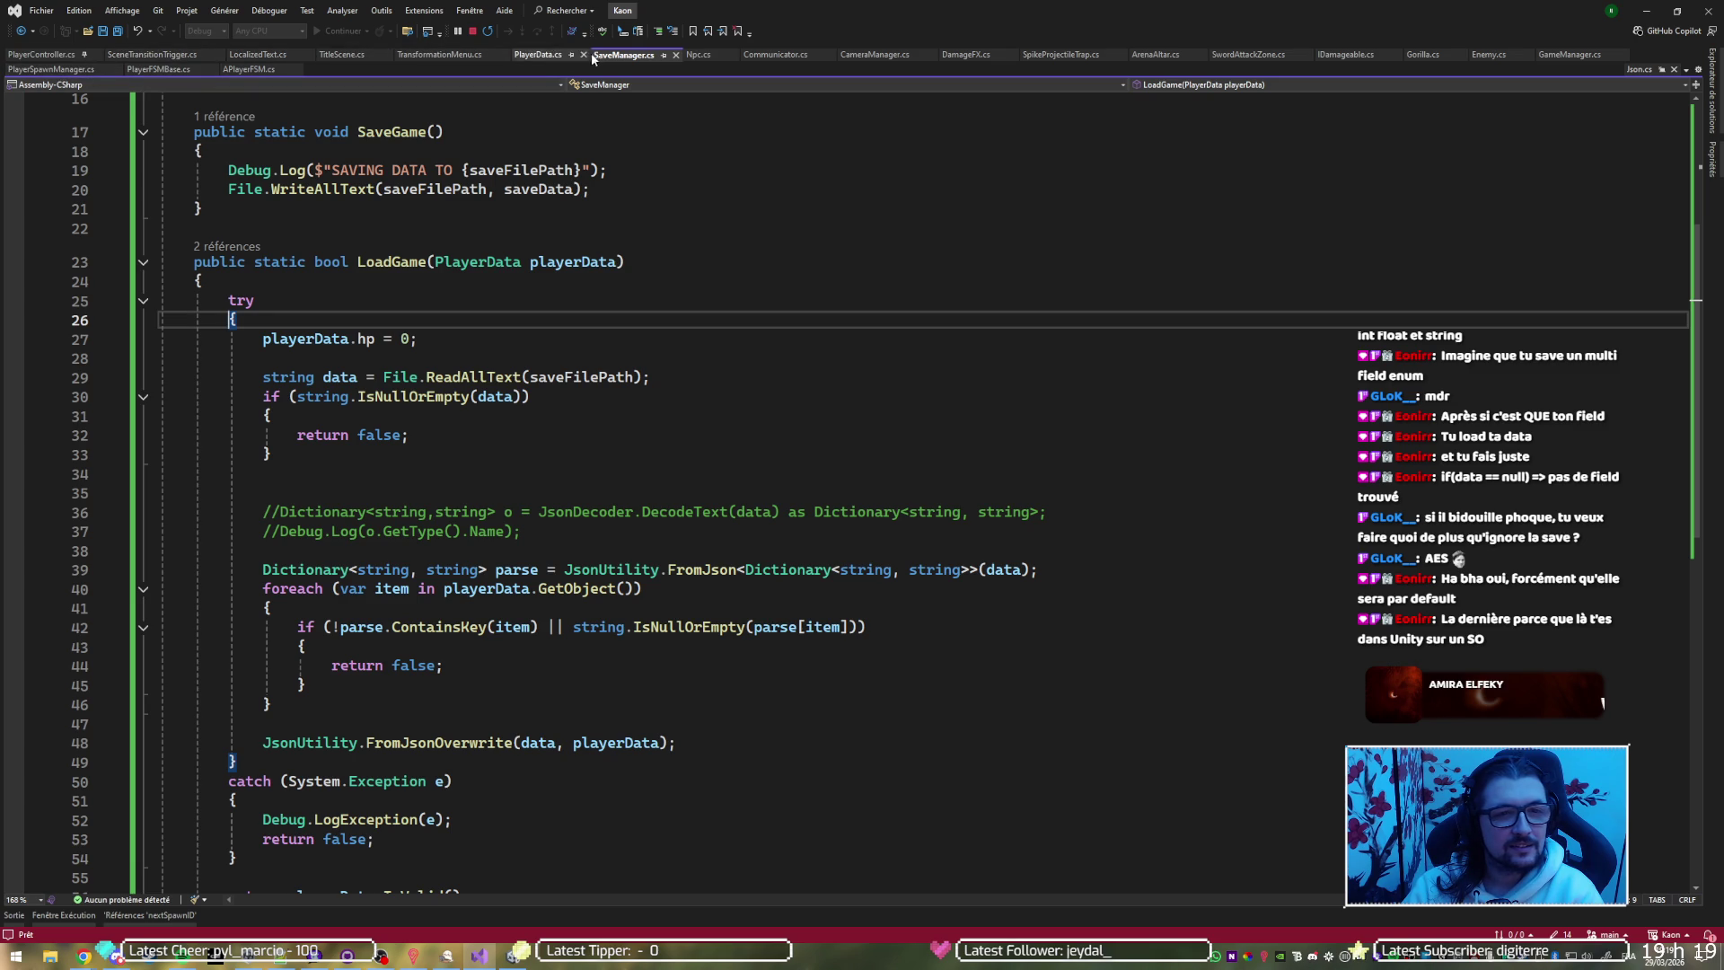
Open the PlayerData.cs tab and select lines 7–16 to review its field declarations
left_click(539, 54)
scroll(583, 467, "up", 5)
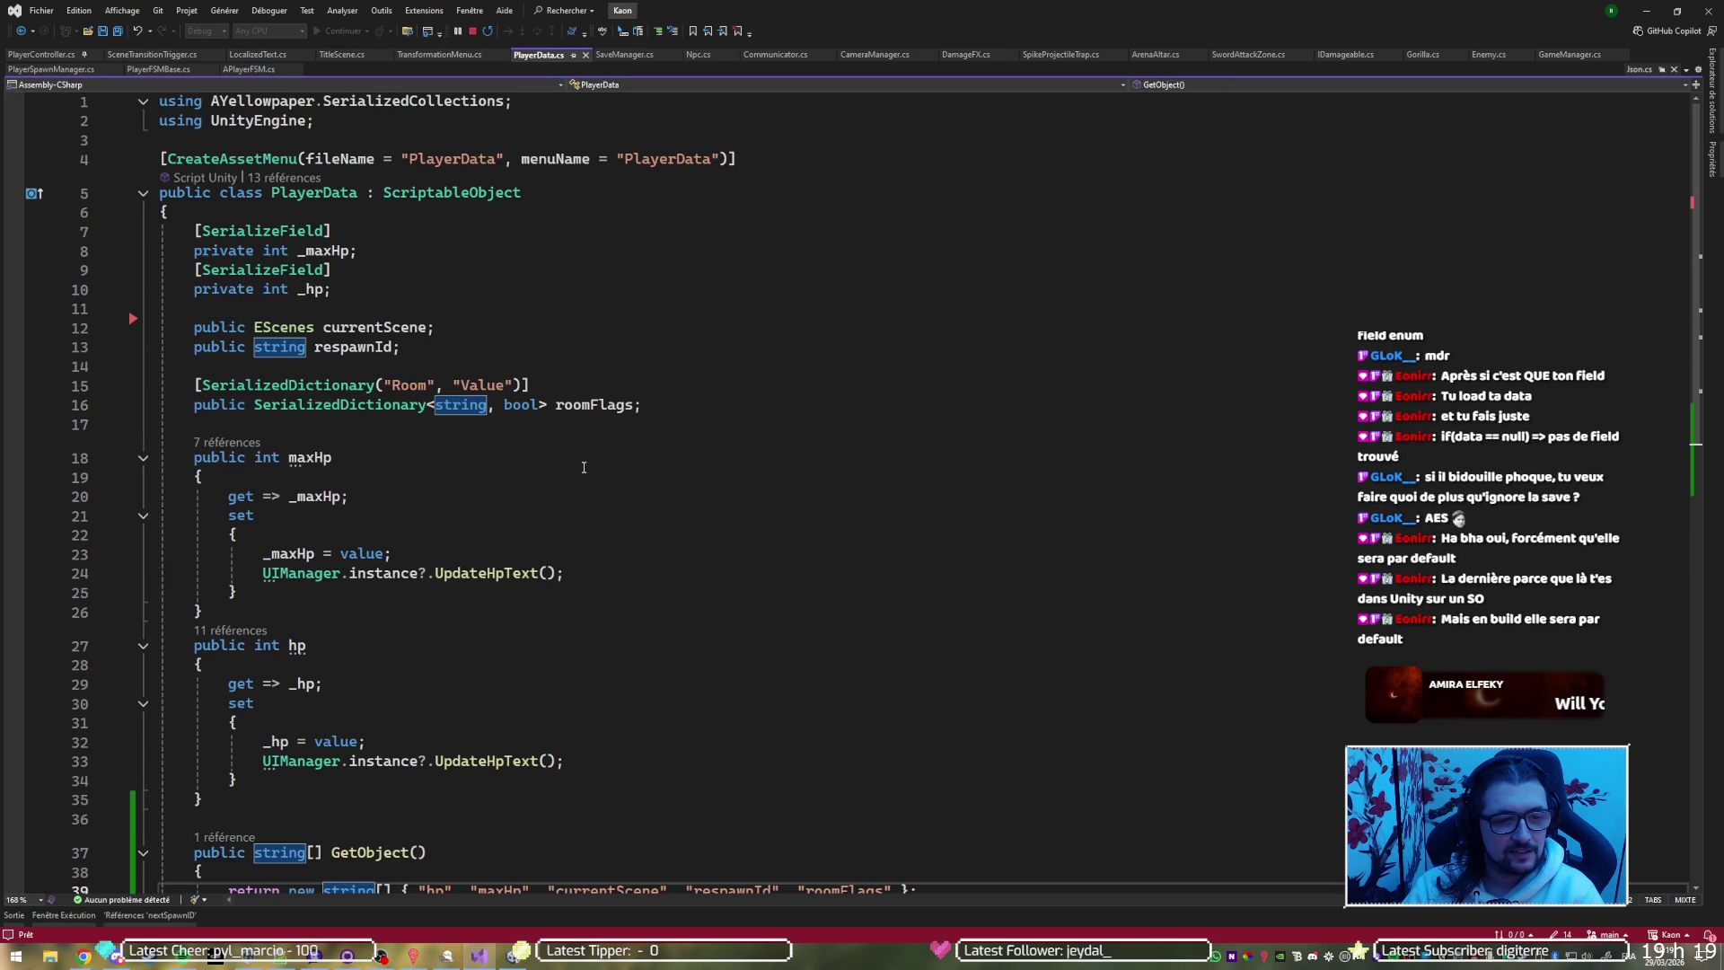
mouse_move(704, 404)
left_mouse_down()
mouse_move(171, 267)
mouse_move(168, 229)
left_mouse_up()
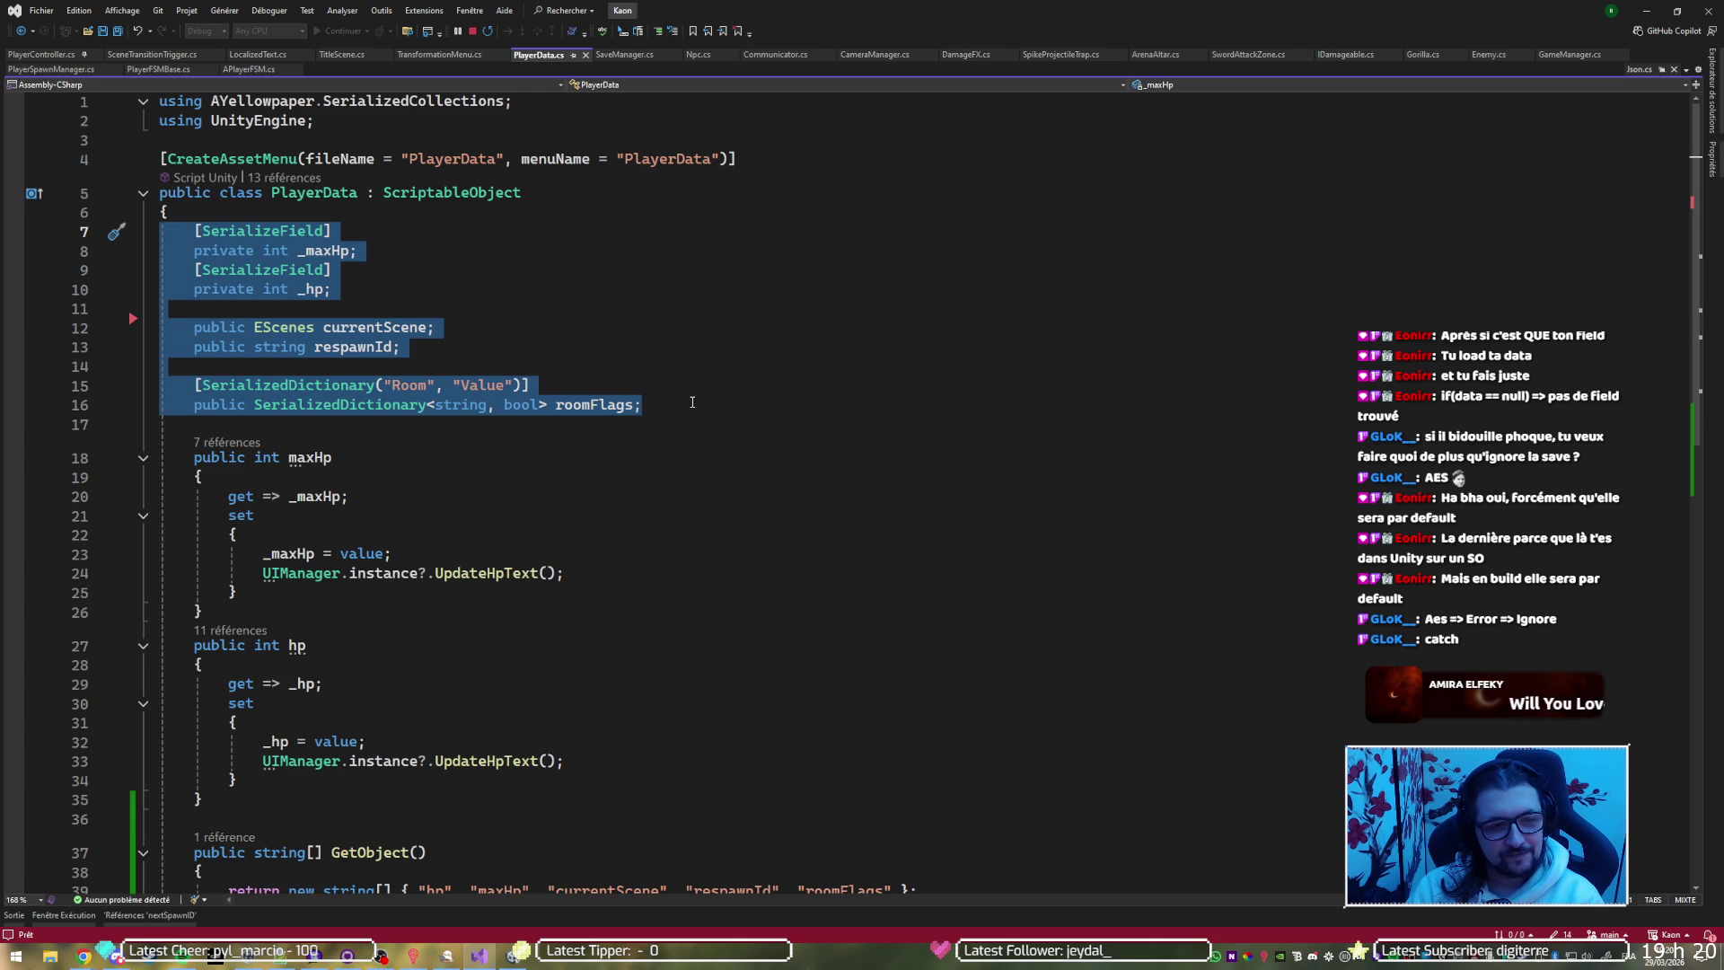
left_click(699, 405)
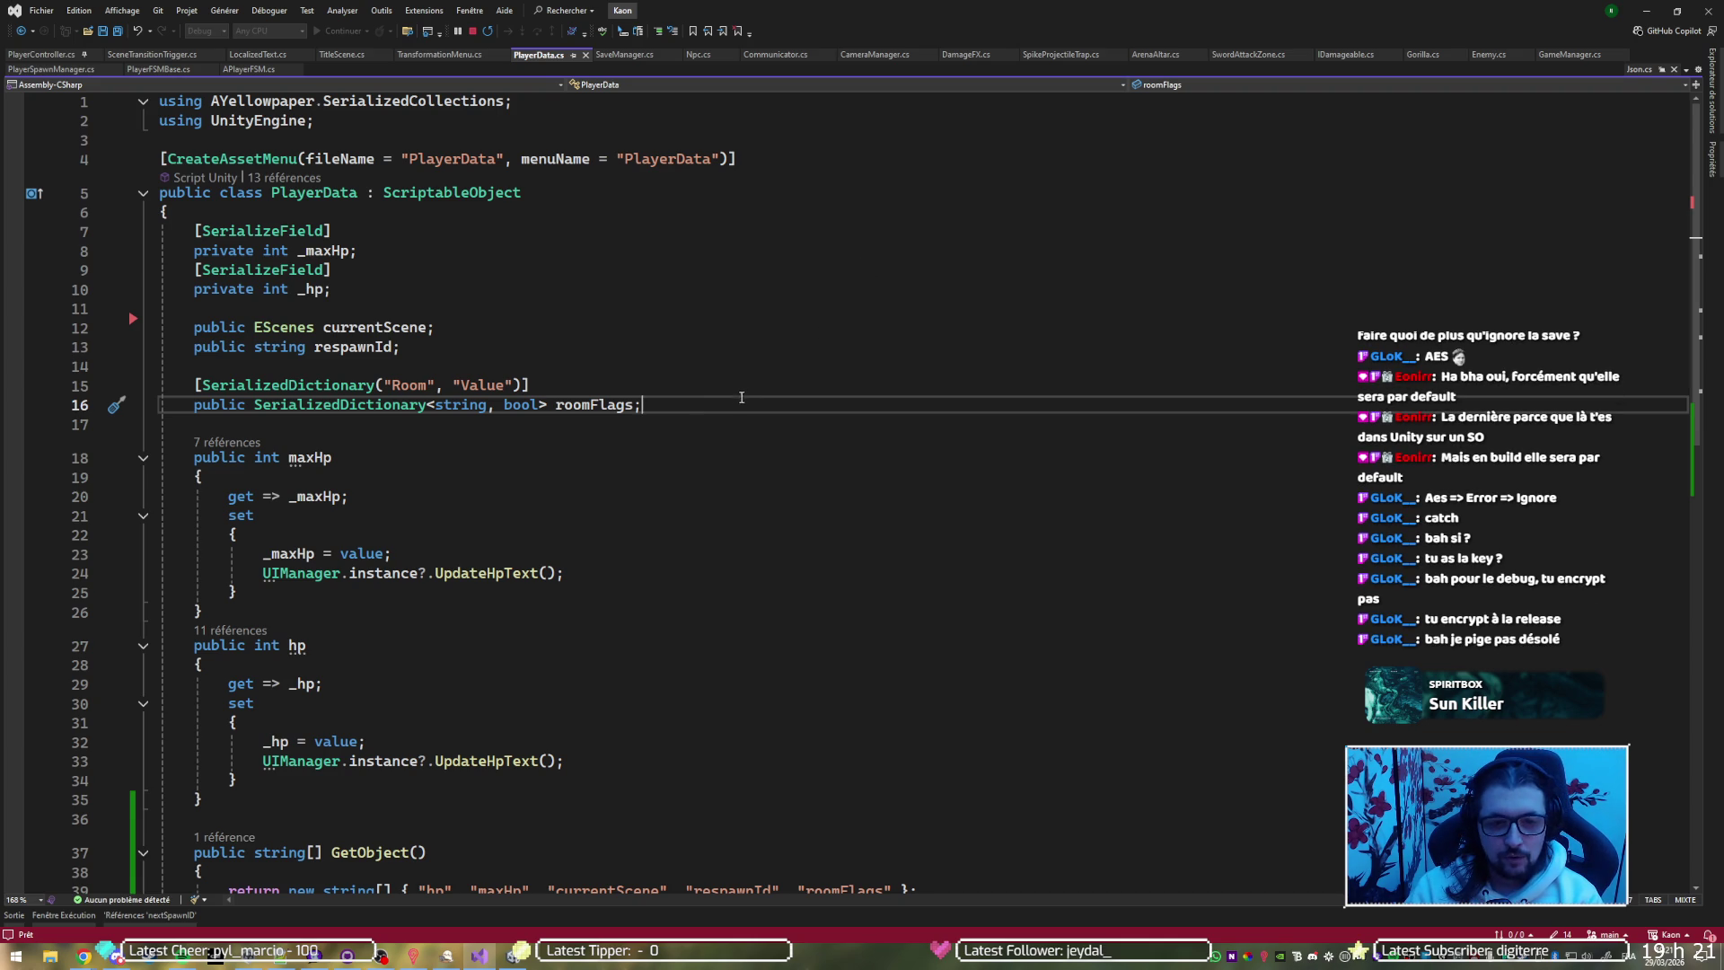
Minimize Visual Studio and GitHub Desktop so the Unity Kaon project is in front
left_click(1647, 11)
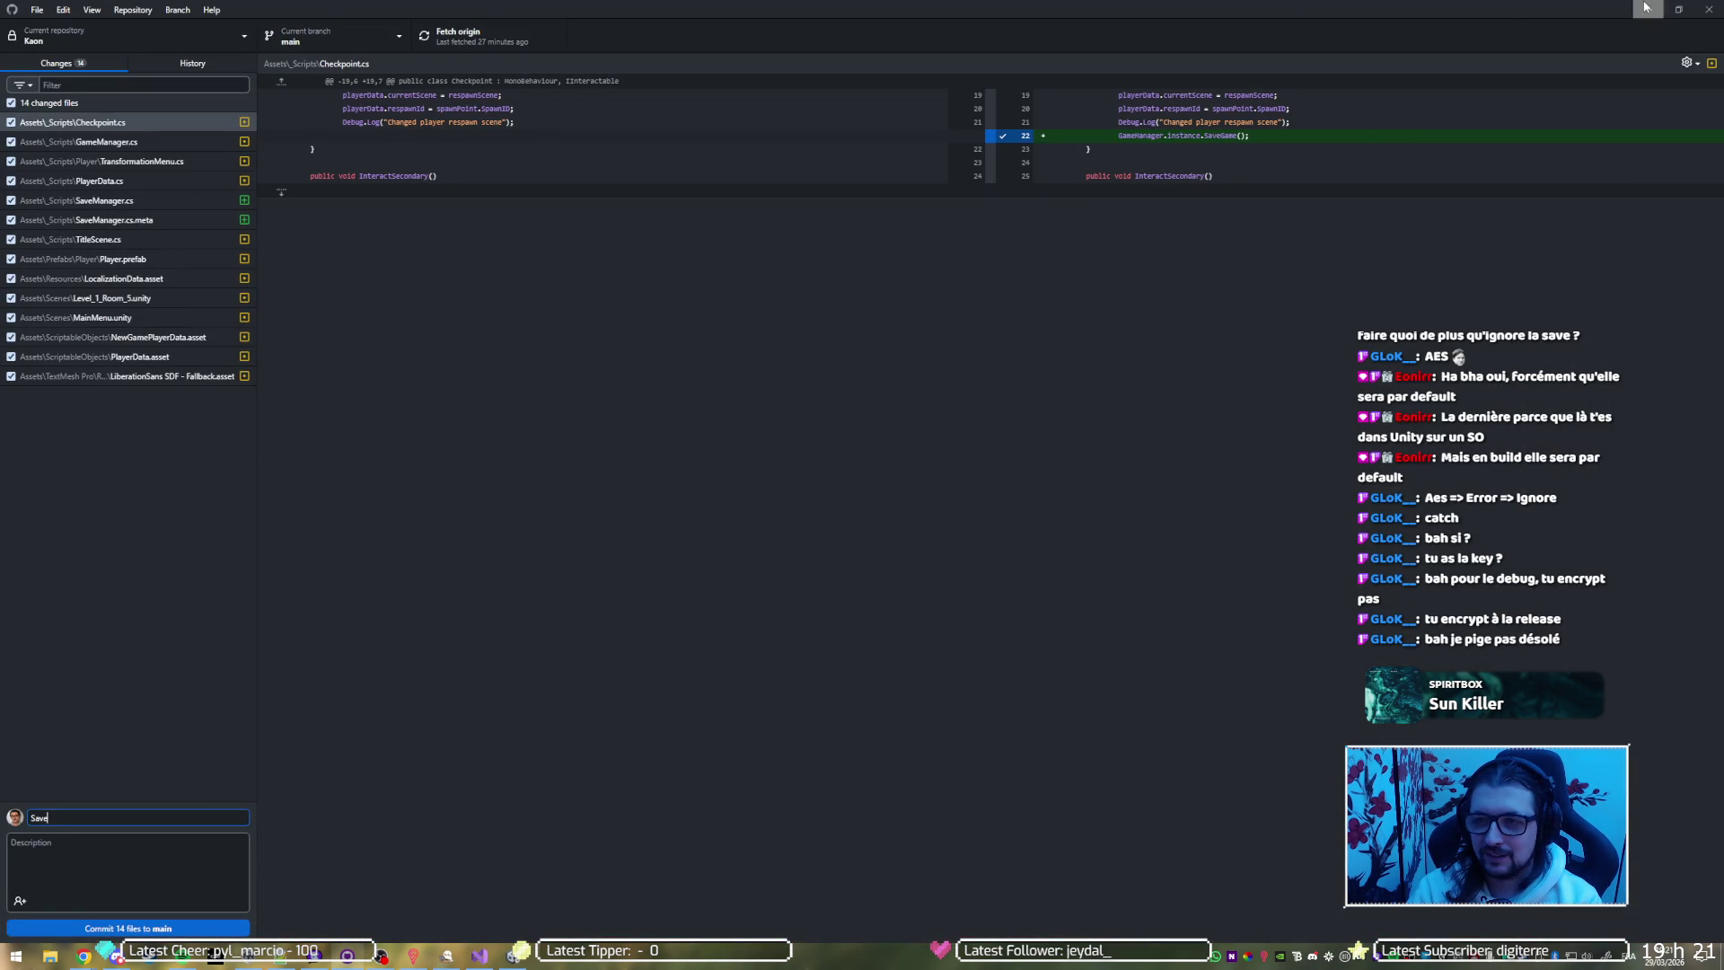
left_click(1637, 9)
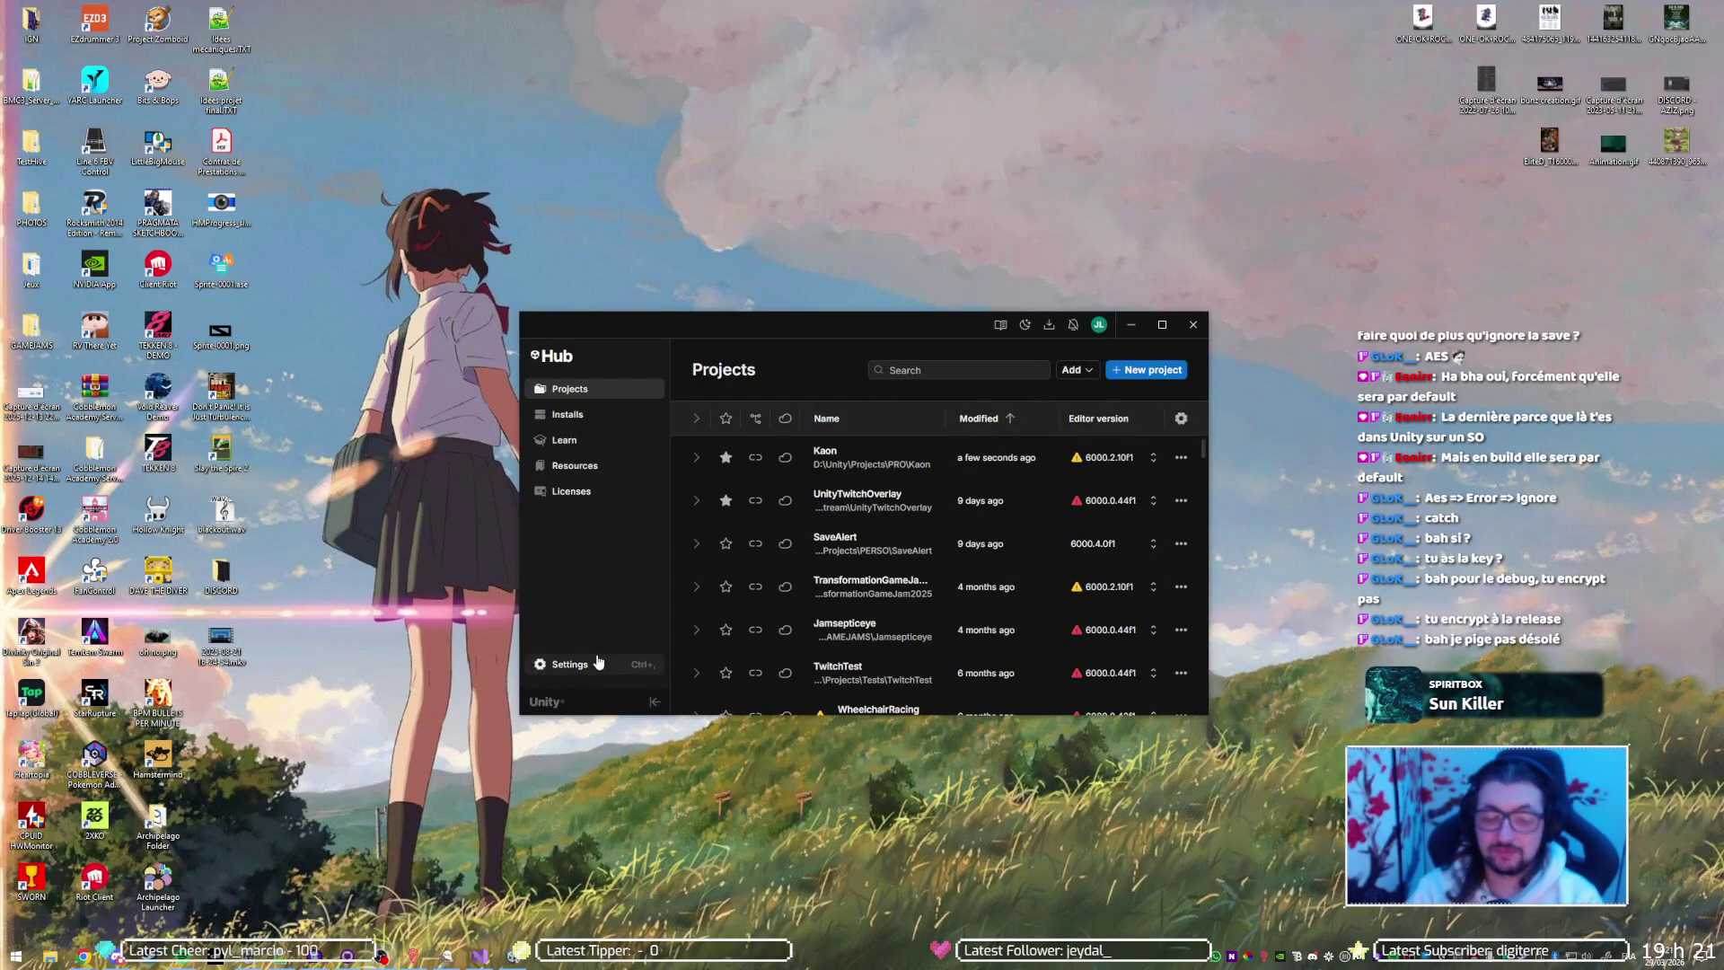
left_click(513, 954)
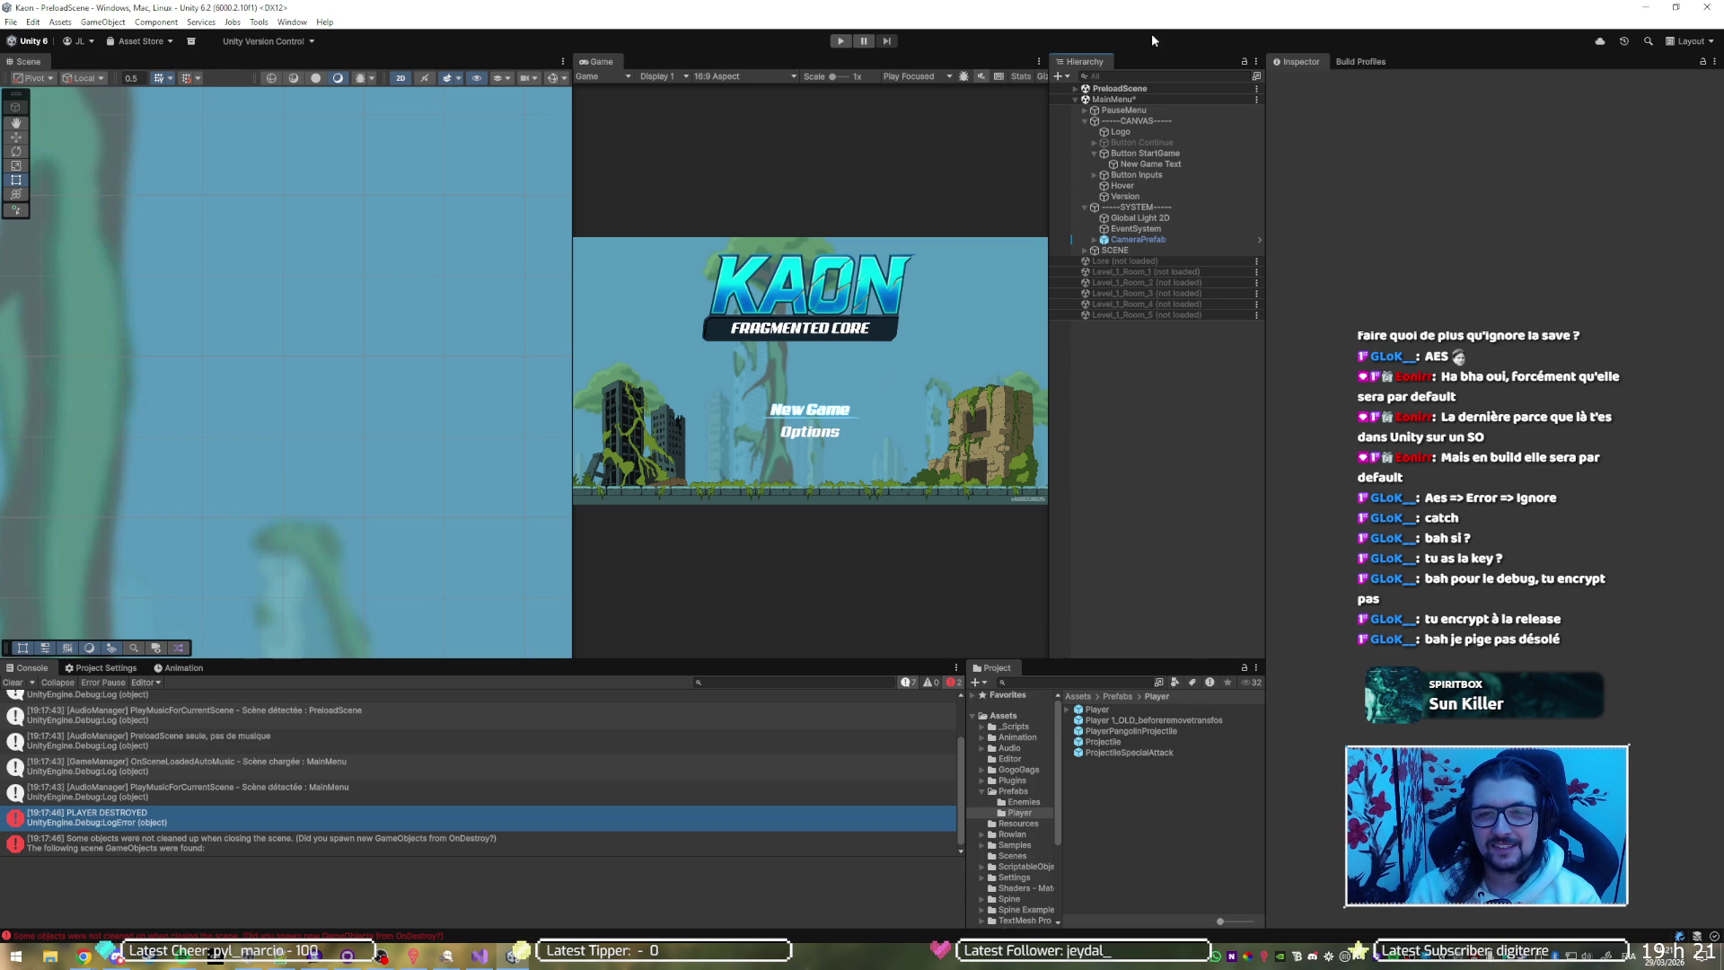
Bring up the 'Getting data from JSON' Chrome window from the taskbar
left_click(84, 955)
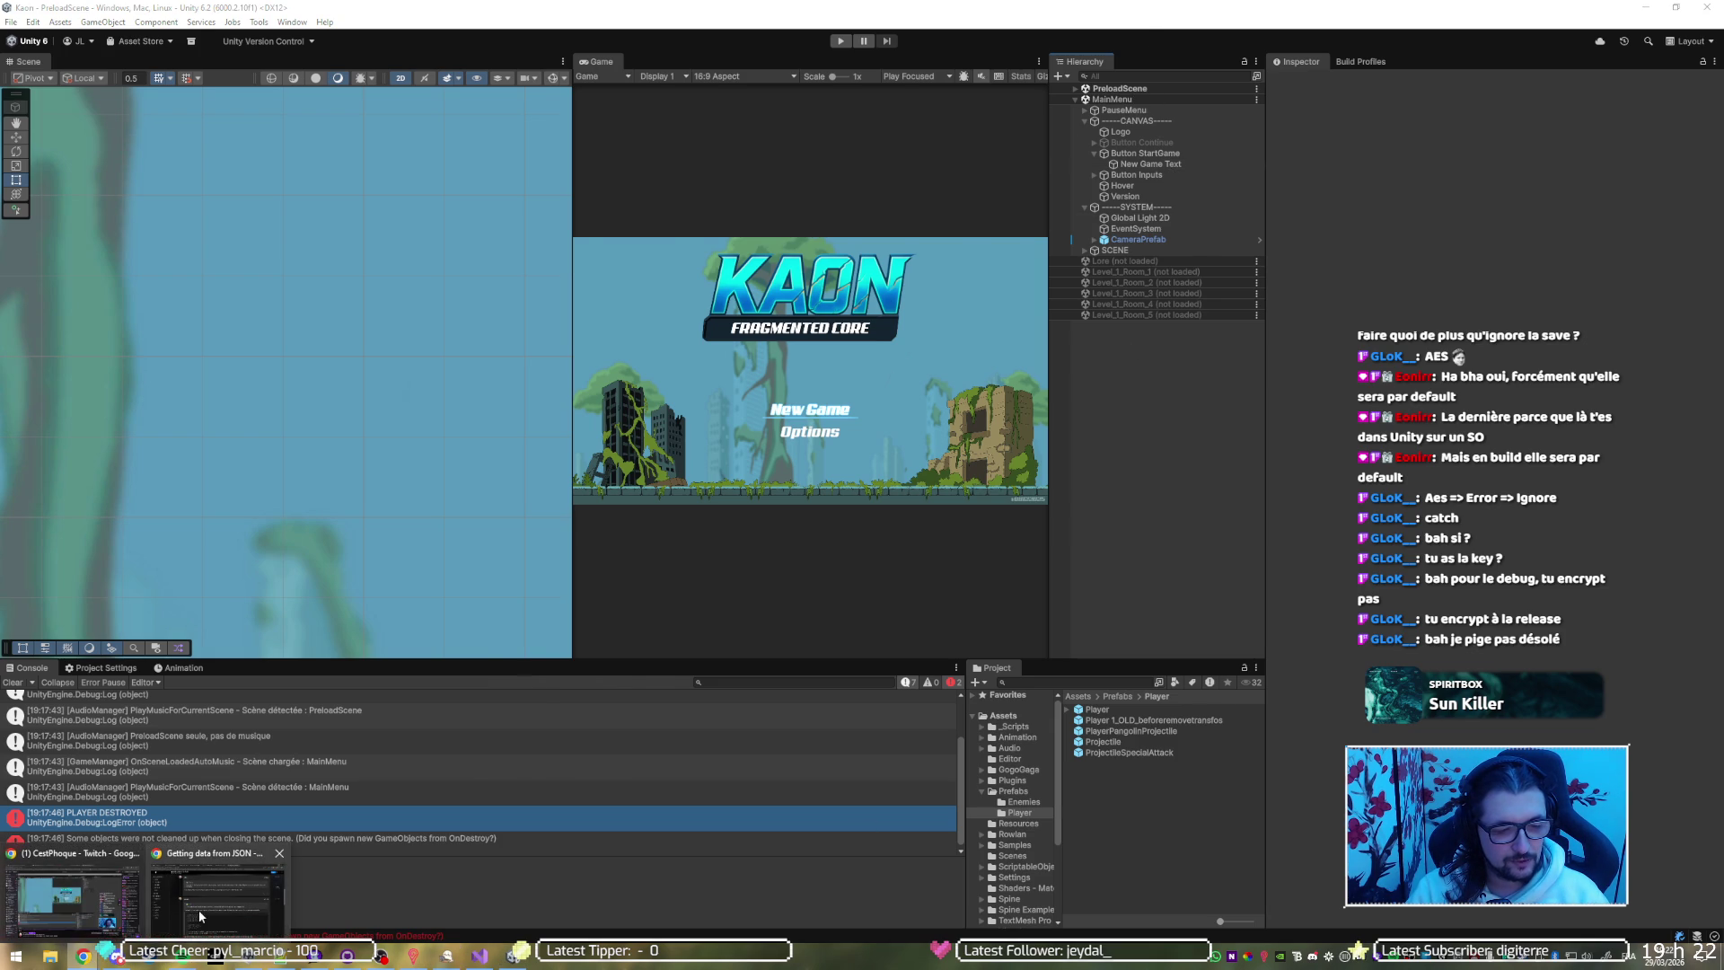
left_click(201, 916)
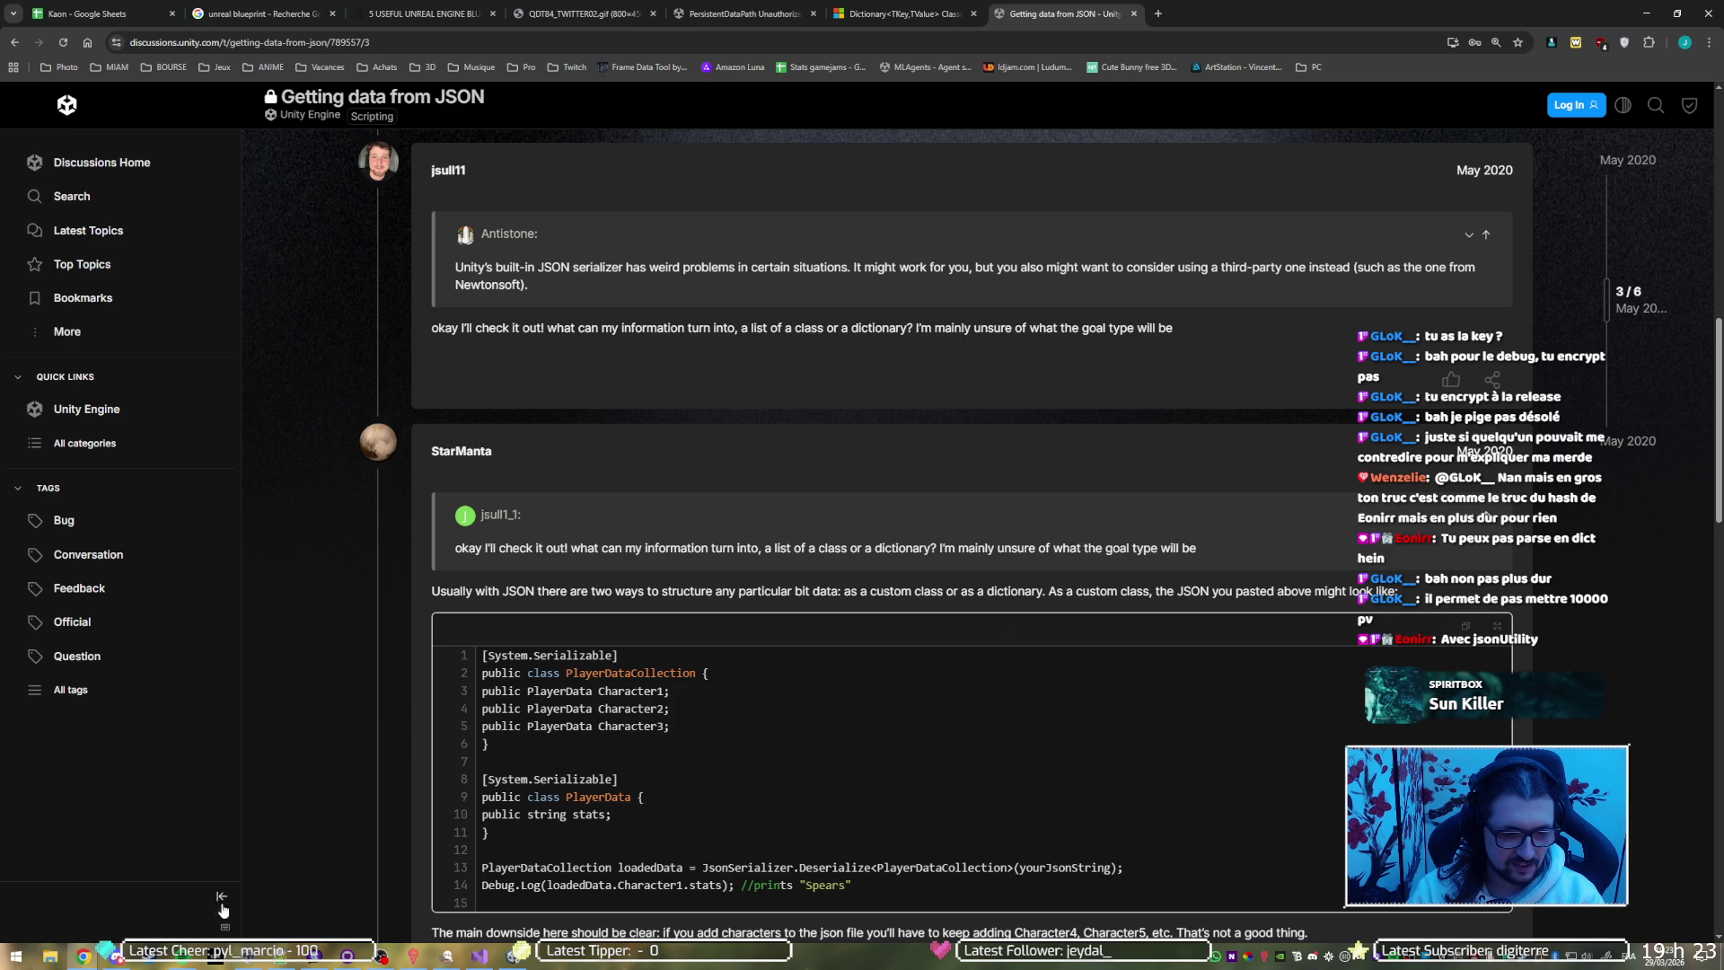
Go through Unity back to Visual Studio and focus the PlayerData.cs code
mouse_move(117, 955)
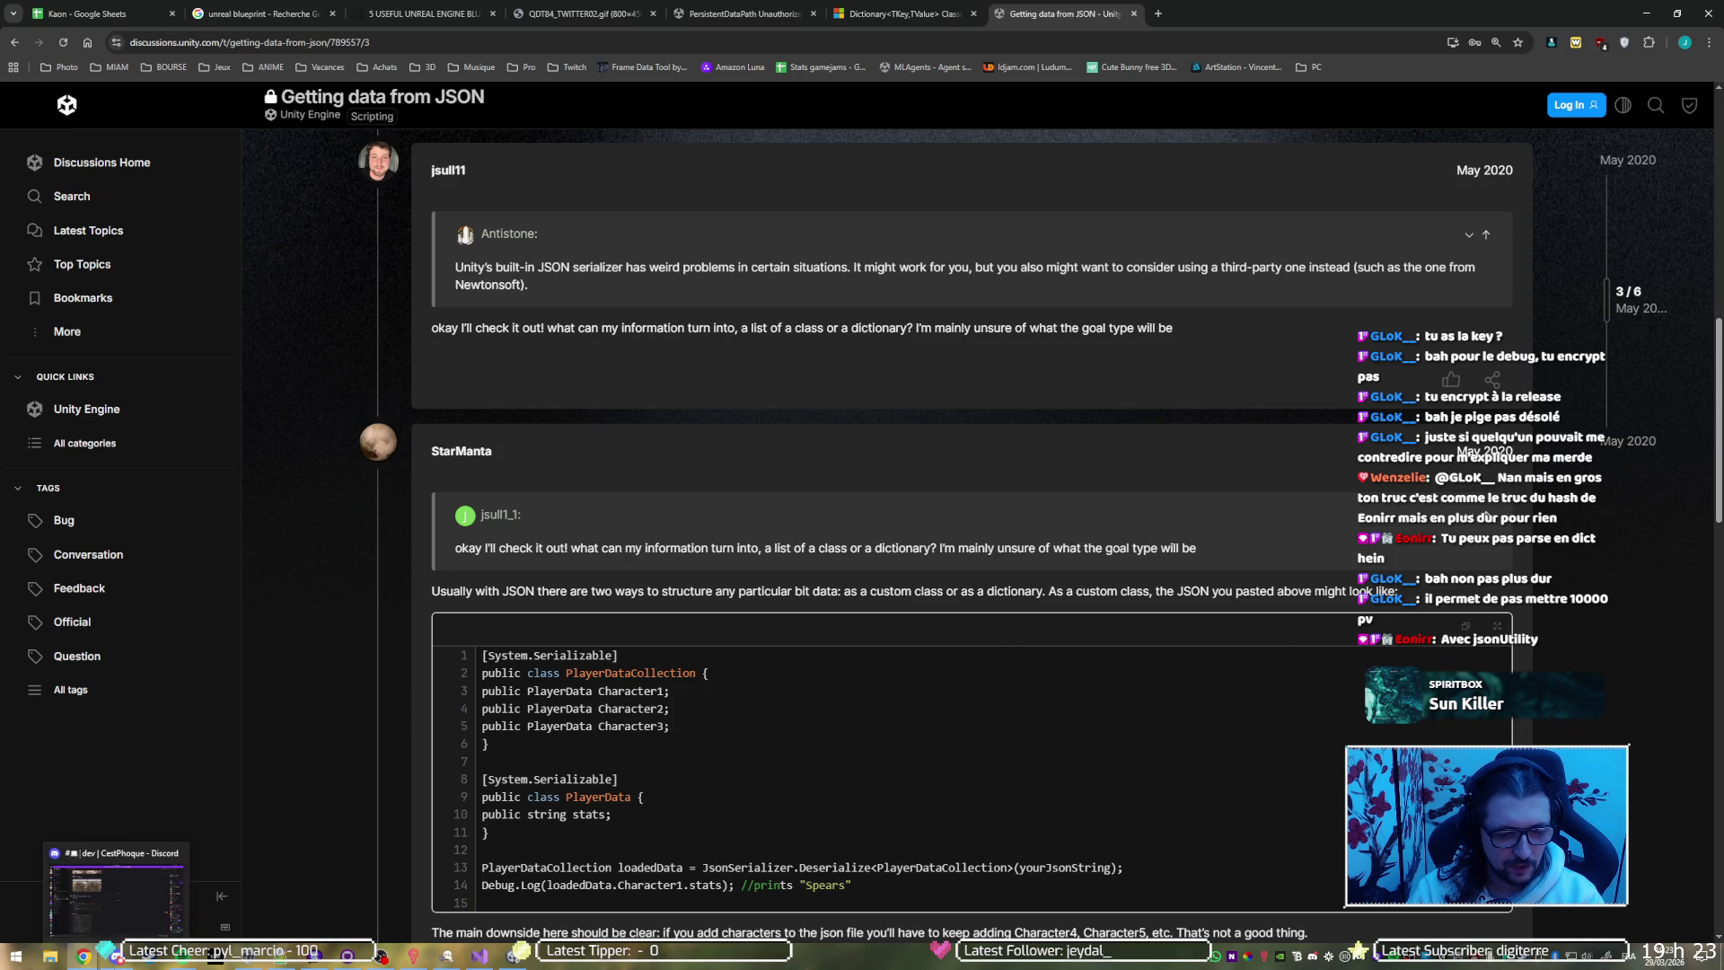
left_click(510, 957)
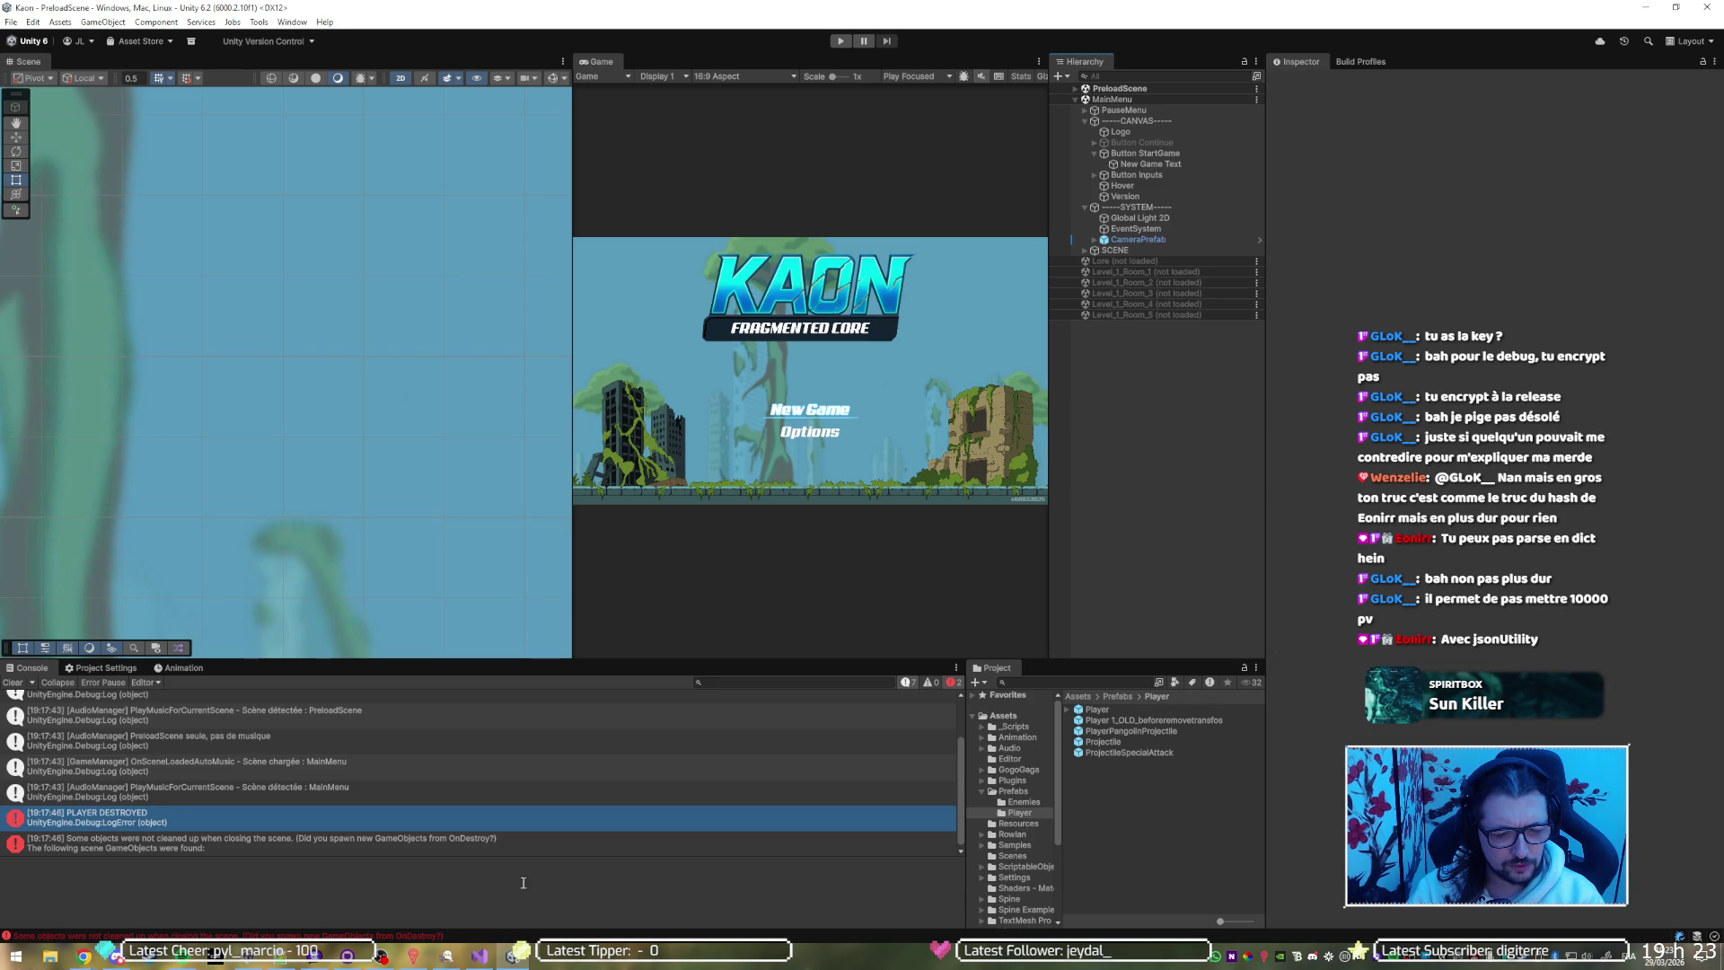
left_click(482, 955)
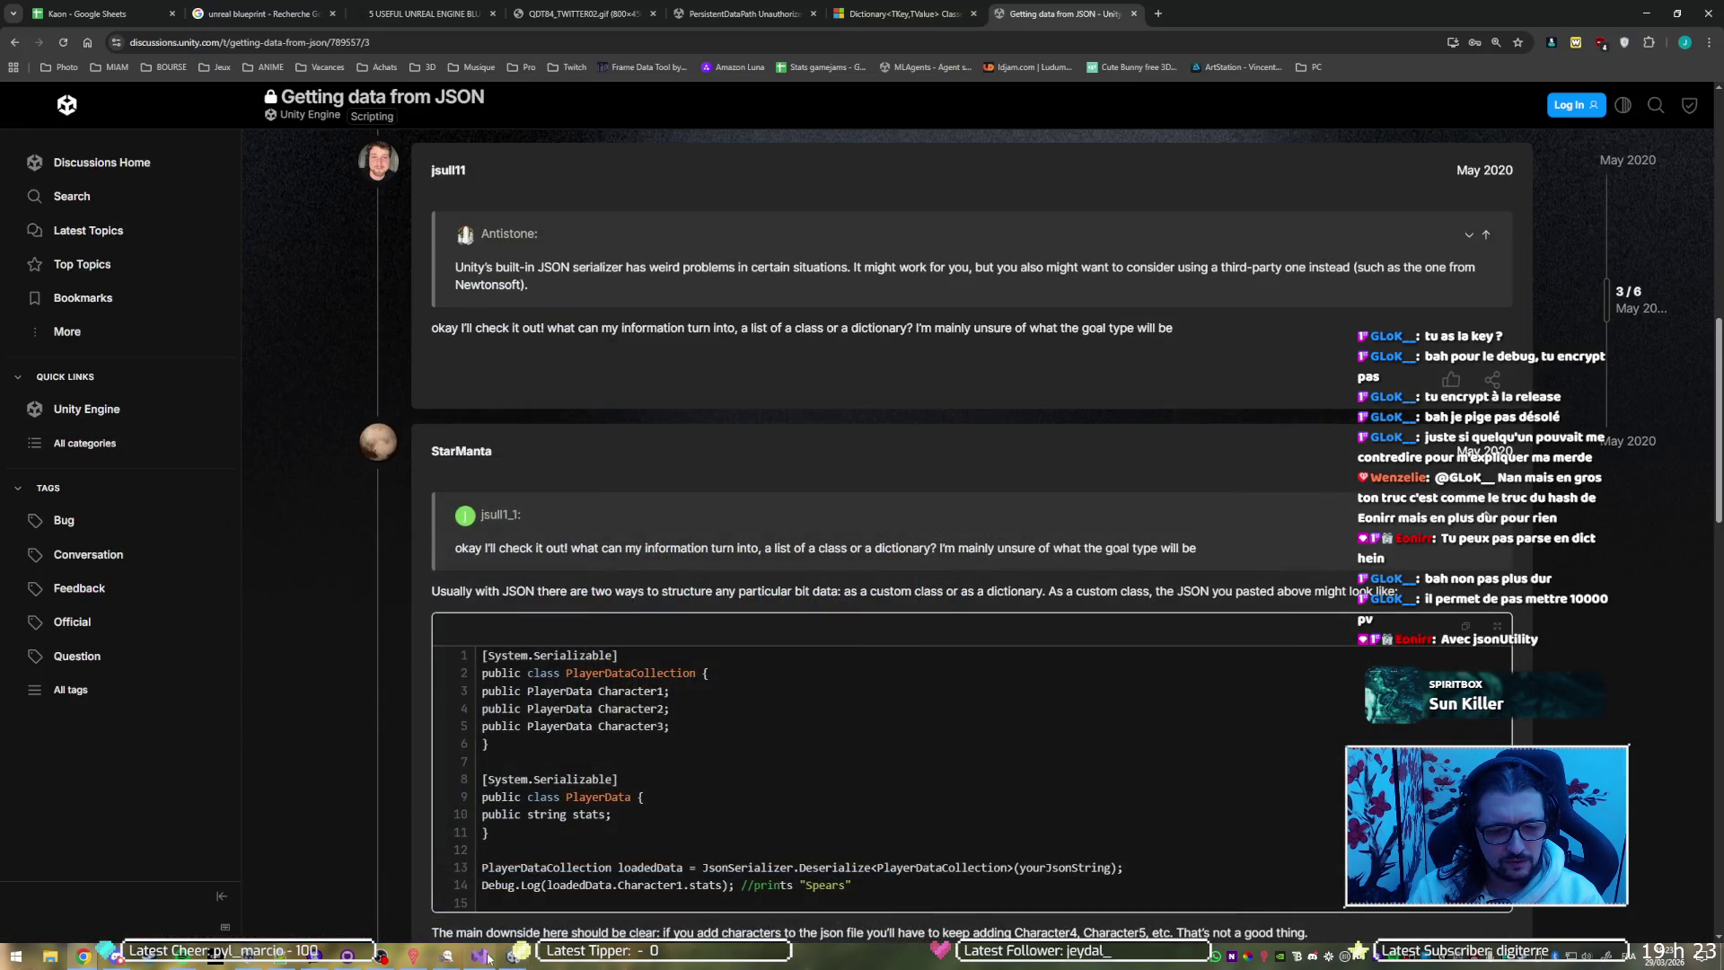
left_click(788, 575)
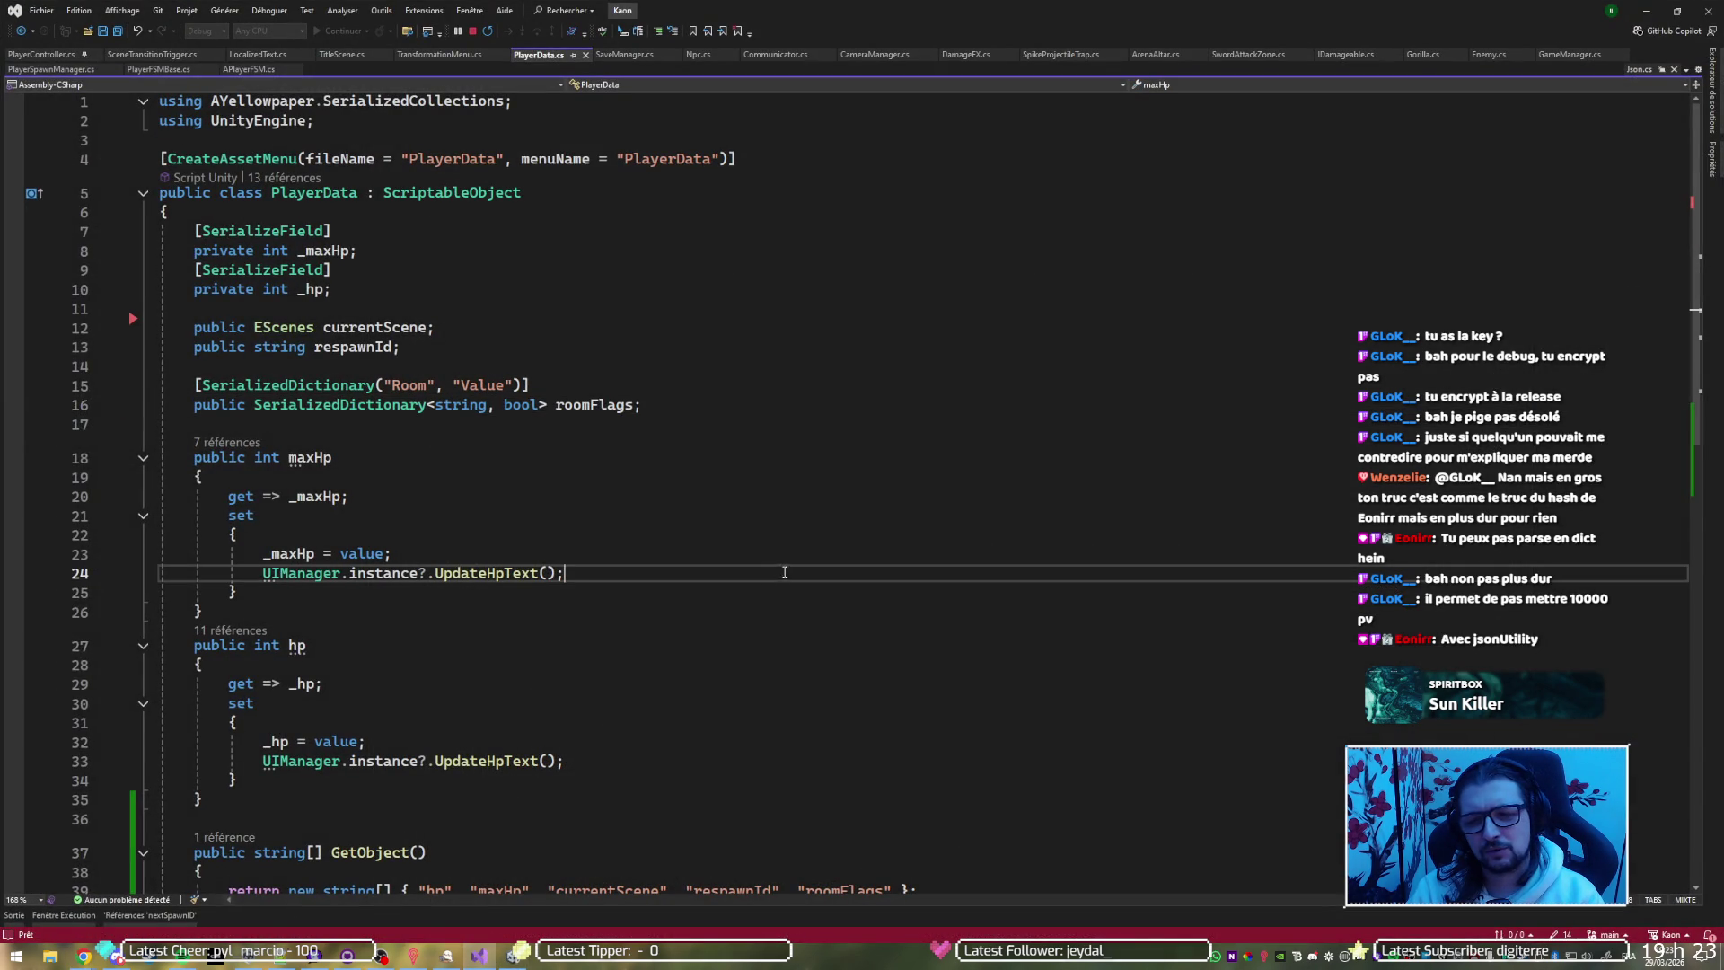
scroll(791, 577, "down", 3)
scroll(644, 442, "up", 3)
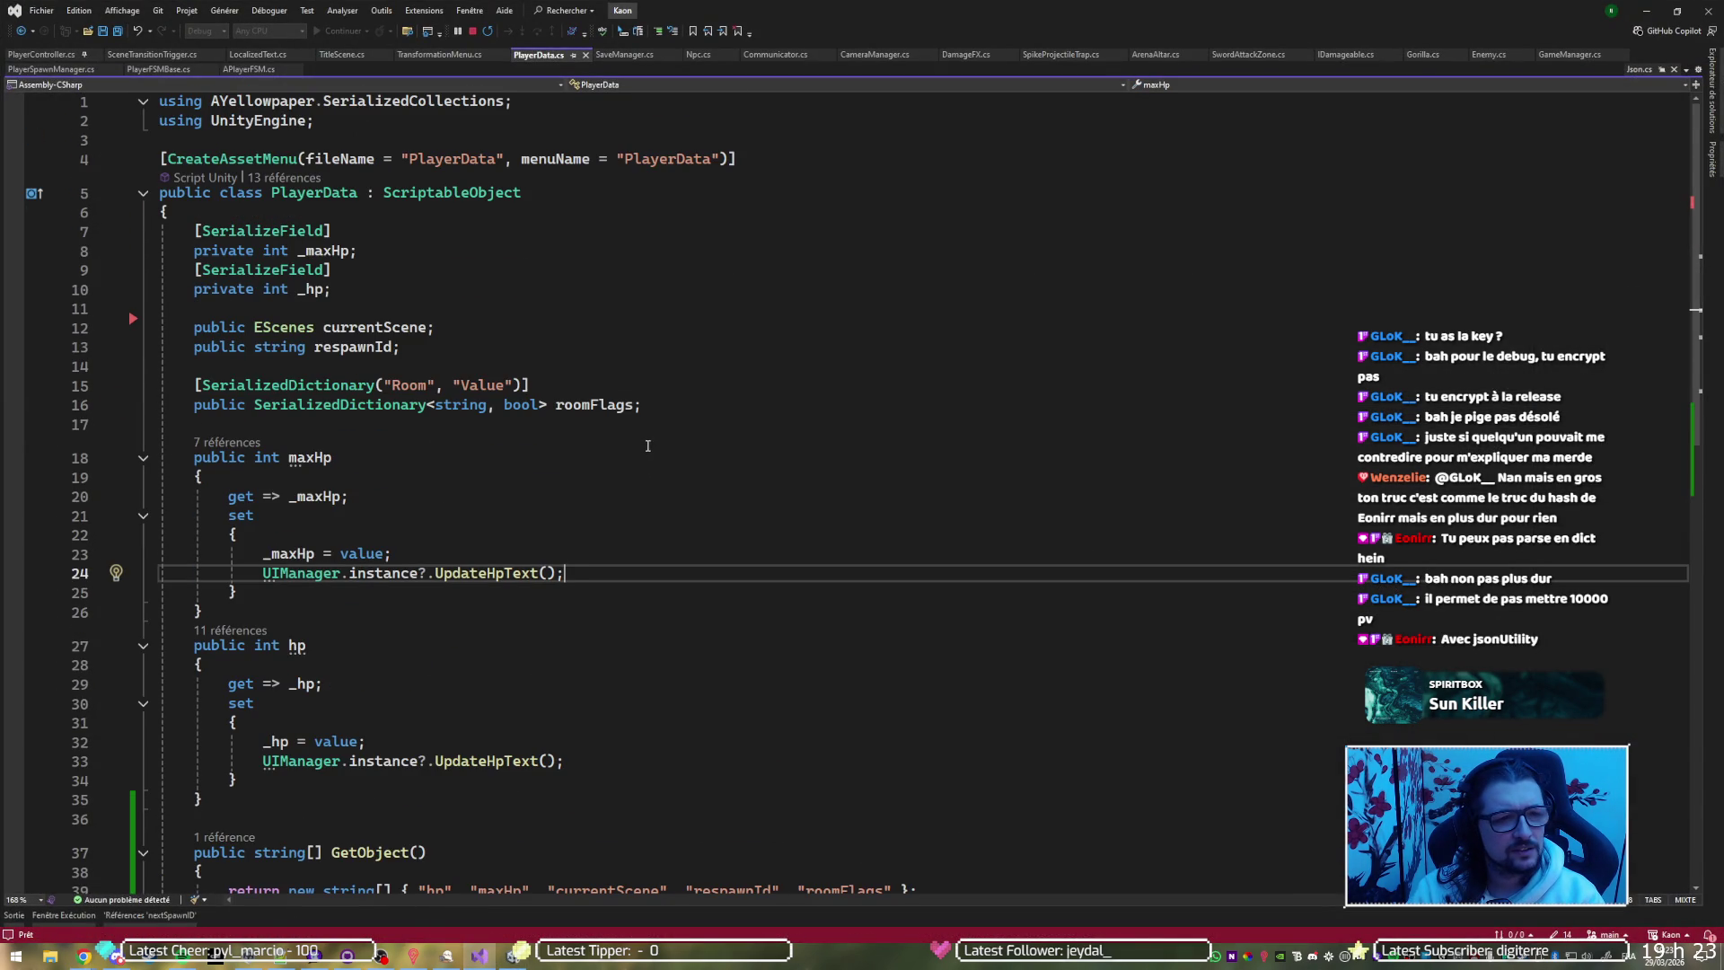
left_click(521, 111)
key("Return")
type("usnig")
key("BackSpace")
key("BackSpace")
key("BackSpace")
type("i")
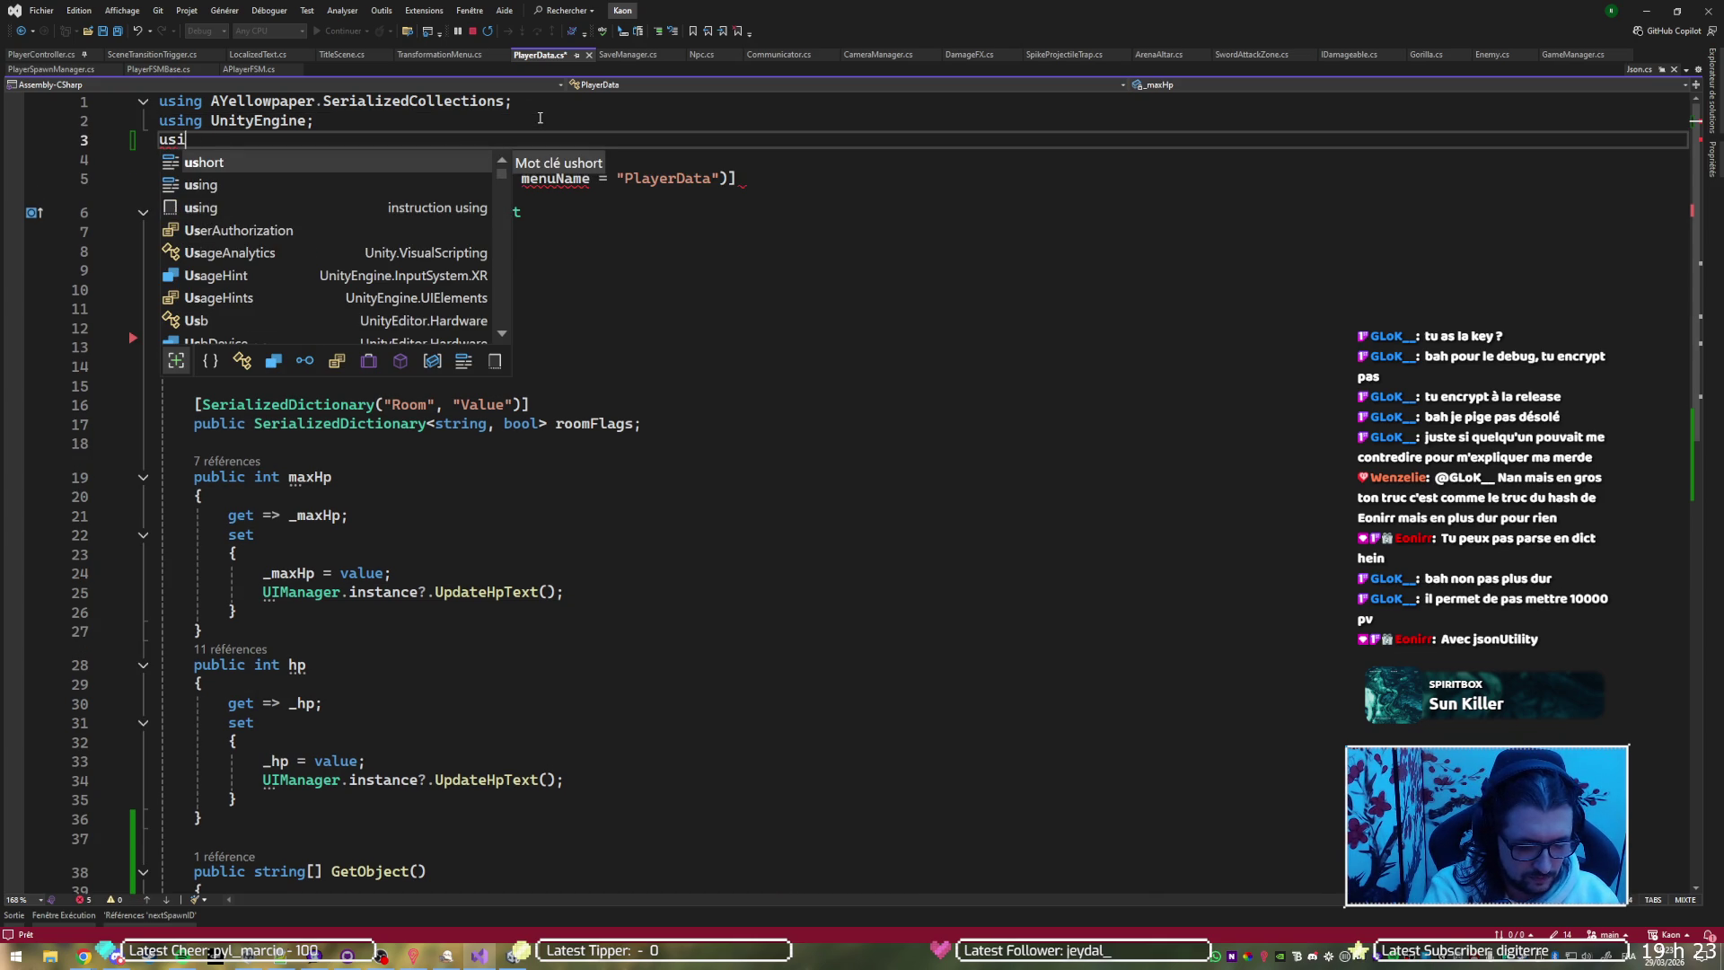
type("ng Newtons")
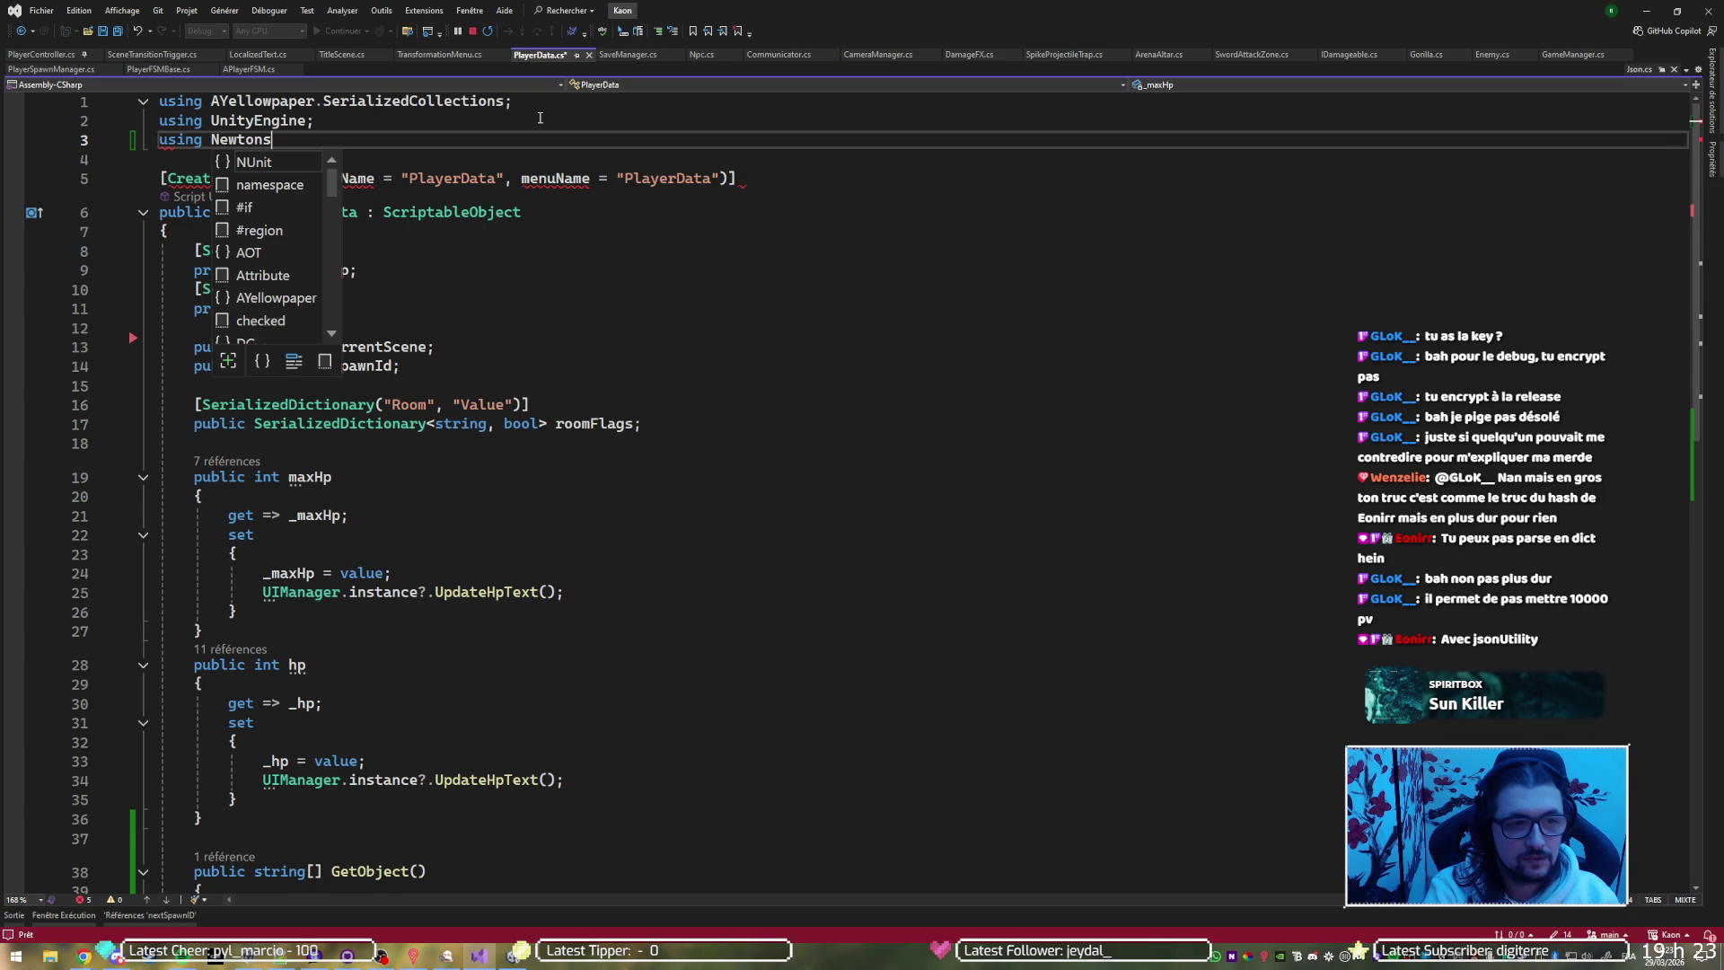
key("Escape")
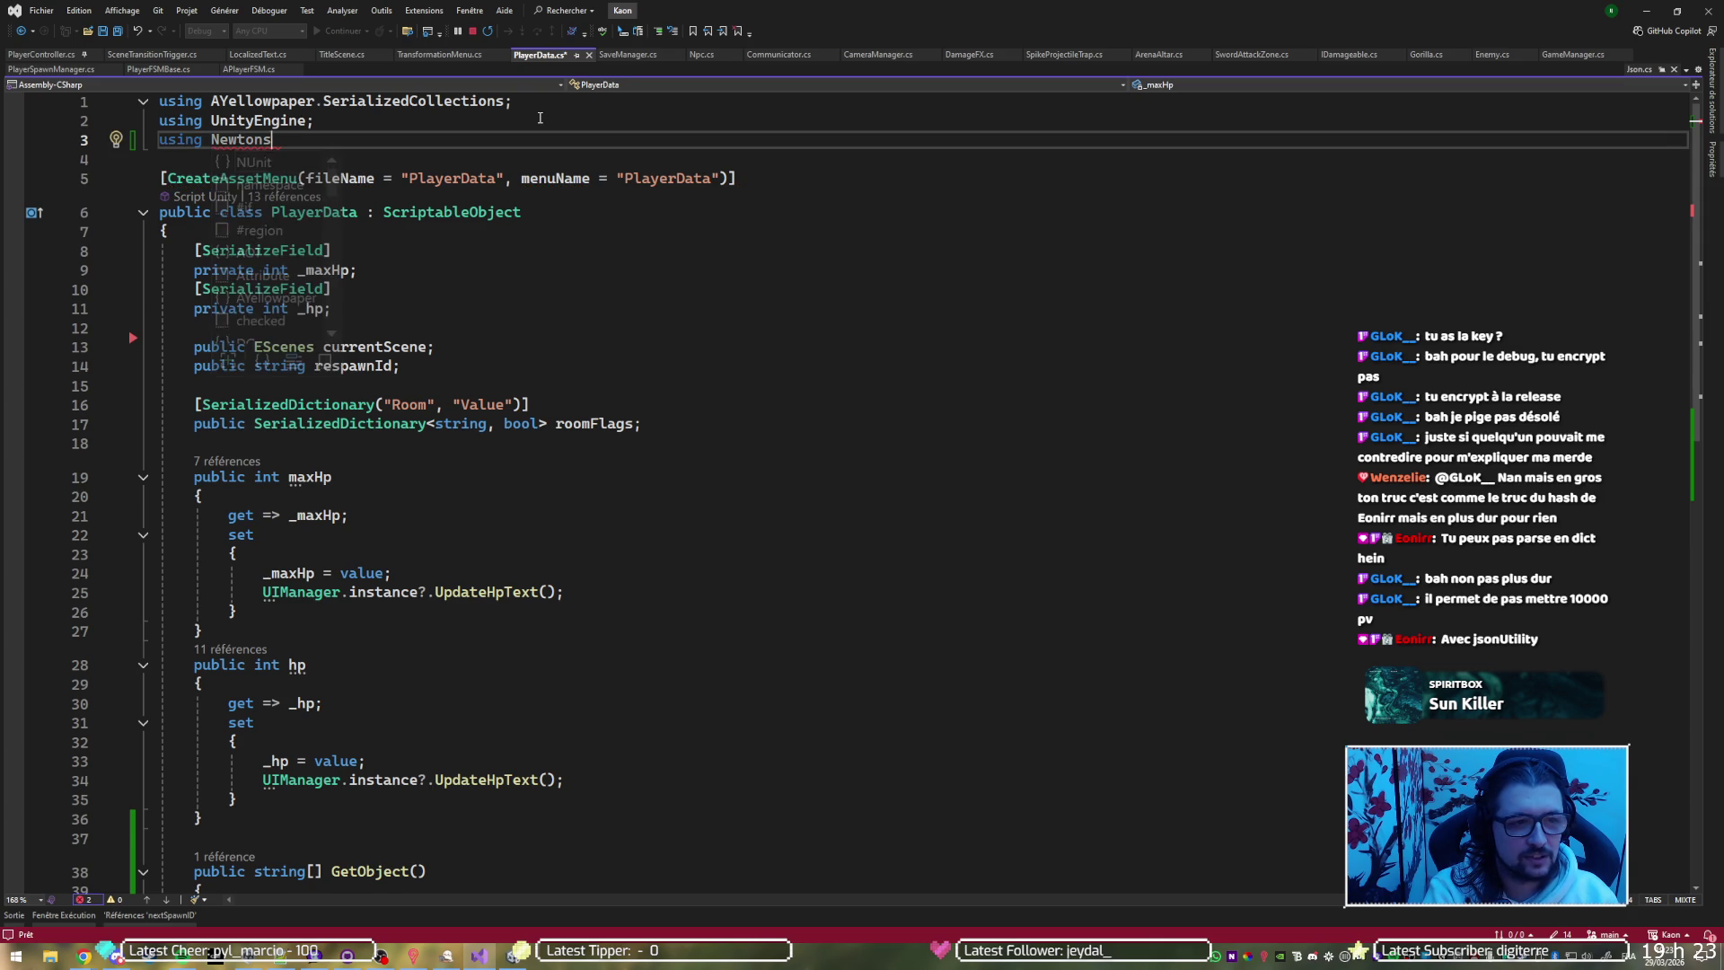
key("ctrl+z")
key("ctrl+z")
key("ctrl+z")
key("ctrl+z")
key("ctrl+z")
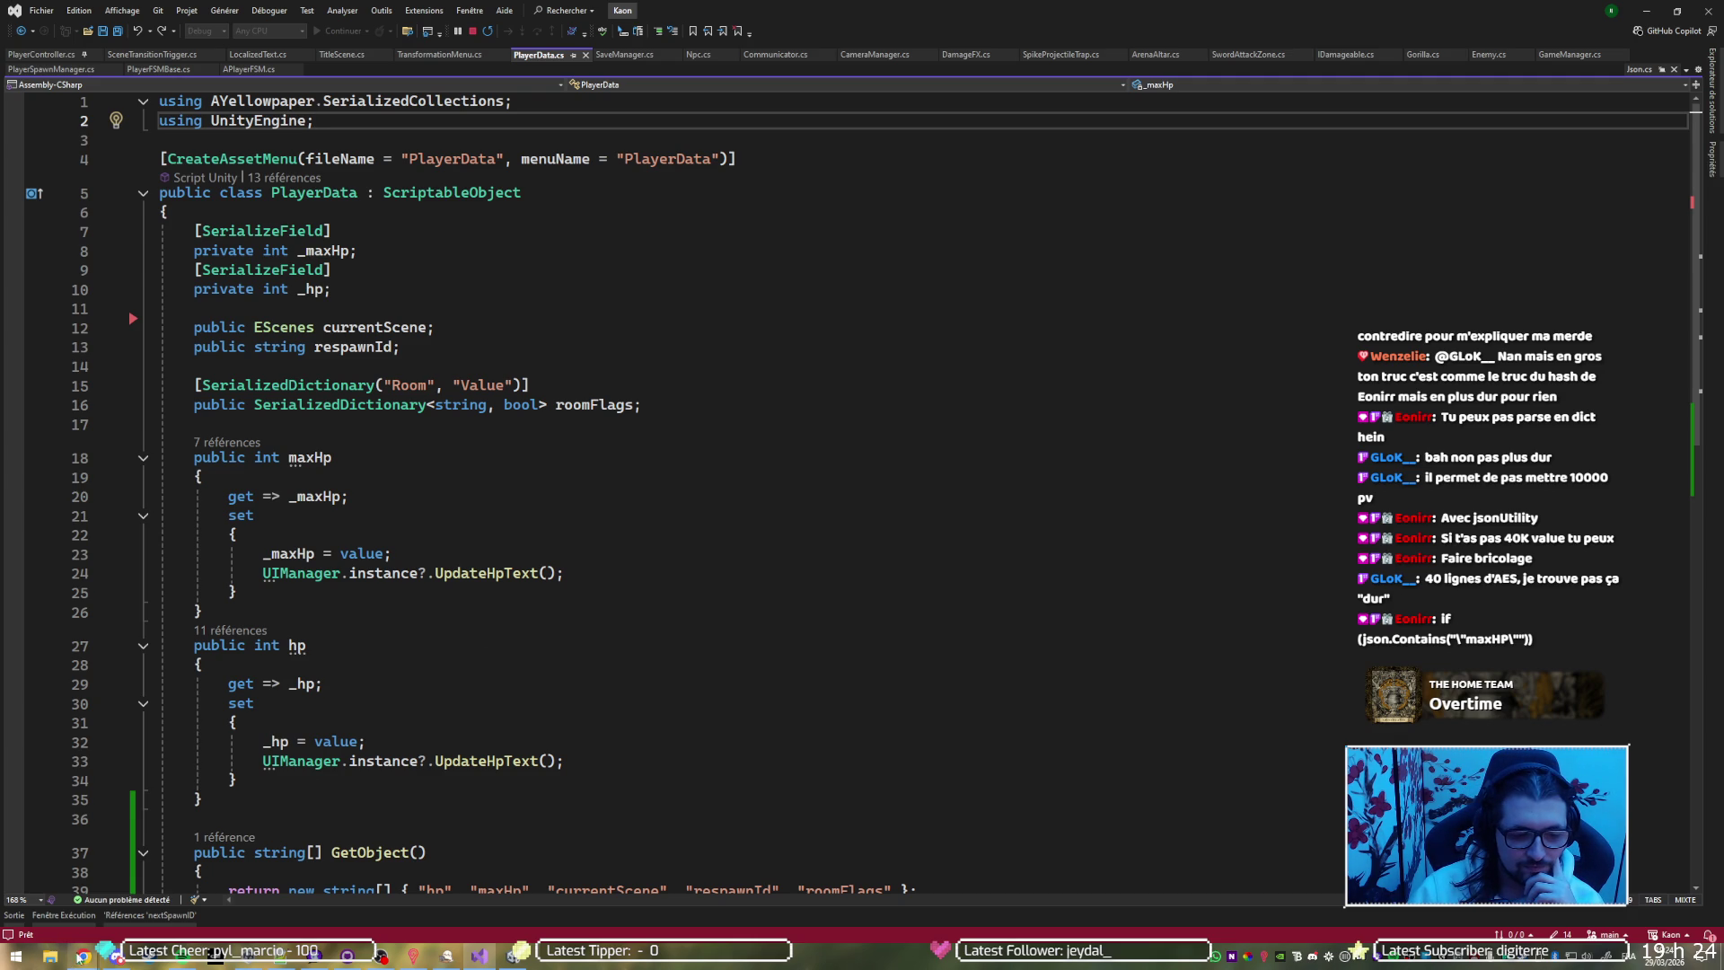
Search Google for 'unity abstract json' and open the Stack Overflow question on deserializing abstract classes
left_click(234, 895)
key("alt+Left")
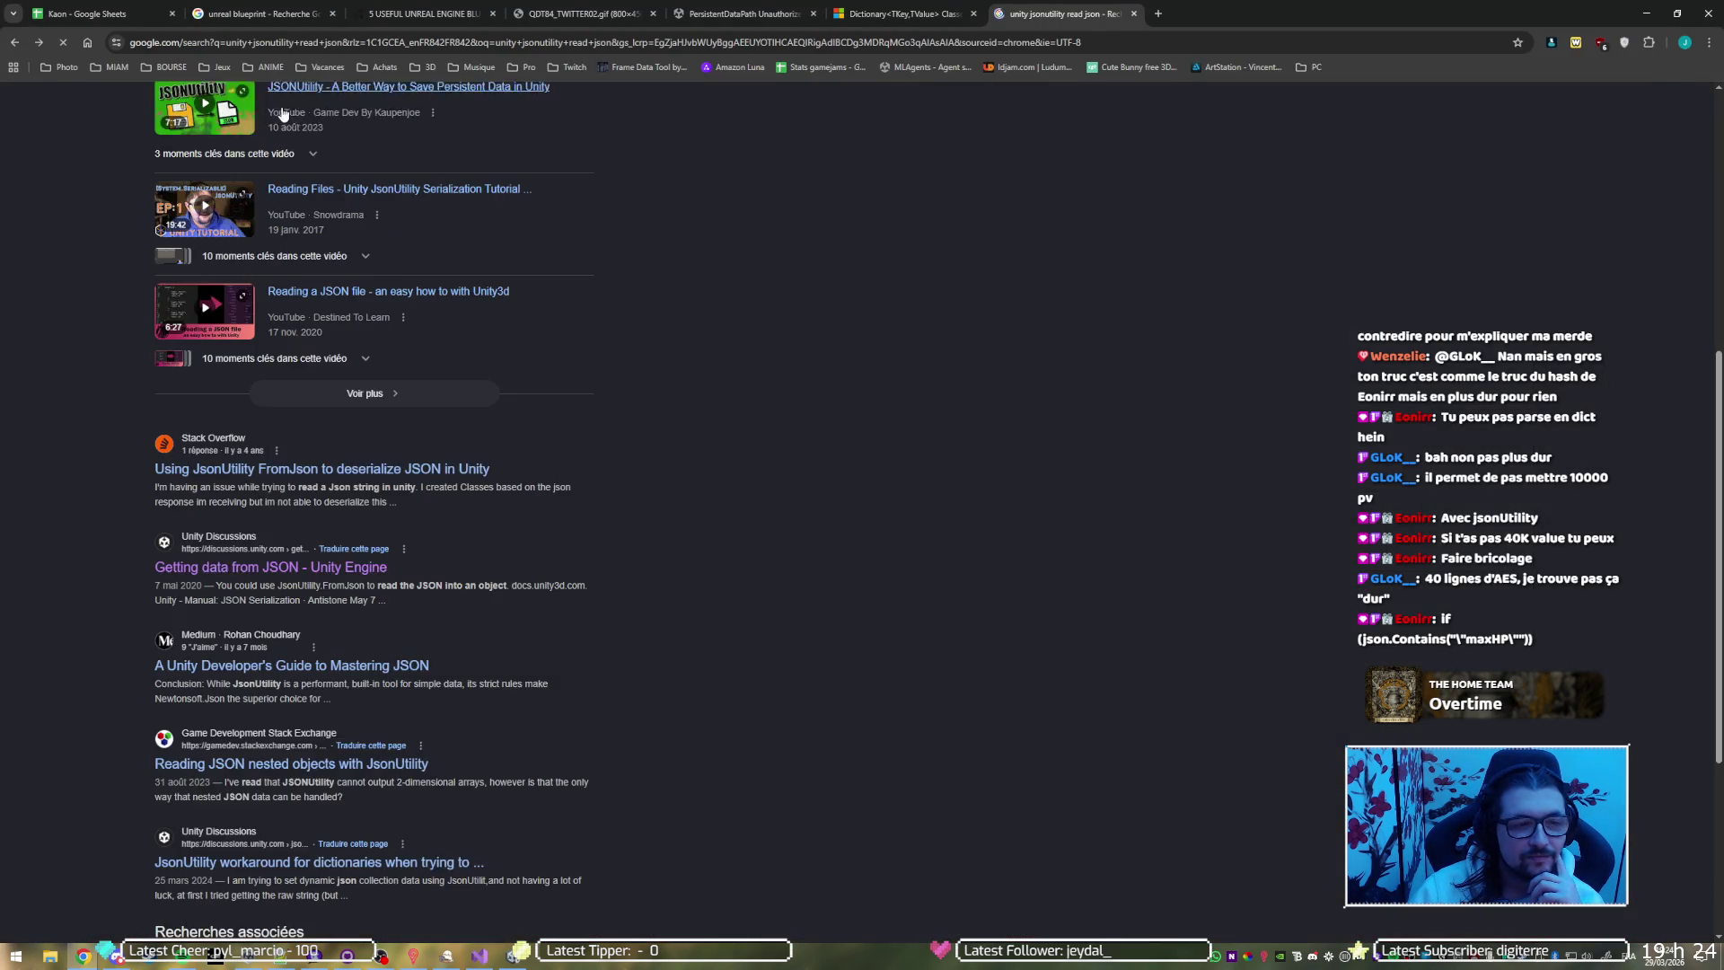
left_click_drag(231, 116, 282, 116)
key("BackSpace")
key("BackSpace")
key("BackSpace")
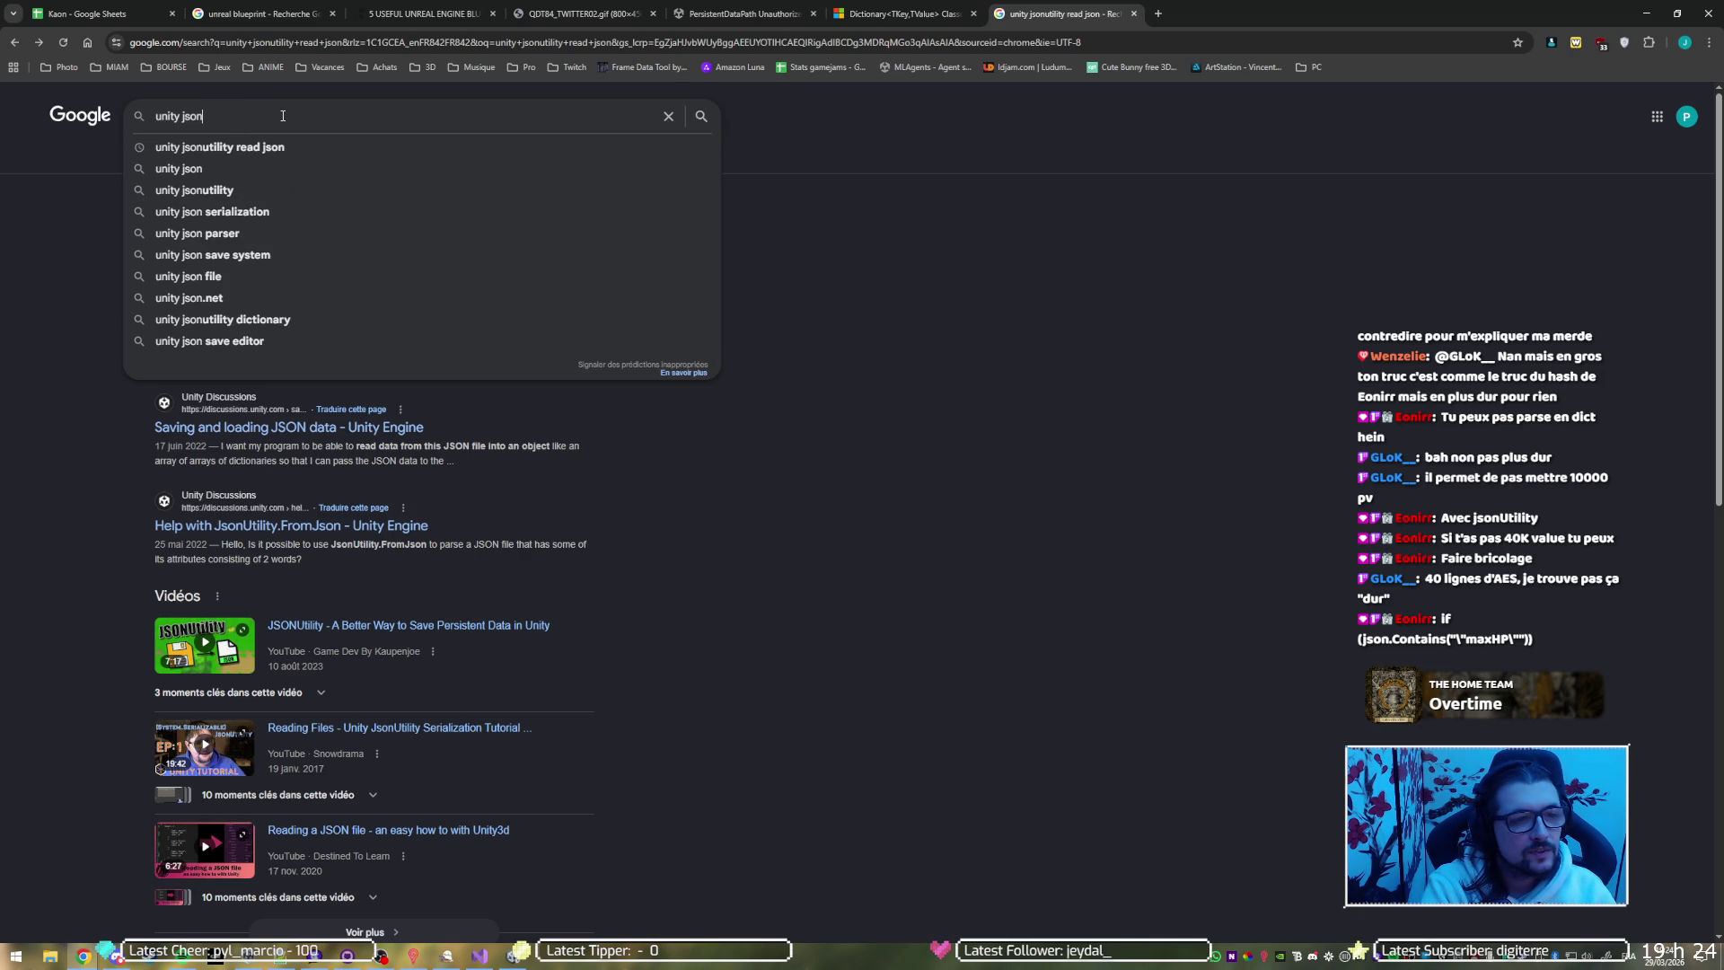
key("BackSpace")
key("BackSpace")
key("BackSpace")
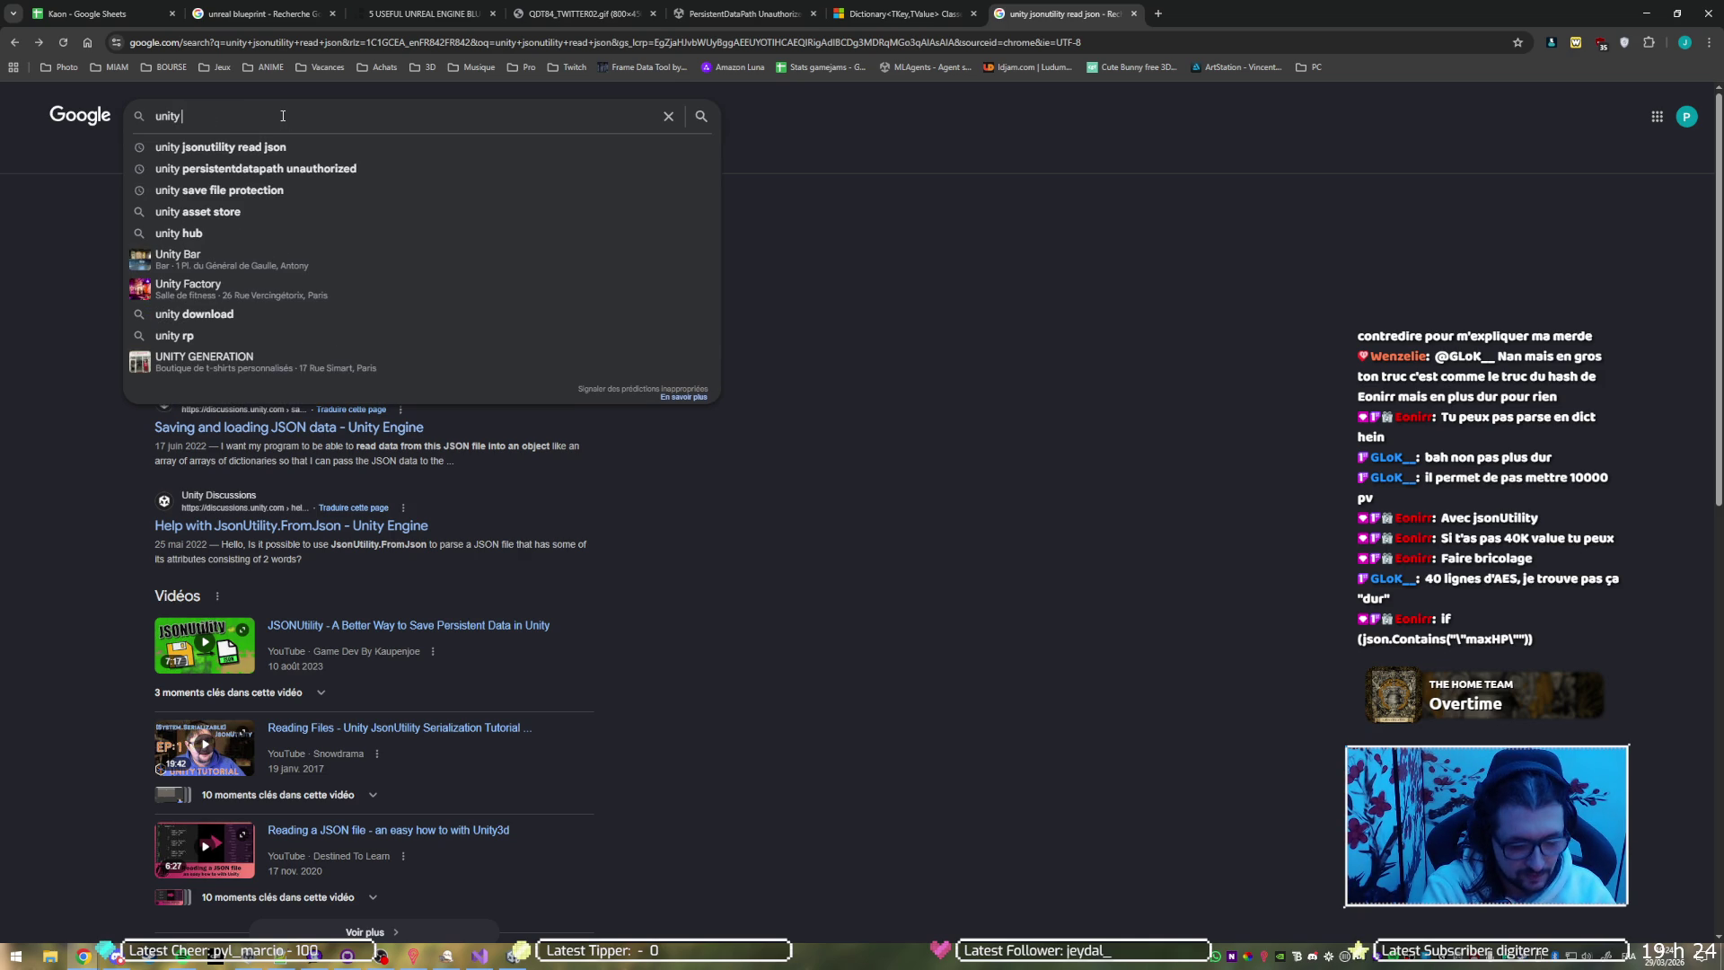
type("abst")
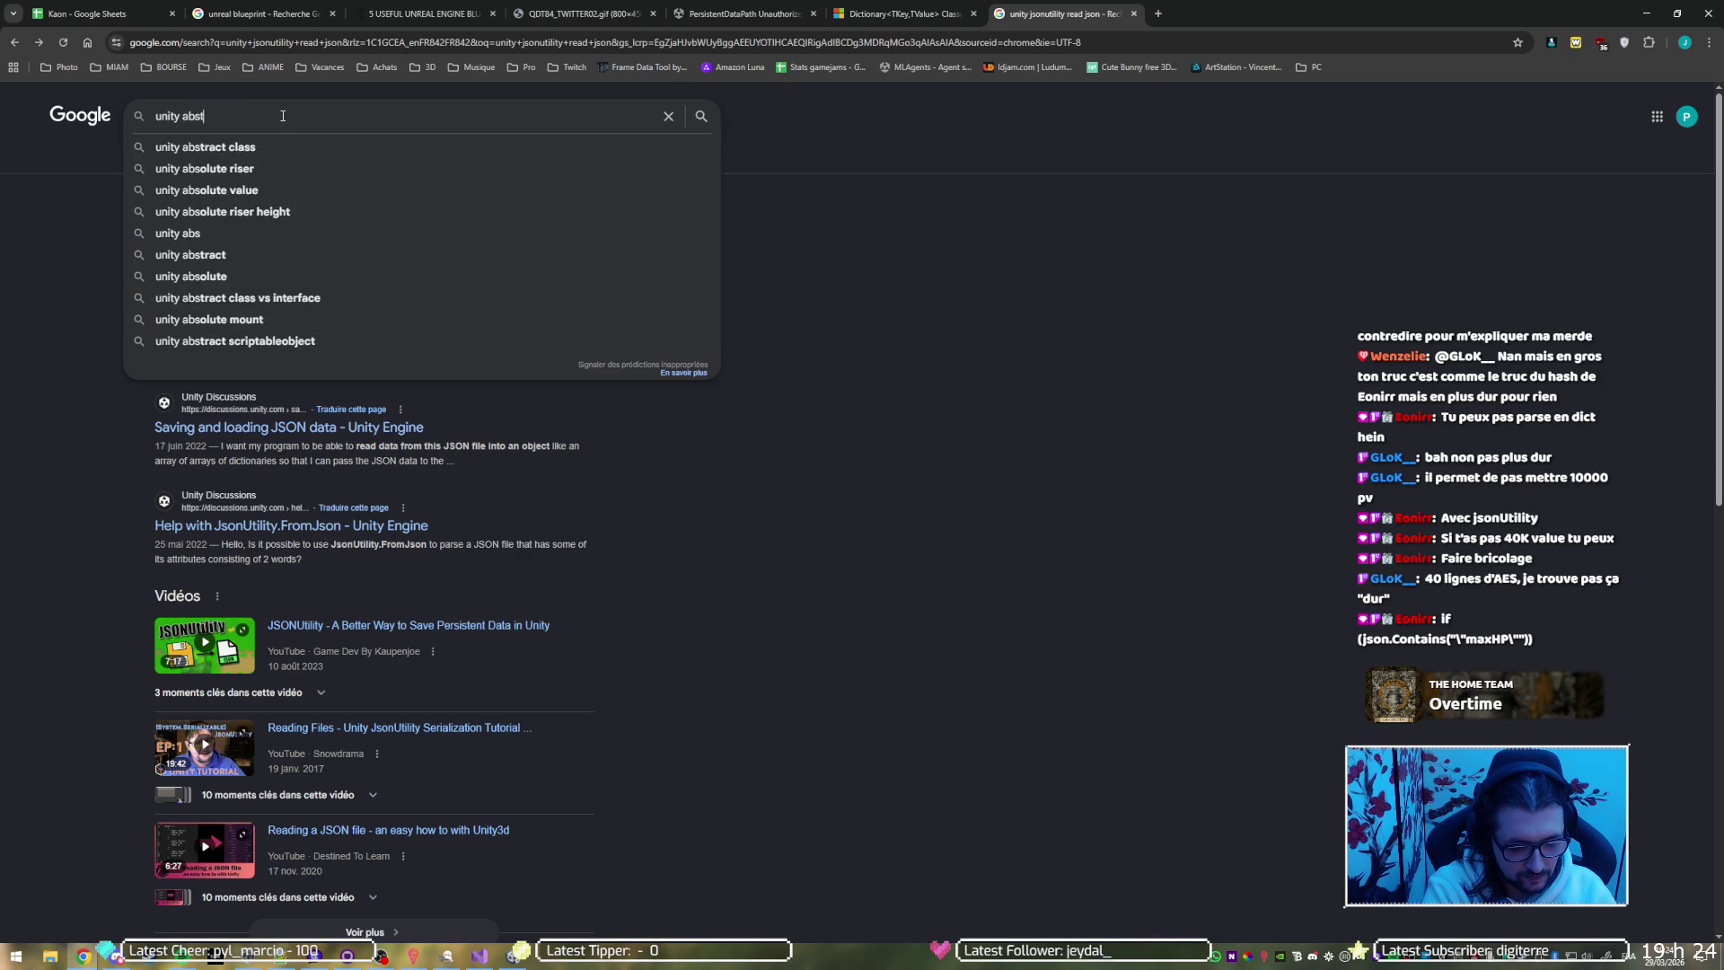
type("ract json")
key("Return")
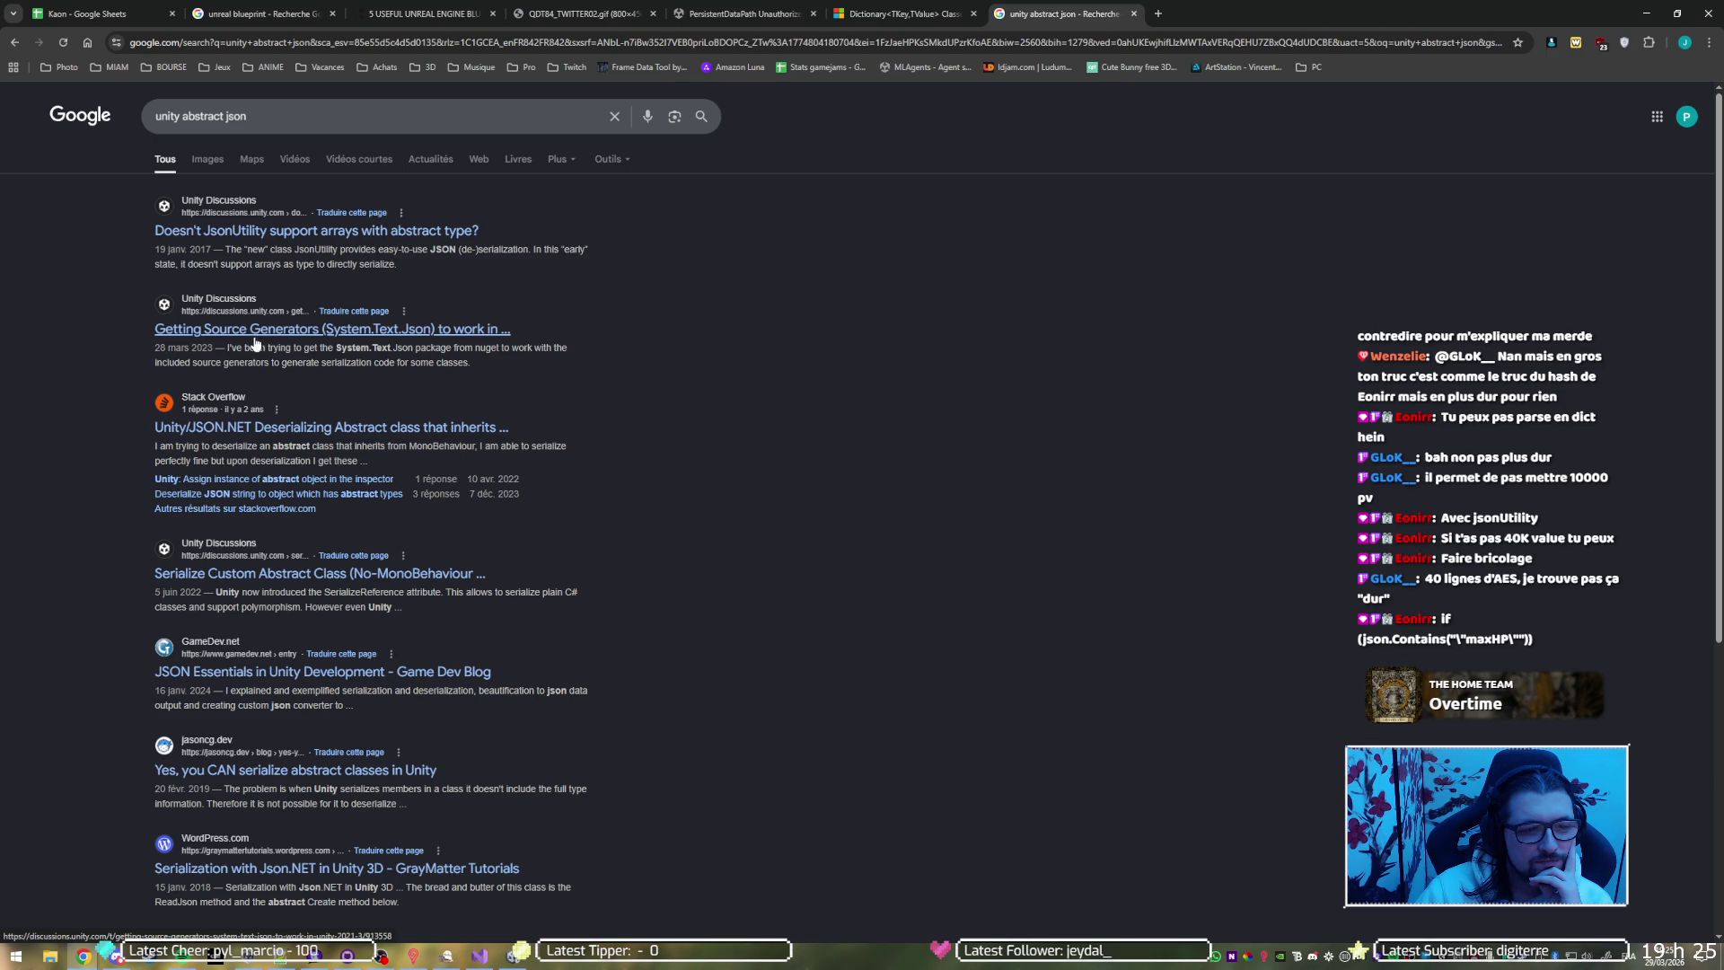
left_click(327, 440)
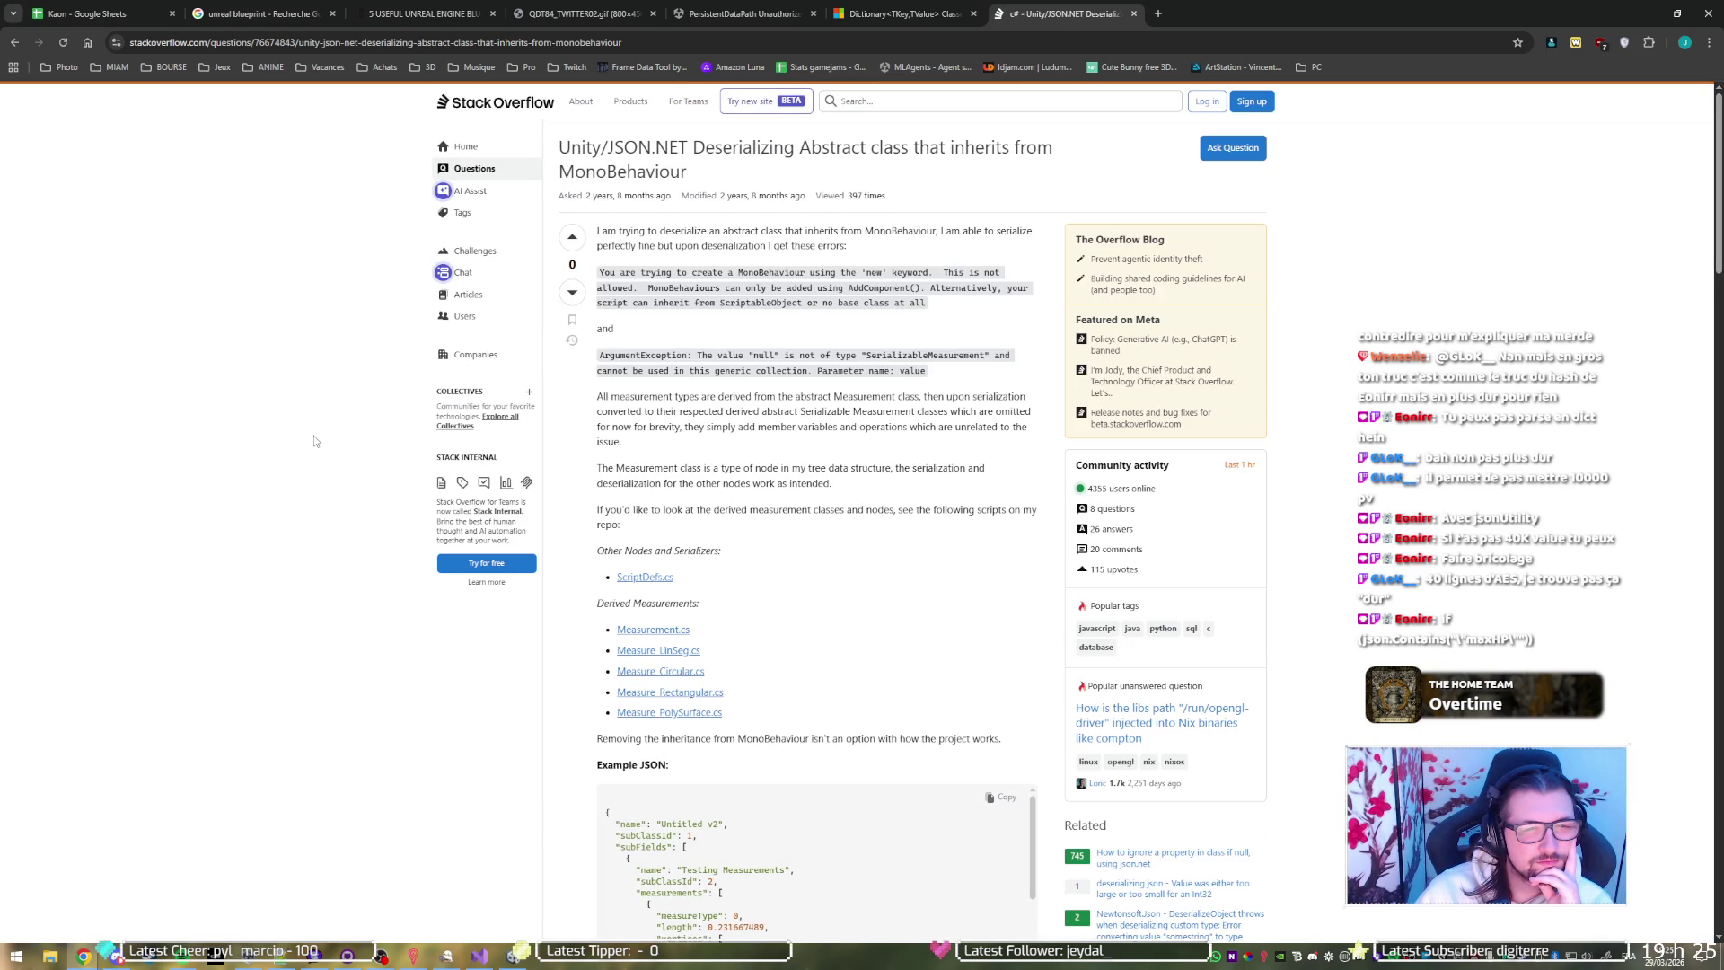
Read the Stack Overflow question and answer, then return to the Dictionary<TKey,TValue> docs
scroll(314, 440, "down", 7)
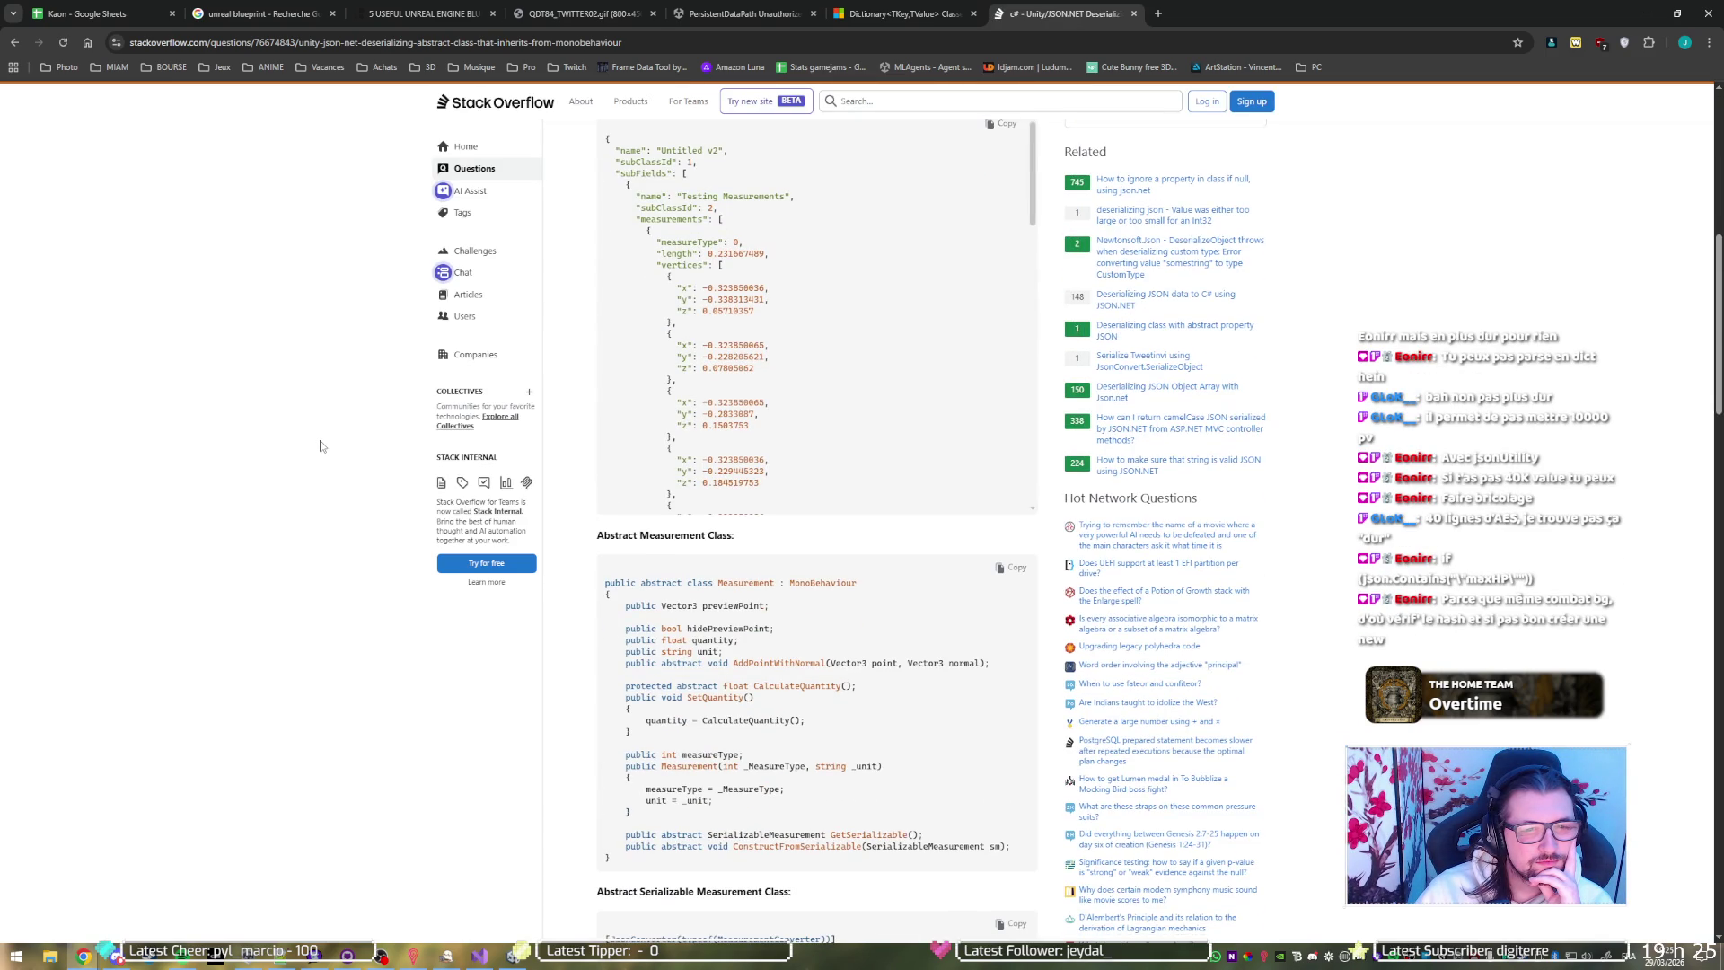
scroll(323, 448, "down", 5)
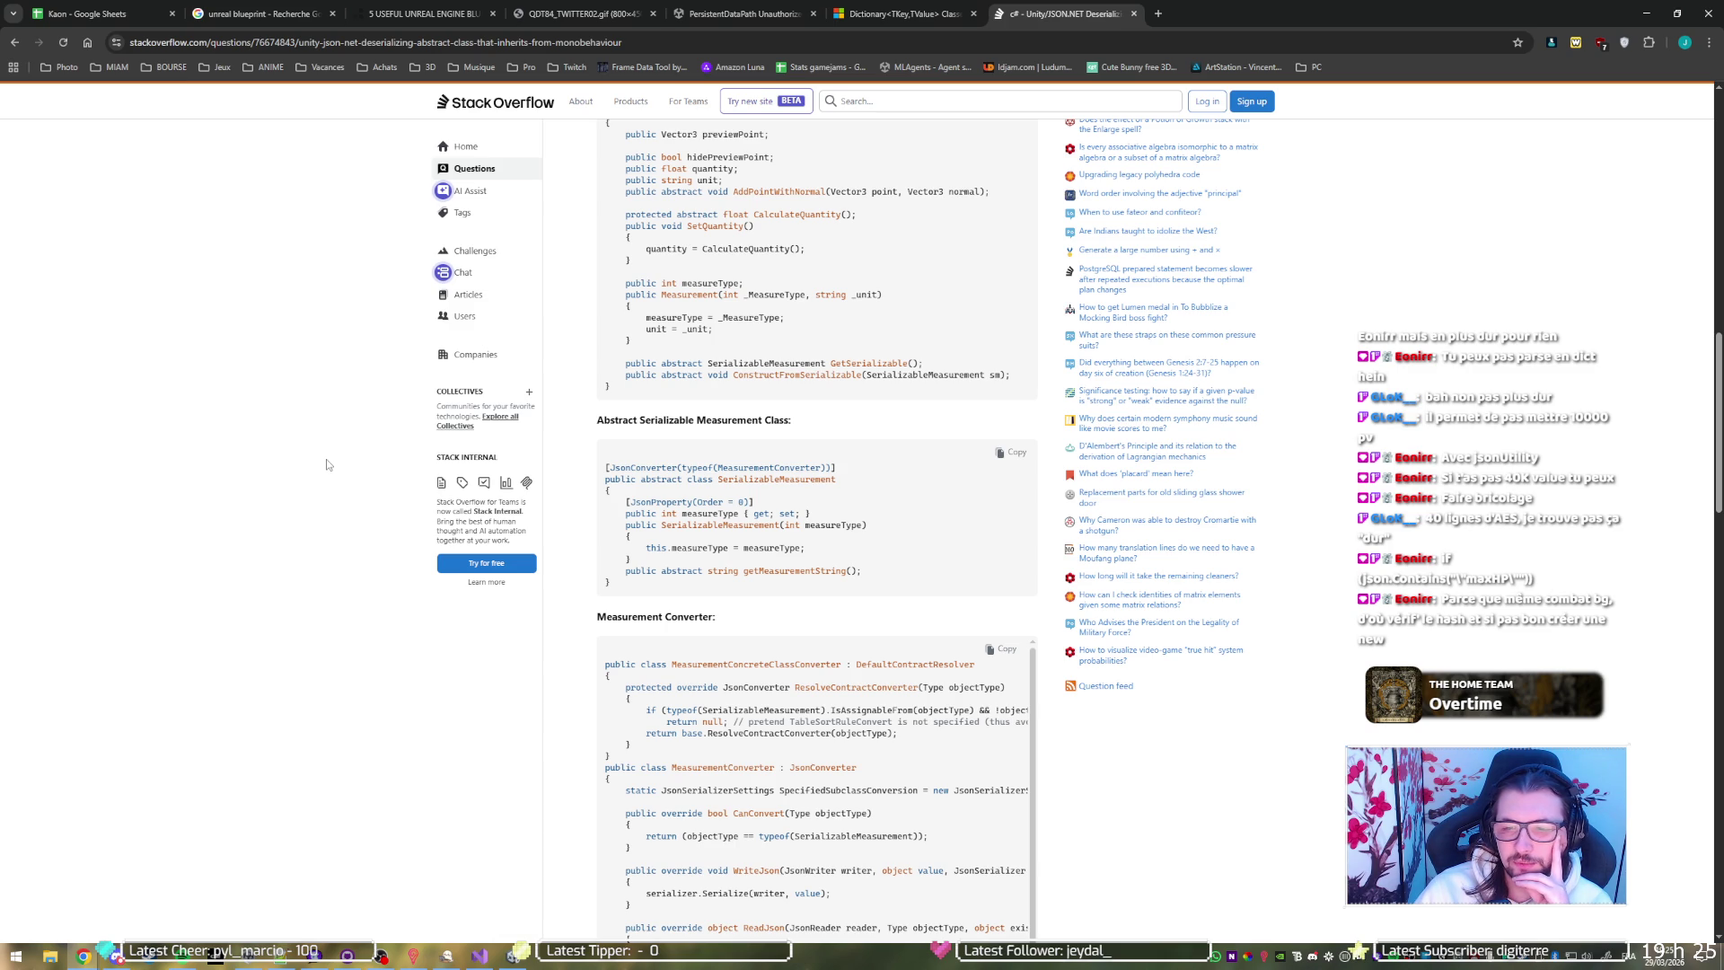
scroll(336, 466, "down", 7)
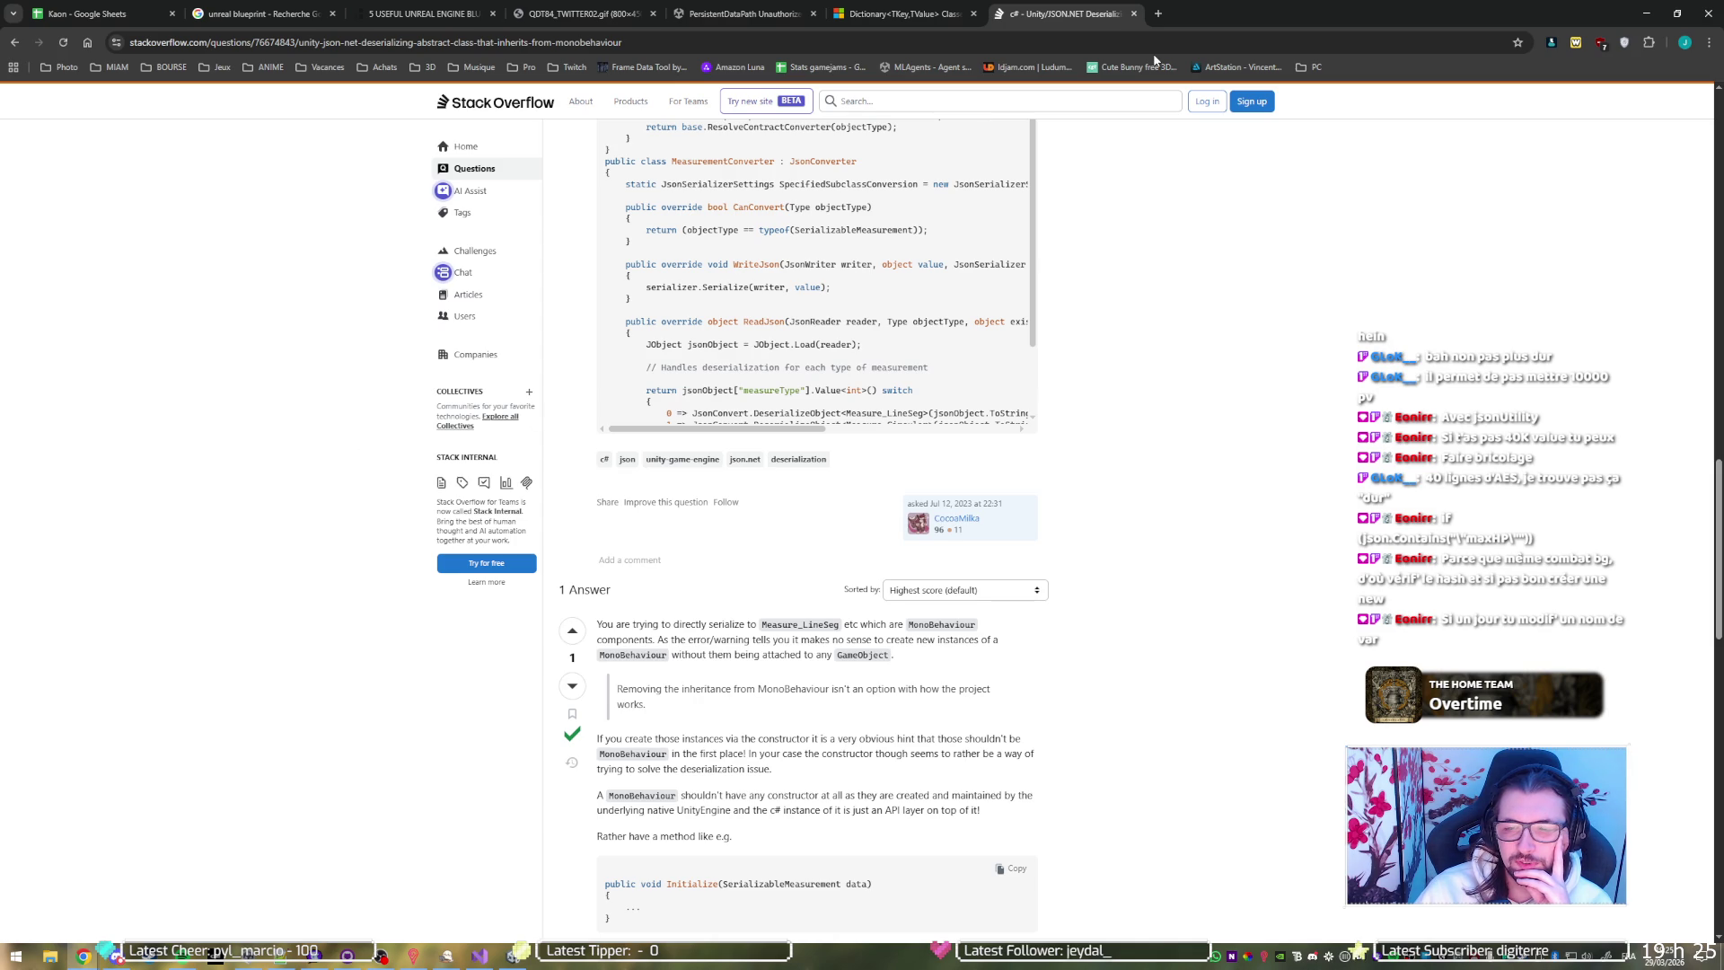
left_click(842, 11)
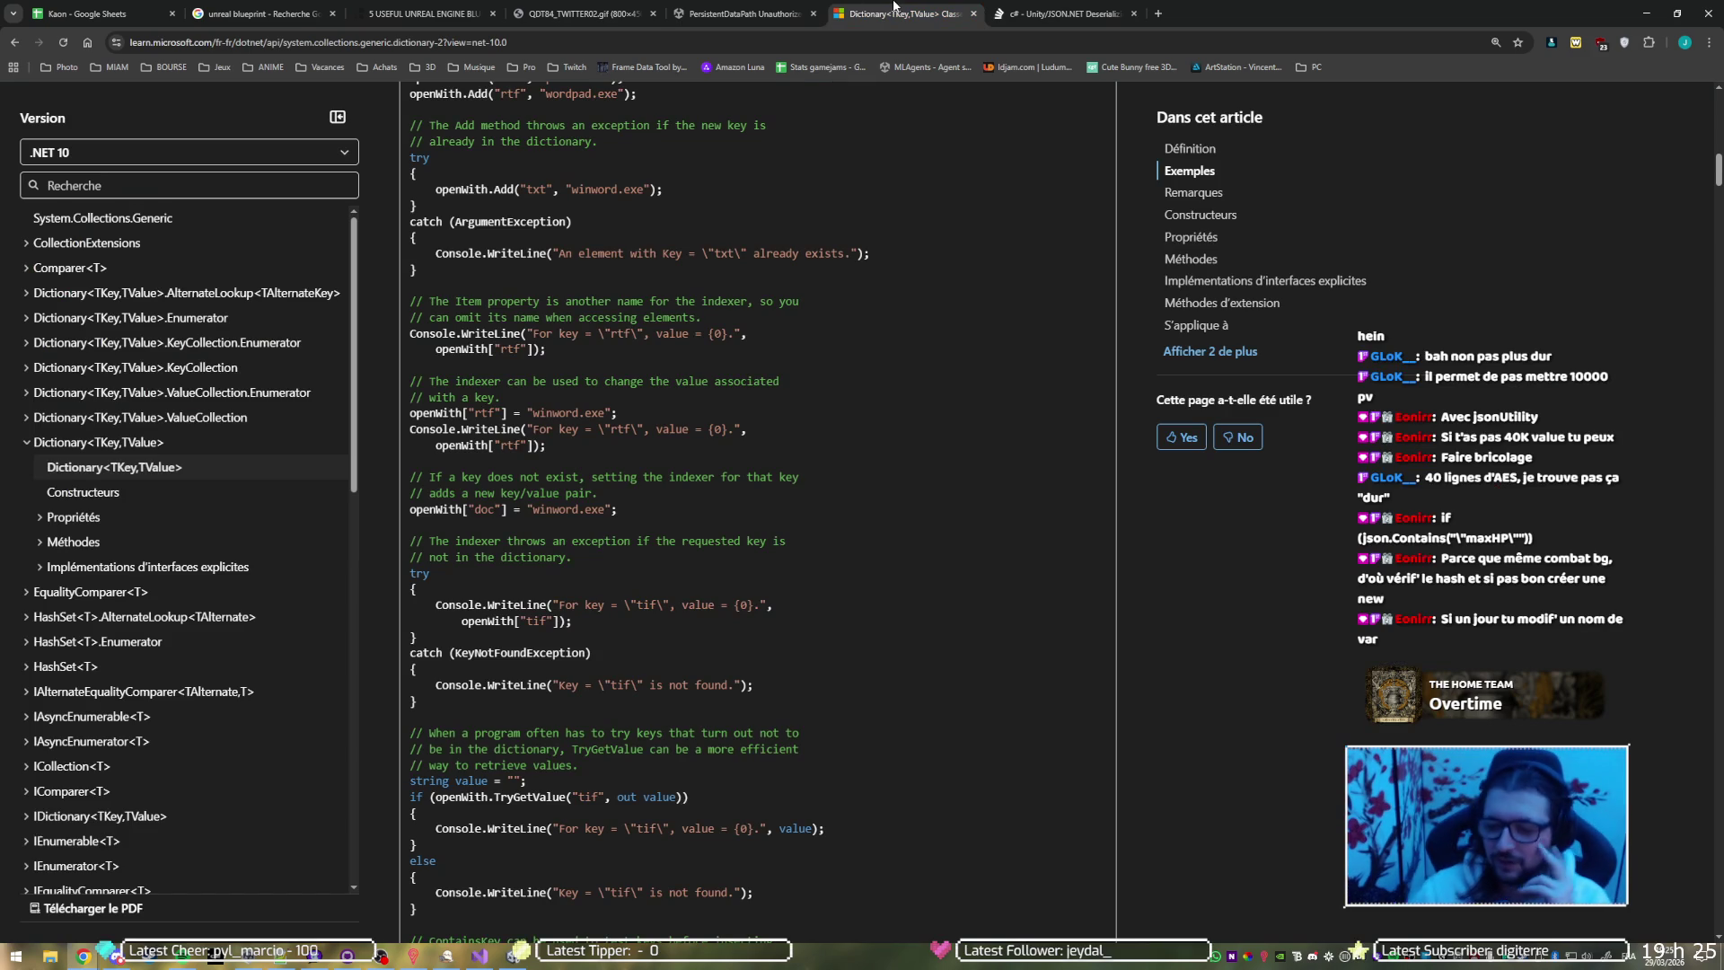
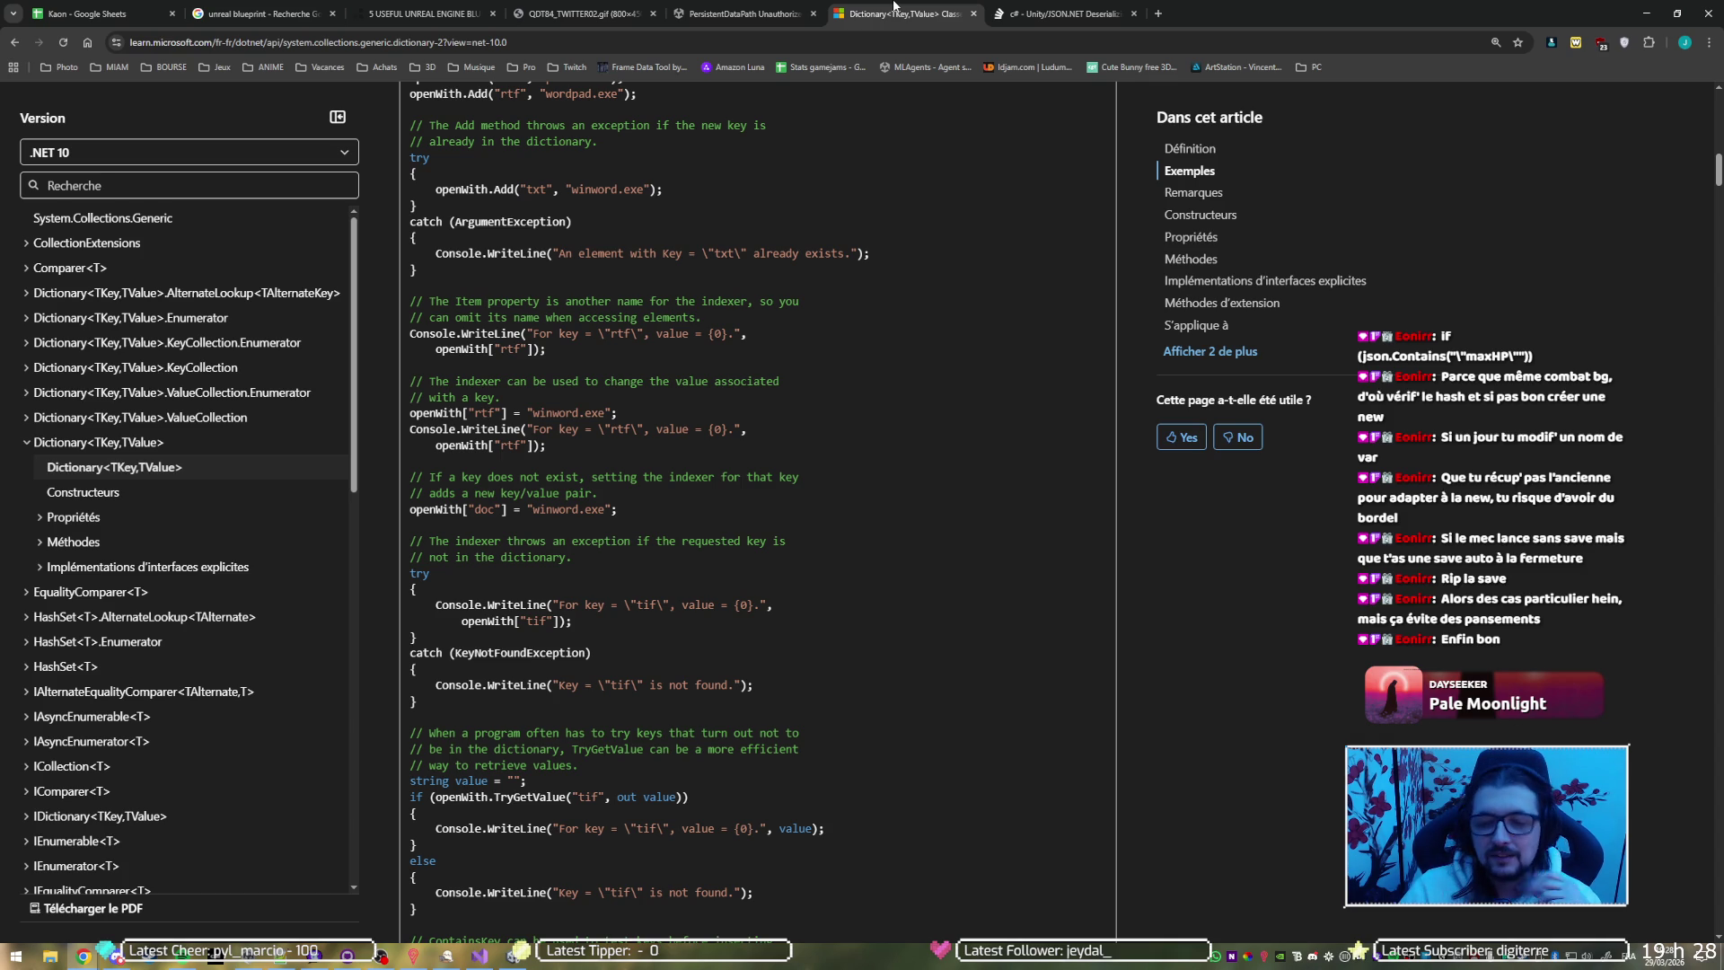
Switch to the Stack Overflow tab about deserializing abstract MonoBehaviour-derived classes
left_click(1055, 11)
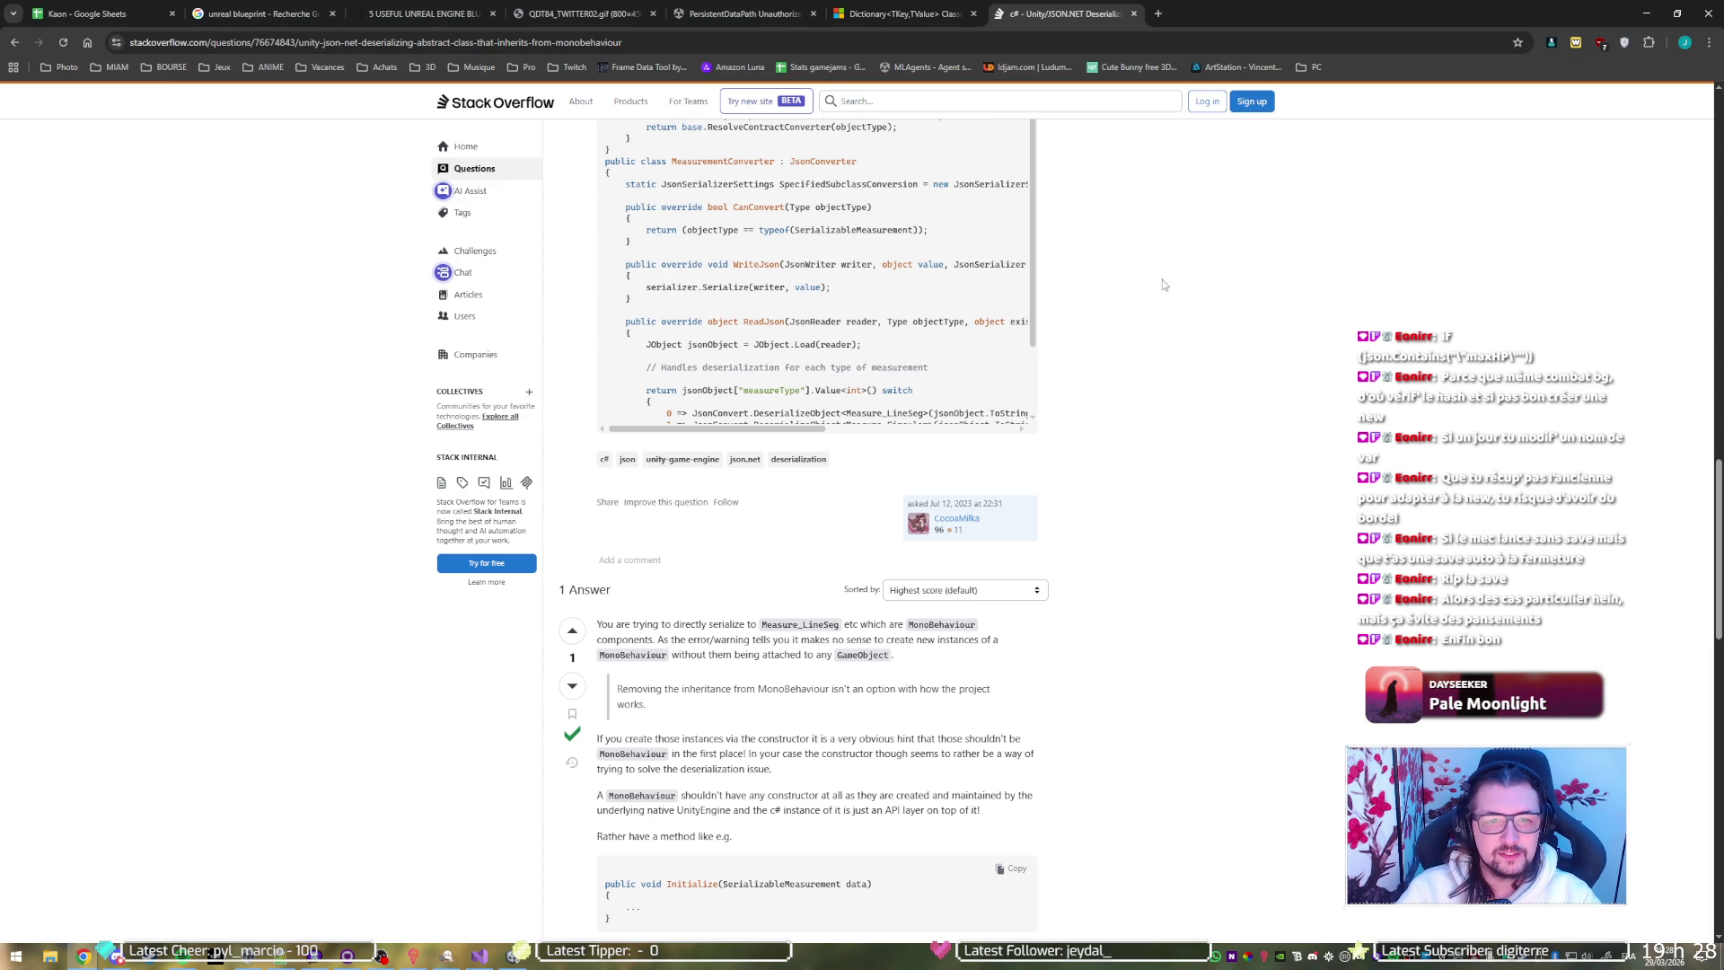
Skim the Stack Overflow question and answer, then go back to the Google results
scroll(1162, 284, "up", 3)
scroll(1185, 359, "up", 6)
scroll(1214, 449, "up", 8)
scroll(1239, 453, "down", 20)
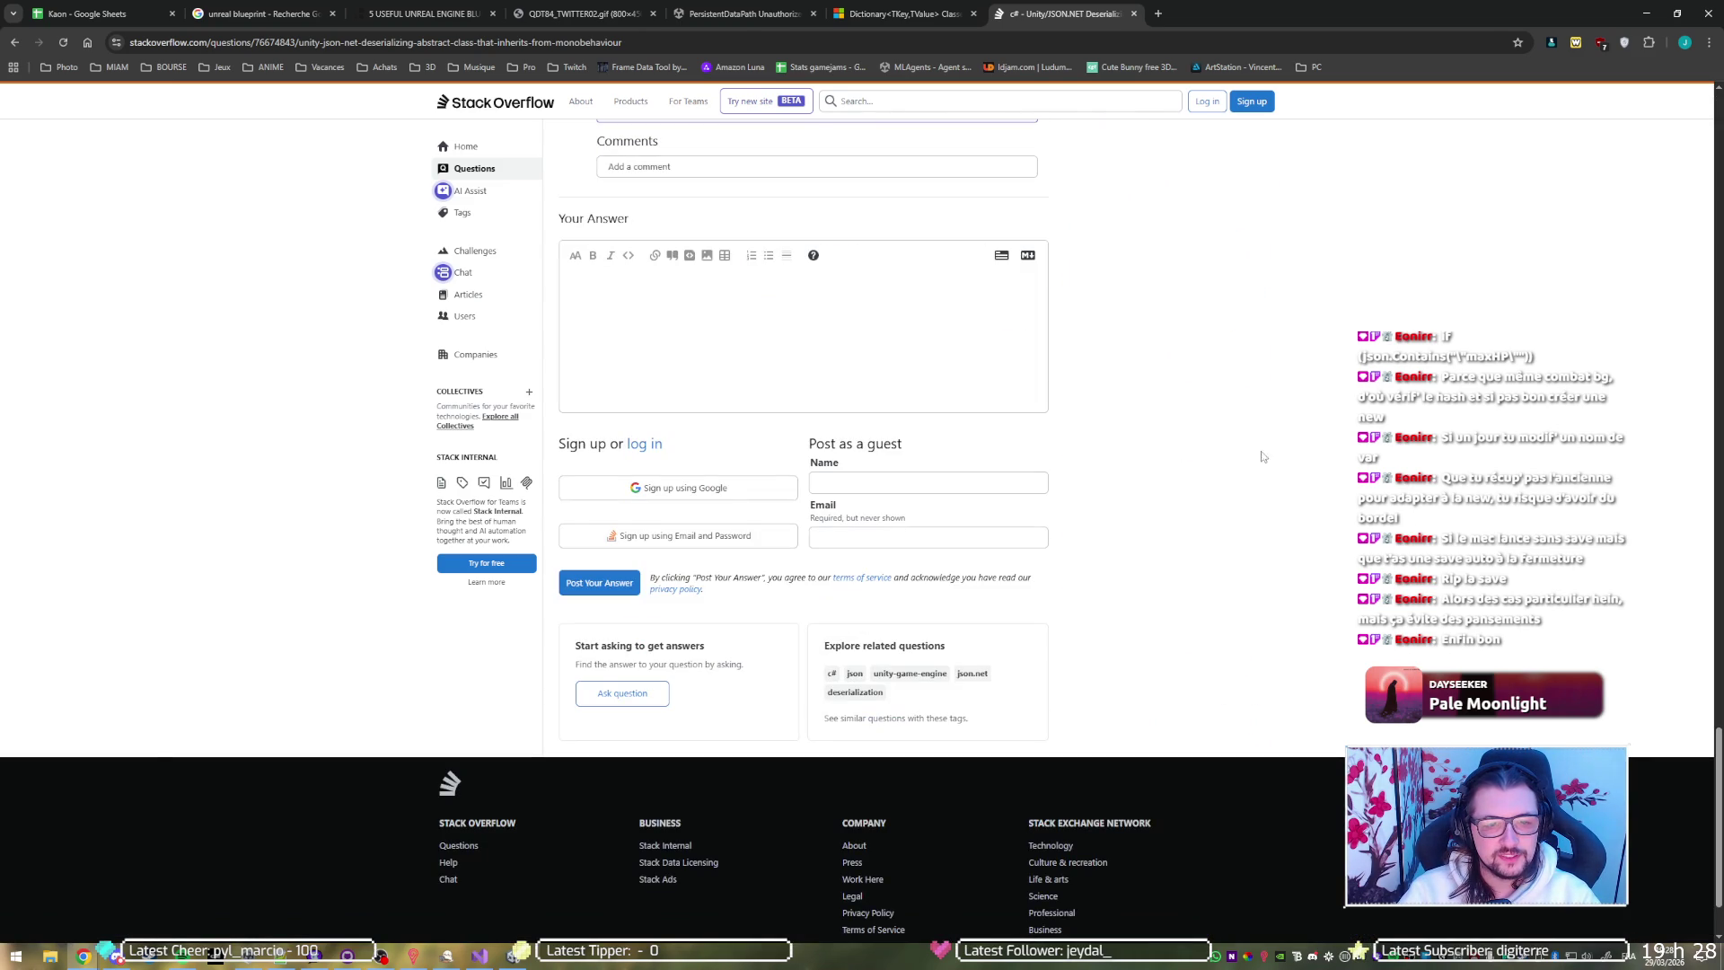
key("alt+Left")
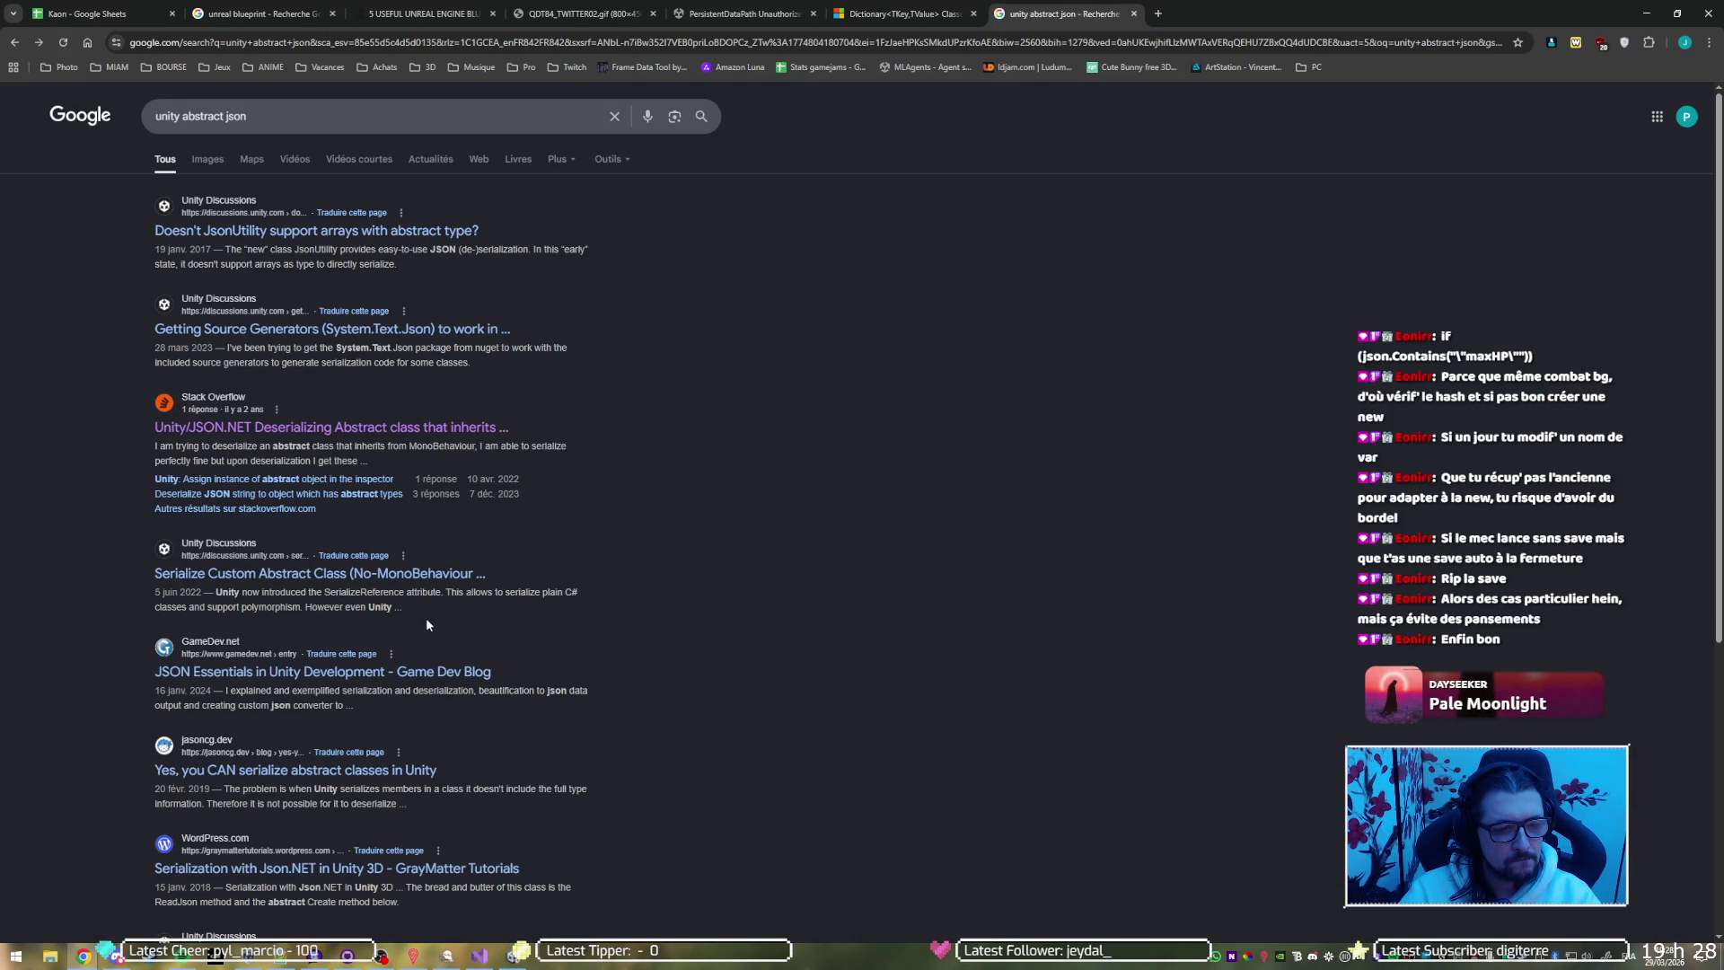
Check the JSON Essentials in Unity article, then open GrayMatter's Json.NET serialization article
left_click(433, 671)
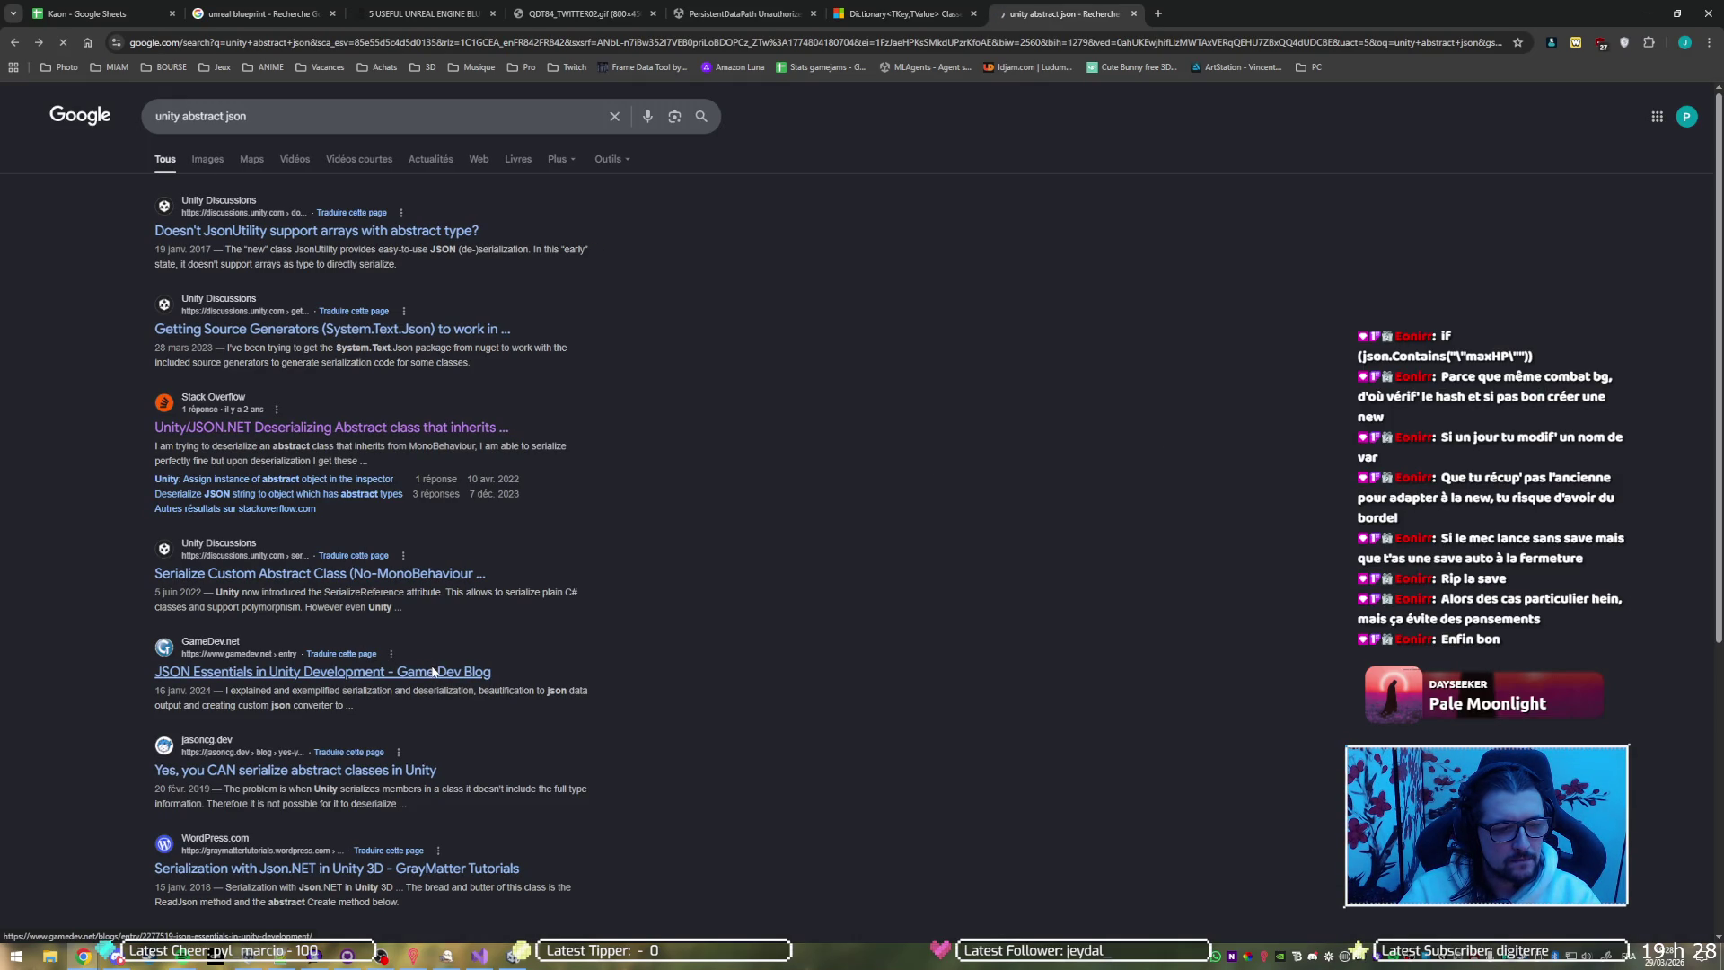
scroll(351, 606, "down", 4)
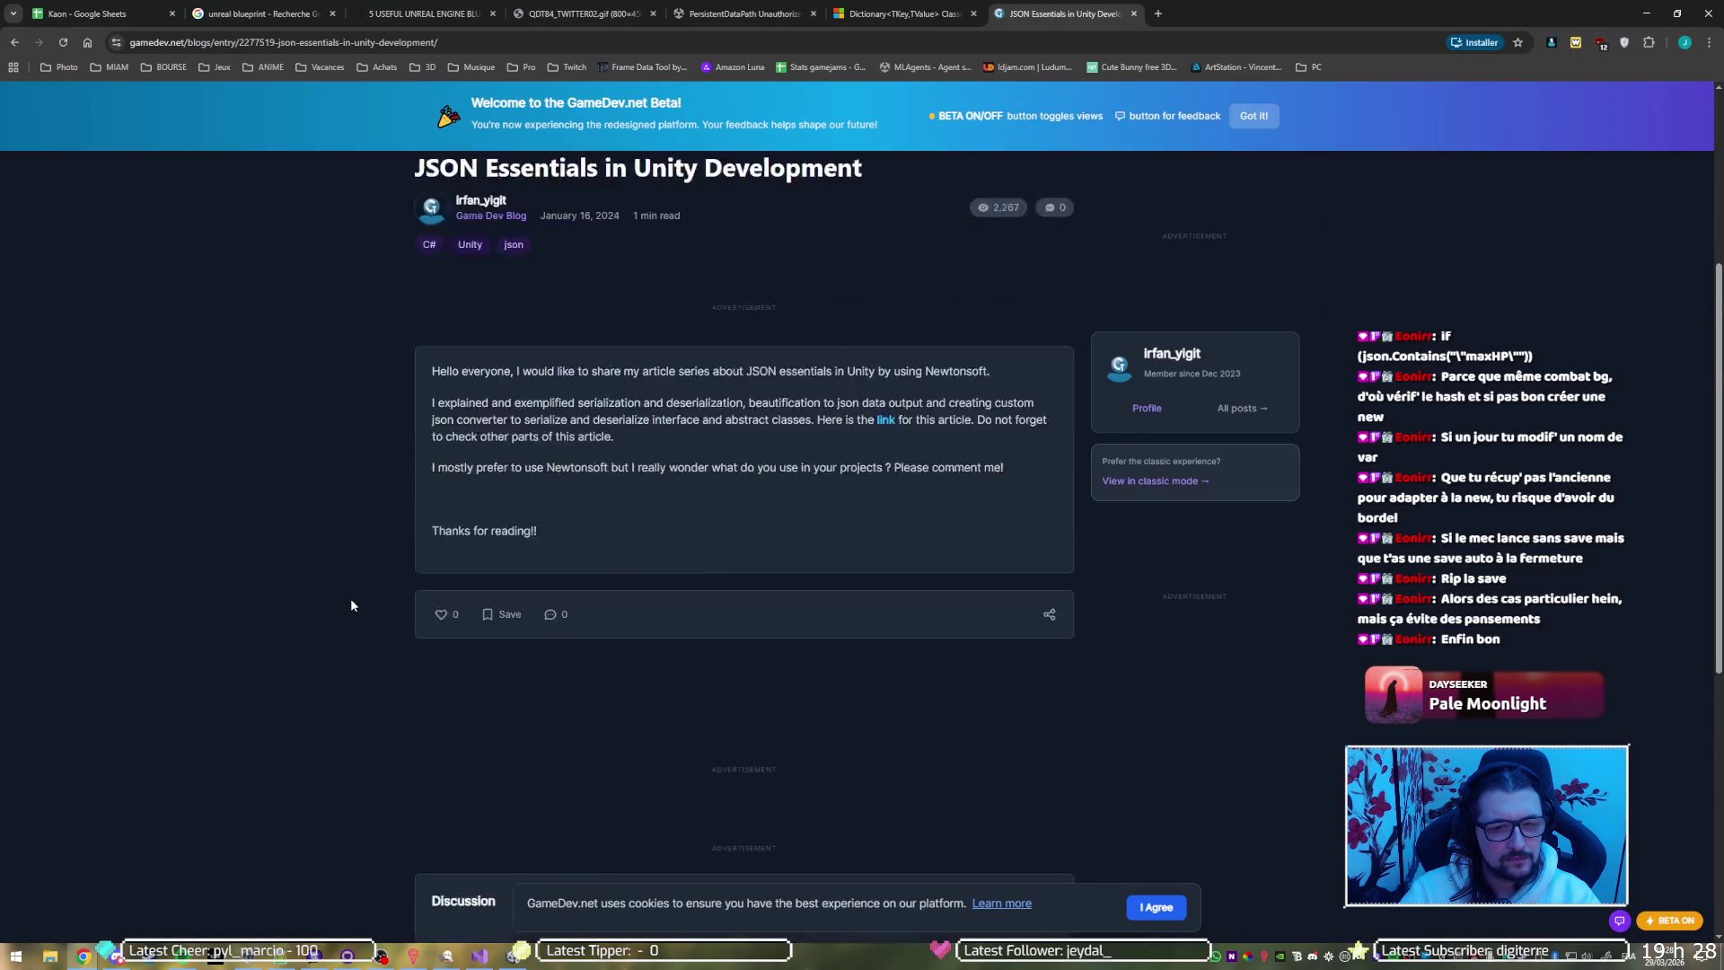
scroll(347, 595, "down", 3)
scroll(343, 593, "down", 5)
scroll(342, 596, "up", 8)
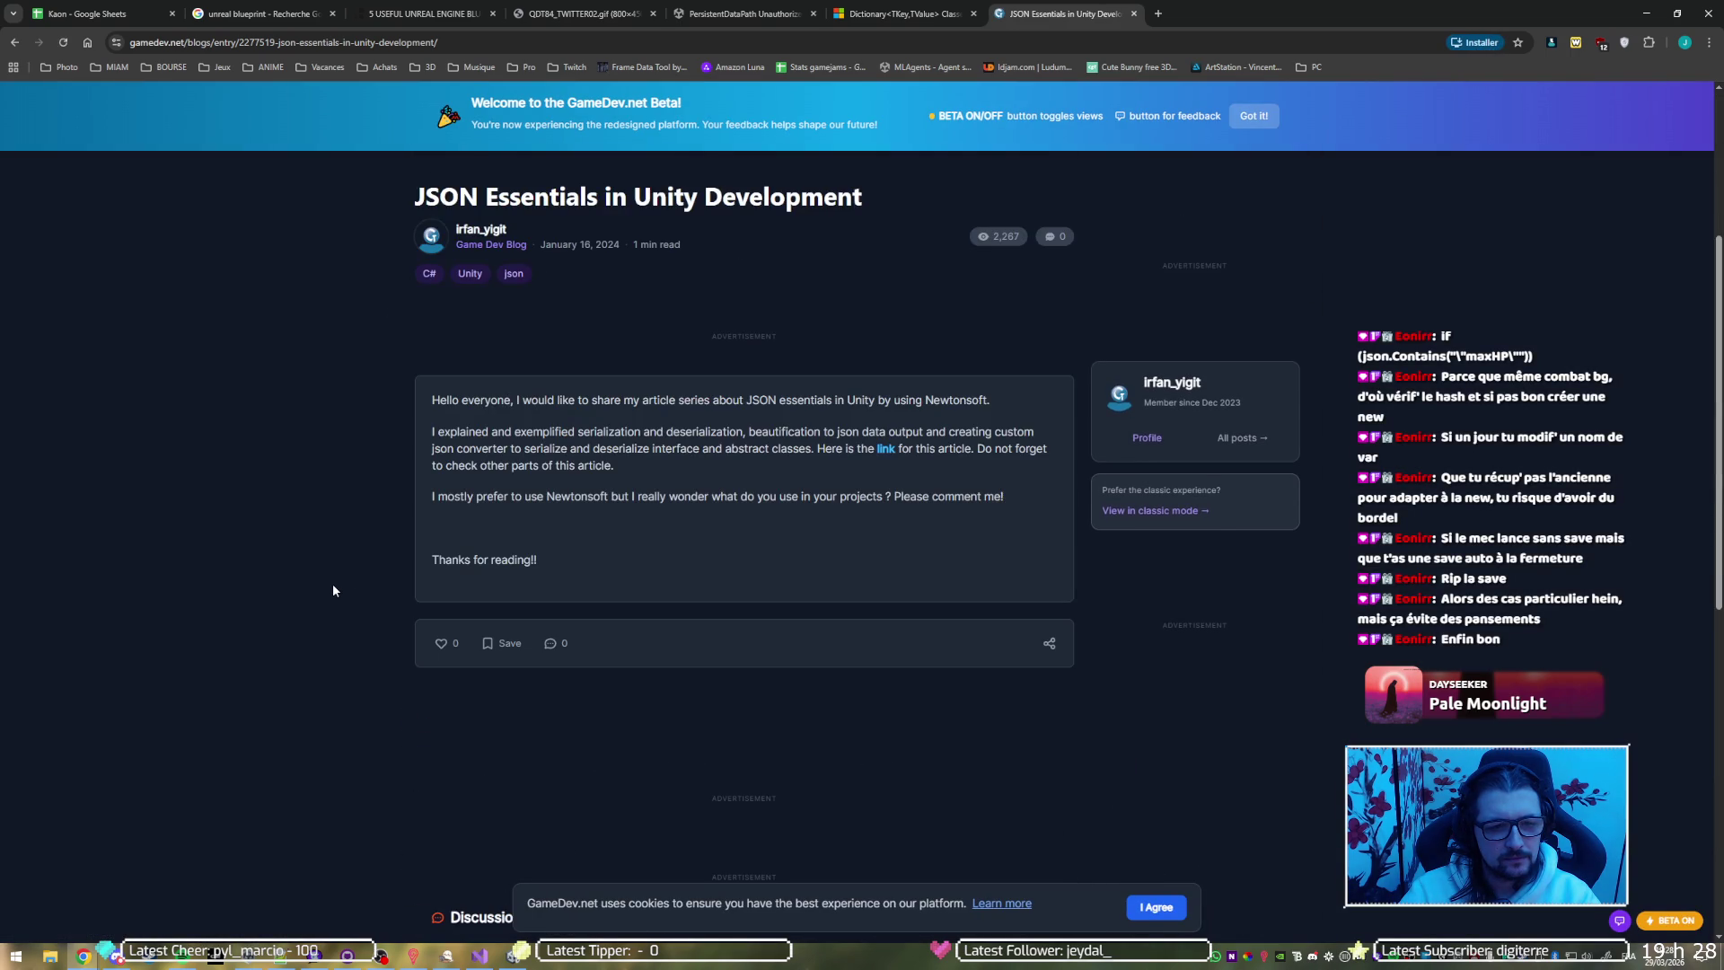
key("alt+Left")
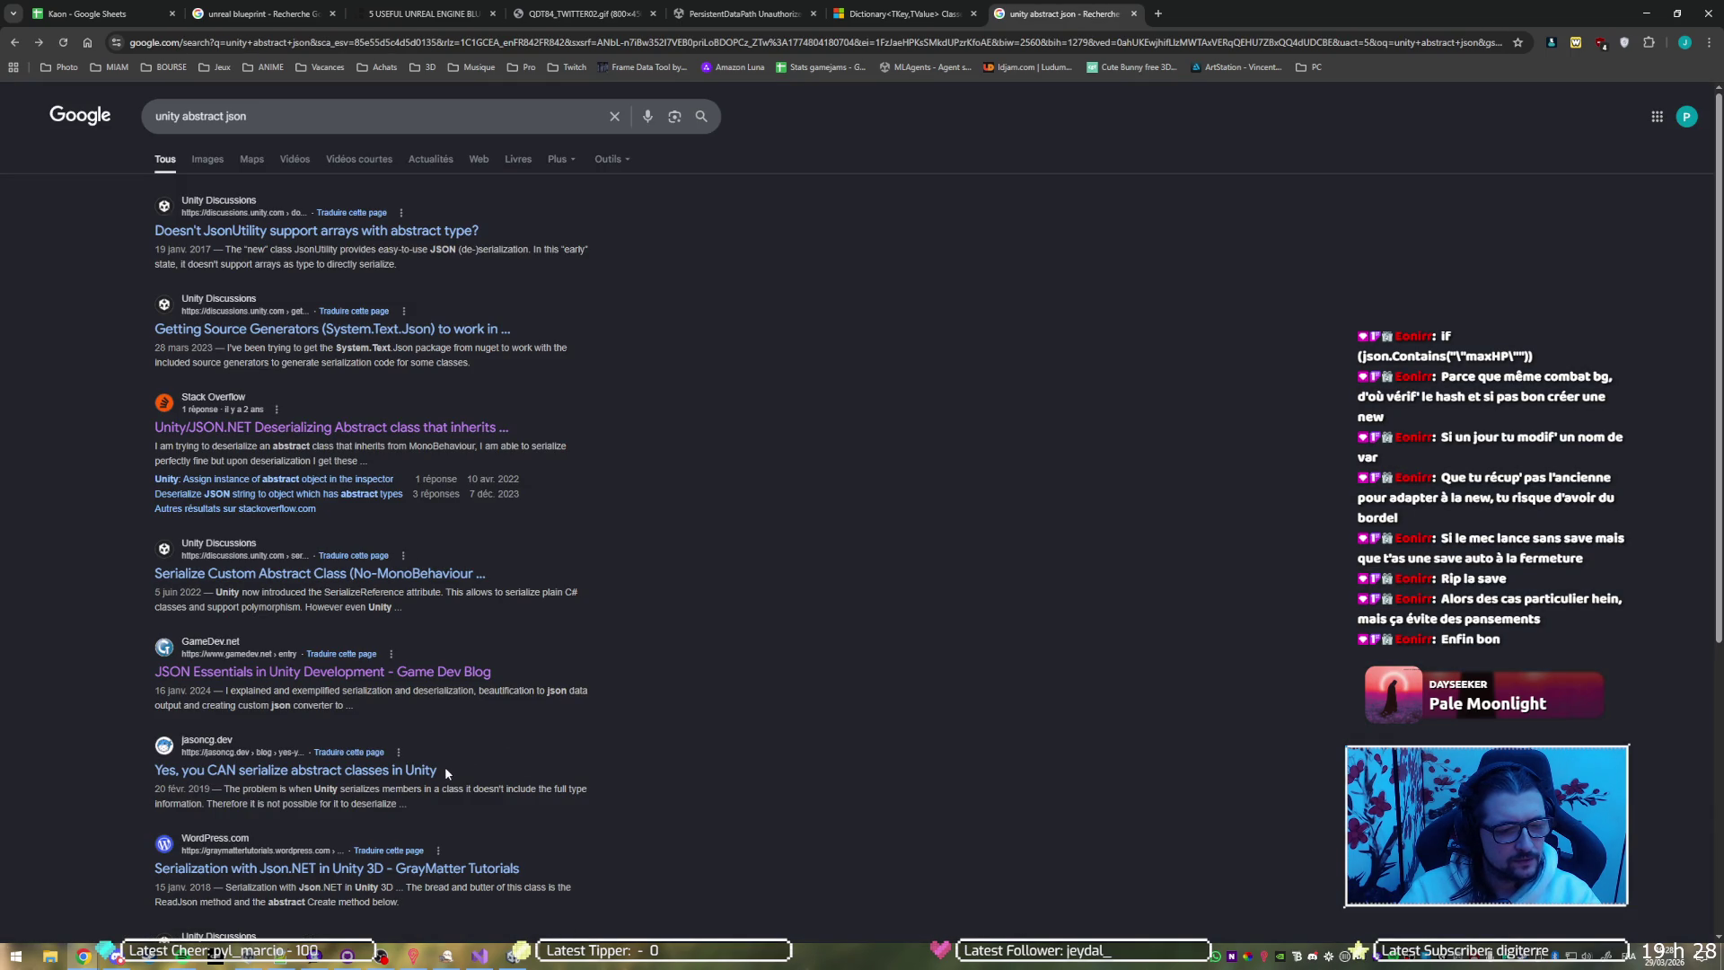
scroll(752, 792, "down", 2)
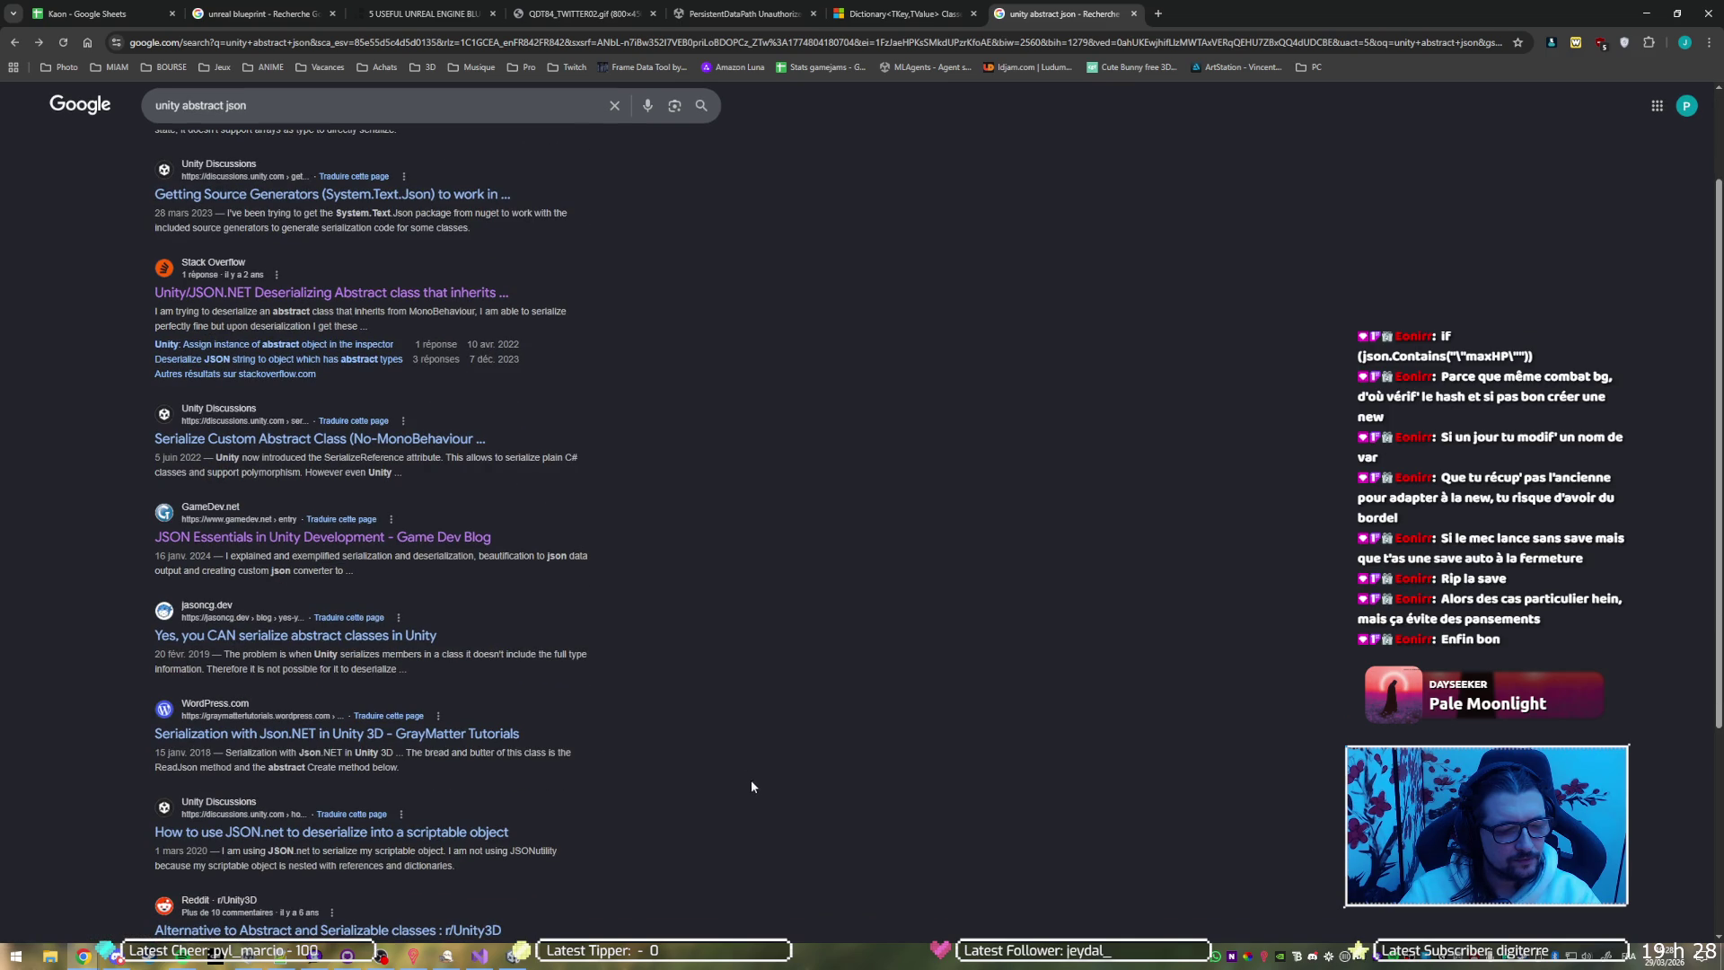
left_click(289, 740)
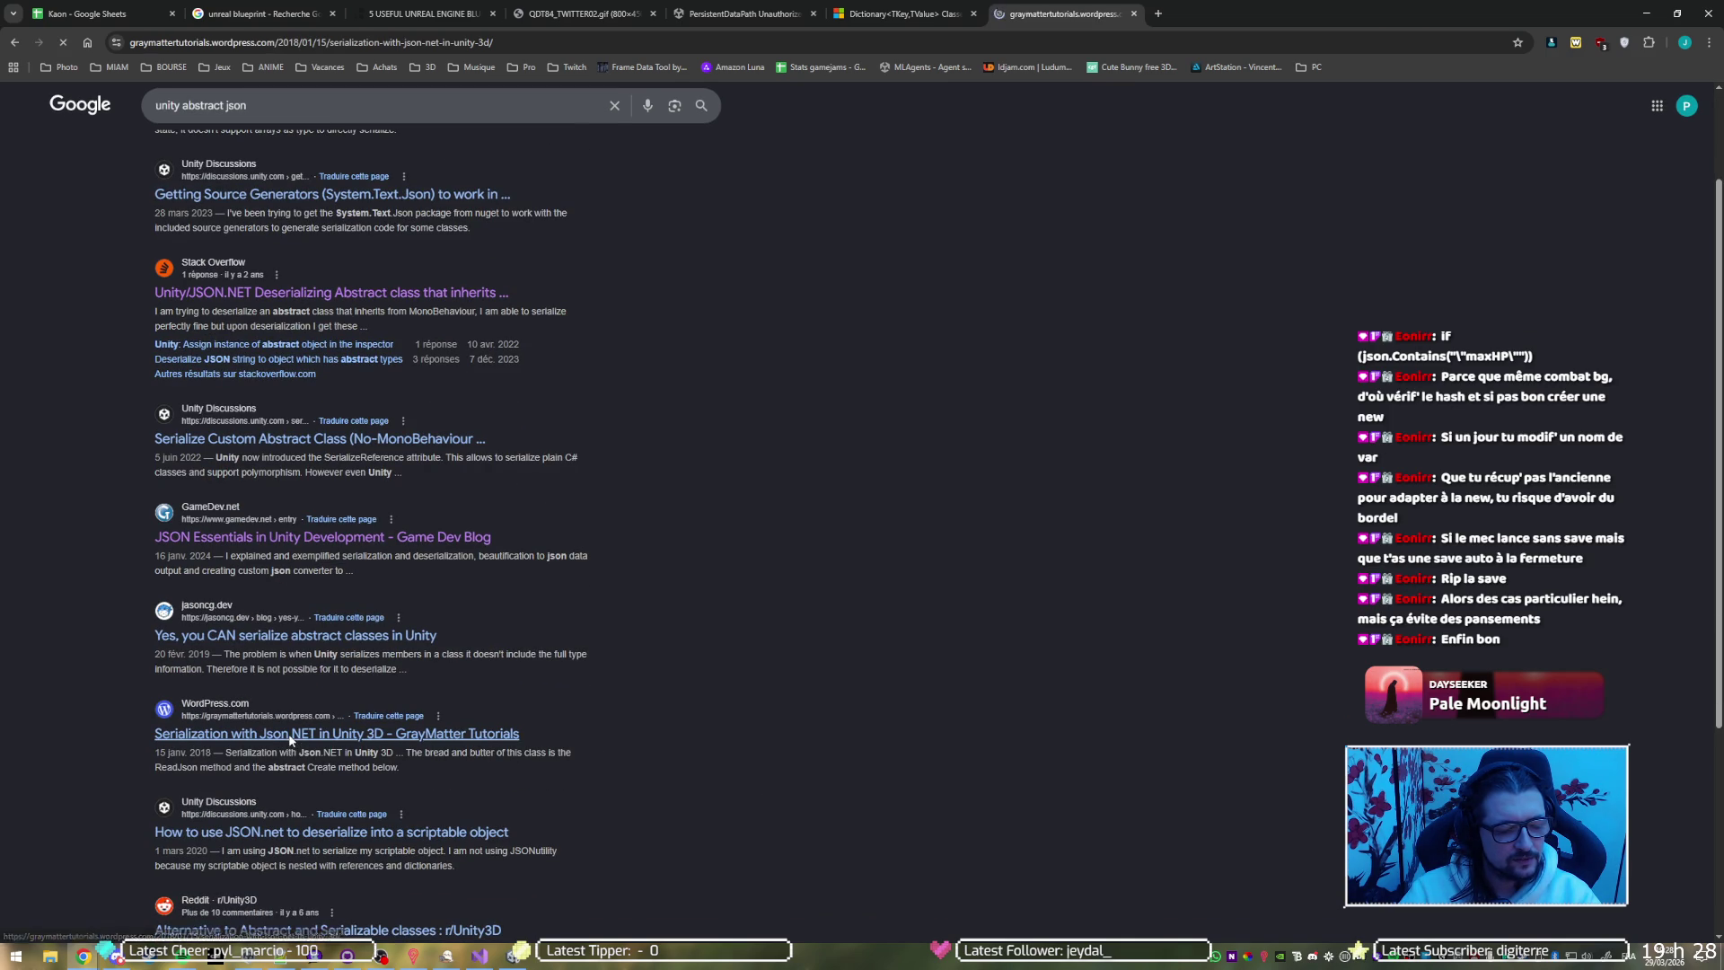
Read through the GrayMatter Json.NET article, then switch to the Dictionary documentation tab
scroll(515, 546, "down", 3)
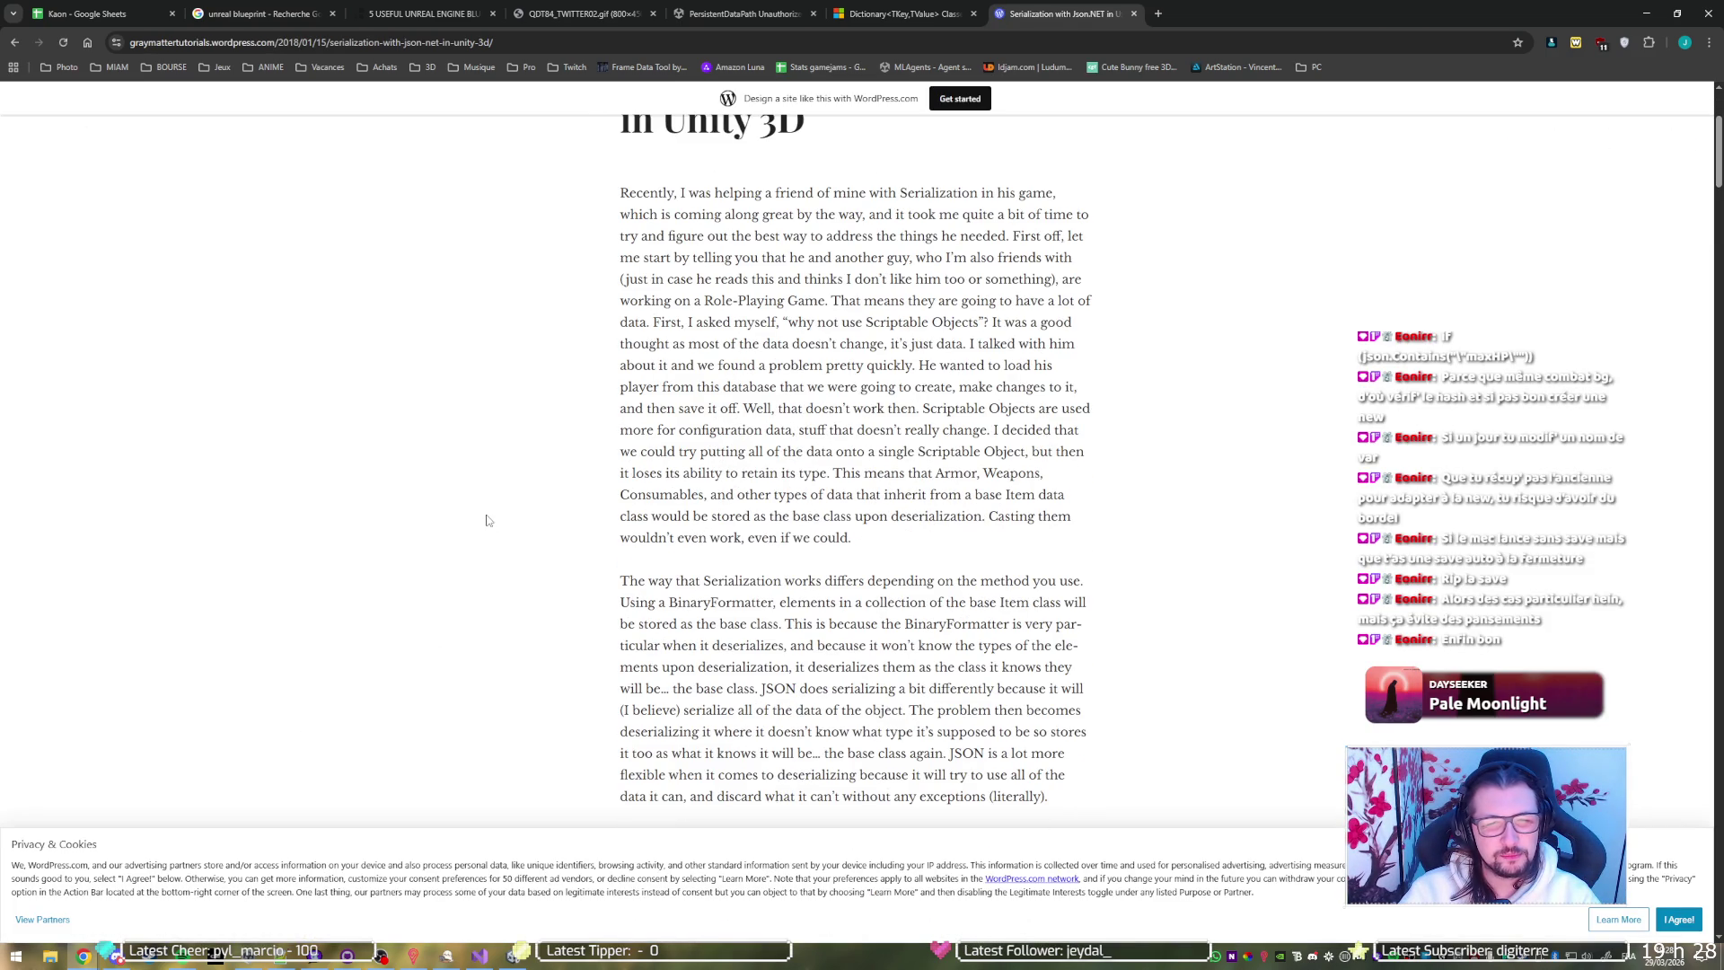
scroll(490, 513, "down", 8)
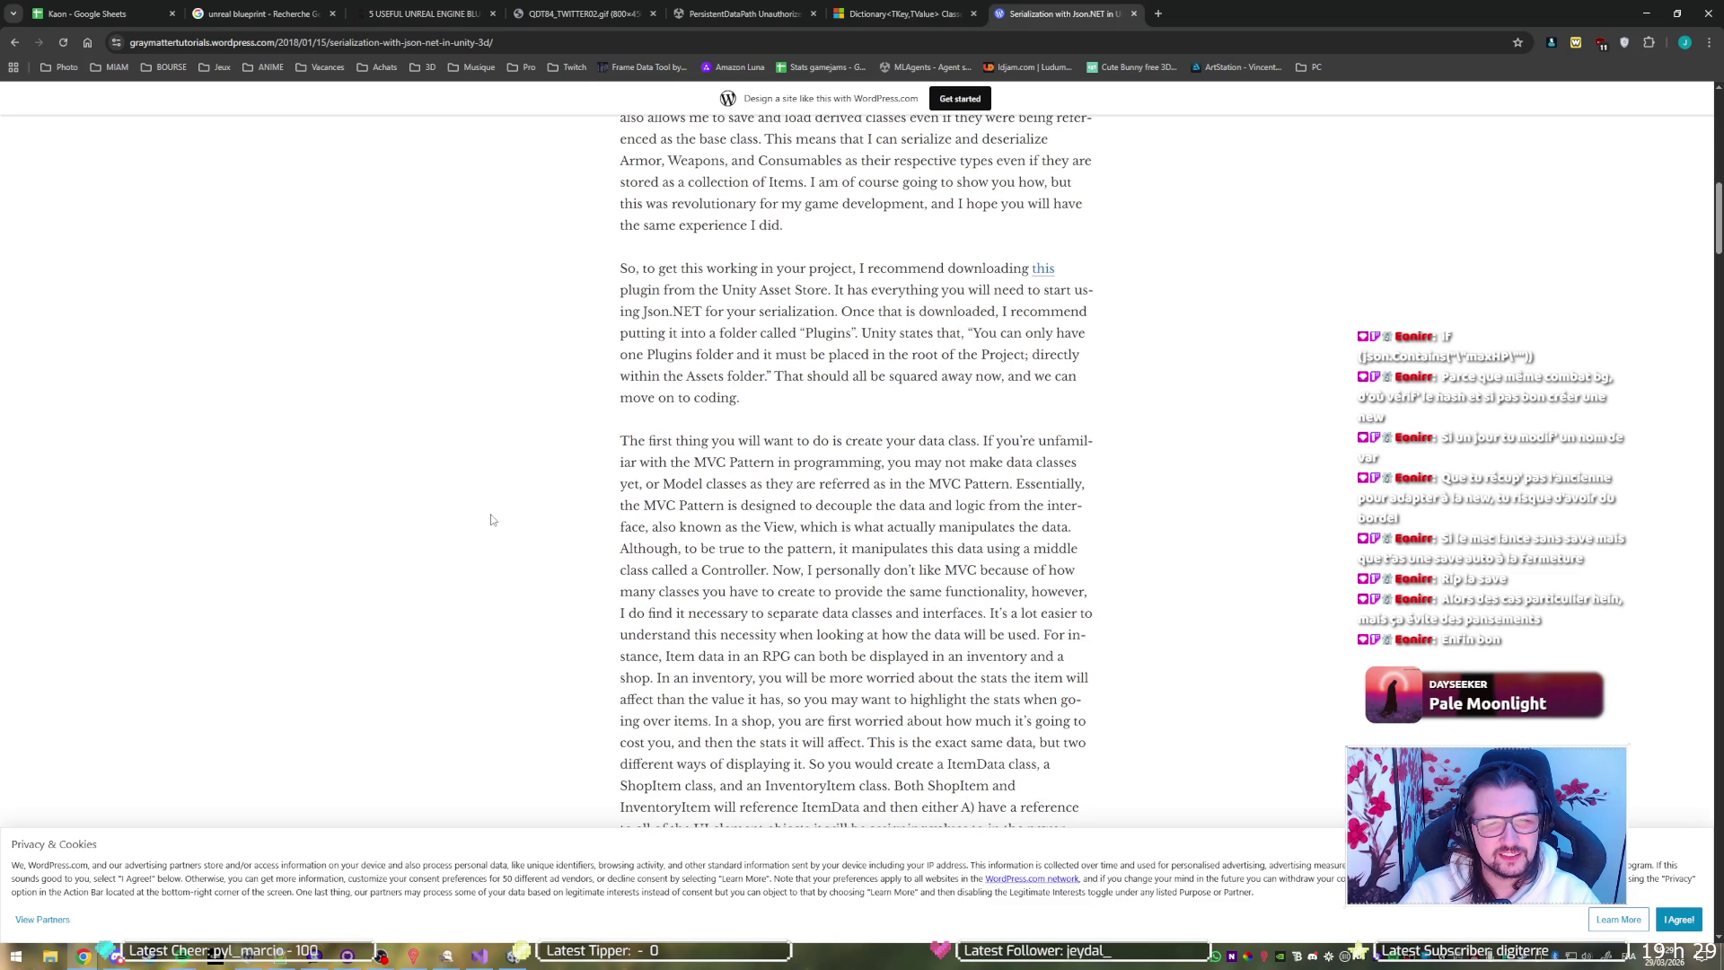
scroll(492, 516, "up", 3)
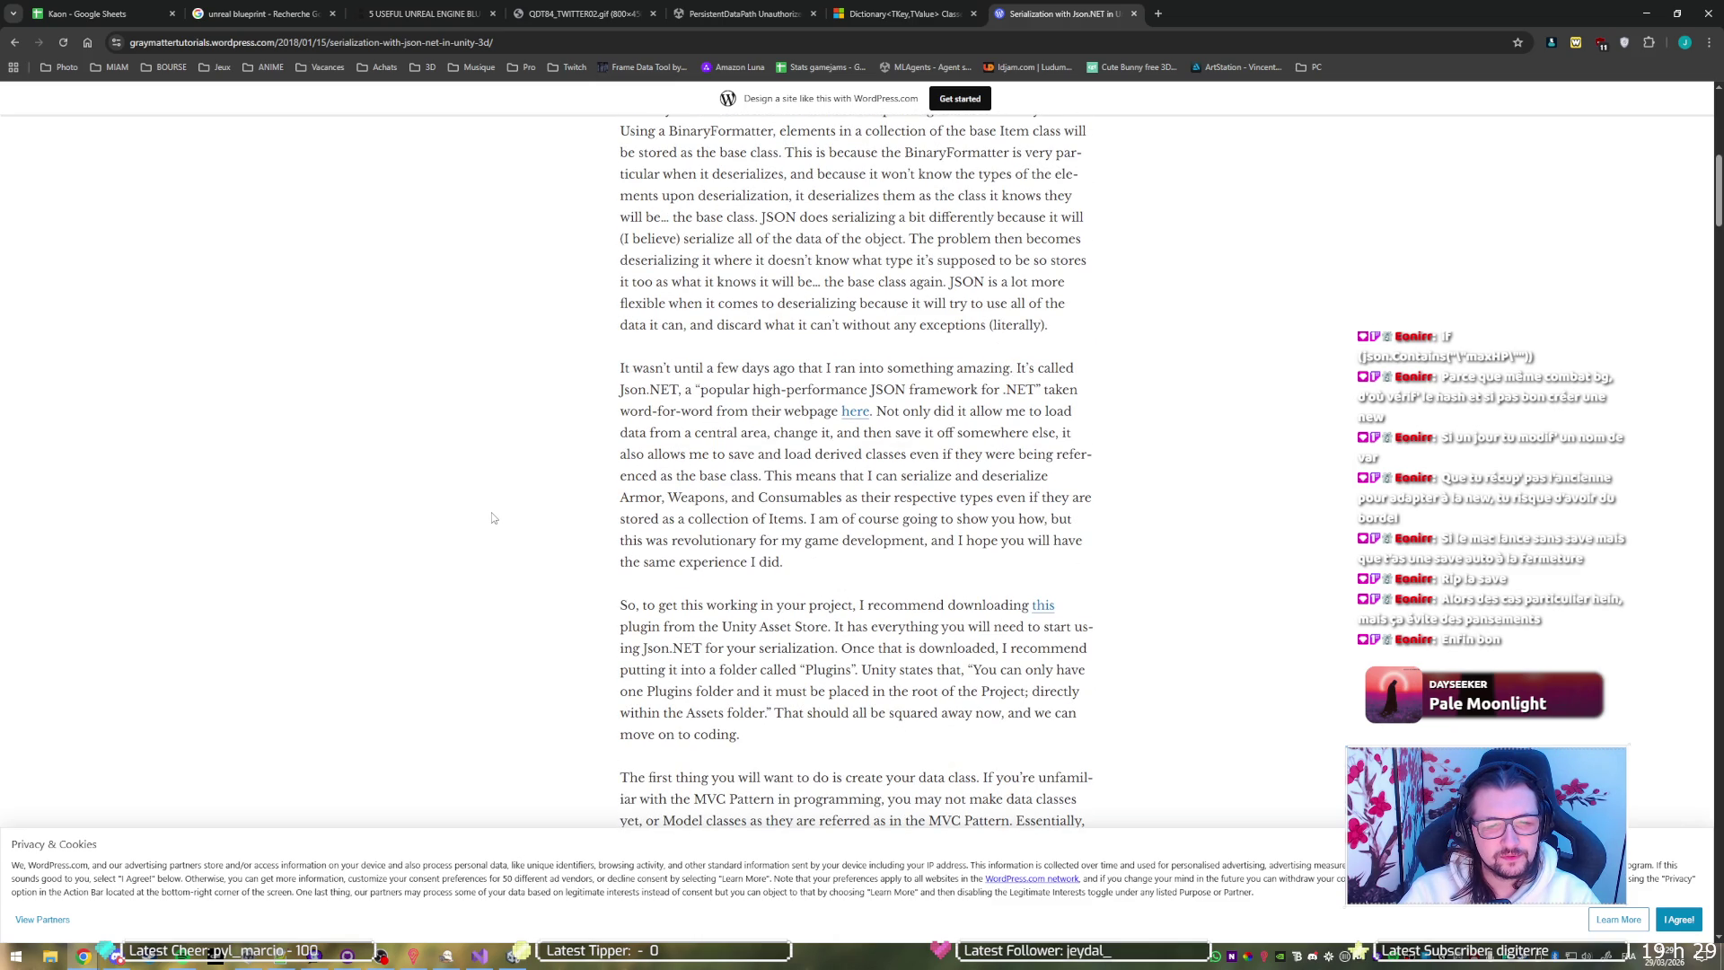
scroll(492, 518, "down", 2)
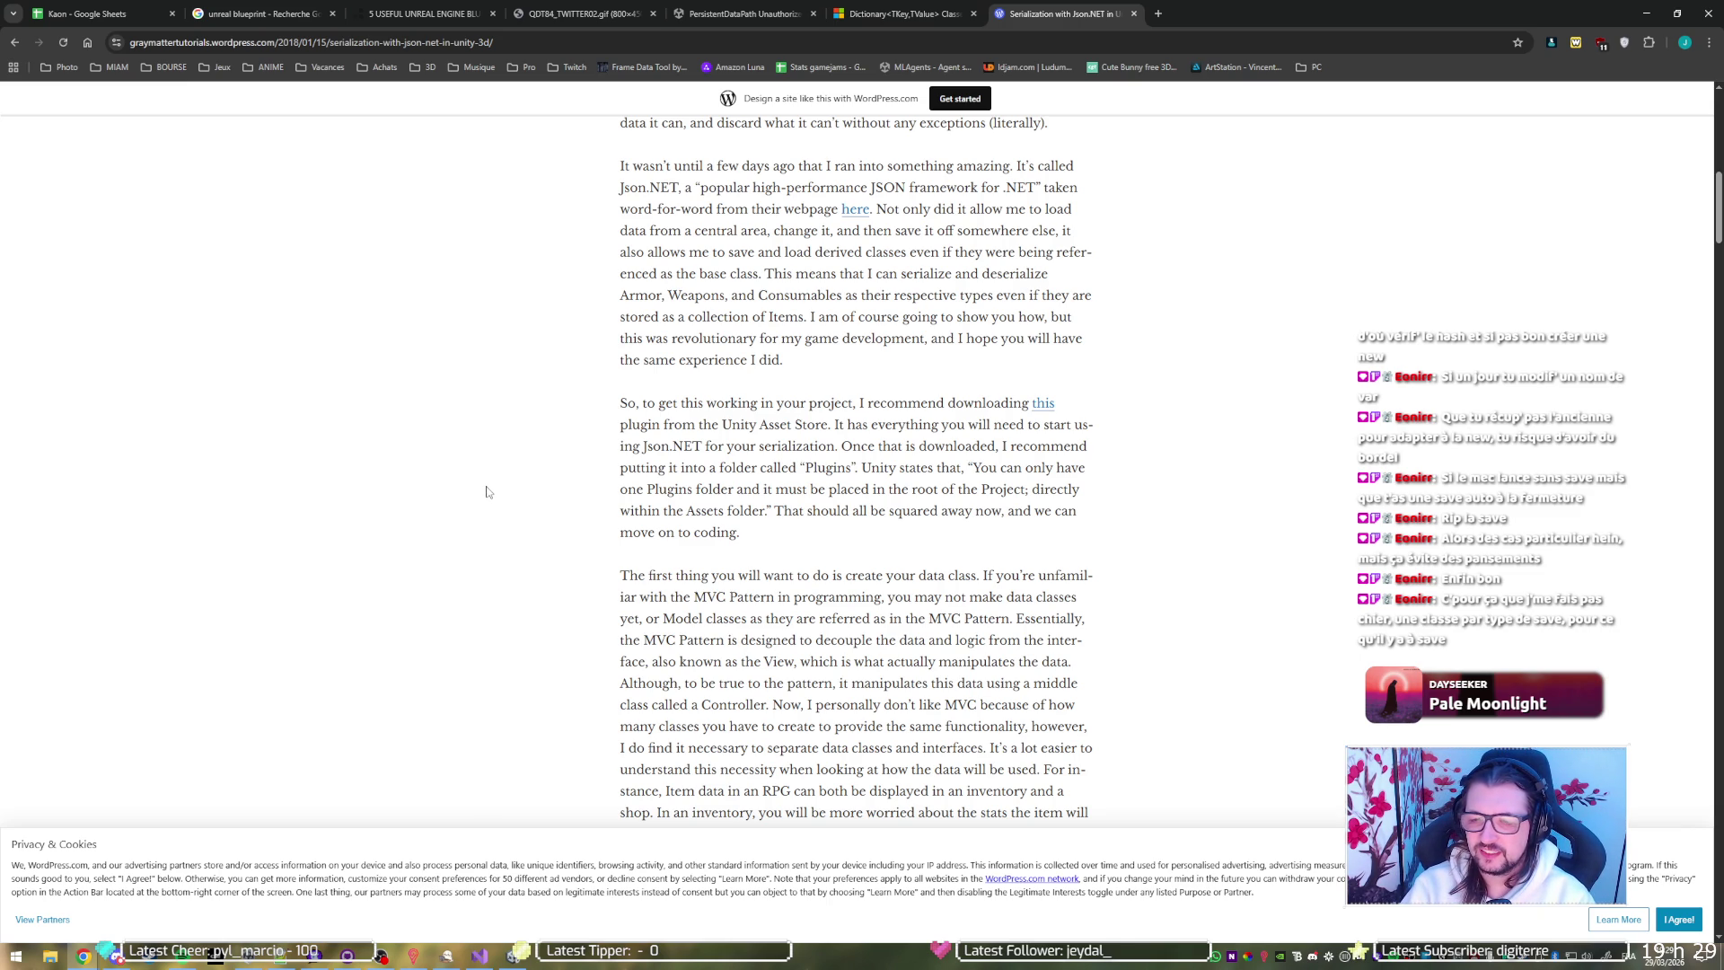
scroll(487, 490, "down", 3)
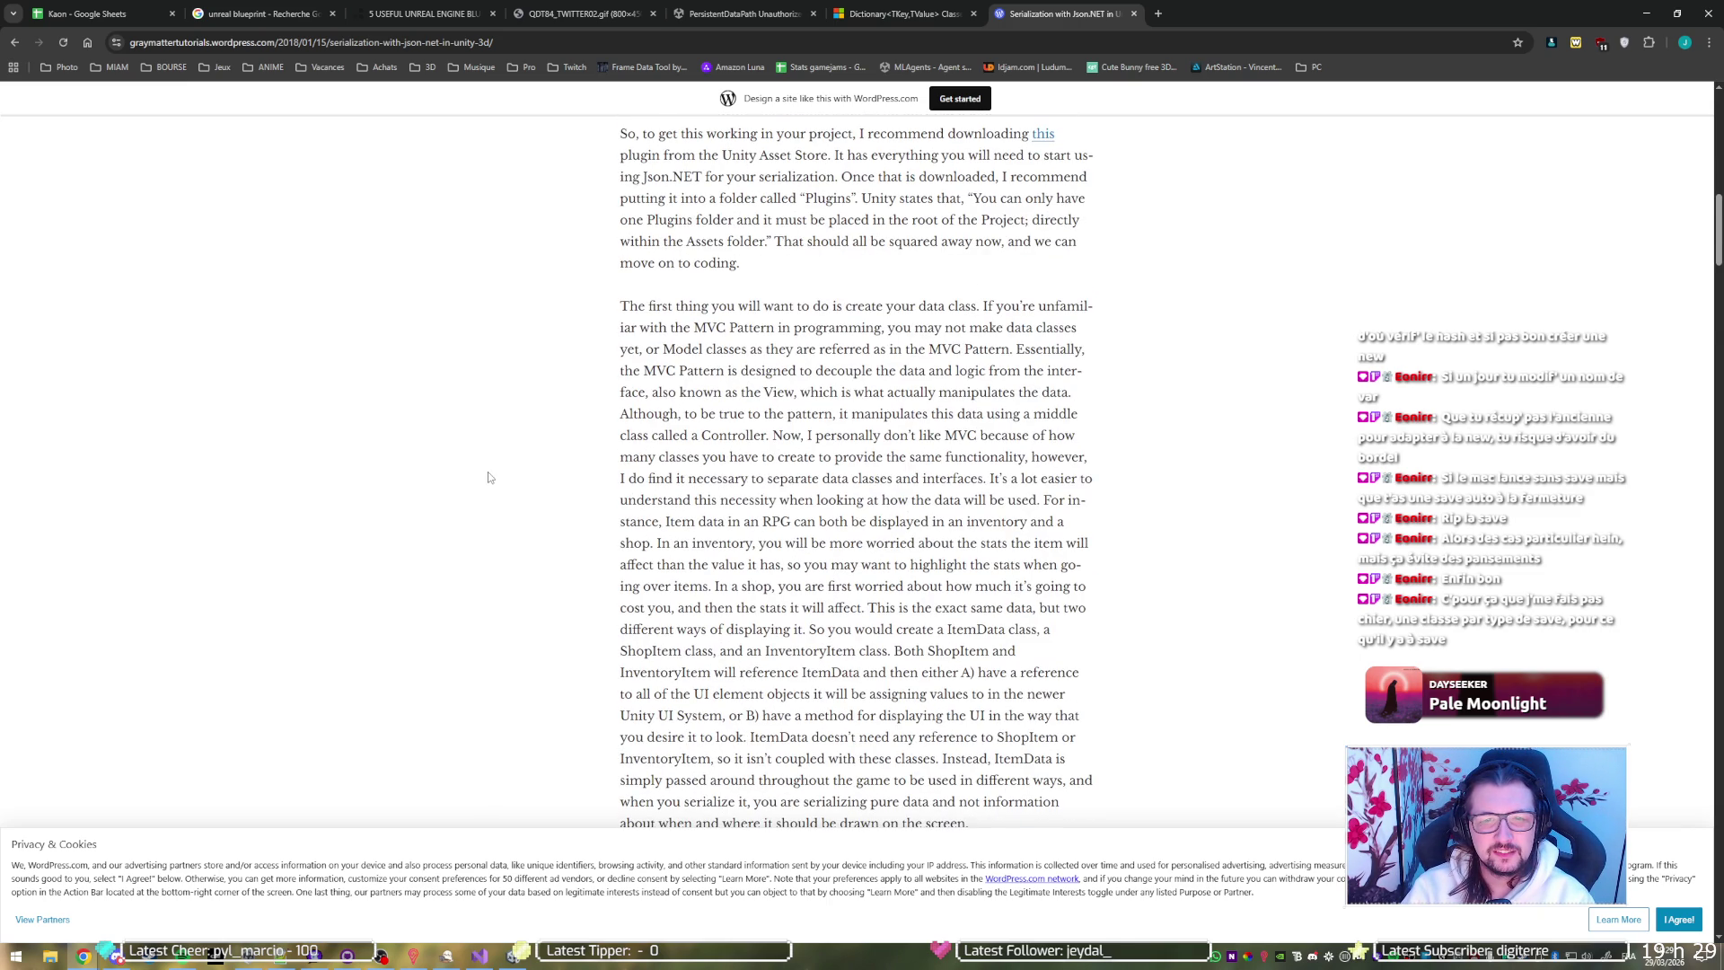
scroll(487, 477, "down", 9)
scroll(488, 477, "up", 2)
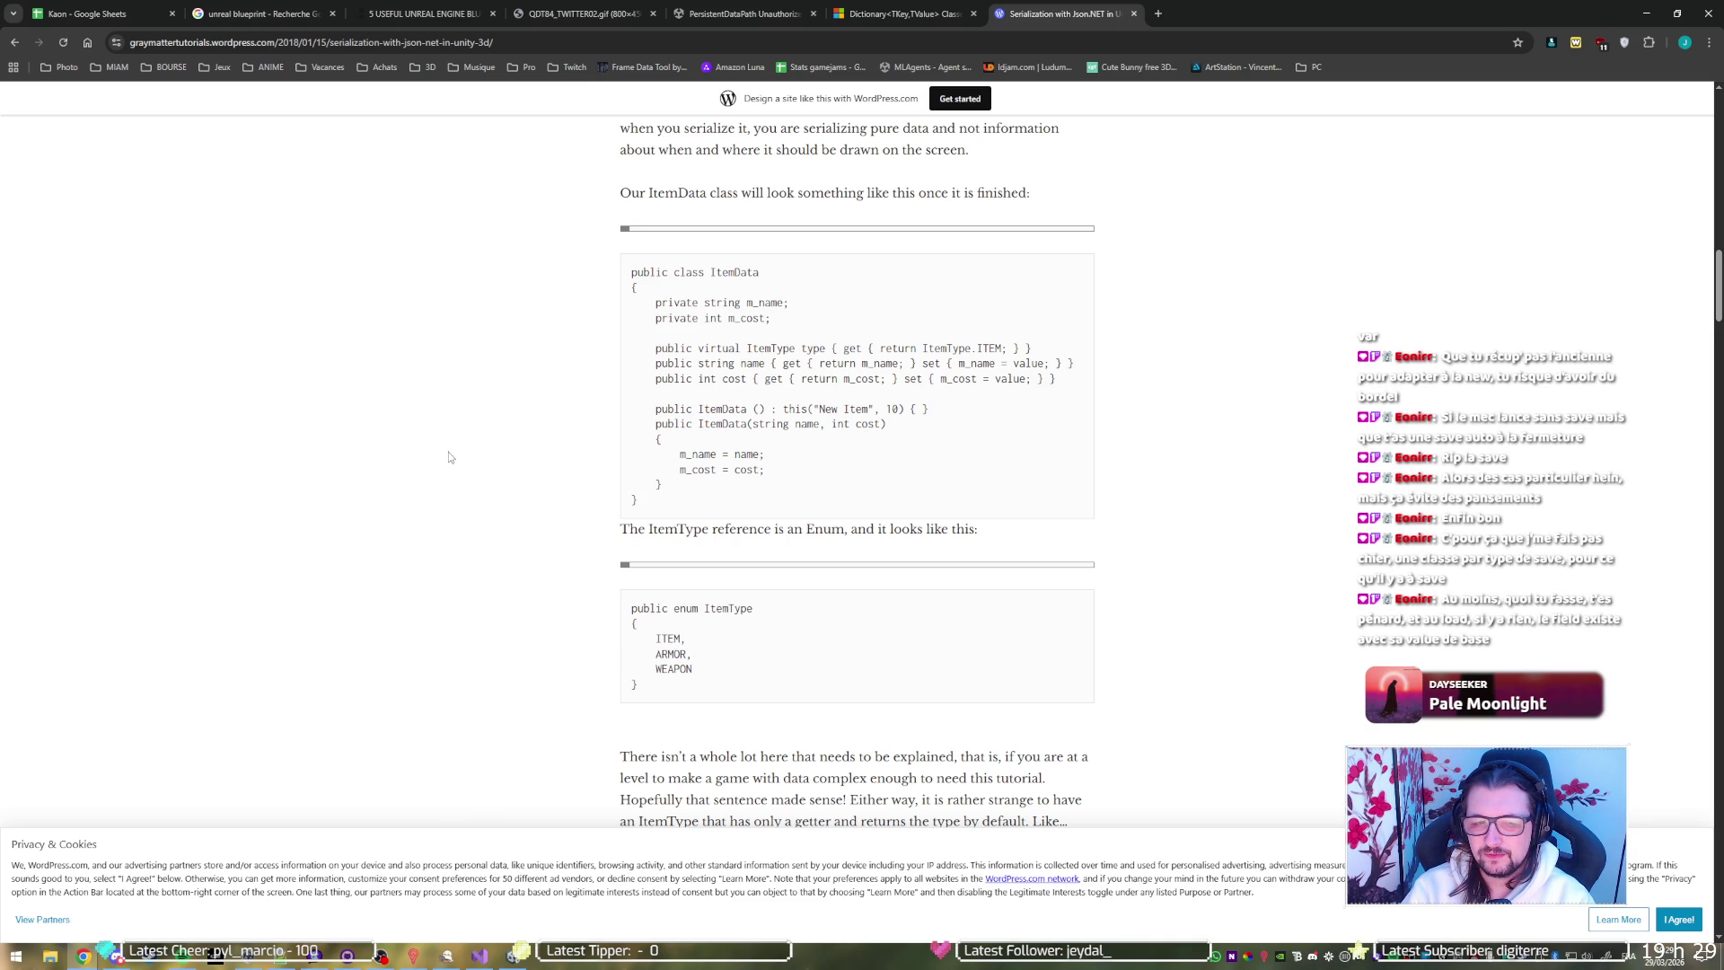
key("ctrl+shift+Tab")
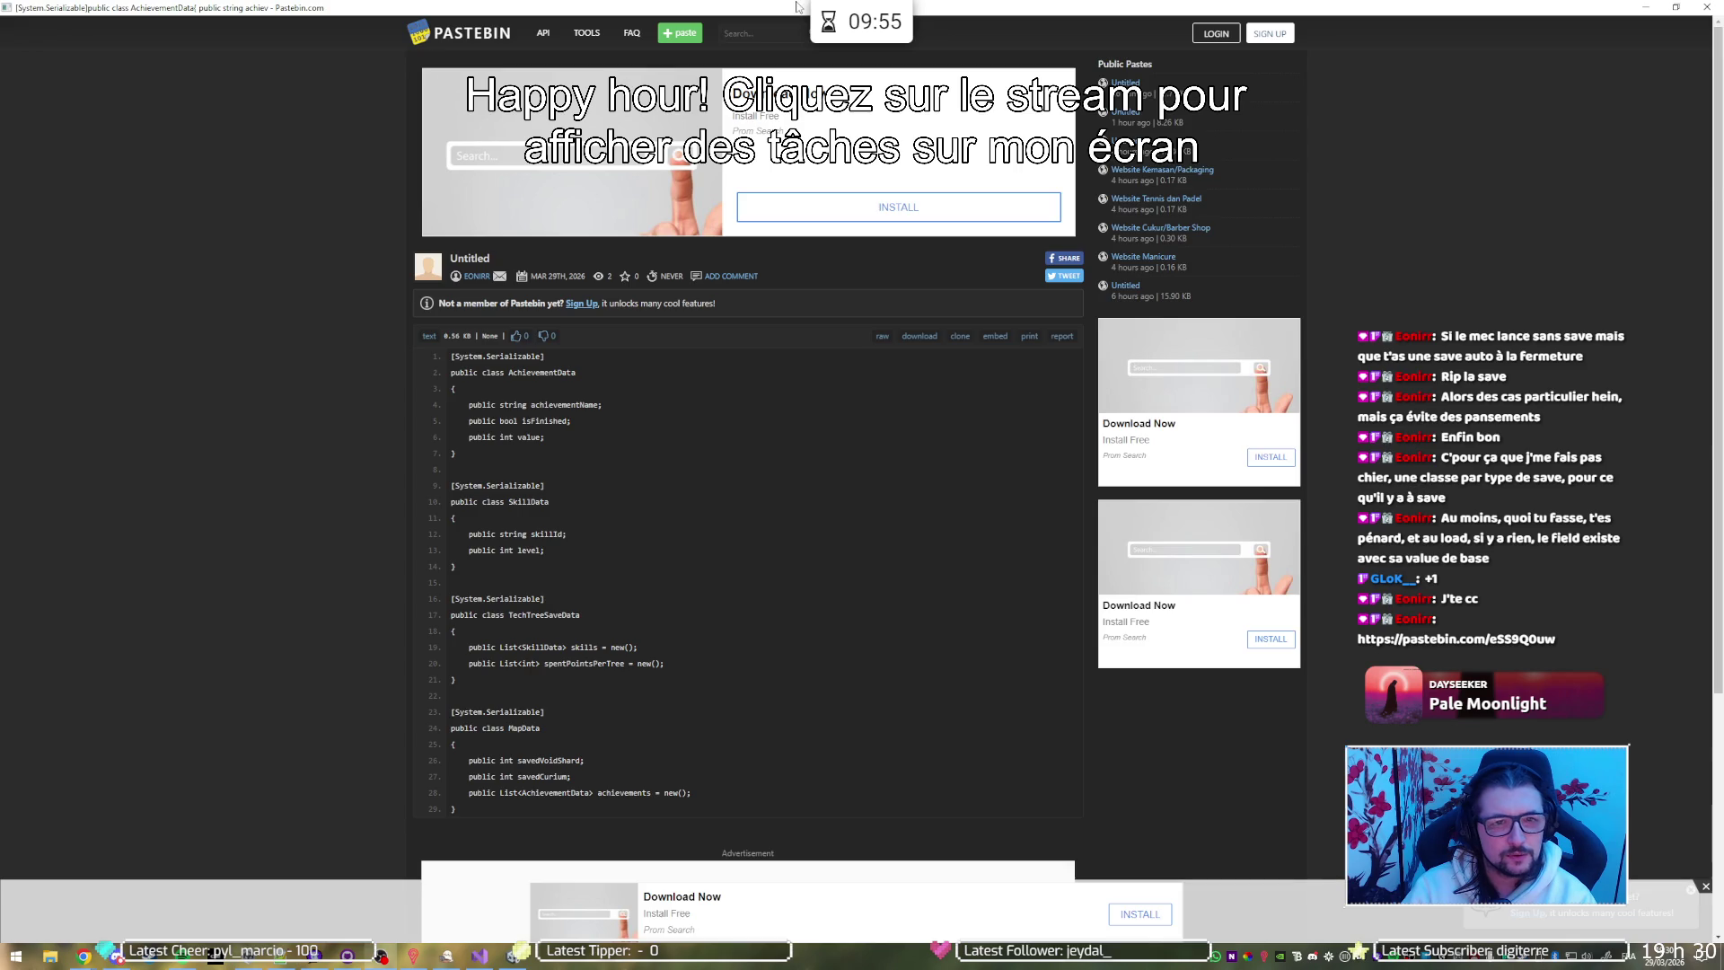
Close the Pastebin save-data paste to return to the Dictionary documentation
key("ctrl+w")
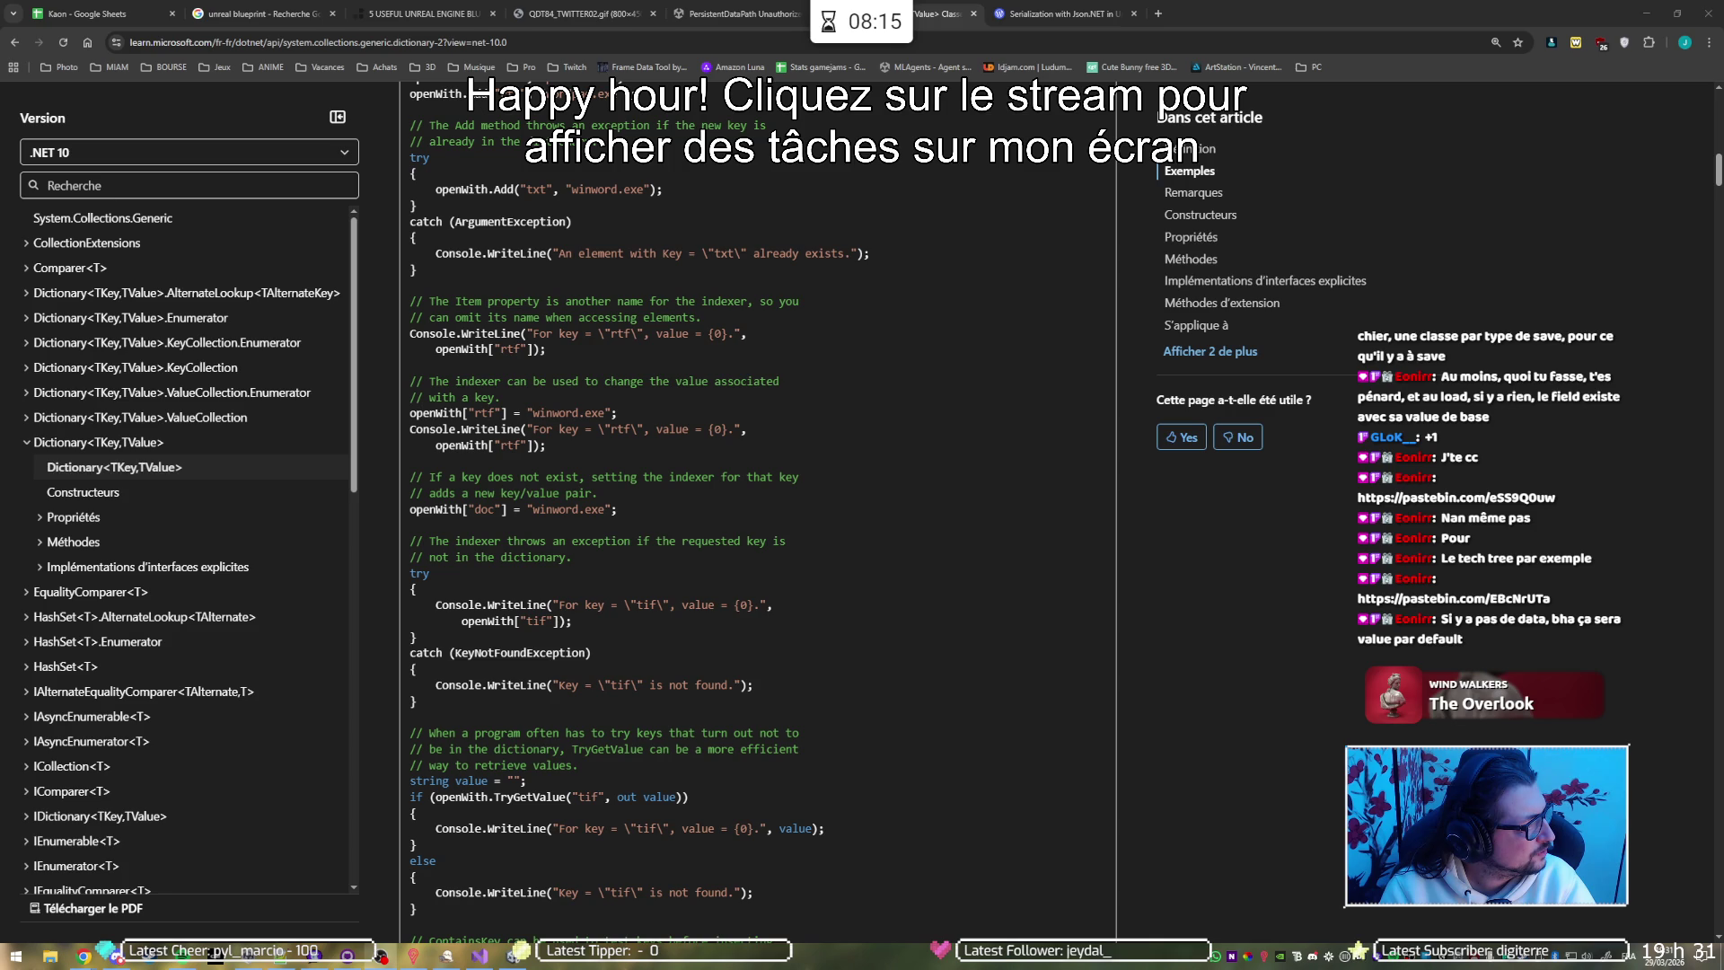
Switch to the Pastebin window with the tech-tree loading C# snippet
key("alt+Tab")
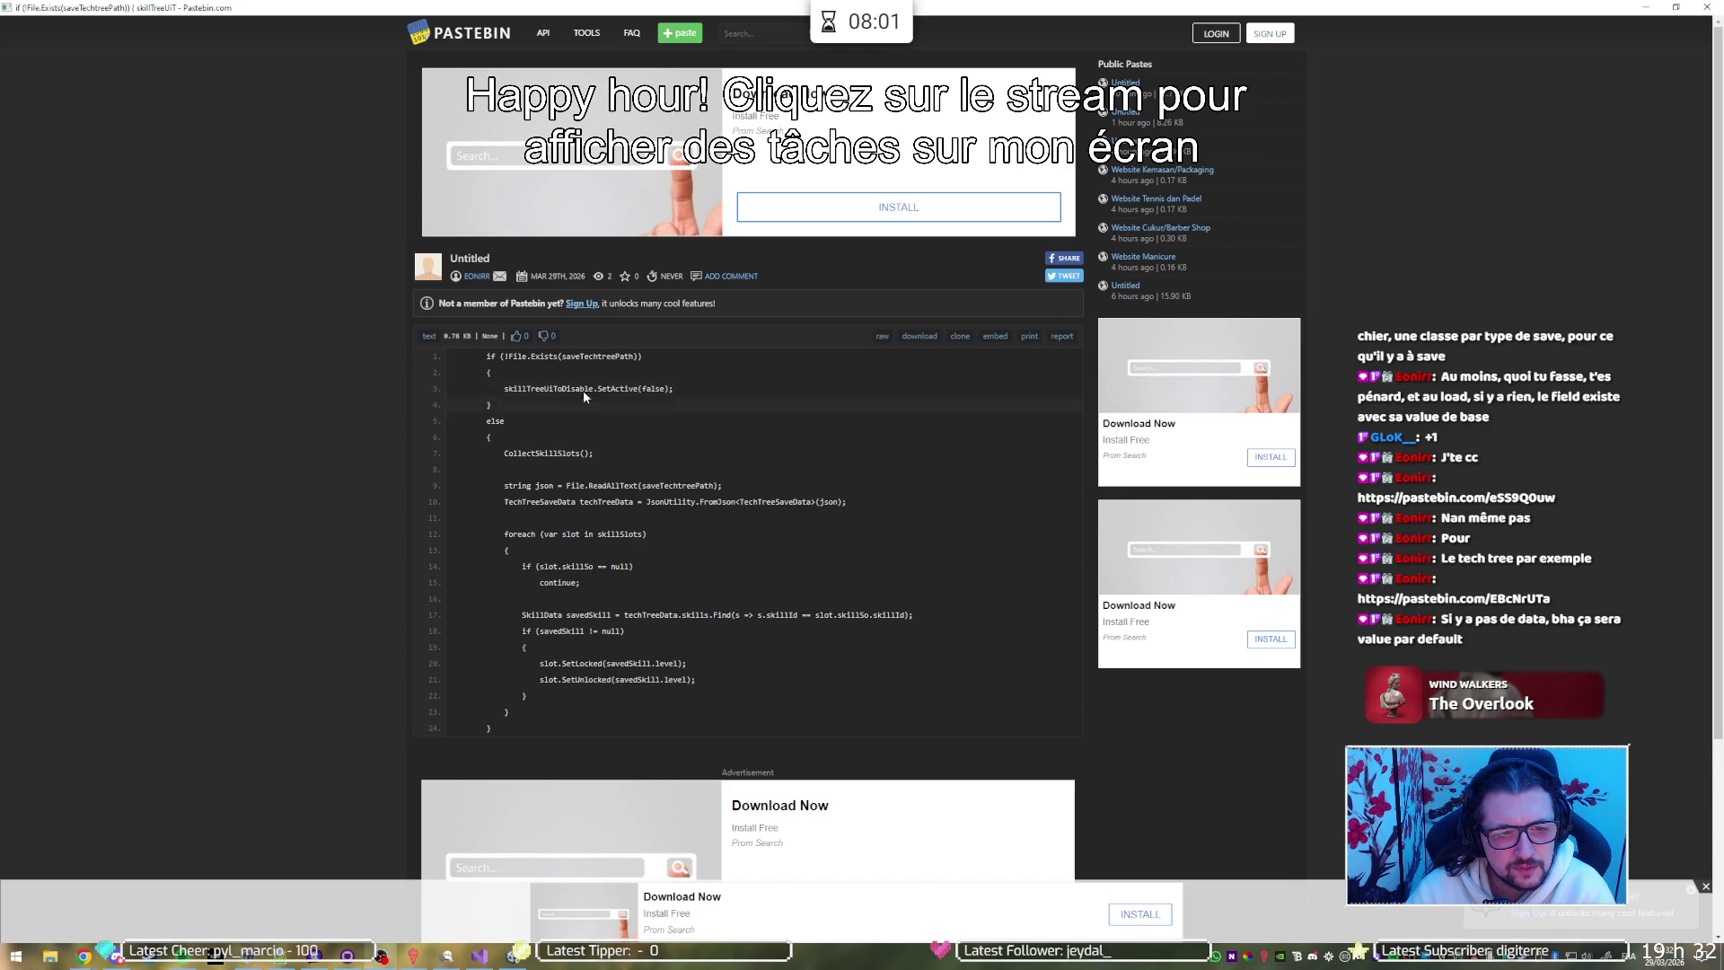
Study the tech-tree snippet, highlighting the File.Exists block and the Find lambda, then return to Visual Studio
double_click(567, 389)
left_click(578, 428)
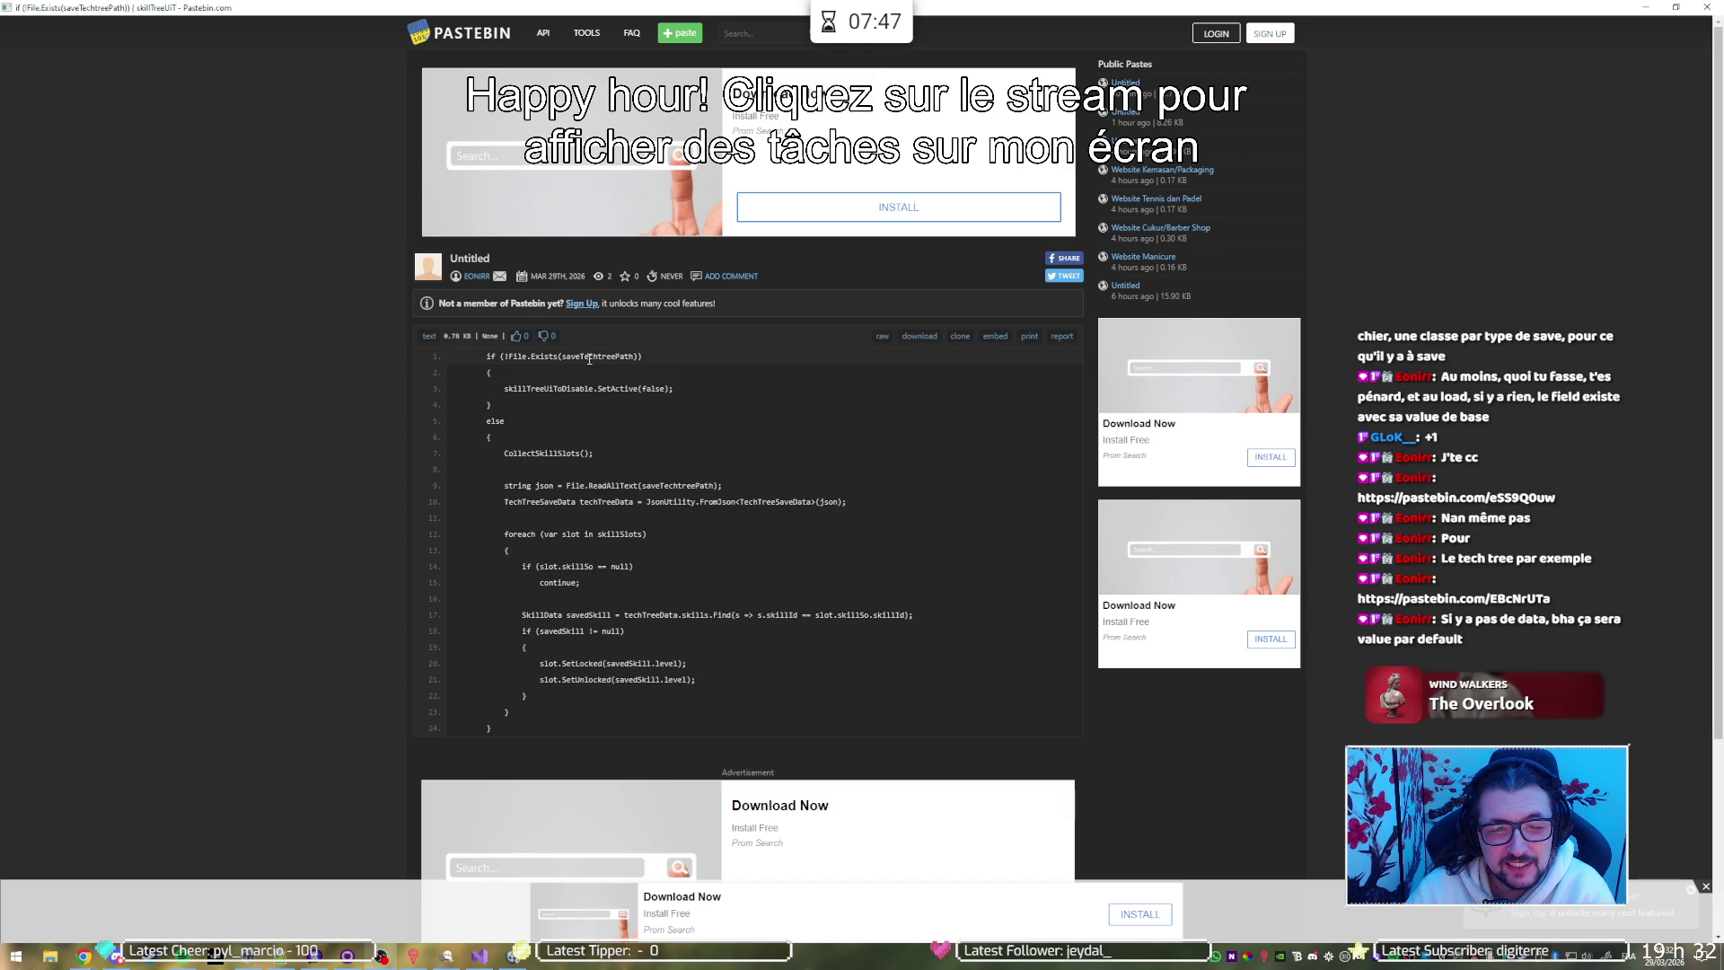
left_click_drag(501, 402, 486, 354)
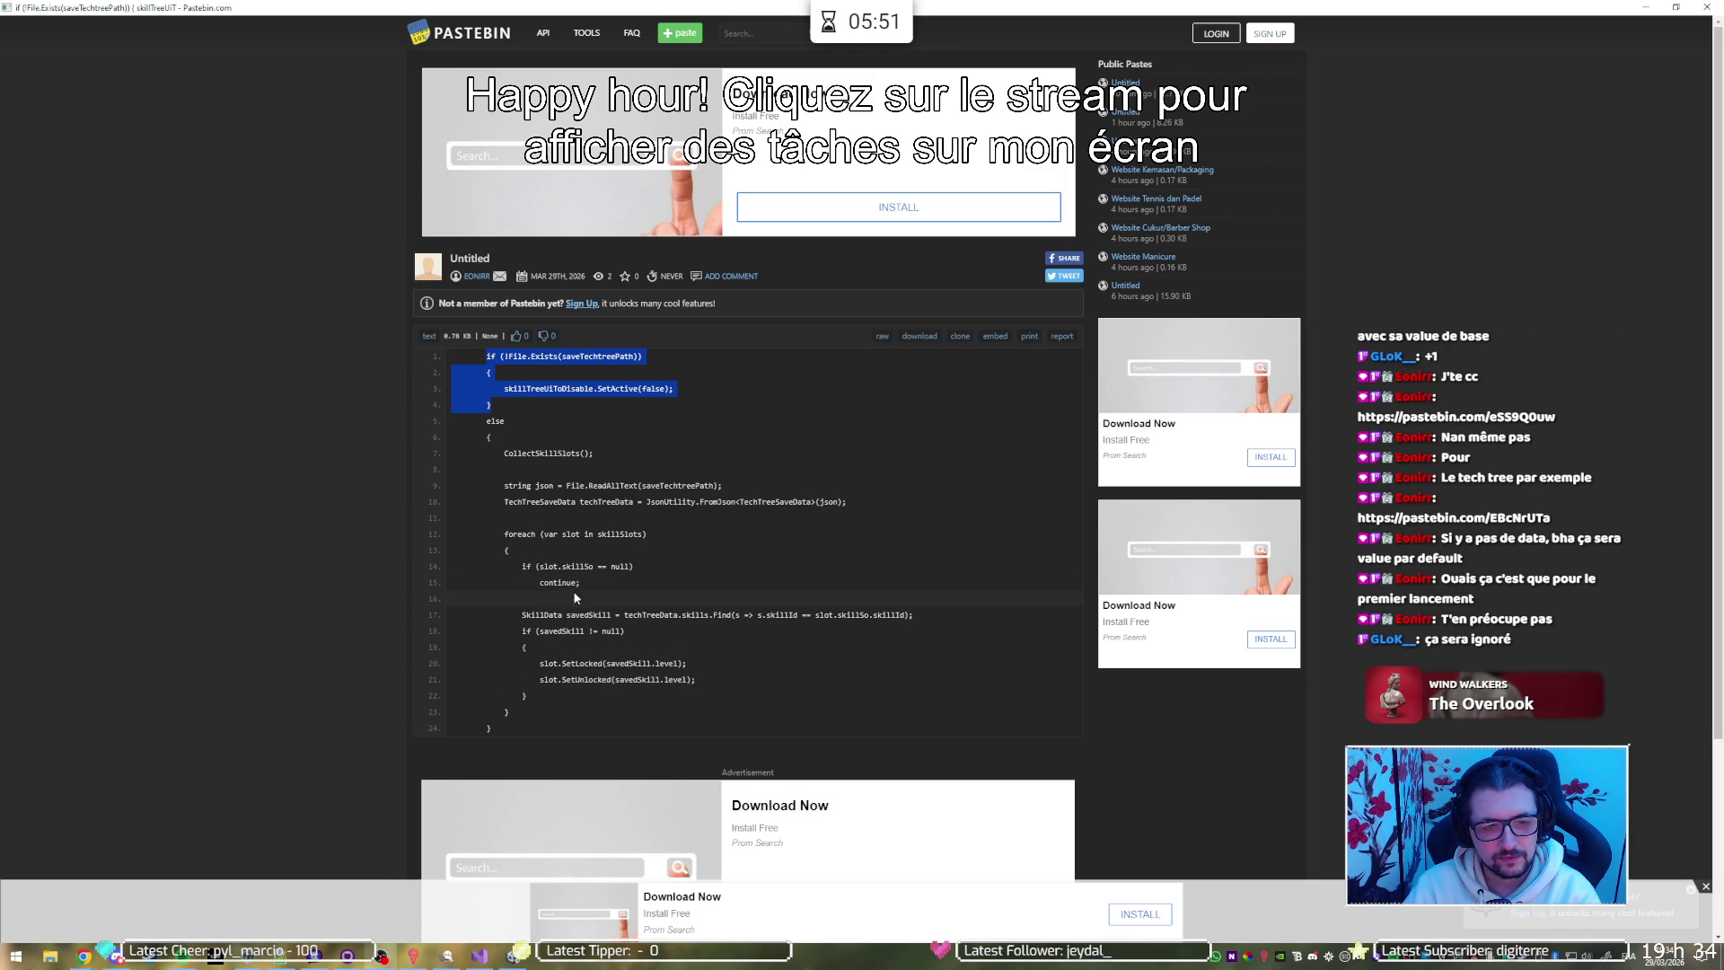
left_click_drag(705, 615, 745, 618)
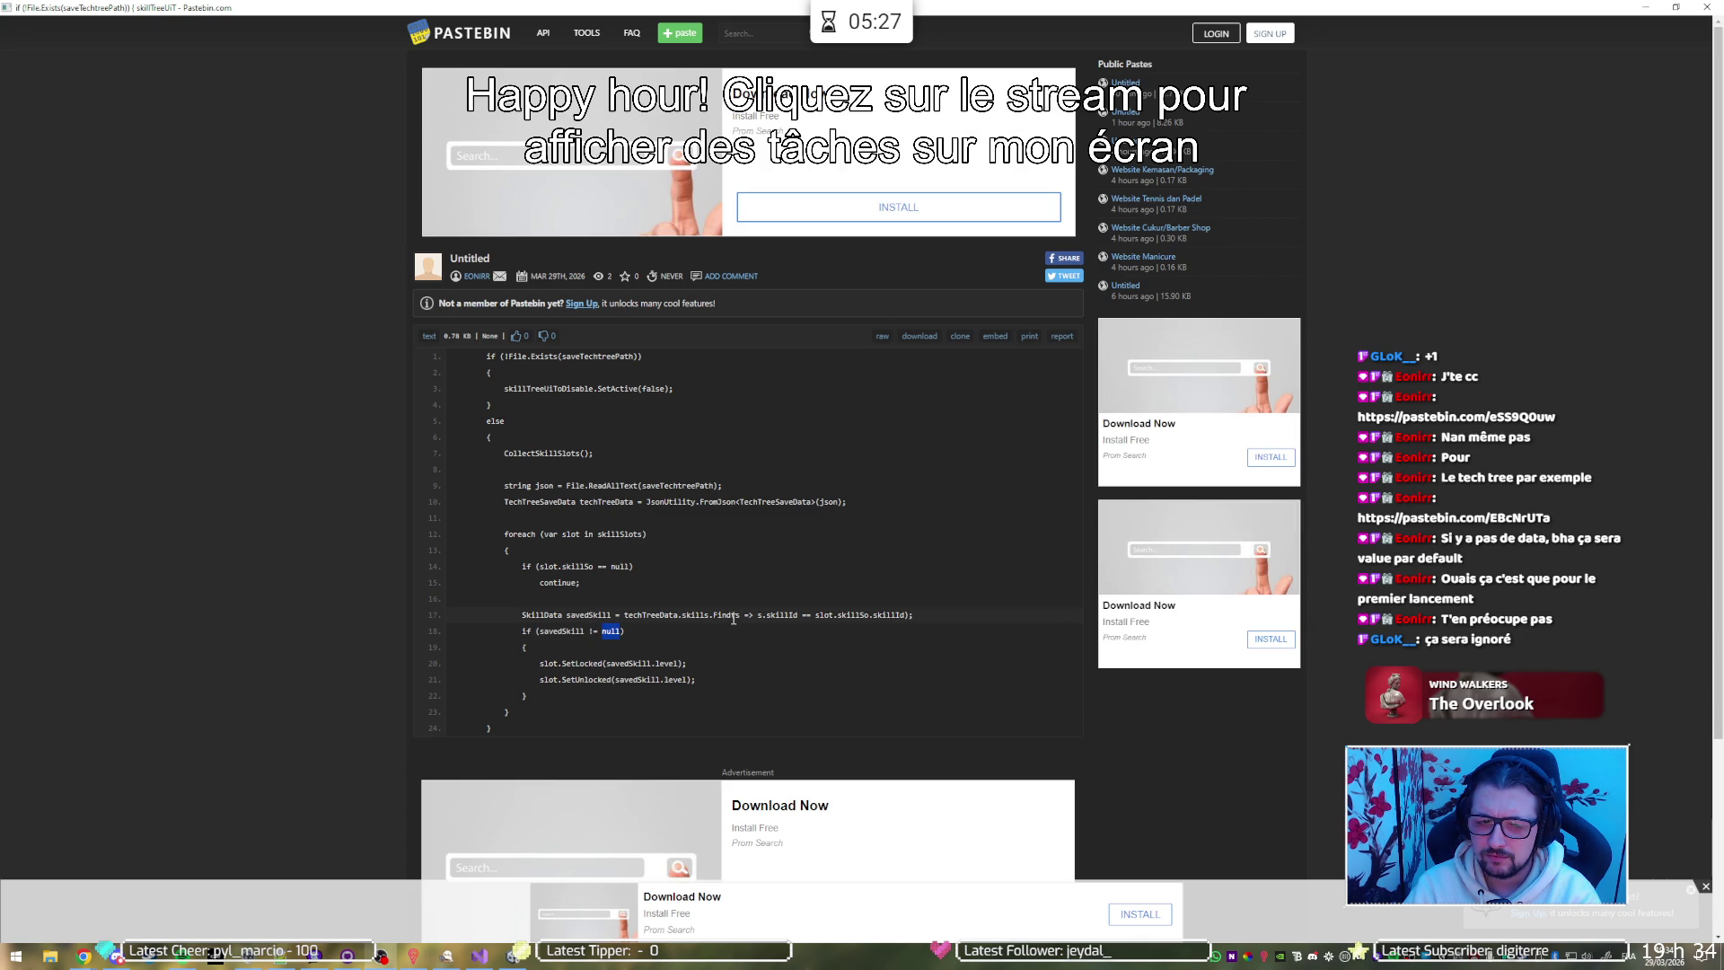
left_click(703, 616)
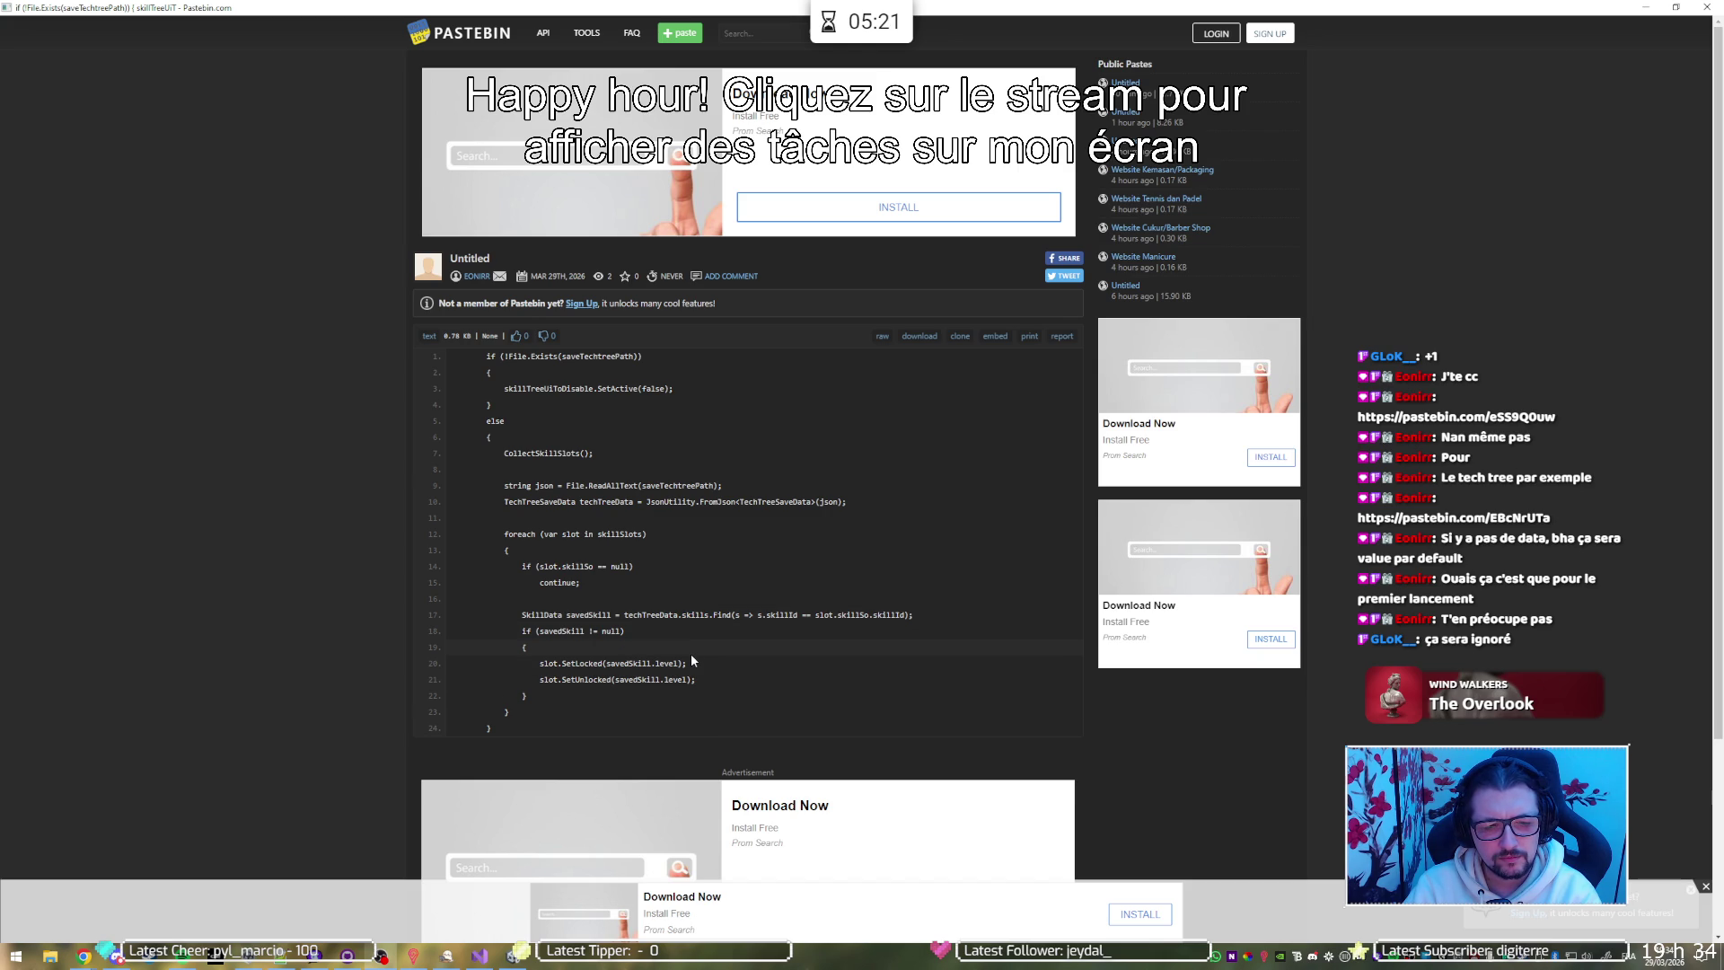
left_click(479, 954)
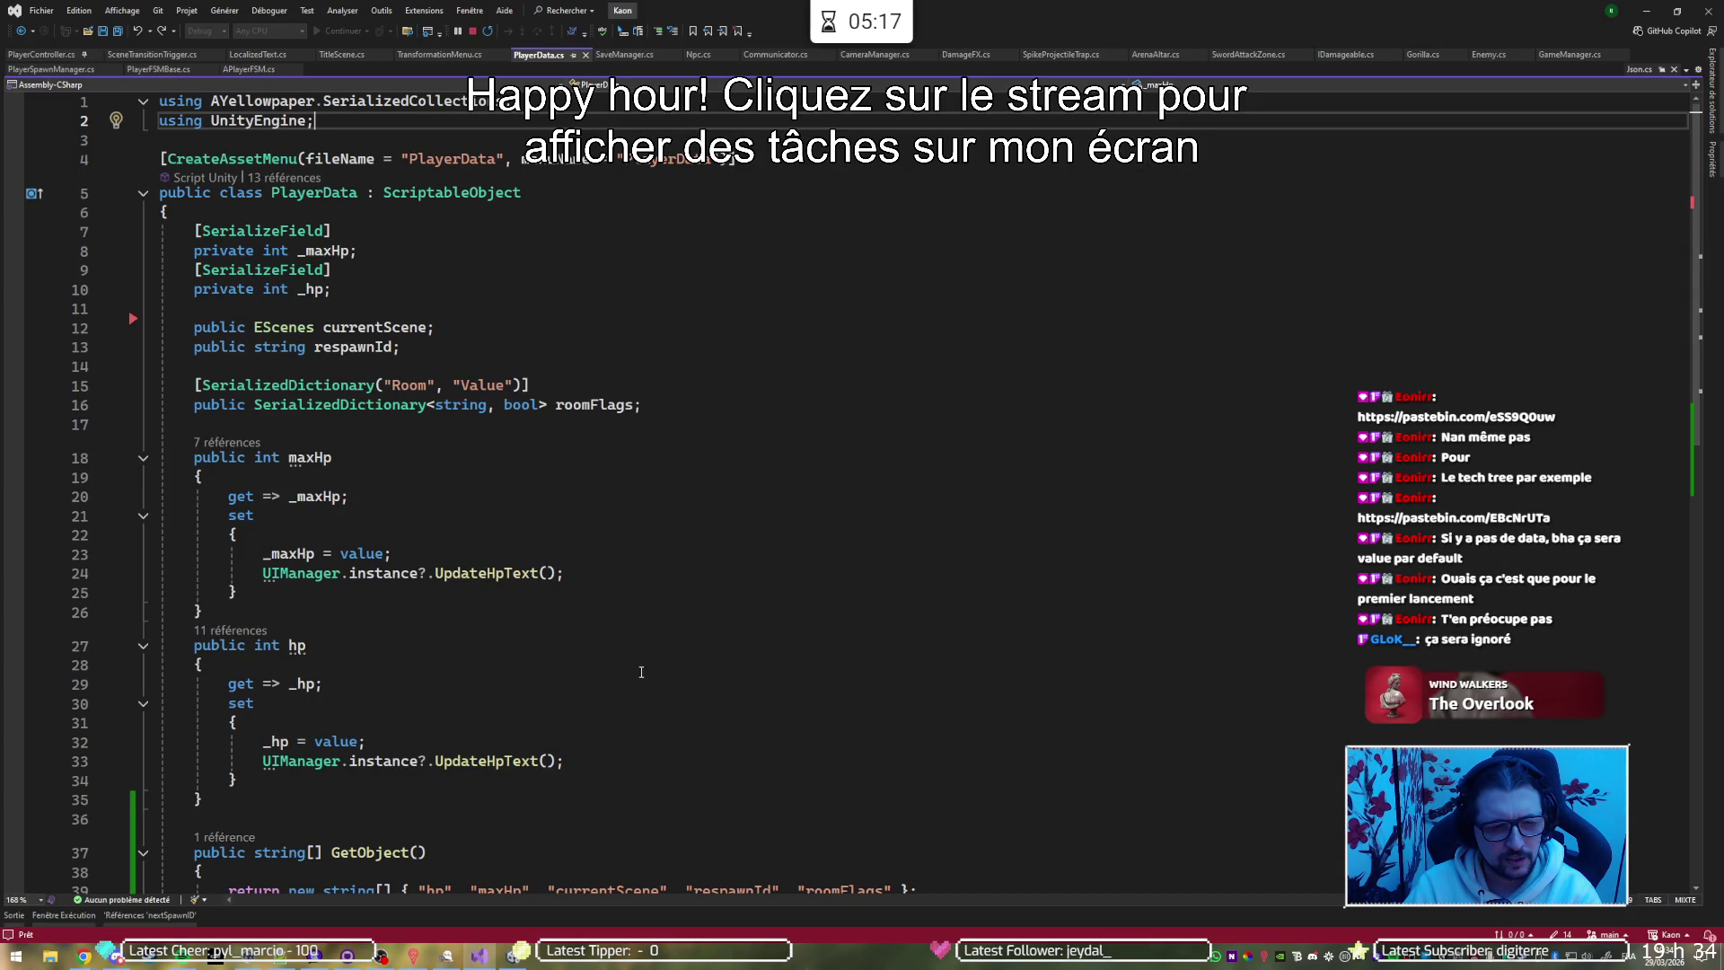
Browse PlayerData.cs, PlayerController.cs and TransformationMenu.cs, ending at the top of LocalizedText.cs
scroll(633, 665, "down", 5)
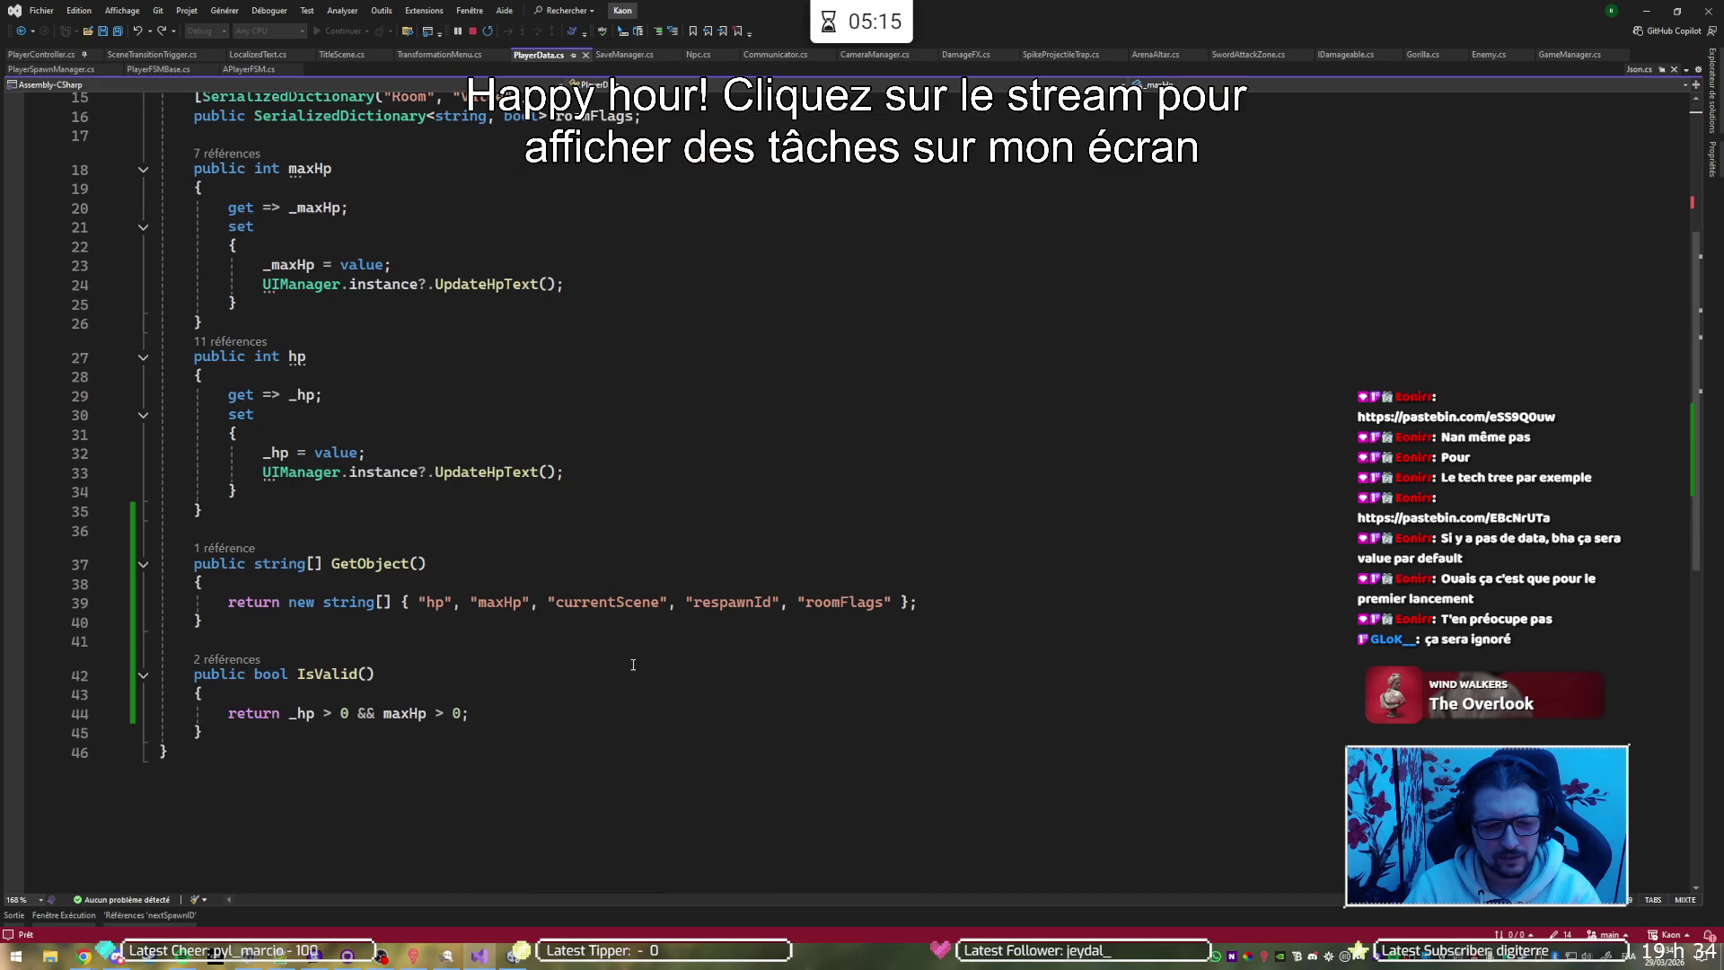
scroll(633, 664, "up", 5)
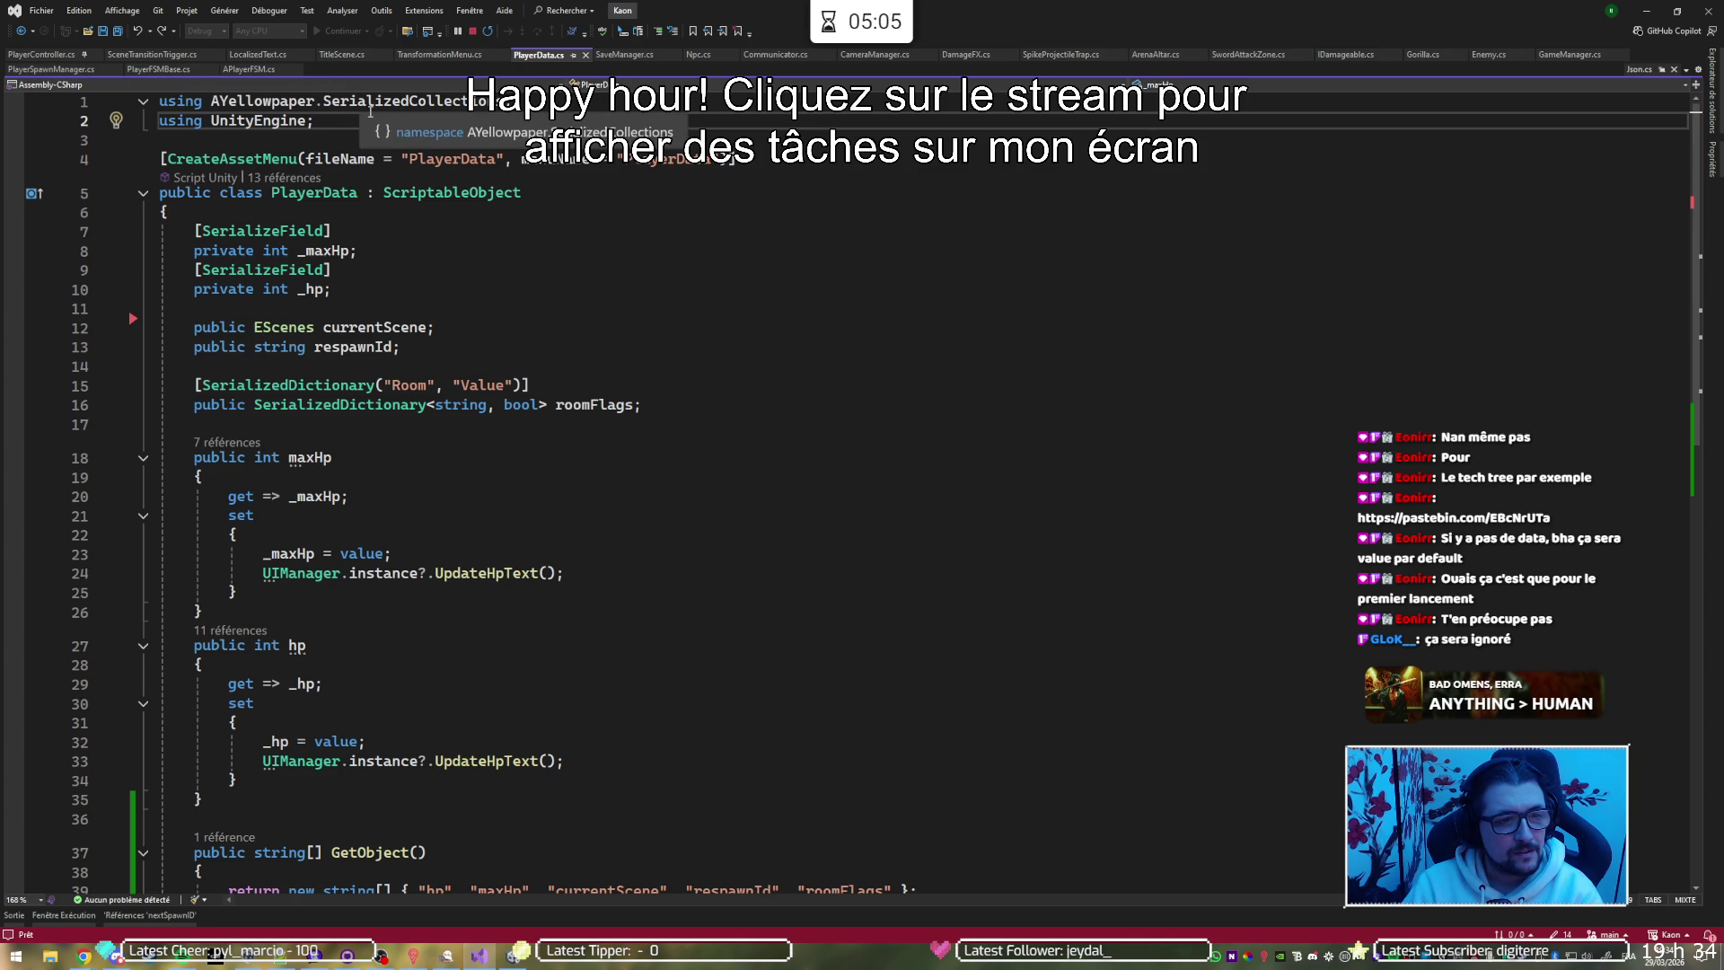
left_click(61, 56)
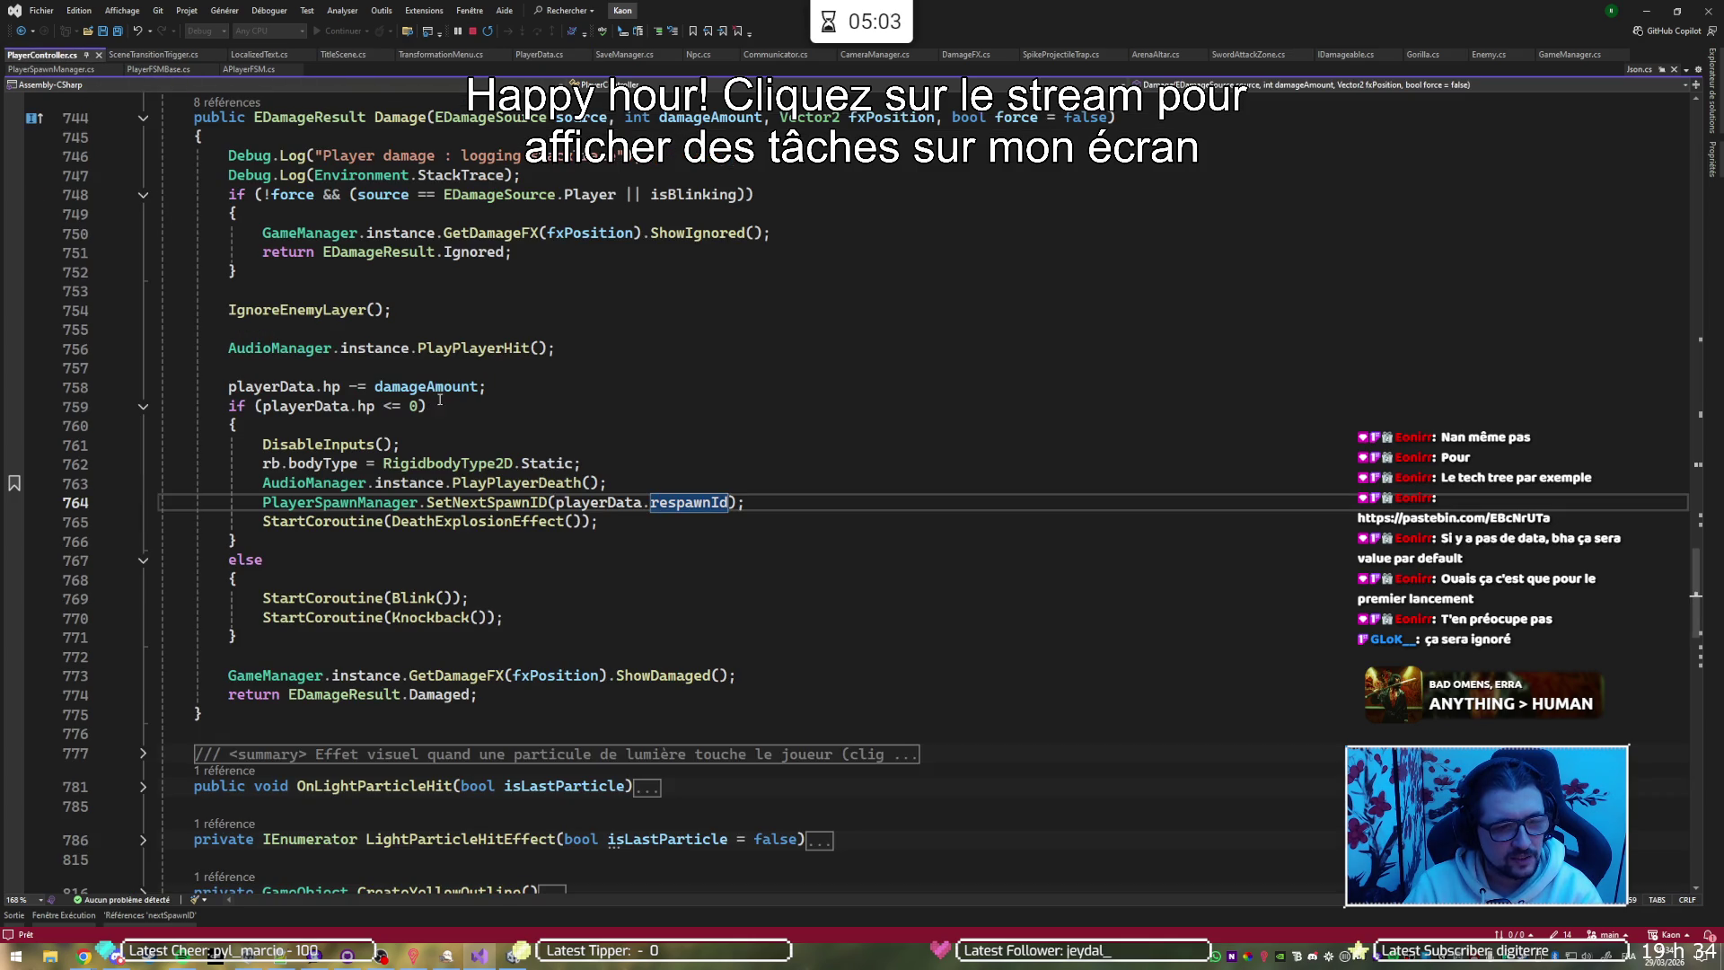
scroll(440, 400, "up", 6)
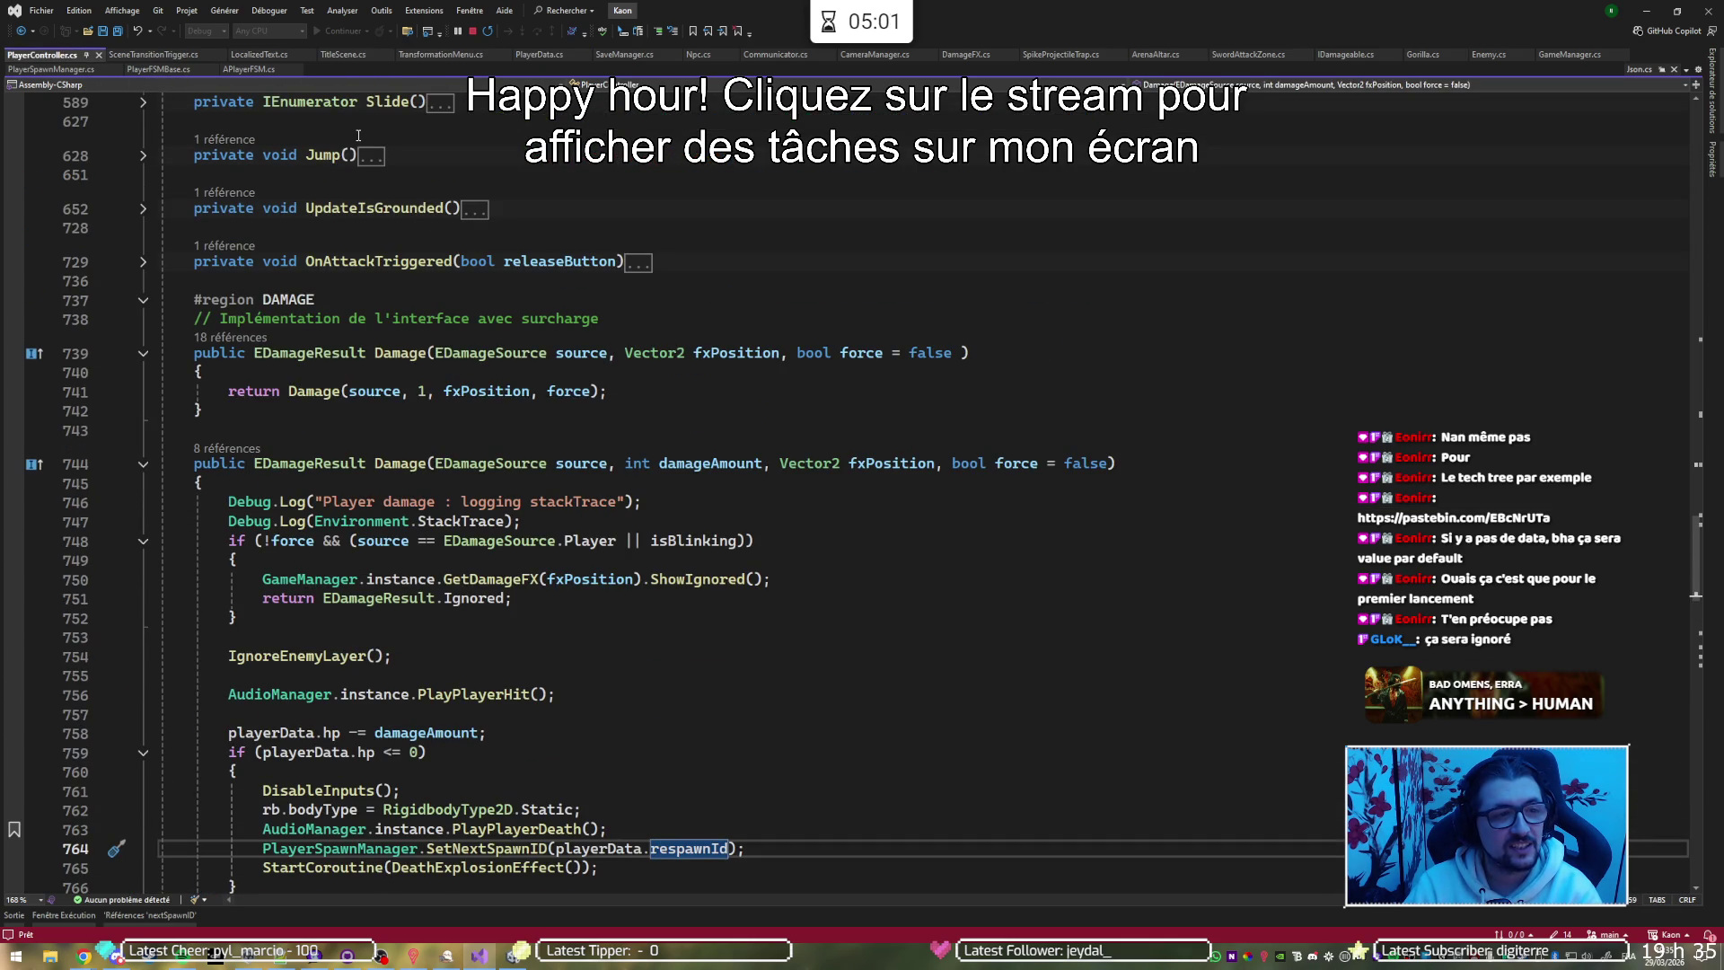
left_click(436, 56)
scroll(559, 457, "up", 7)
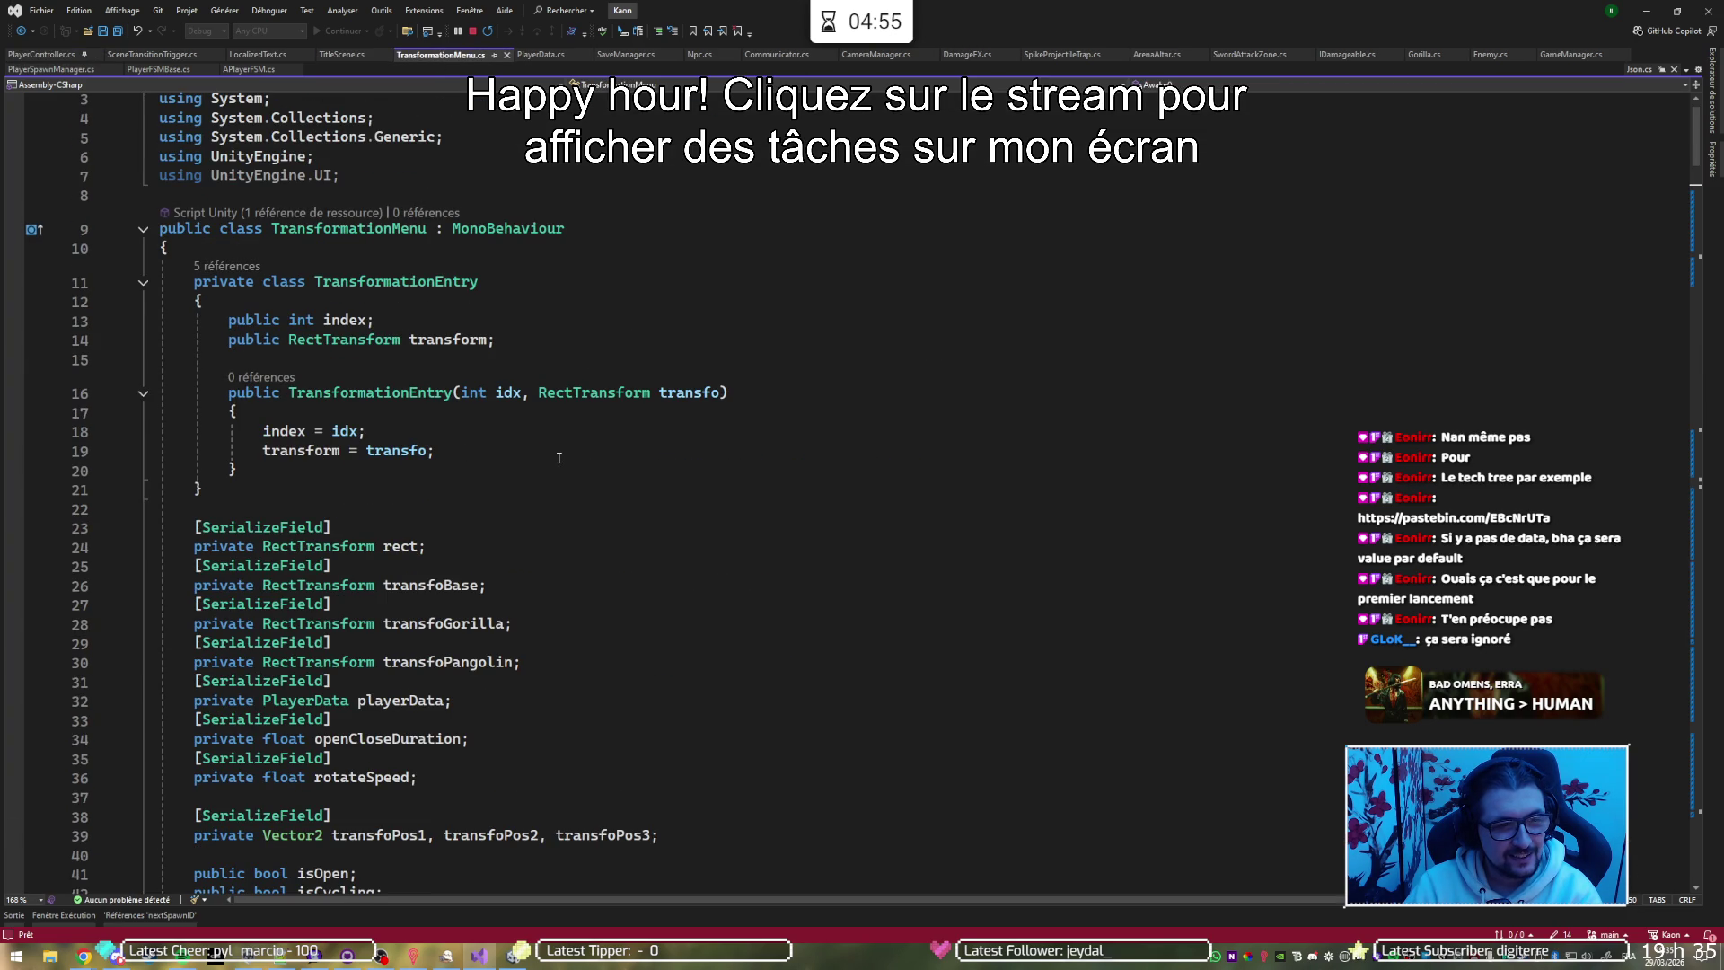
scroll(559, 457, "down", 7)
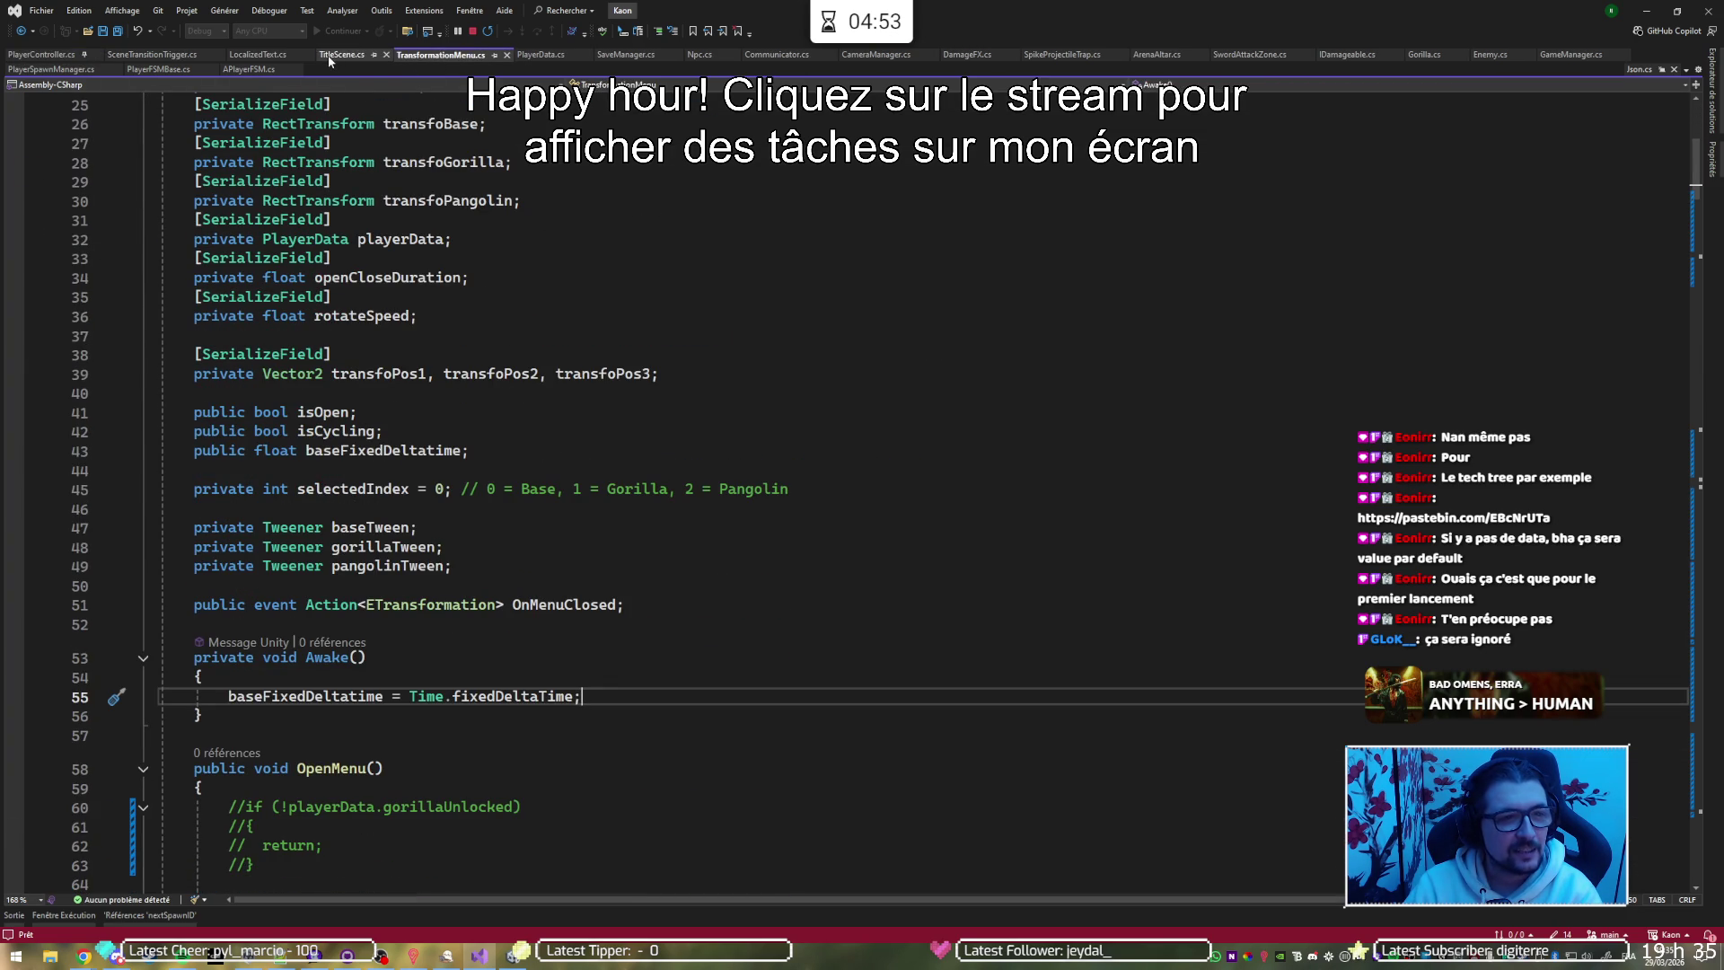
left_click(266, 59)
scroll(582, 428, "up", 7)
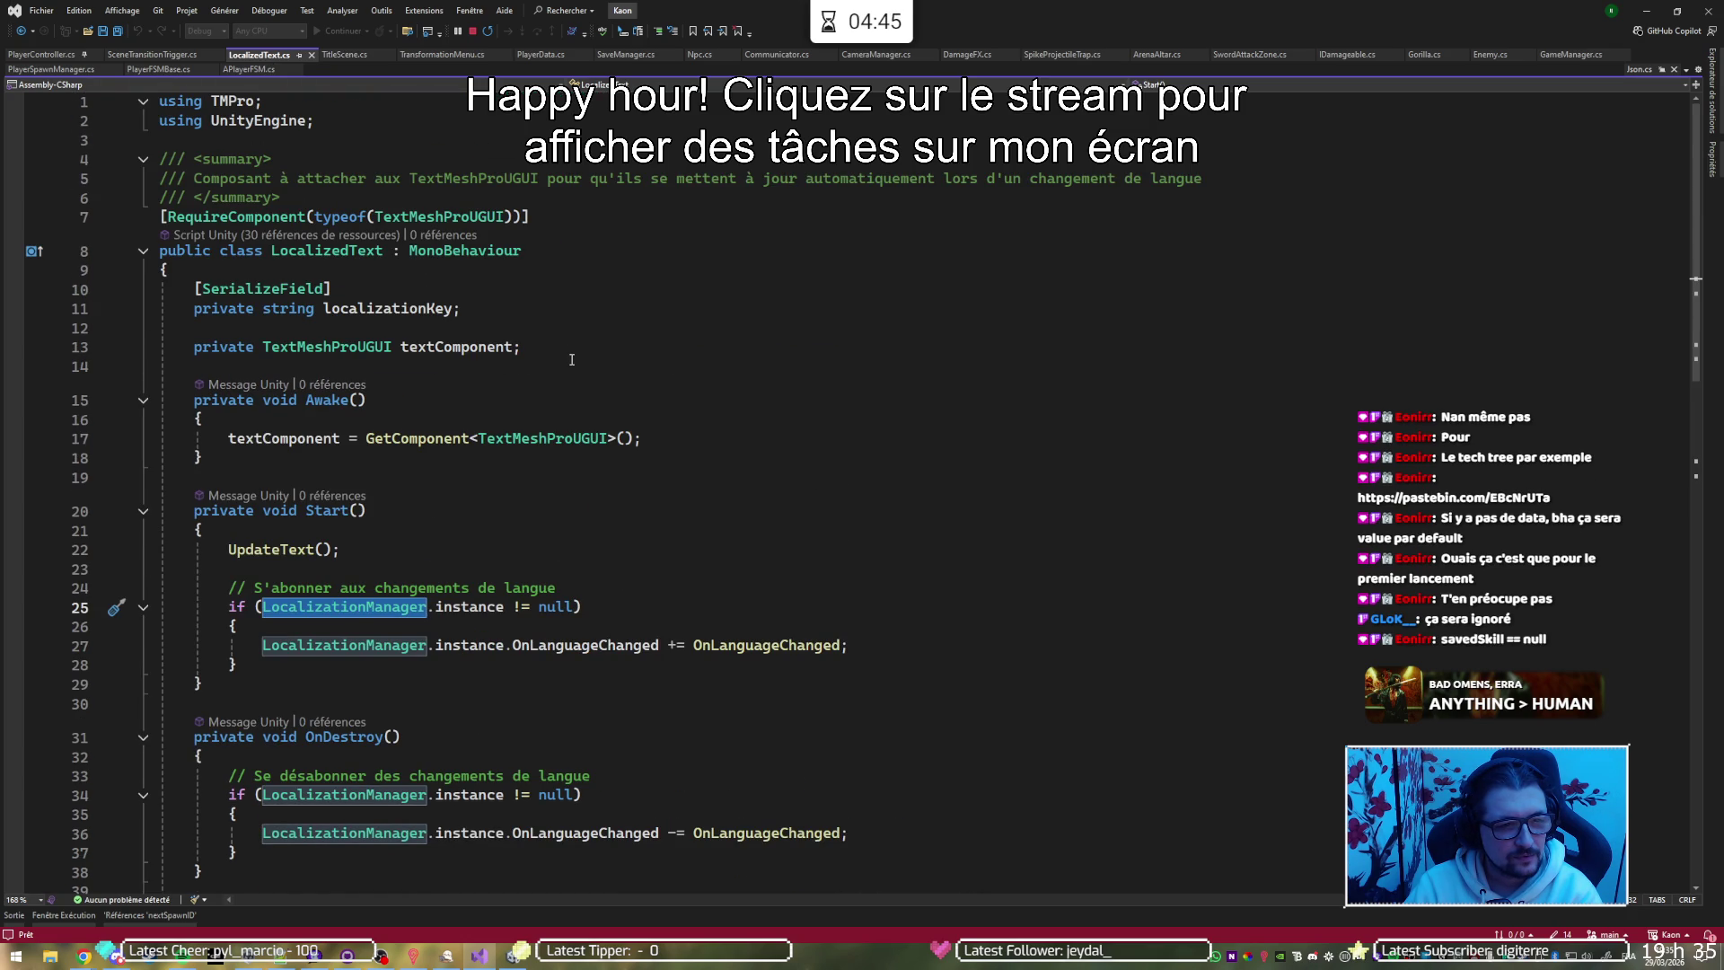
scroll(574, 358, "down", 1)
scroll(609, 339, "down", 1)
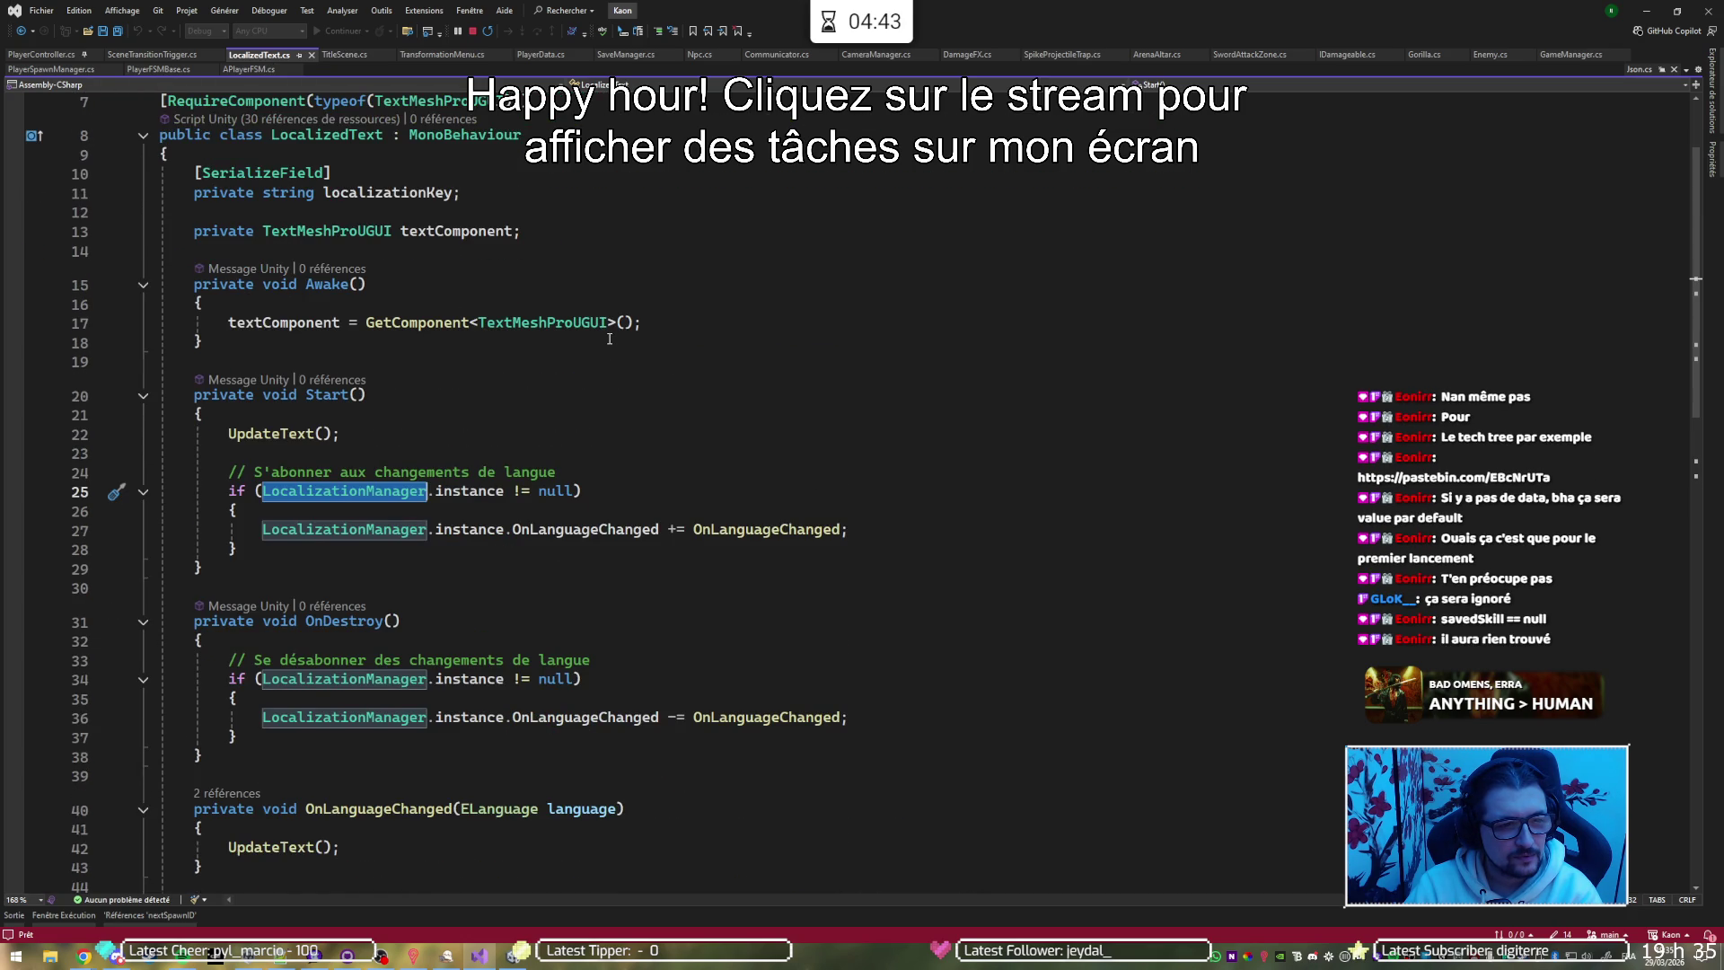
scroll(609, 339, "down", 6)
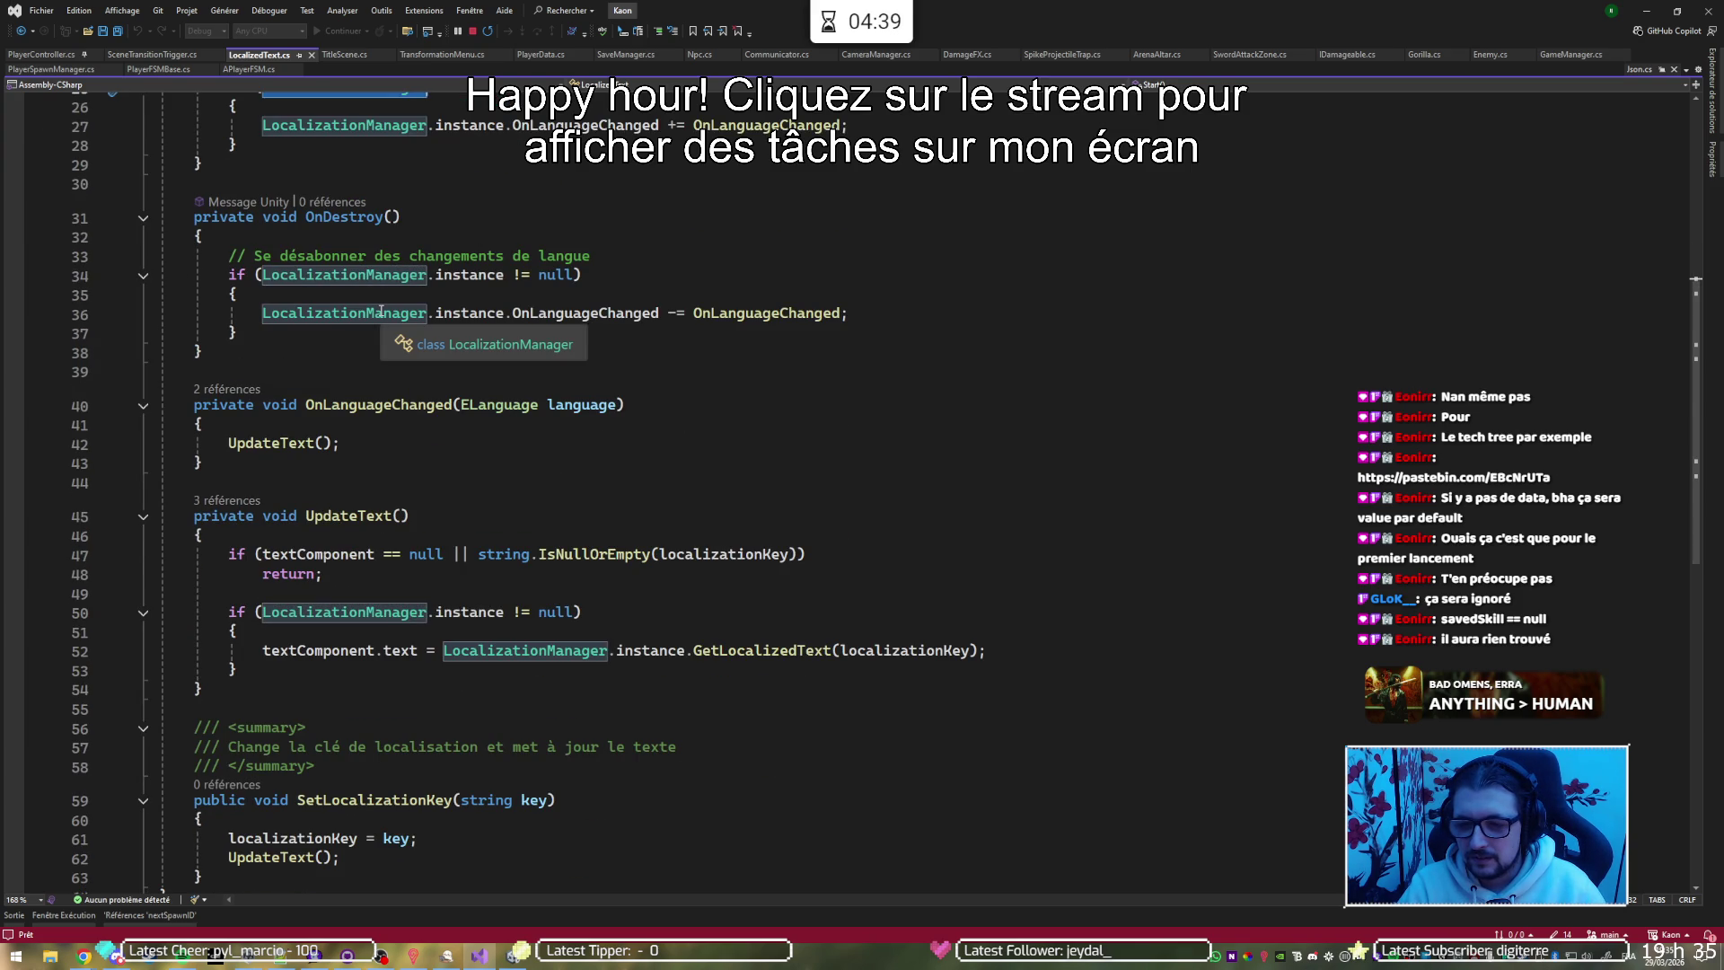
left_click(1545, 618)
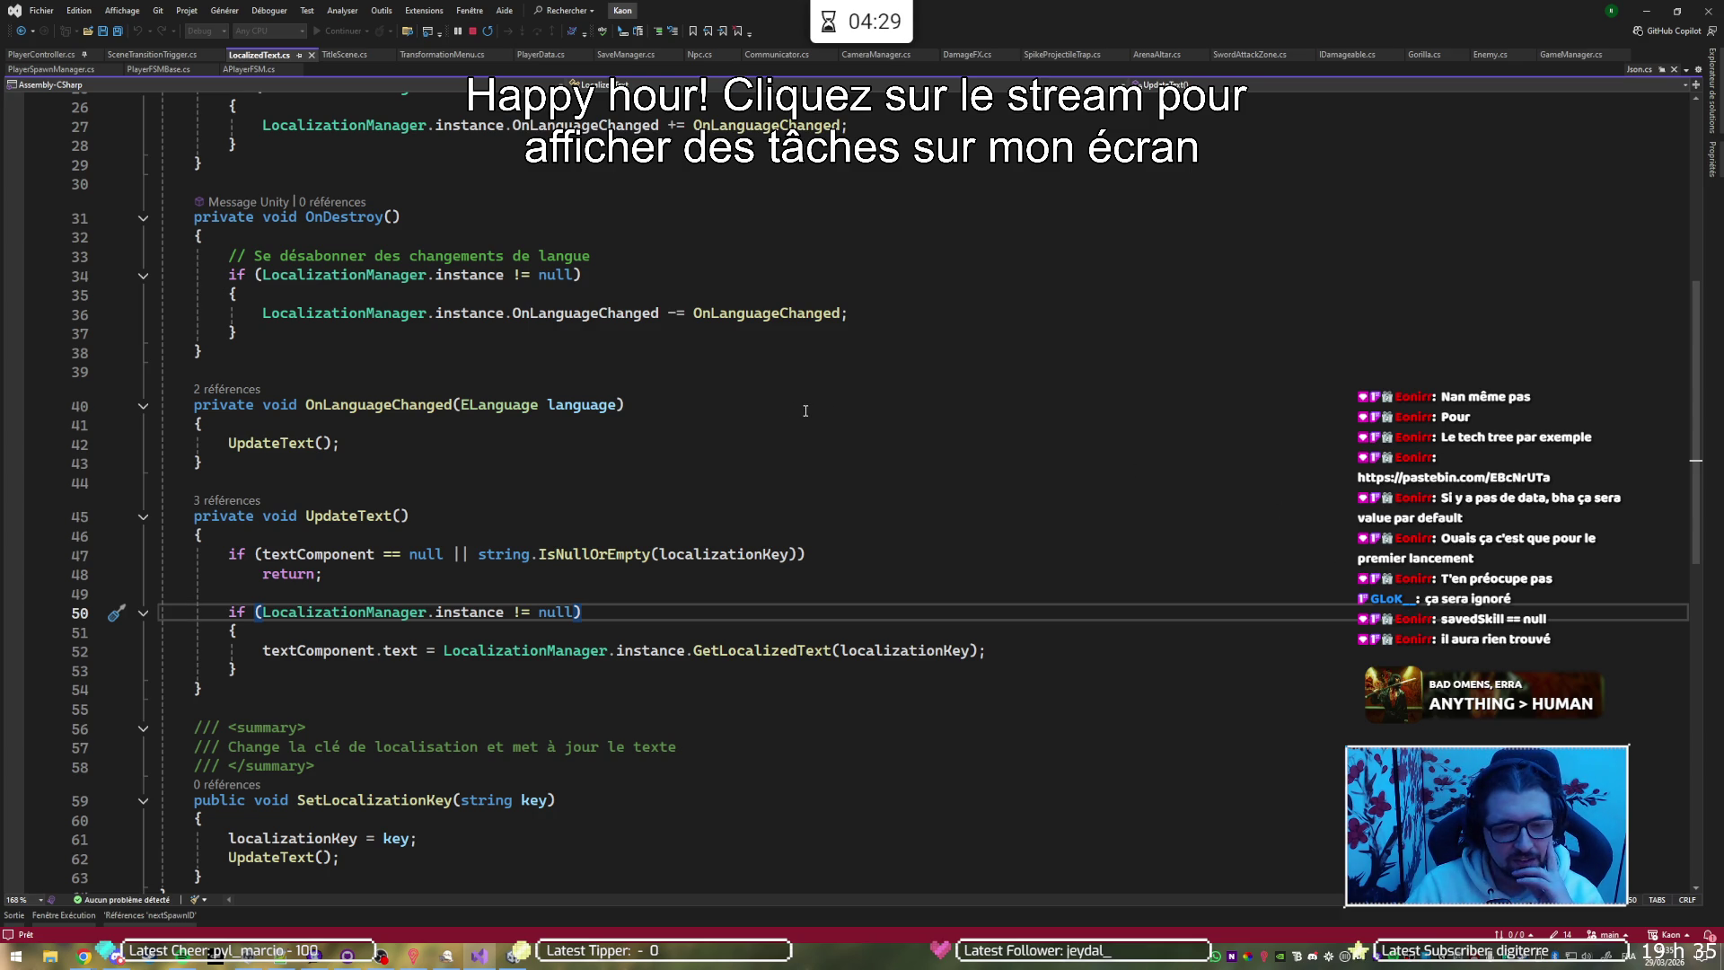
left_click(677, 414)
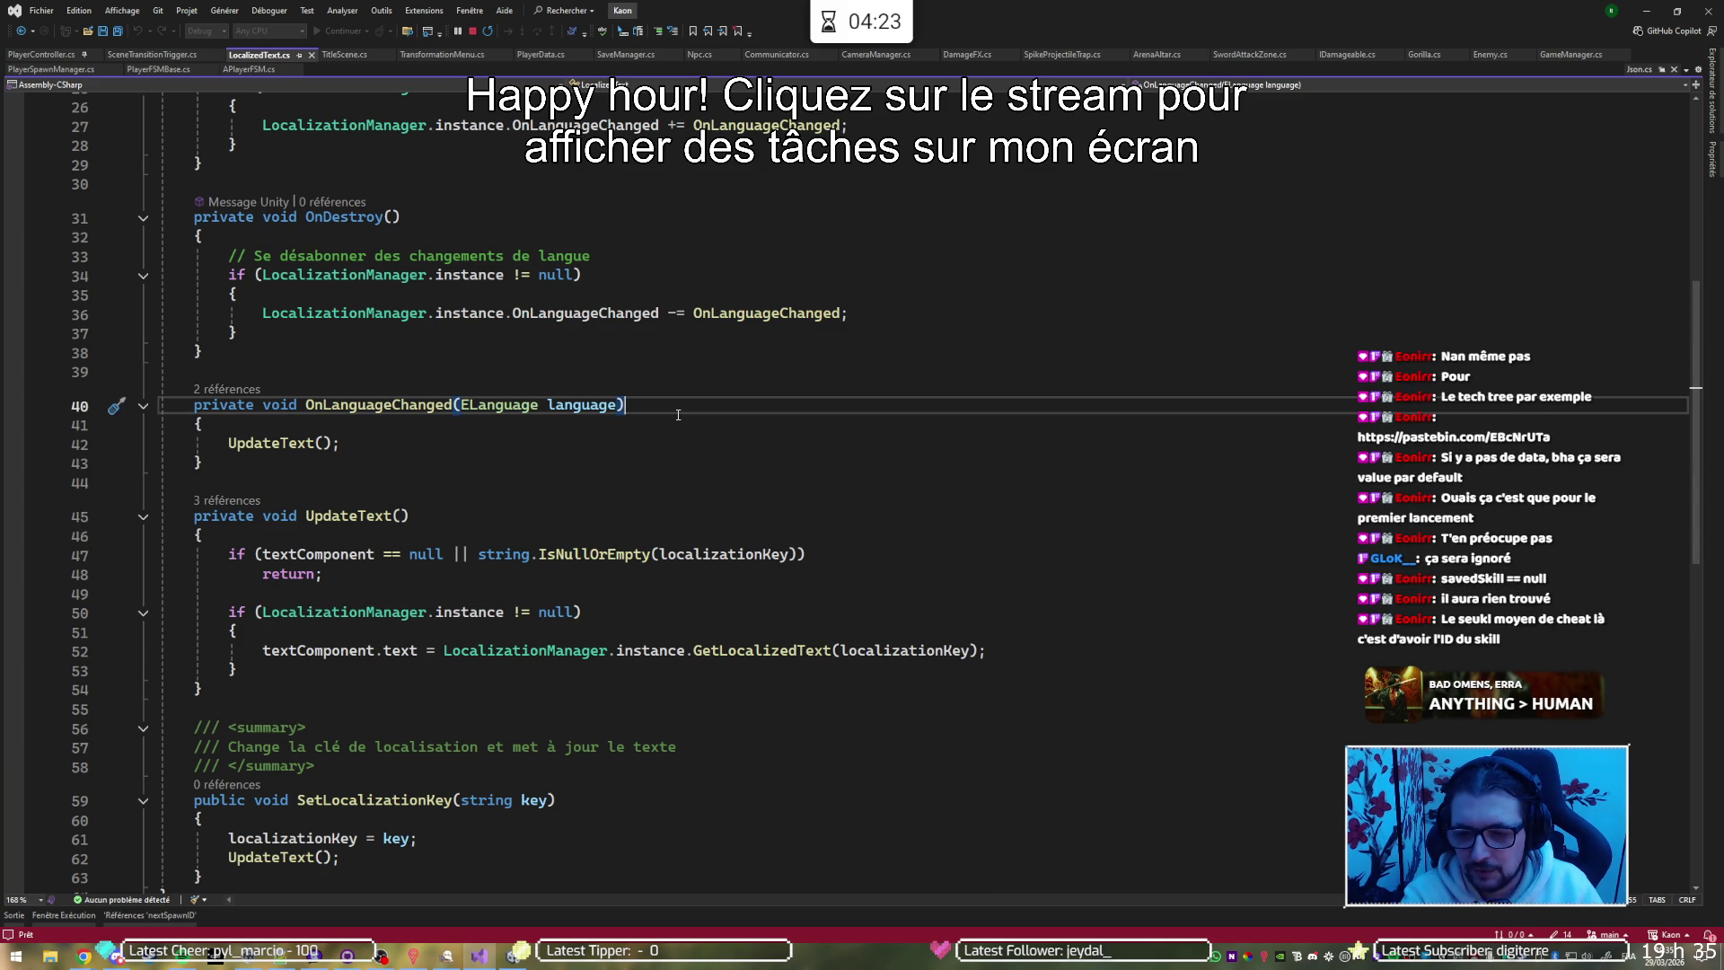
Type a List<string> s = new List<string> declaration on a new line in OnLanguageChanged
key("Down")
key("Return")
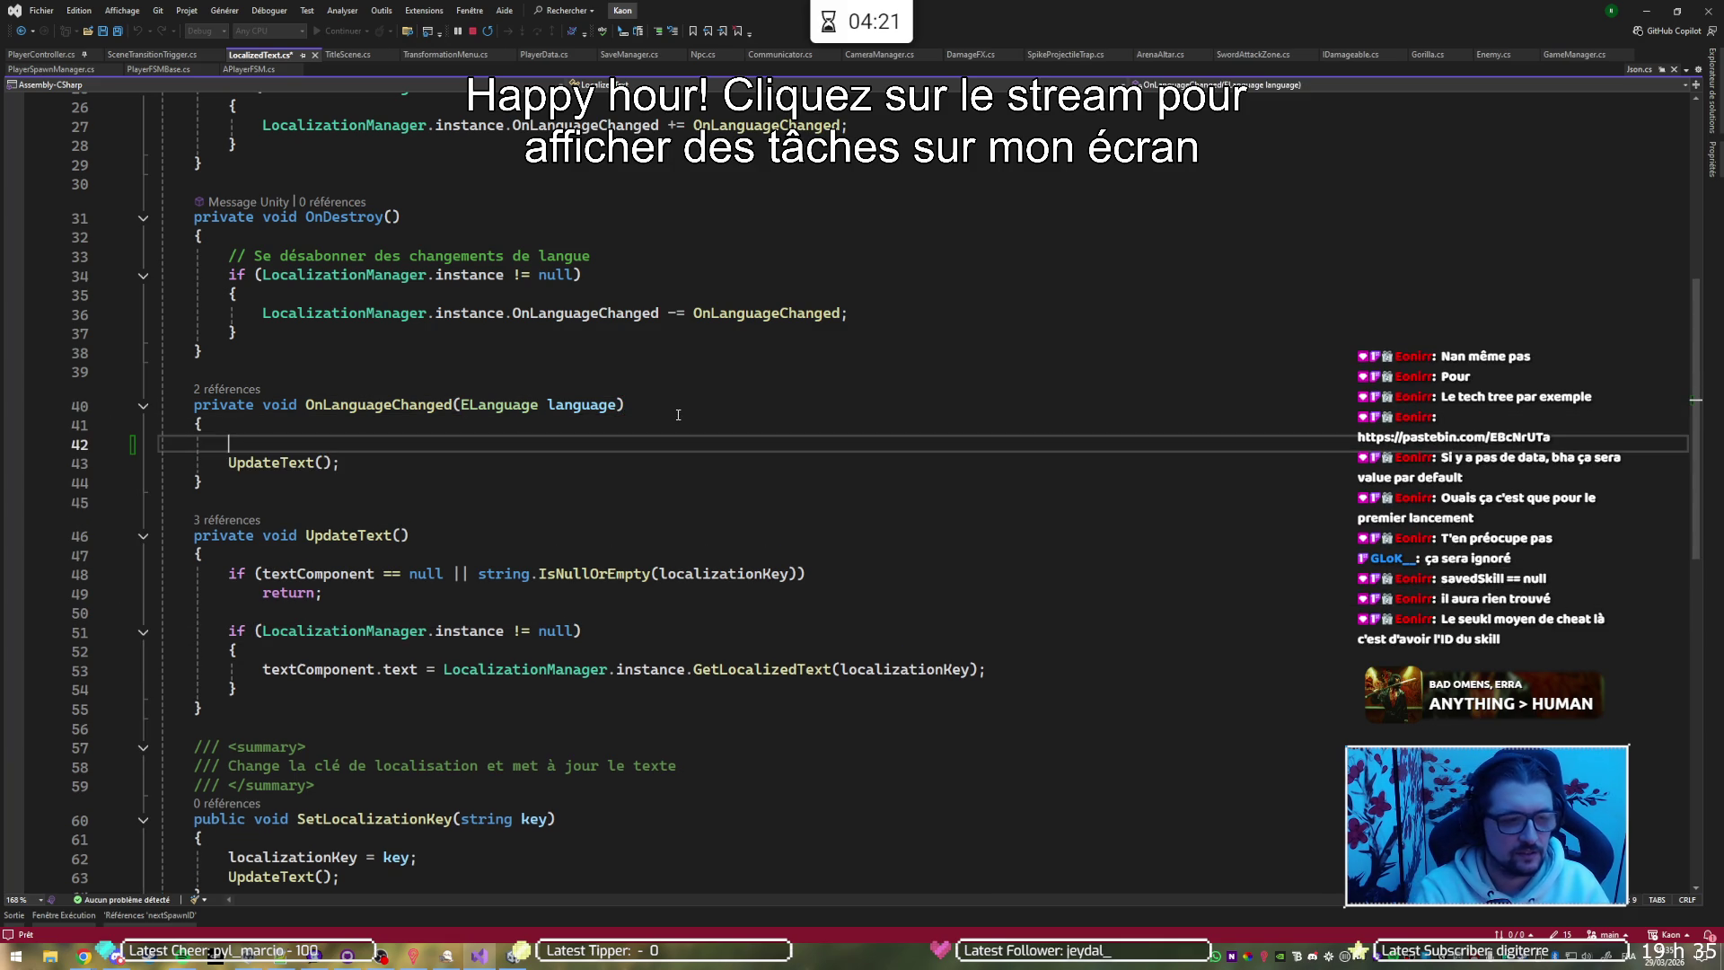
type("Lo")
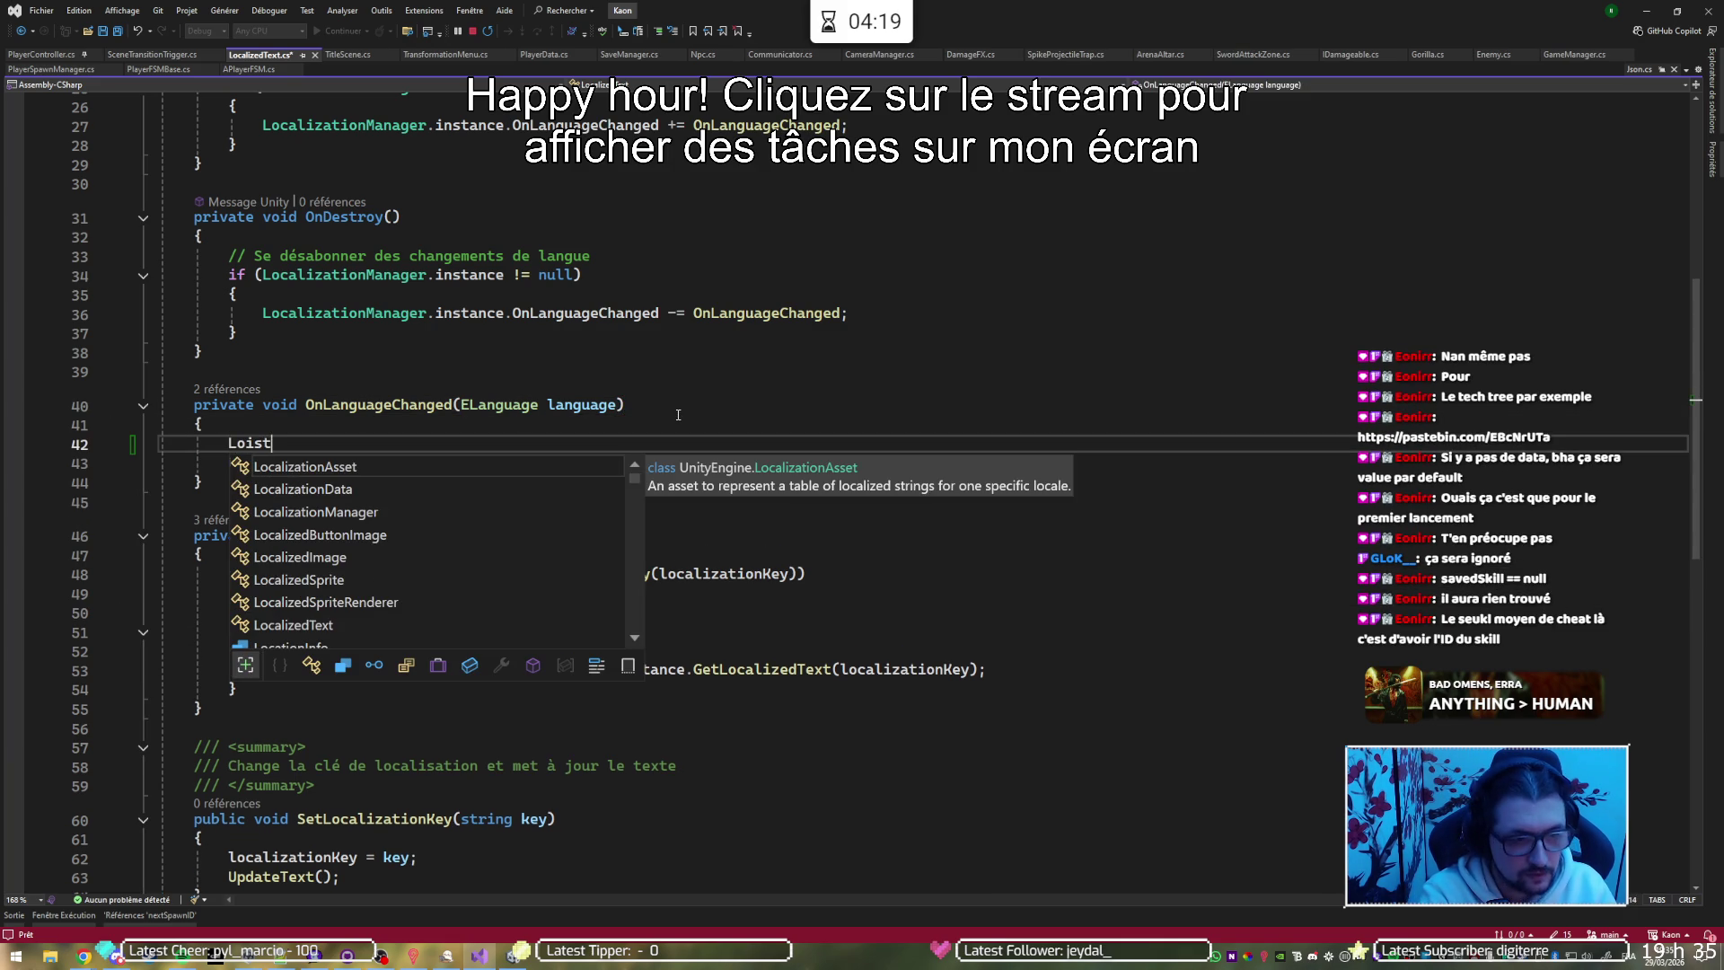
key("BackSpace")
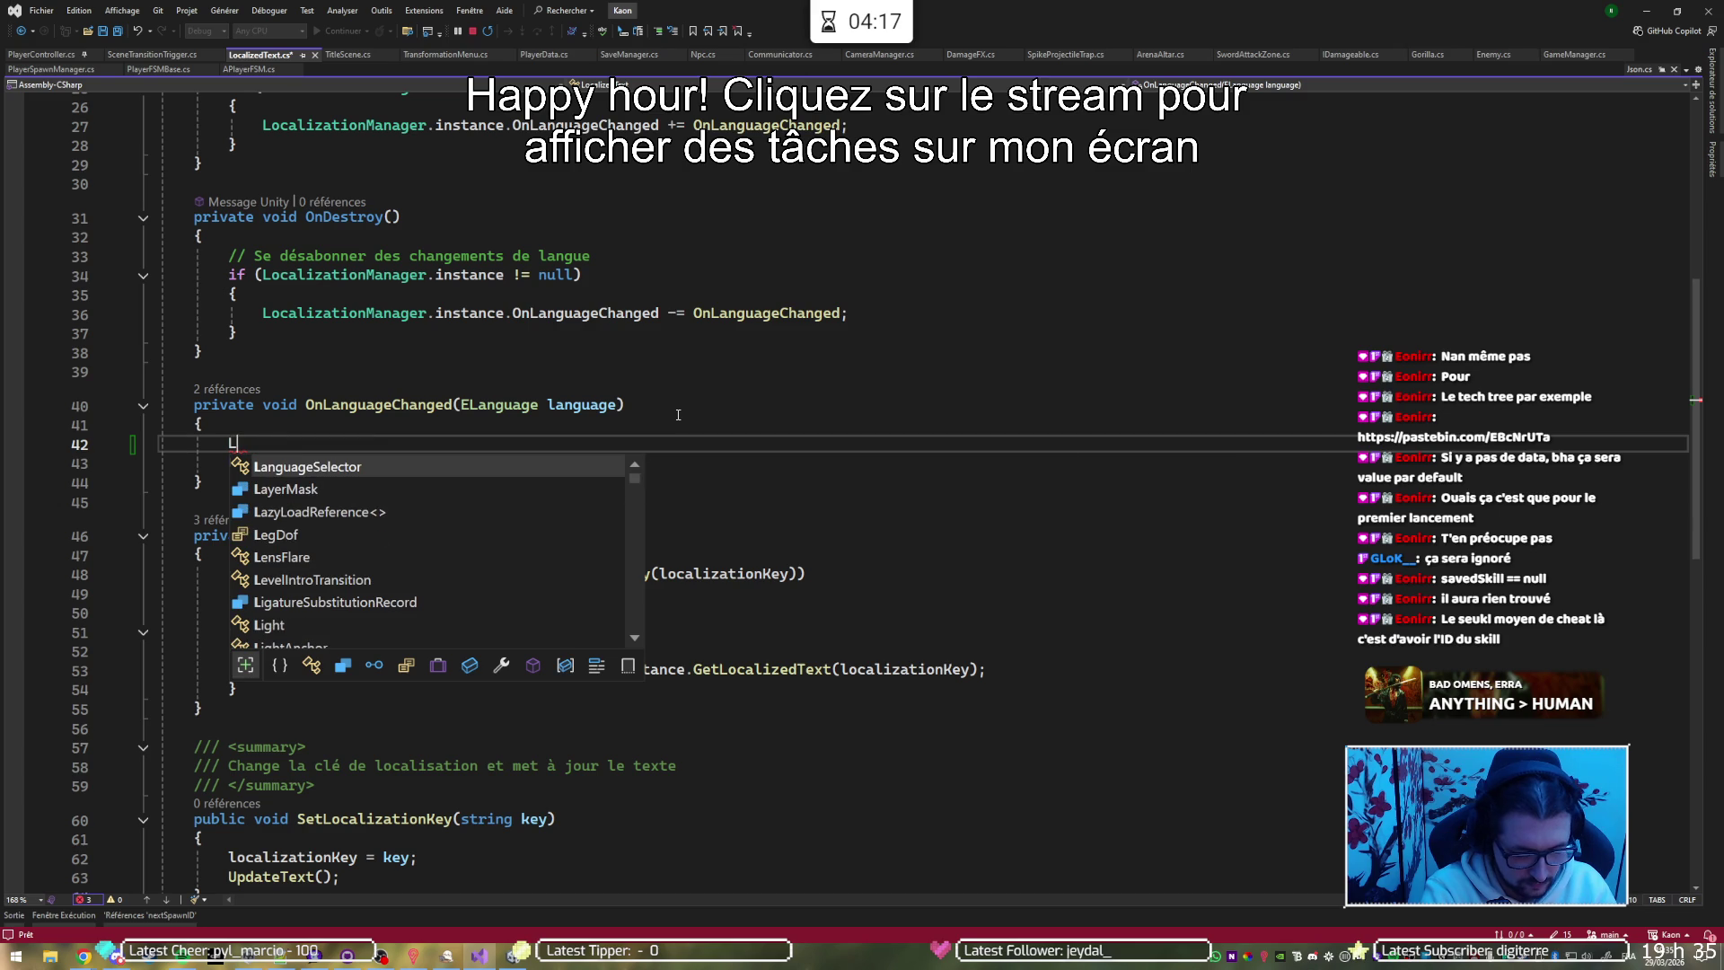
type("ist<string> ")
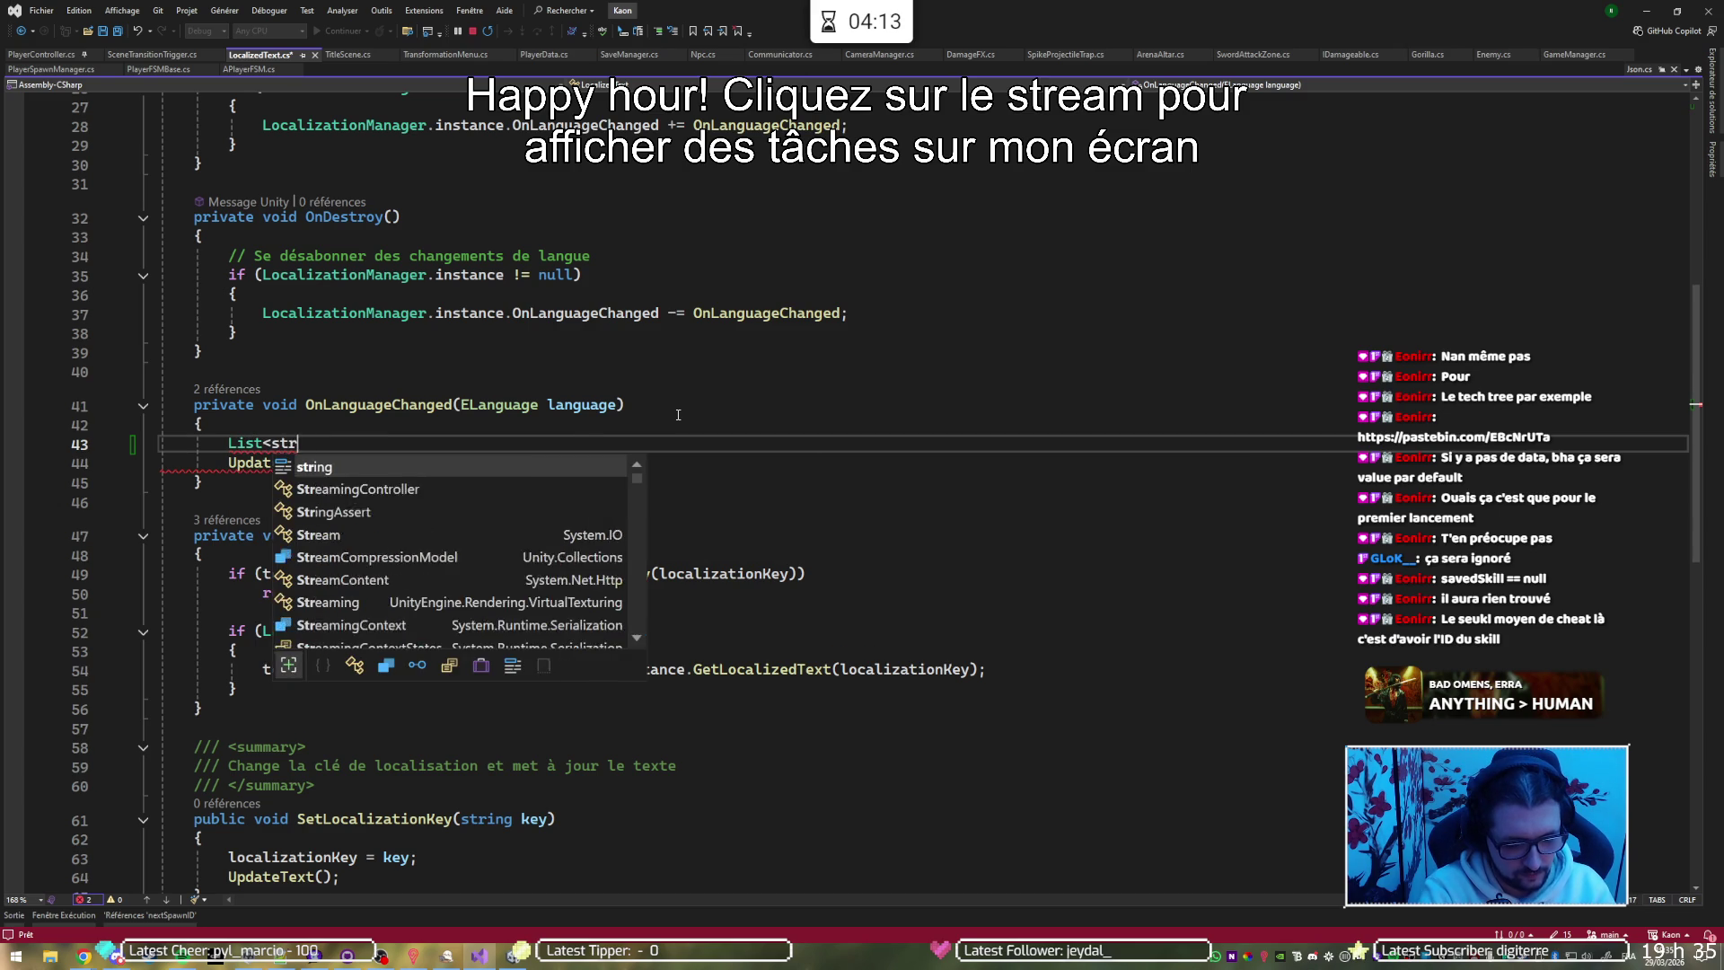
type("s")
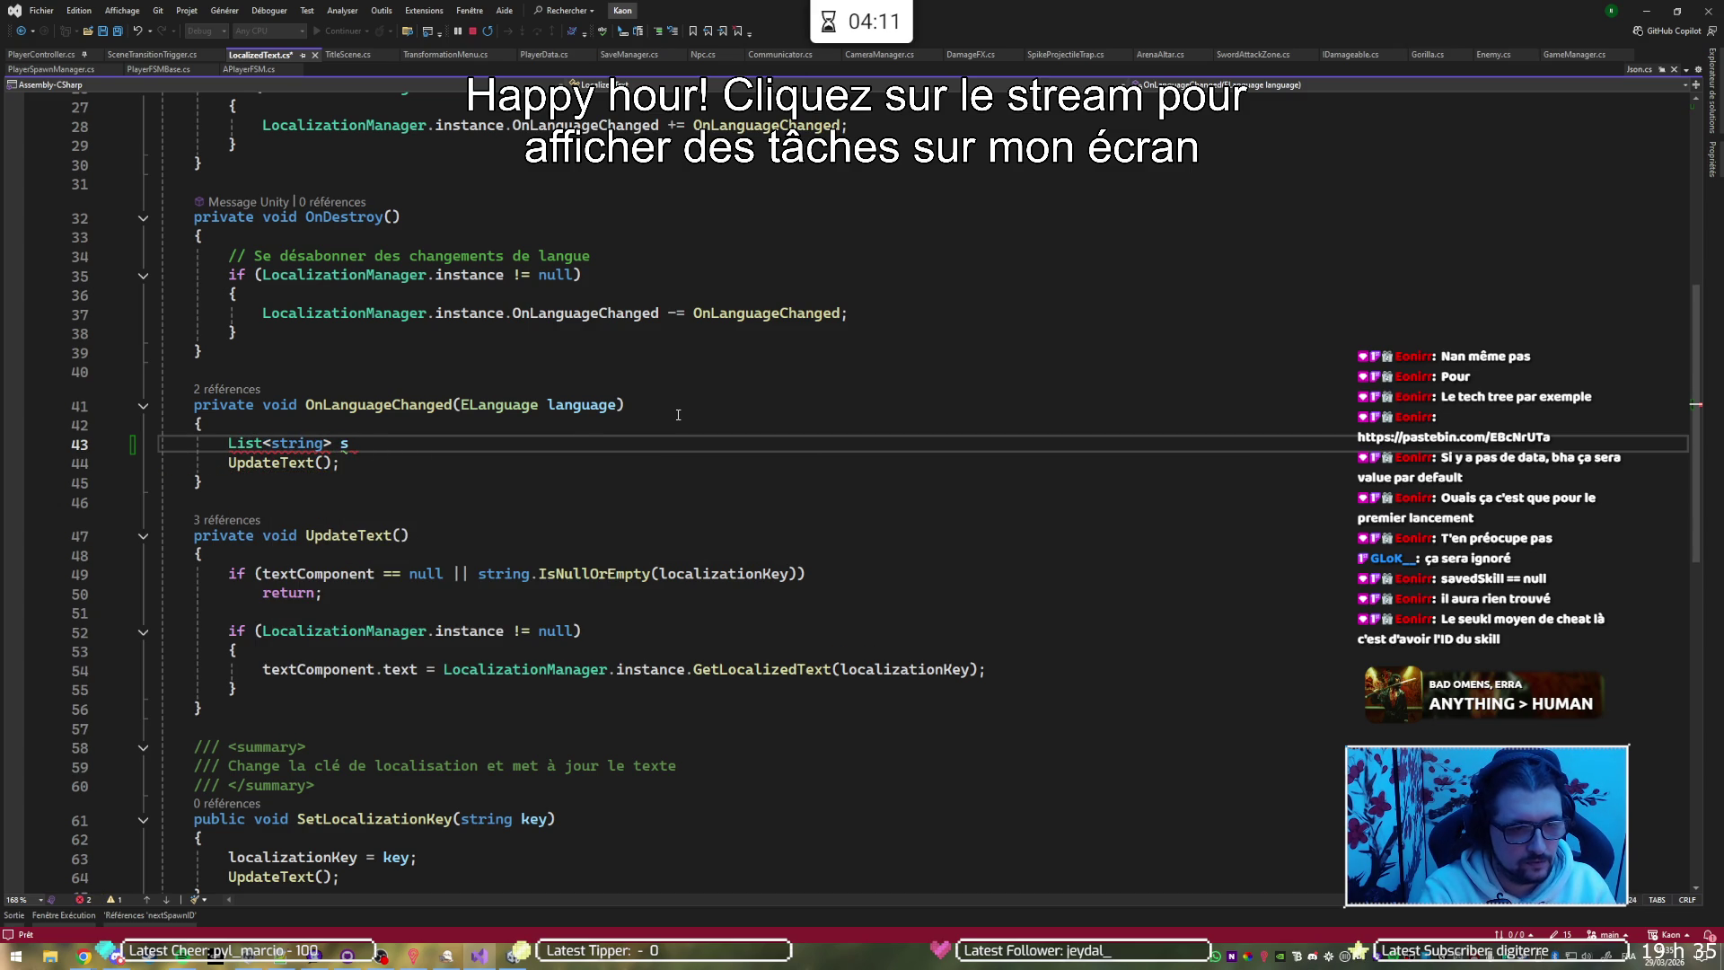
type(" = new NUnit.Framework.List")
key("Tab")
type(";")
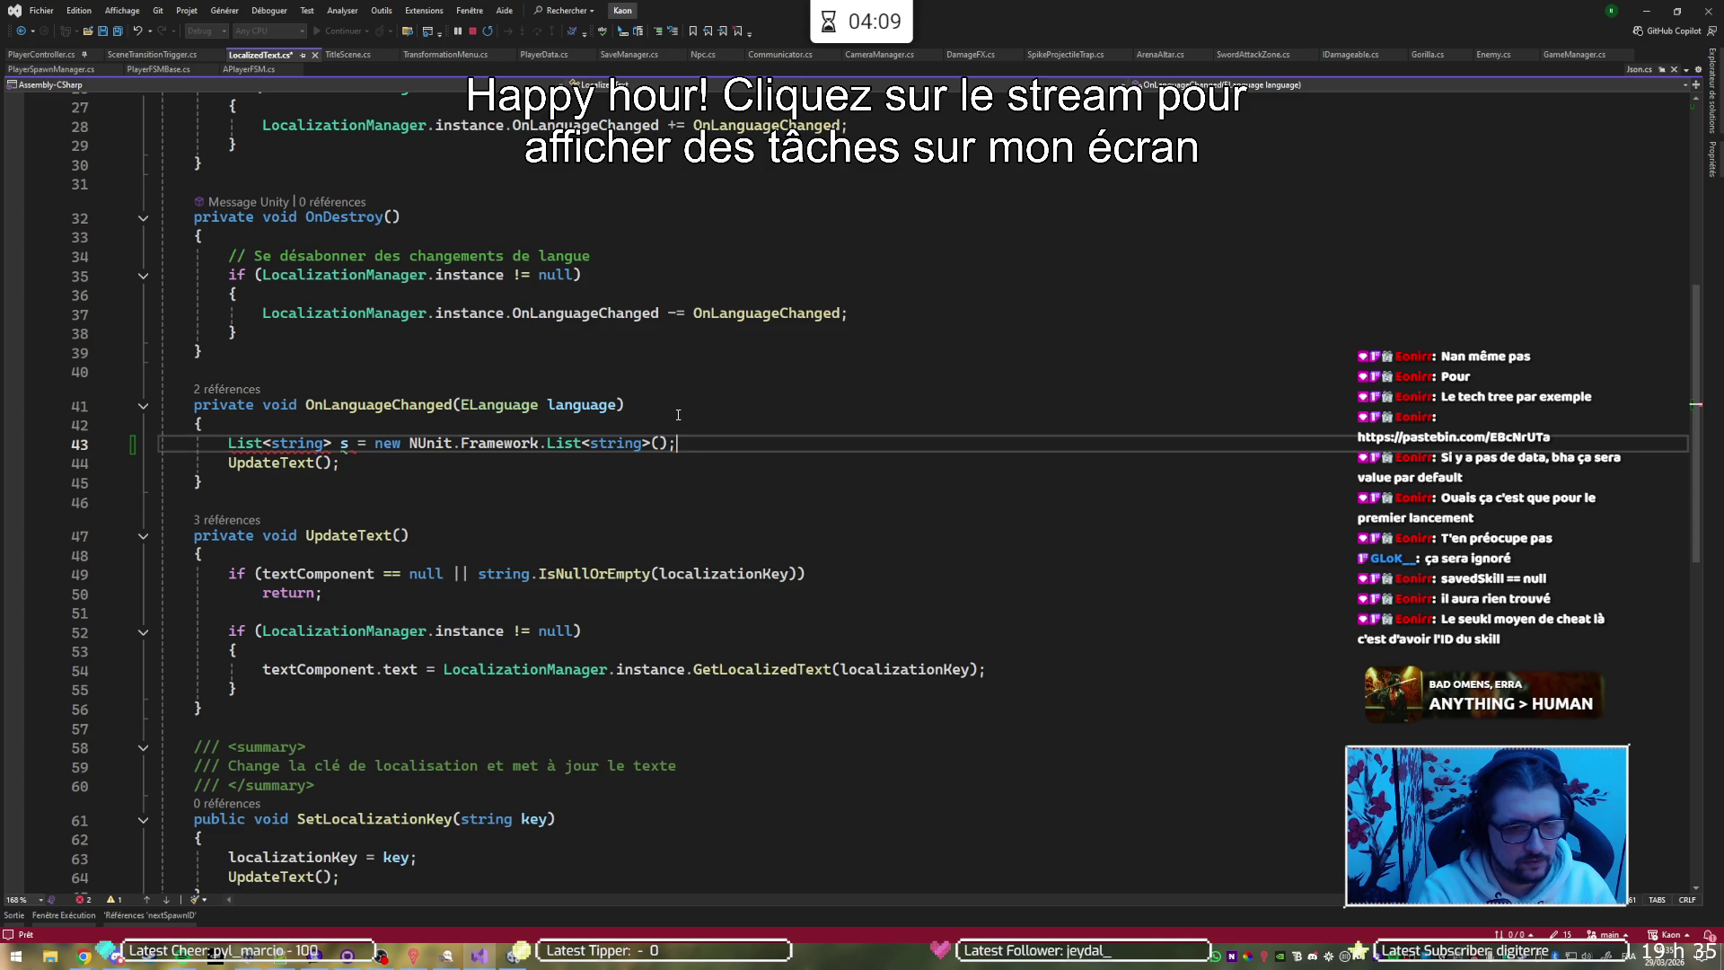
key("ctrl+z")
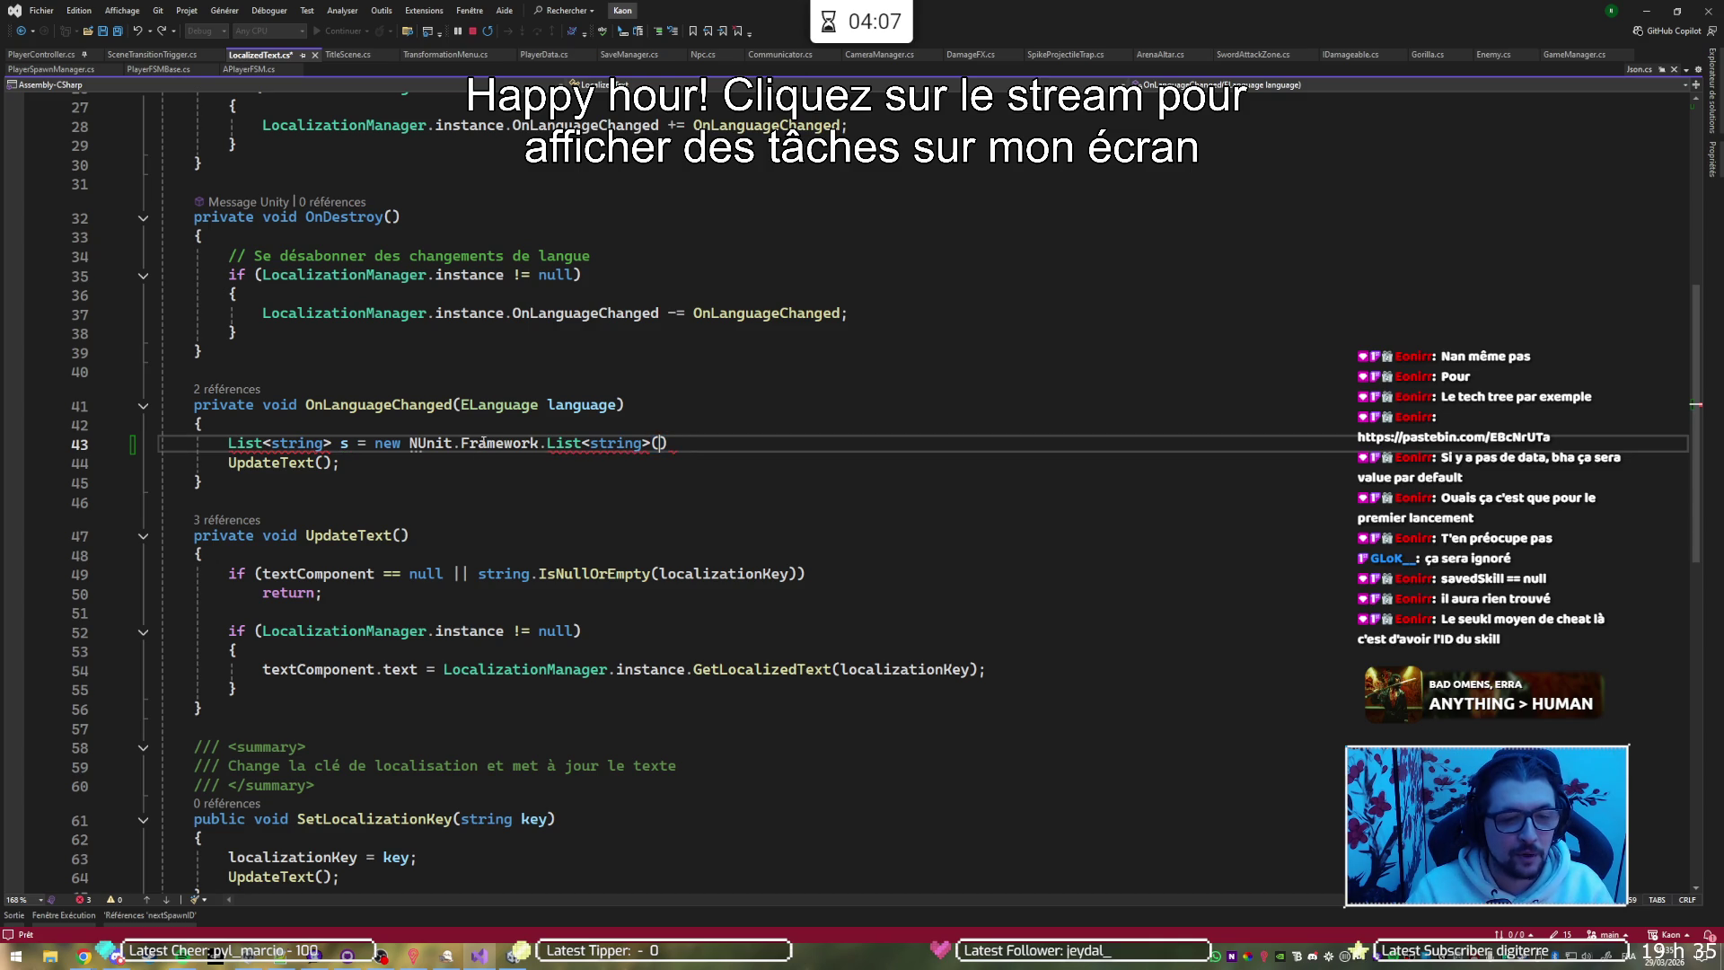
Remove the NUnit.Framework prefix, end the line with ';', and add the System.Collections.Generic using
double_click(428, 443)
left_click_drag(428, 442, 491, 442)
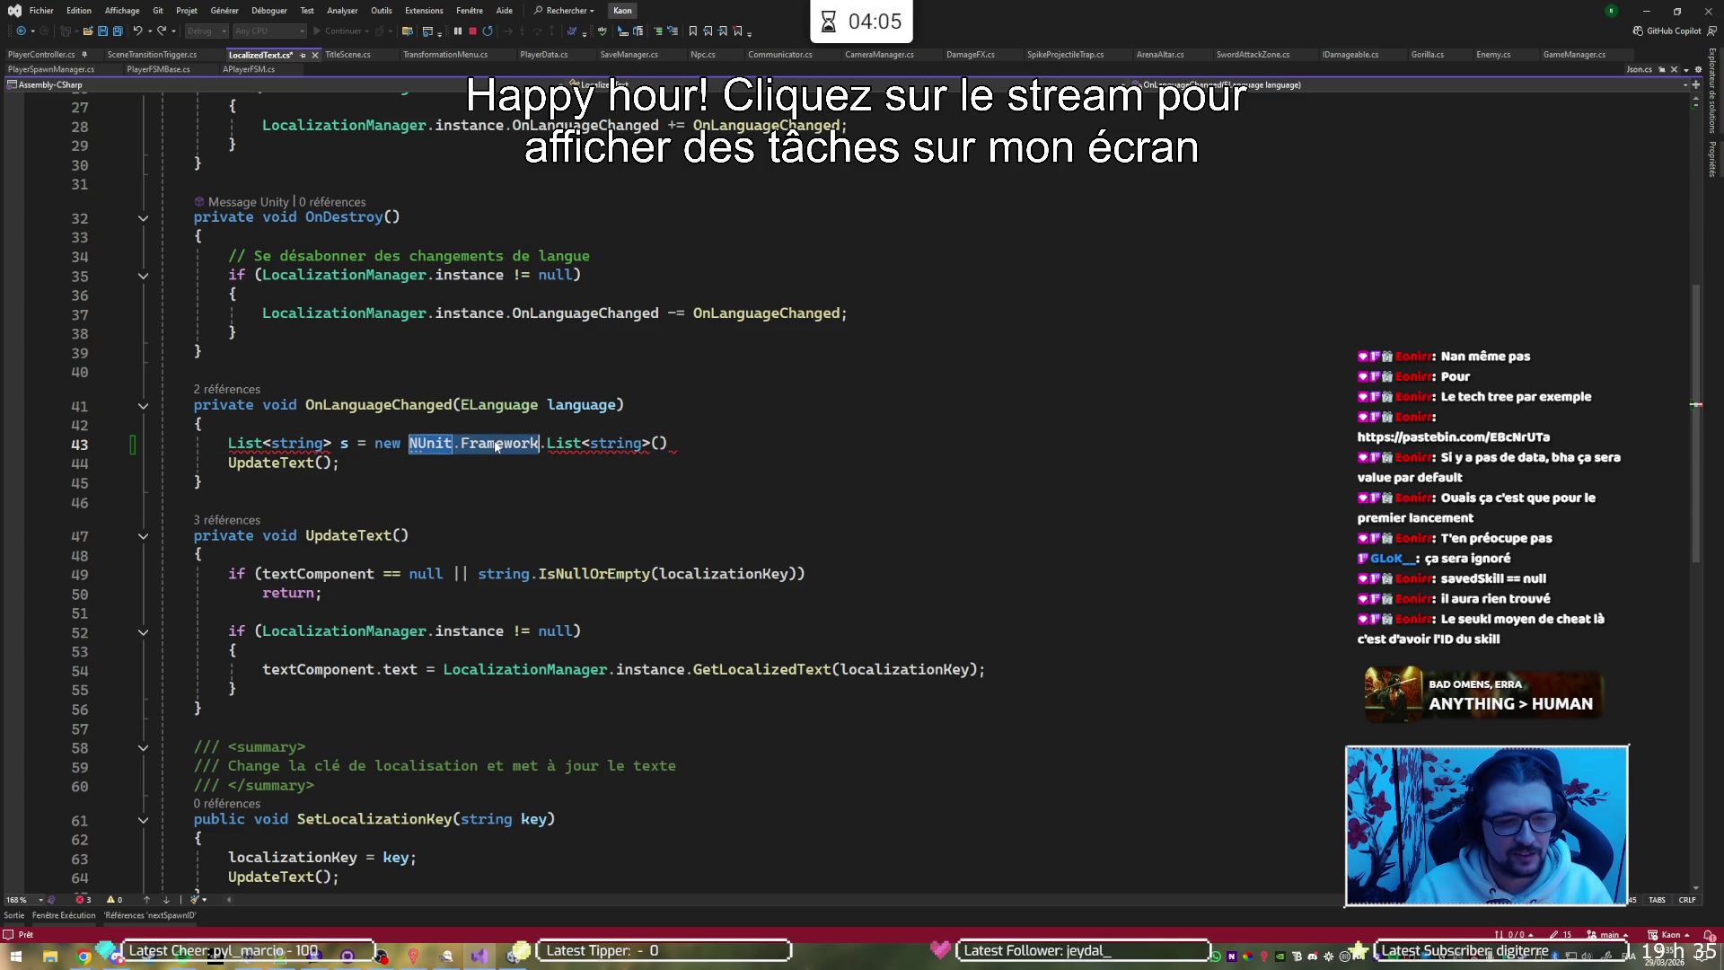
key("Delete")
key("Delete")
left_click(561, 438)
type("; ;")
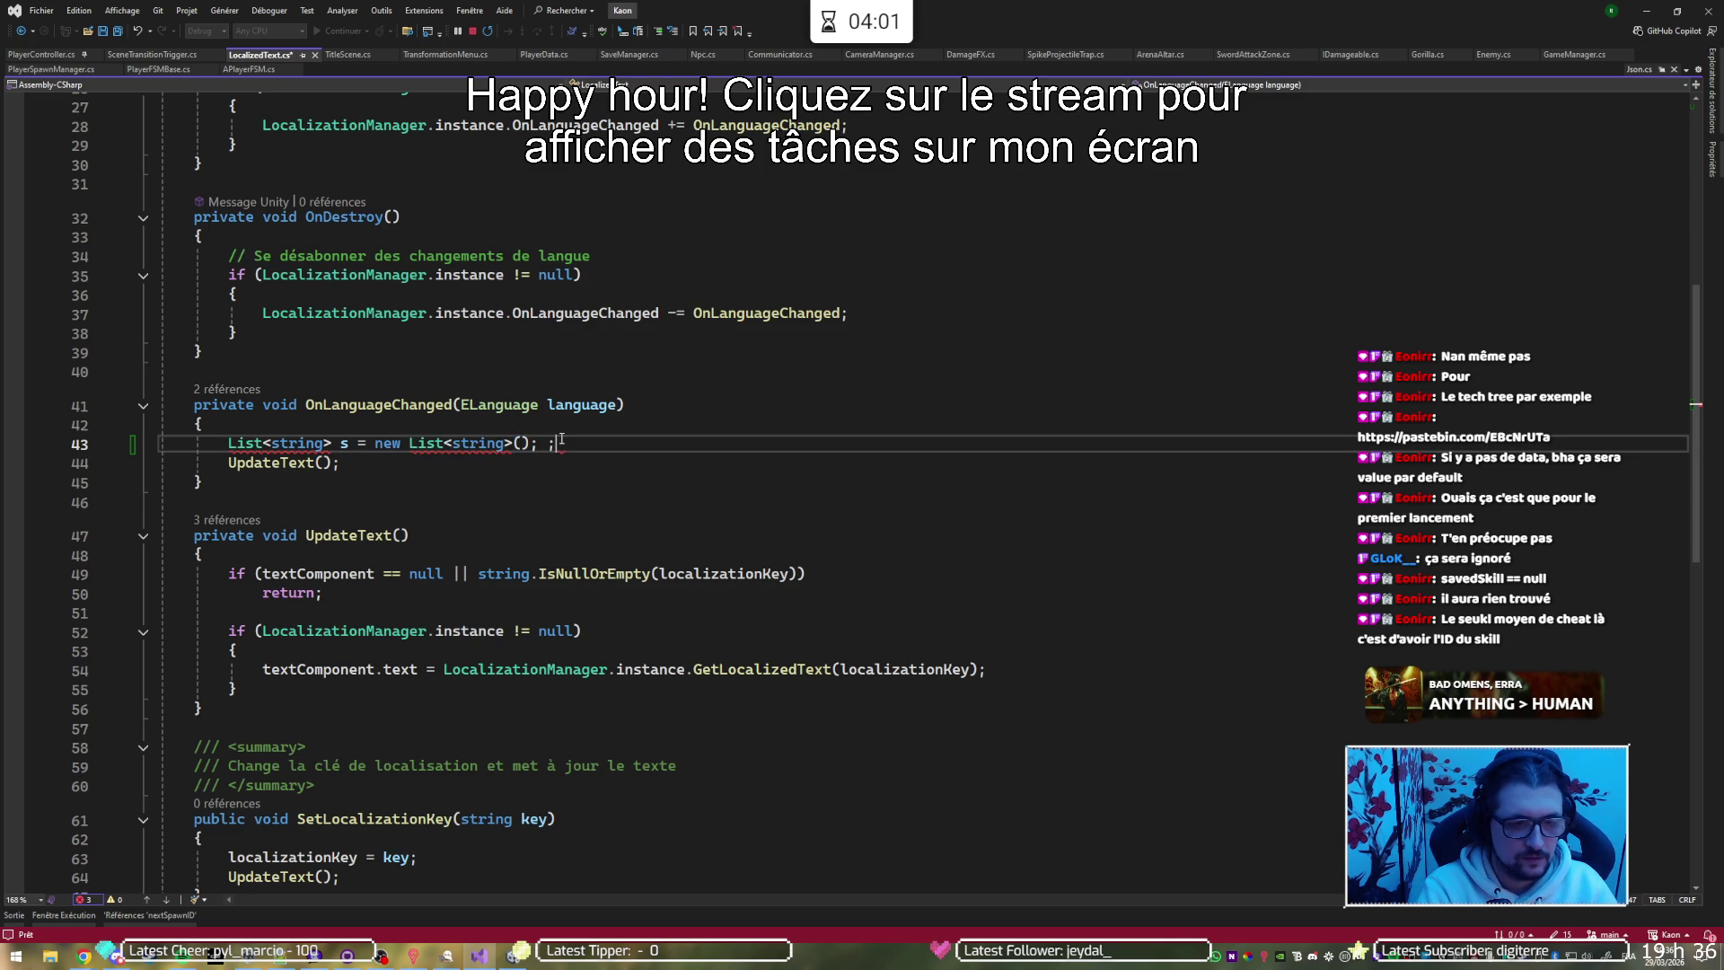
key("Left")
key("Left")
key("Left")
key("Left")
key("ctrl+period")
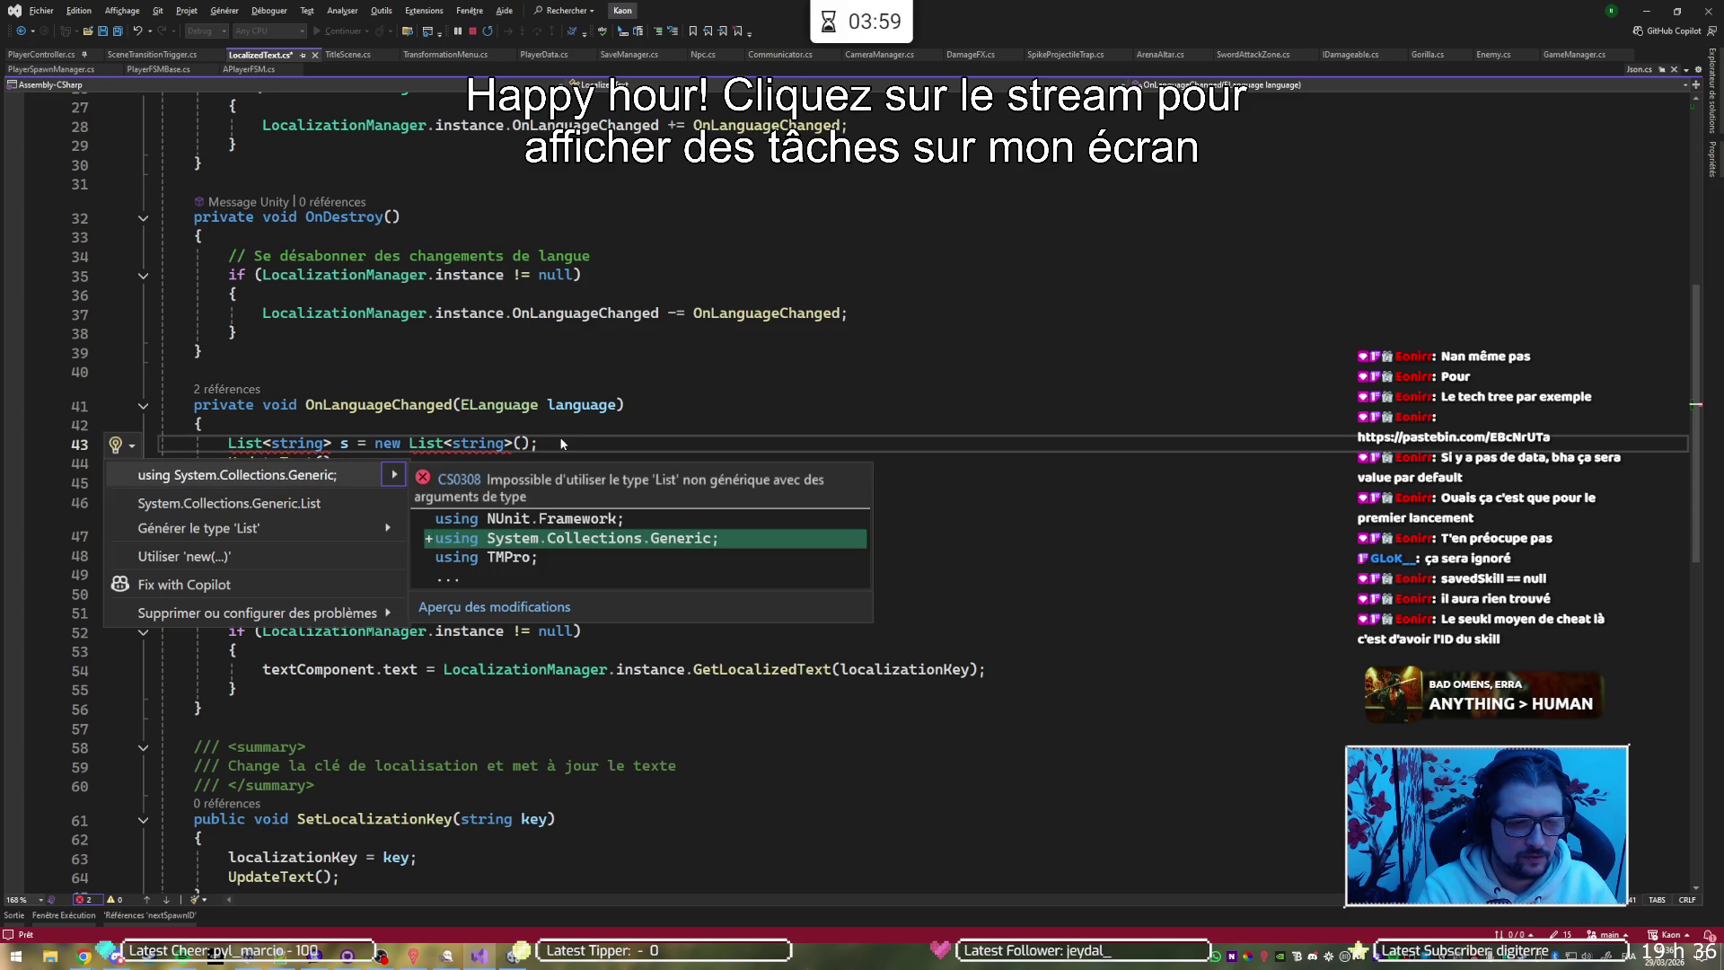
key("Return")
On a new line, start a Find call on s, trying s.fin and s.first suggestions
key("End")
key("Return")
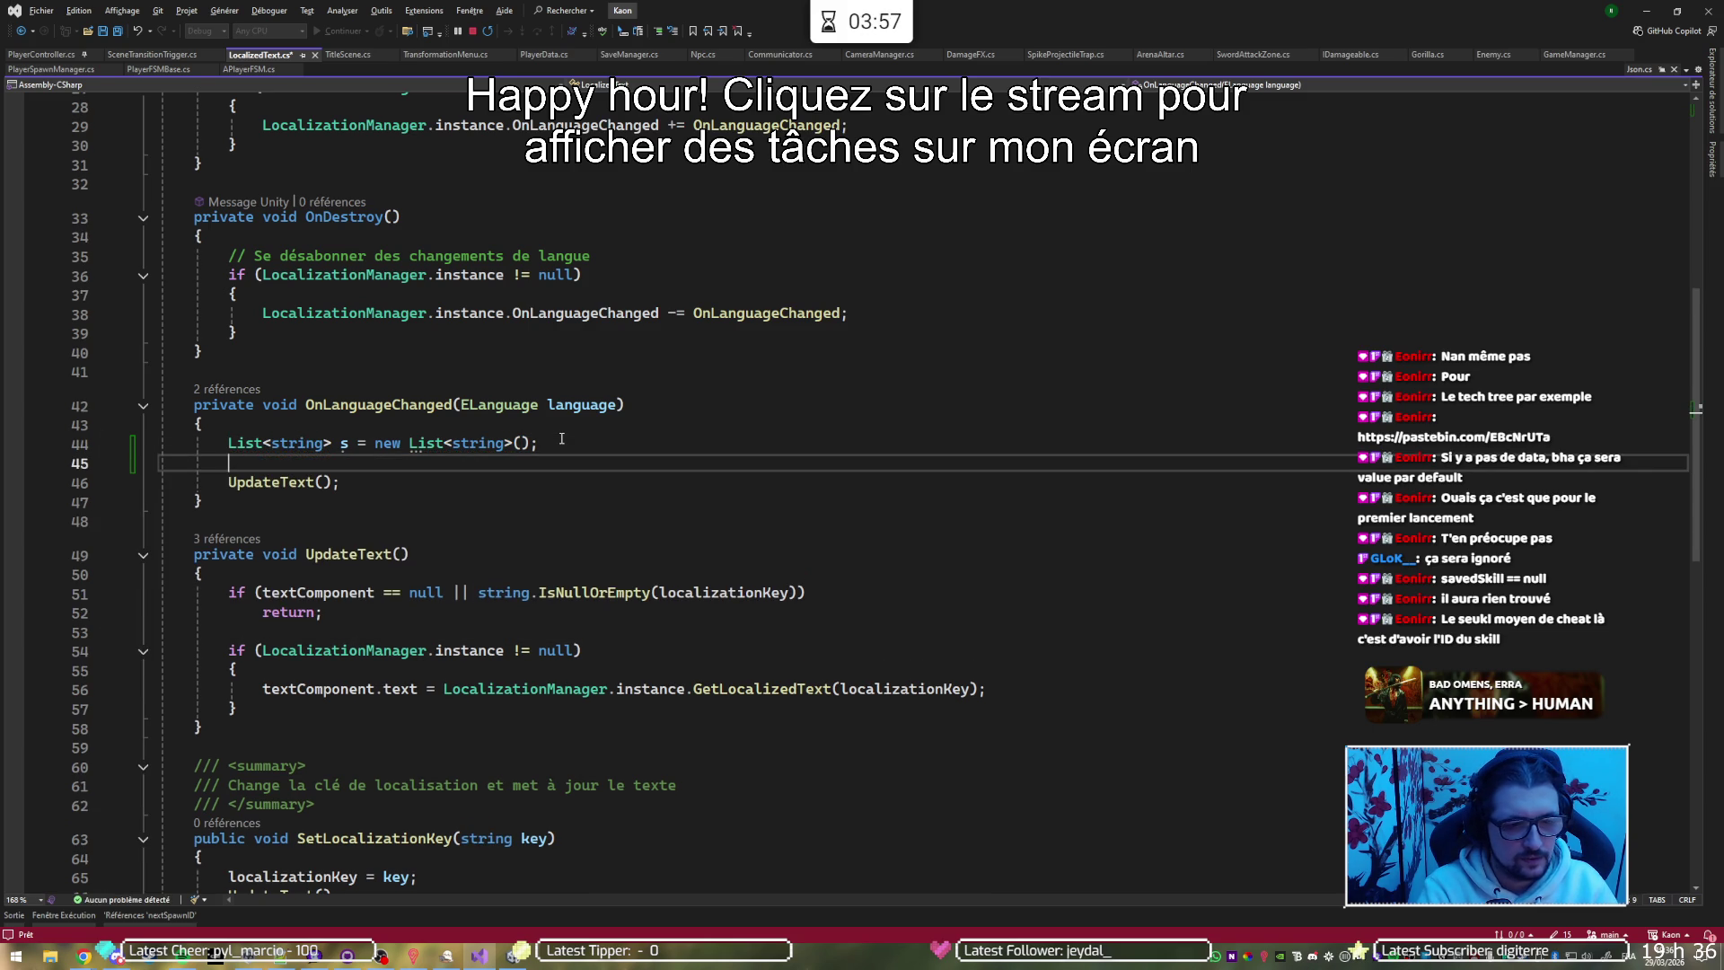
type("s.fin")
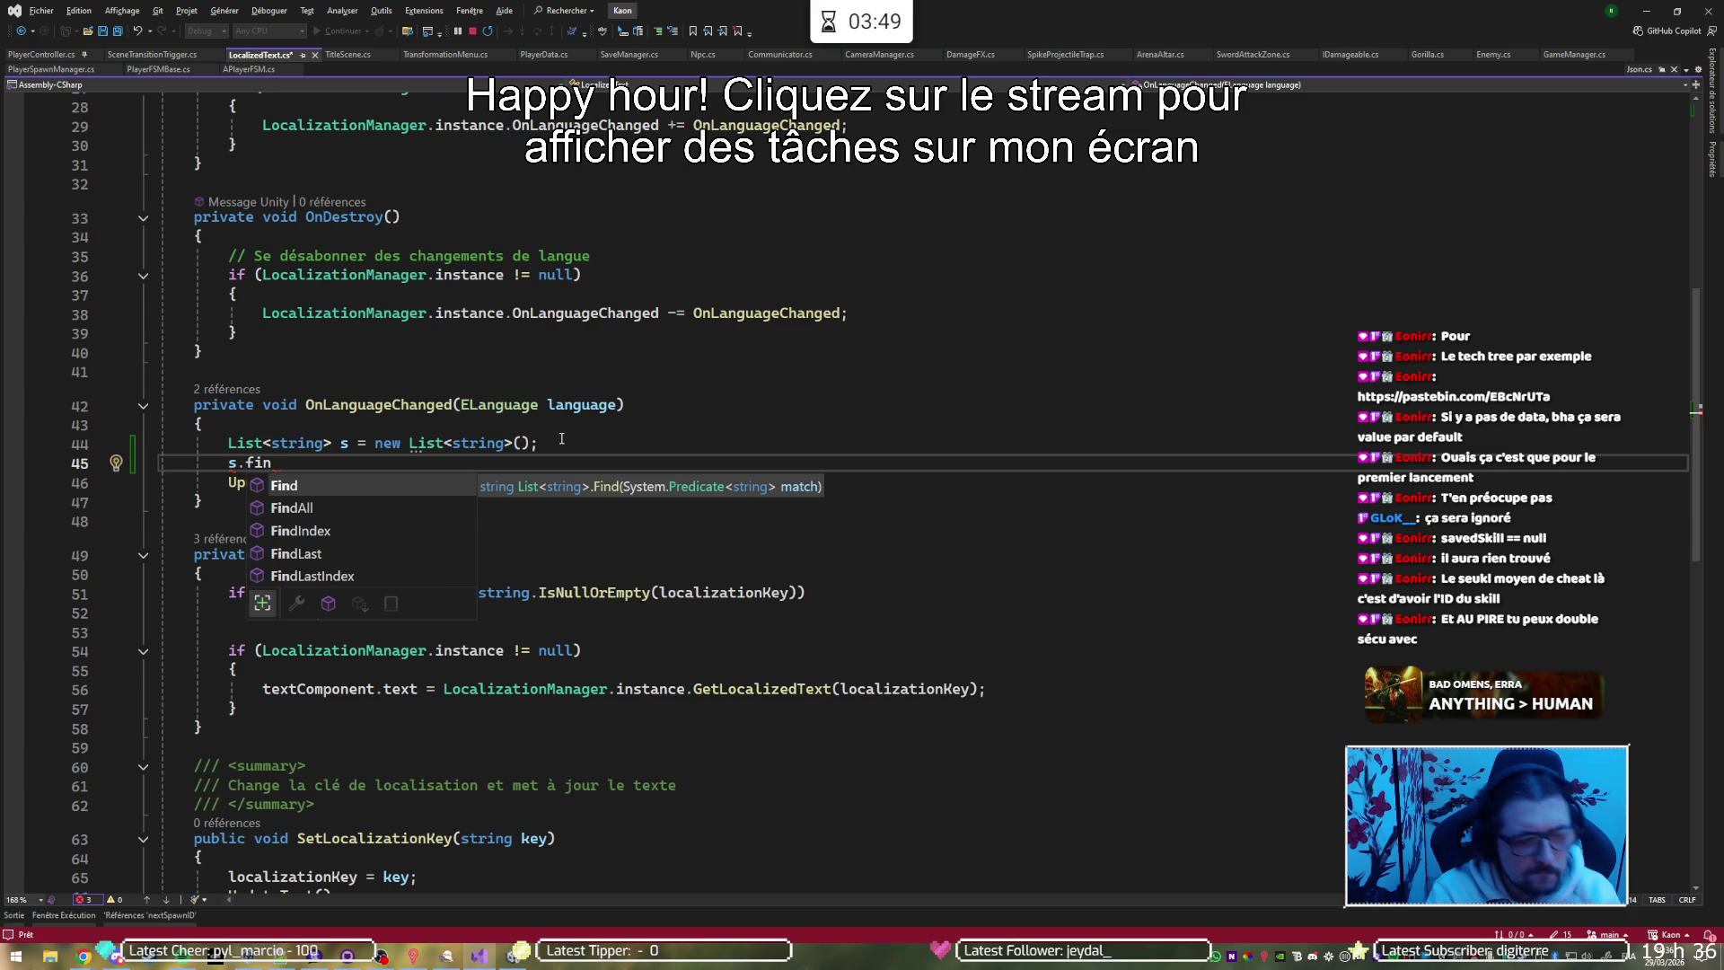
key("BackSpace")
type("rst")
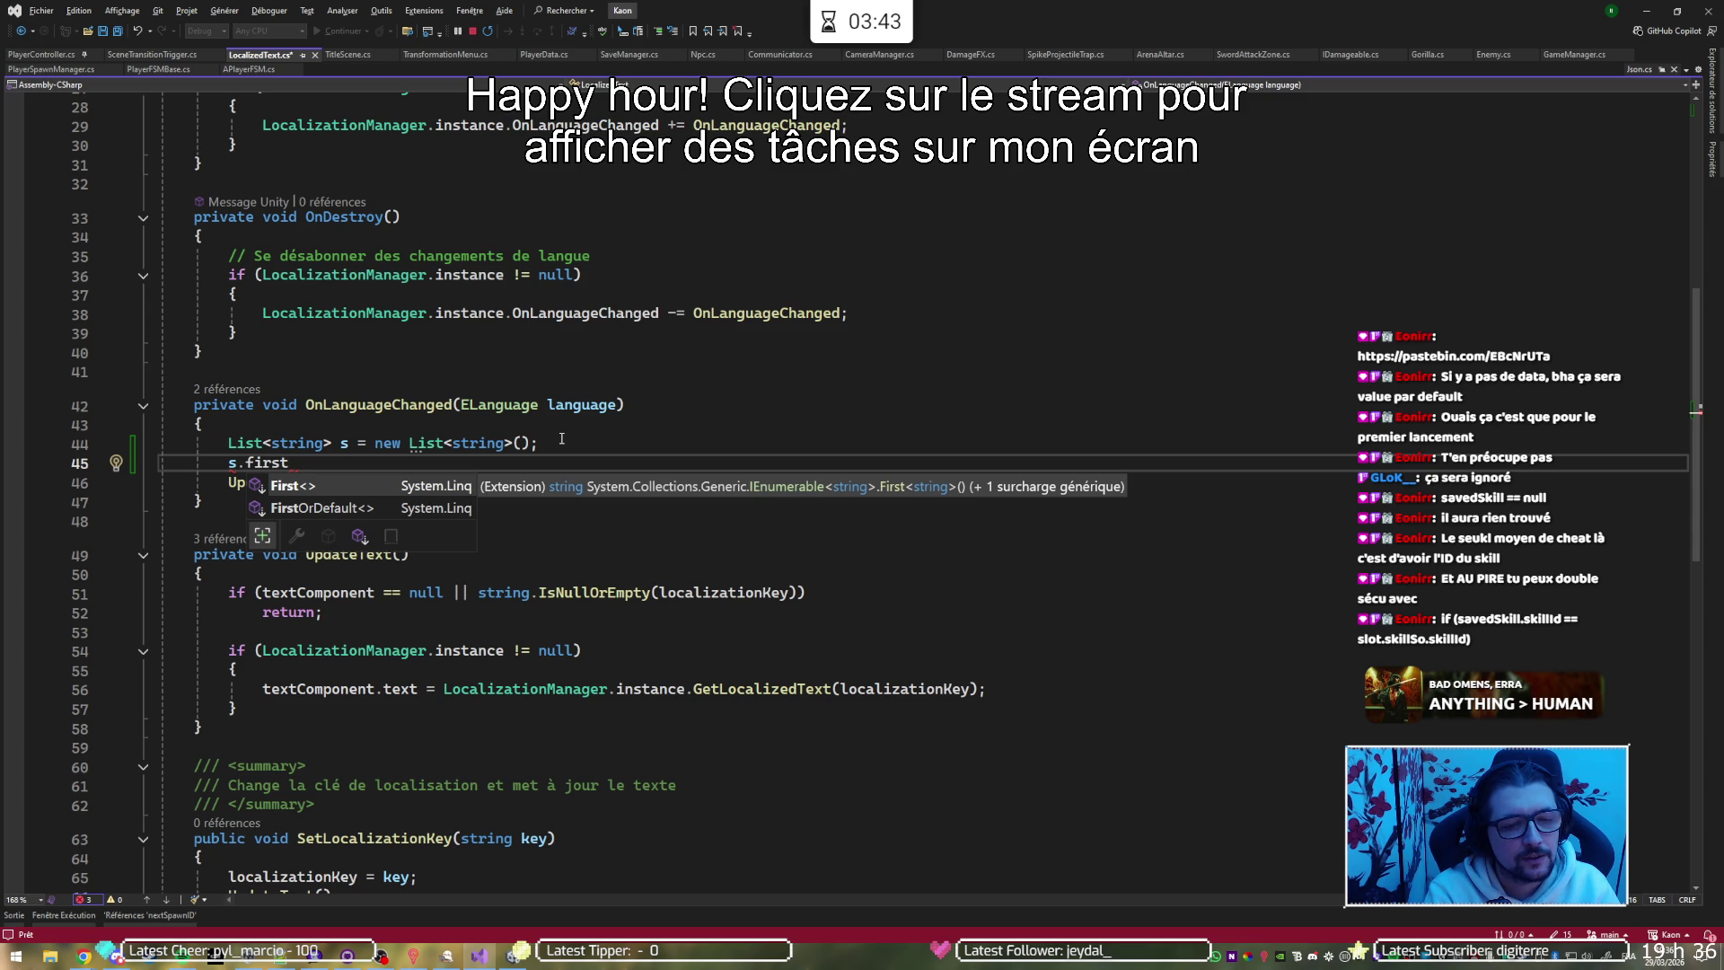
key("BackSpace")
key("BackSpace")
key("BackSpace")
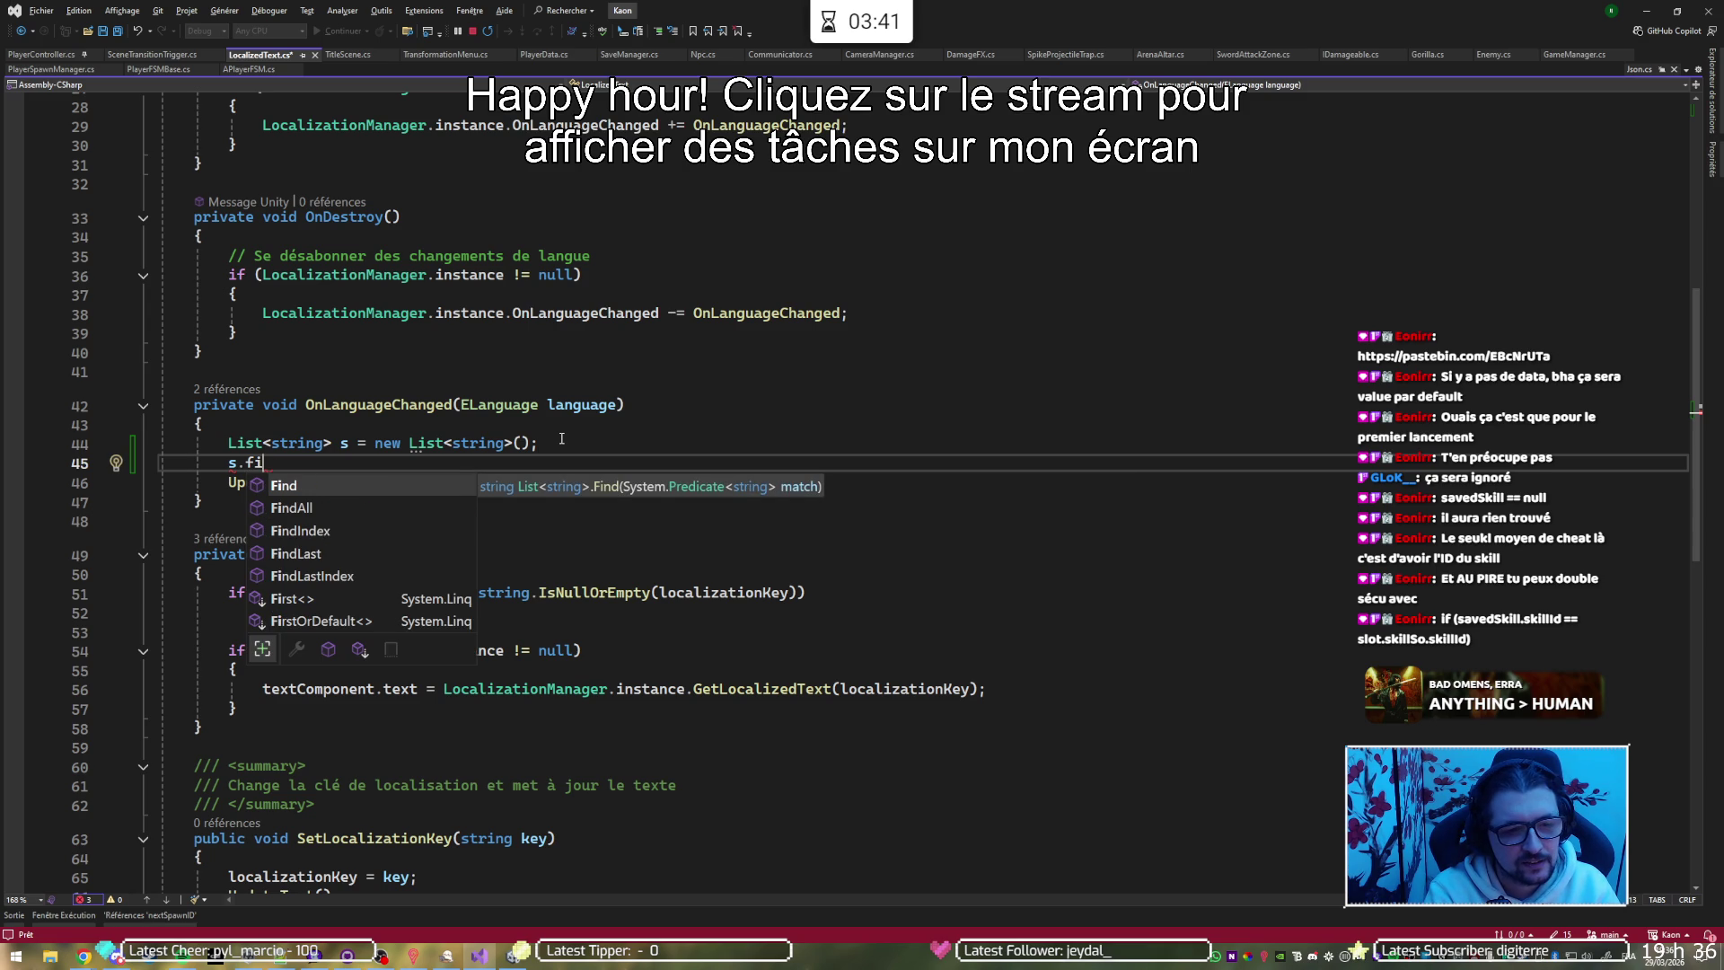
key("alt+Tab")
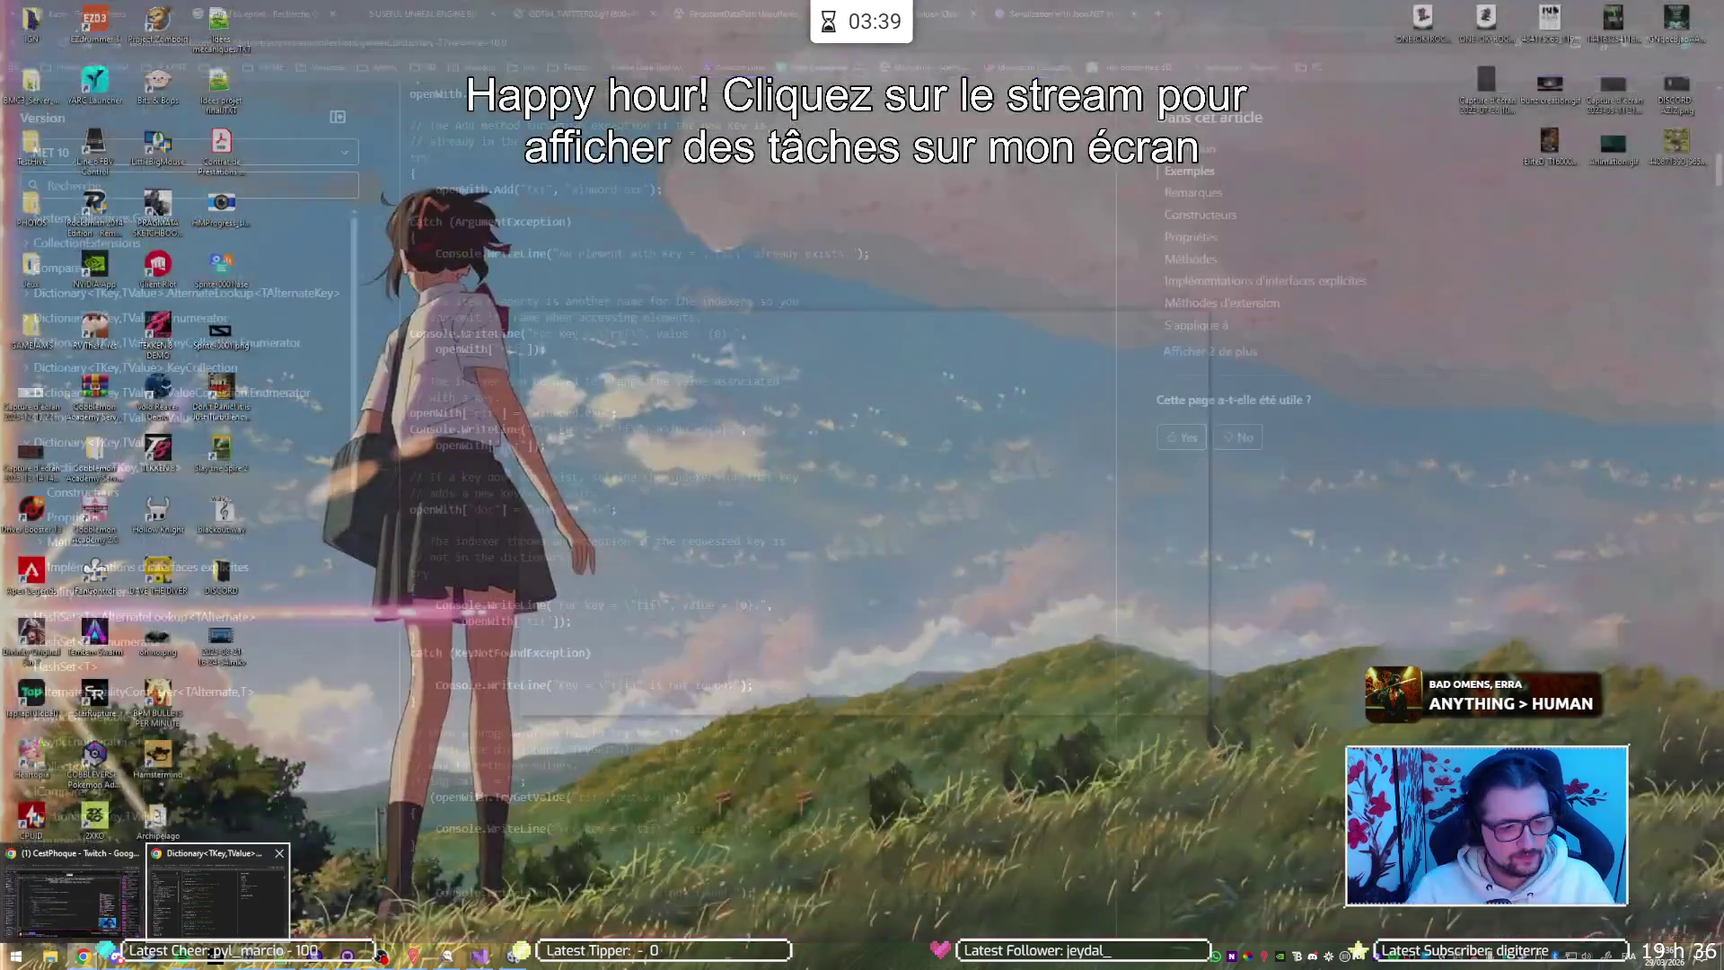
Search 'c# list.find', read Microsoft Learn's List<T>.Find page, then return to Visual Studio
key("ctrl+t")
type("c")
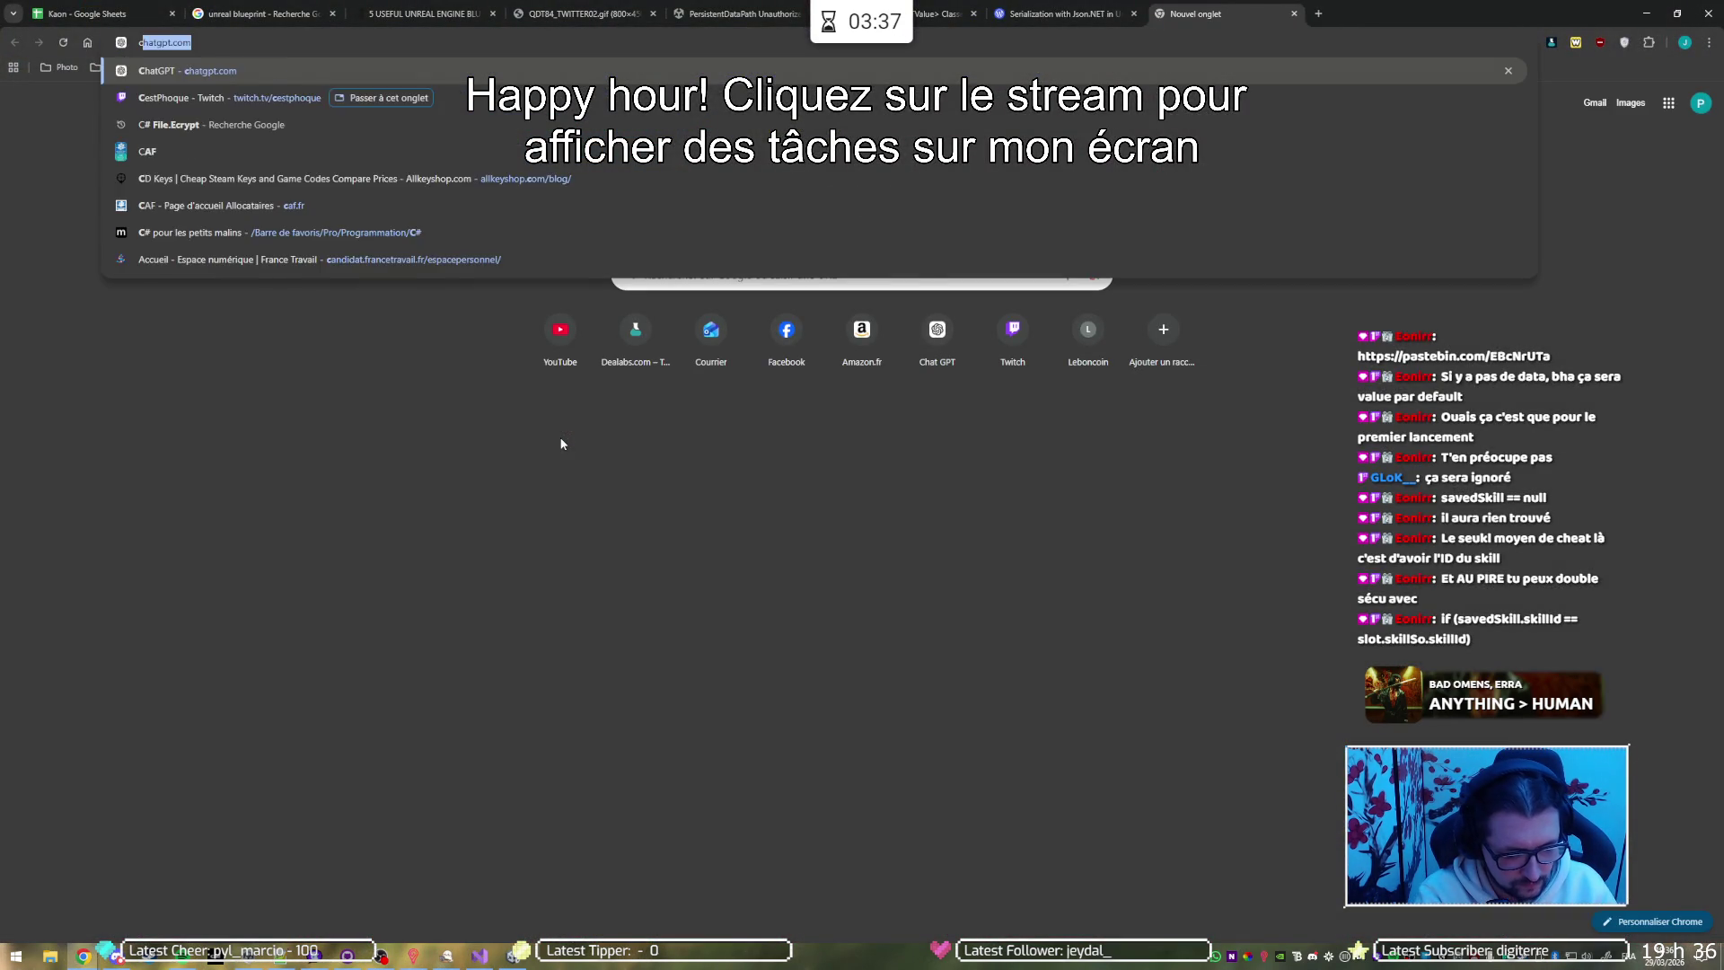
type("# list.find")
key("Return")
left_click(302, 284)
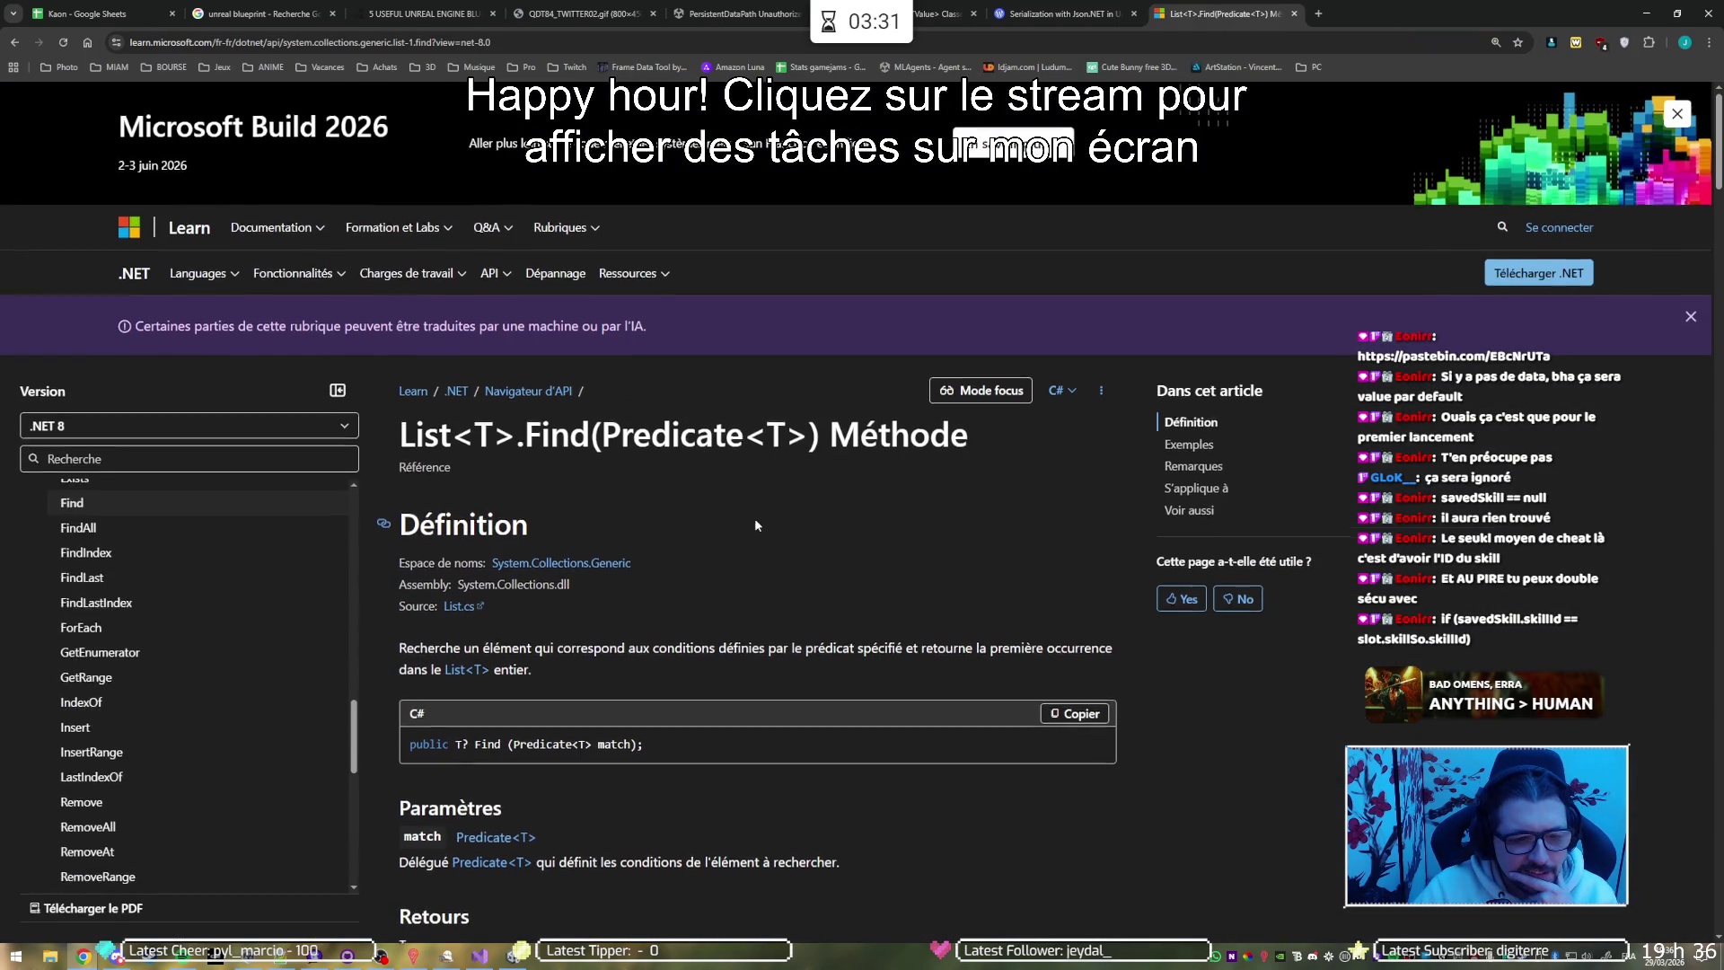
scroll(755, 525, "down", 2)
scroll(746, 521, "down", 1)
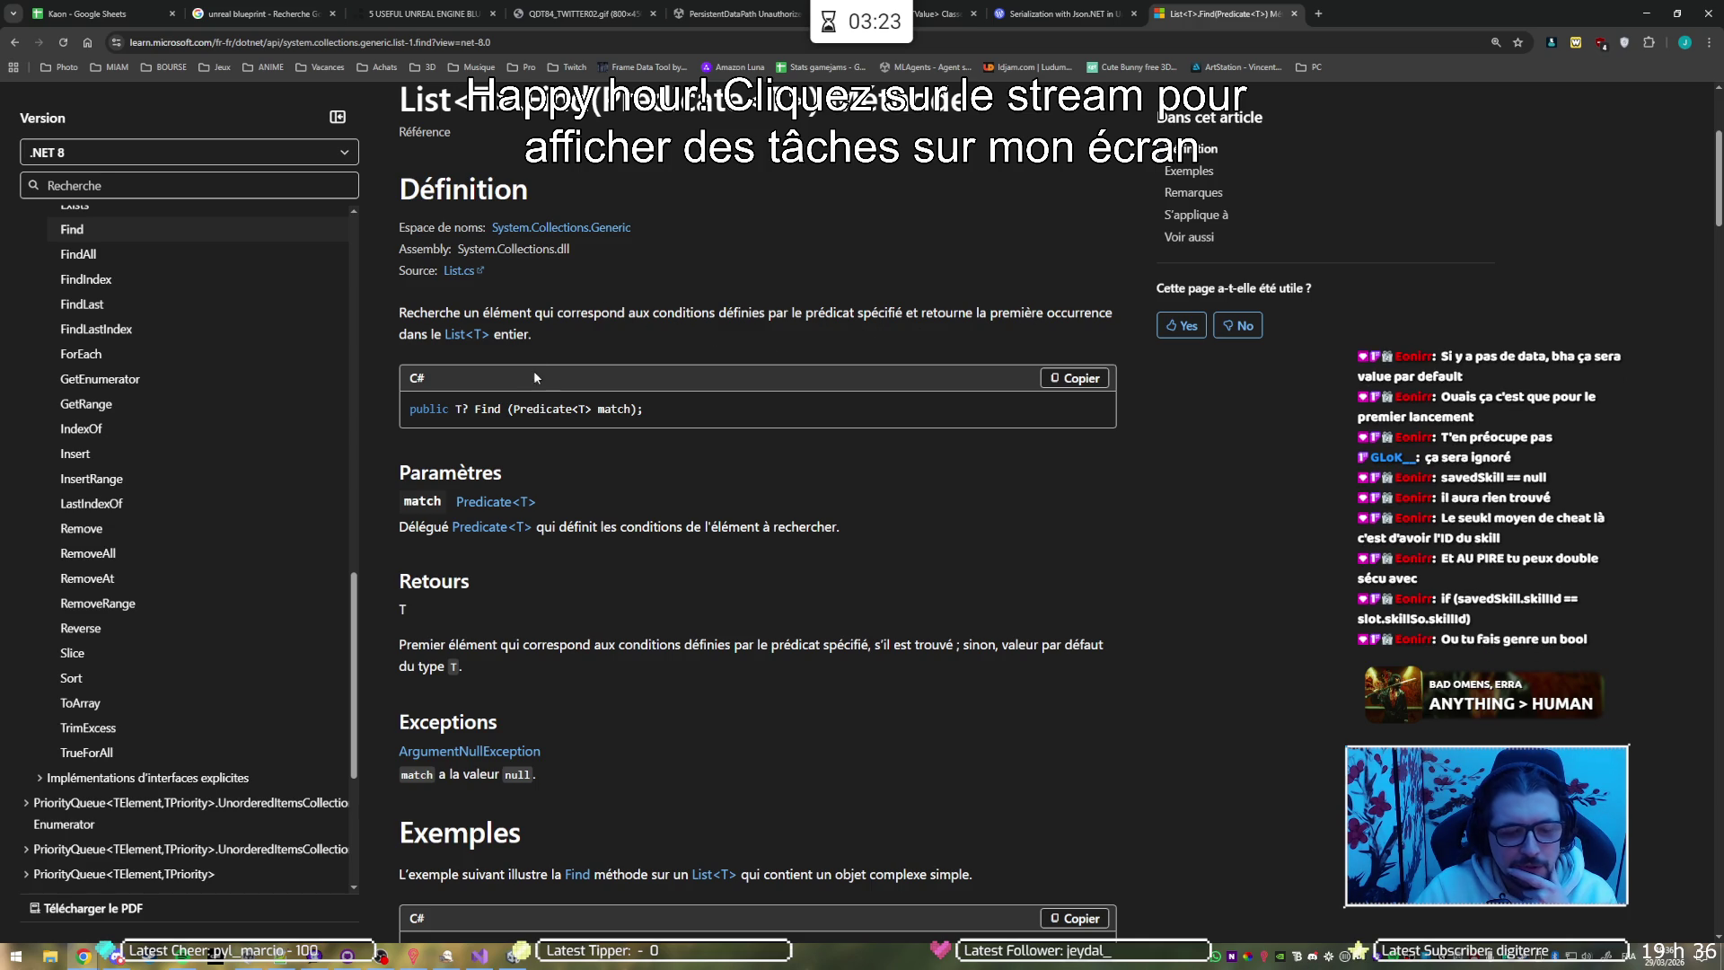
scroll(532, 410, "down", 1)
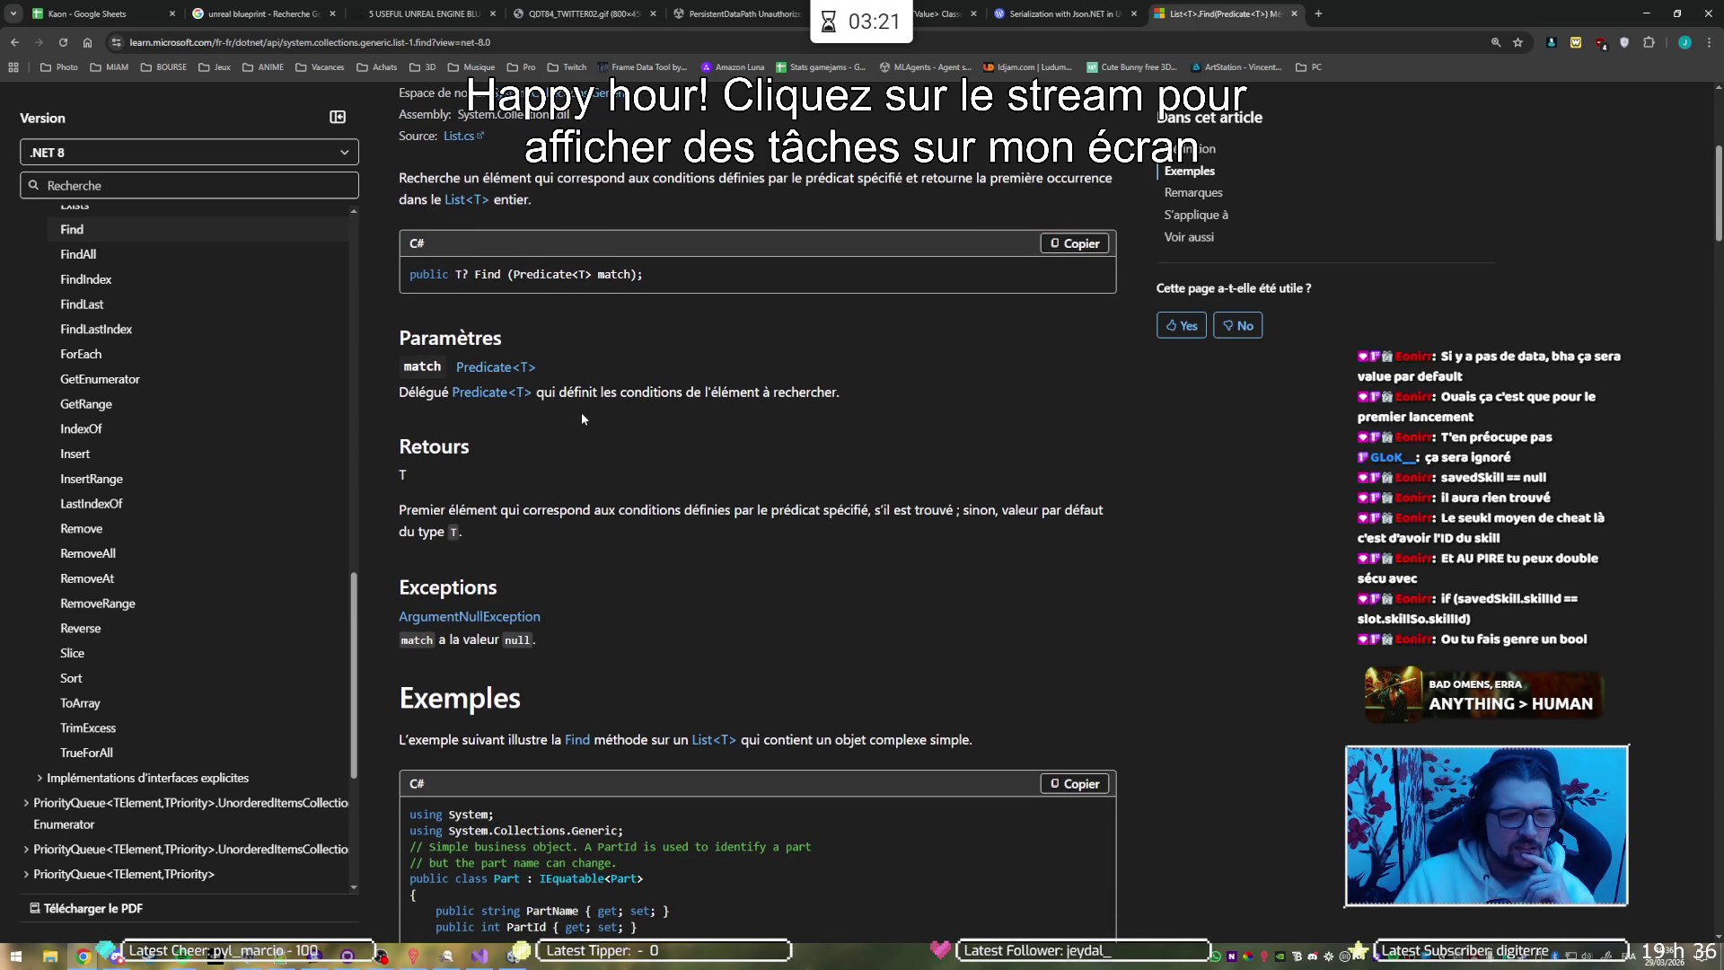
scroll(575, 424, "down", 1)
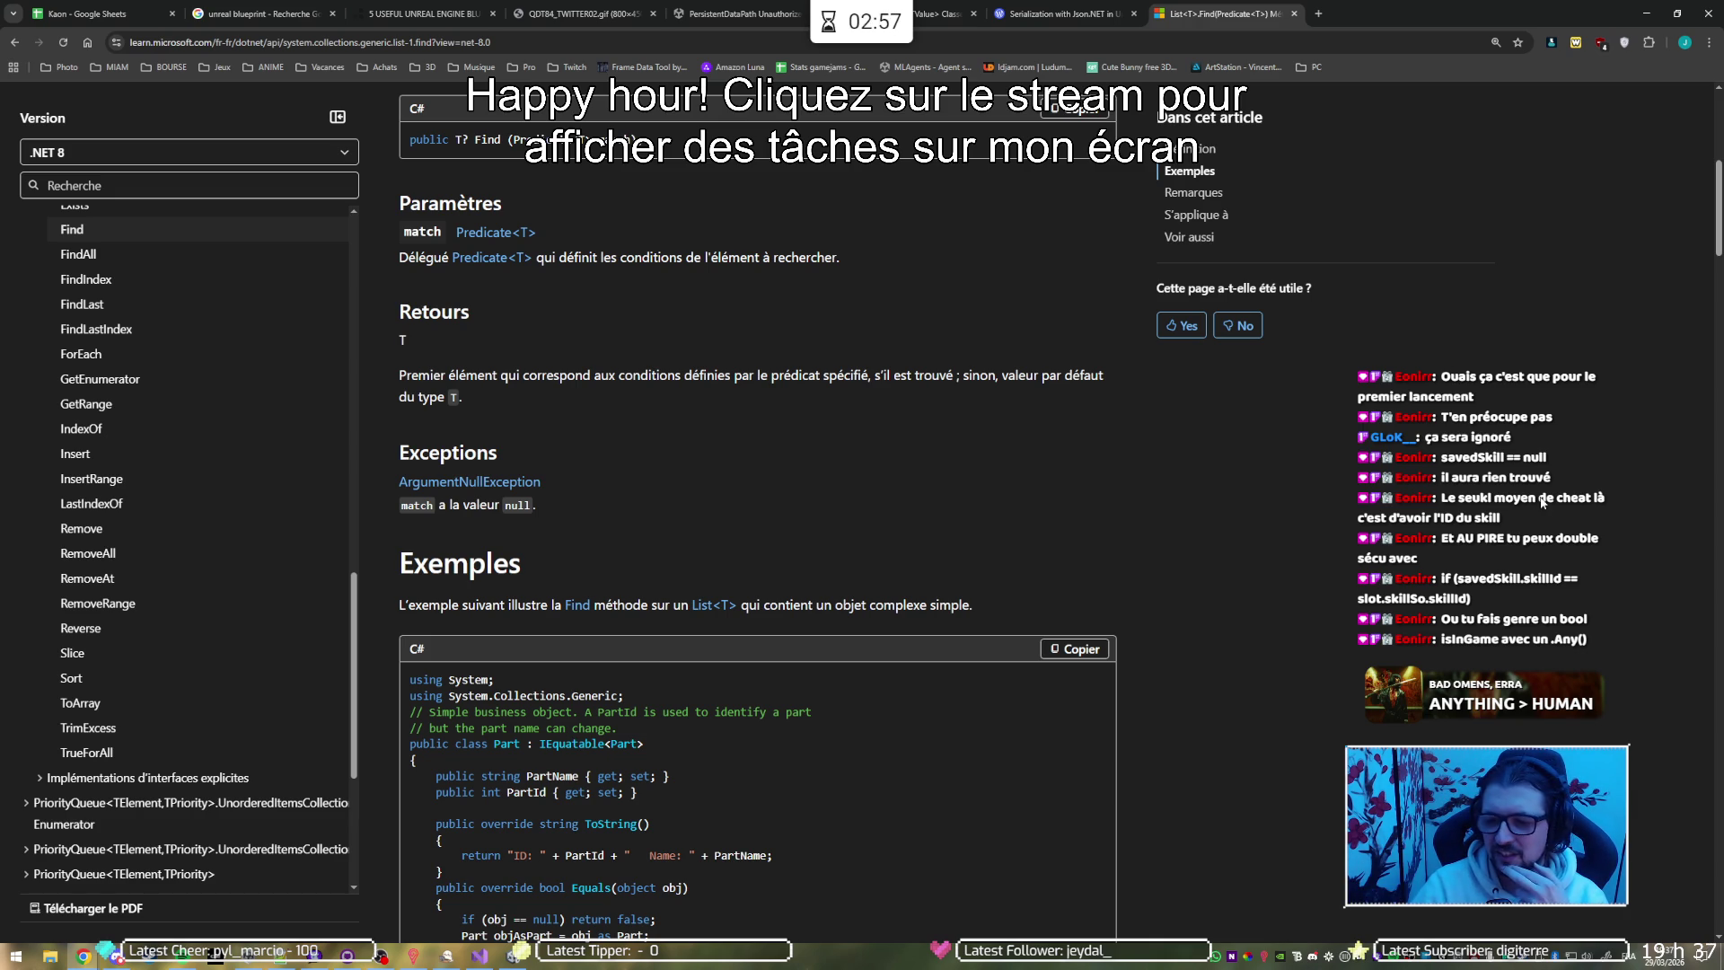
left_click(480, 954)
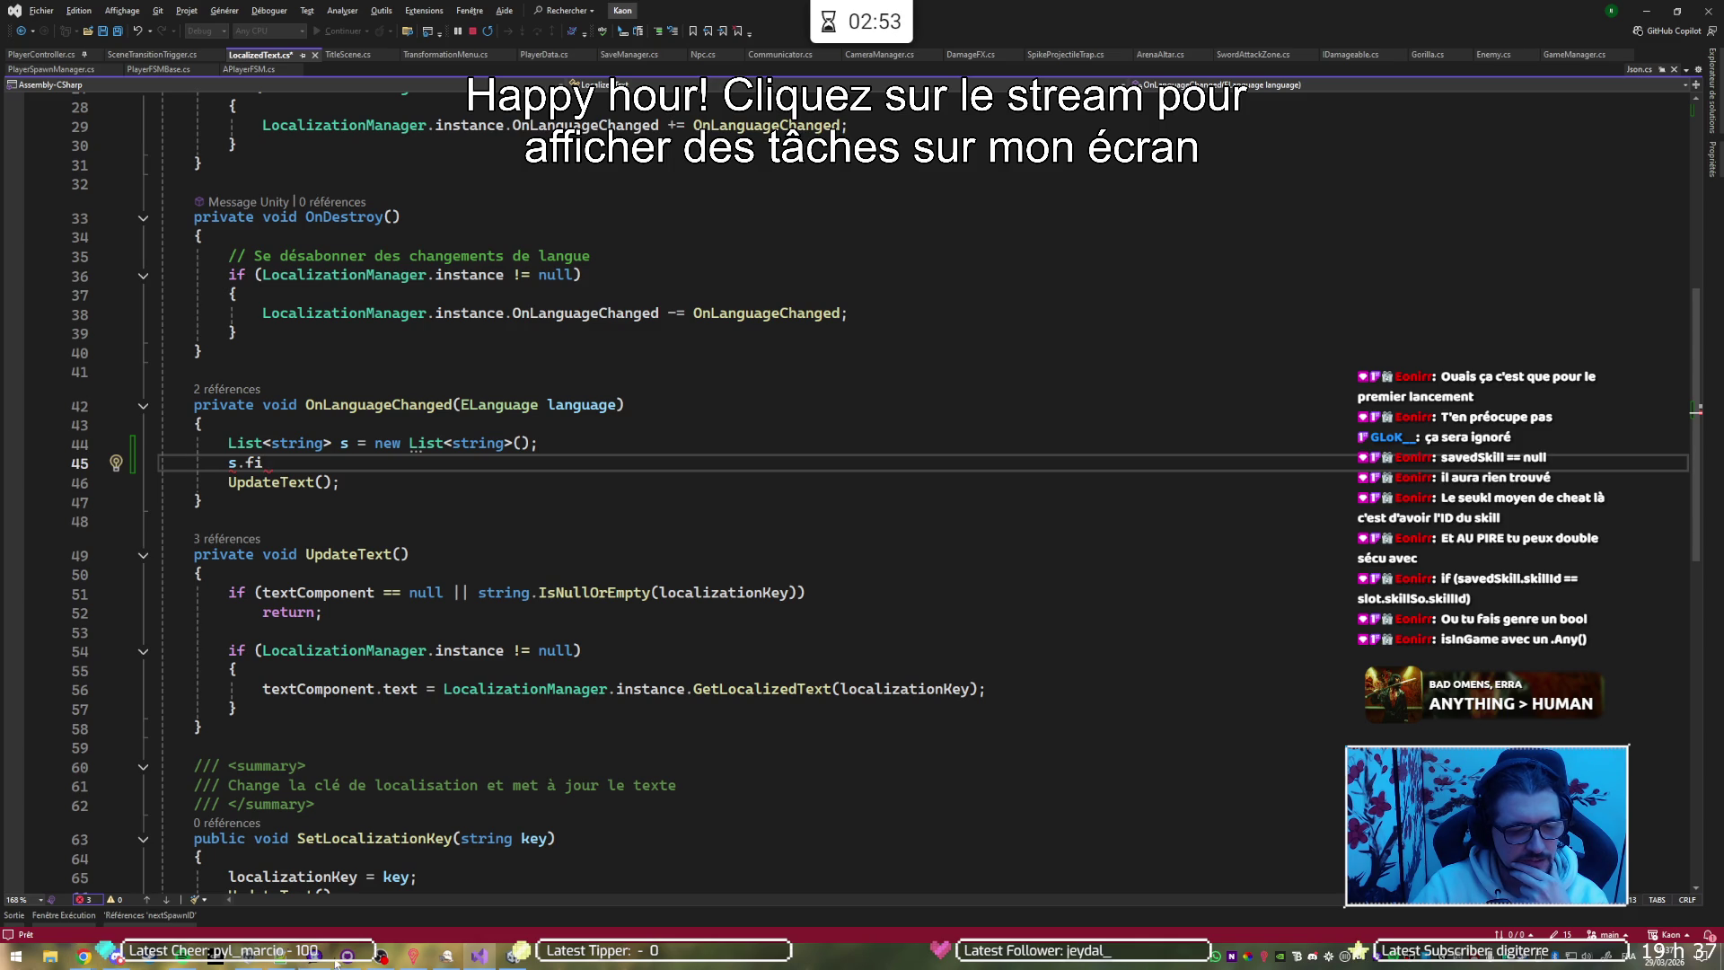
After checking the Pastebin snippet, undo the test list and find-call lines so OnLanguageChanged only calls UpdateText(), then close LocalizedText.cs
left_click(391, 954)
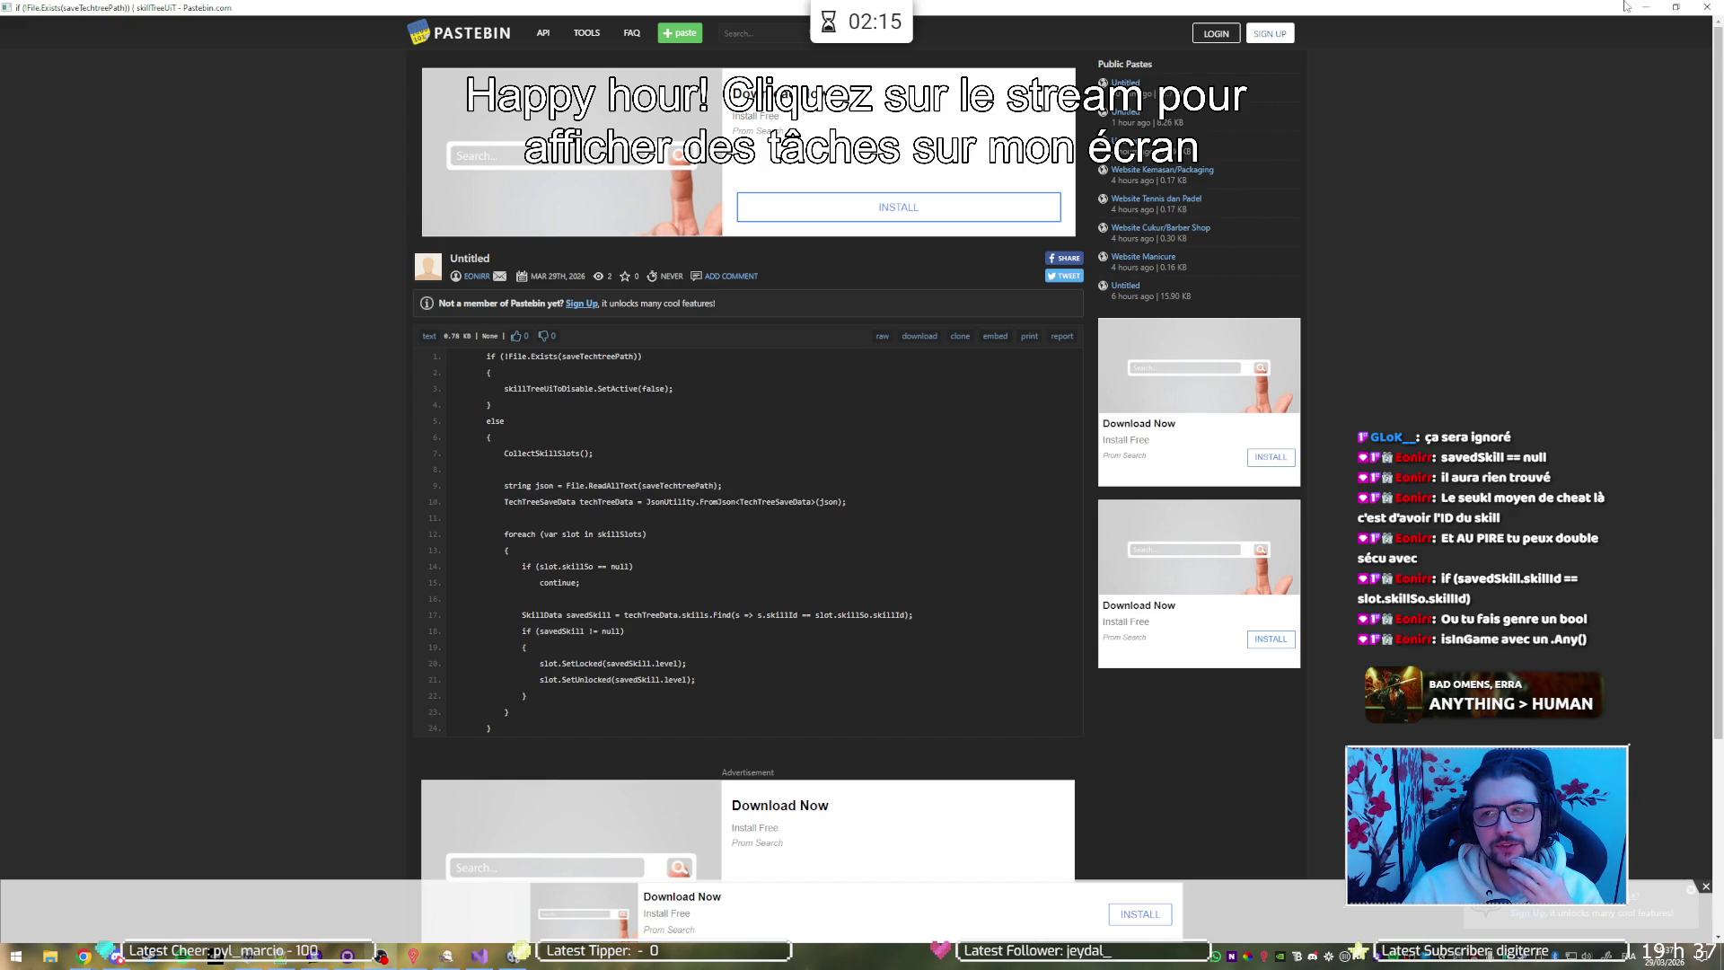
left_click(1706, 7)
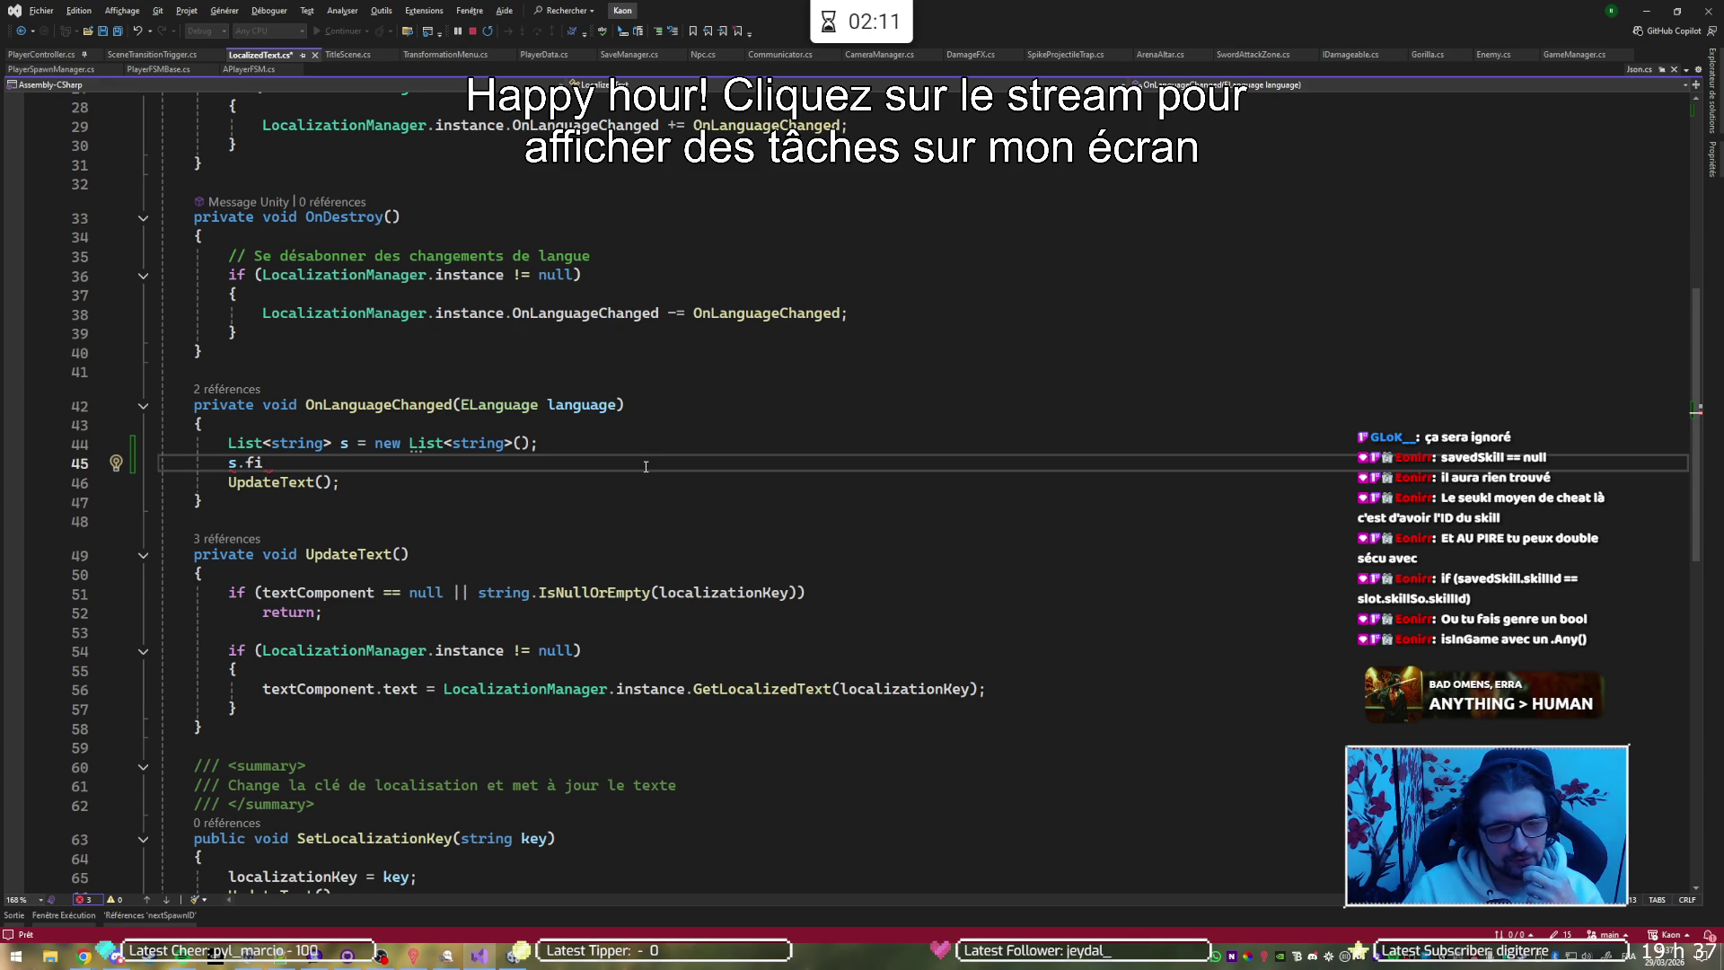
type("n")
key("BackSpace")
key("BackSpace")
key("BackSpace")
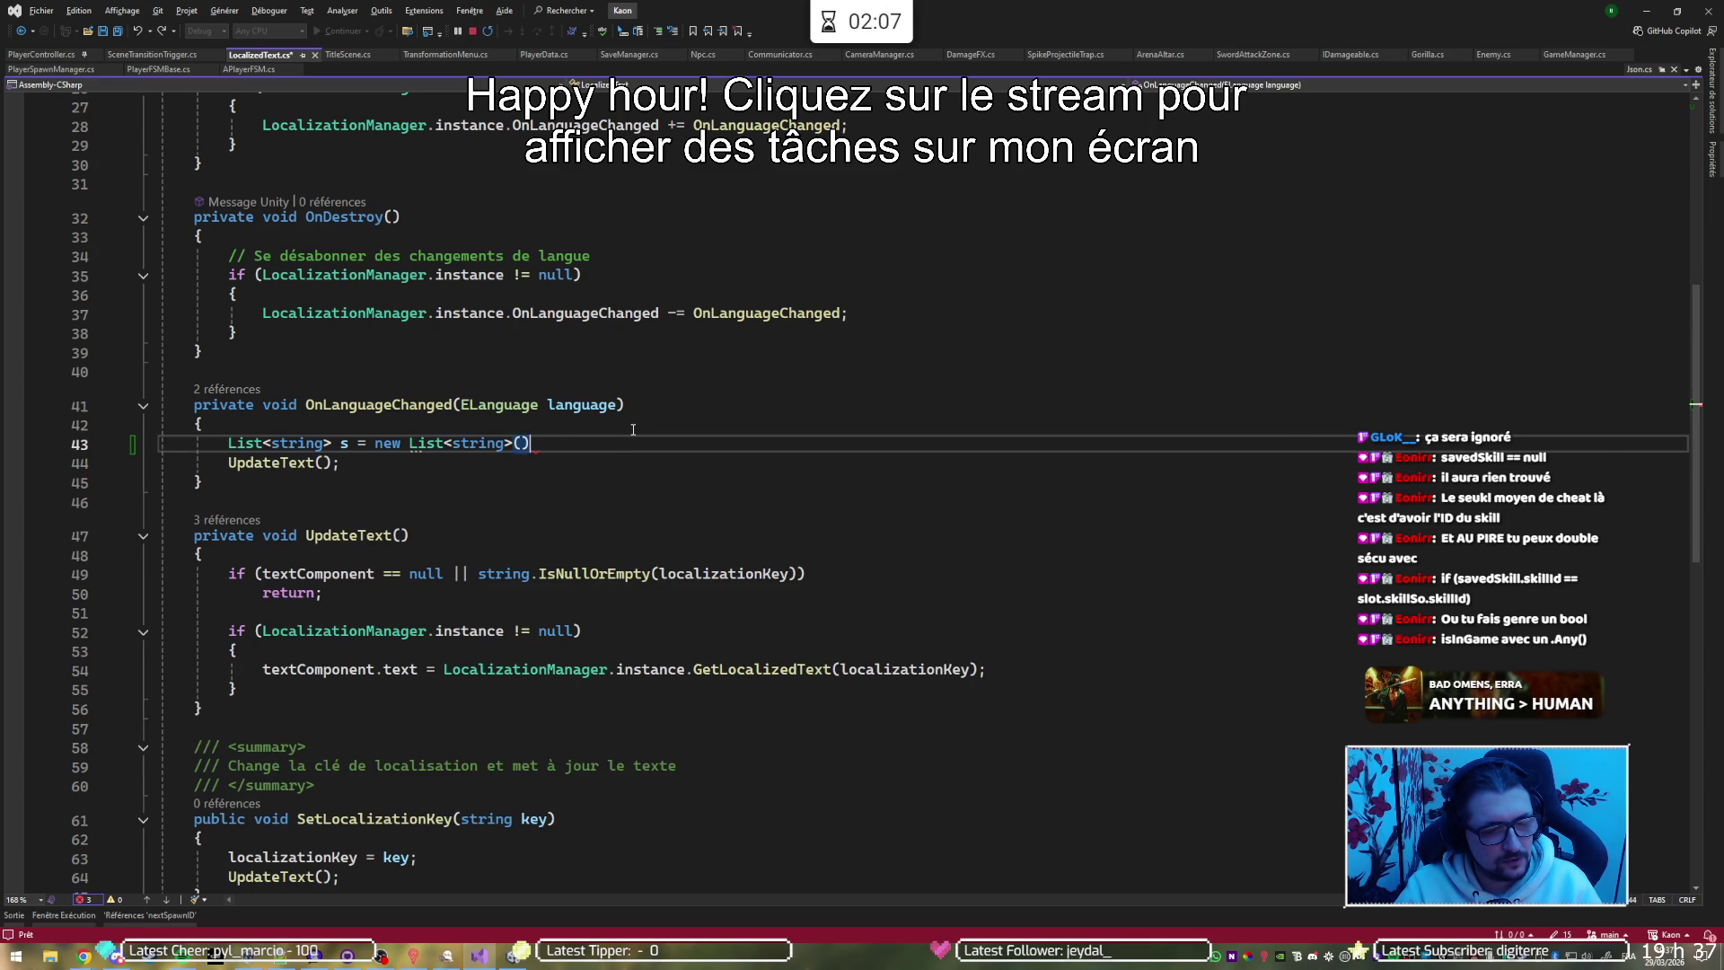
key("BackSpace")
key("BackSpace")
key("BackSpace")
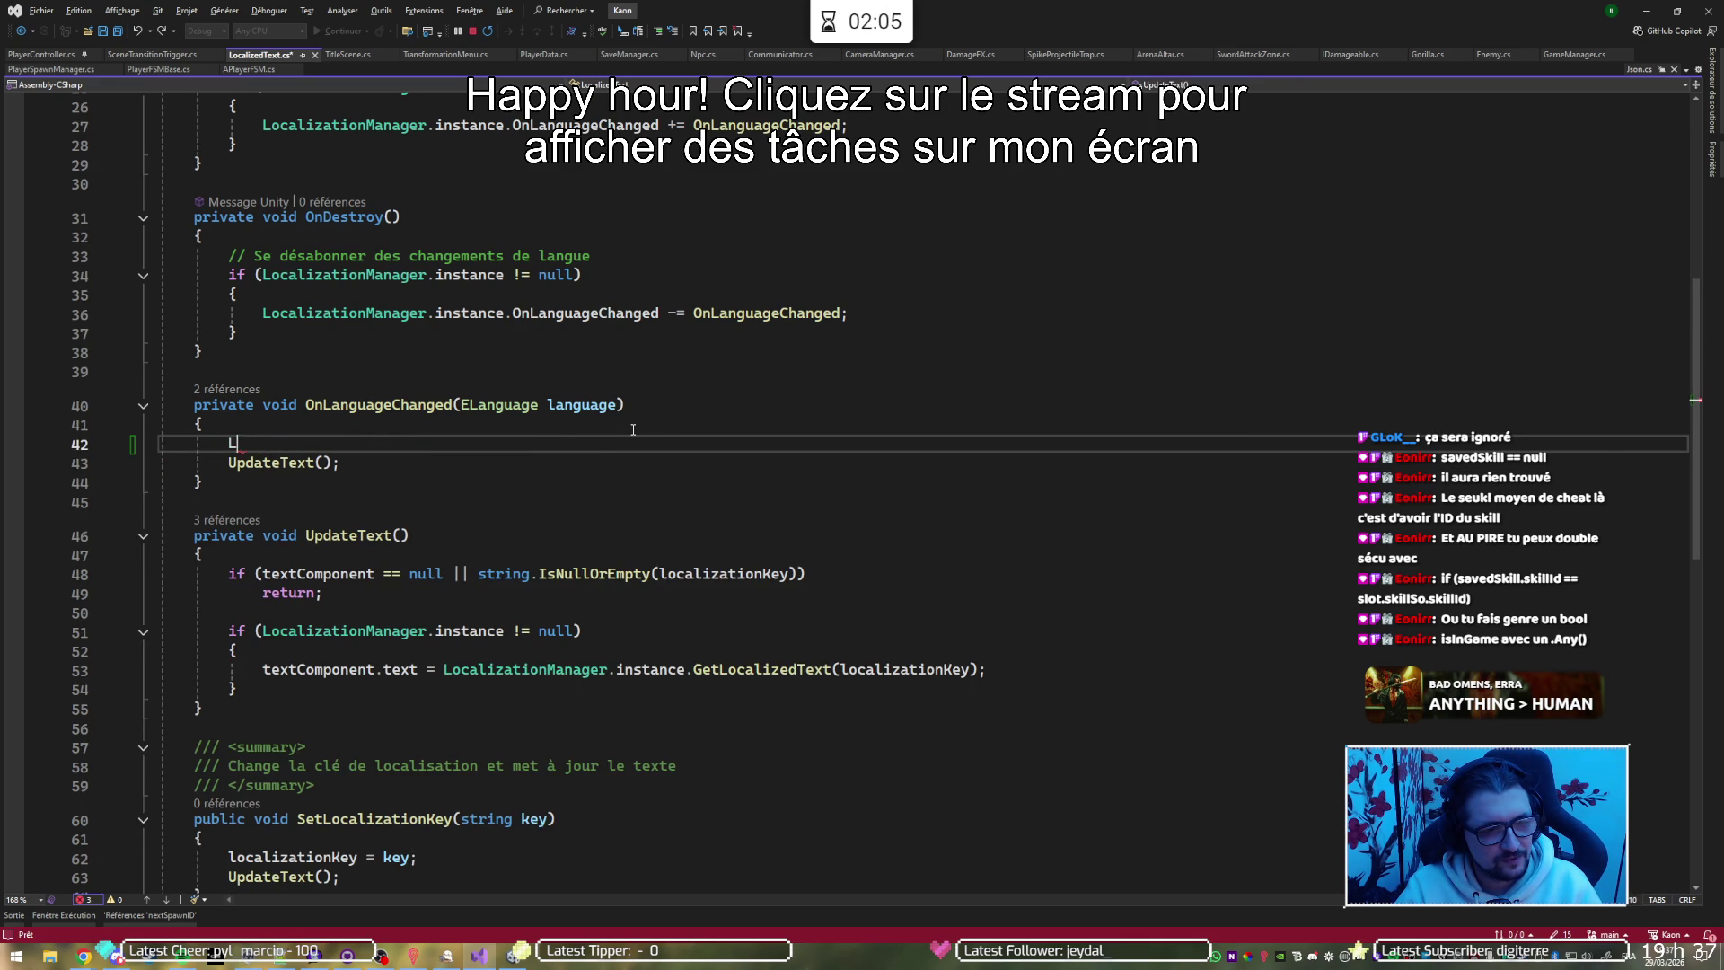
key("BackSpace")
key("BackSpace")
key("BackSpace")
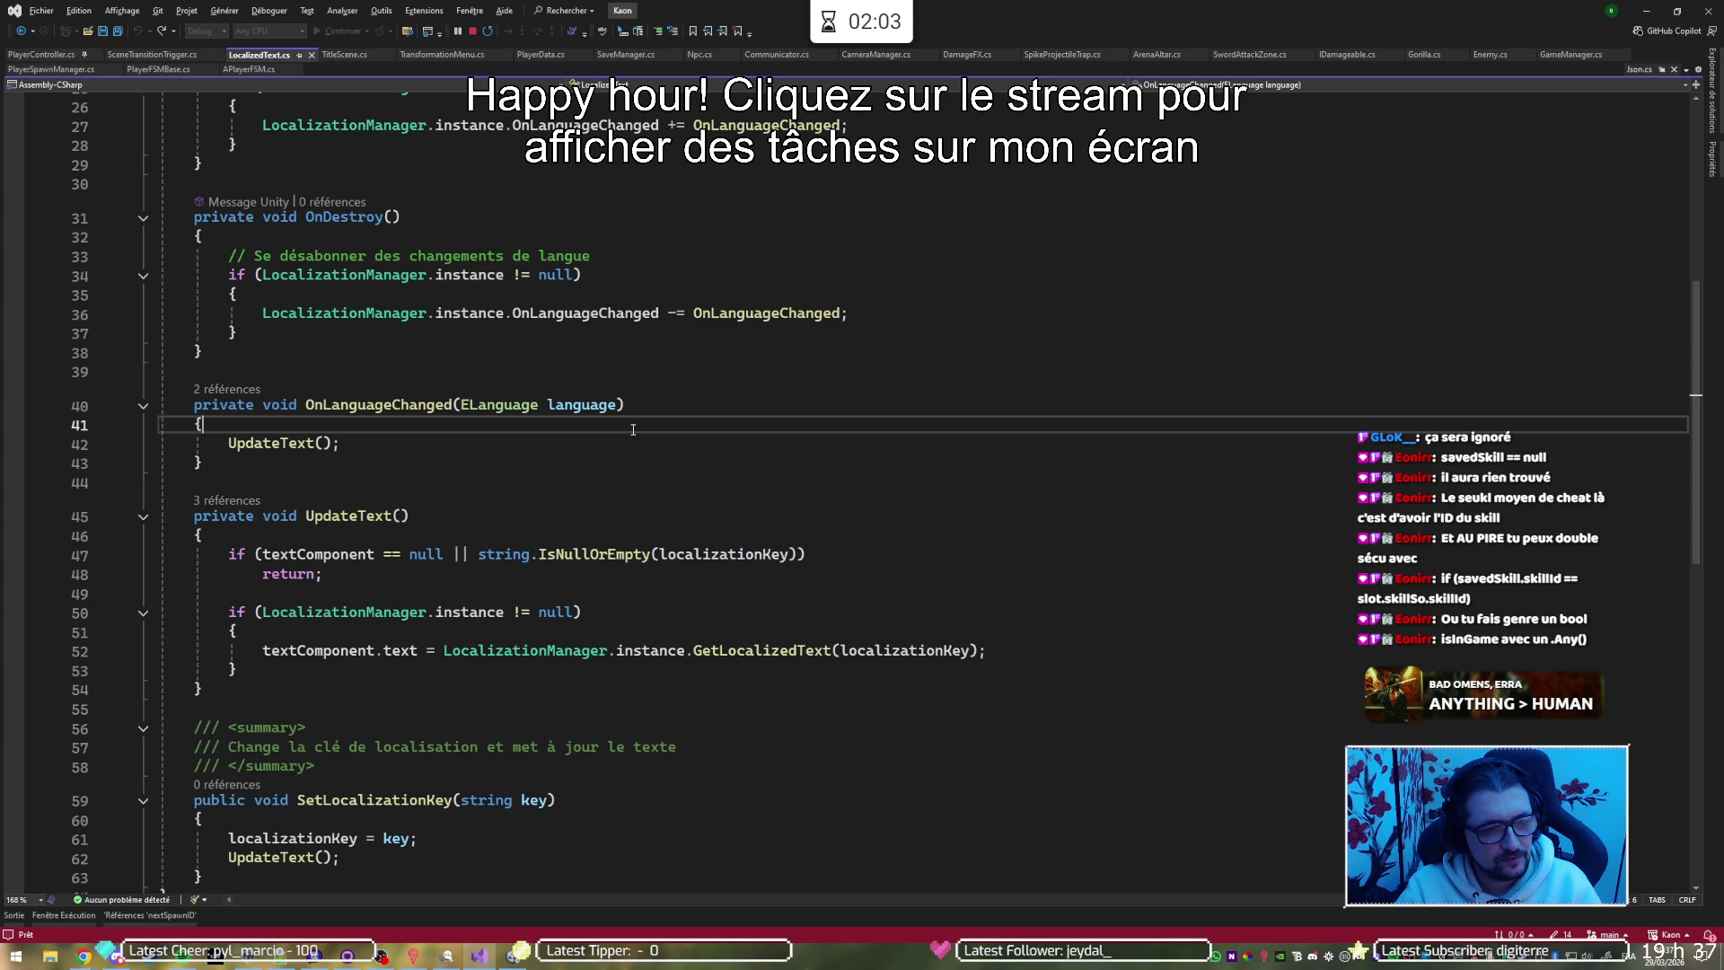
middle_click(281, 55)
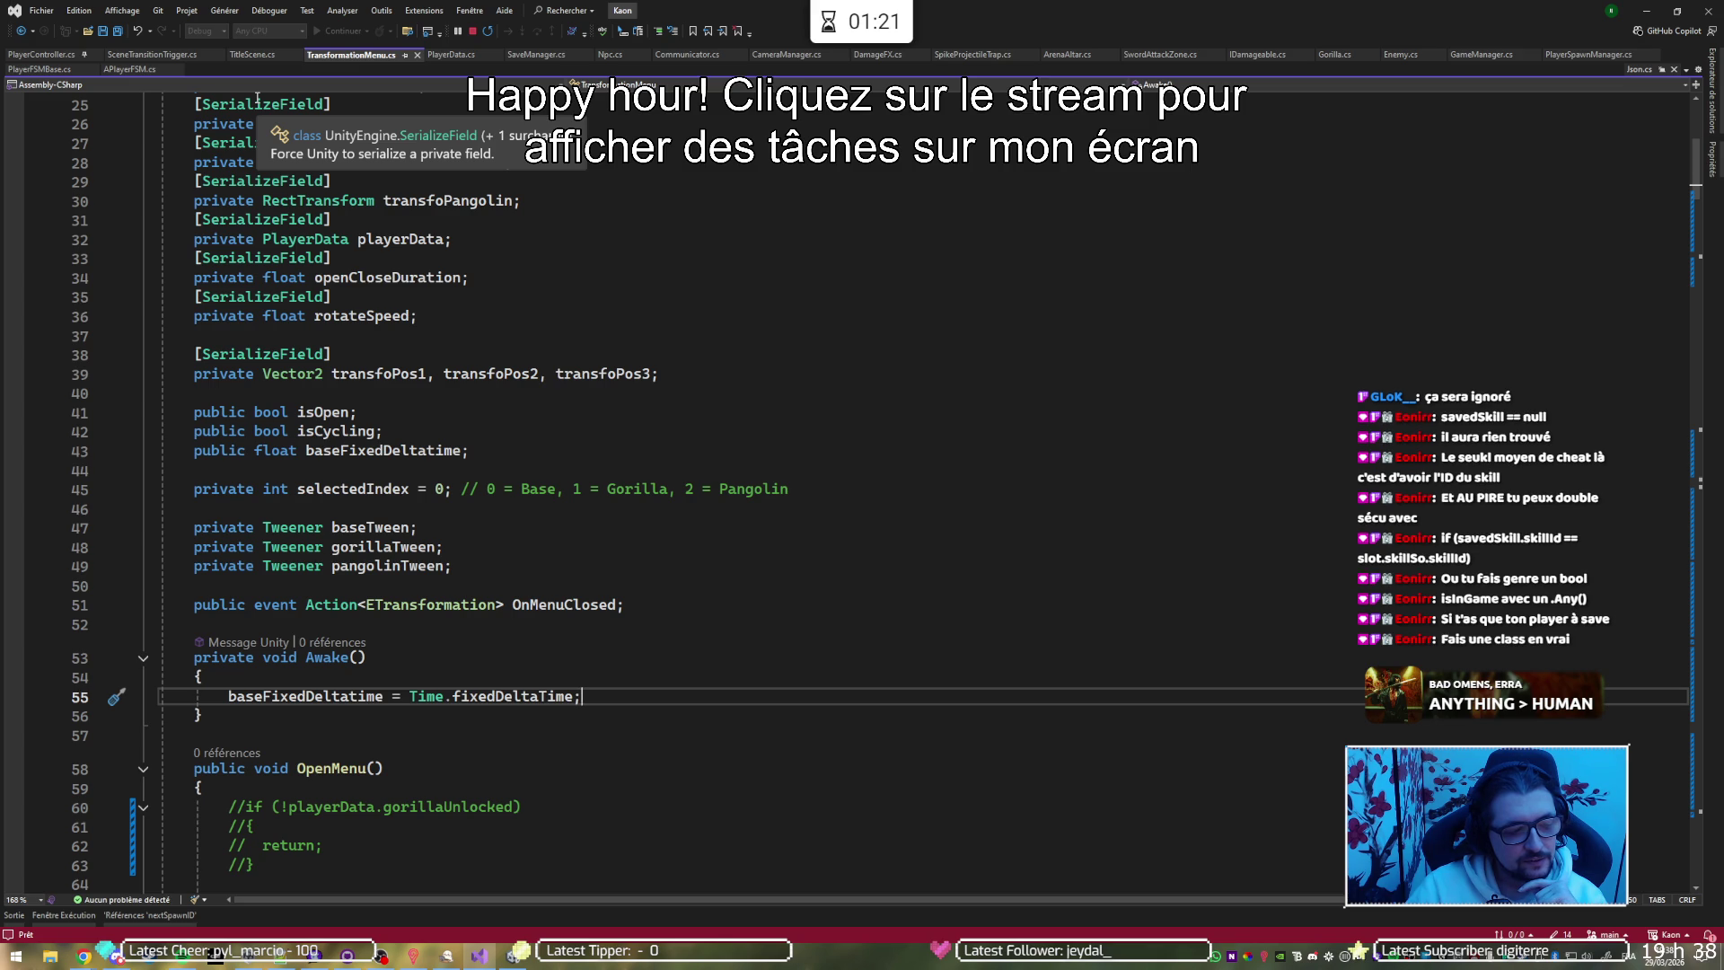
Switch the editor to the PlayerData.cs script
left_click(449, 54)
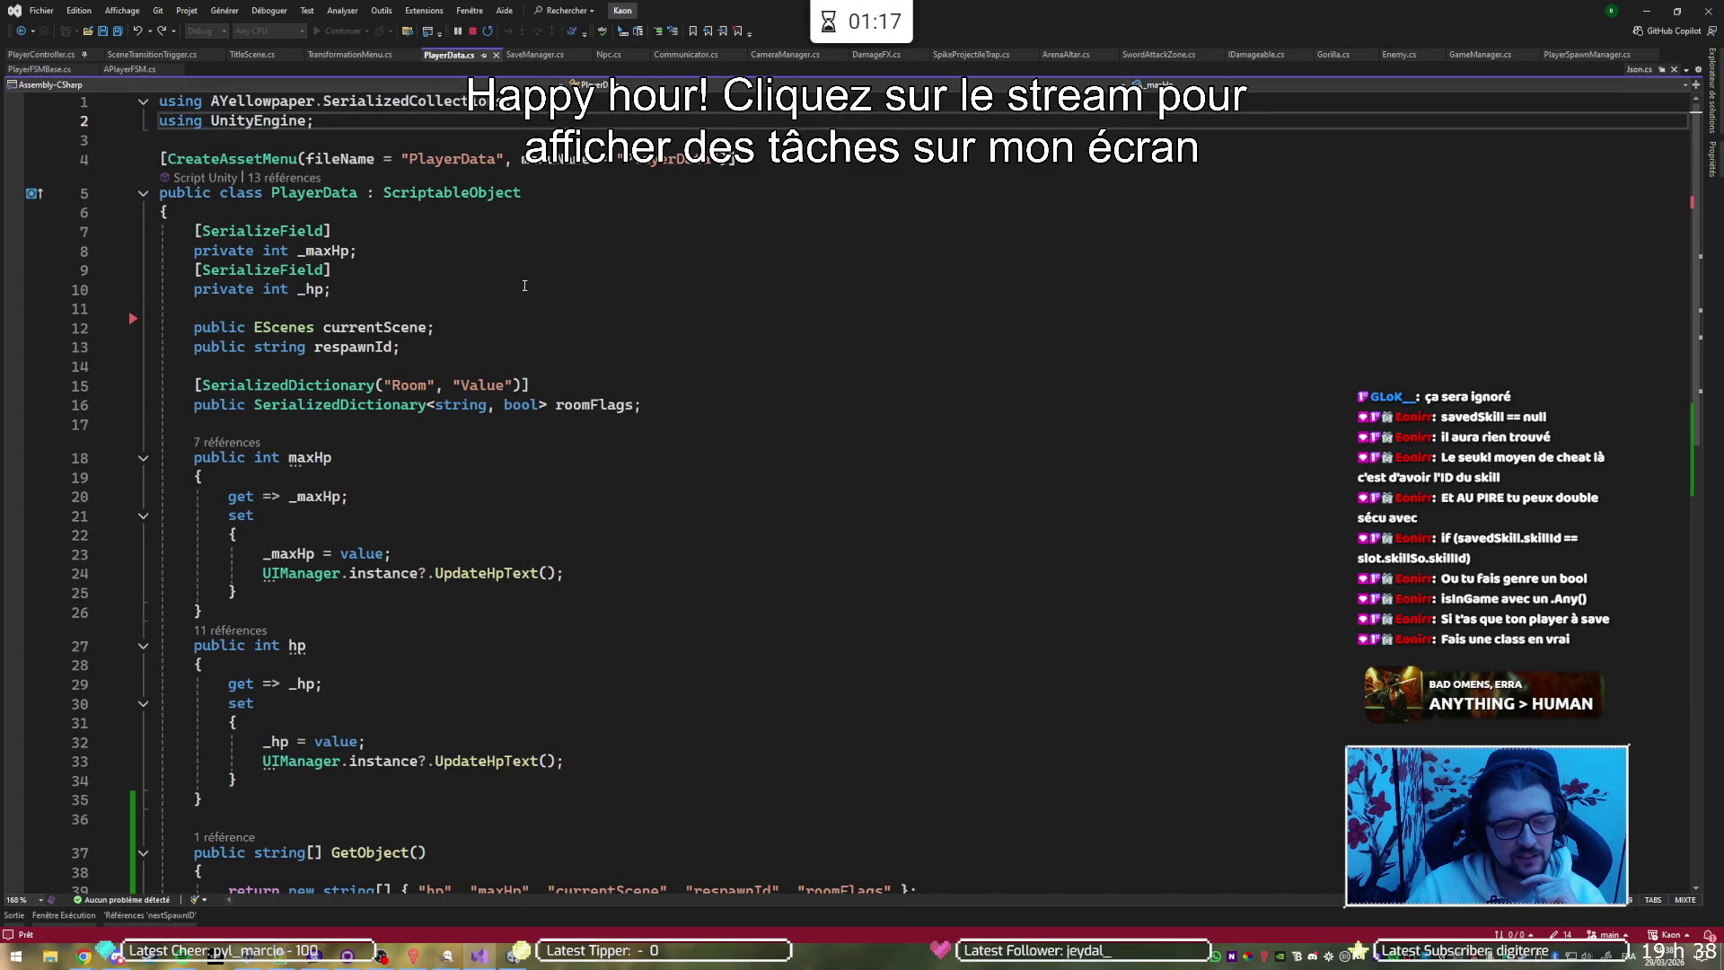
scroll(606, 508, "down", 6)
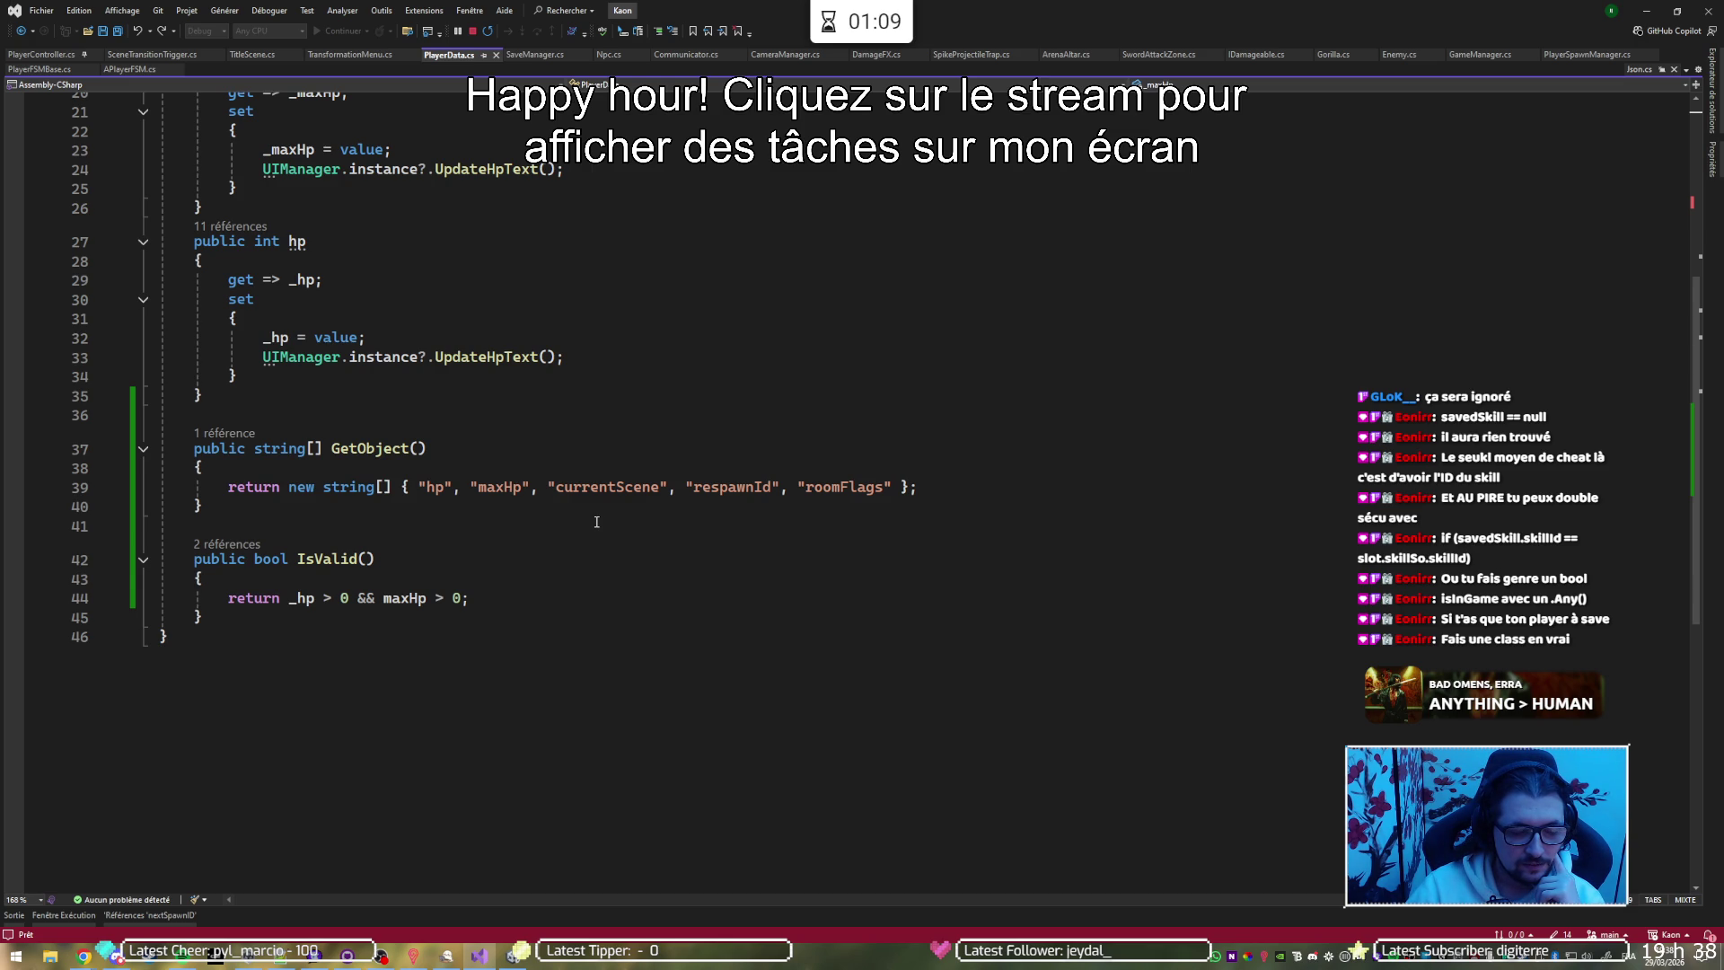
scroll(596, 521, "up", 4)
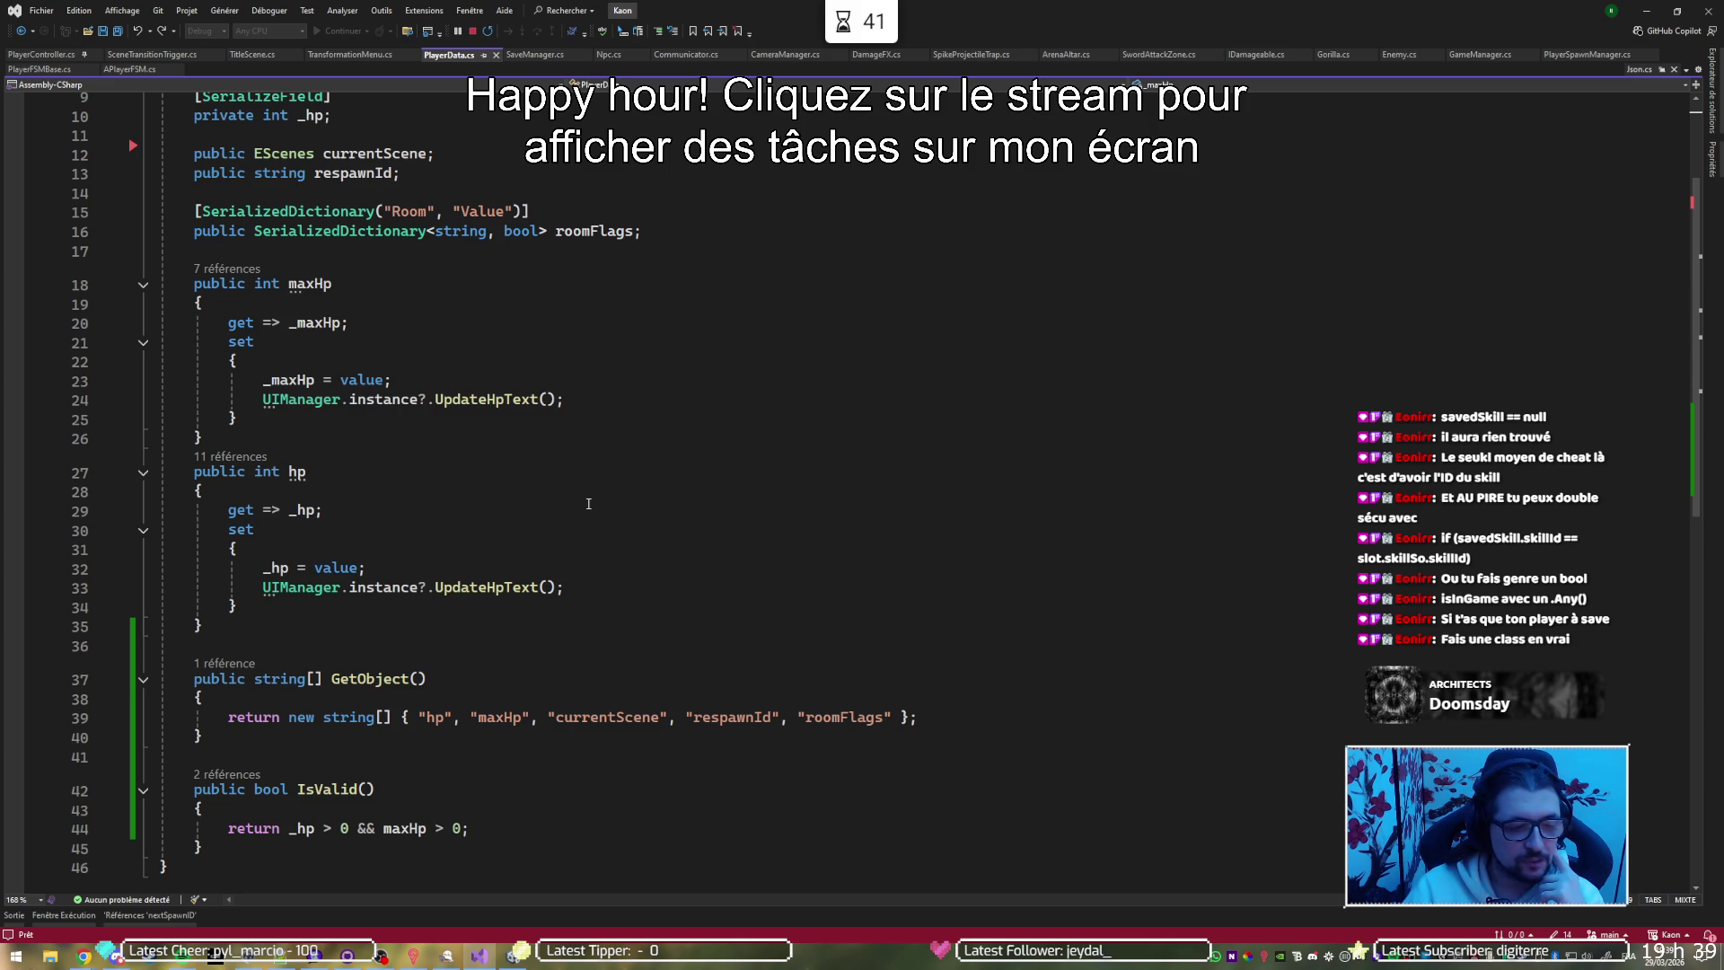
scroll(636, 433, "up", 3)
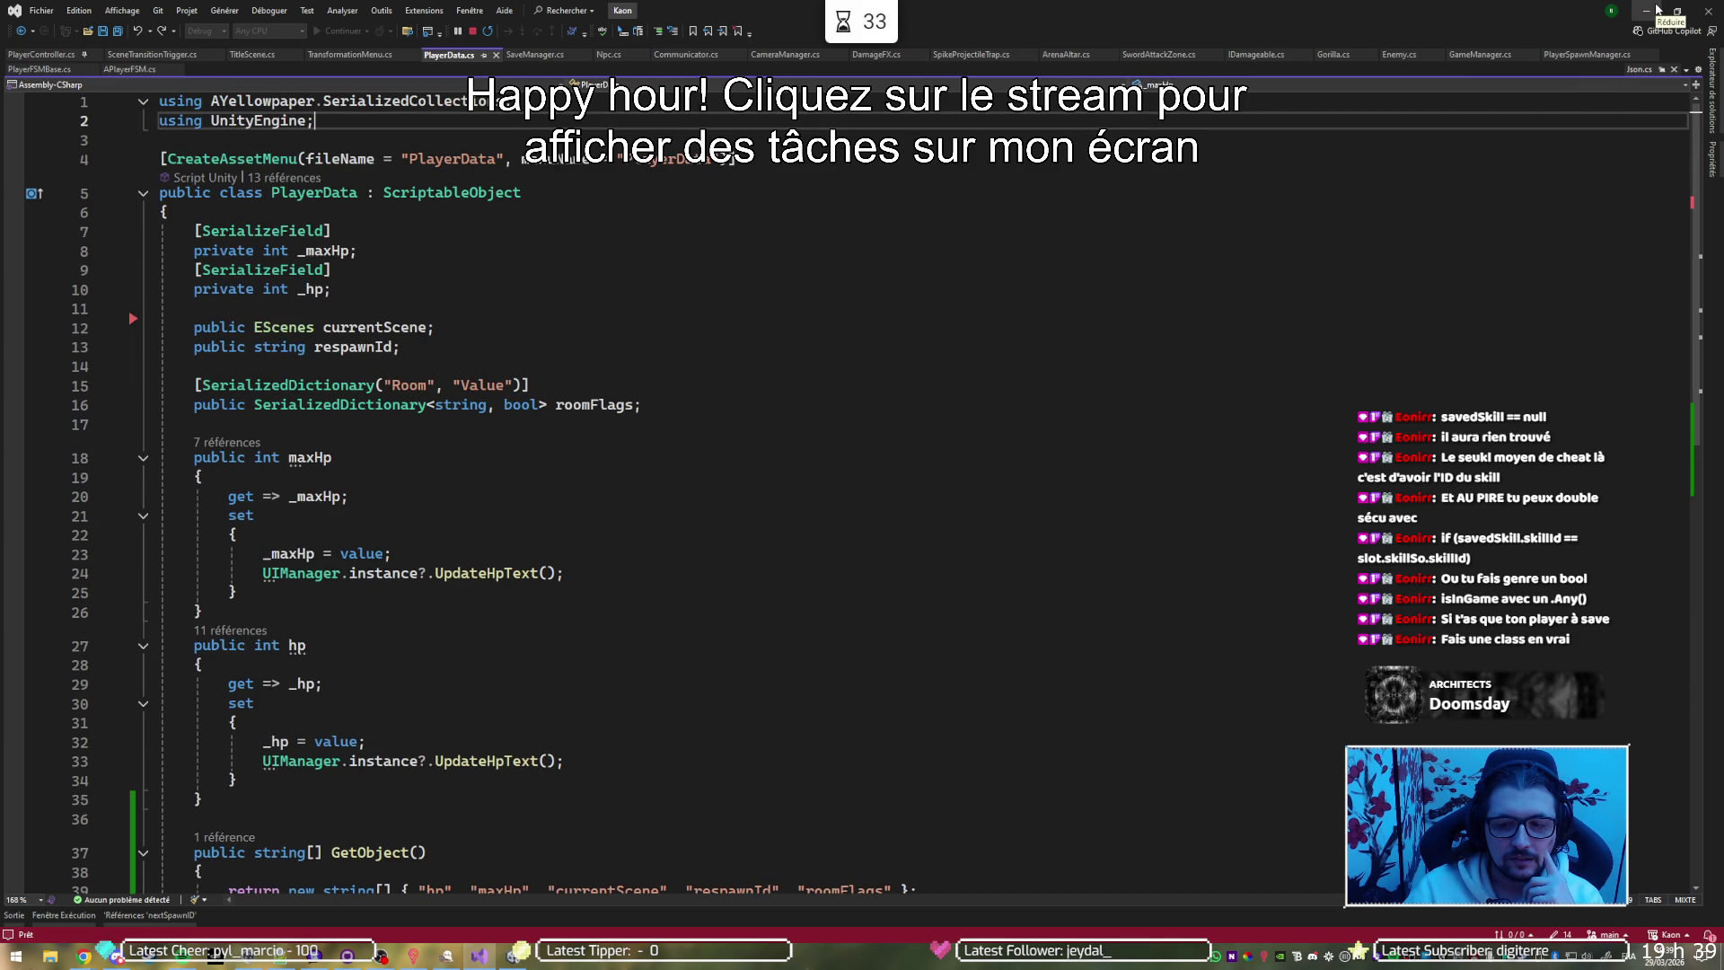
Run the Kaon project in Unity Play mode to check the main menu, stop it, and bring up save.txt
left_click(1656, 10)
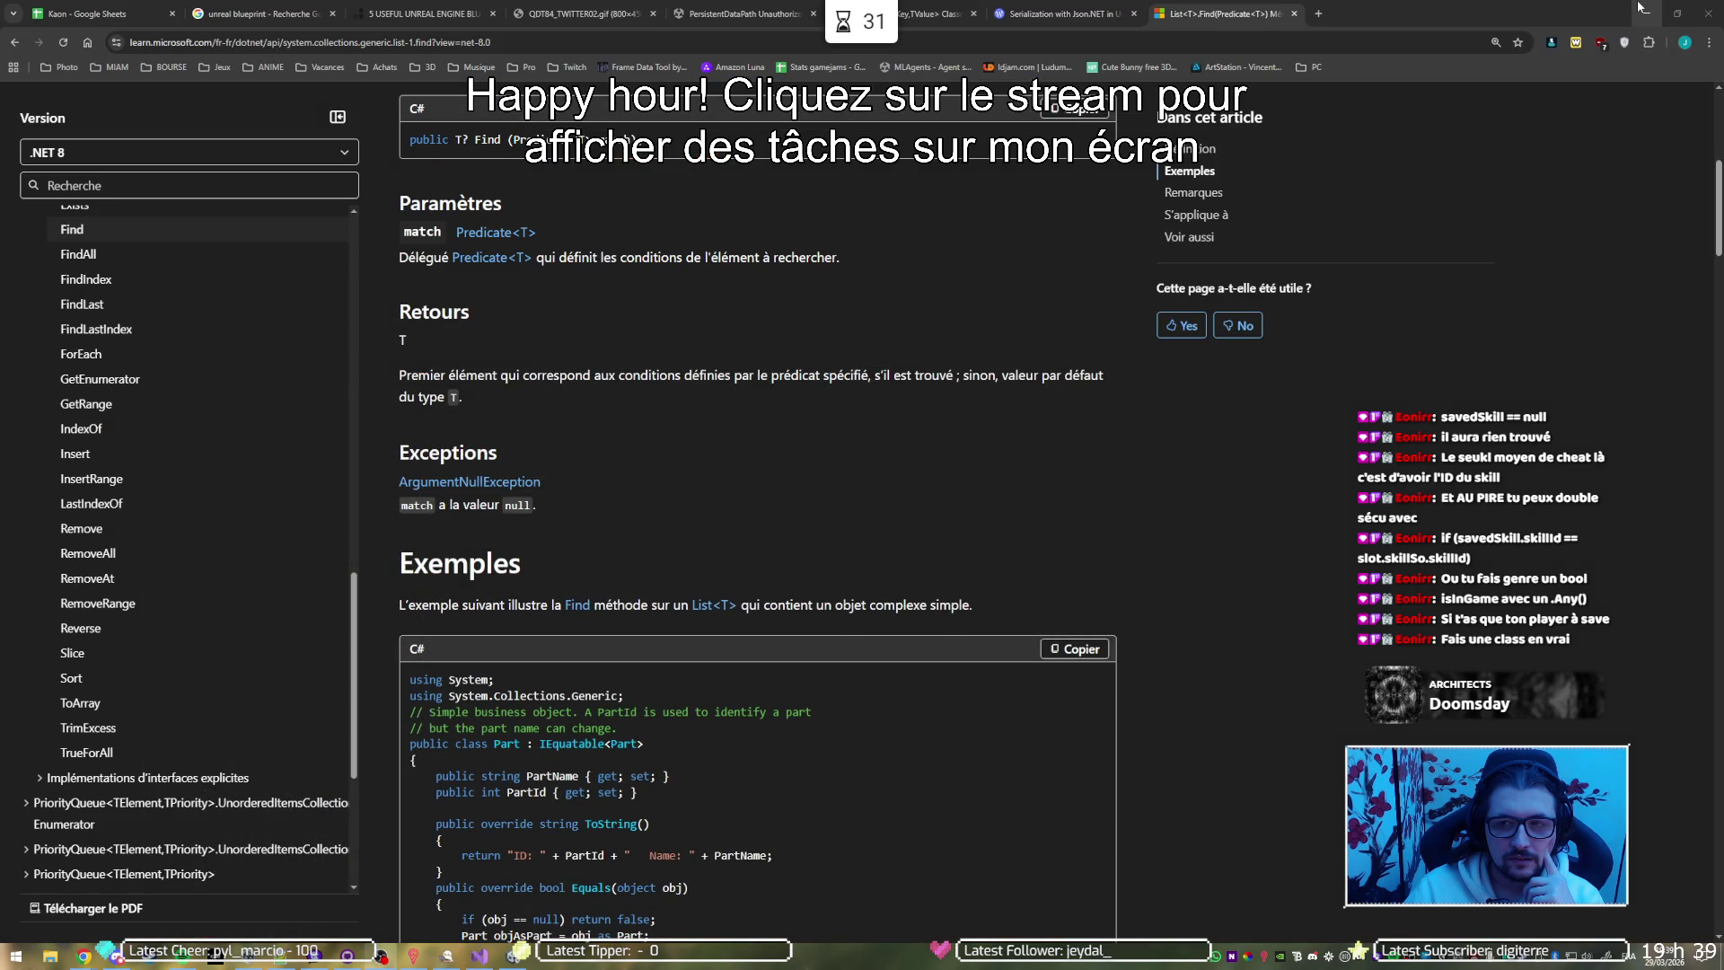
left_click(1642, 9)
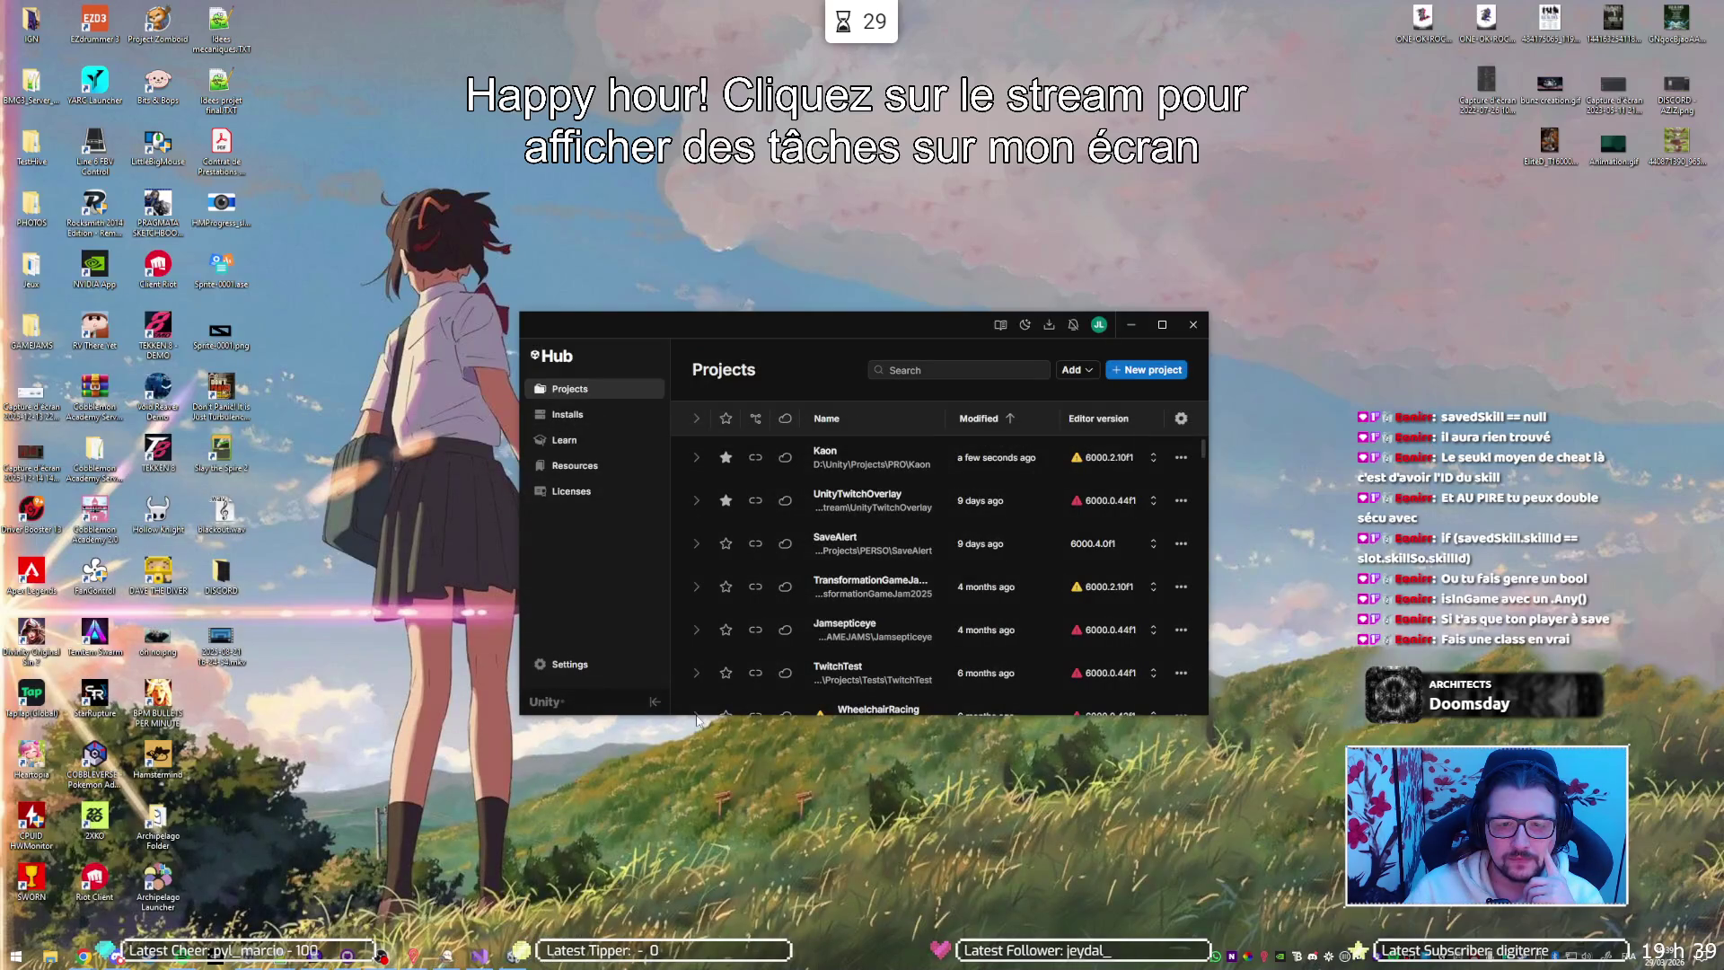
left_click(509, 957)
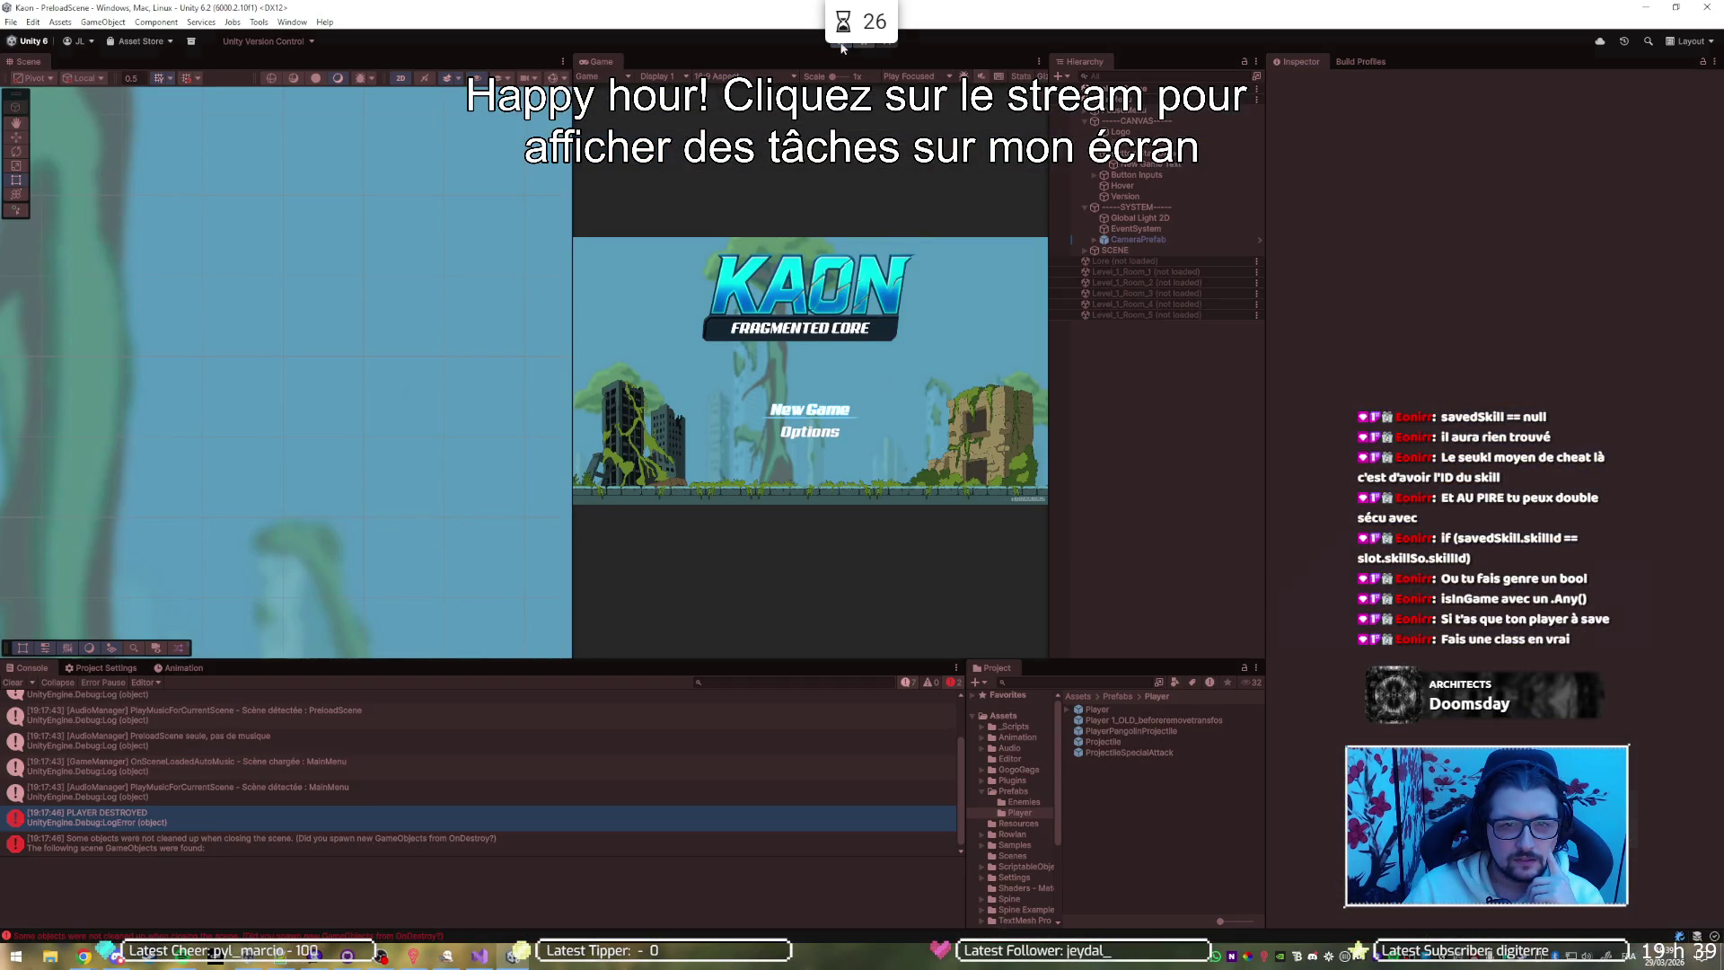
left_click(841, 45)
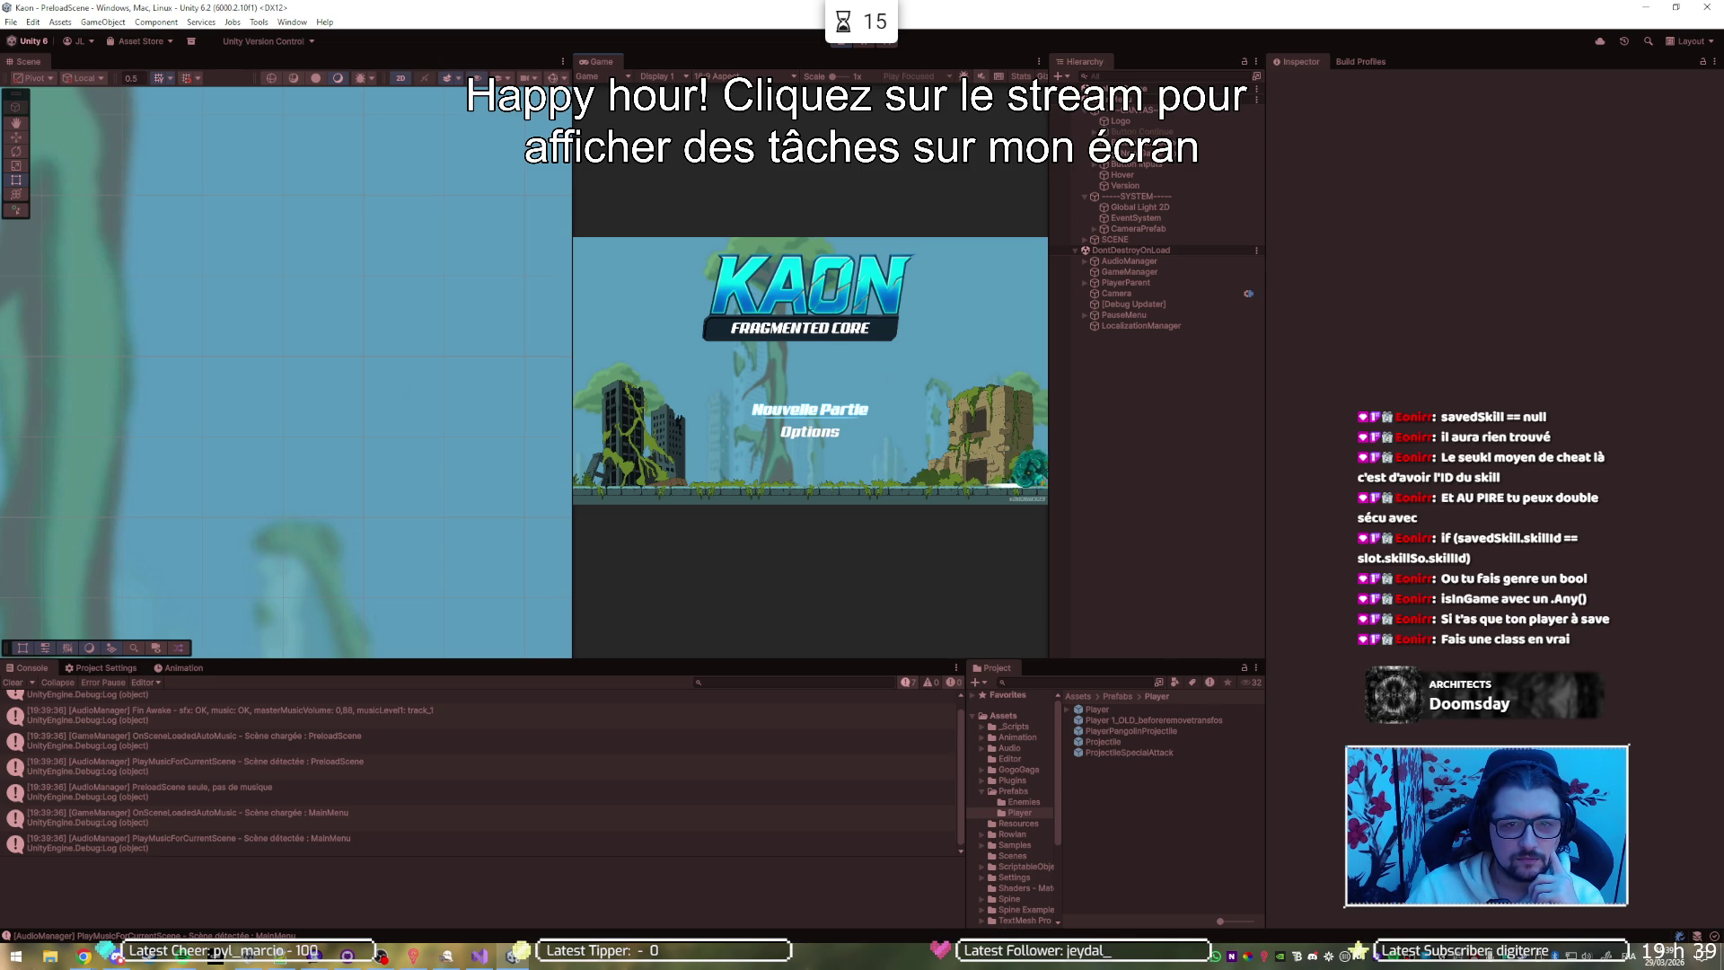
key("ctrl+p")
left_click(267, 965)
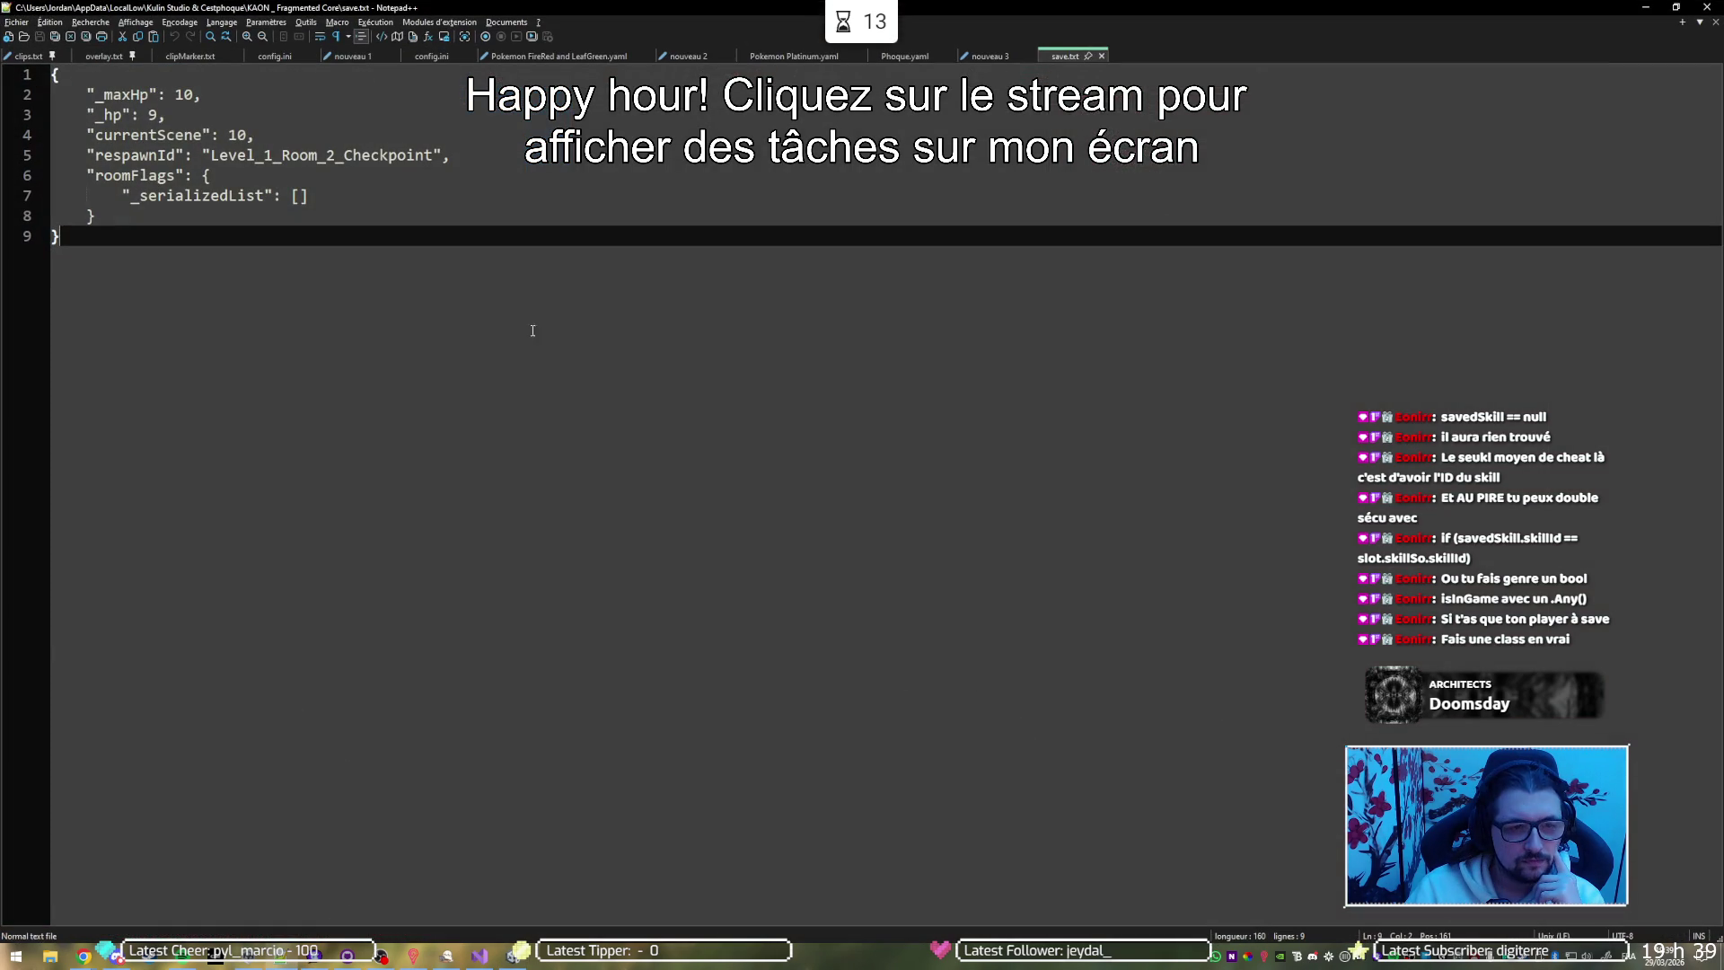
Trim save.txt to only _maxHp 10 and _hp 9, then play the game in Unity to test loading
mouse_move(251, 224)
left_mouse_down()
mouse_move(274, 106)
mouse_move(314, 109)
left_mouse_up()
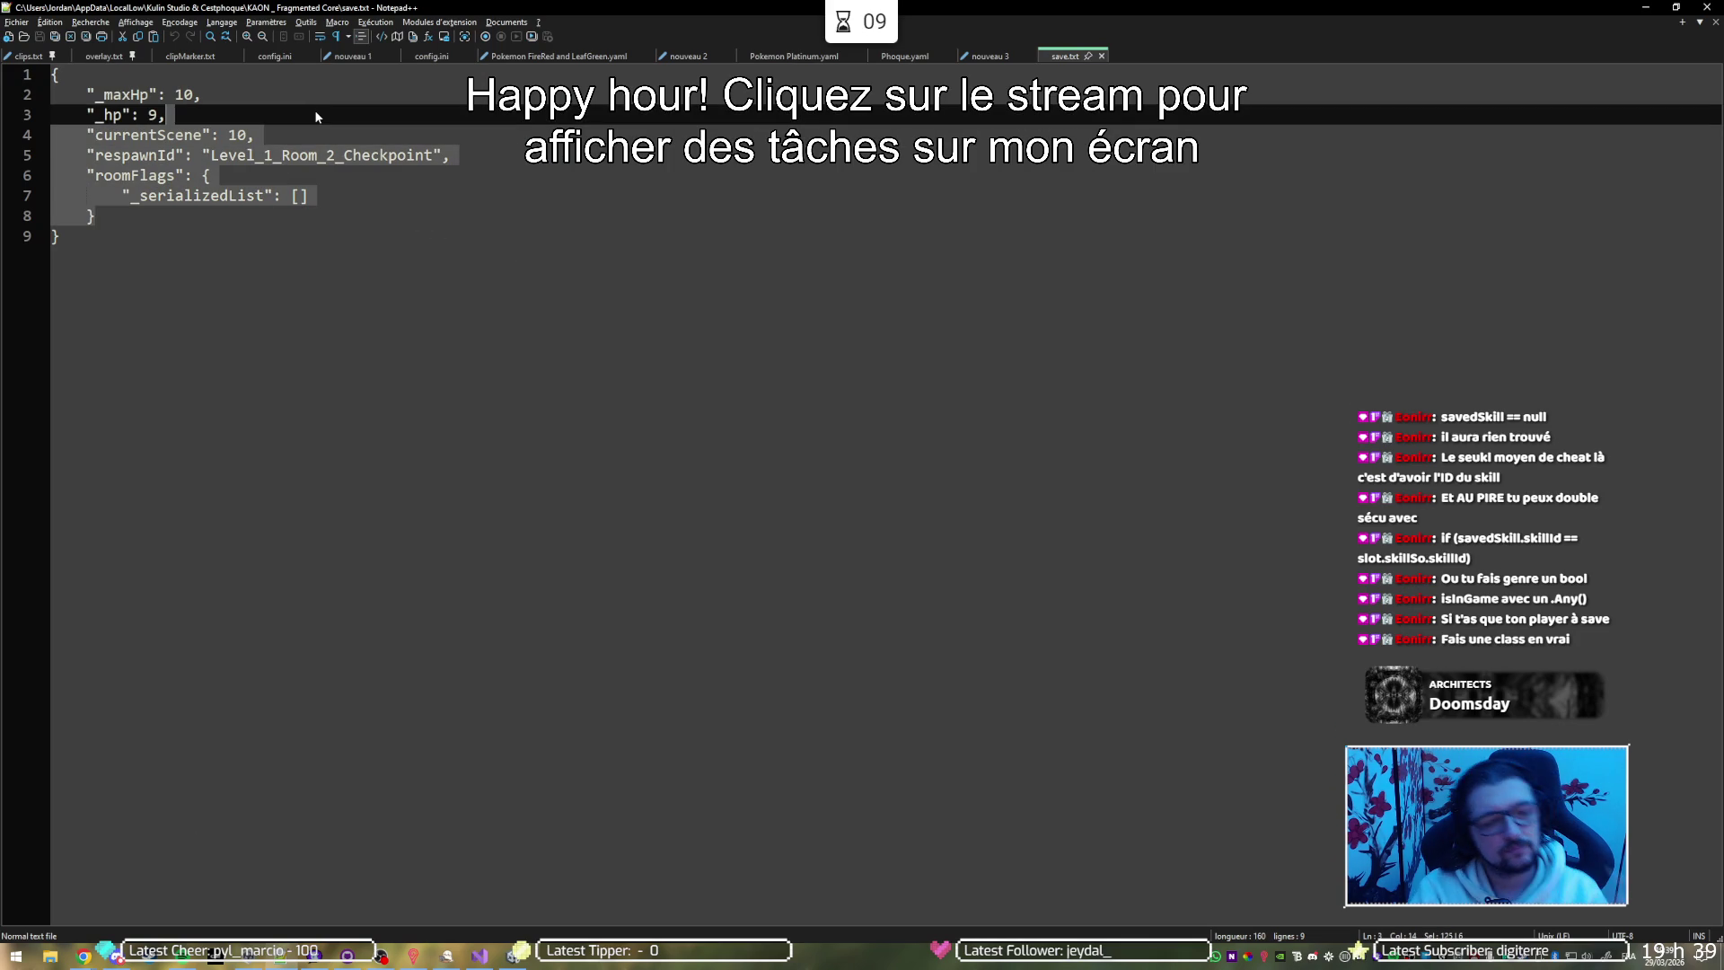
key("Delete")
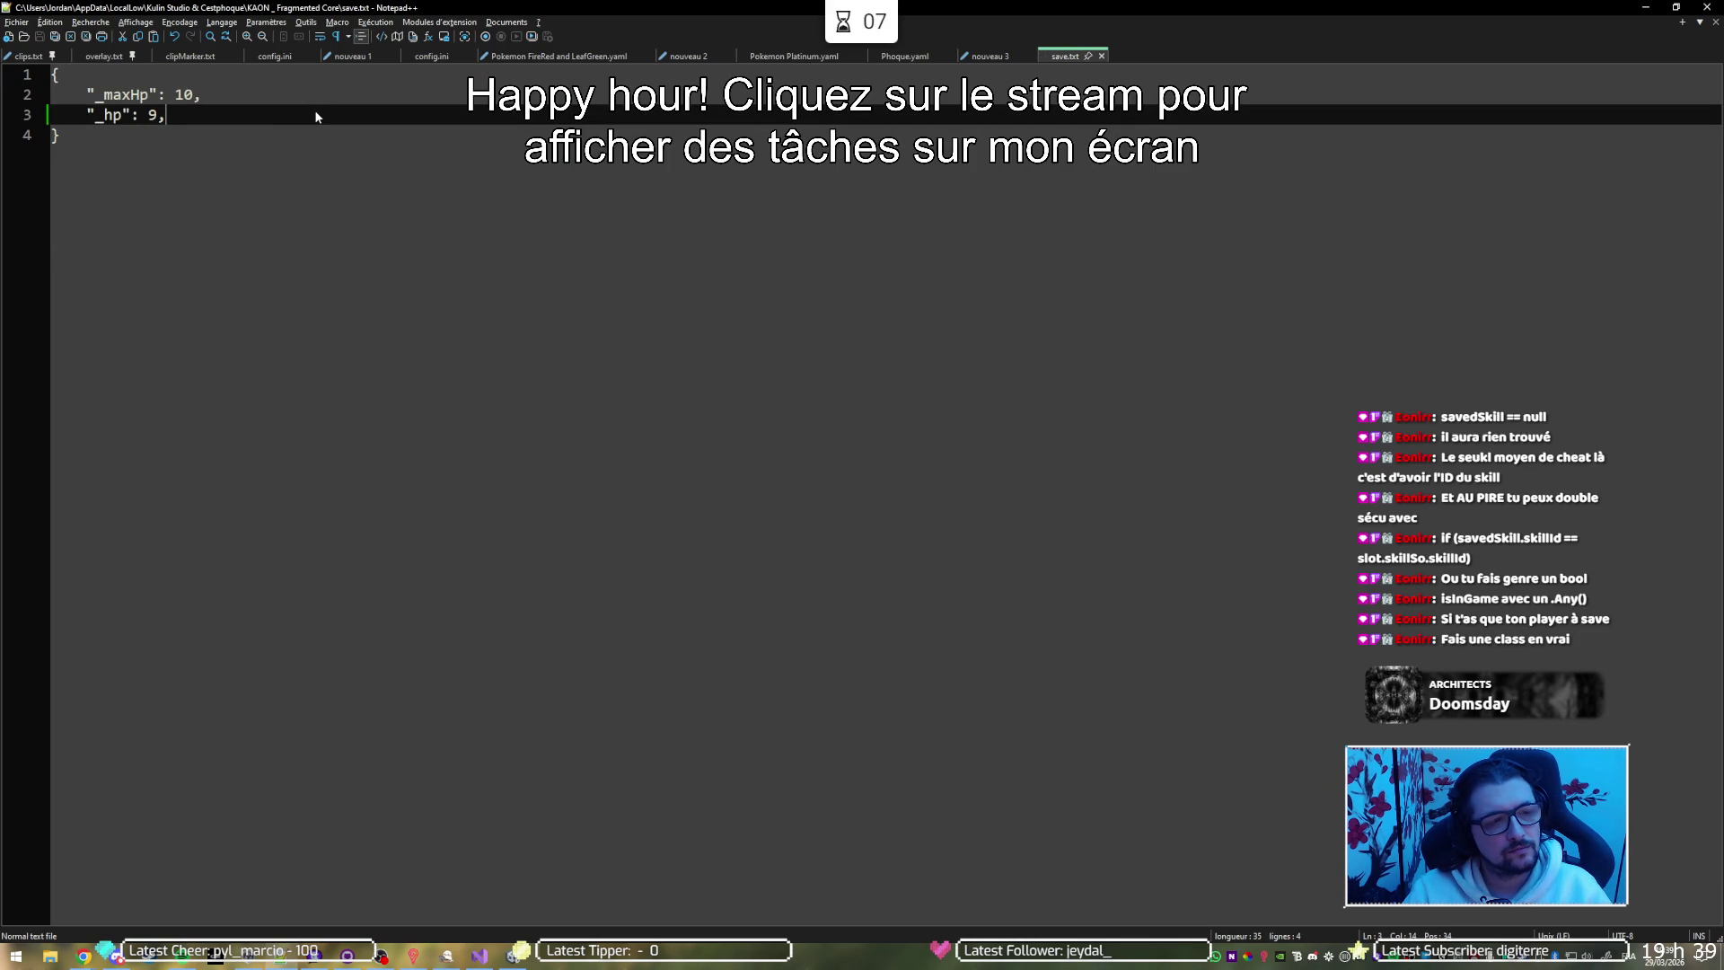
key("alt+Tab")
left_click(848, 45)
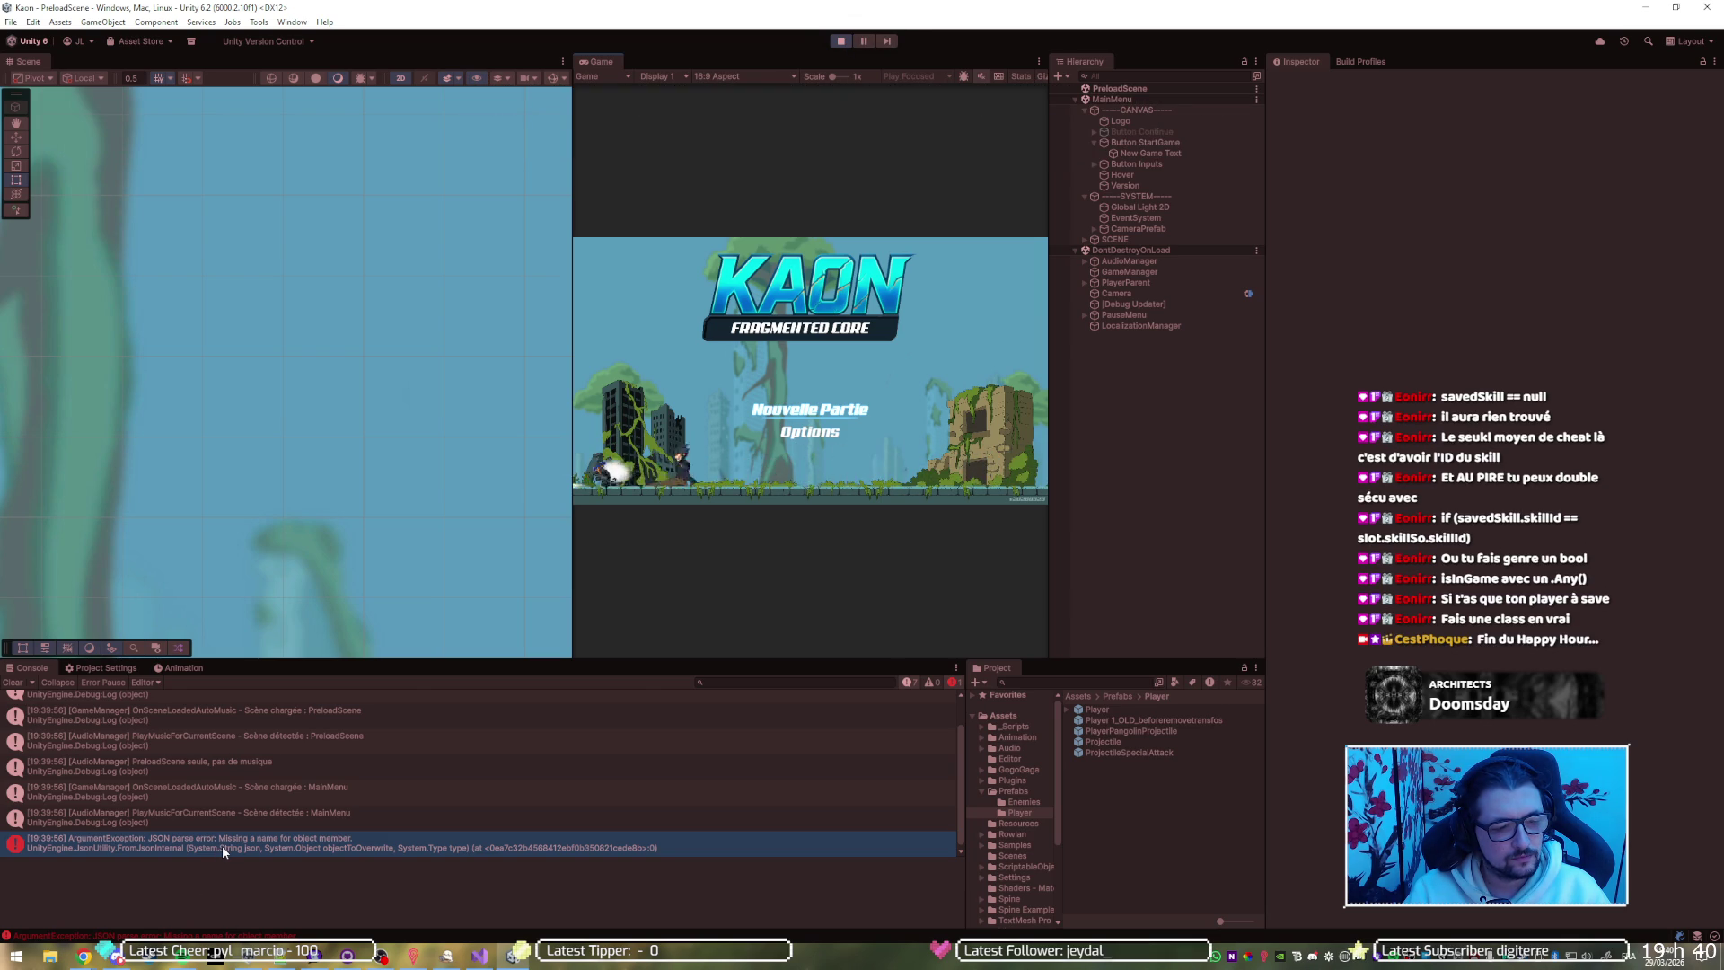
Restore and save the full save.txt, then replay the game in Unity with it
key("alt+Tab")
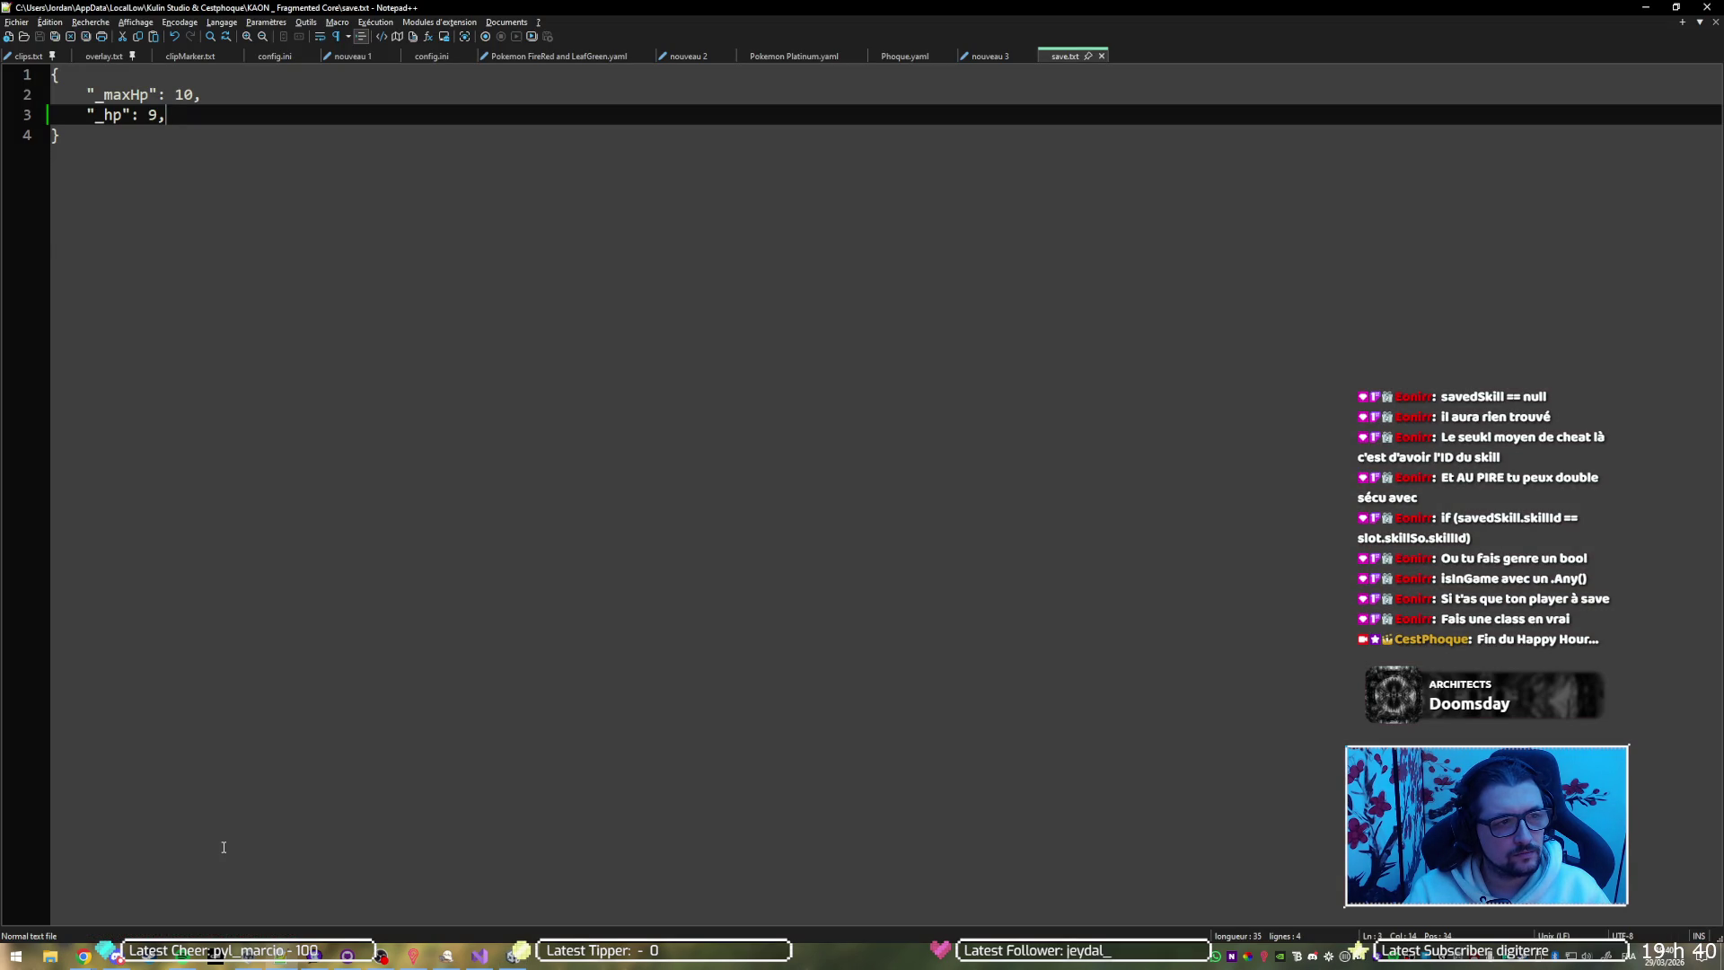
key("ctrl+z")
key("ctrl+s")
key("alt+Tab")
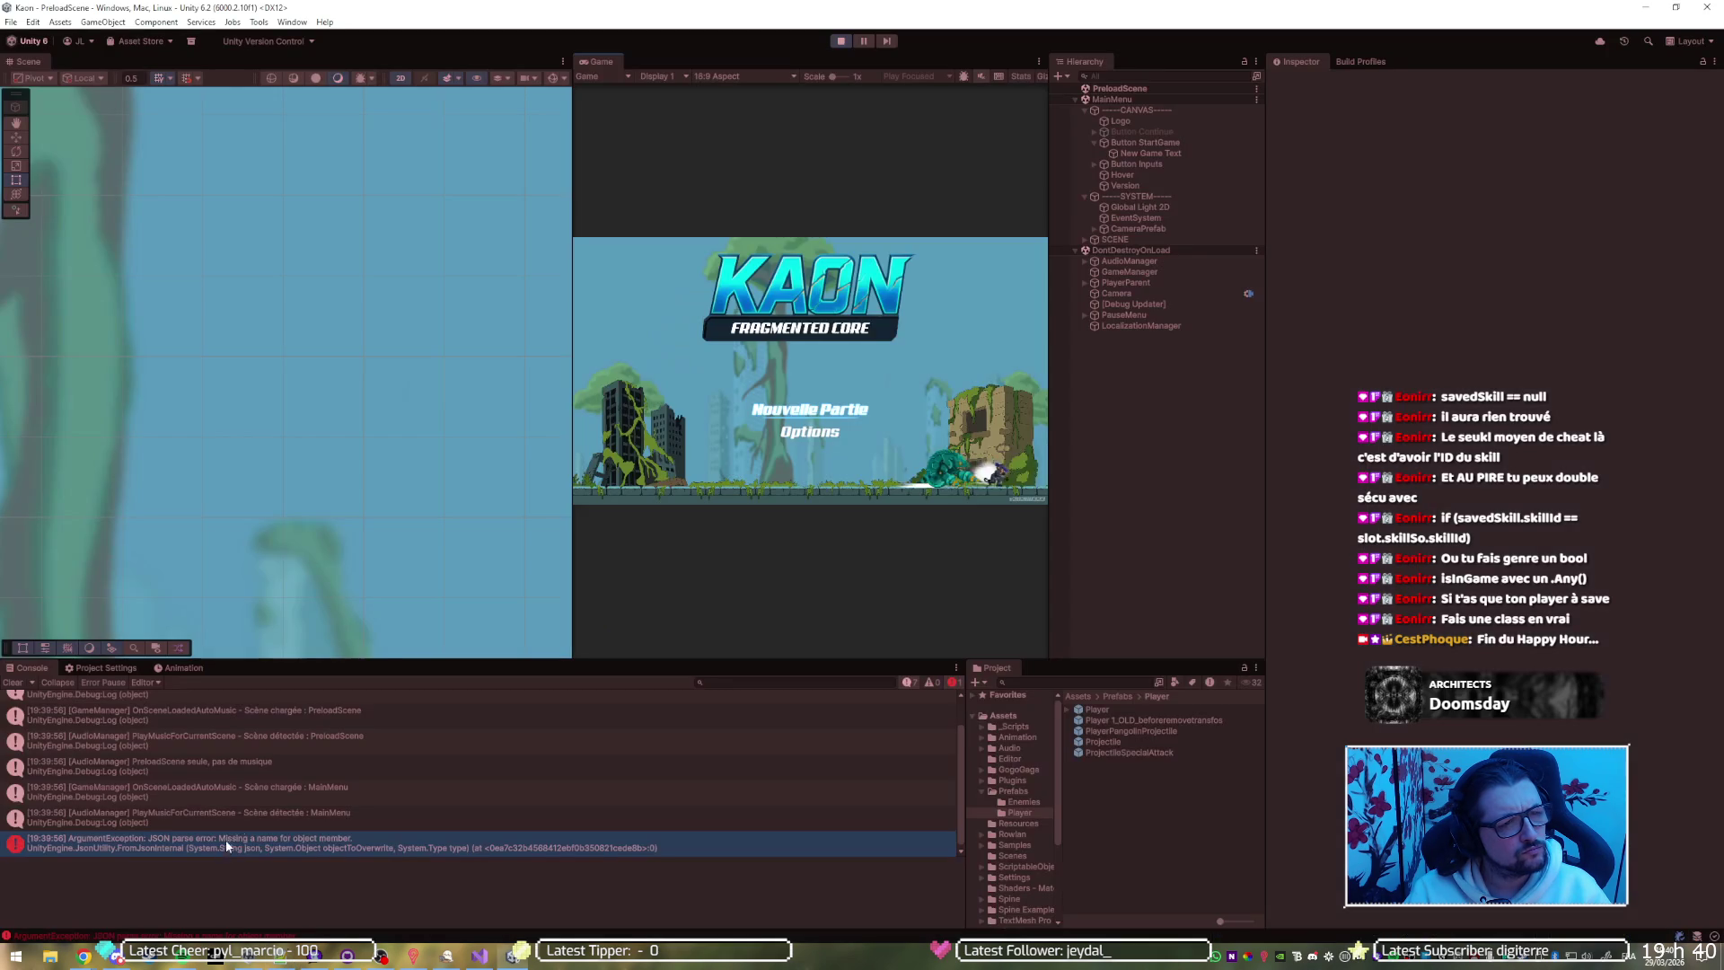
left_click(841, 42)
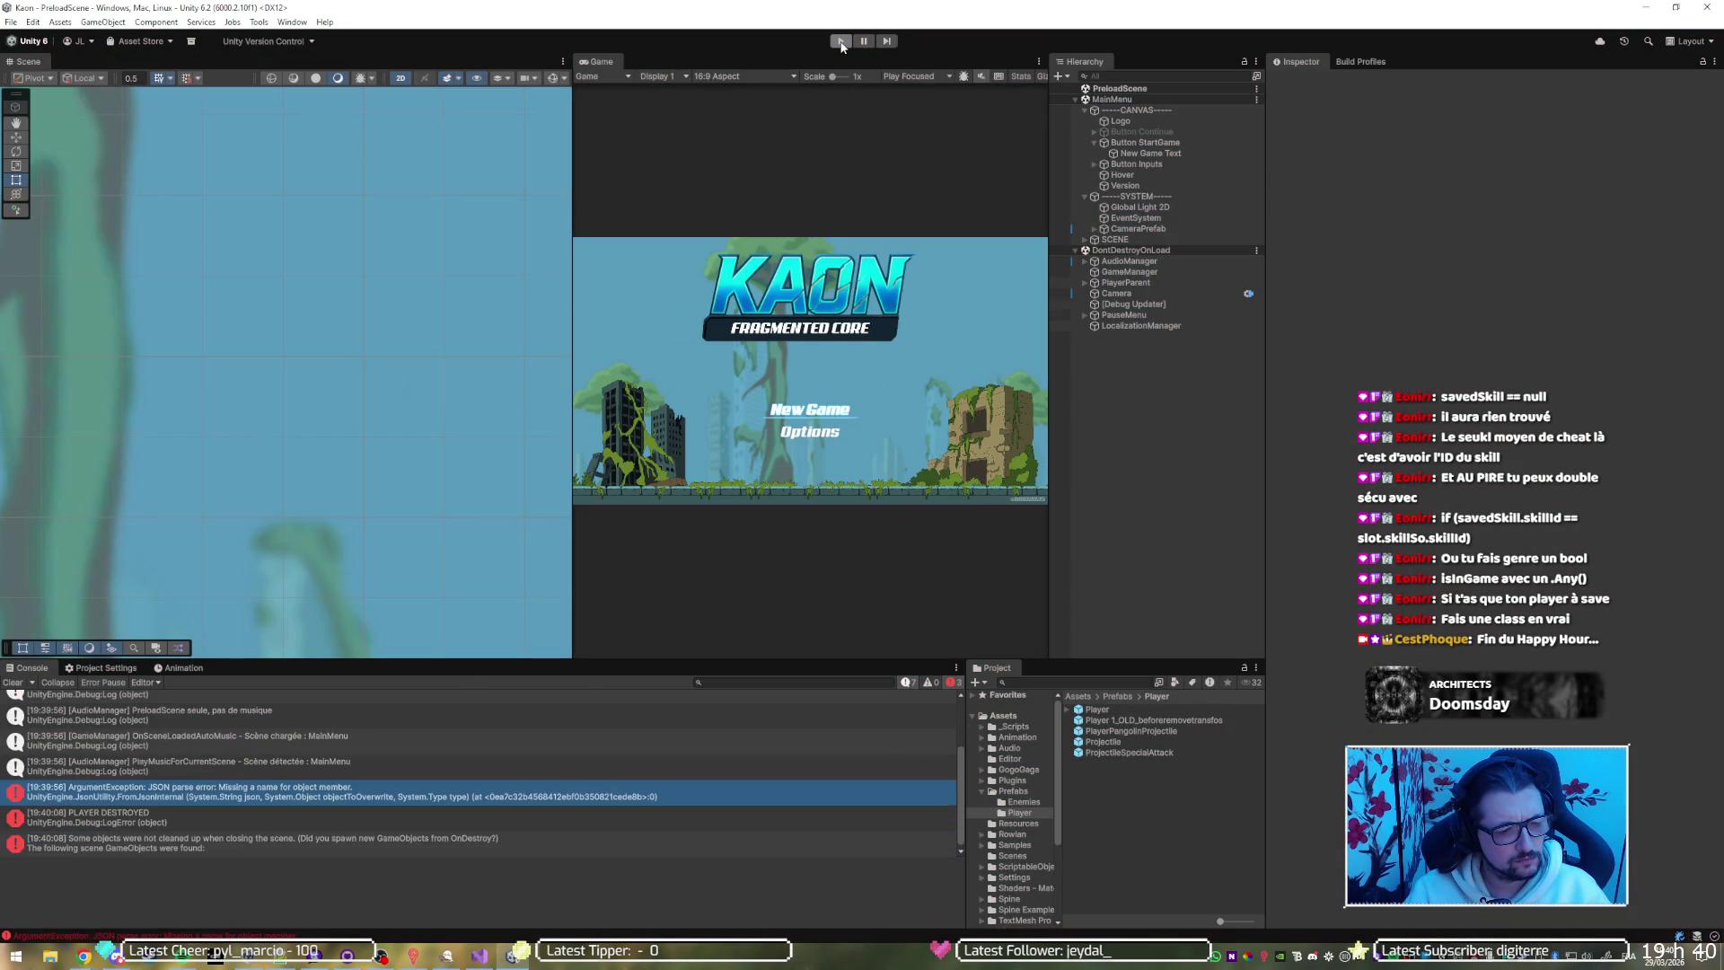
left_click(841, 42)
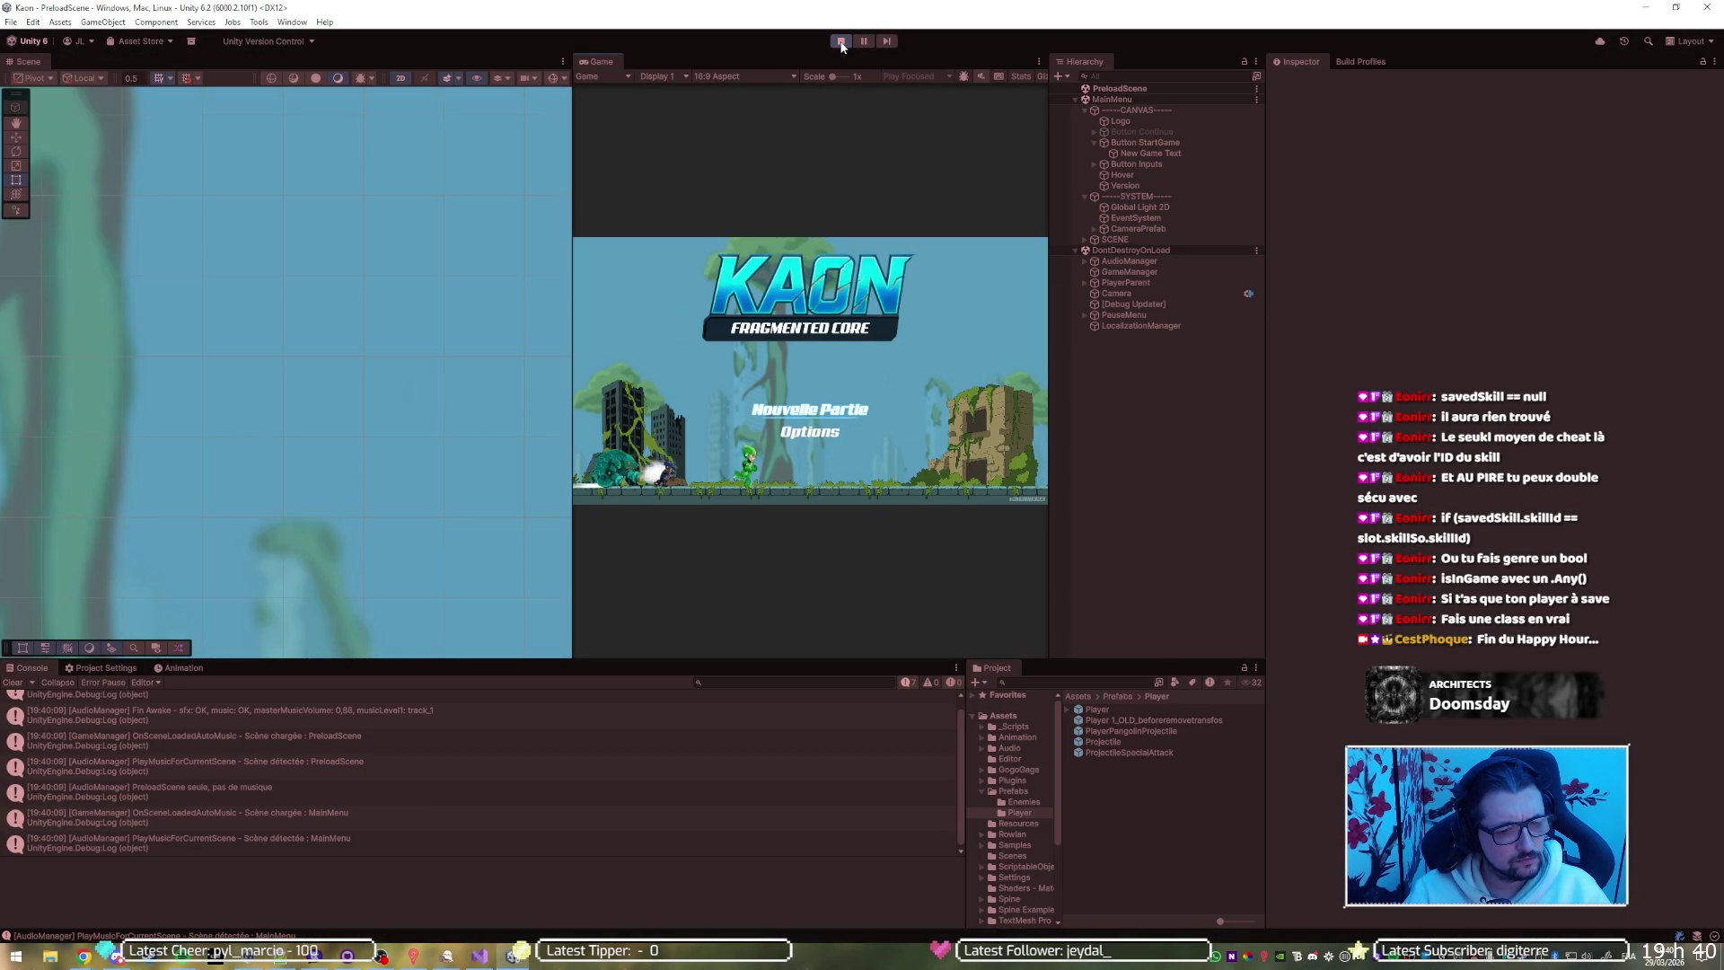
left_click(842, 42)
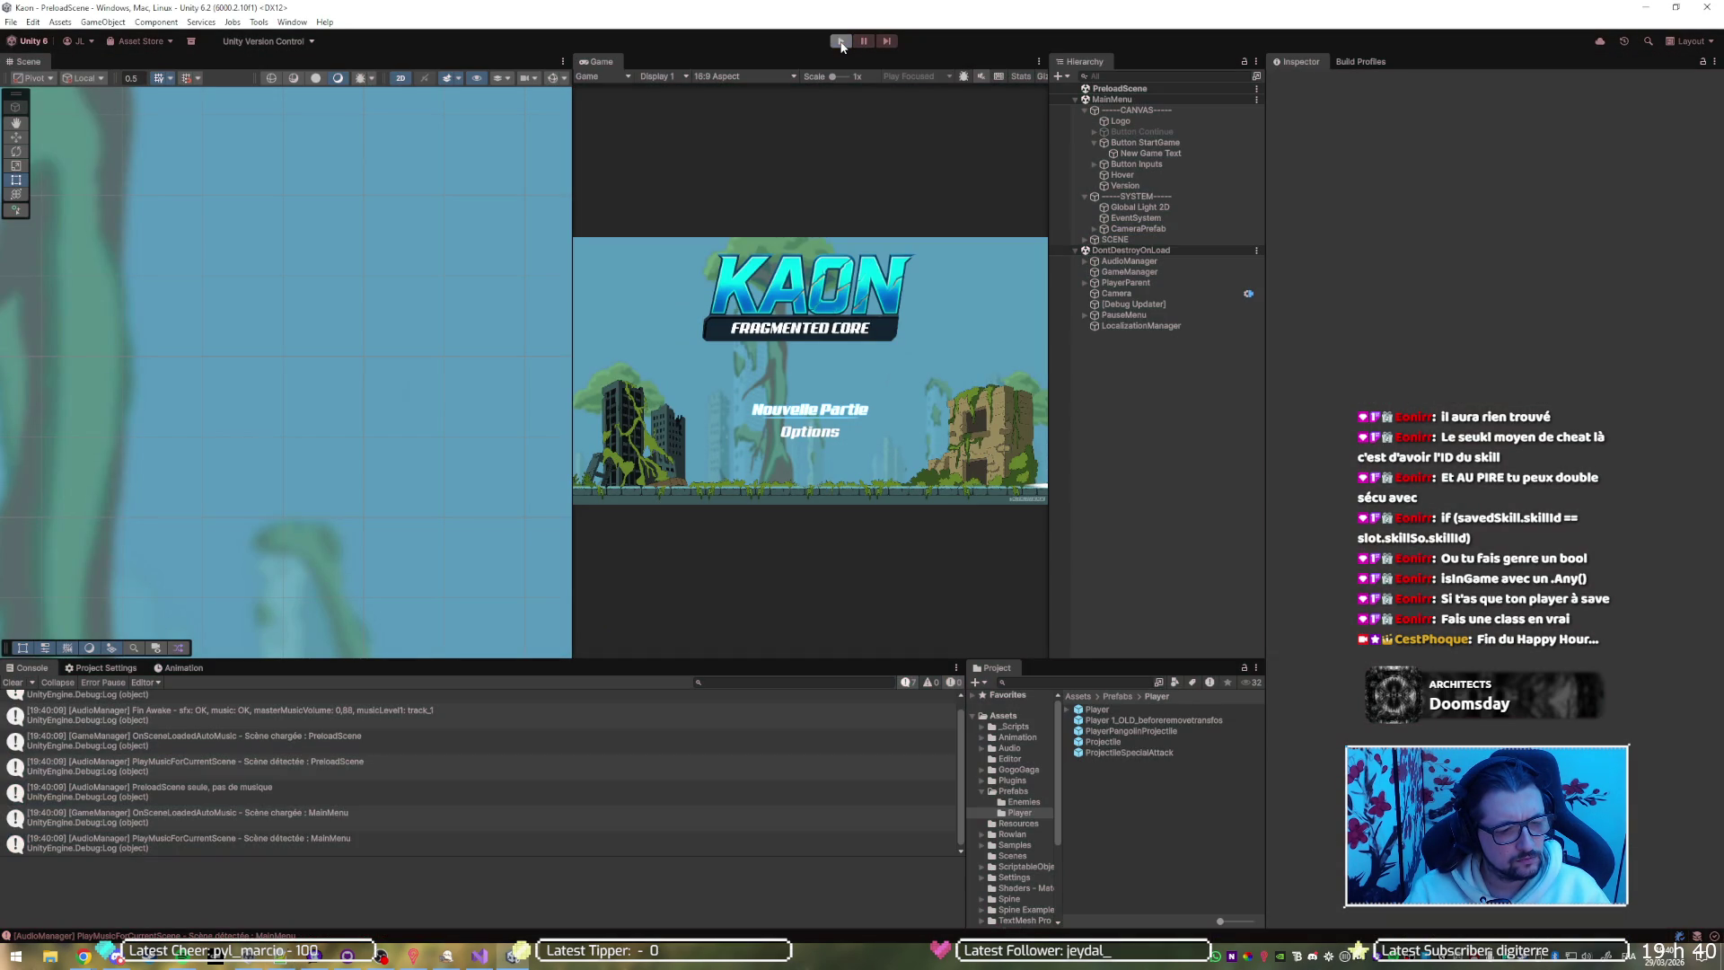
Re-trim and save save.txt, rerun the game, and open the JSON parse error's source in SaveManager.cs
key("alt+Tab")
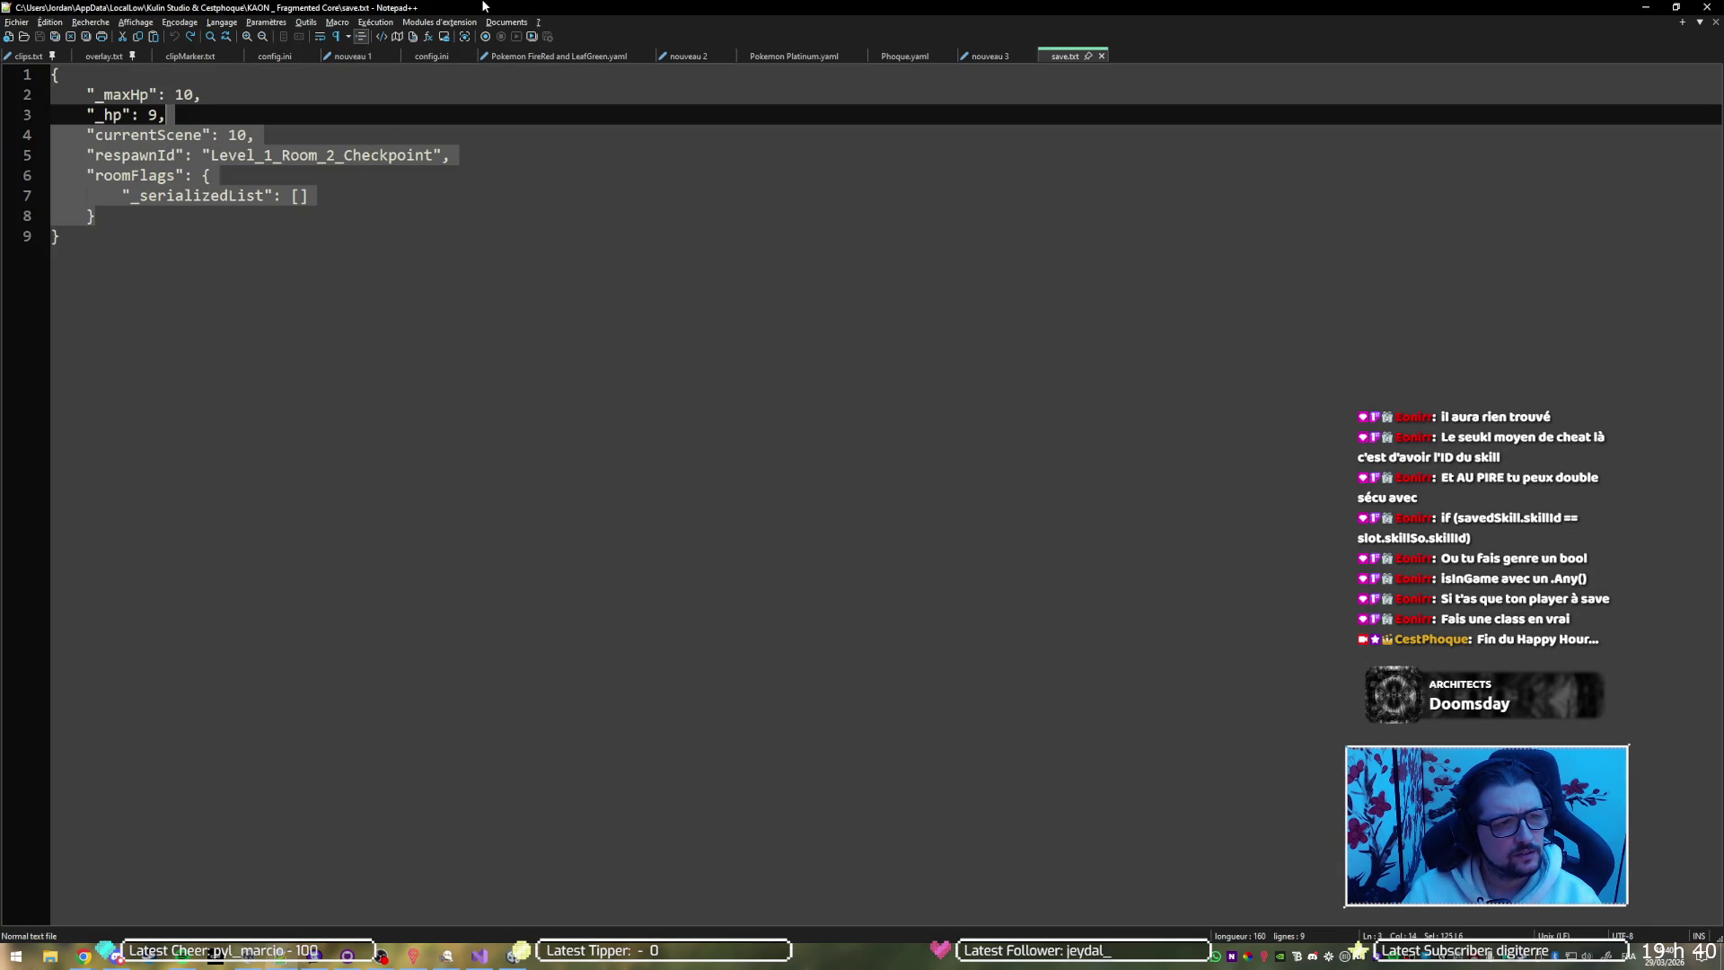
key("Delete")
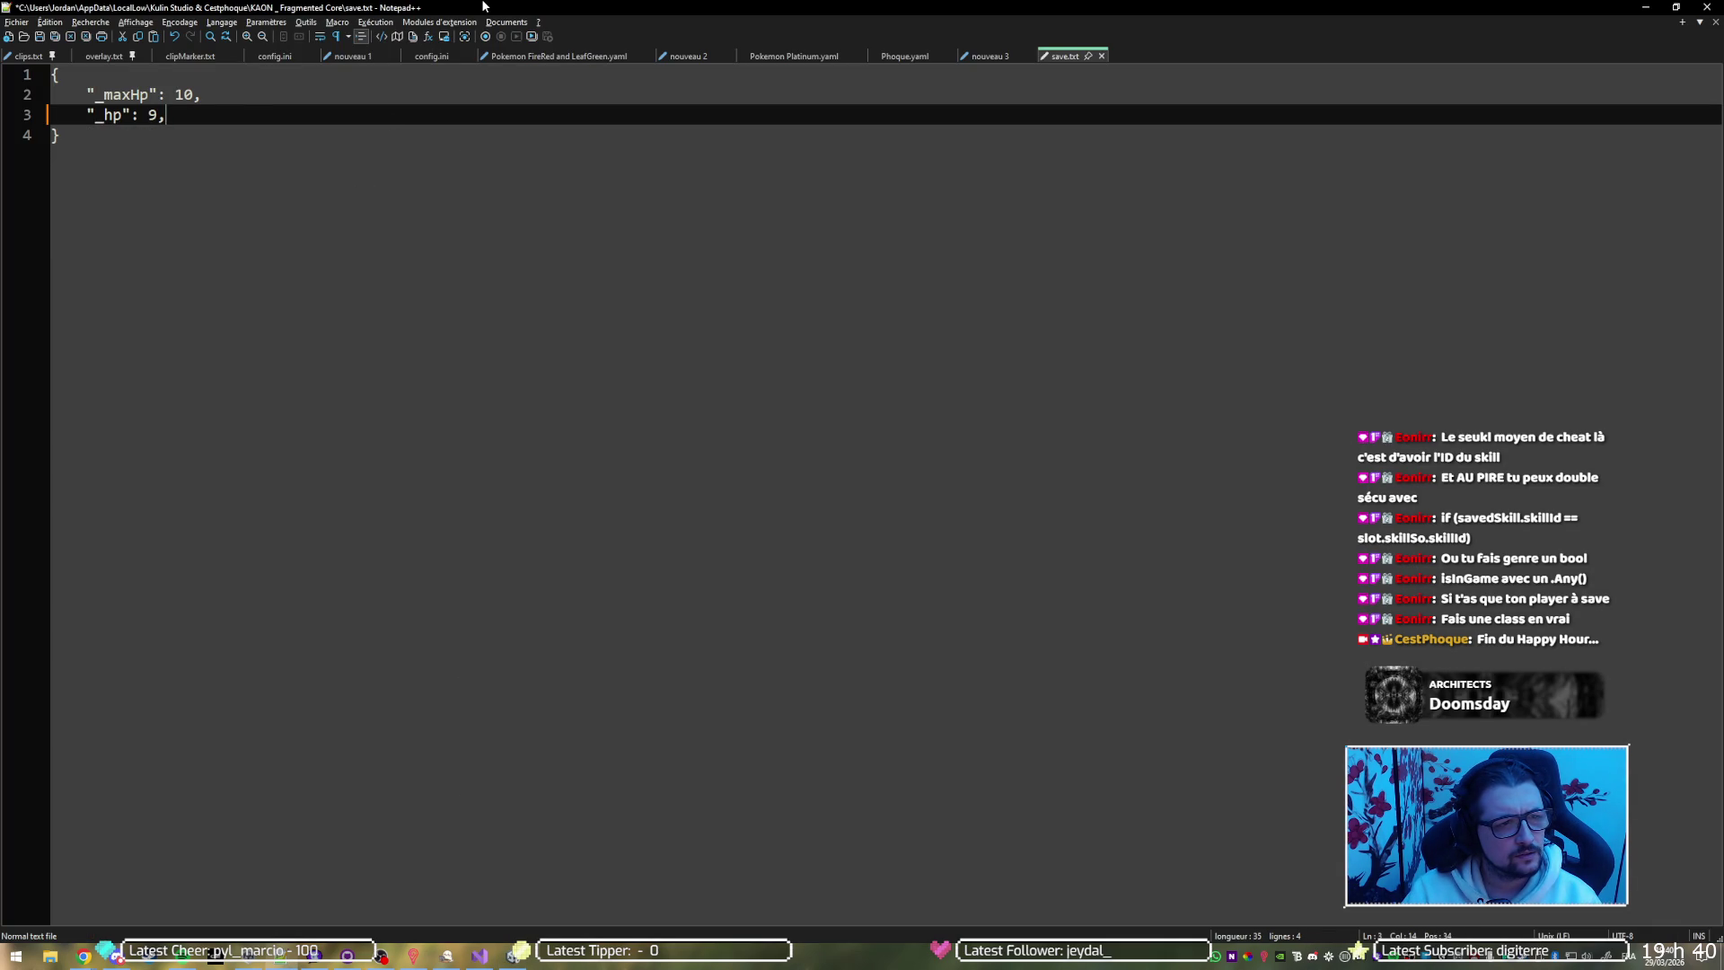
key("ctrl+s")
key("alt+Tab")
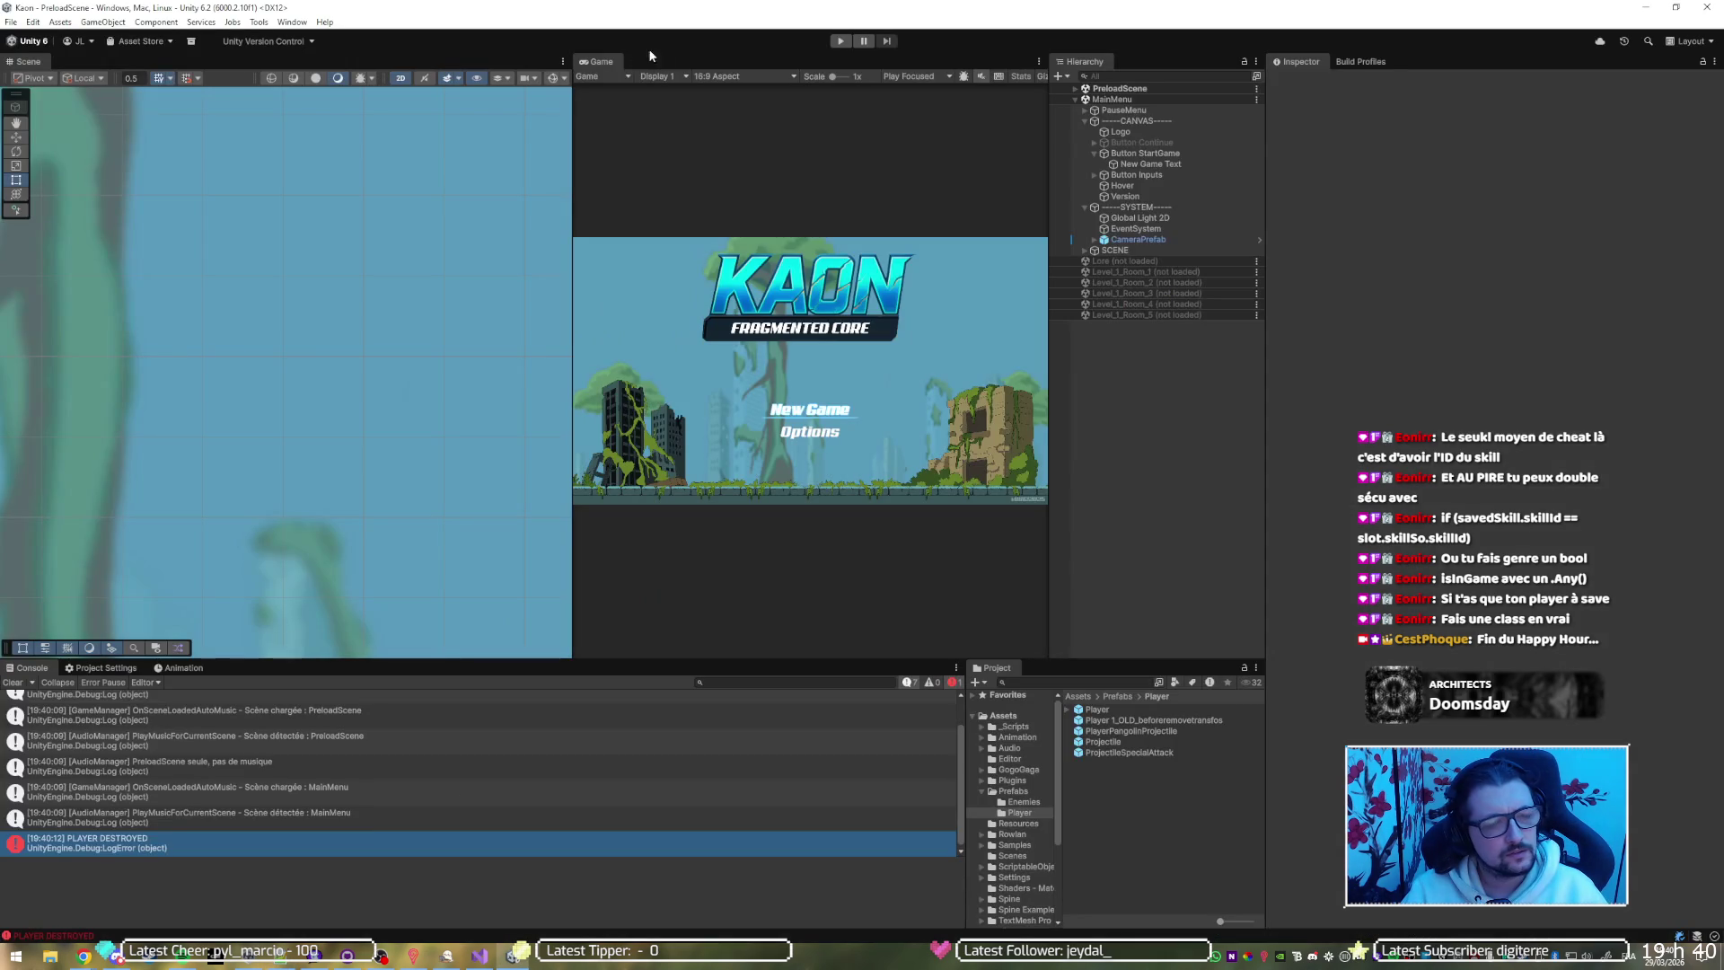
left_click(833, 43)
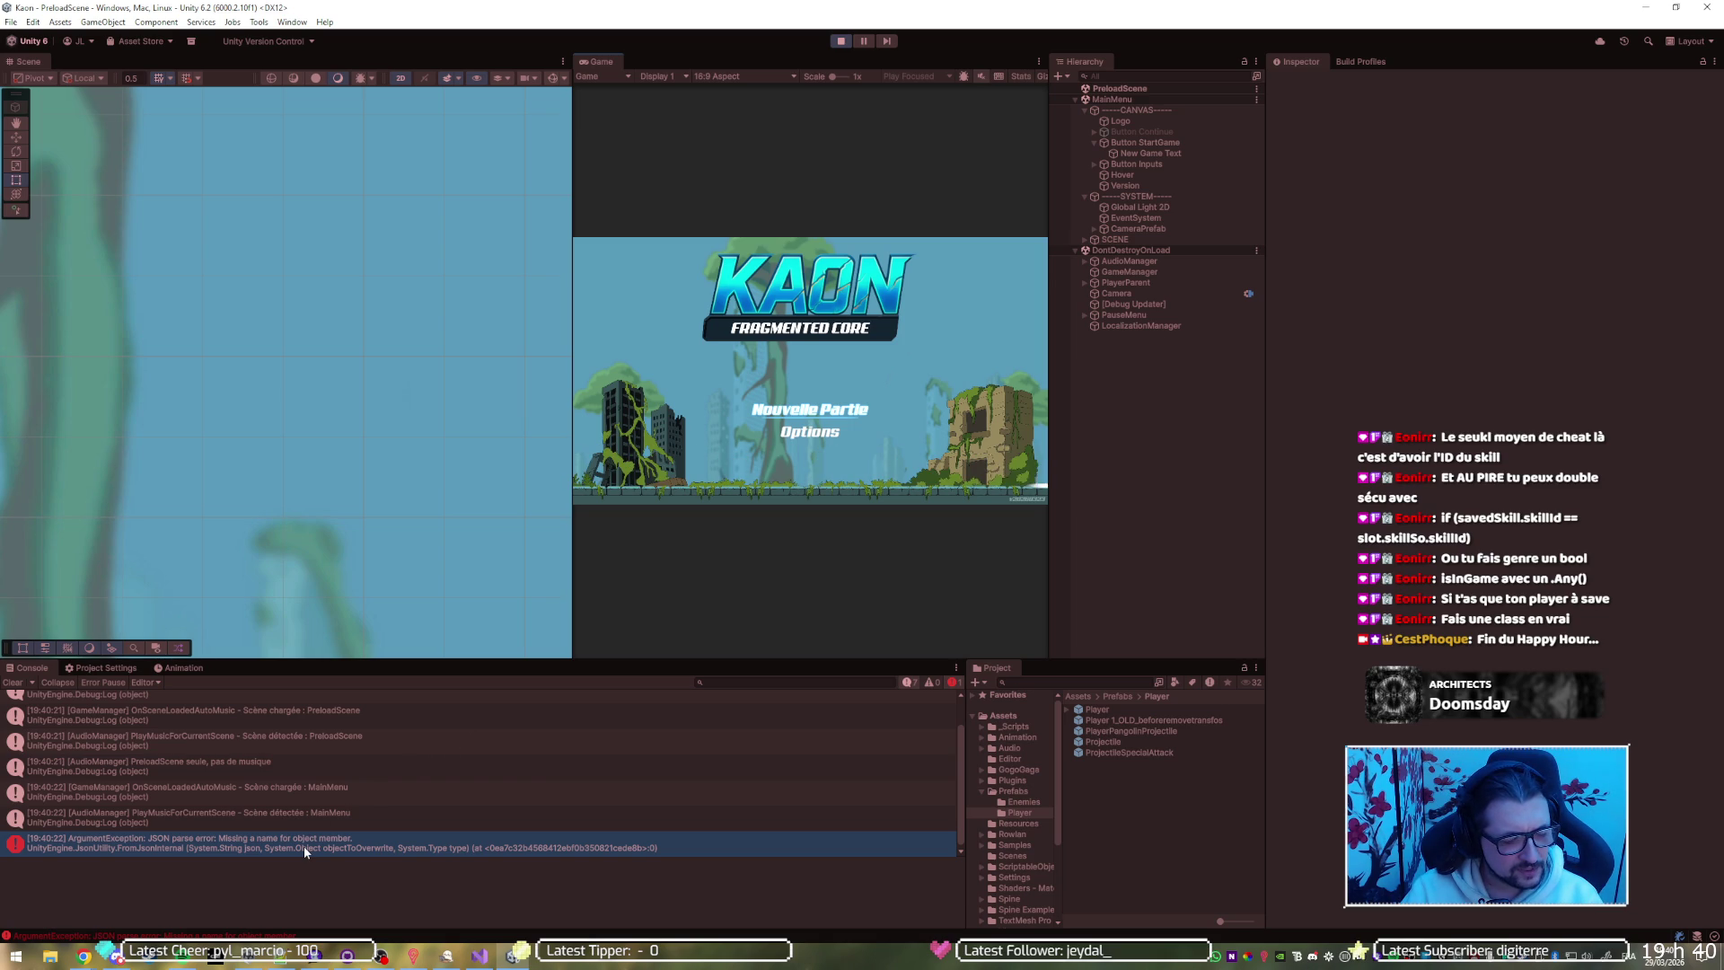
left_click(304, 845)
double_click(303, 846)
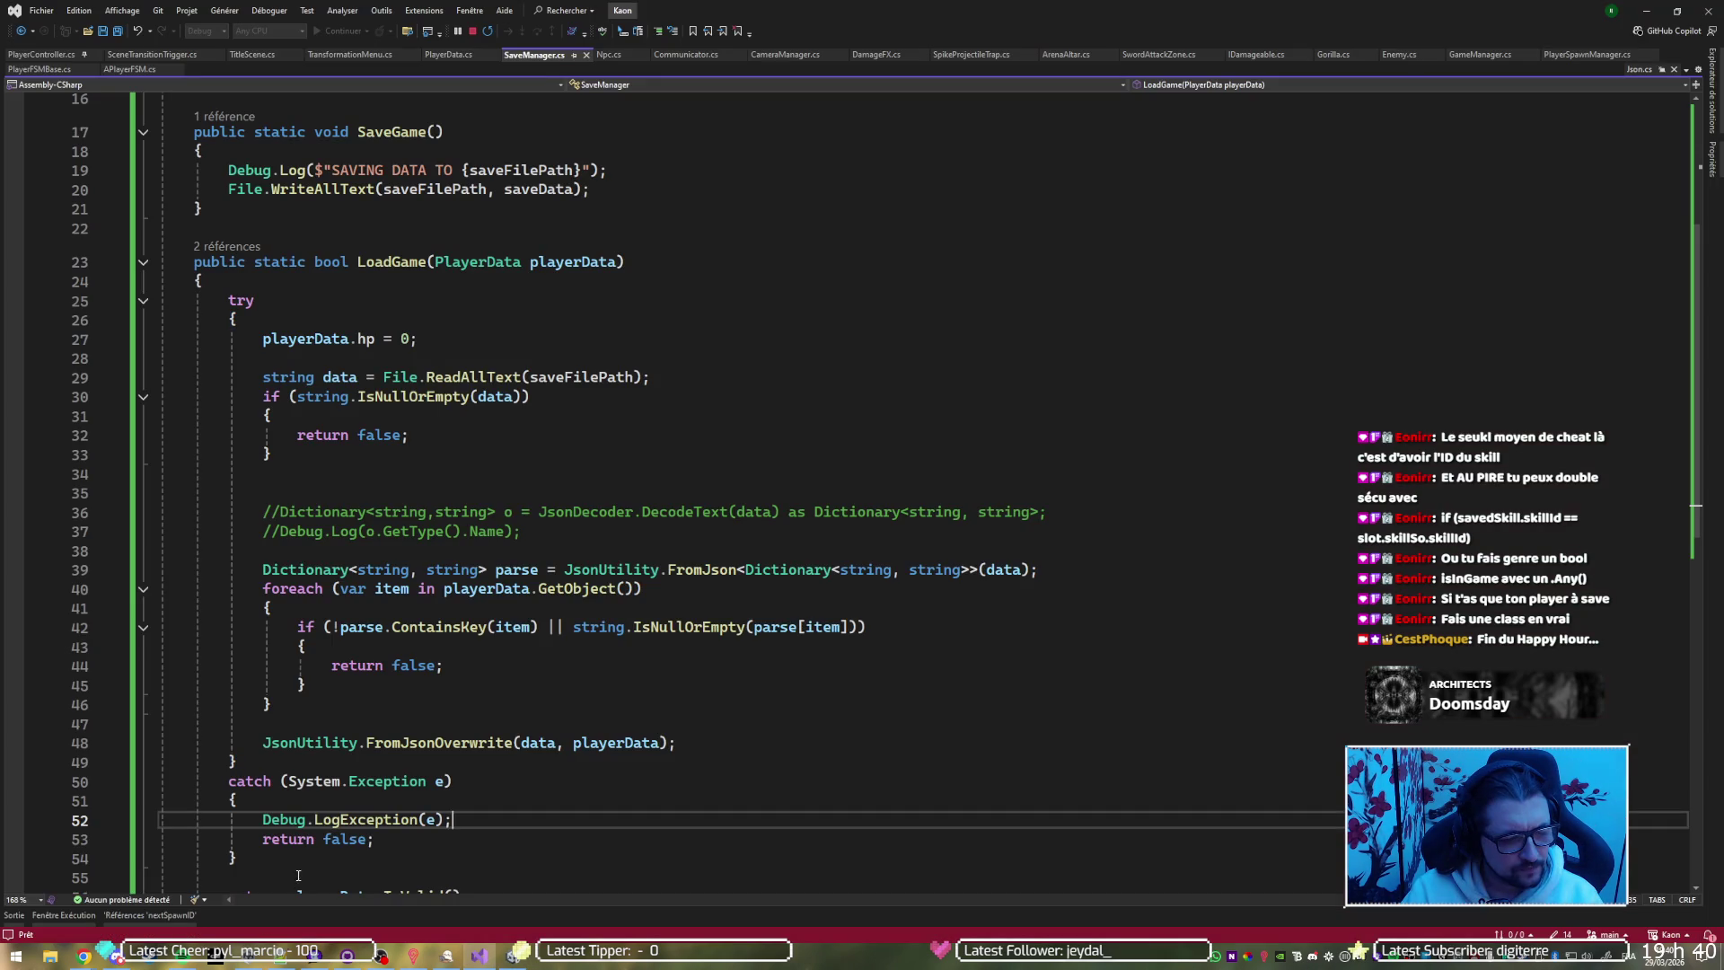
Delete the comments, Dictionary parse line and foreach key check from LoadGame, then save SaveManager.cs
key("alt+Tab")
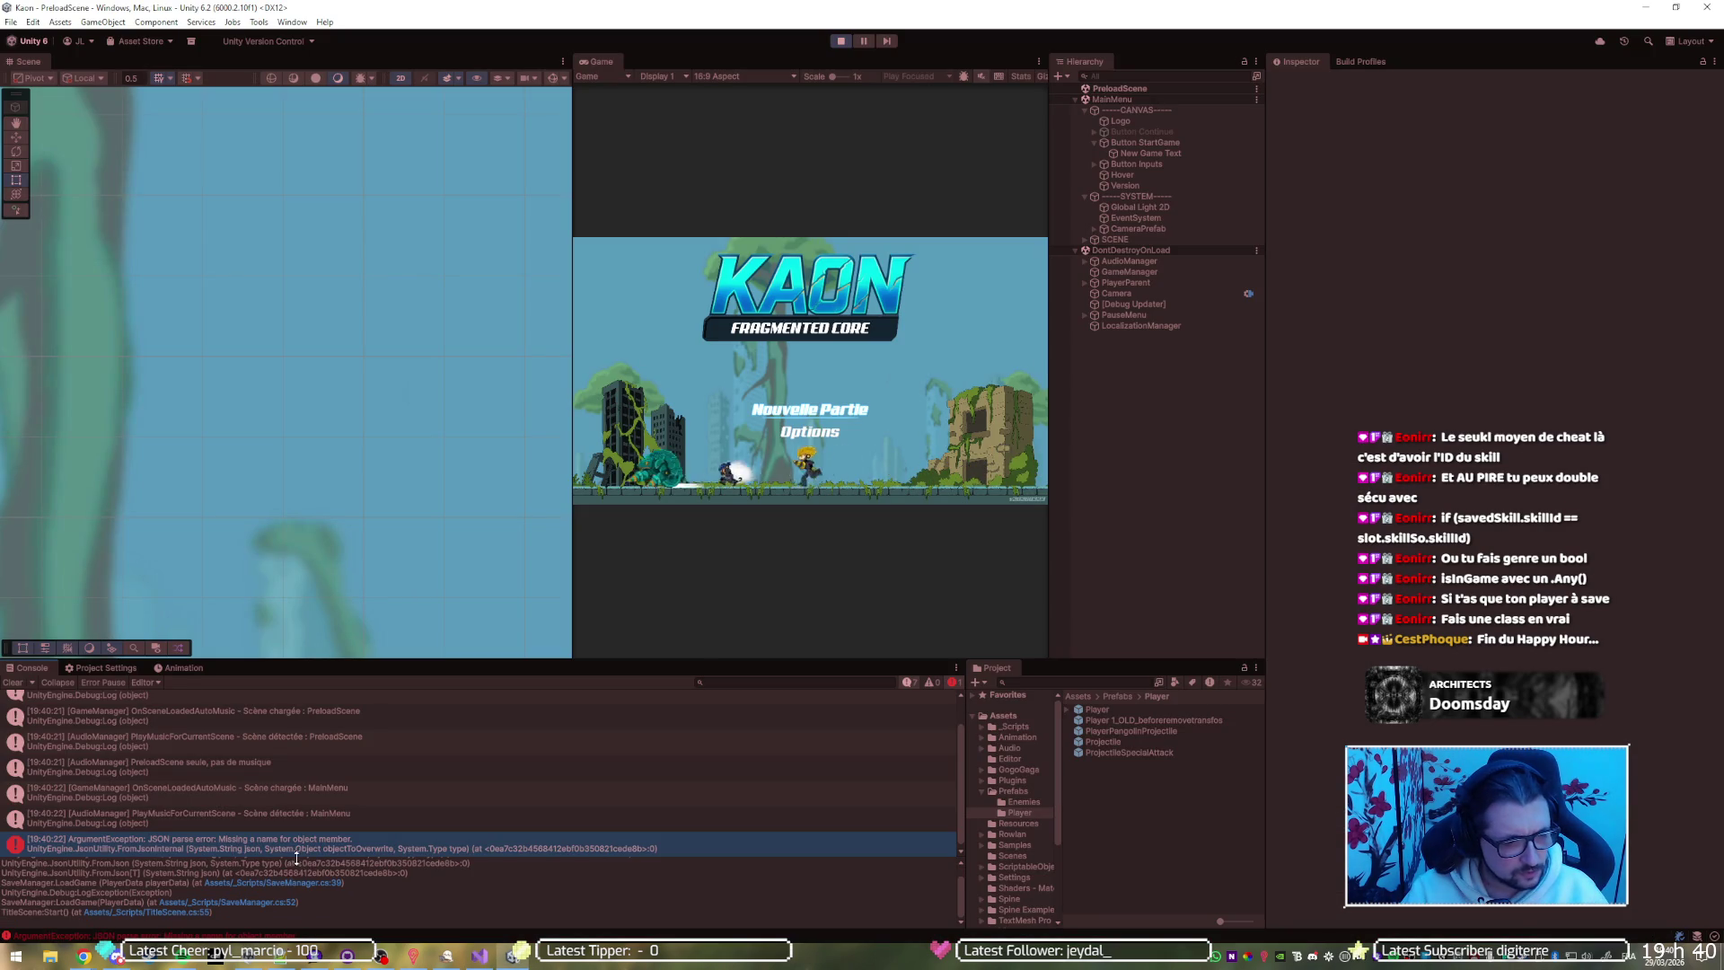
key("alt+Tab")
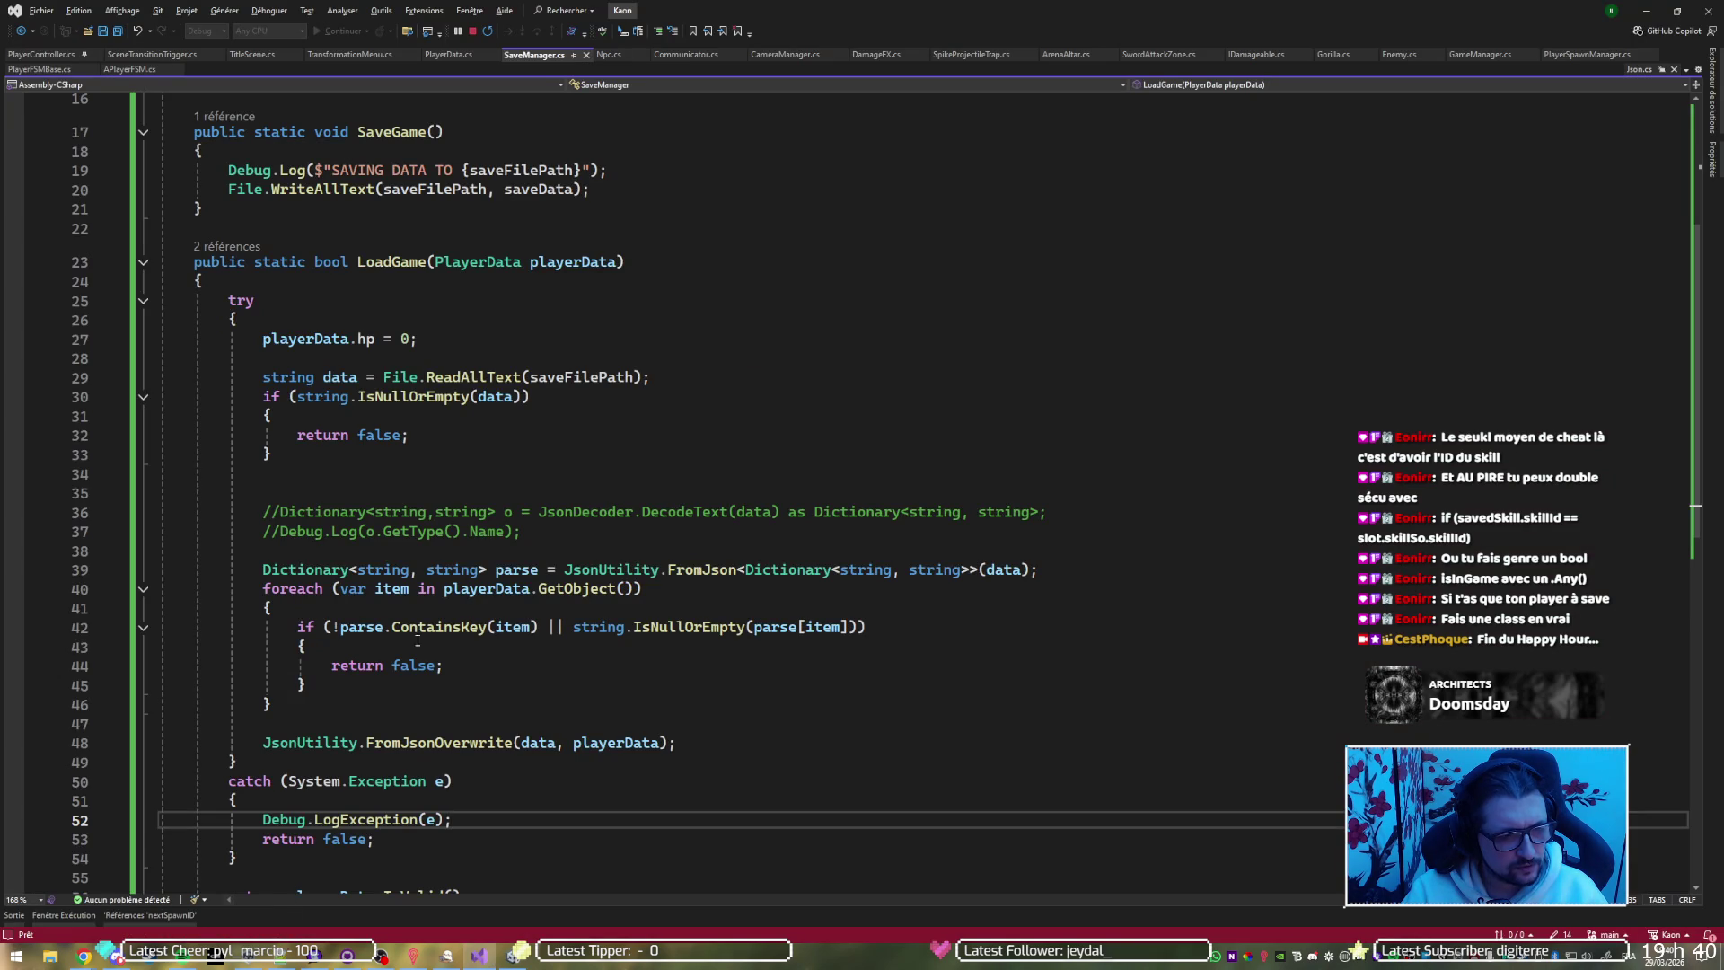
left_click(418, 569)
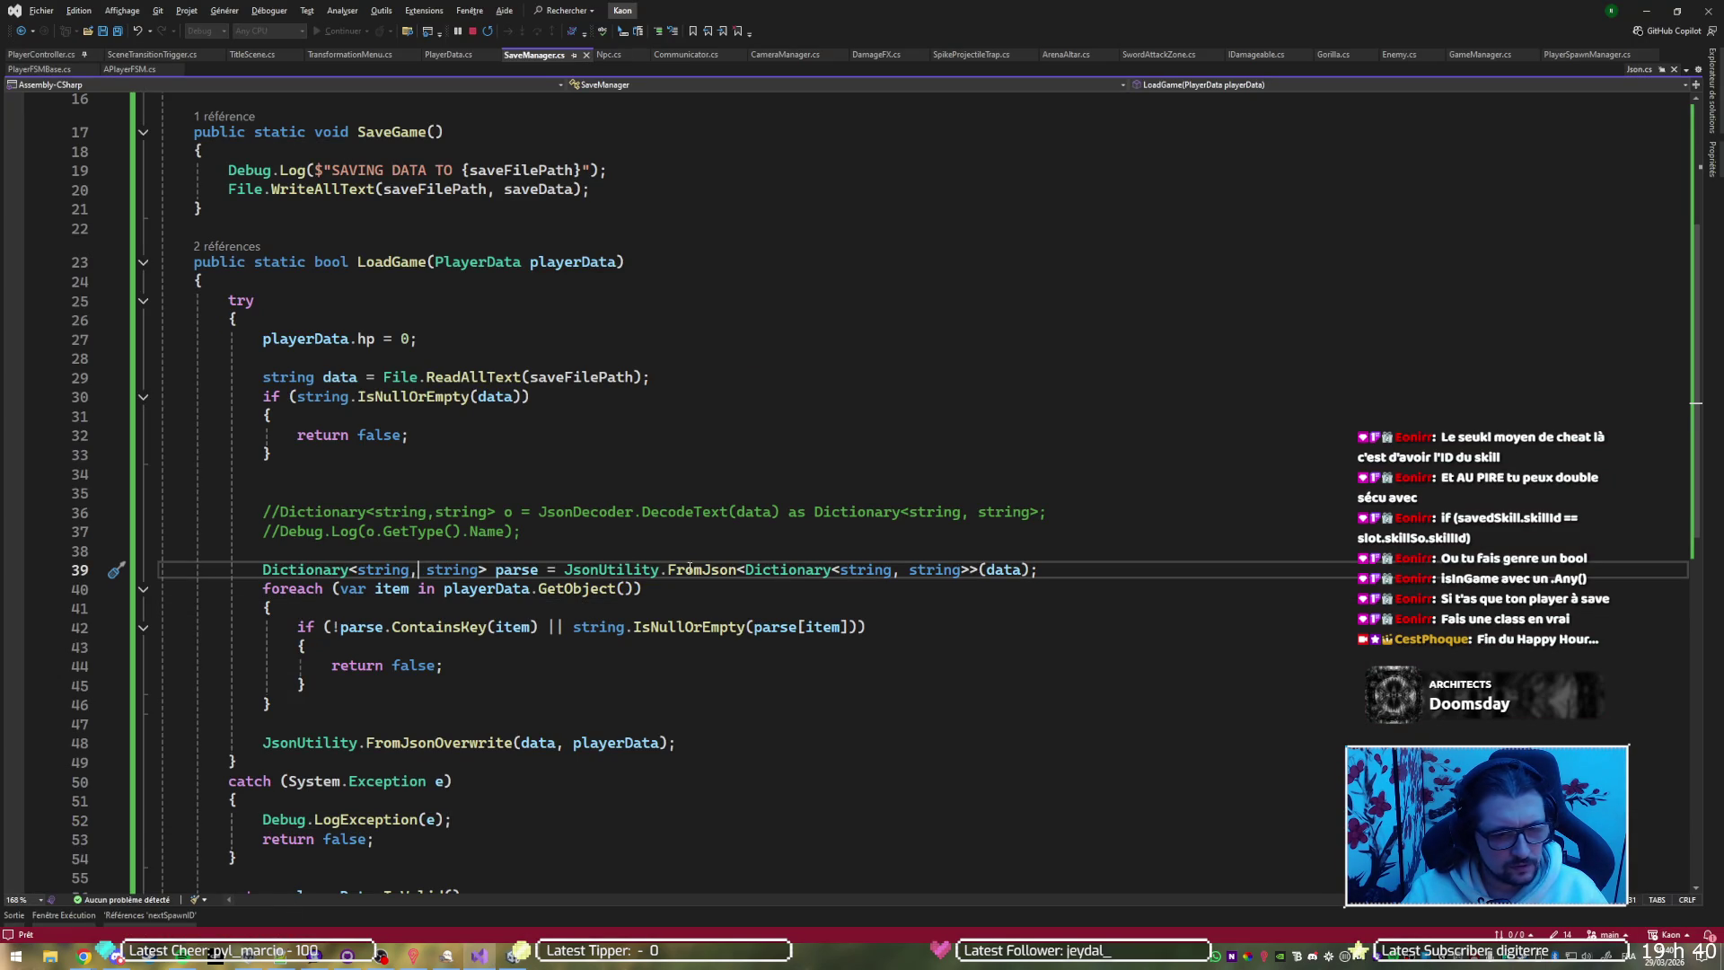
left_click(893, 569)
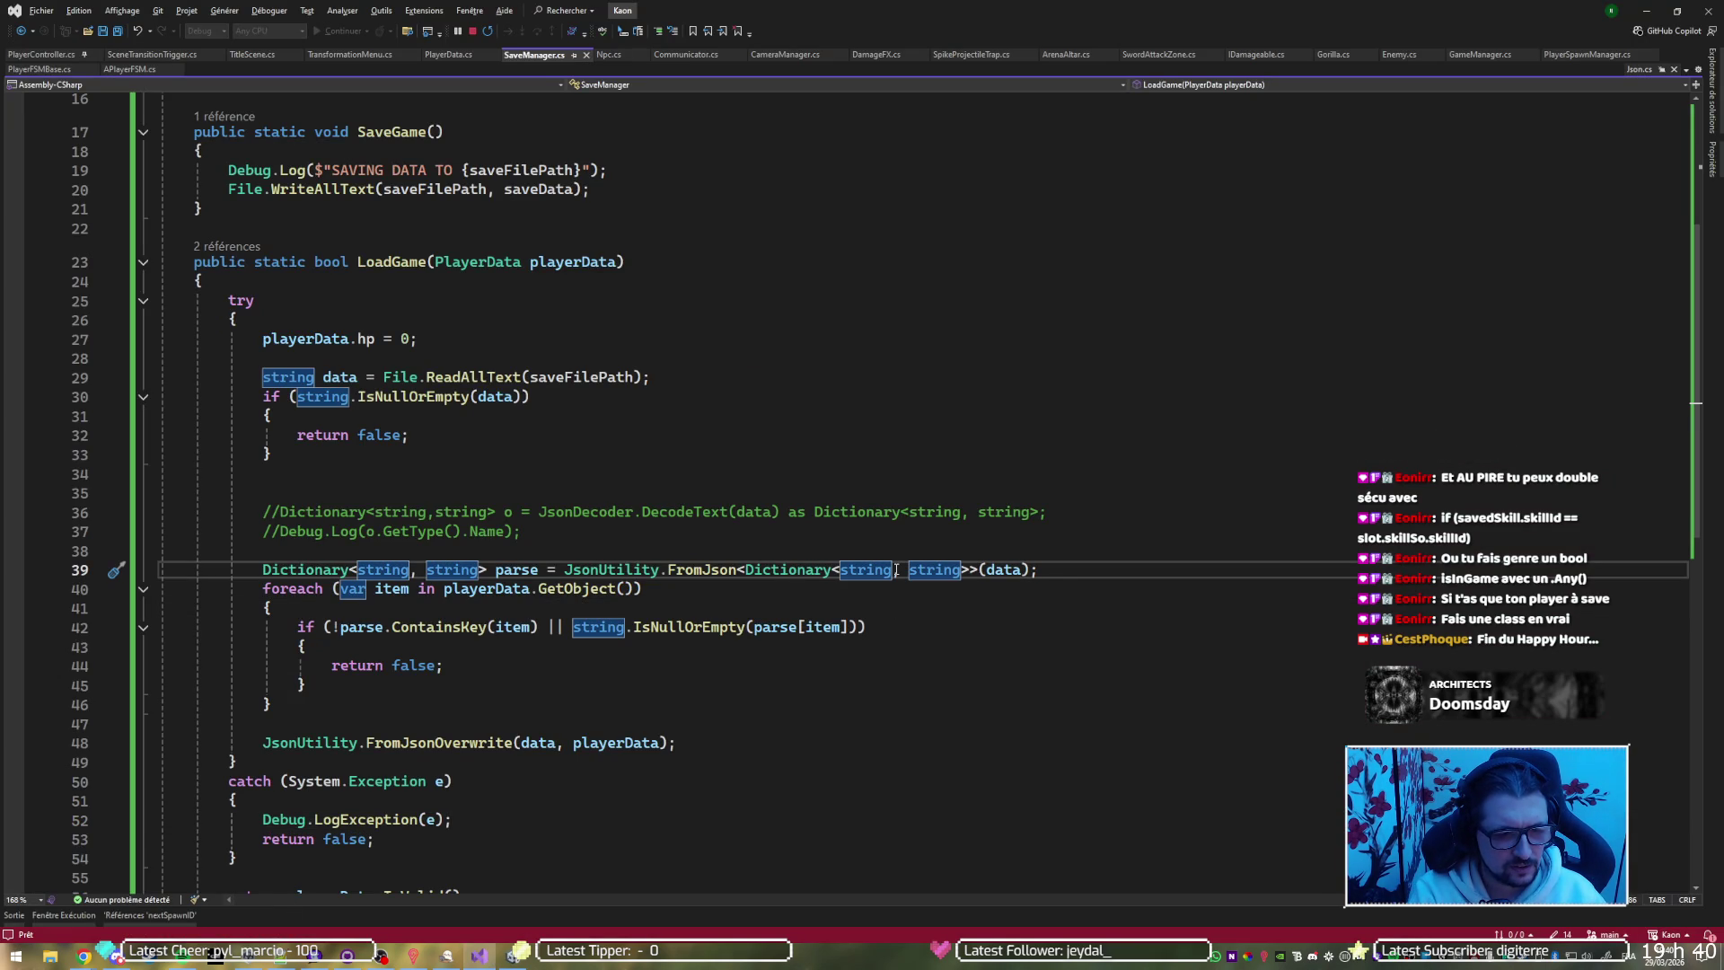
key("Down")
key("Down")
key("Down")
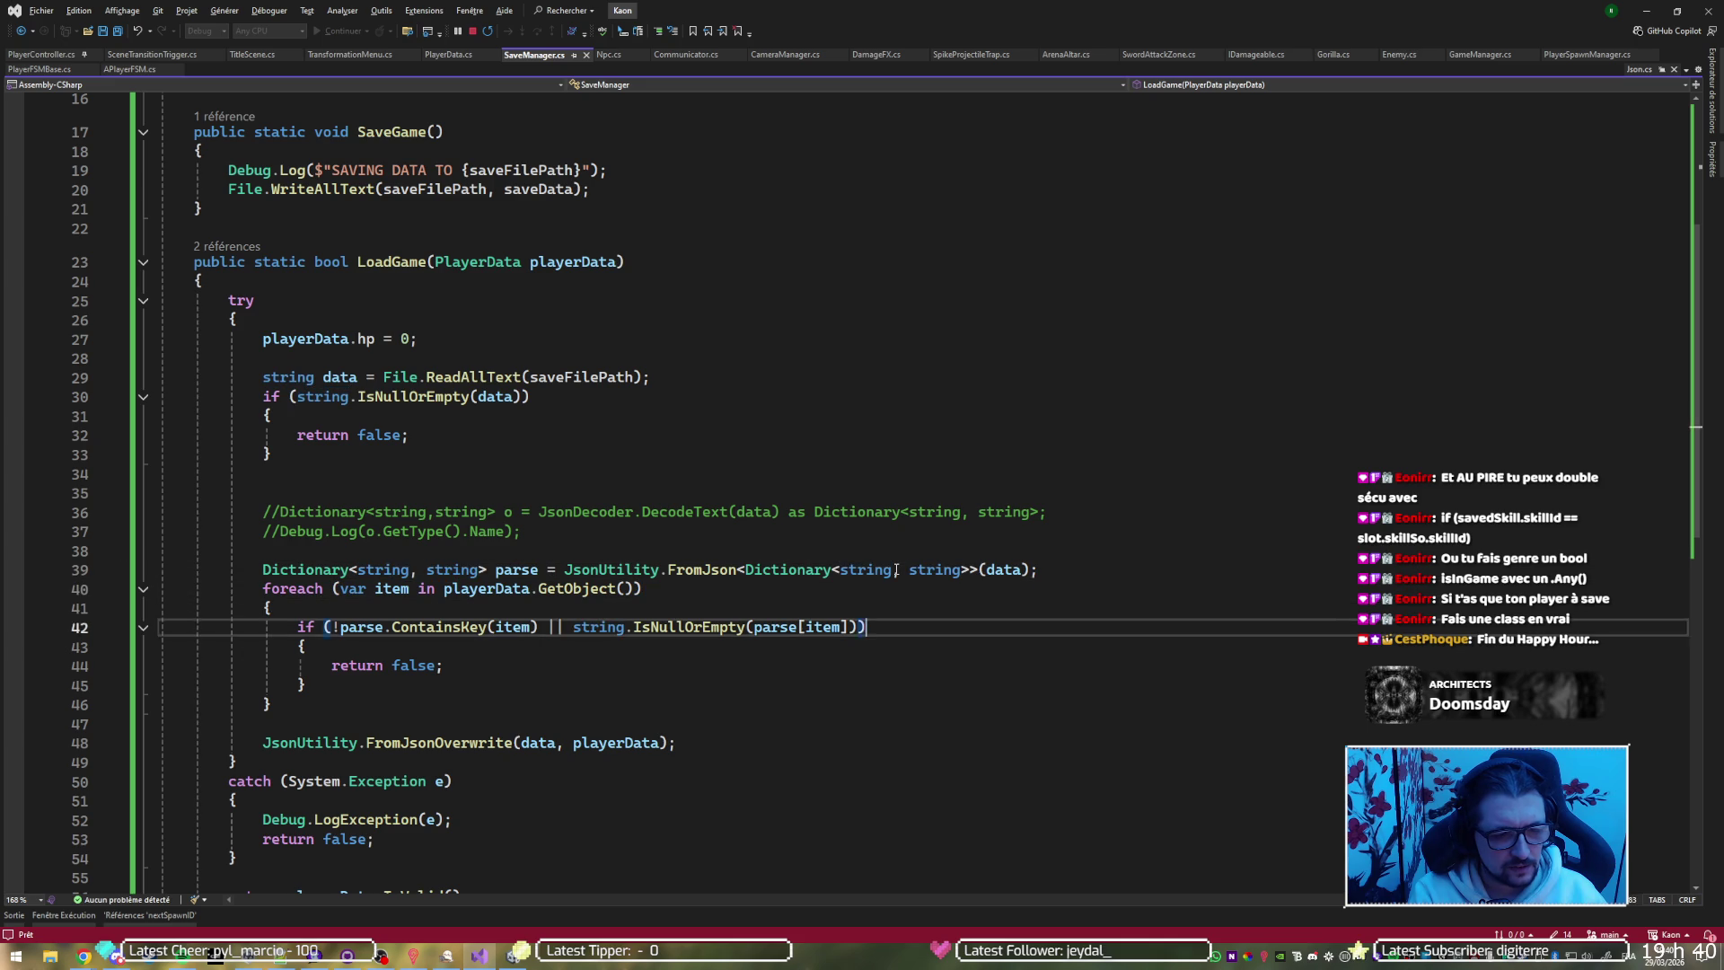
key("Up")
key("Up")
key("Up")
key("Up")
key("Up")
key("Up")
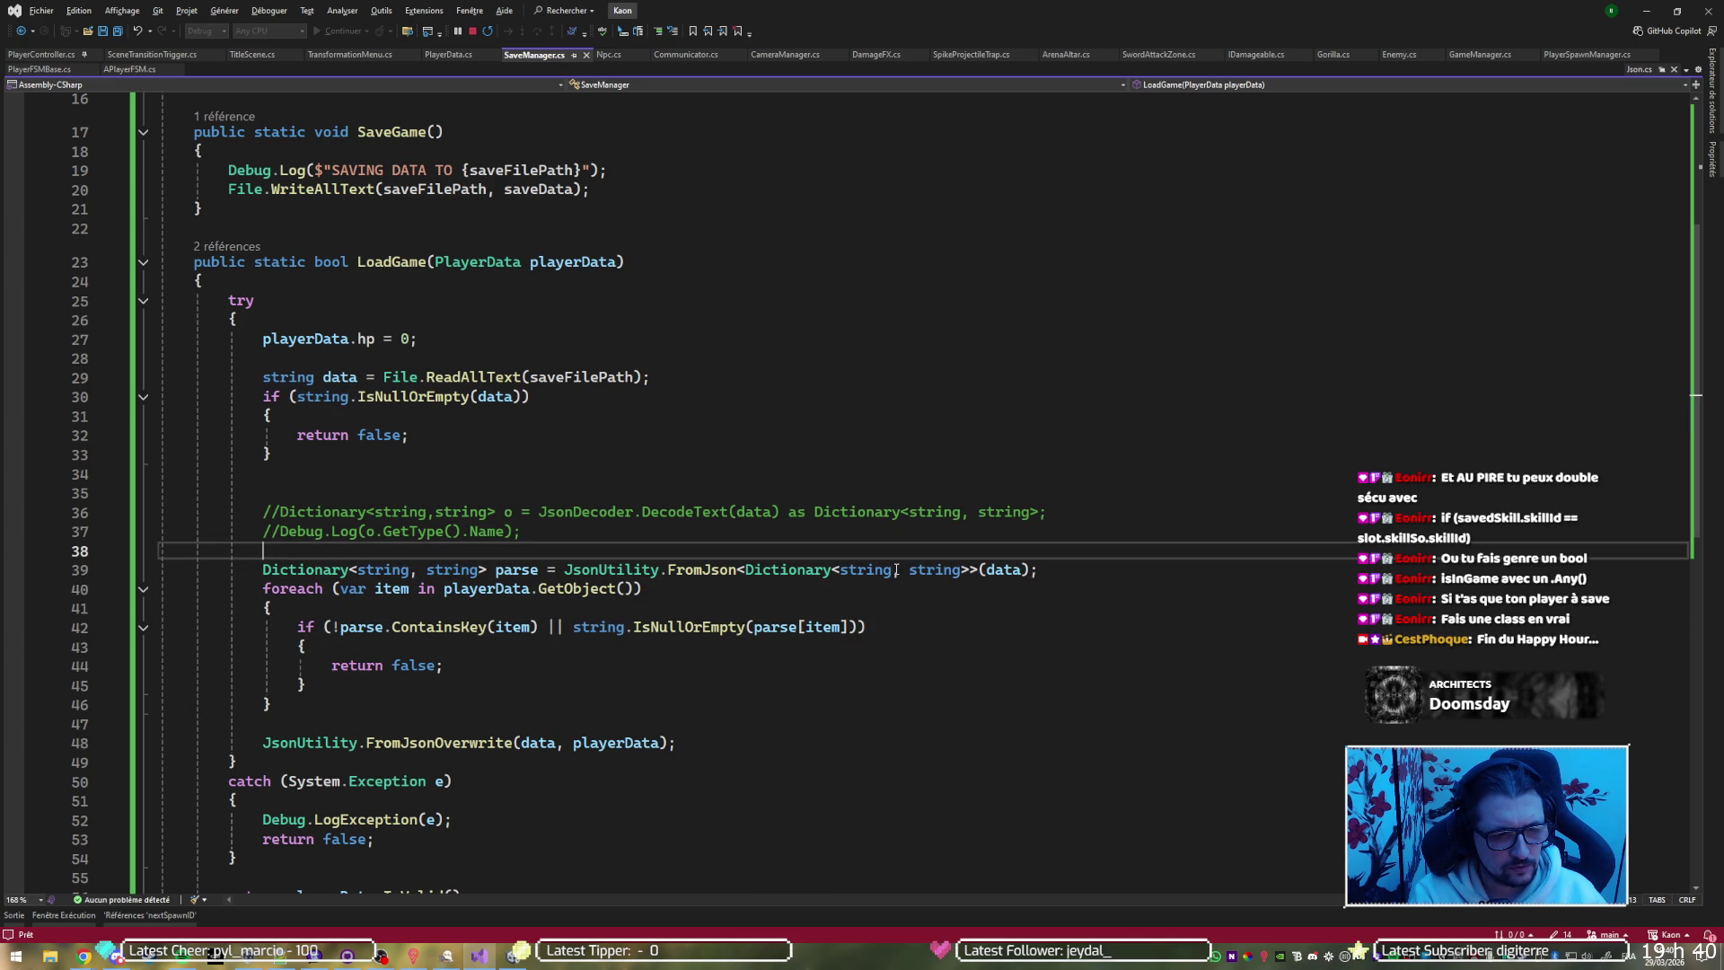
key("Delete")
key("ctrl+shift+l")
key("ctrl+shift+l")
key("ctrl+shift+l")
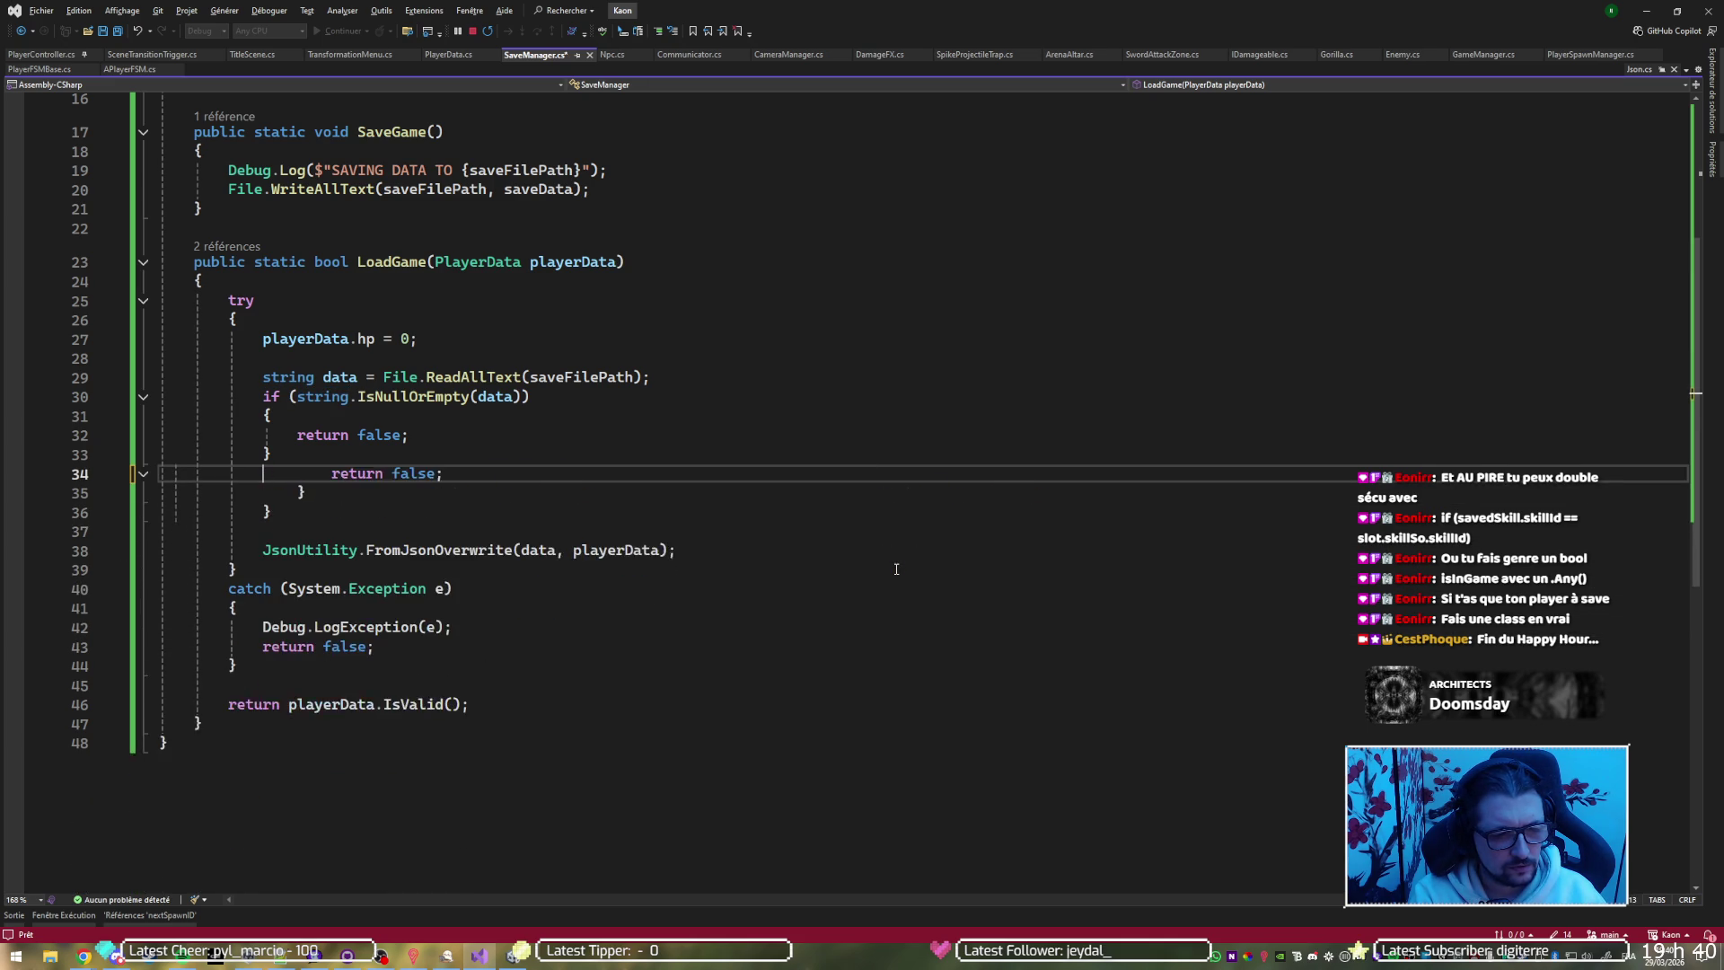
key("ctrl+s")
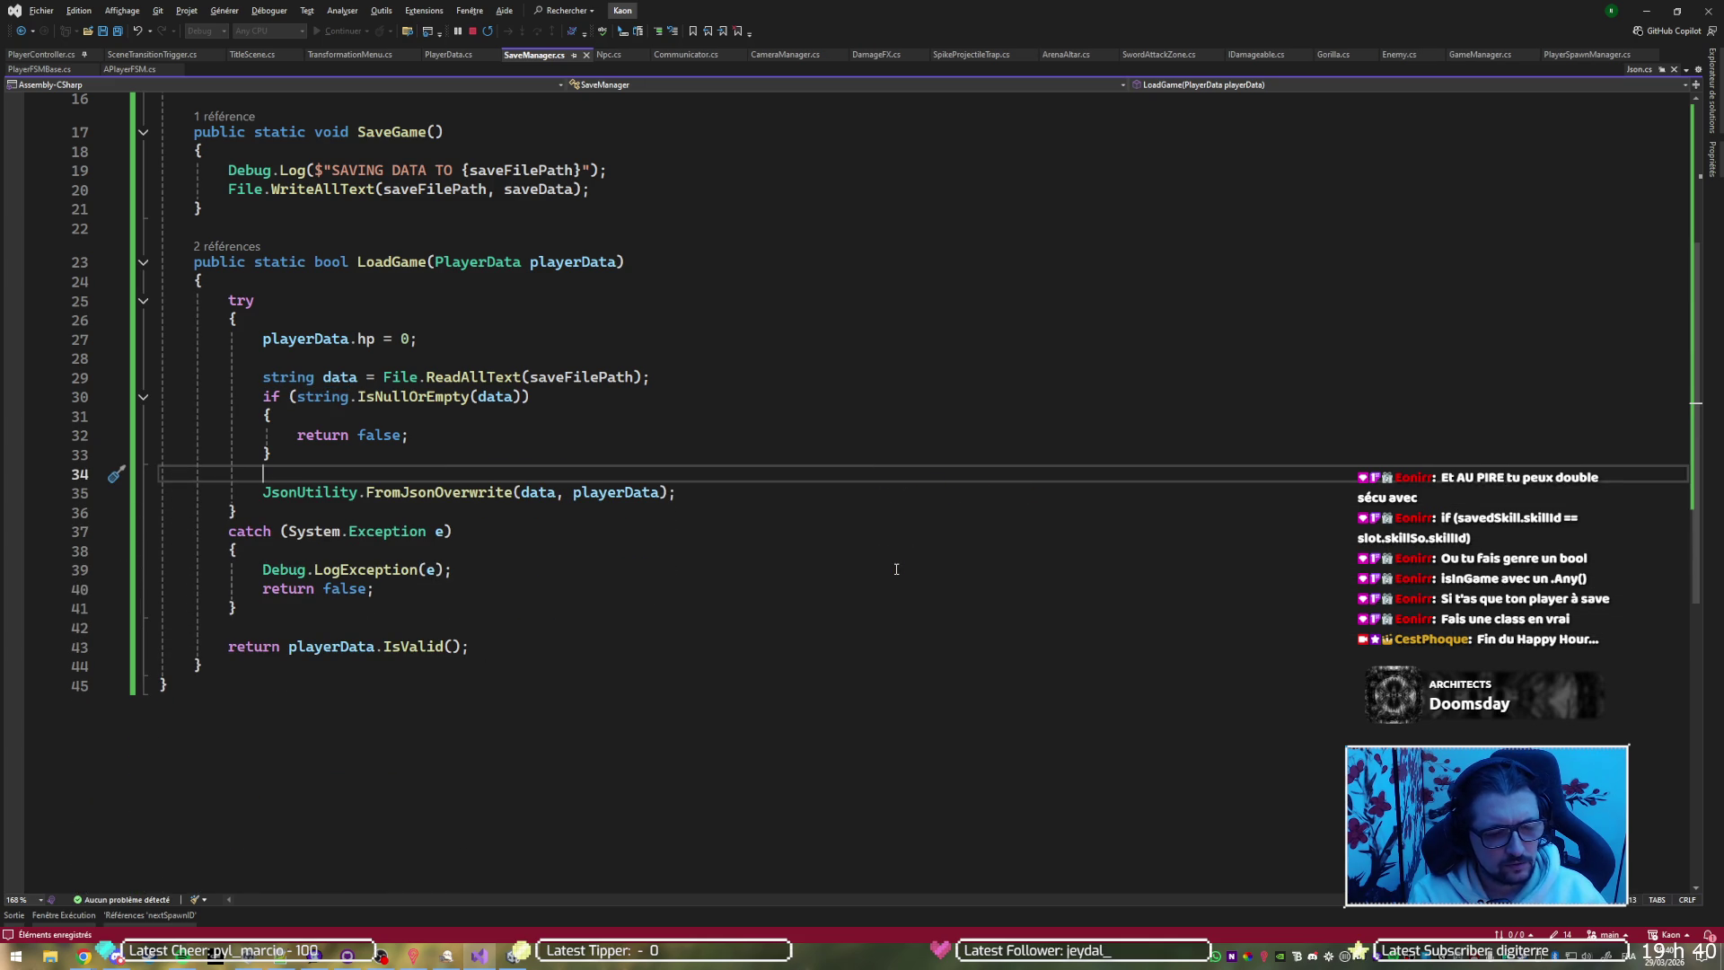
Run the game in Unity to test the simplified save loading
key("alt+Tab")
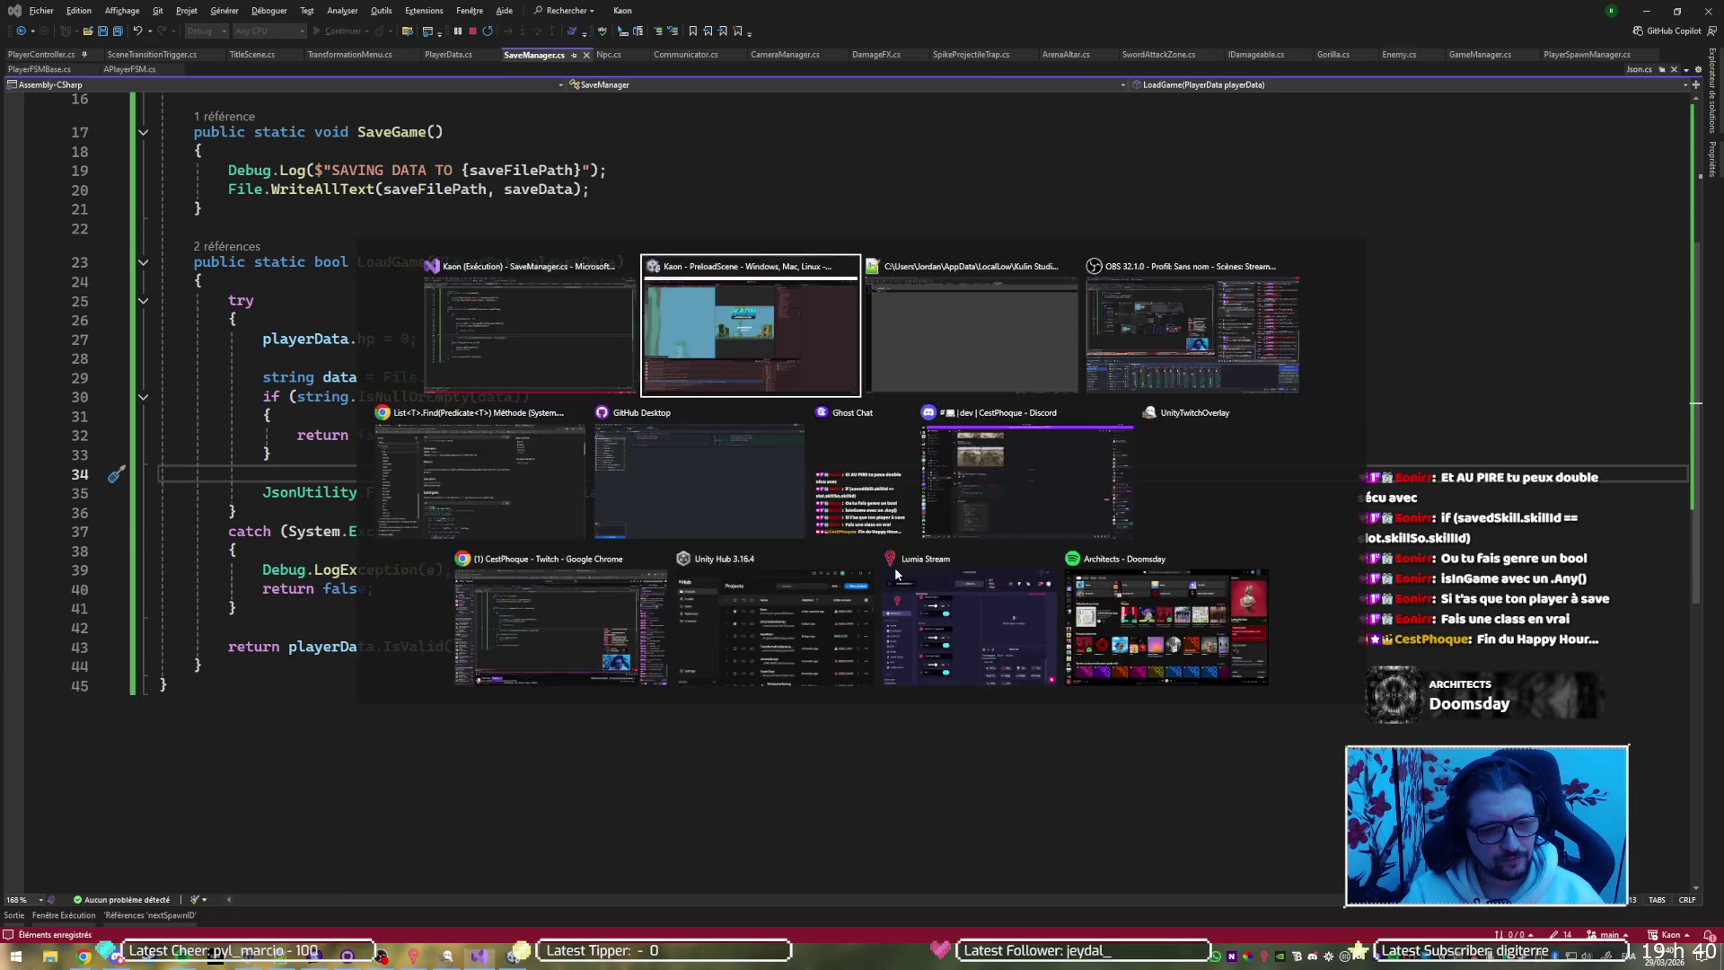
left_click(842, 42)
left_click(842, 41)
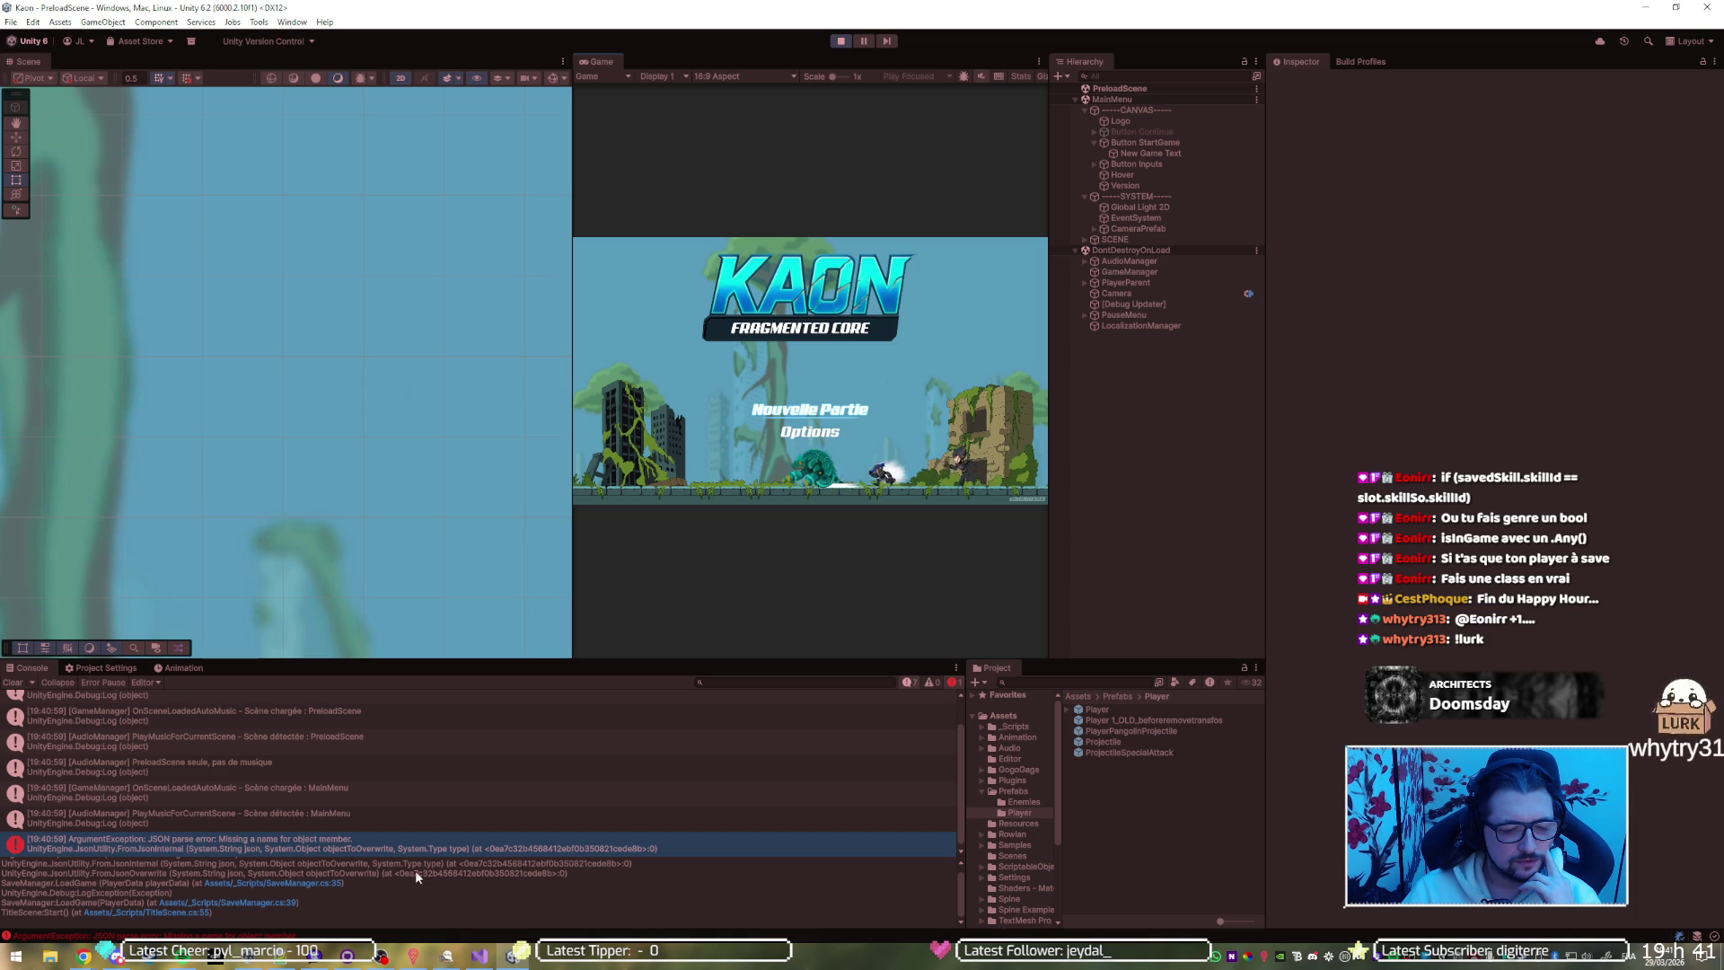
Look over the LoadGame code behind the JSON parse error, then bring save.txt forward
mouse_move(508, 960)
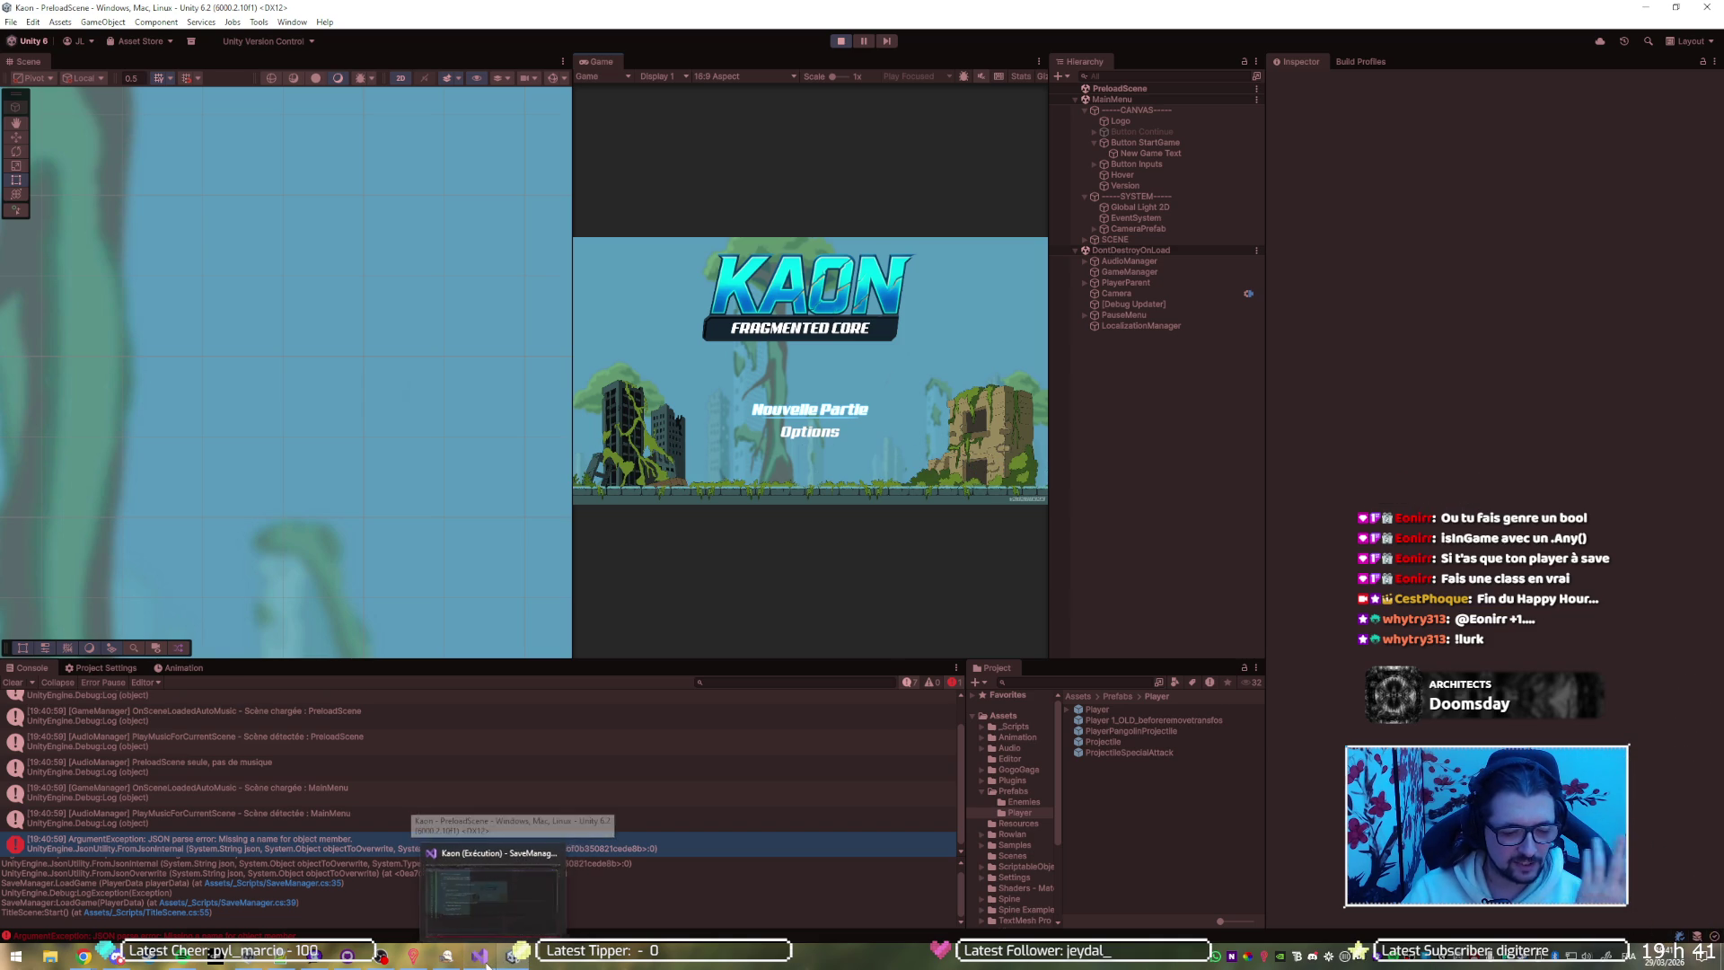
left_click(482, 957)
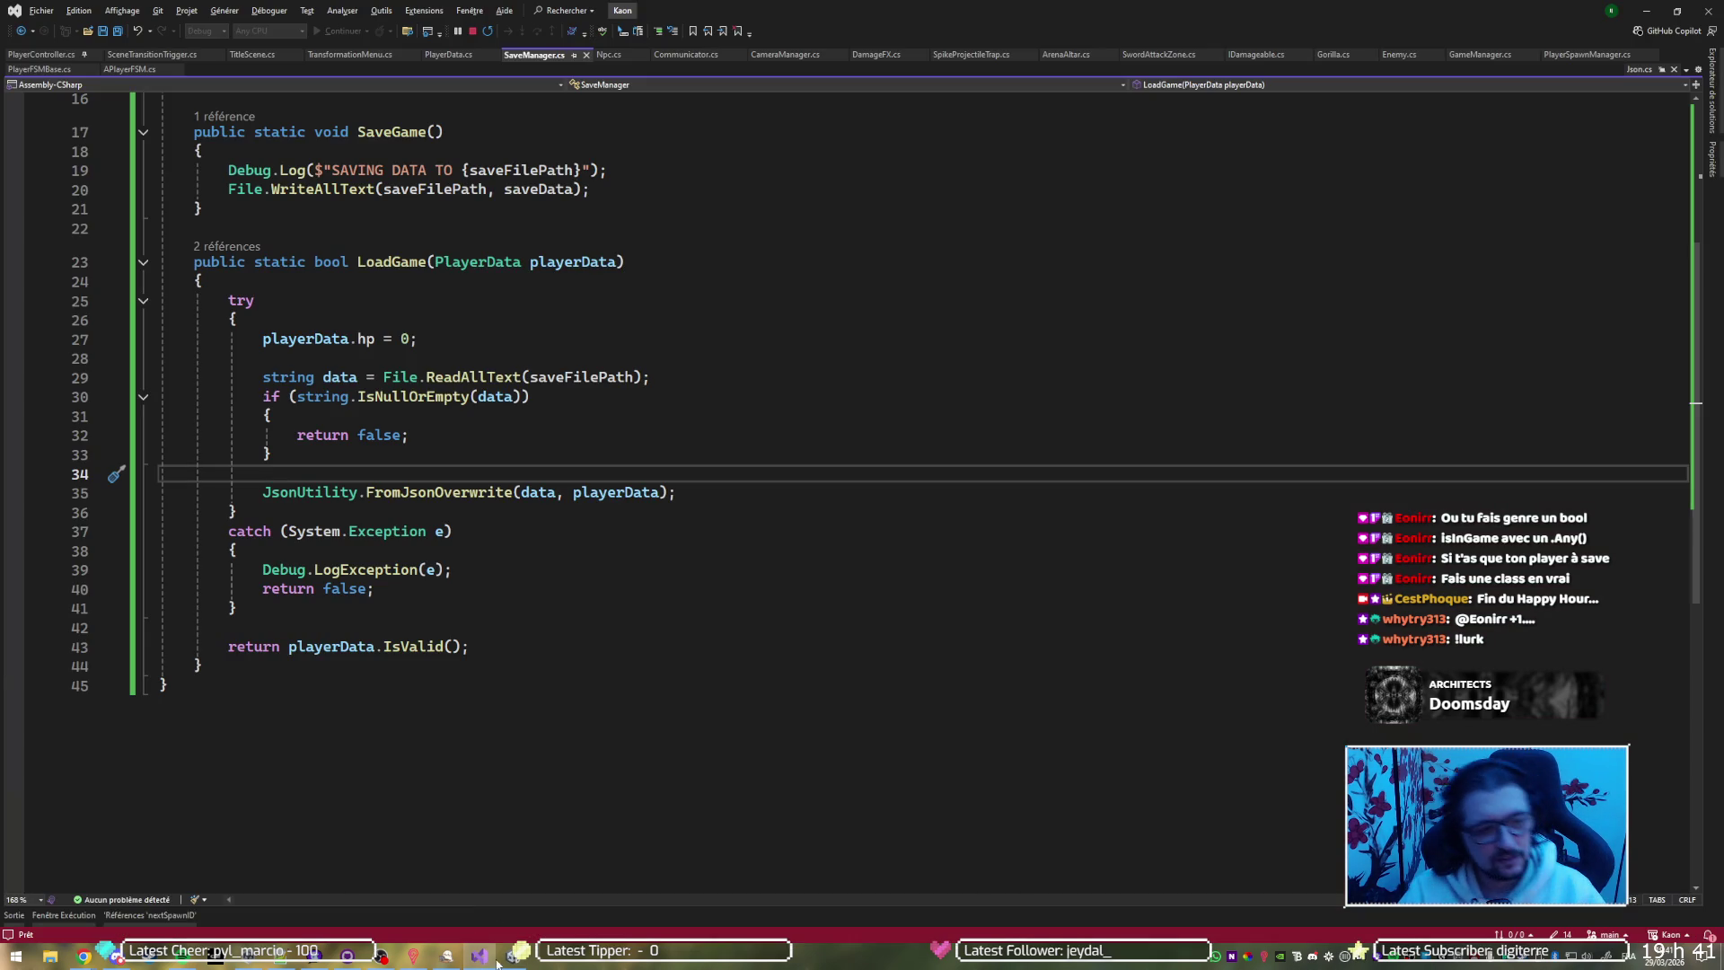
left_click(485, 958)
left_click(513, 957)
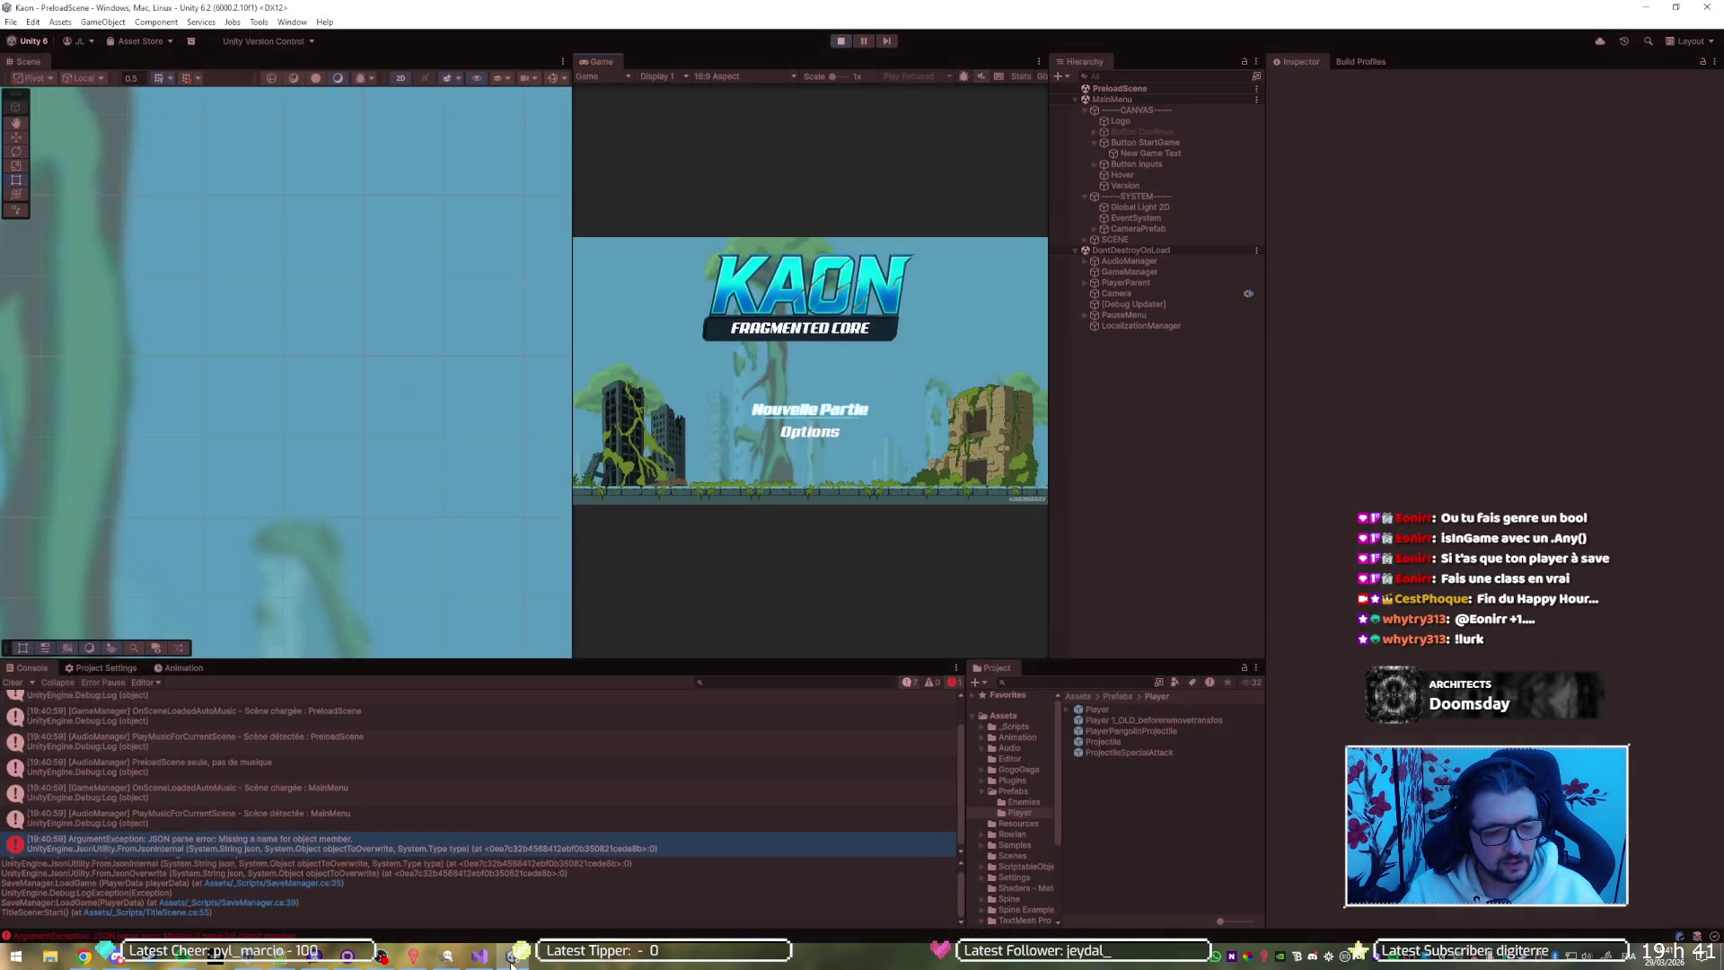
Restore and save the full save.txt, then run the game once in Unity to test loading
key("ctrl+z")
key("ctrl+s")
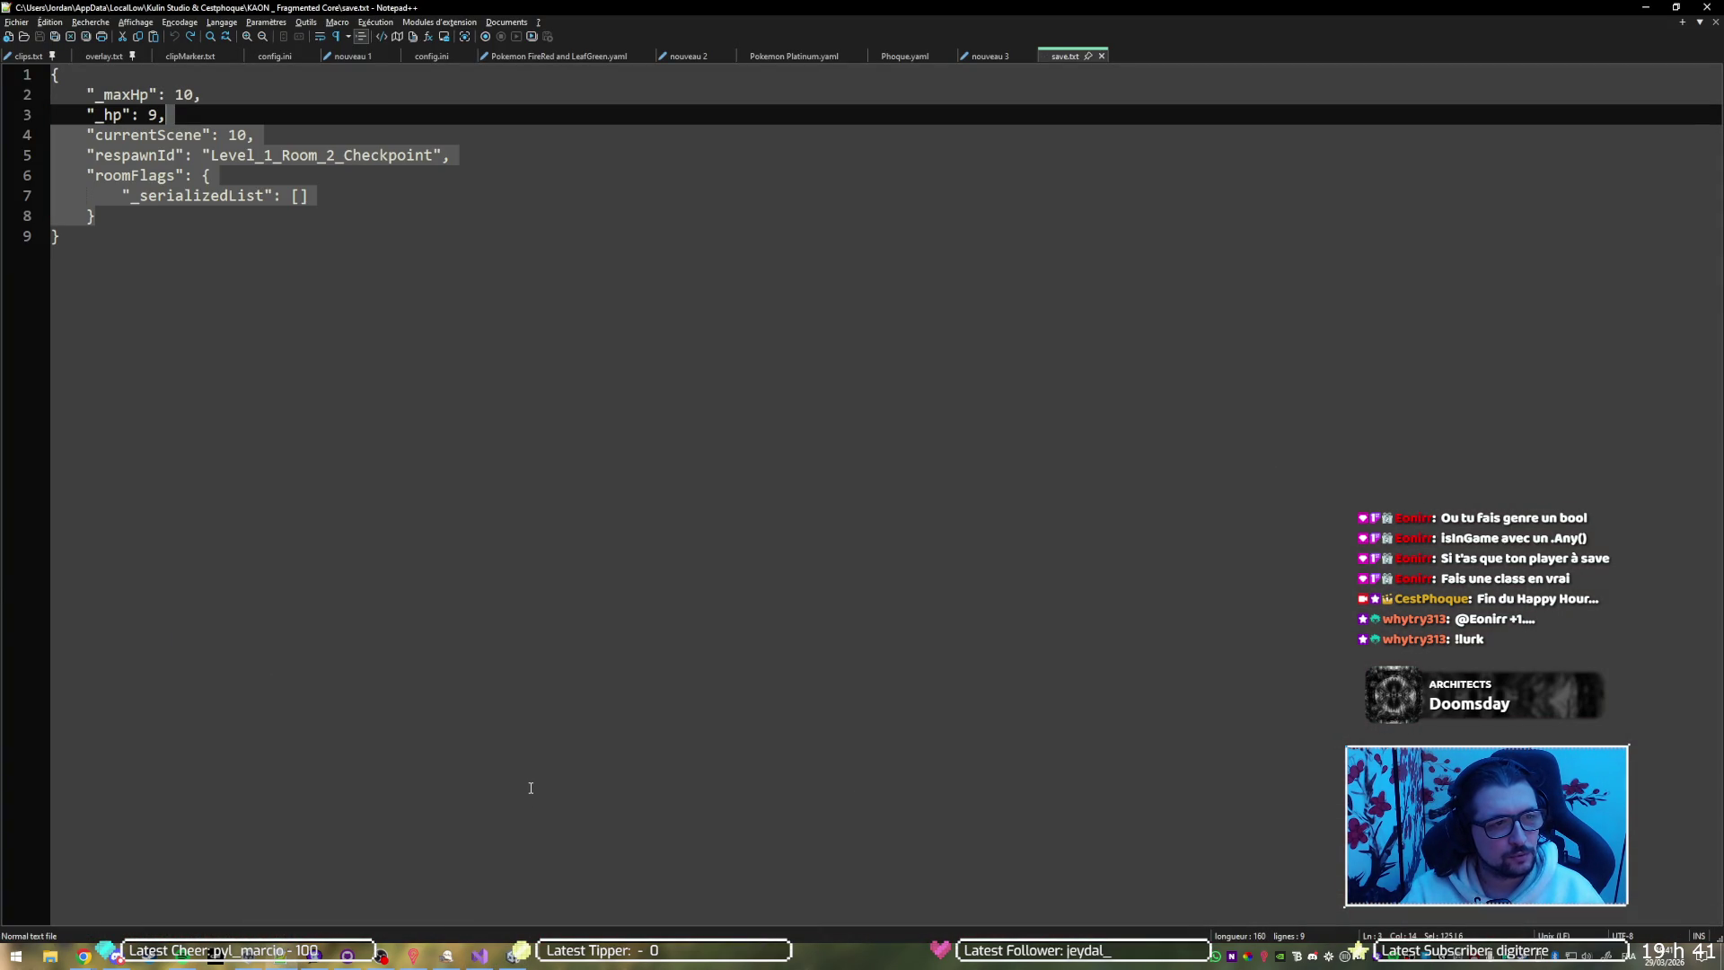
key("alt+Tab")
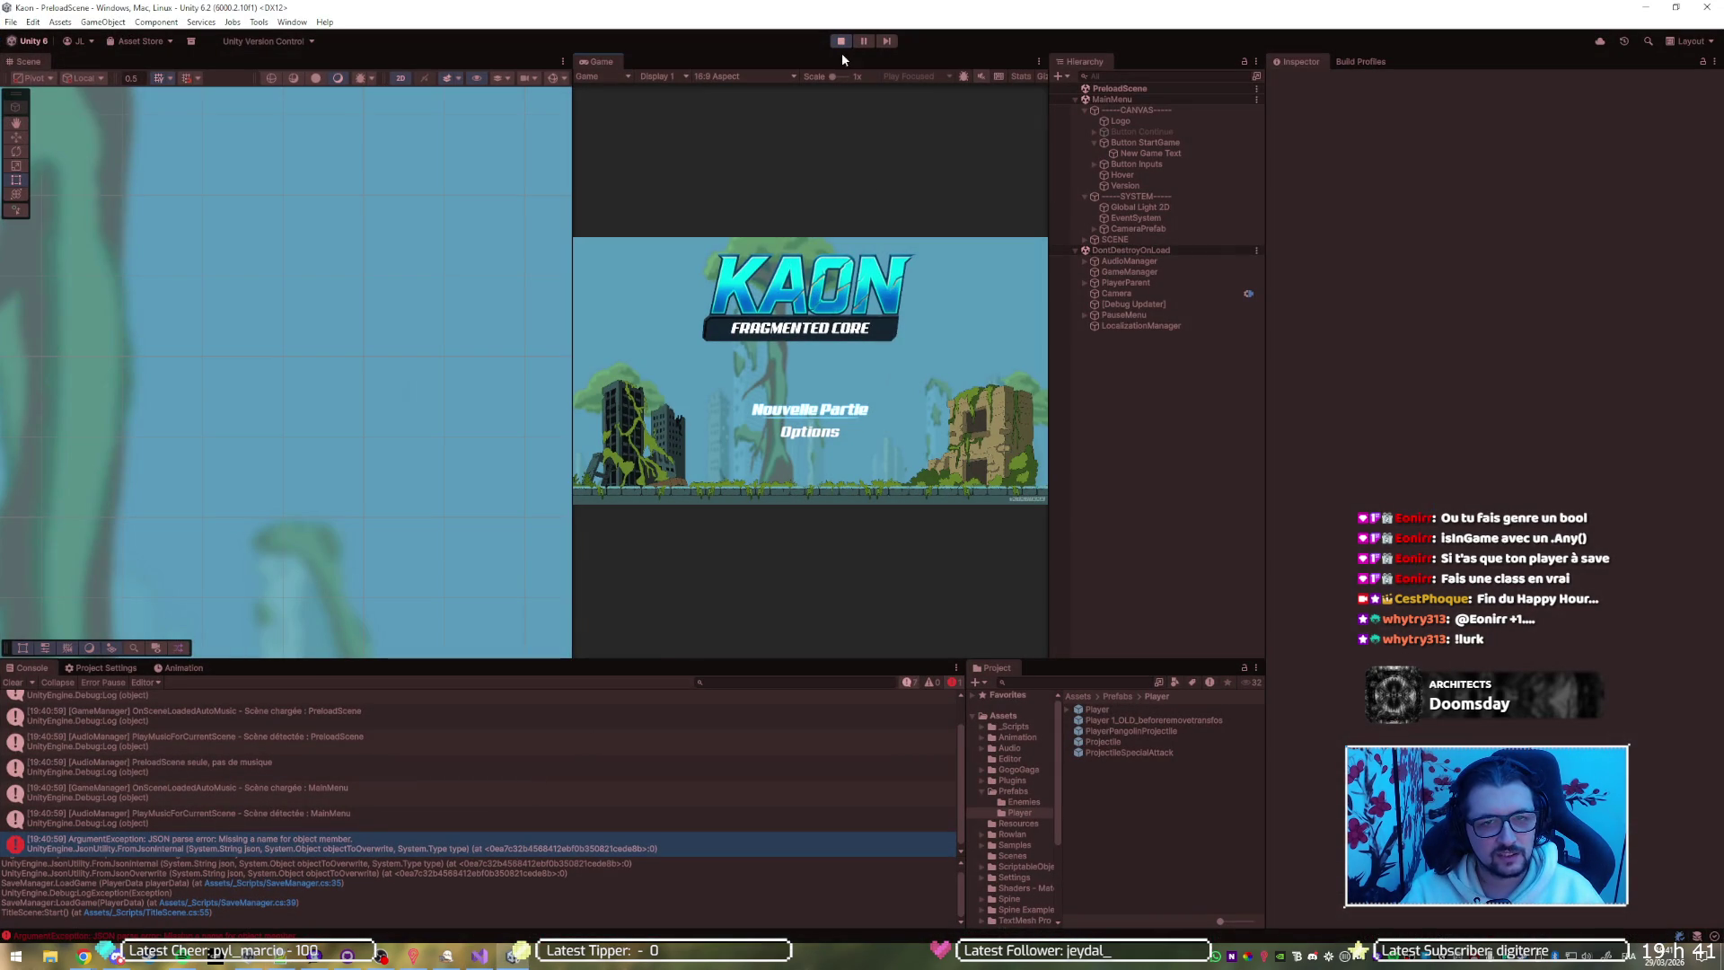
left_click(841, 42)
left_click(841, 41)
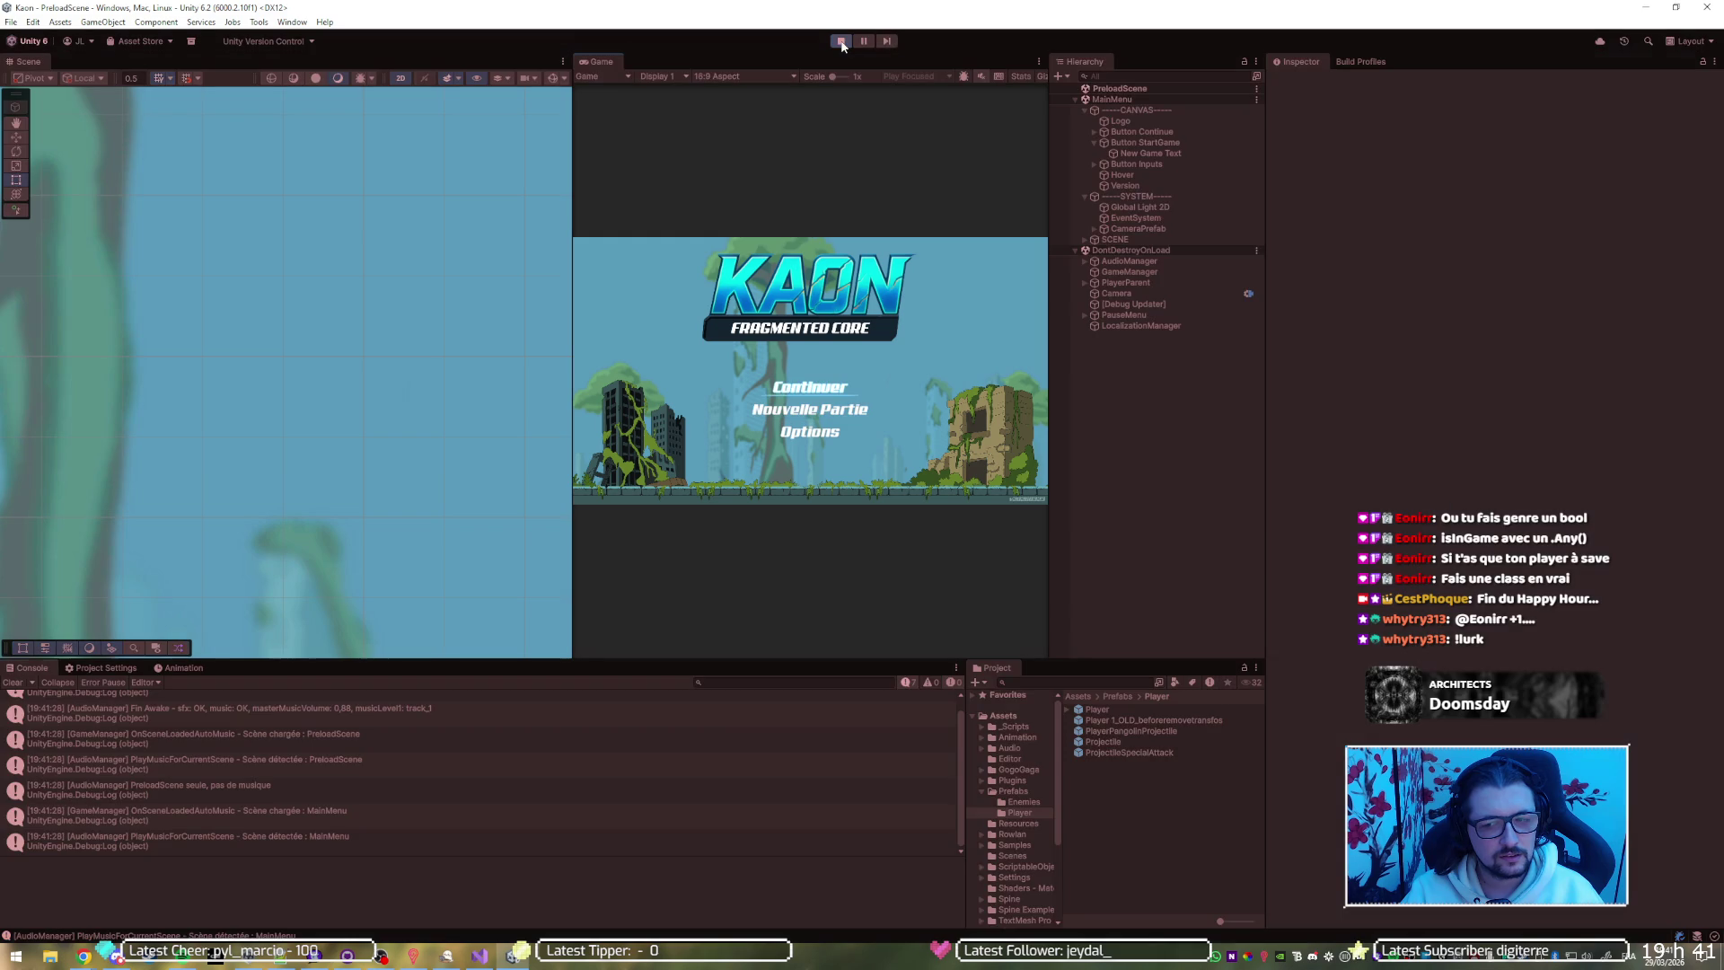
left_click(841, 41)
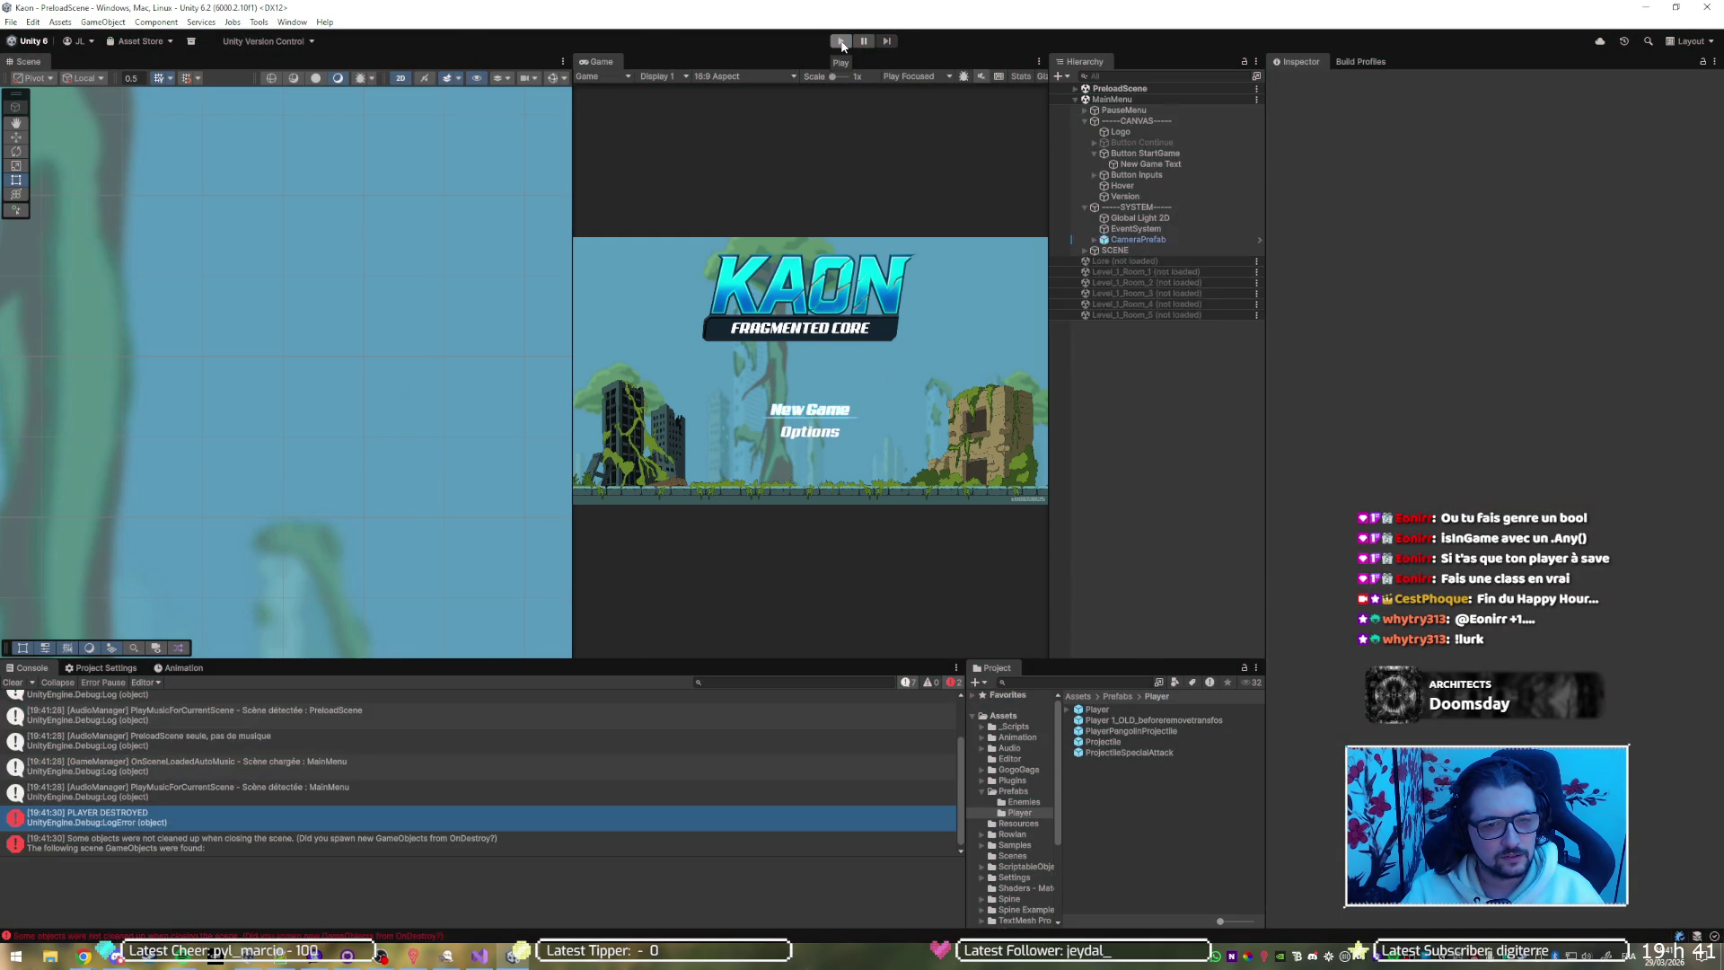
Delete the respawnId line from save.txt, save, and retest the game in Unity
key("alt+Tab")
left_click(354, 174)
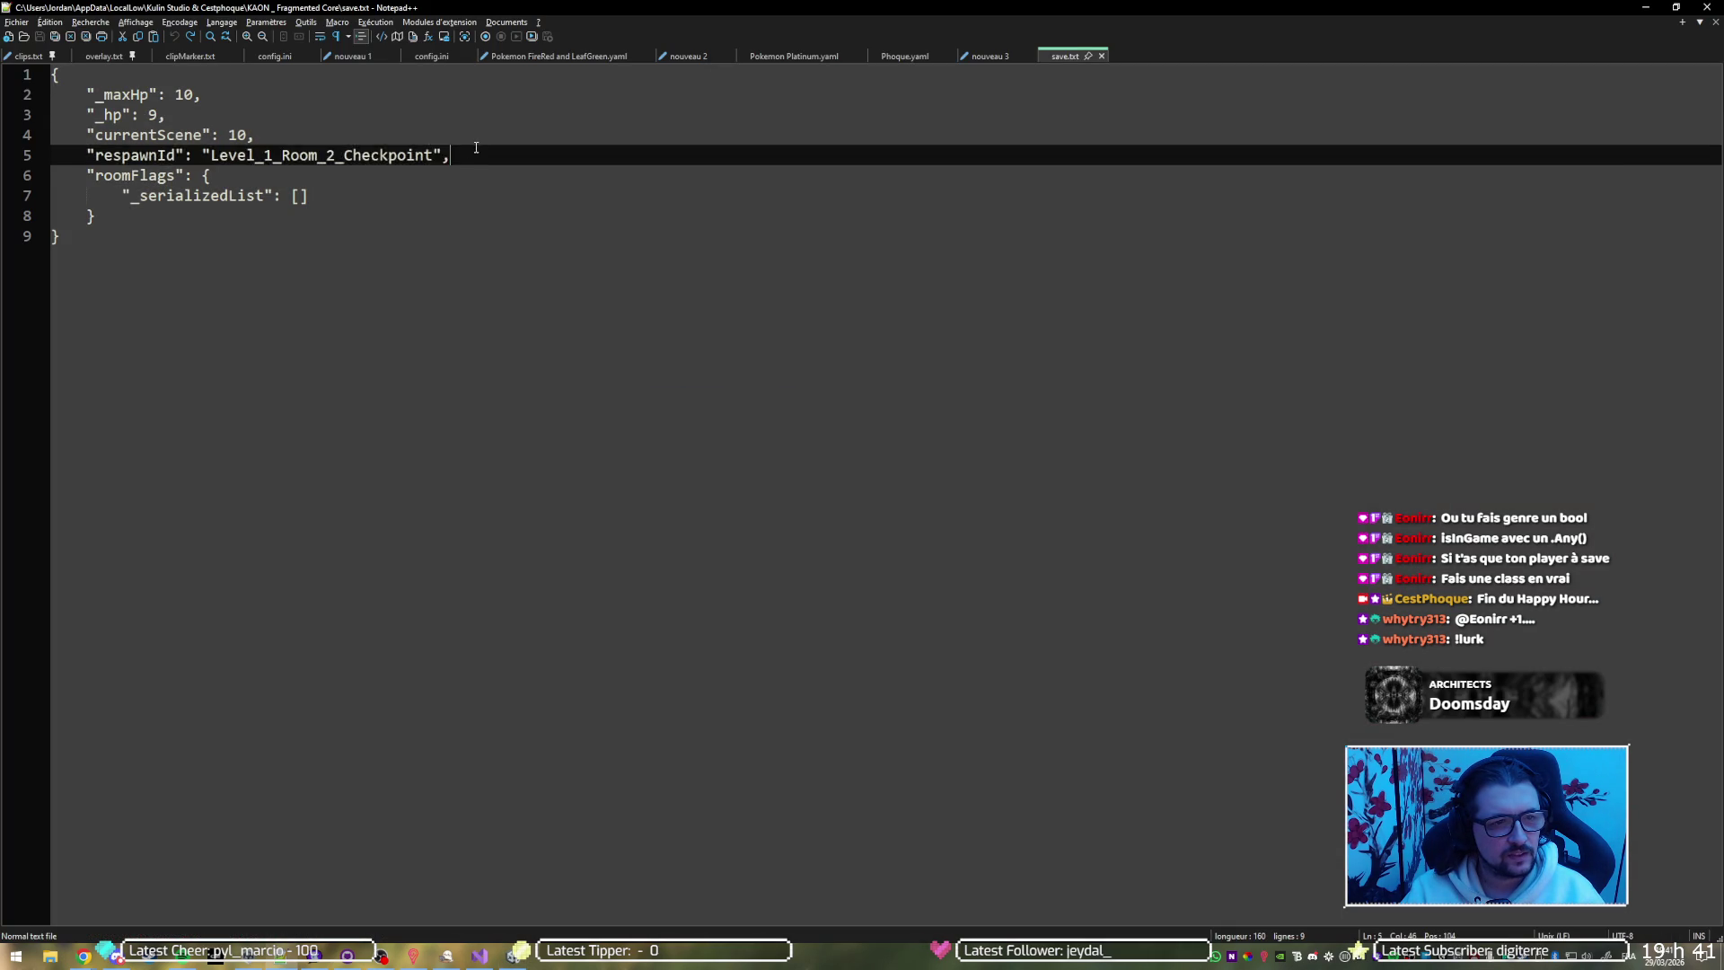
left_click_drag(465, 154, 478, 142)
key("ctrl+c")
key("Delete")
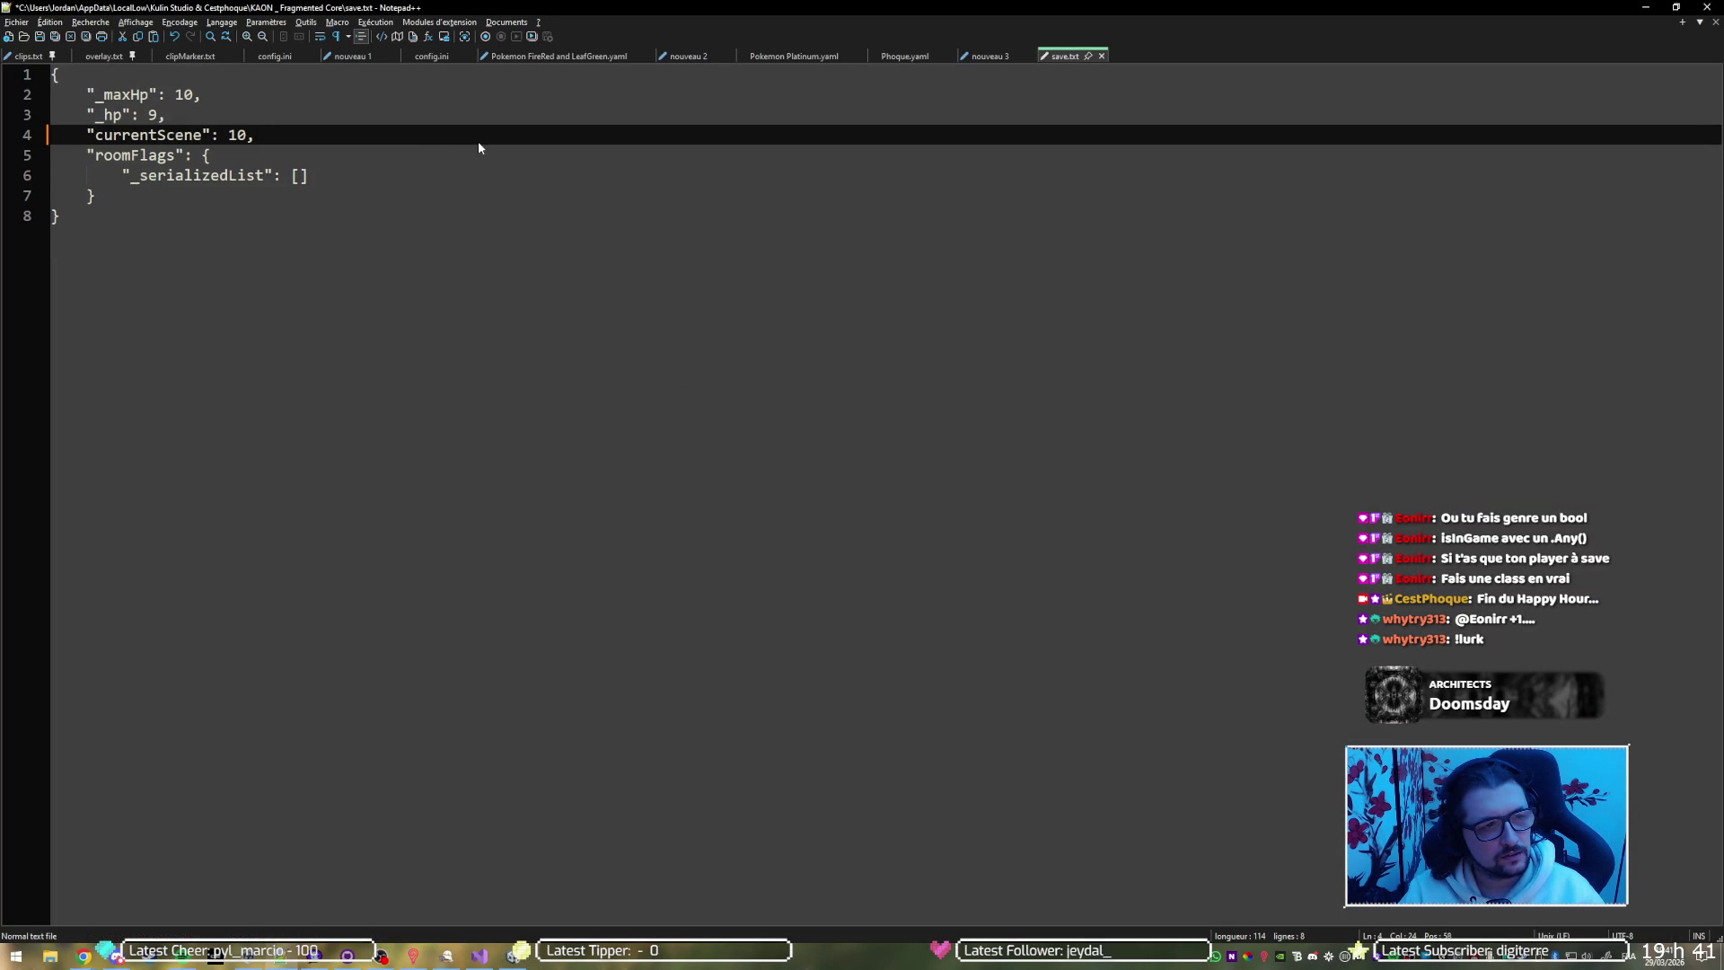
key("ctrl+s")
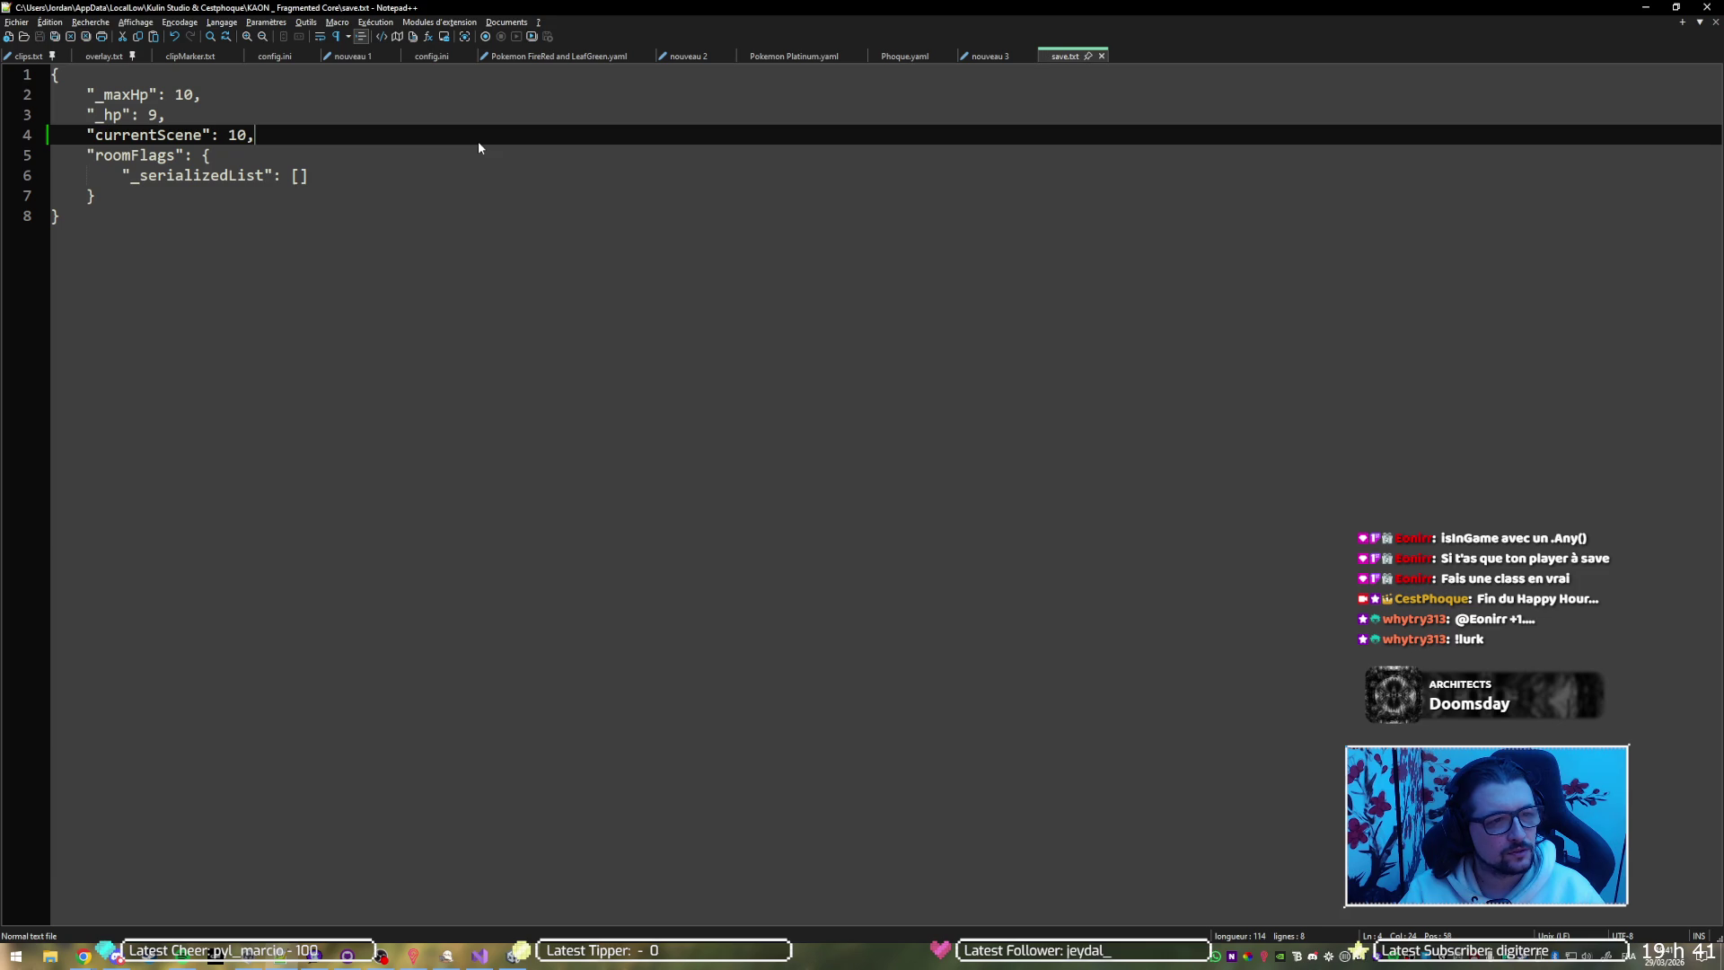
key("alt+Tab")
left_click(840, 41)
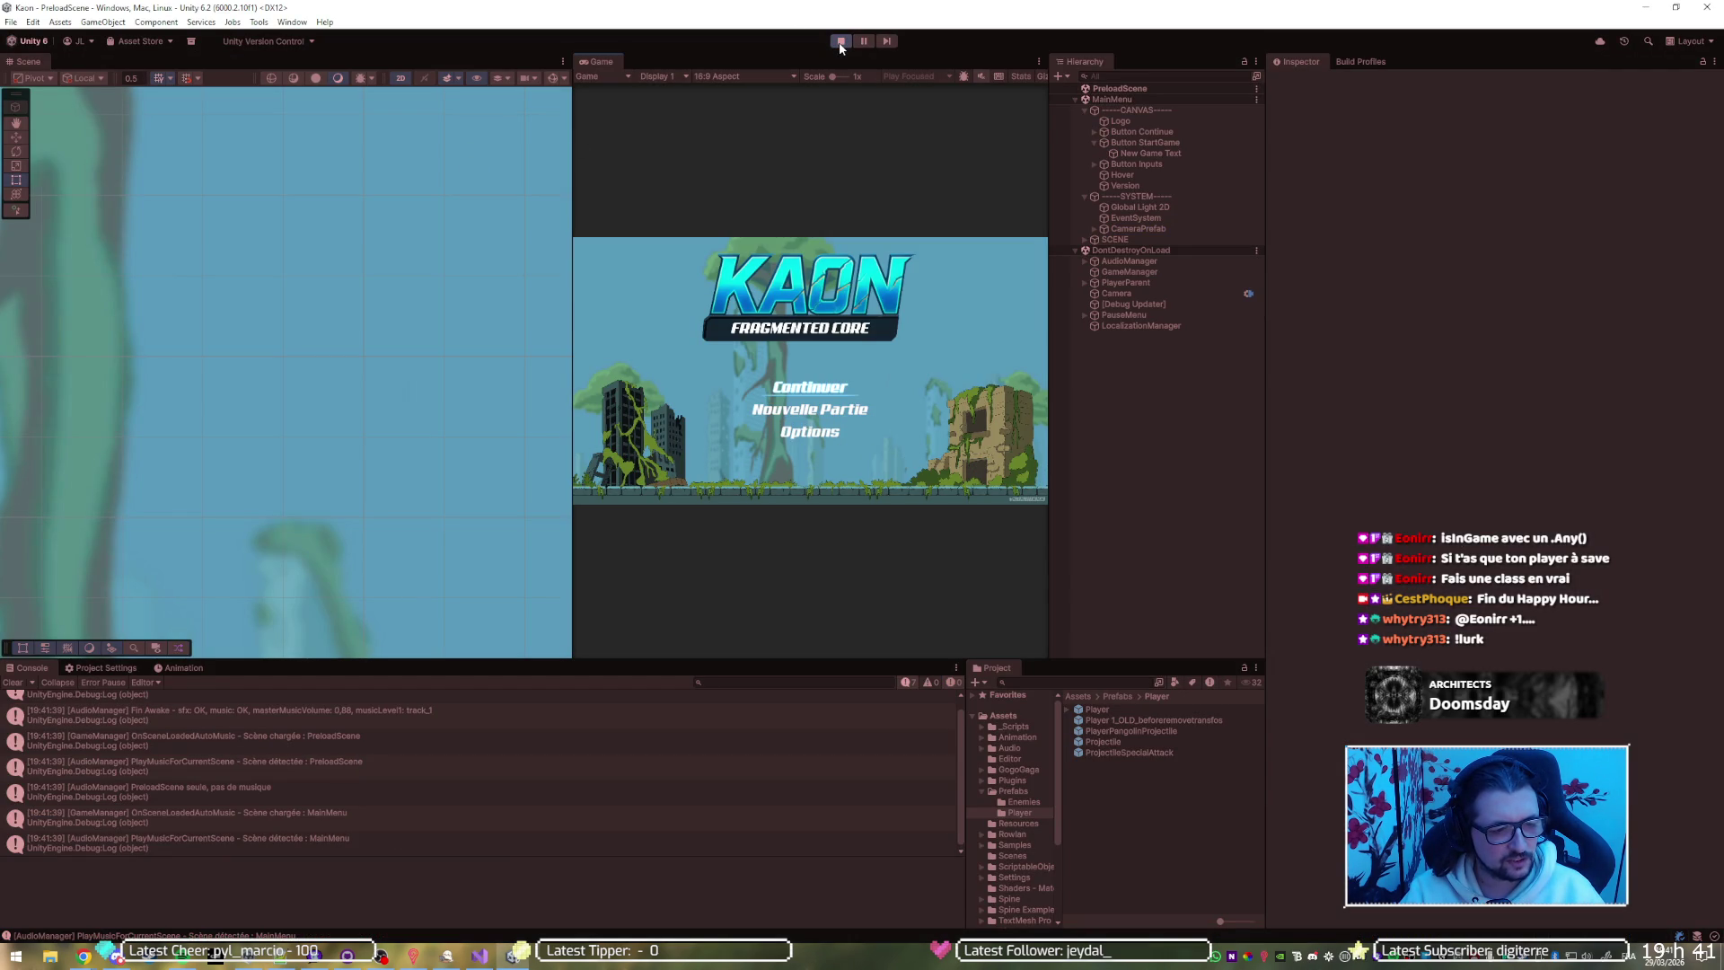
left_click(840, 43)
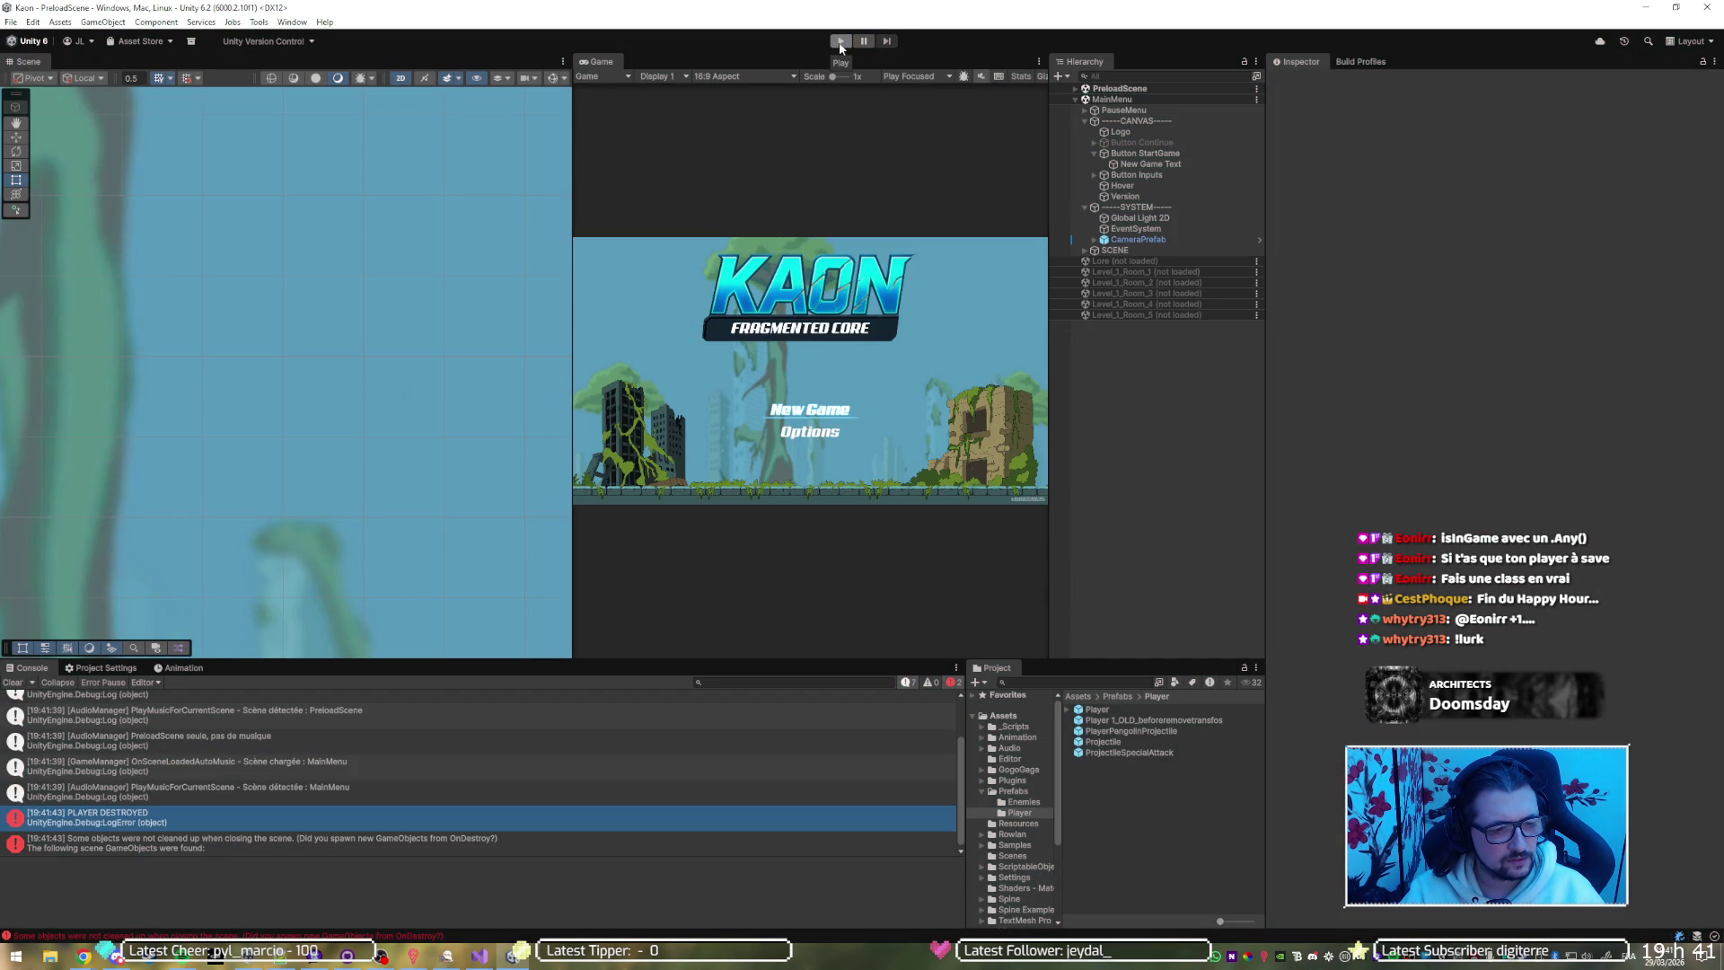
Paste the respawnId line back into save.txt
key("alt+Tab")
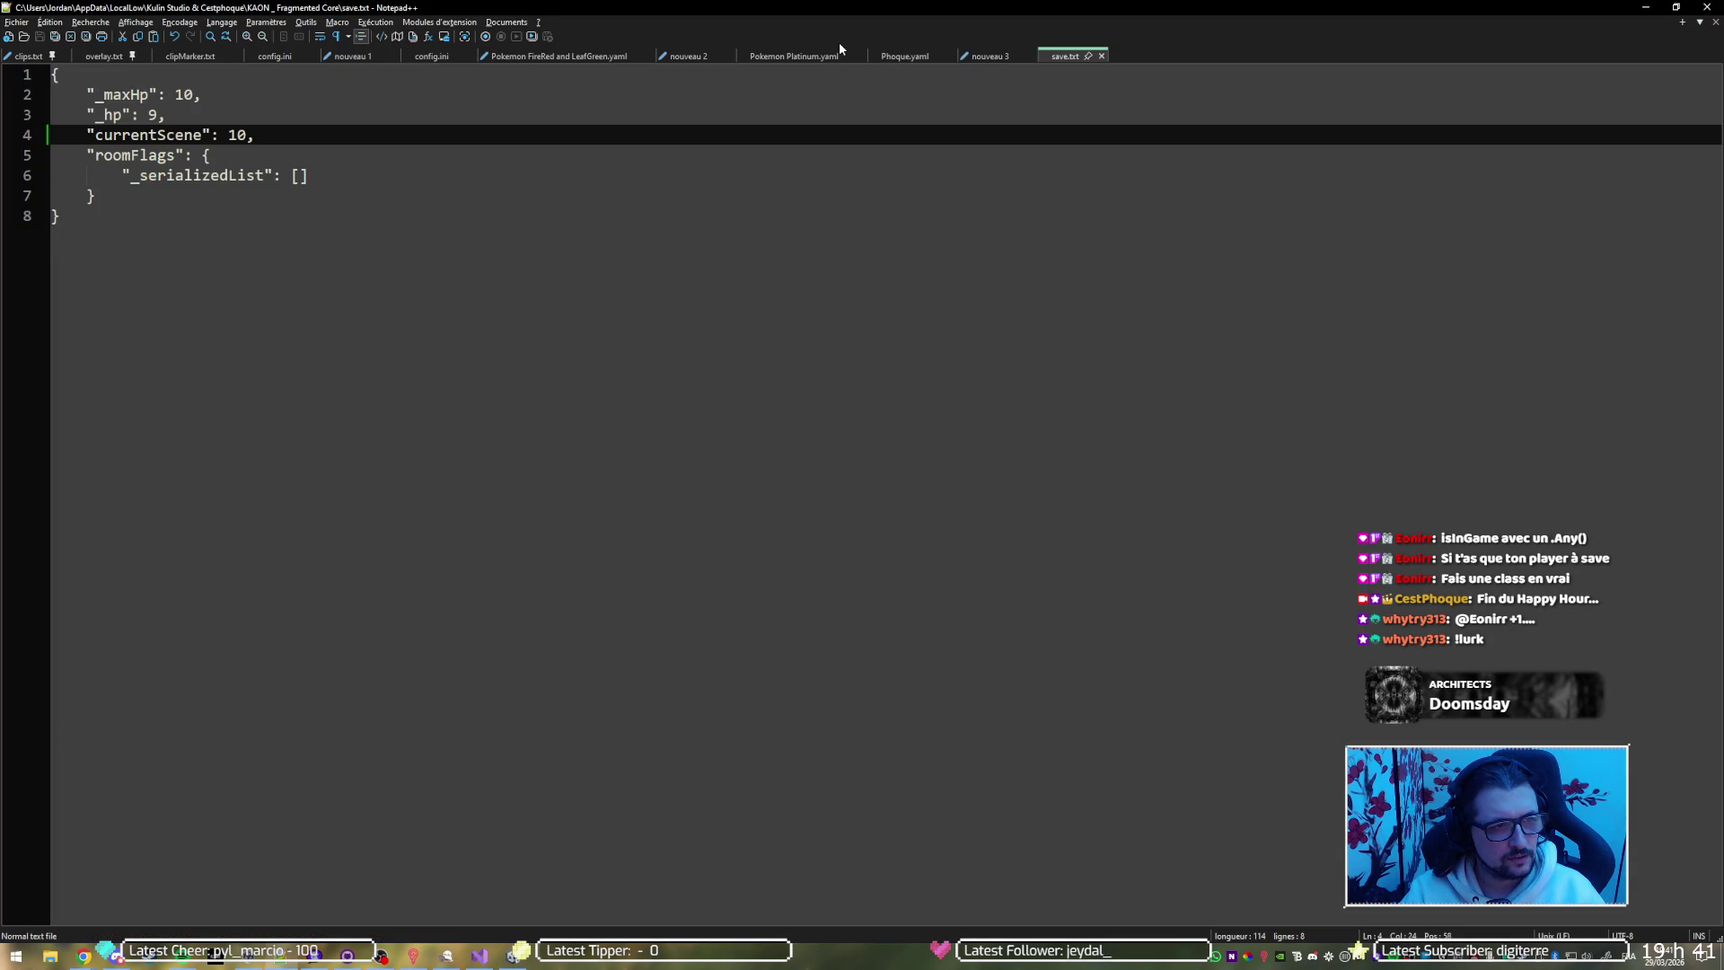
key("ctrl+v")
left_click(418, 214)
Delete the roomFlags block from save.txt, save, and test the game, which still fails parsing
left_click_drag(418, 211, 531, 160)
key("BackSpace")
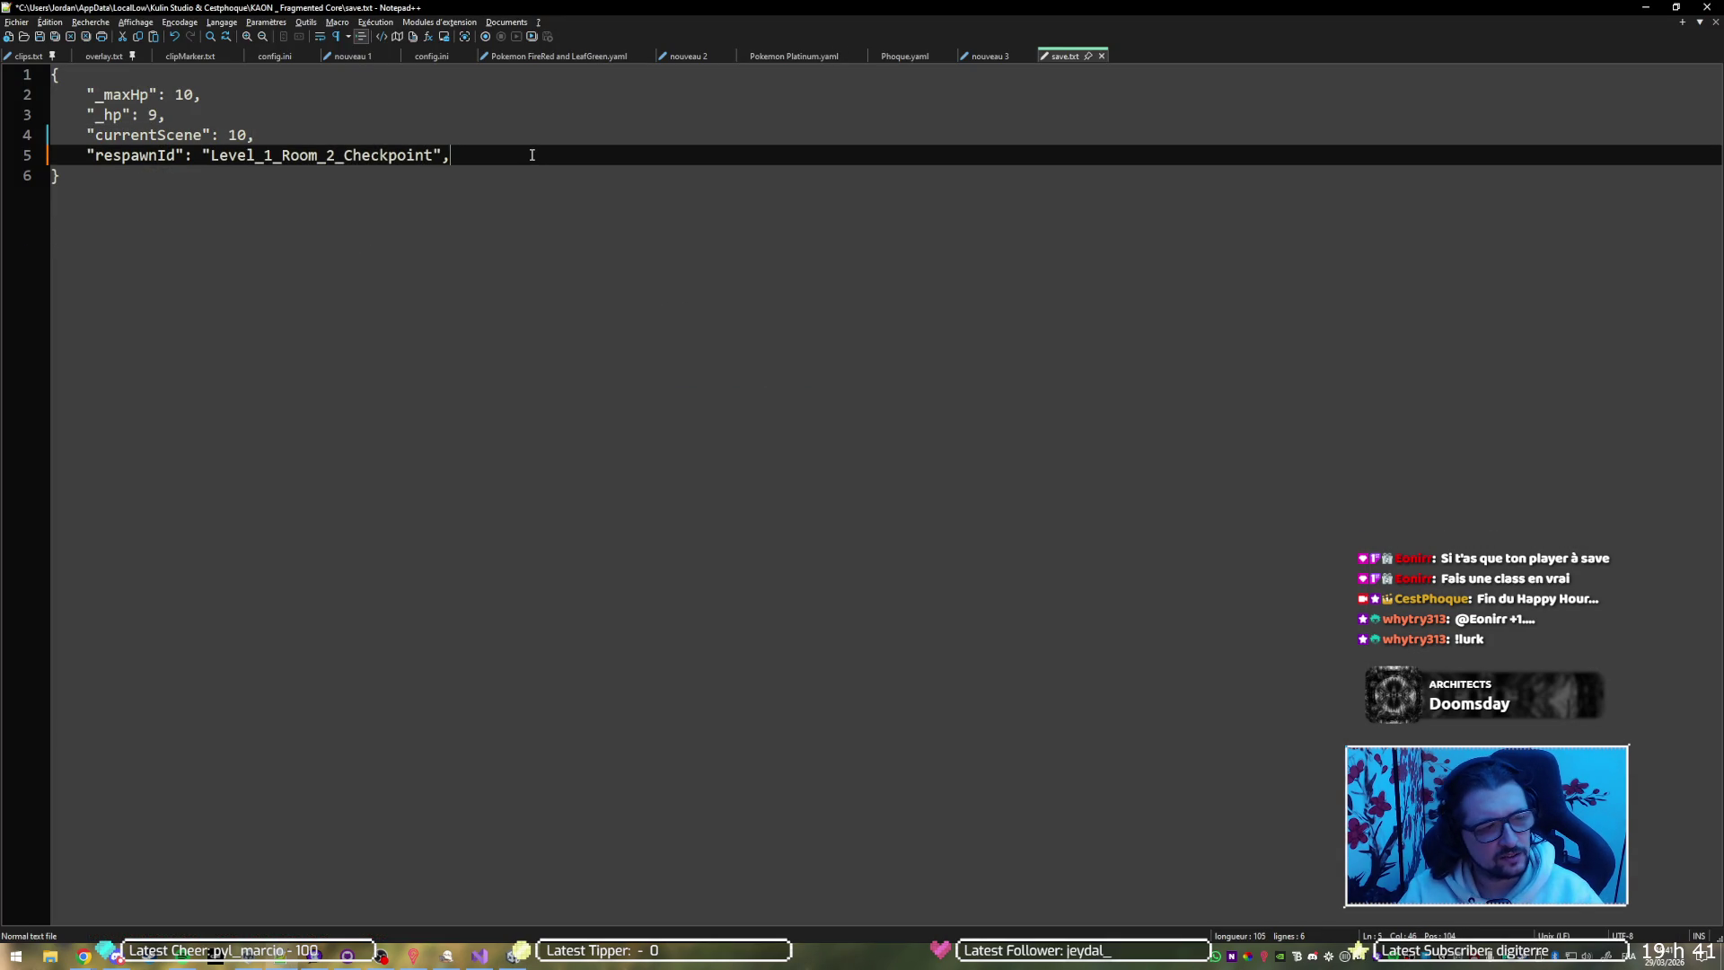
key("ctrl+s")
key("alt+Tab")
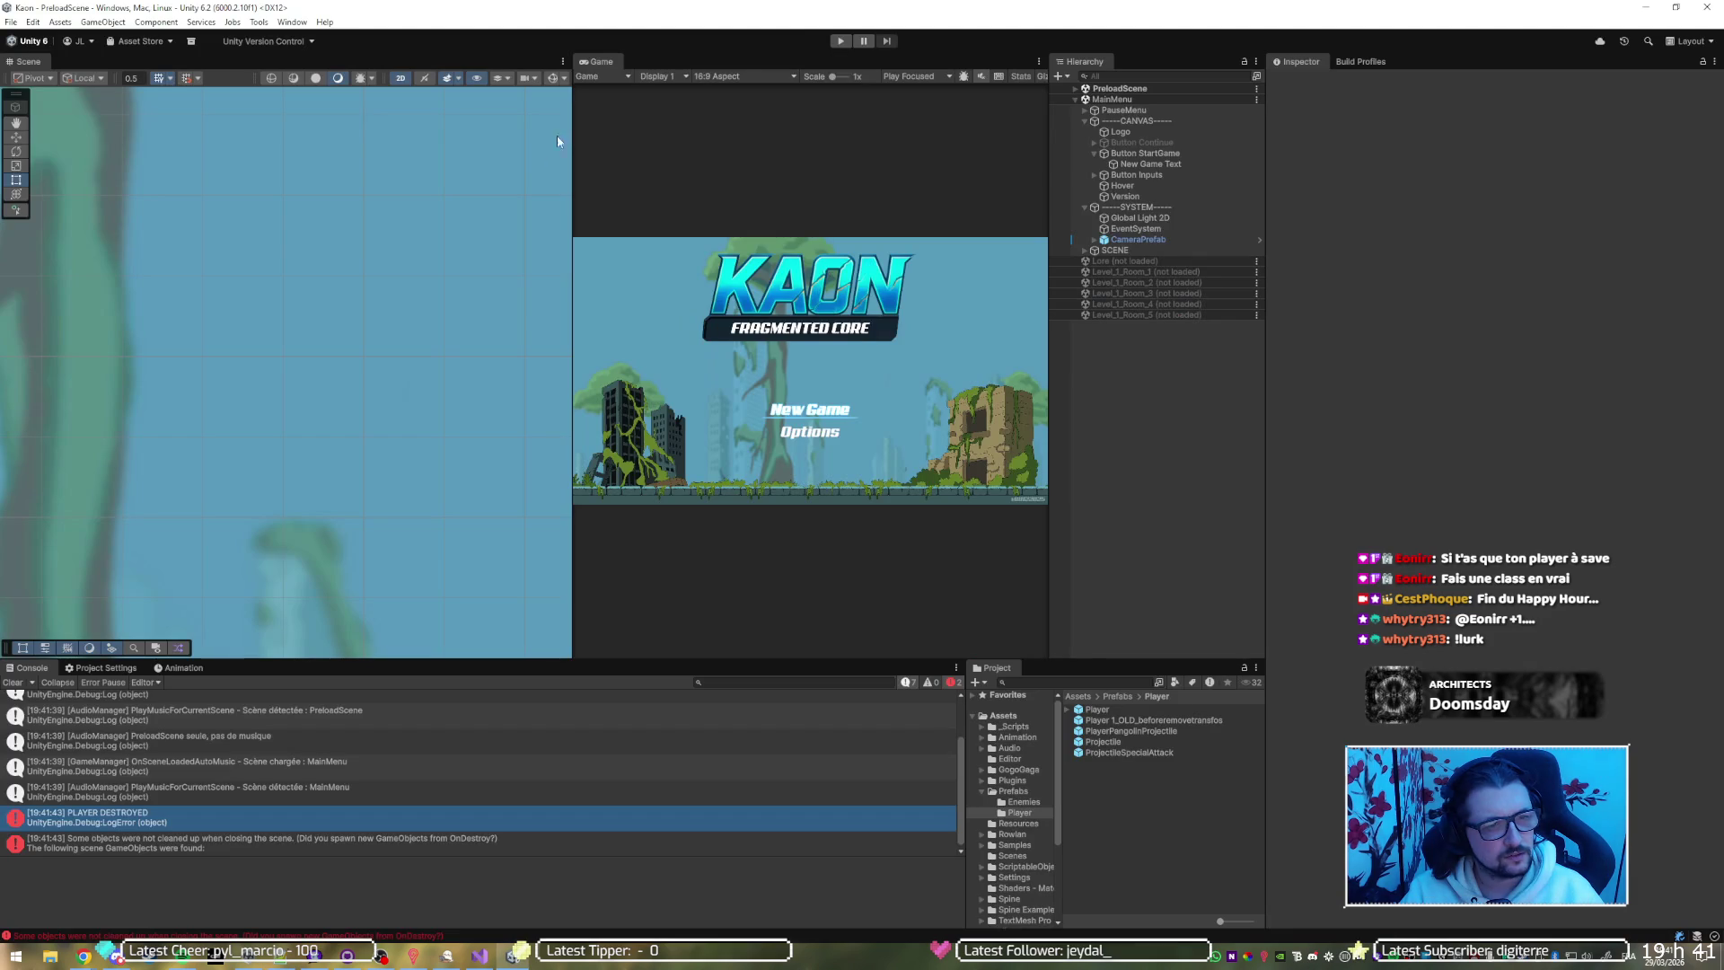
left_click(838, 42)
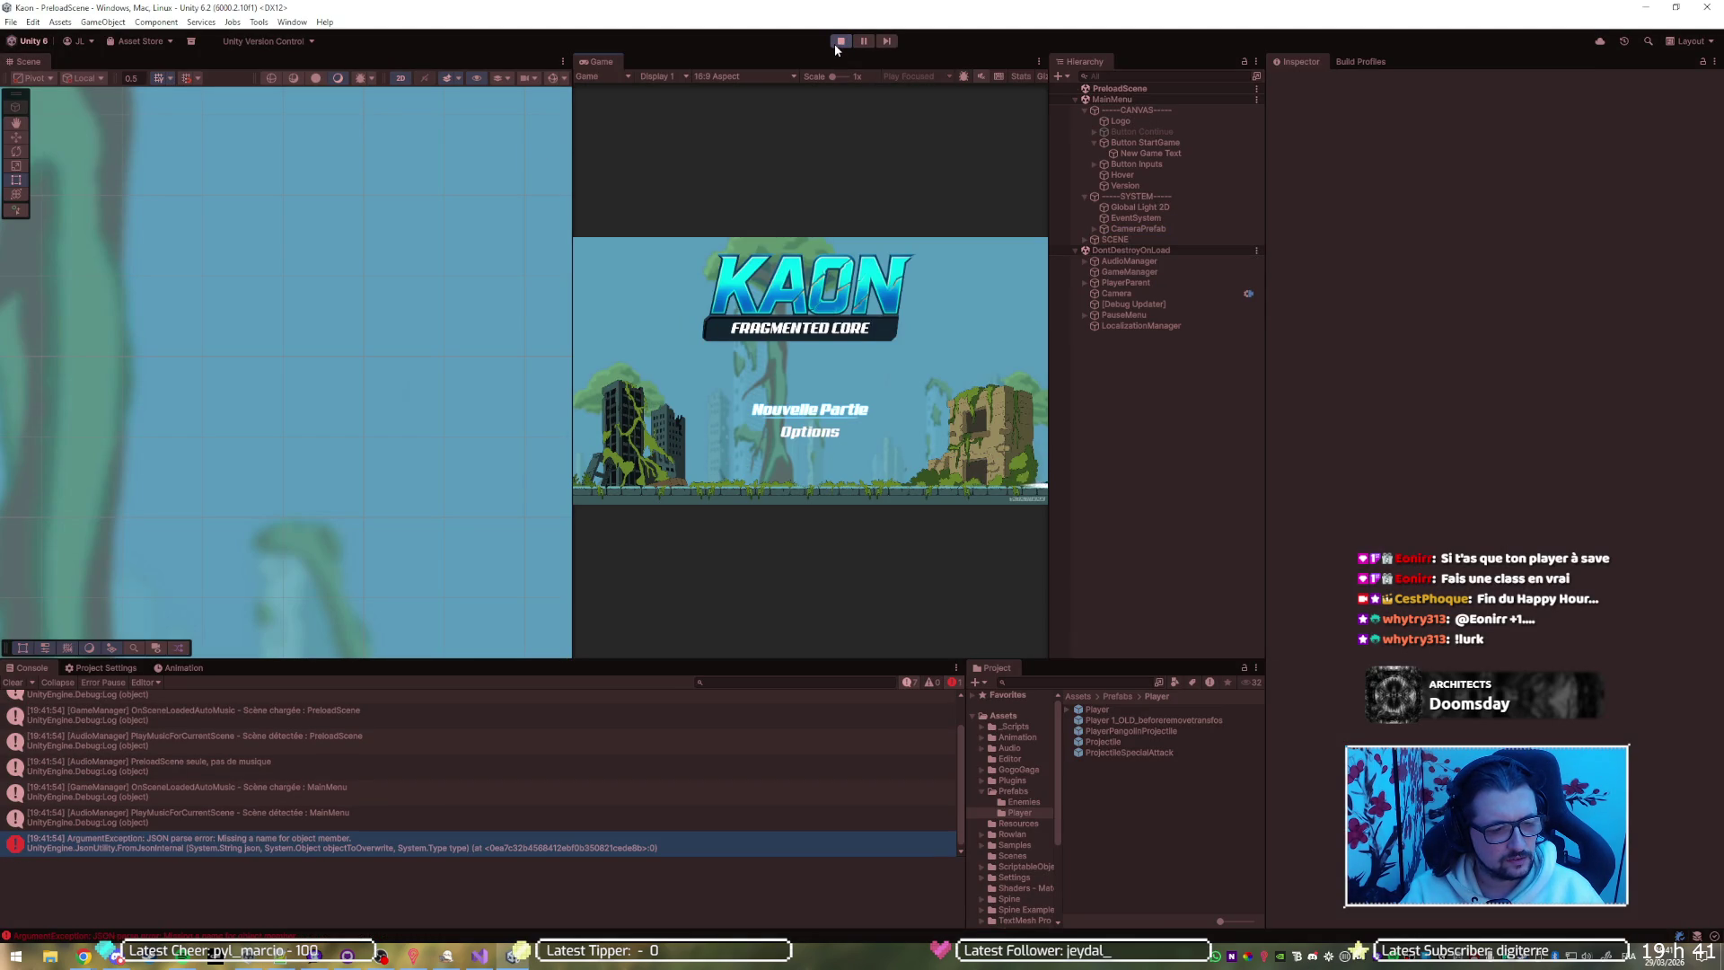
left_click(836, 43)
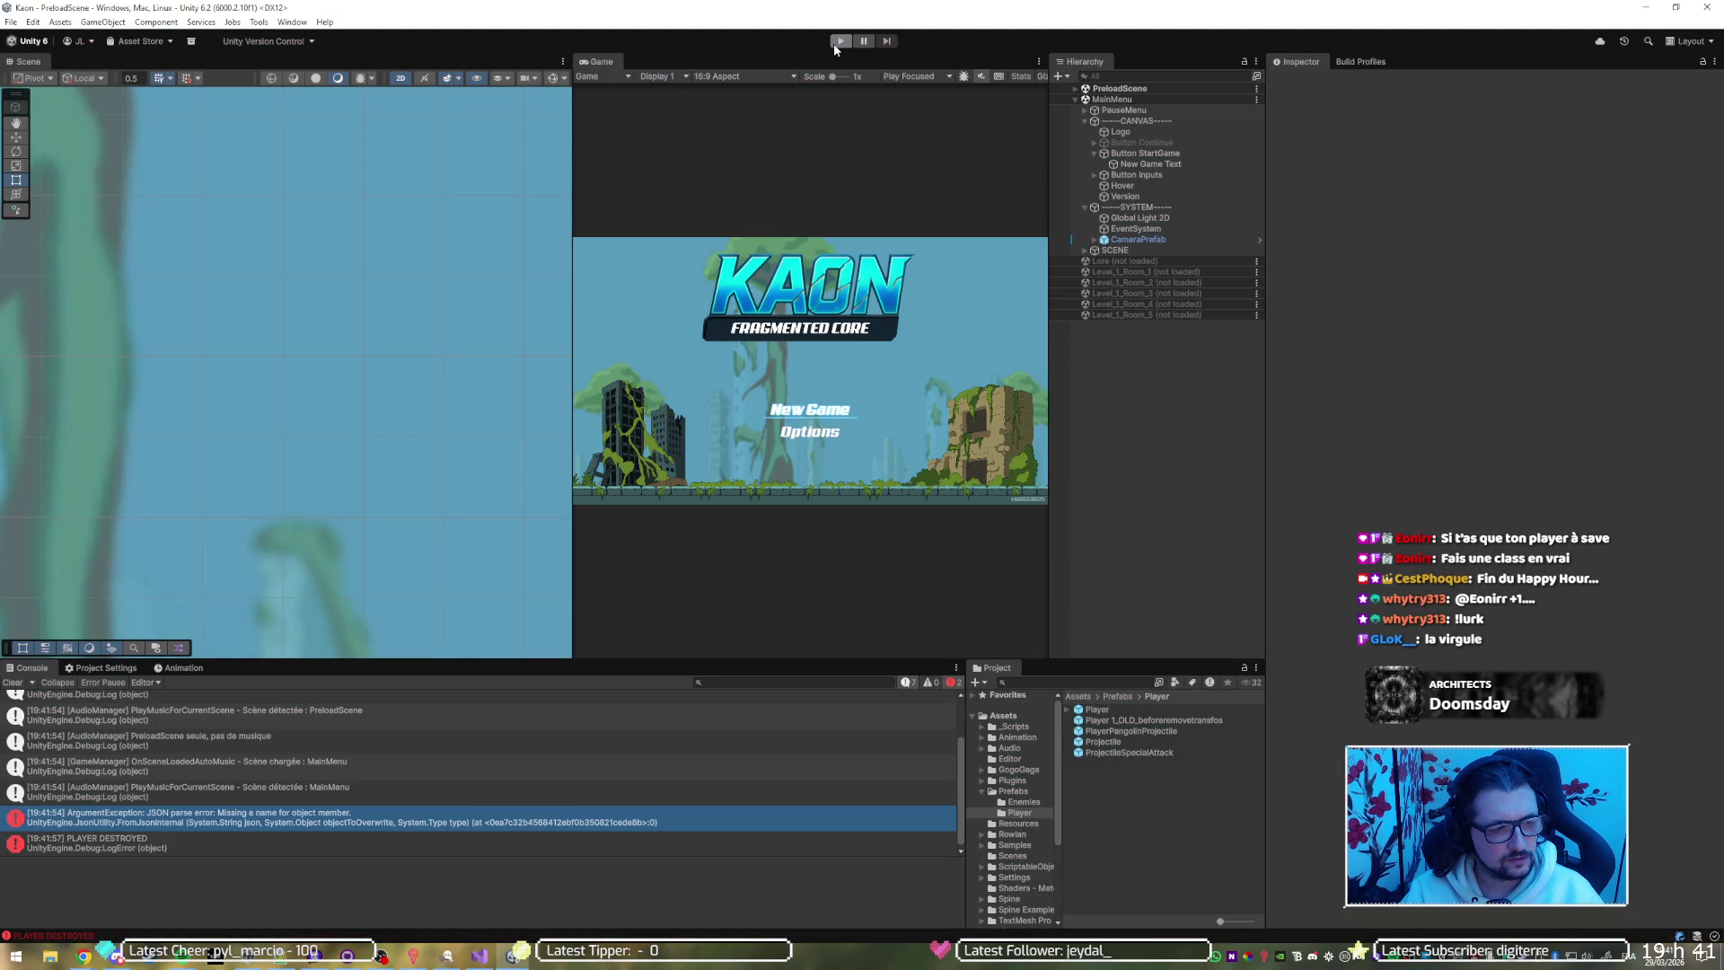
Remove the trailing comma after the respawnId value, save, and rerun the game
key("alt+Tab")
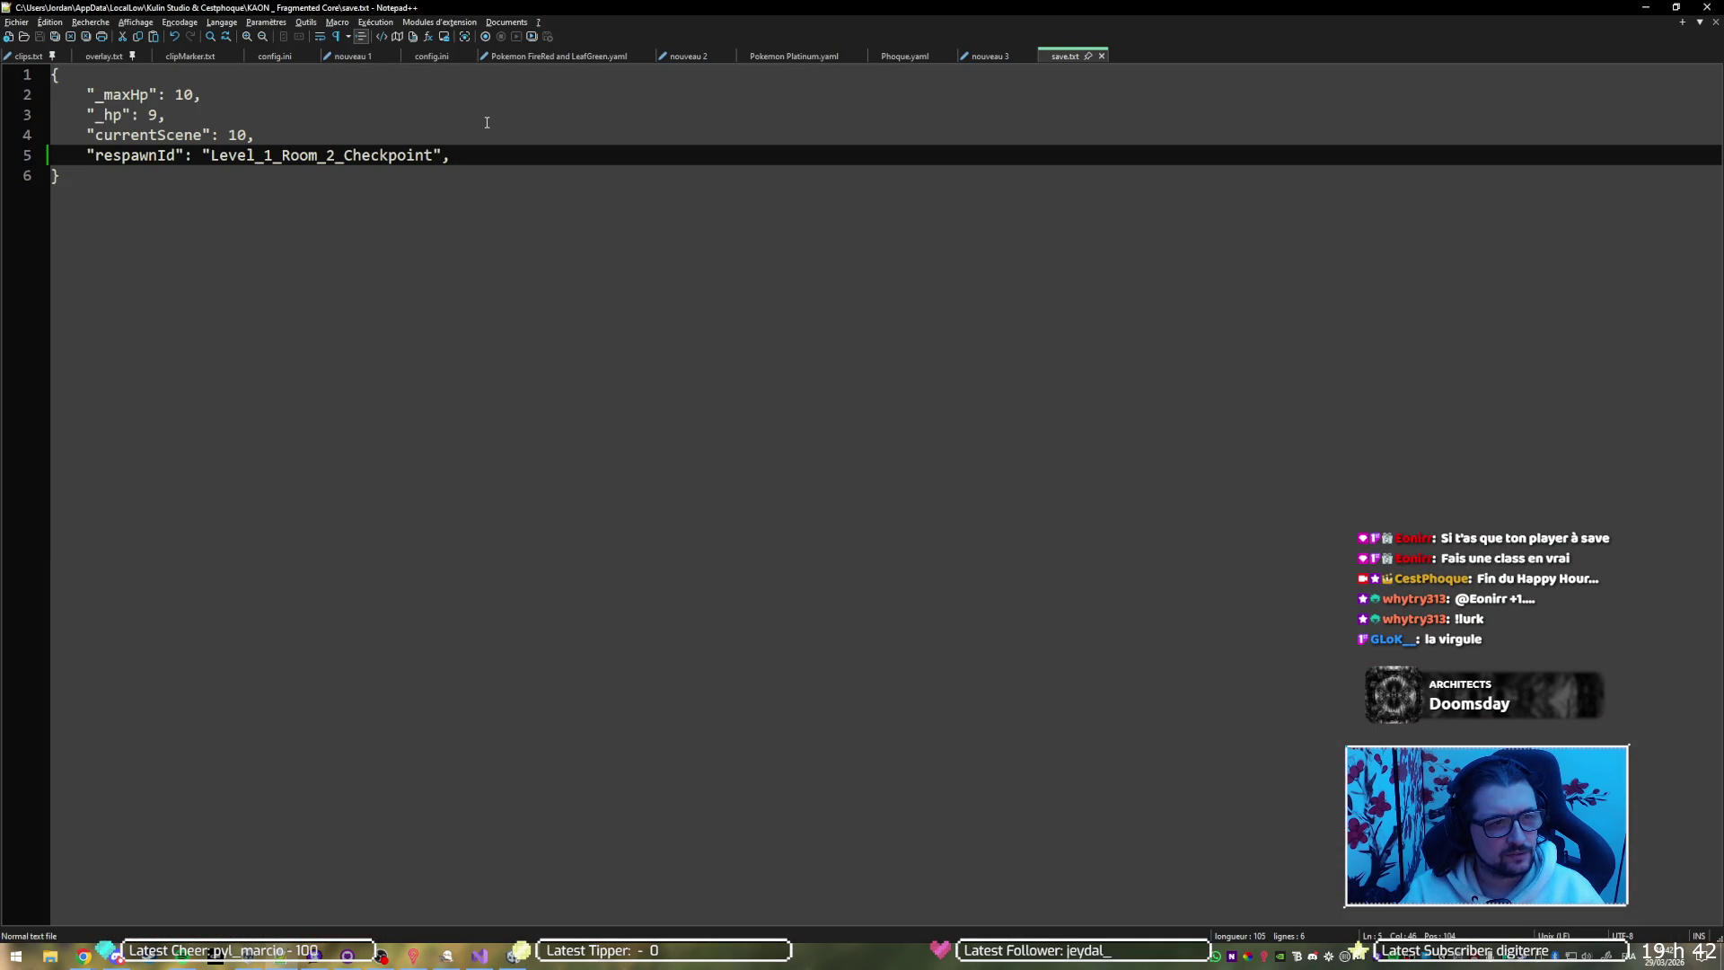
key("BackSpace")
key("ctrl+s")
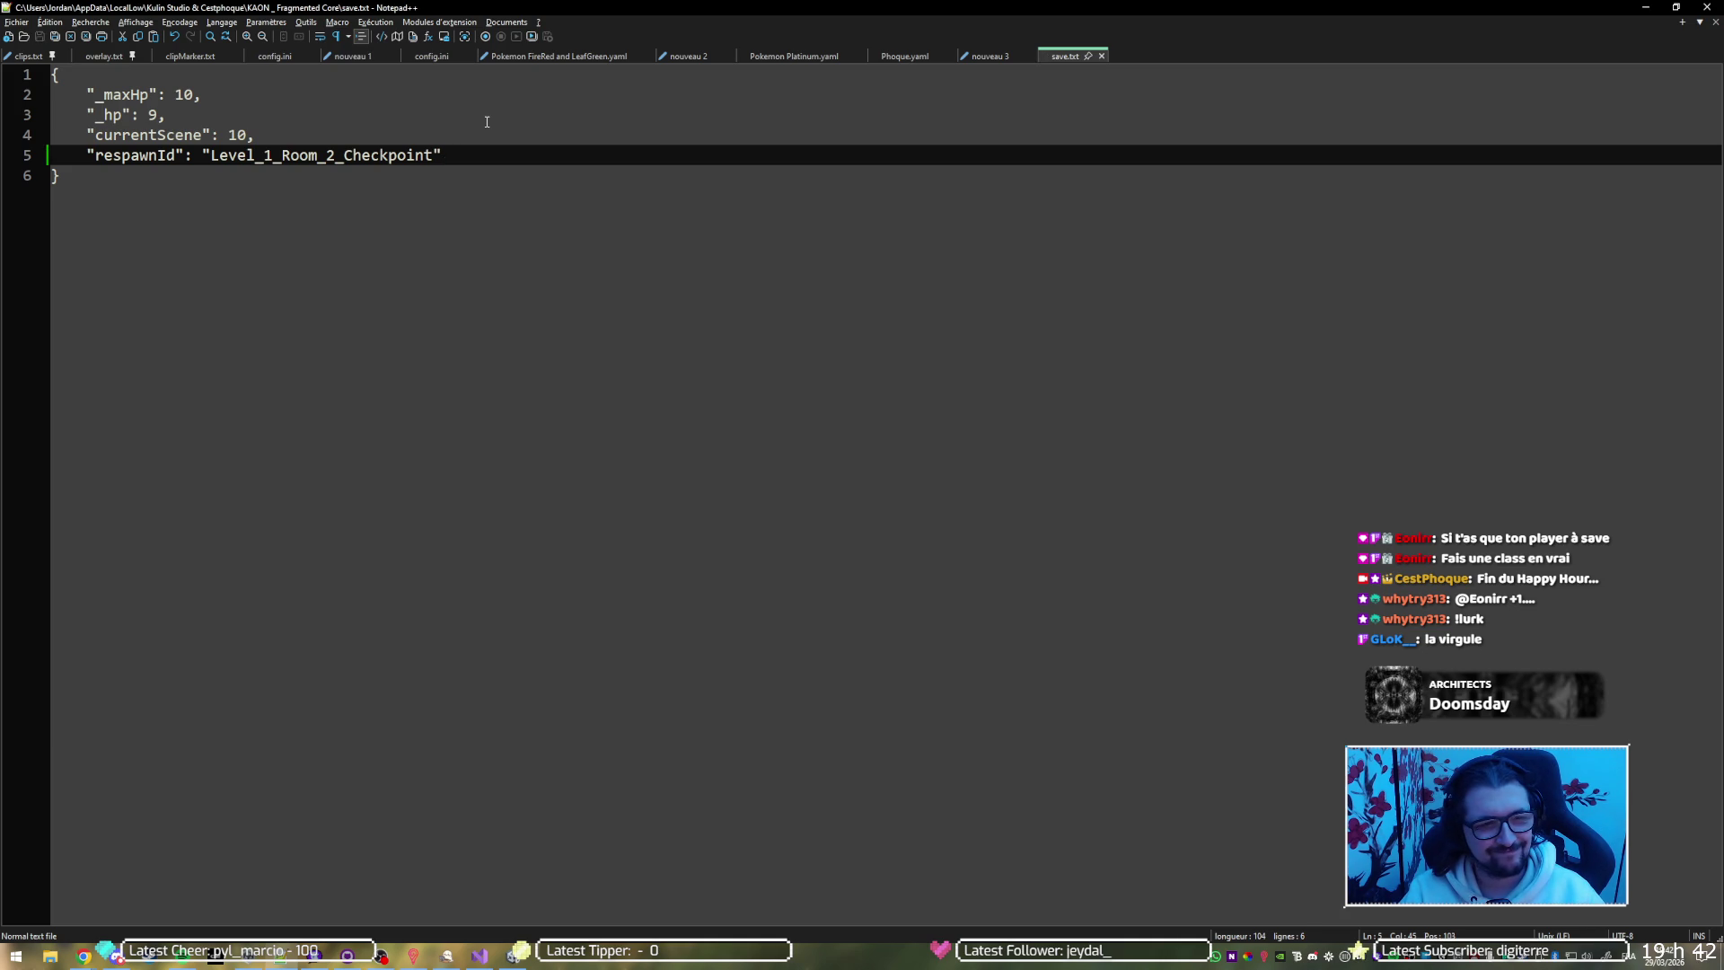
key("alt+Tab")
left_click(835, 45)
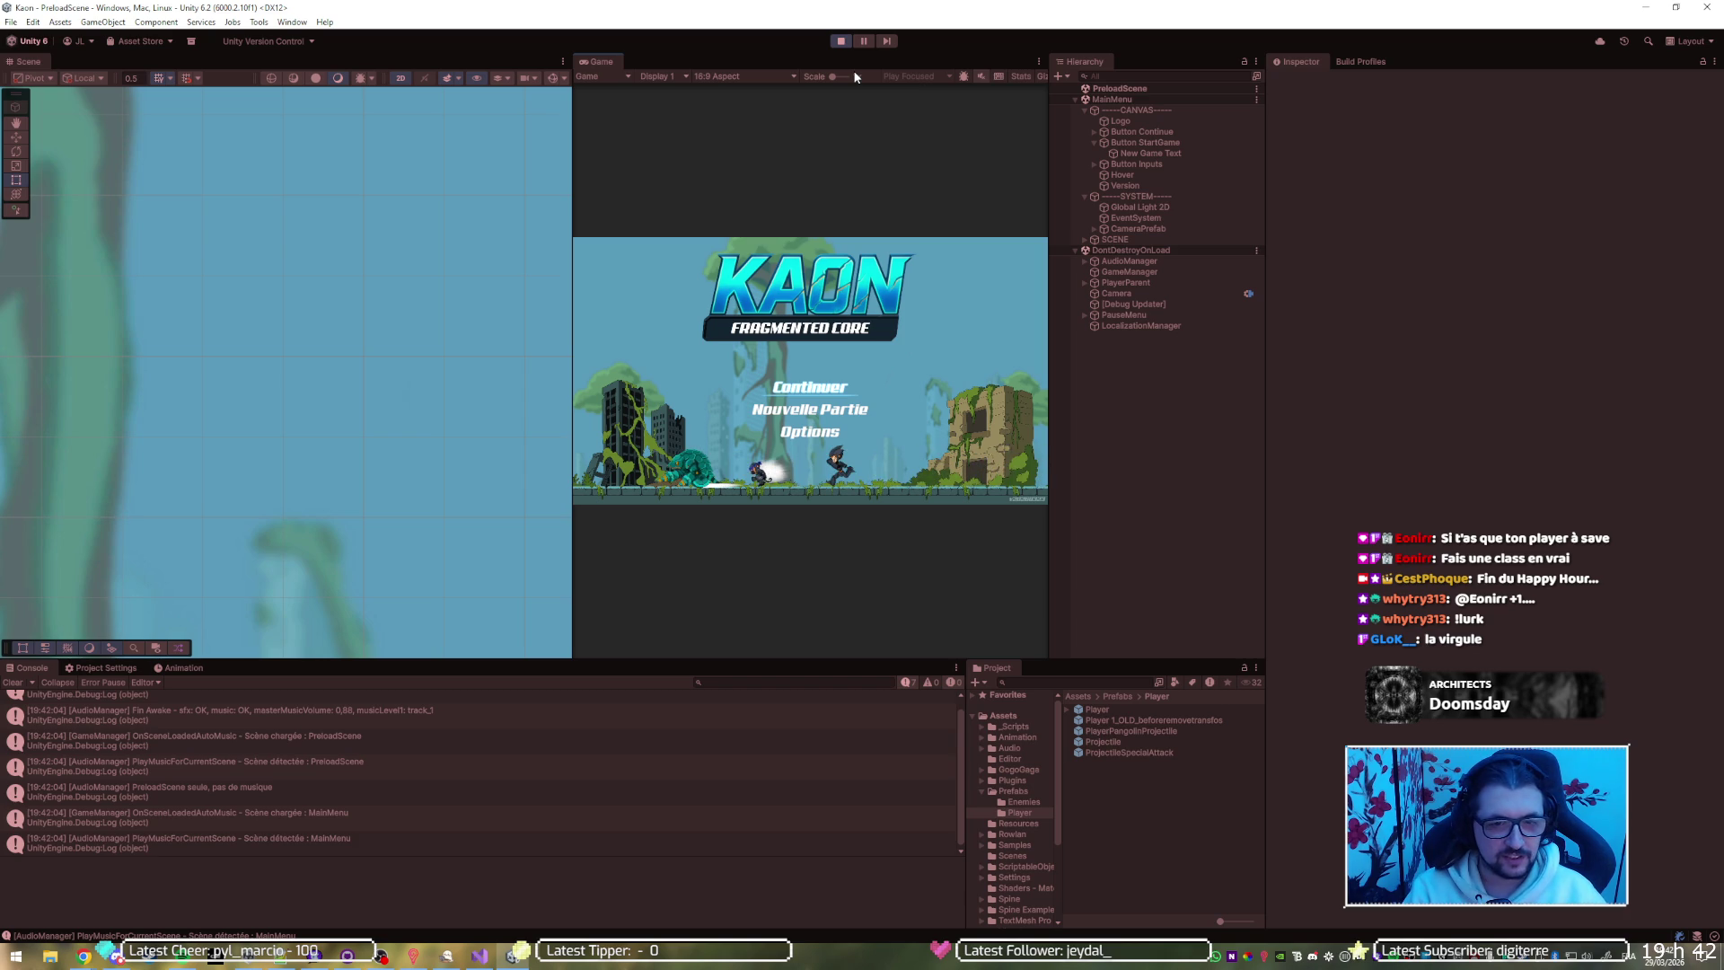
Continue the saved game into Level_1_Room_2, stop it, and undo save.txt back to include roomFlags
key("Return")
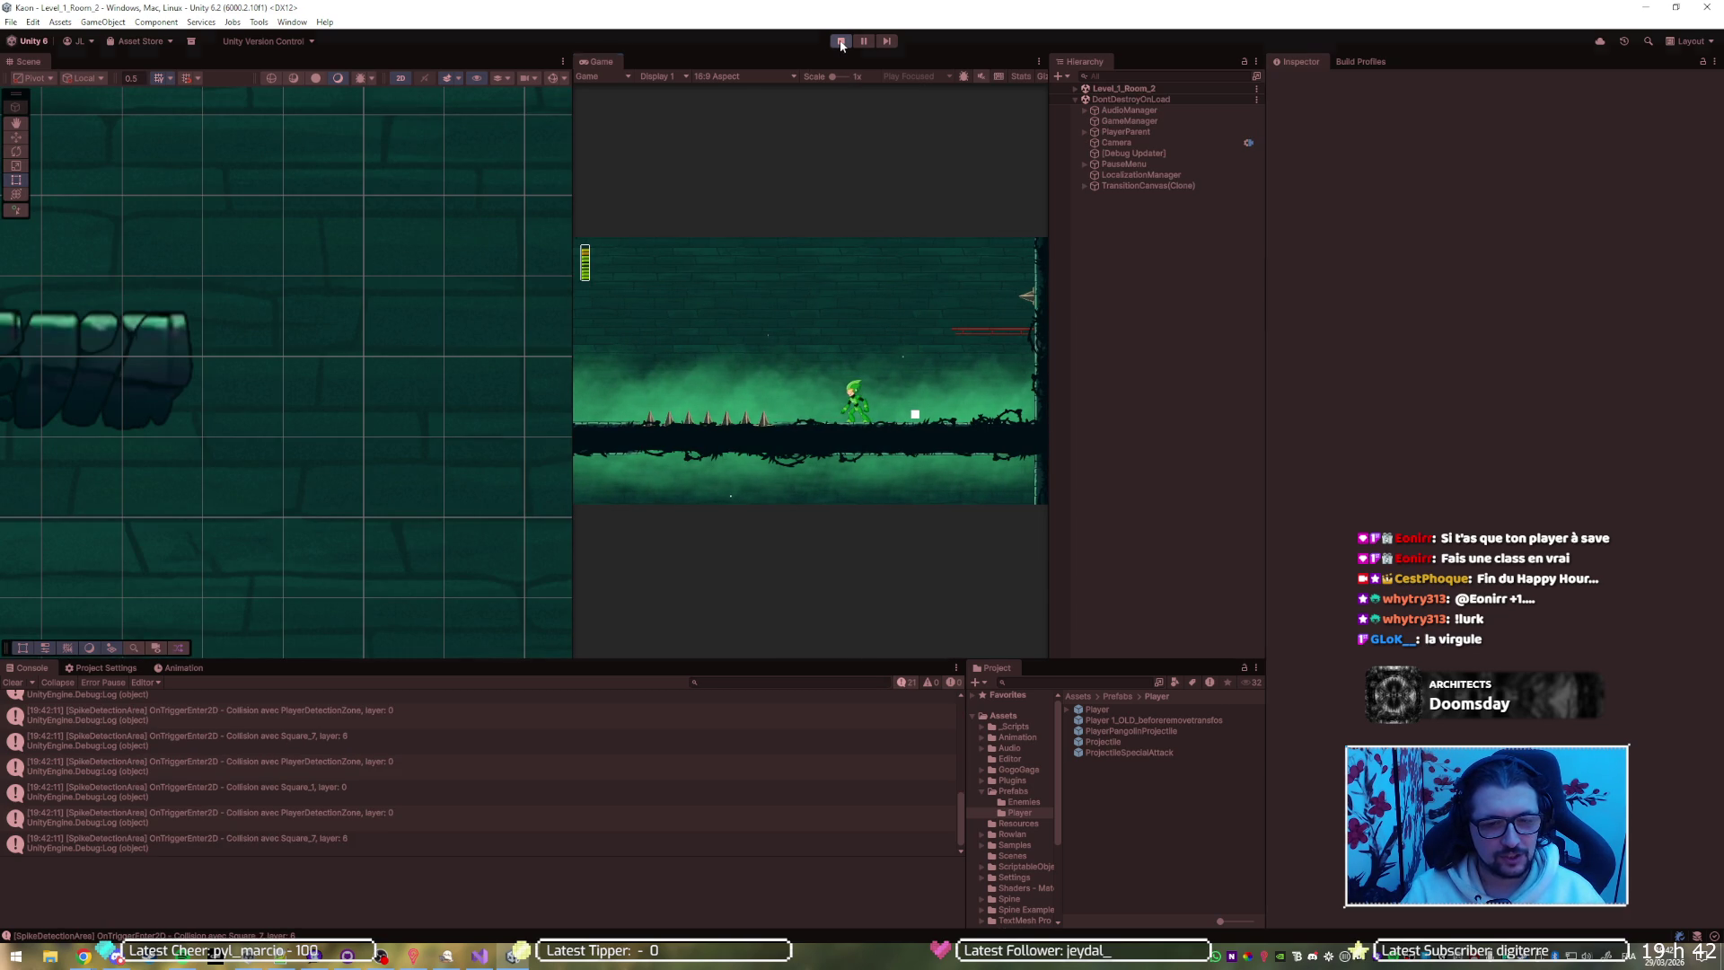
left_click(841, 41)
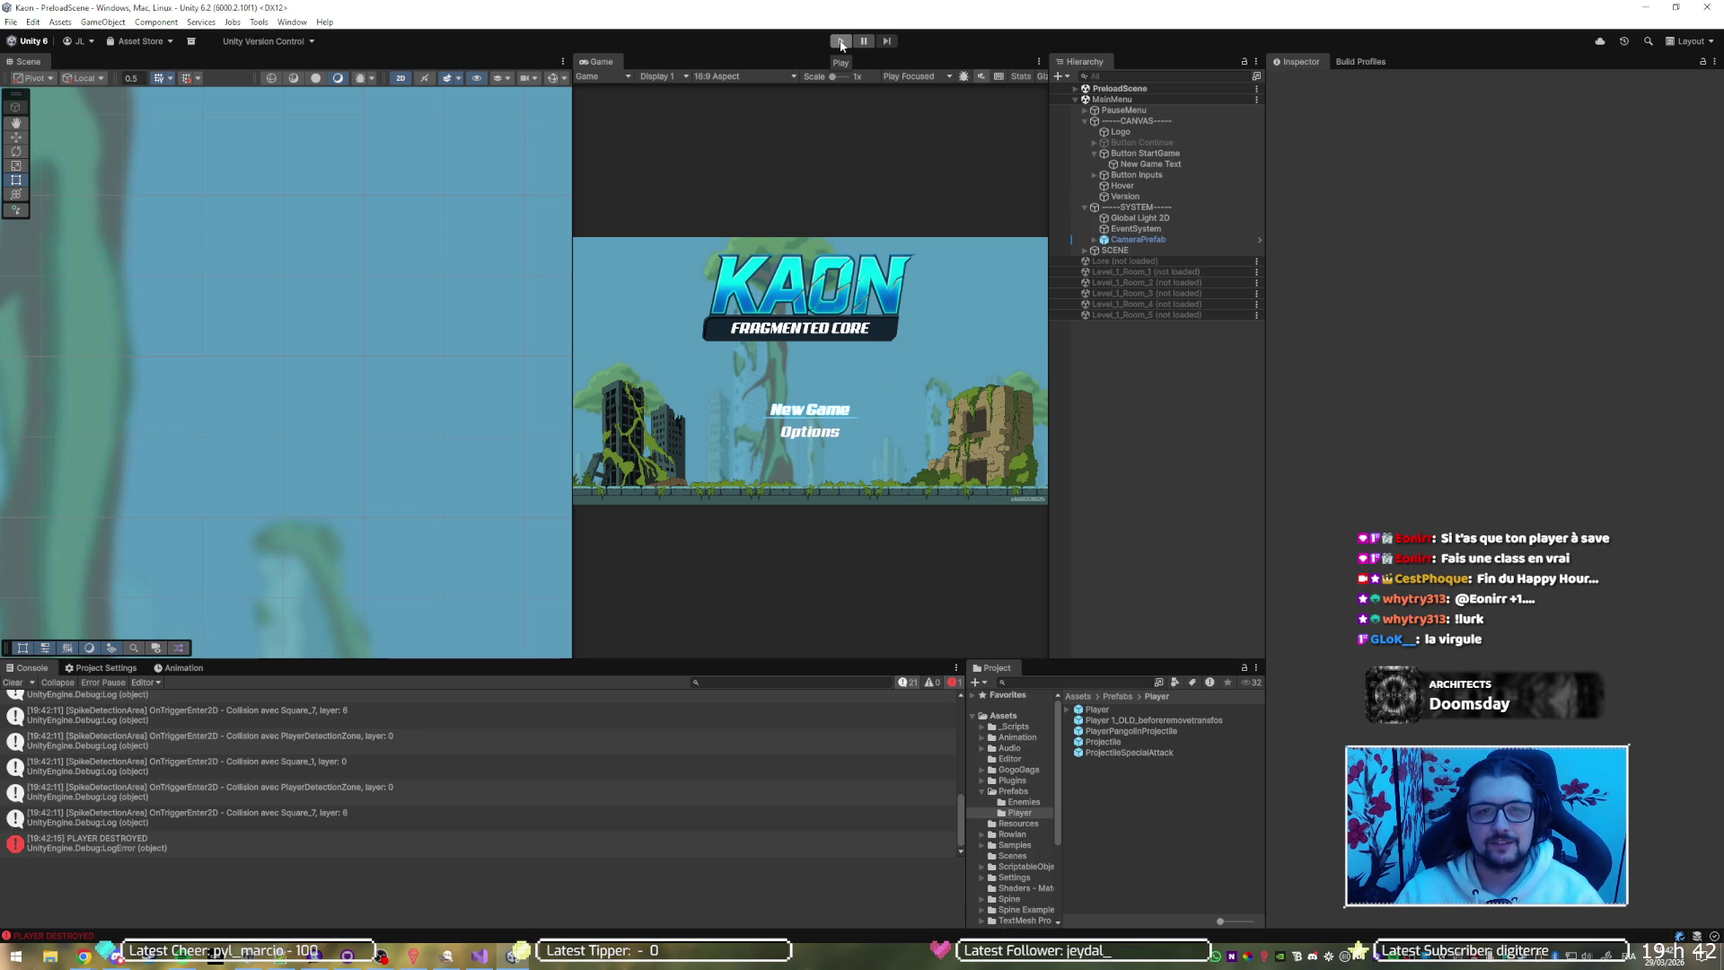
key("alt+Tab")
key("ctrl+z")
key("ctrl+z")
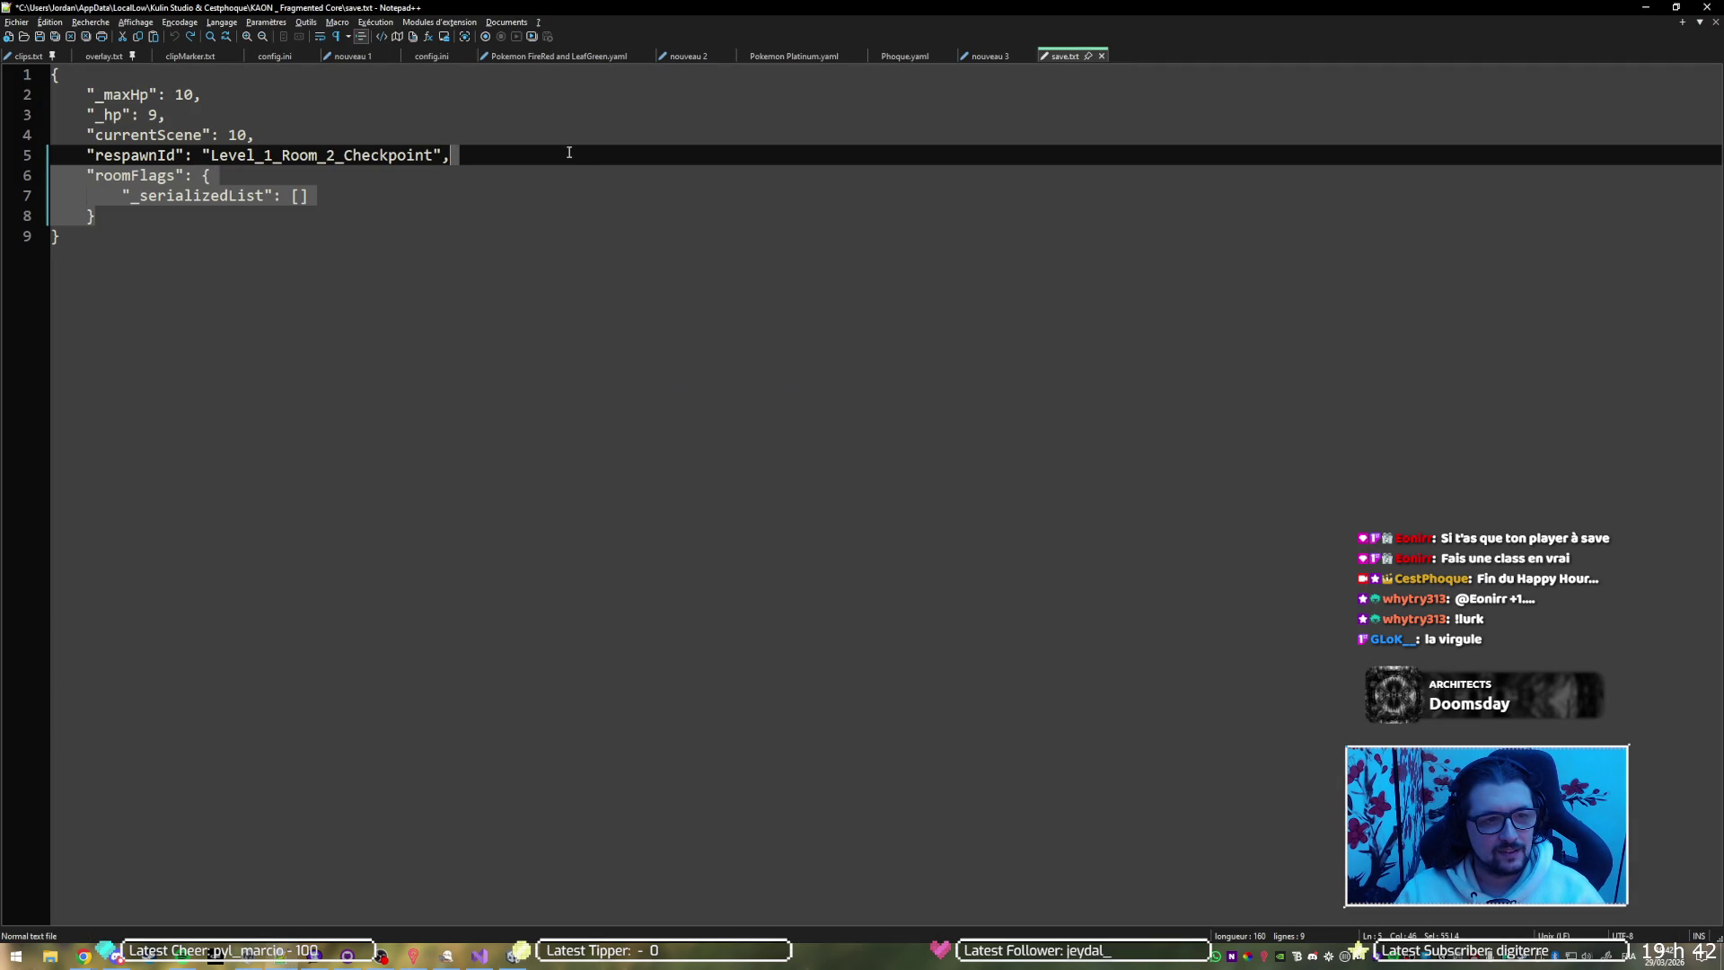
Delete the currentScene line from save.txt, save it, and run the game in Unity
left_click(286, 124)
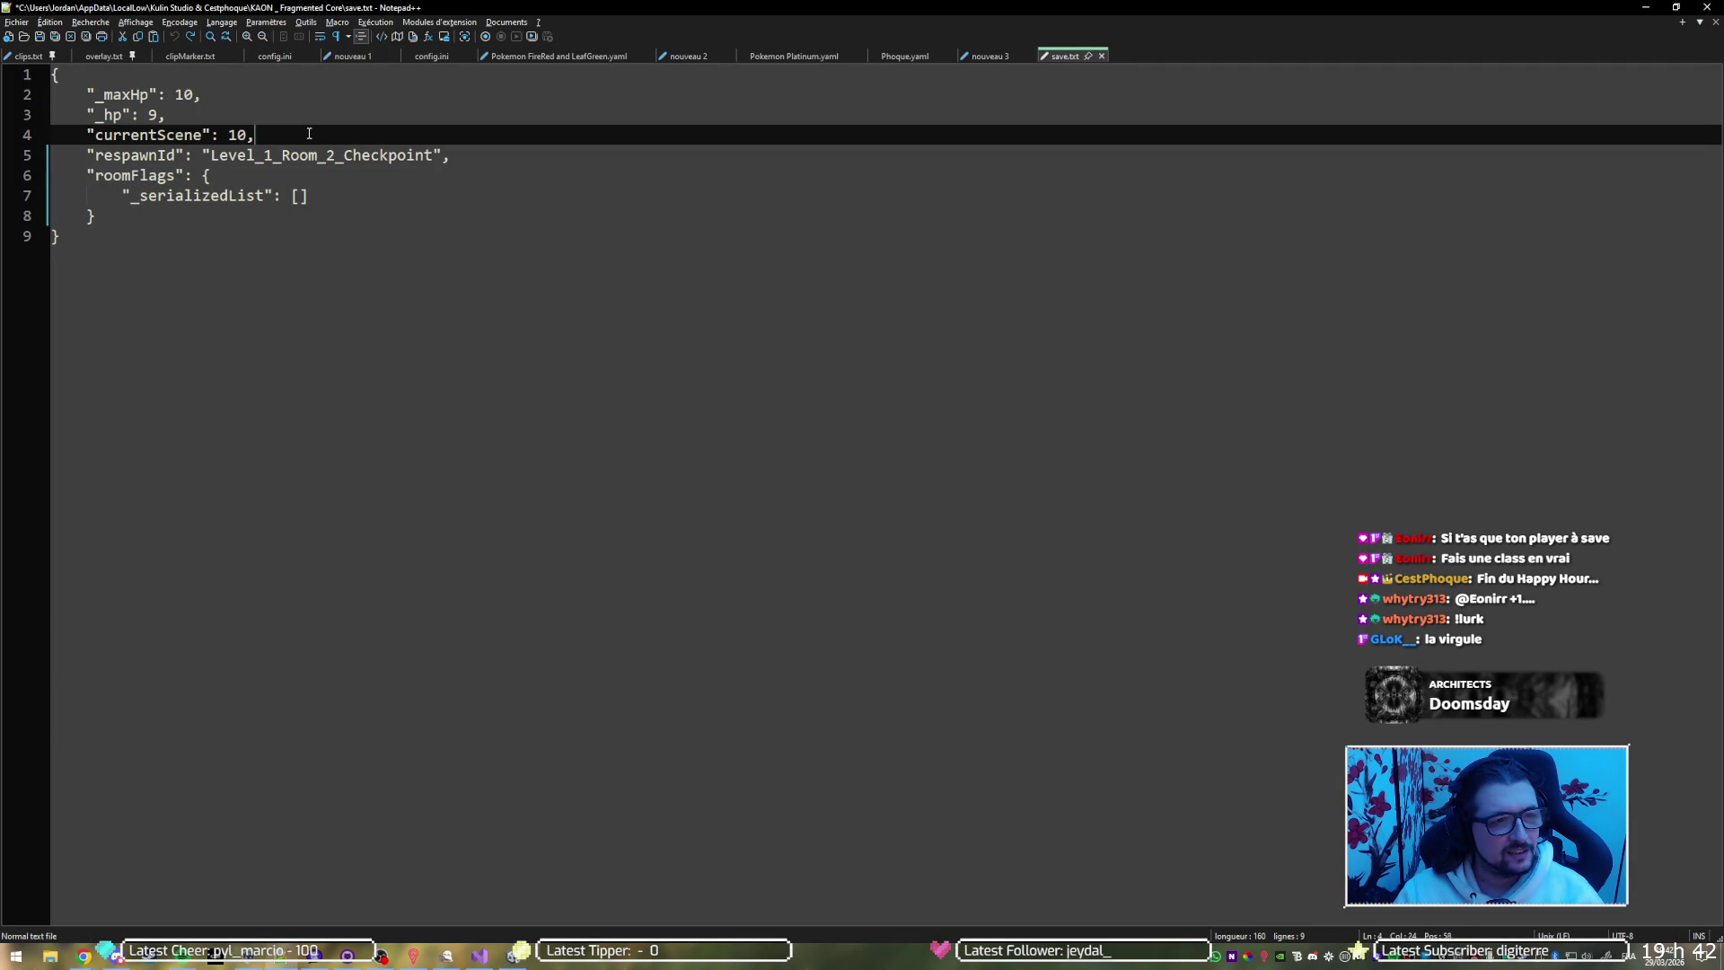
left_click_drag(324, 131, 335, 119)
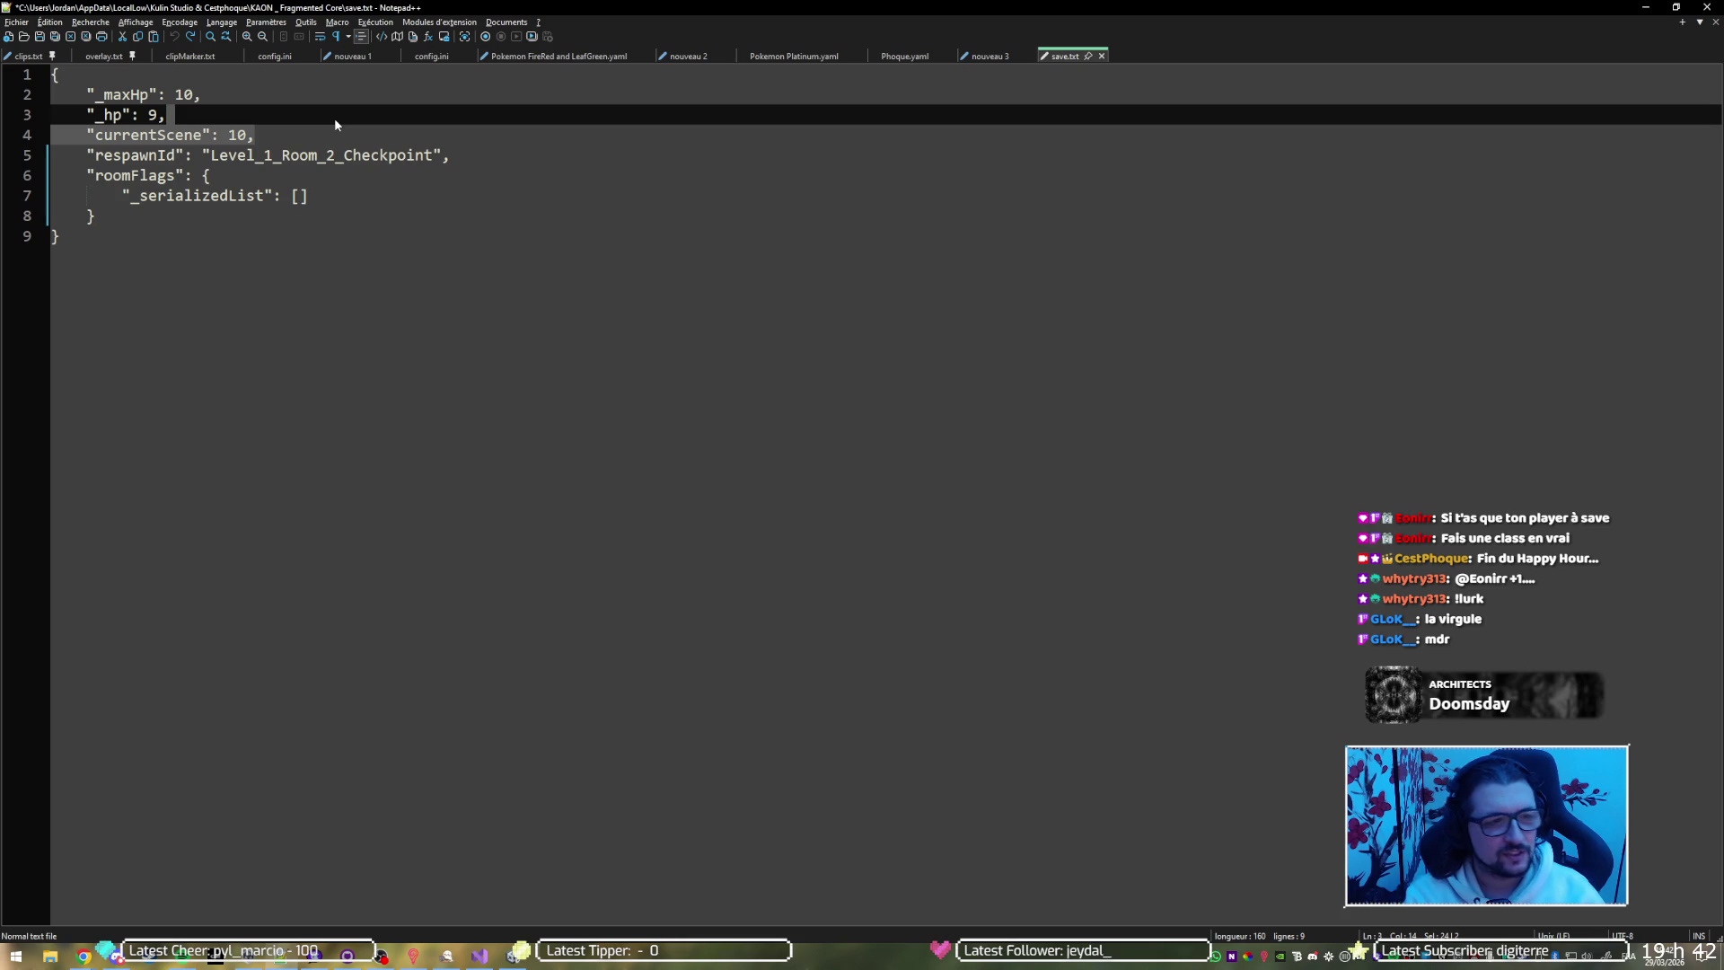
key("Delete")
key("ctrl+s")
key("alt+Tab")
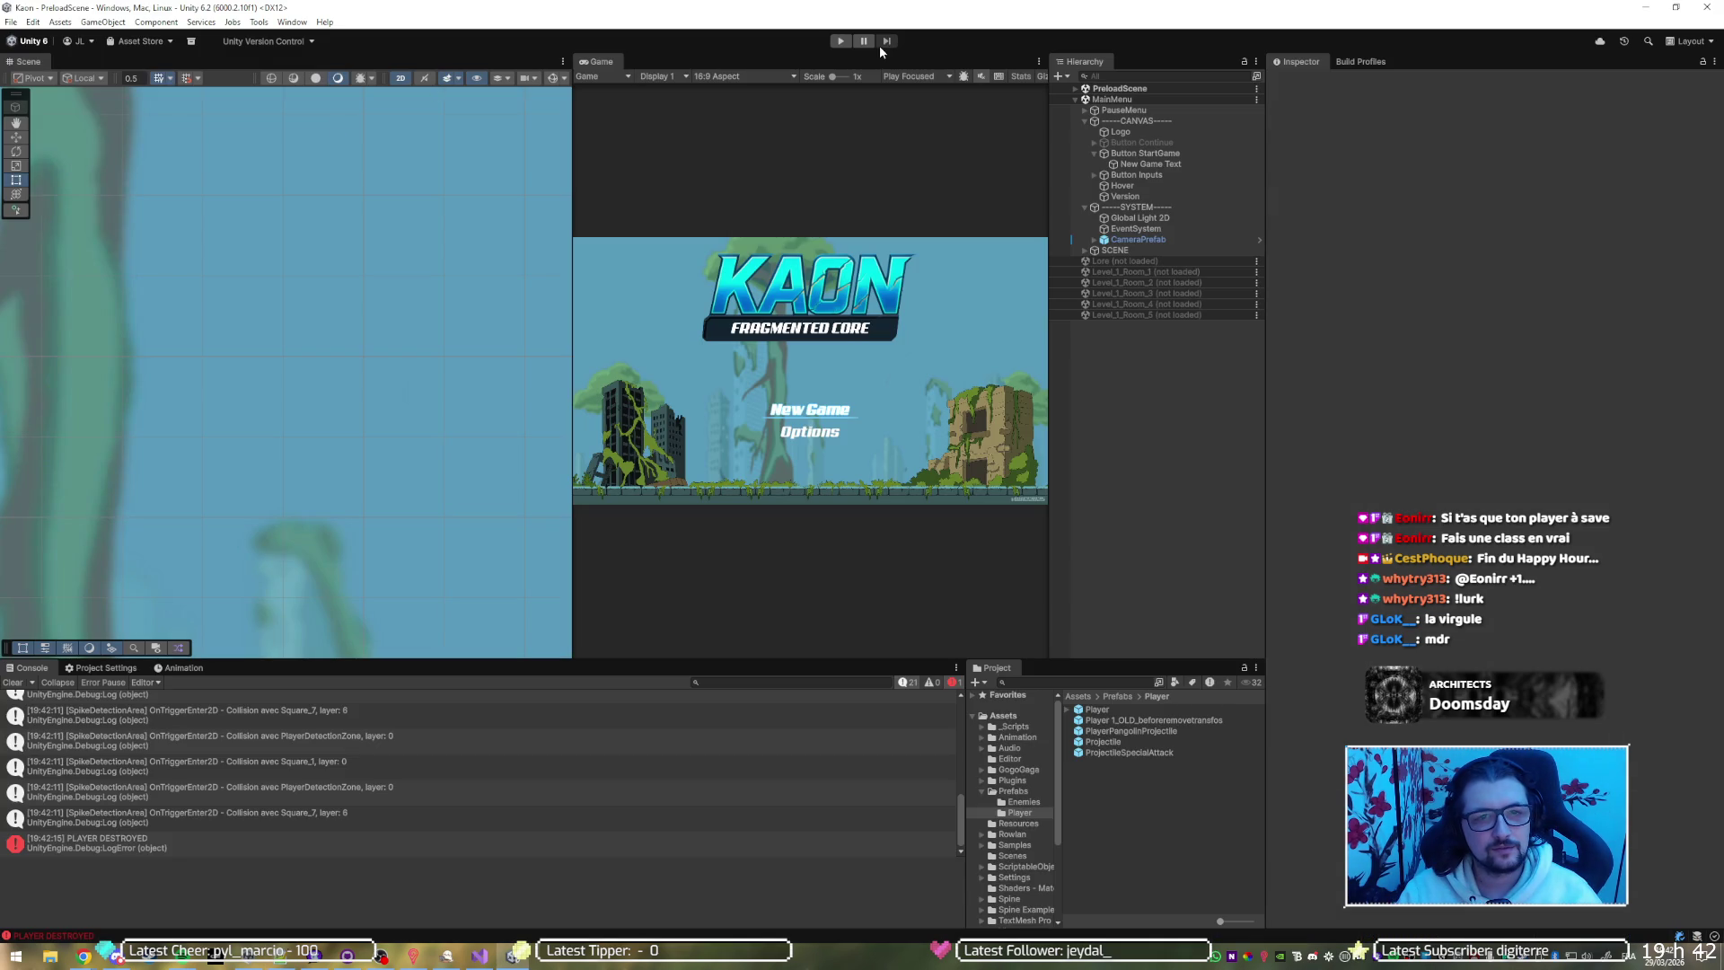
left_click(841, 43)
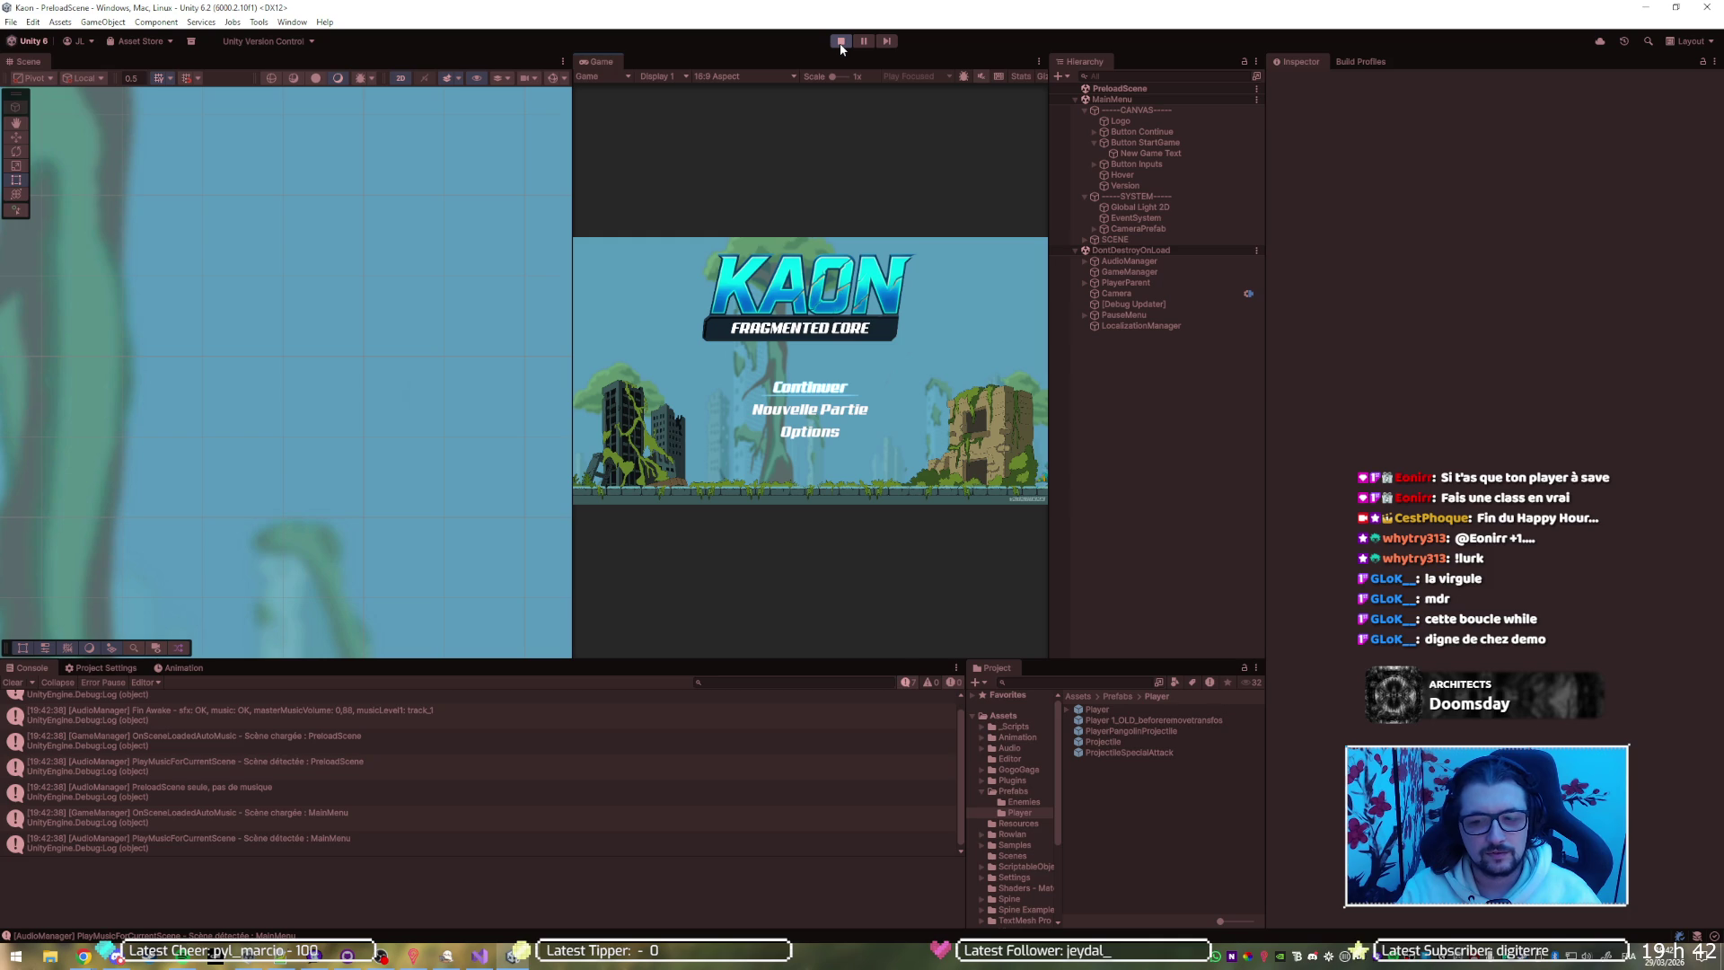
Continue into Level_1_Room_2, stop the game, collapse Prefabs and Visuals, and open ScriptableObjects
key("Return")
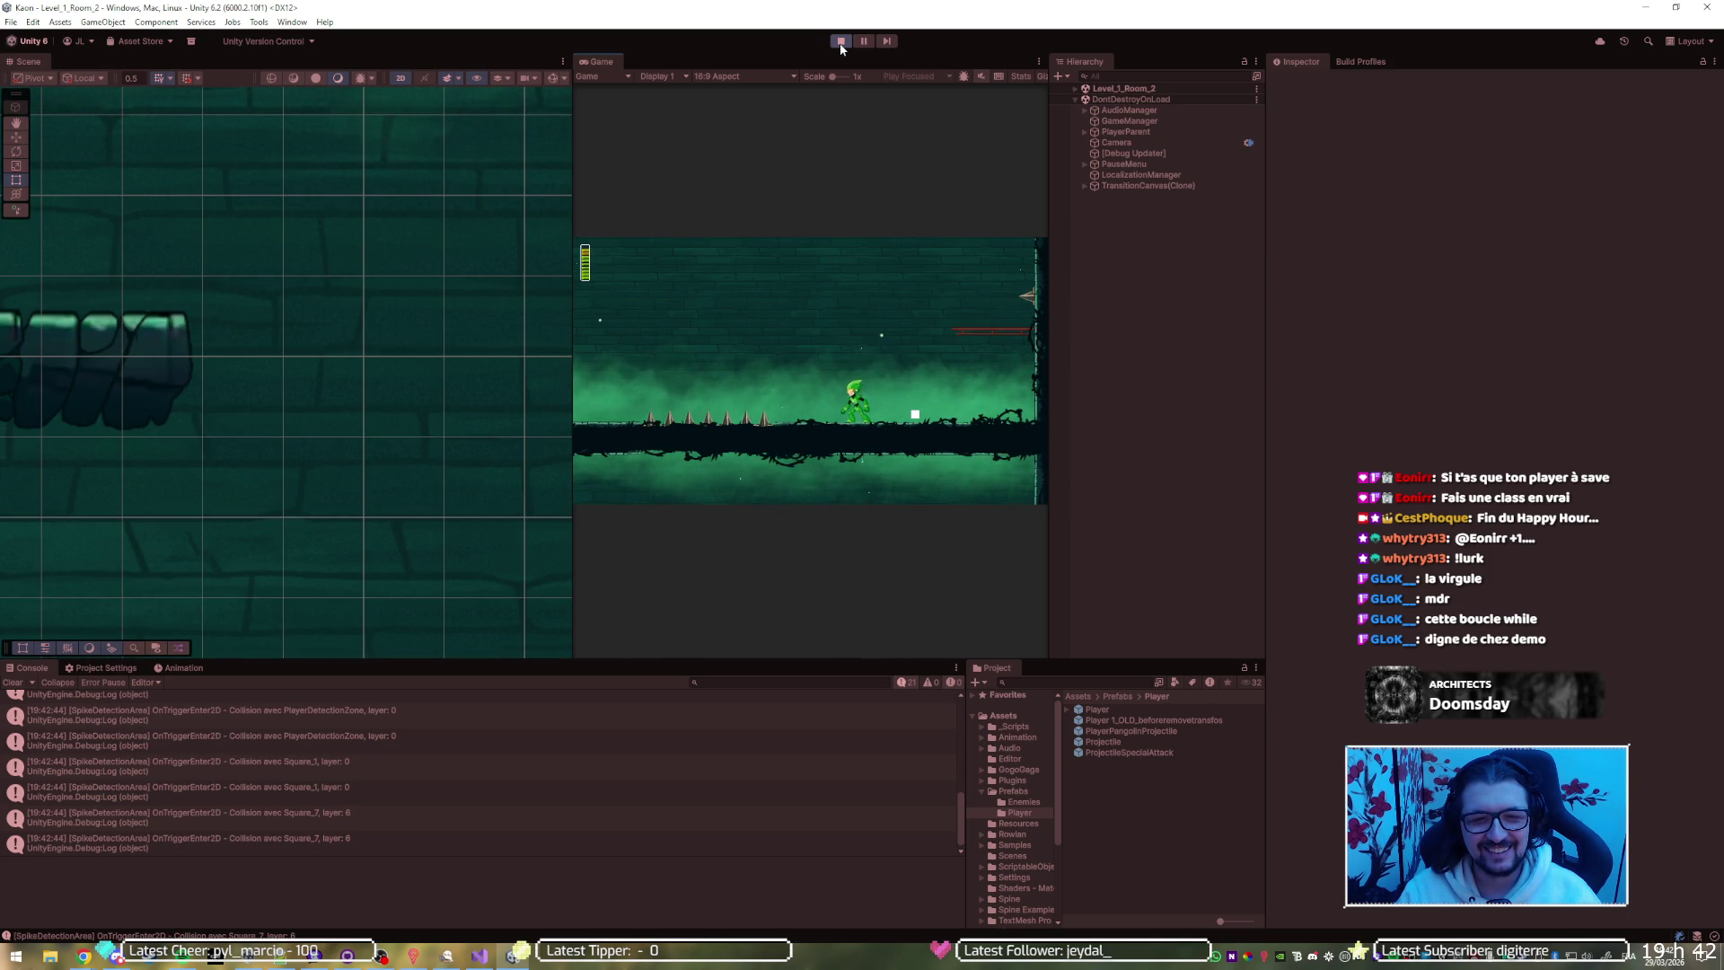
left_click(841, 42)
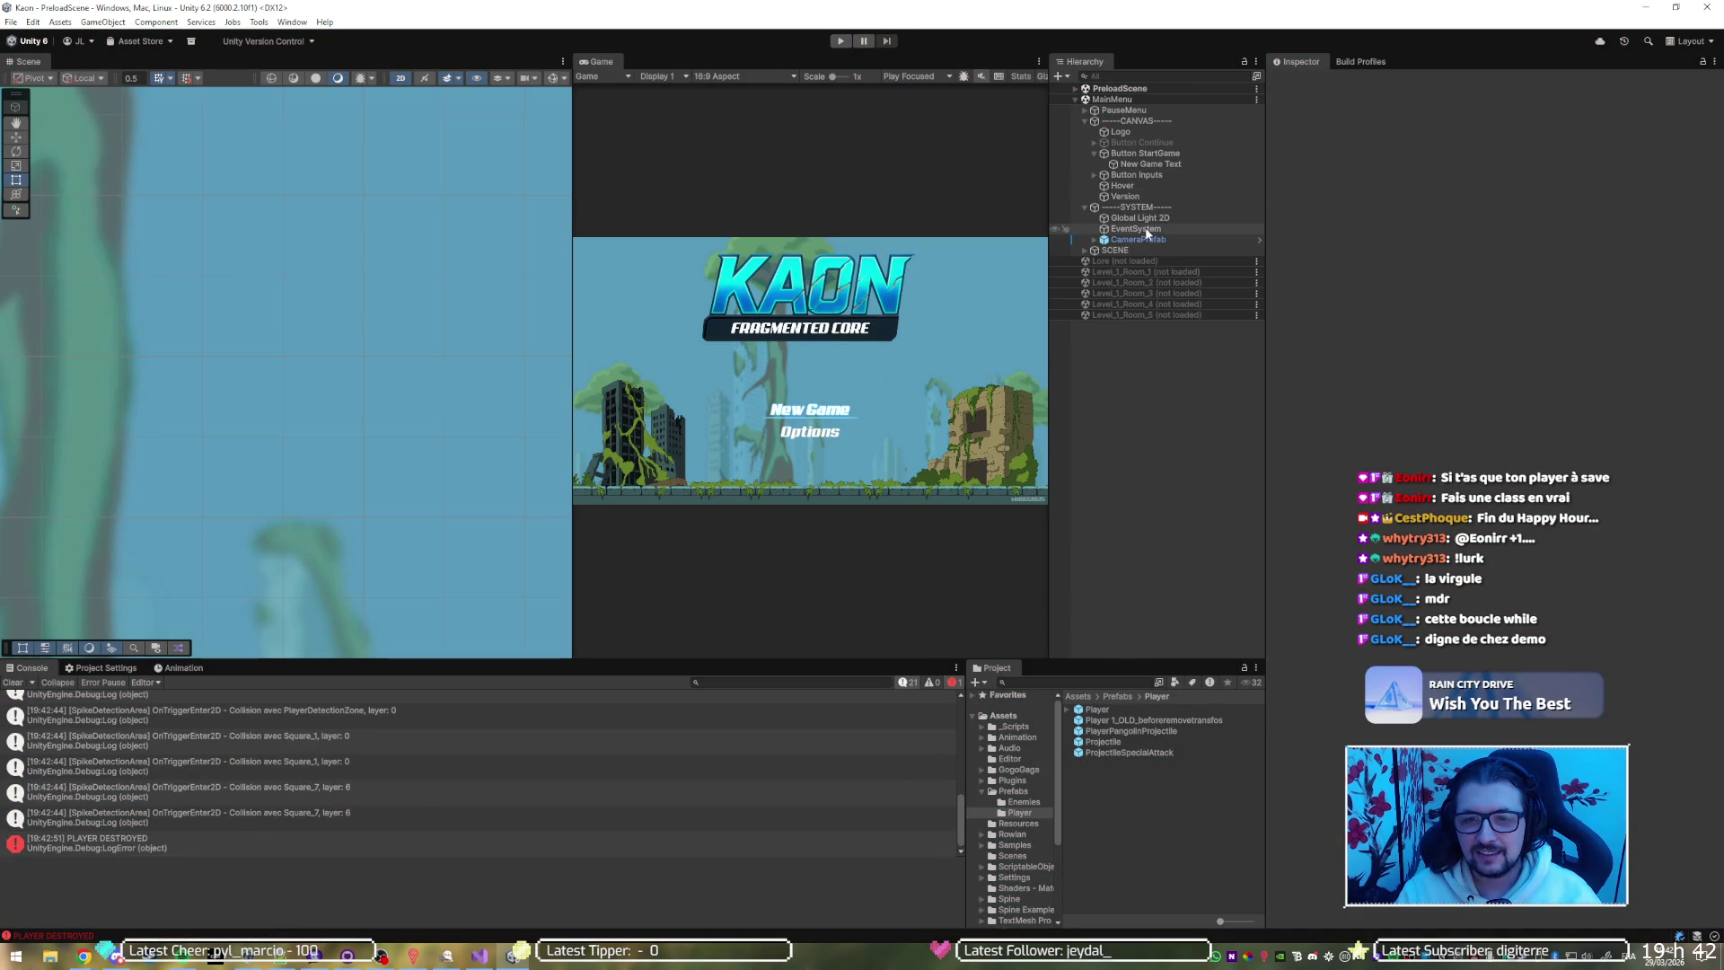
left_click(981, 790)
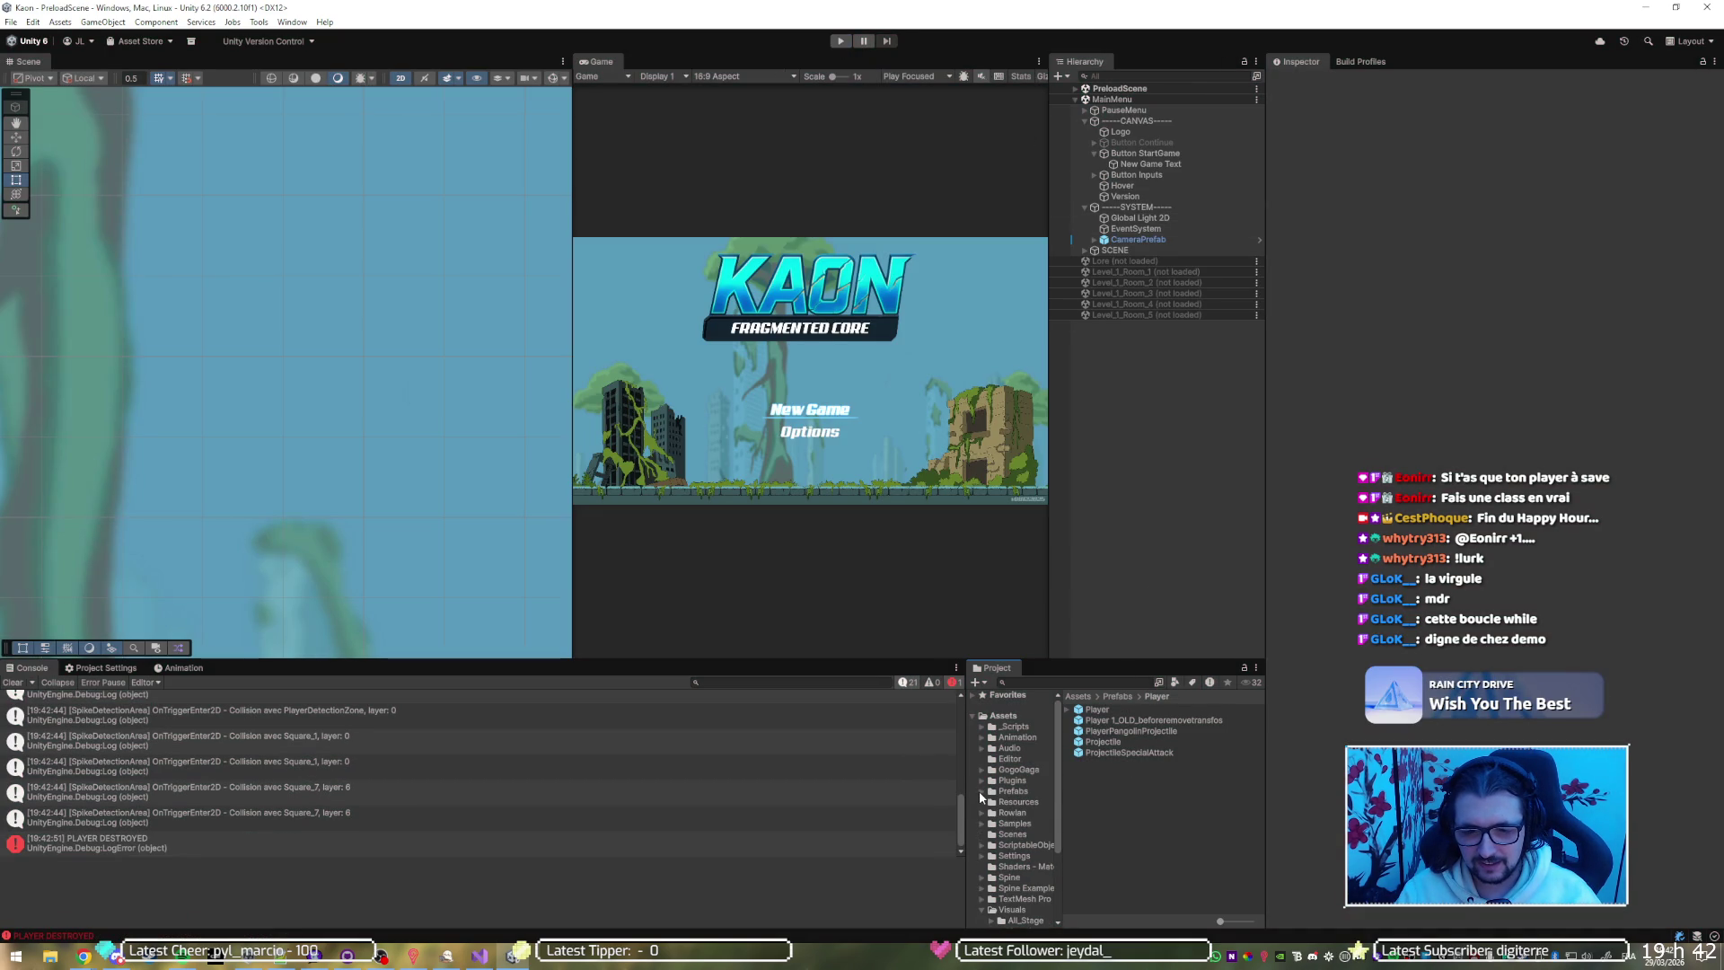
left_click(982, 910)
left_click(1021, 842)
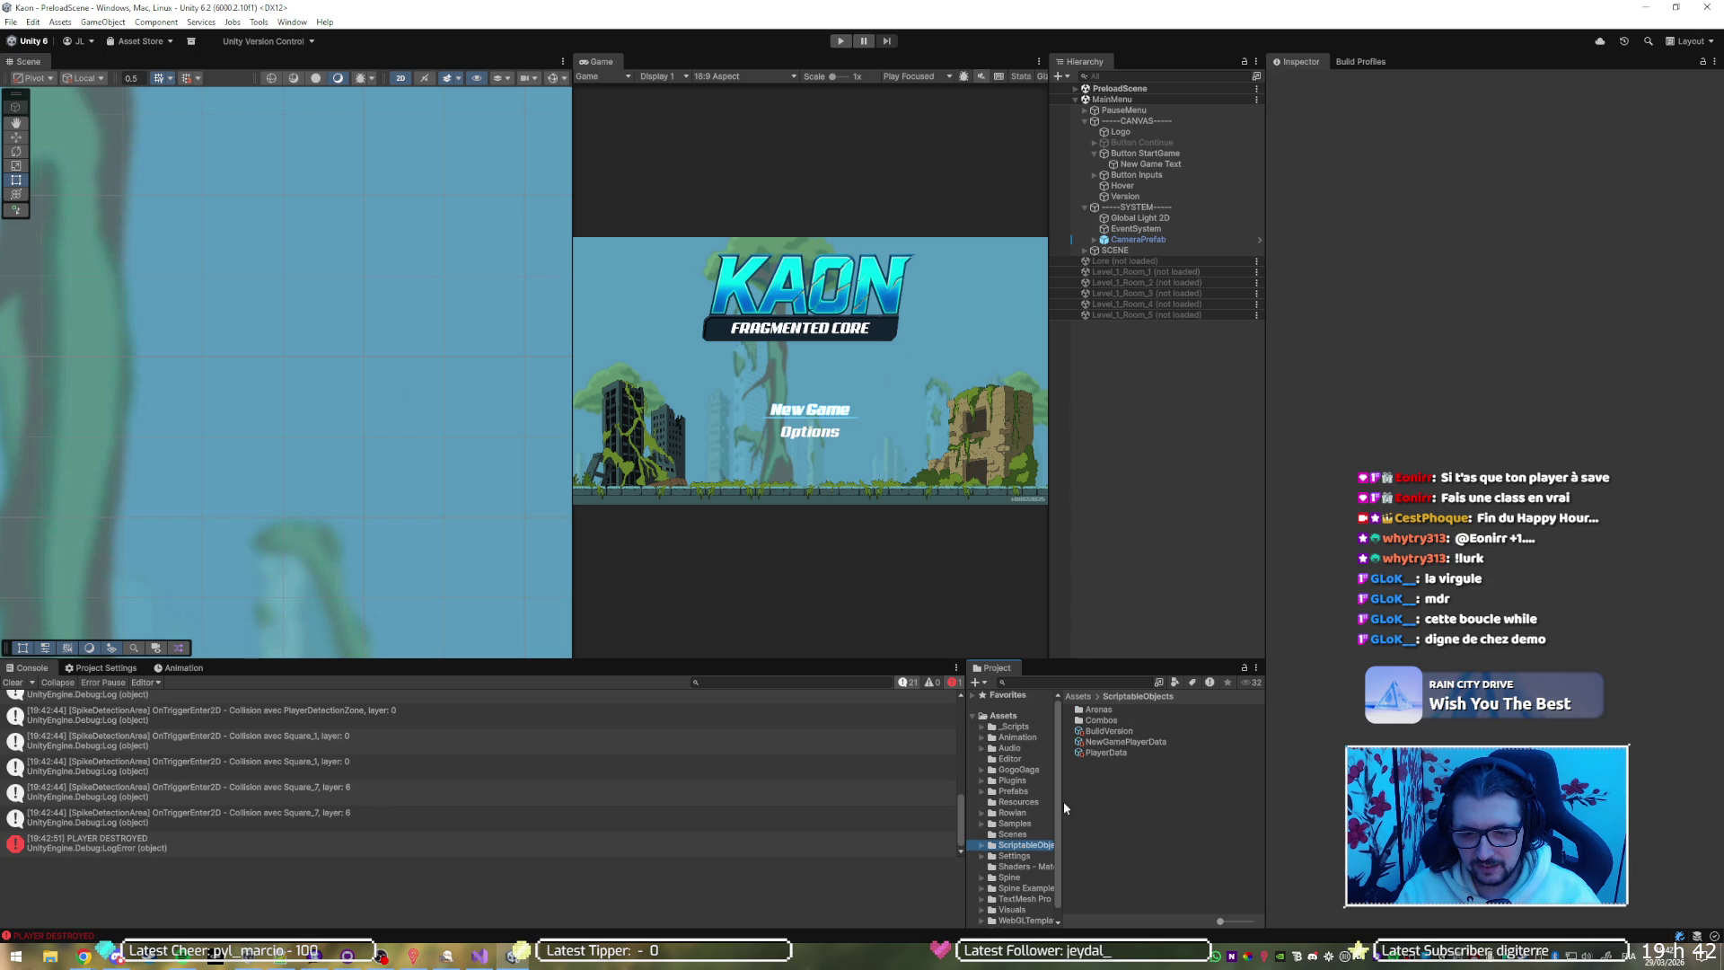
Reset the PlayerData asset to its default values and start Play mode to test loading
left_click(1106, 752)
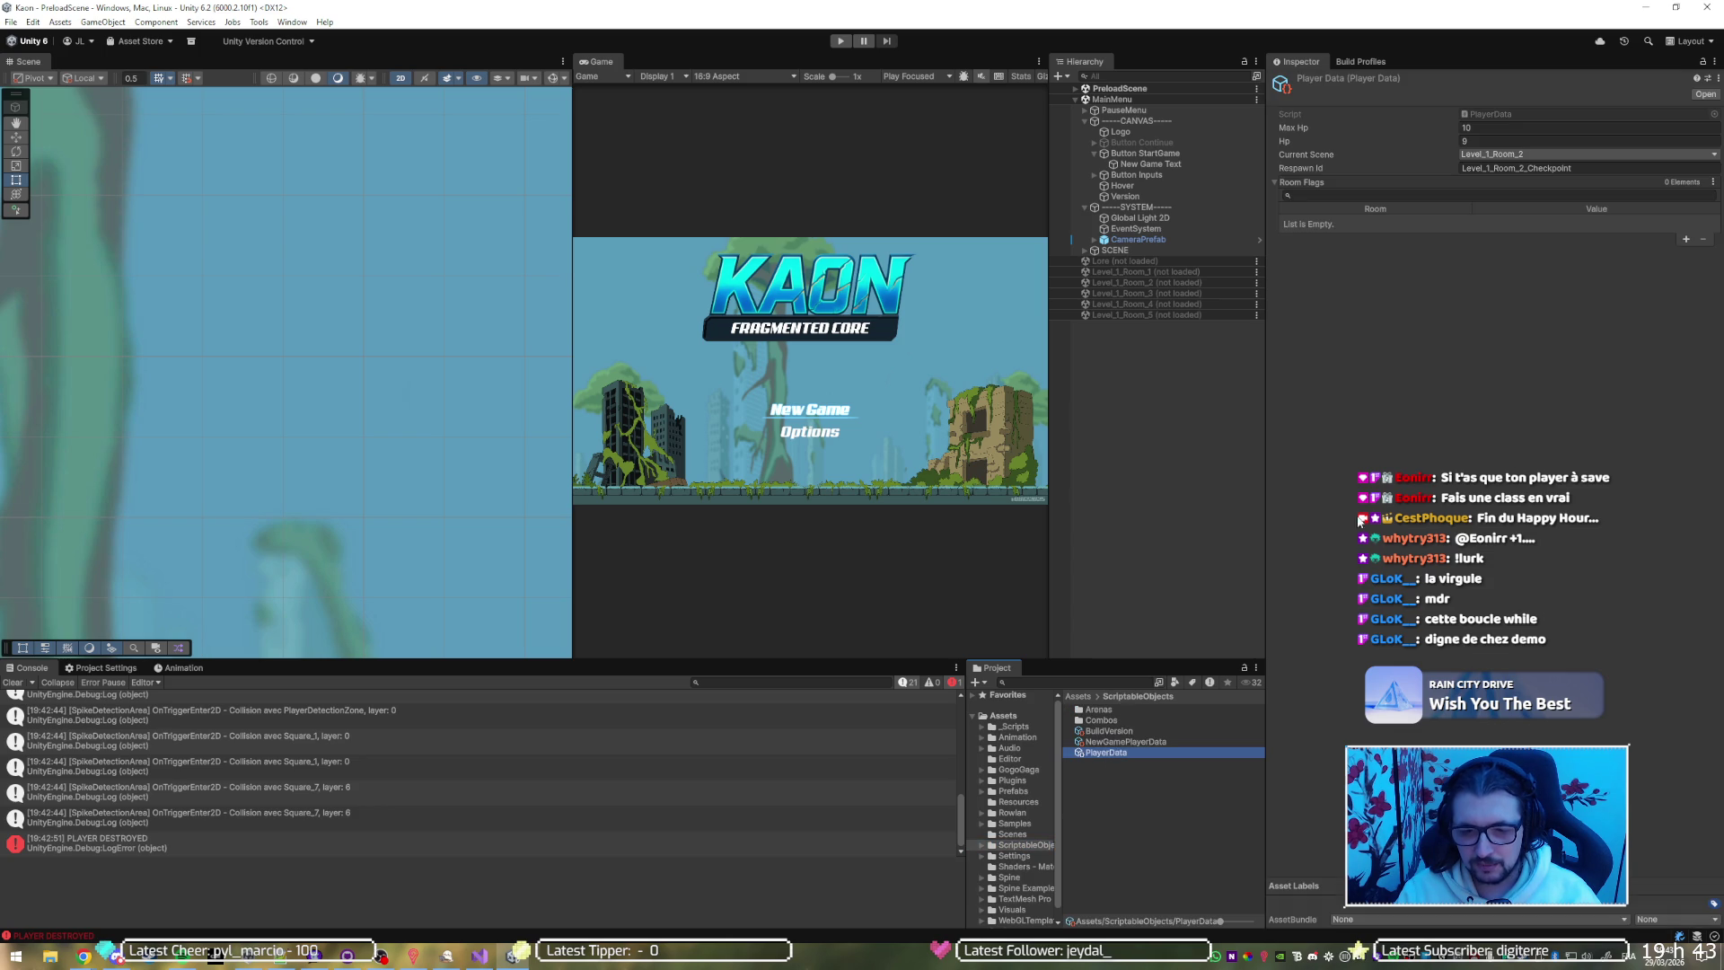
right_click(1362, 79)
left_click(1386, 106)
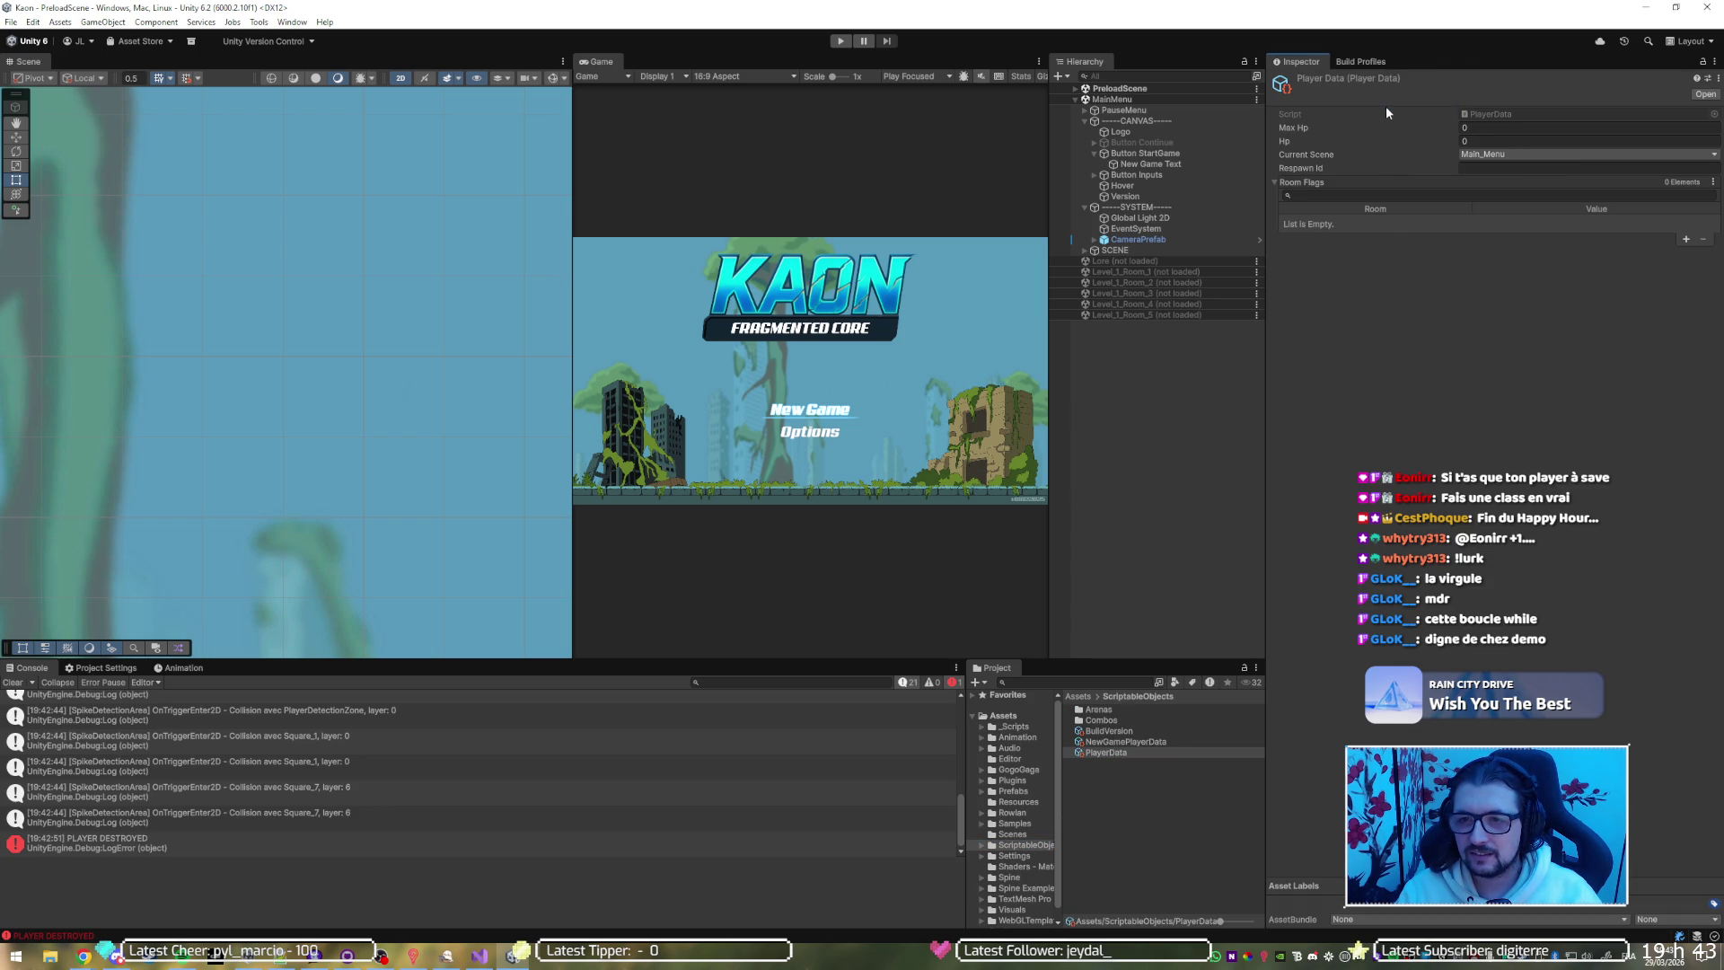
left_click(840, 41)
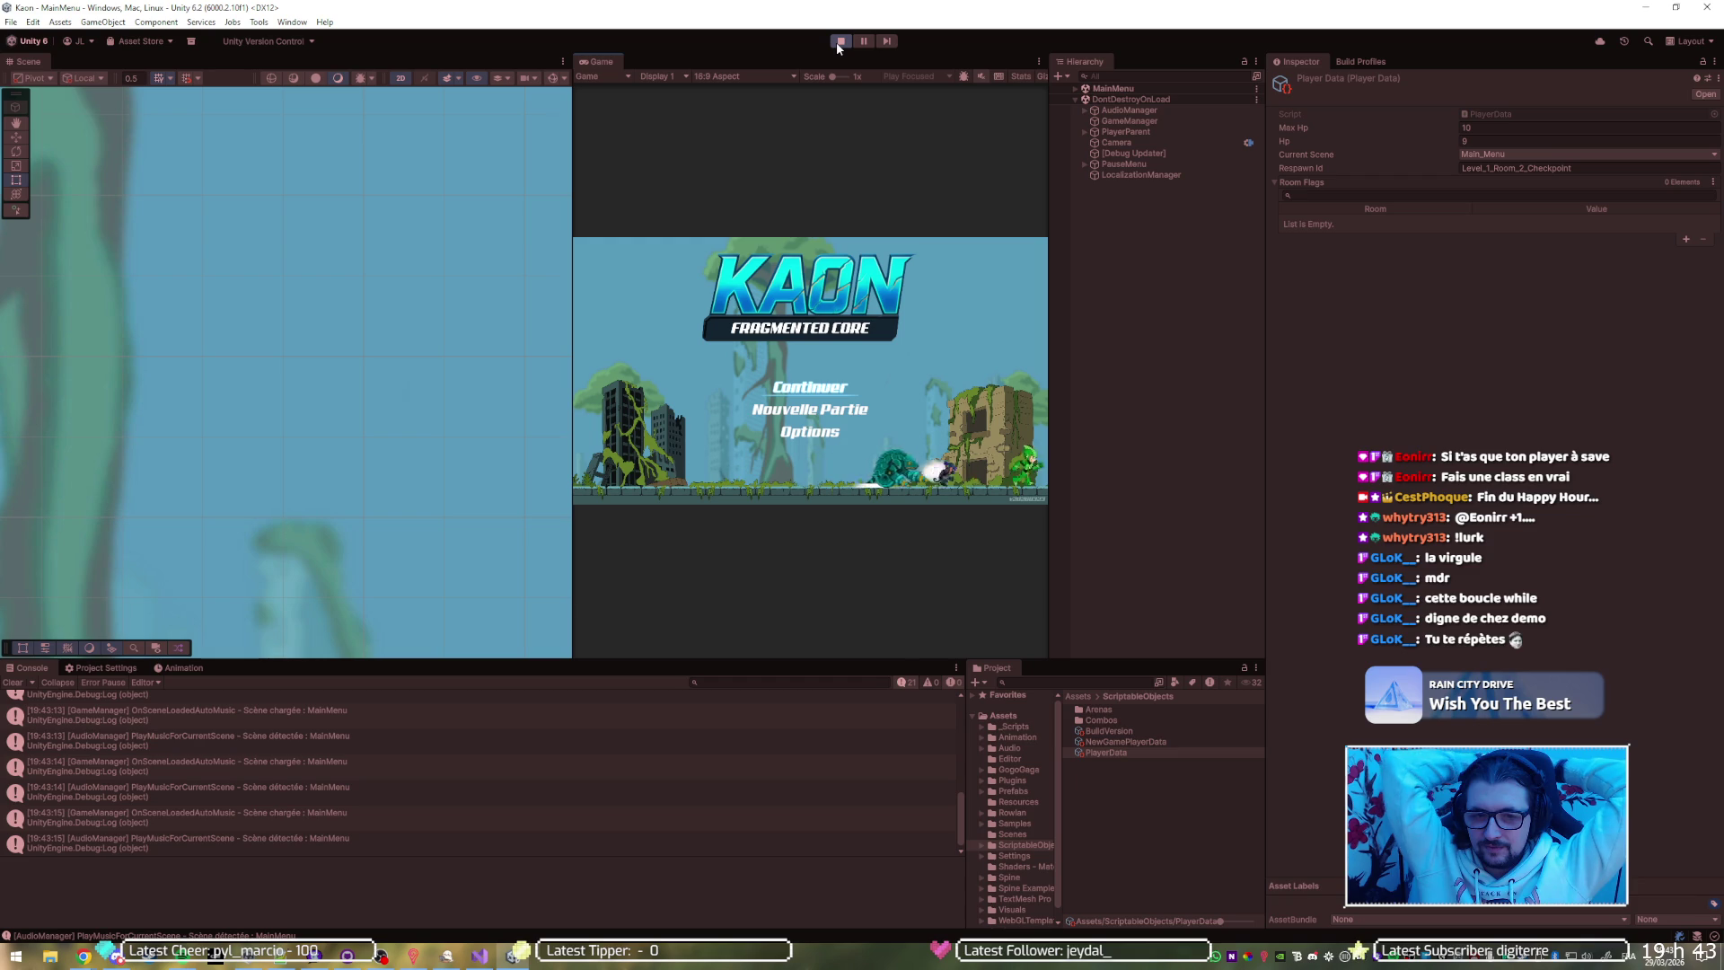
Check save.txt, then rerun the game and continue the save into Level_1_Room_2 before stopping
left_click(837, 41)
key("alt+Tab")
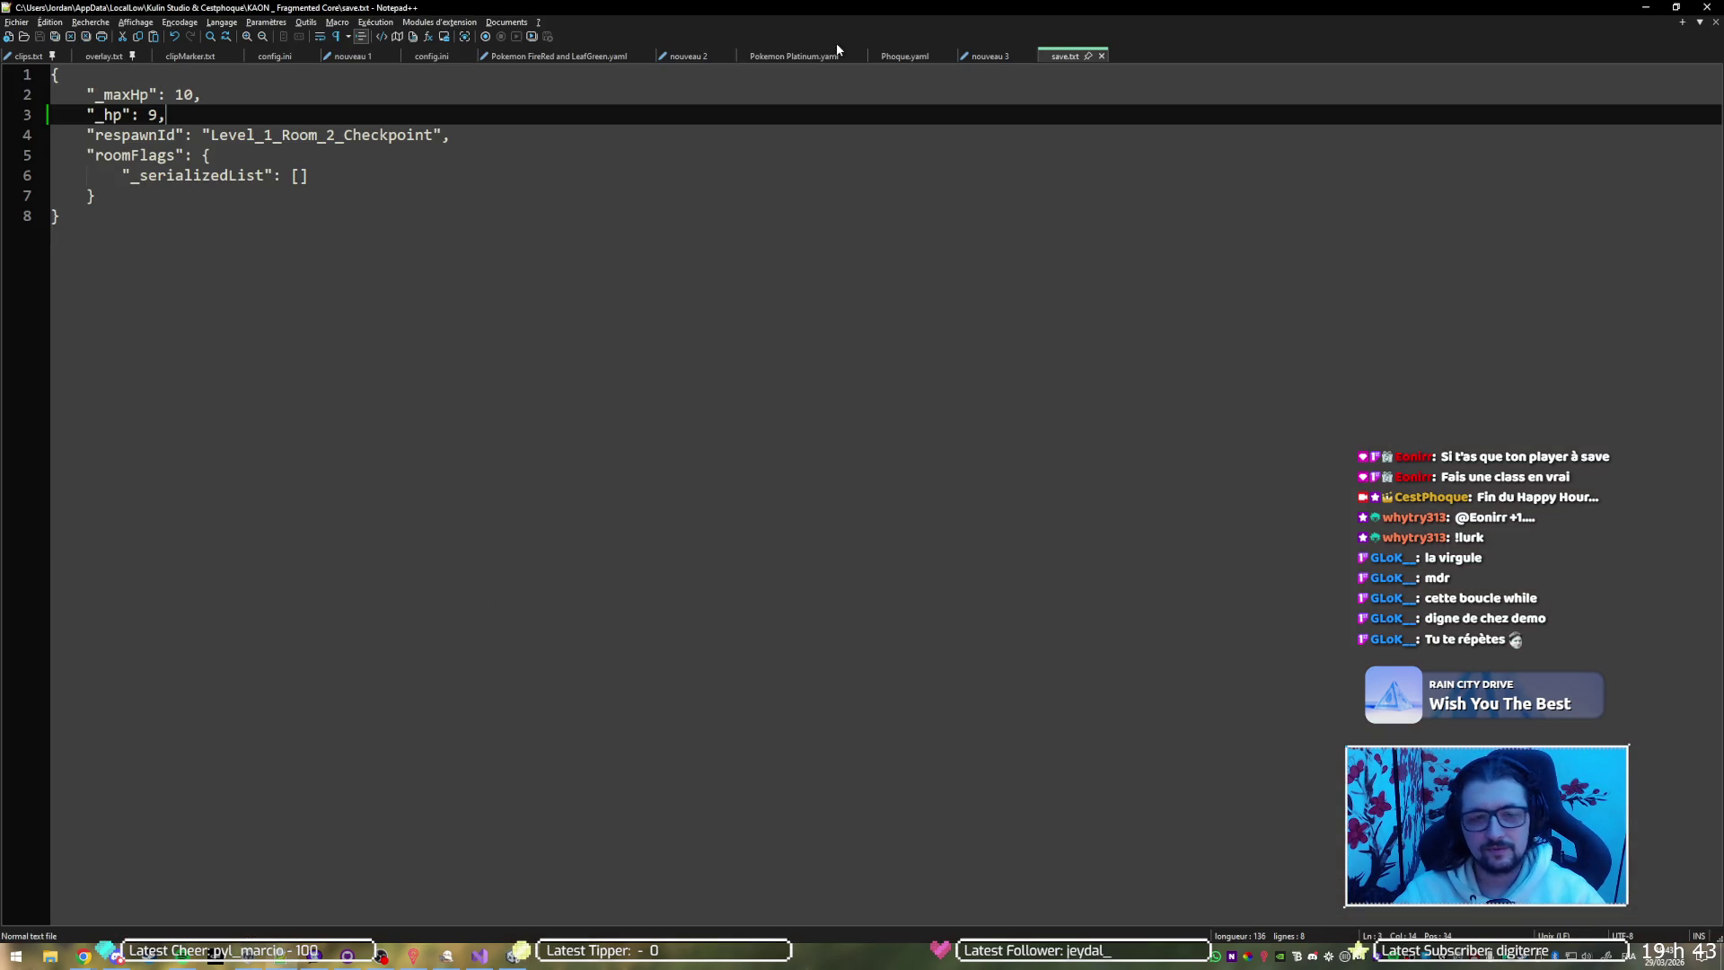
key("alt+Tab")
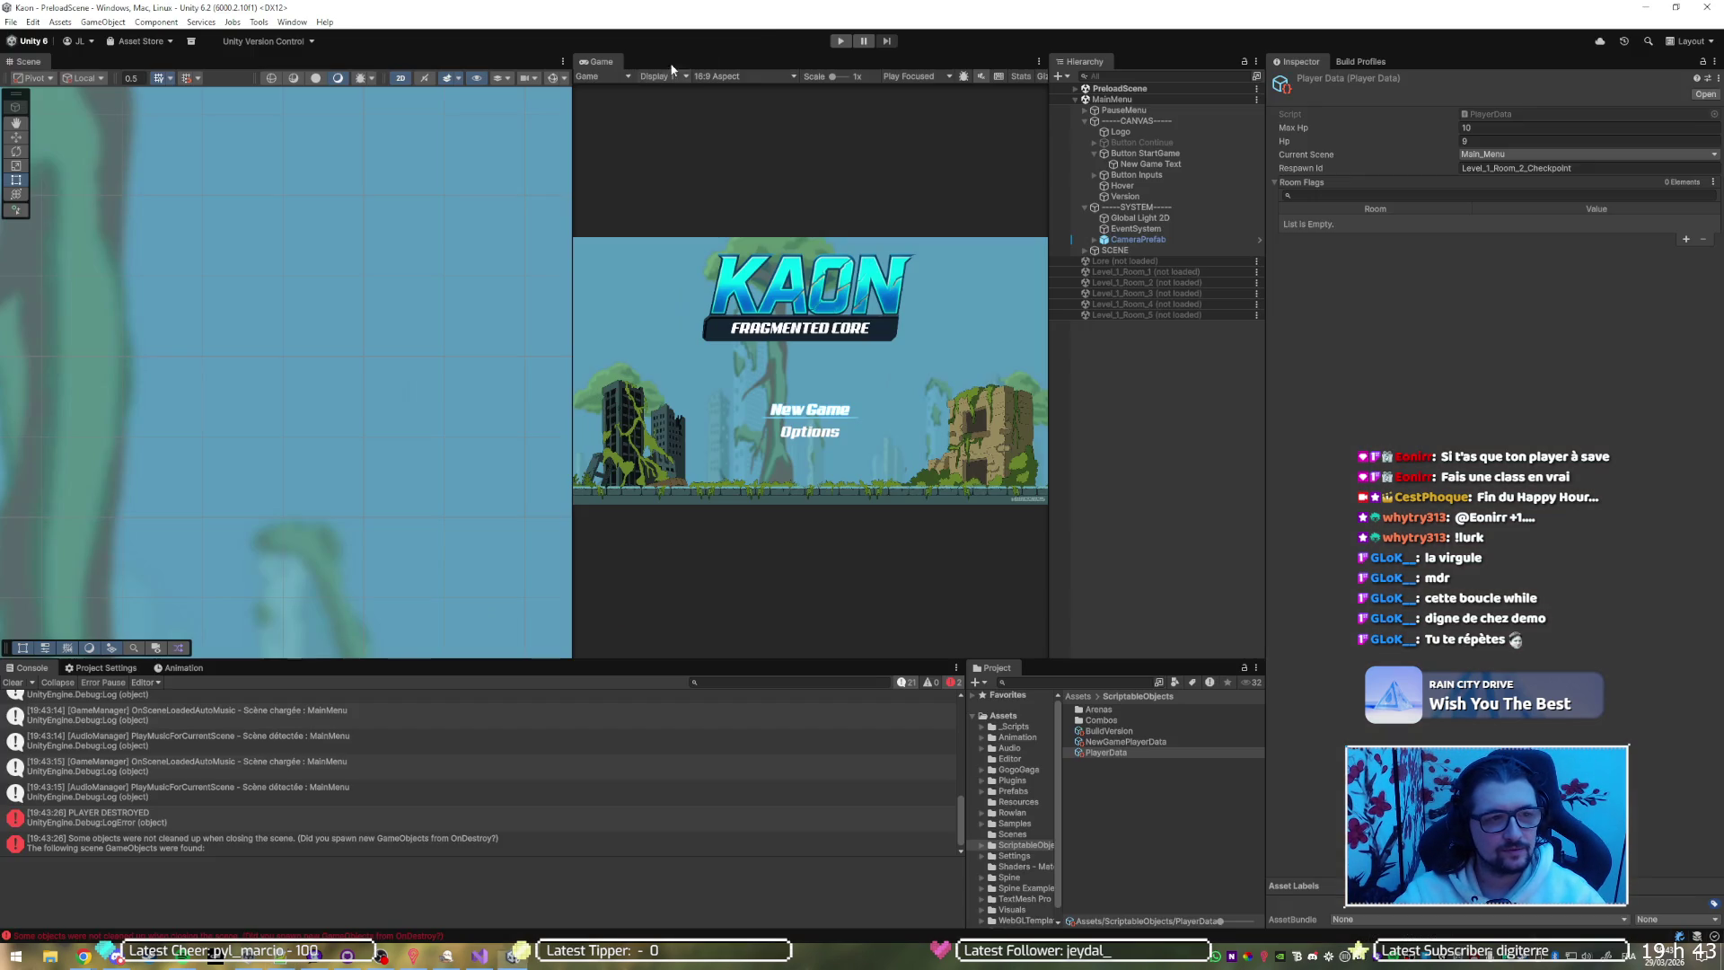
left_click(838, 41)
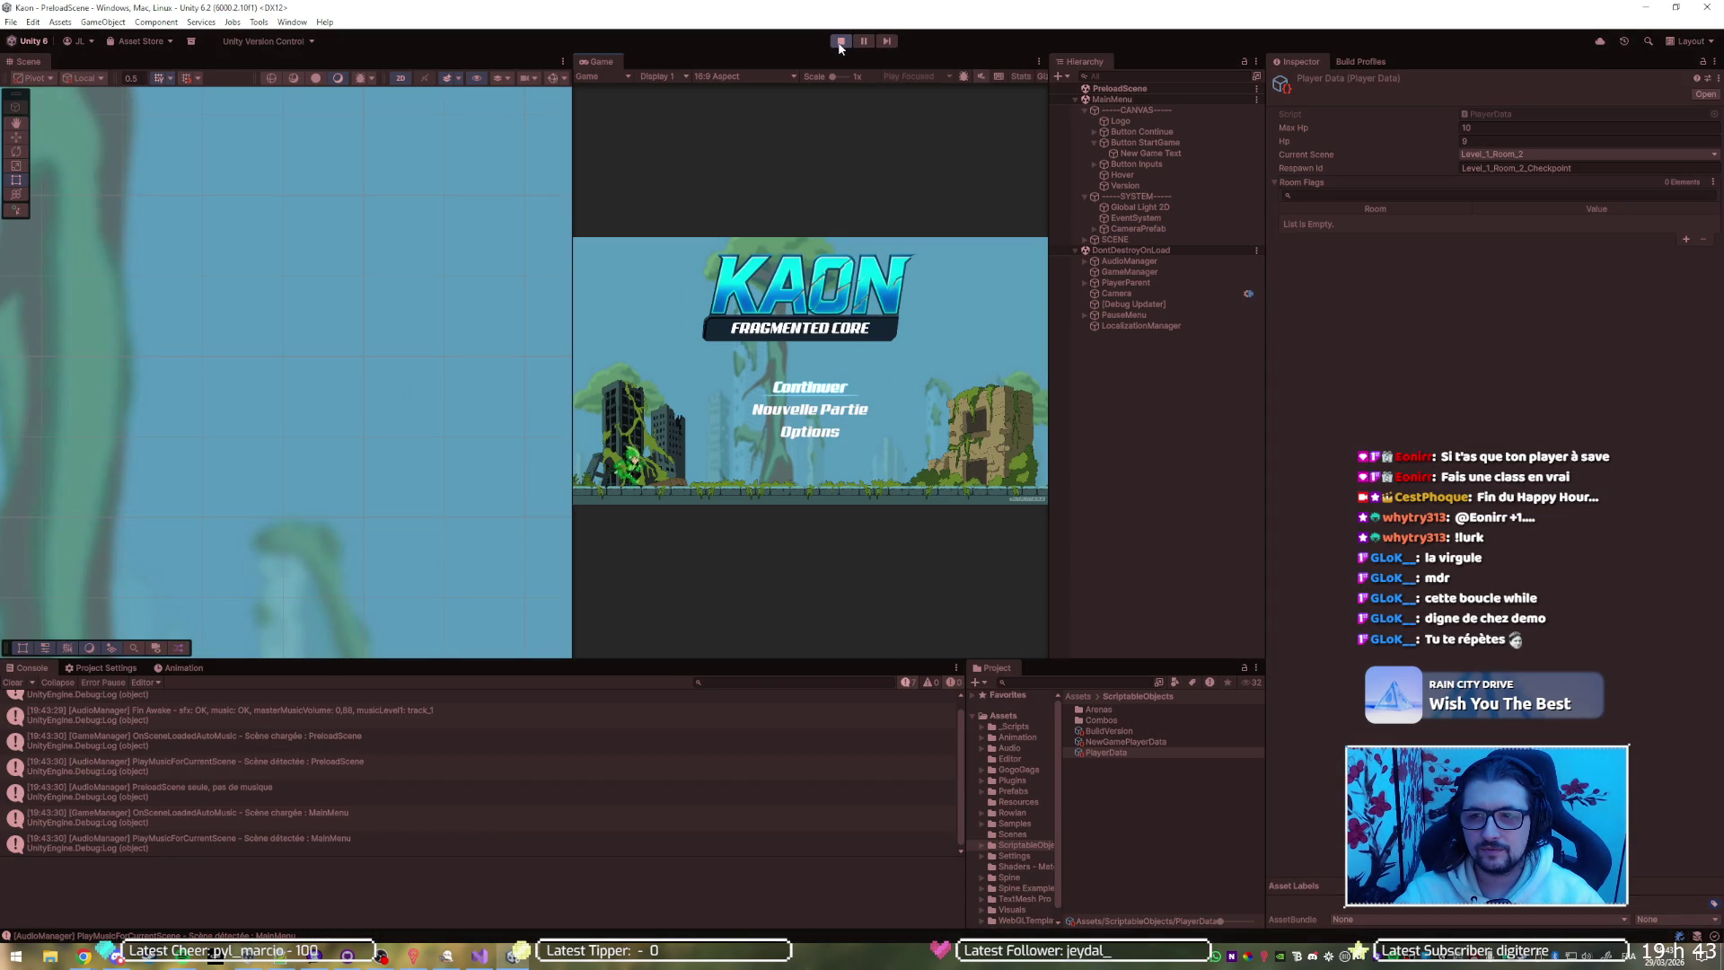
key("Return")
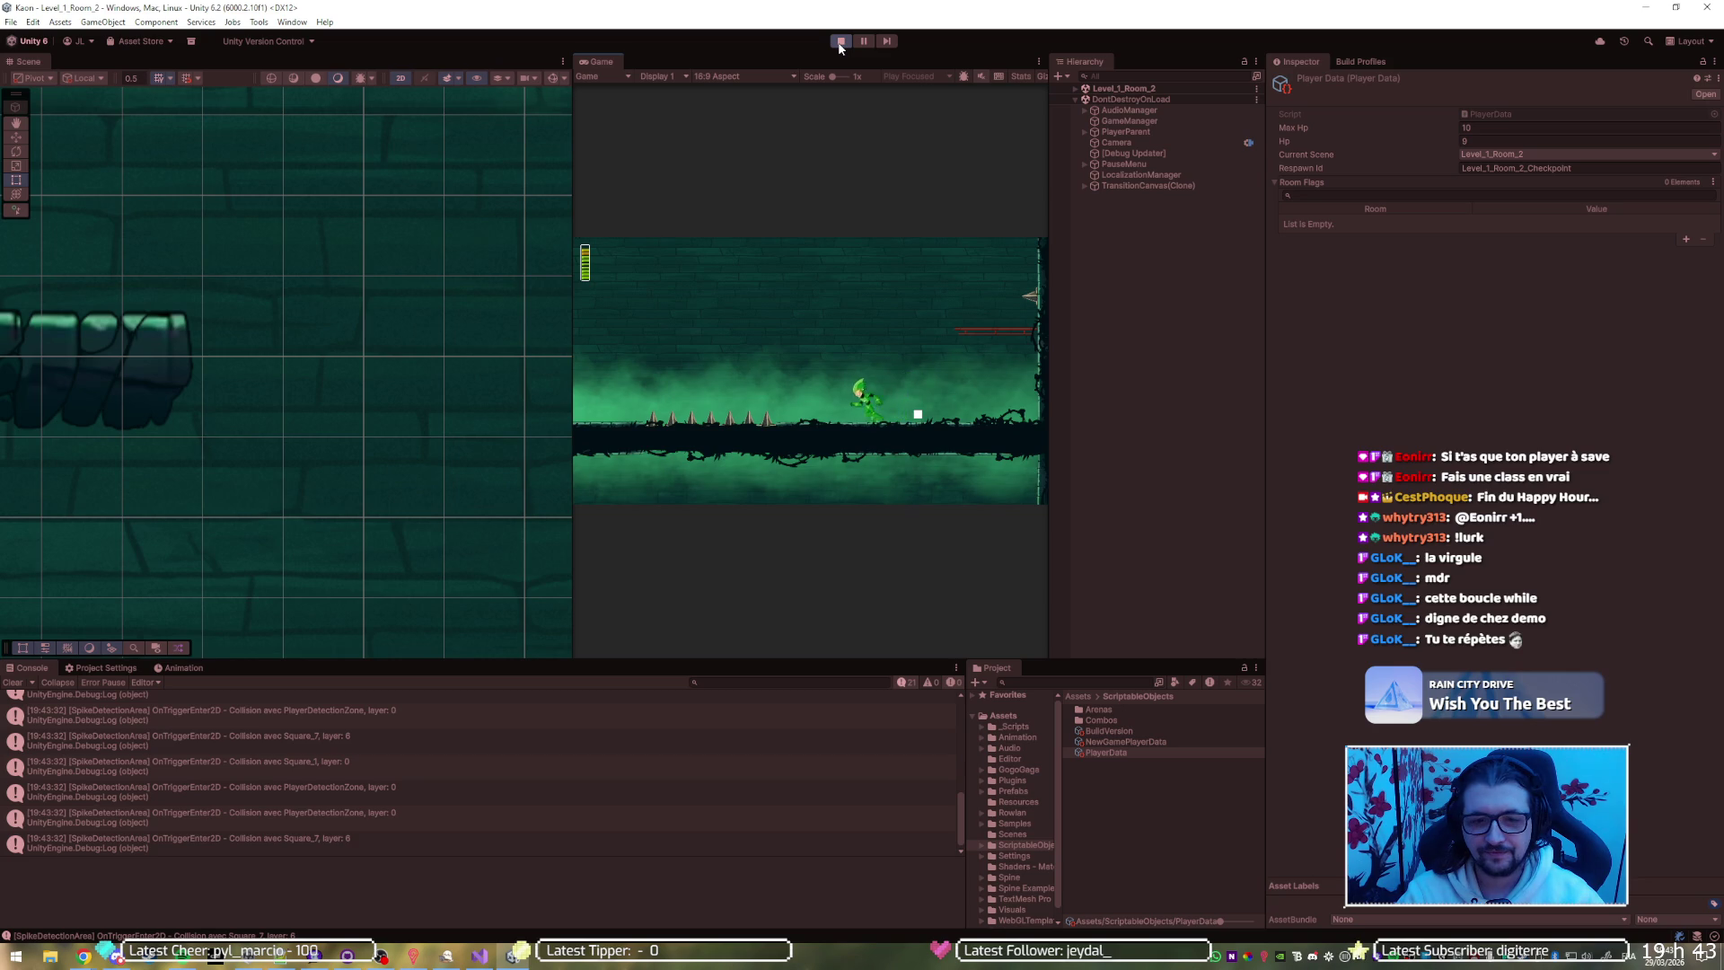
left_click(839, 42)
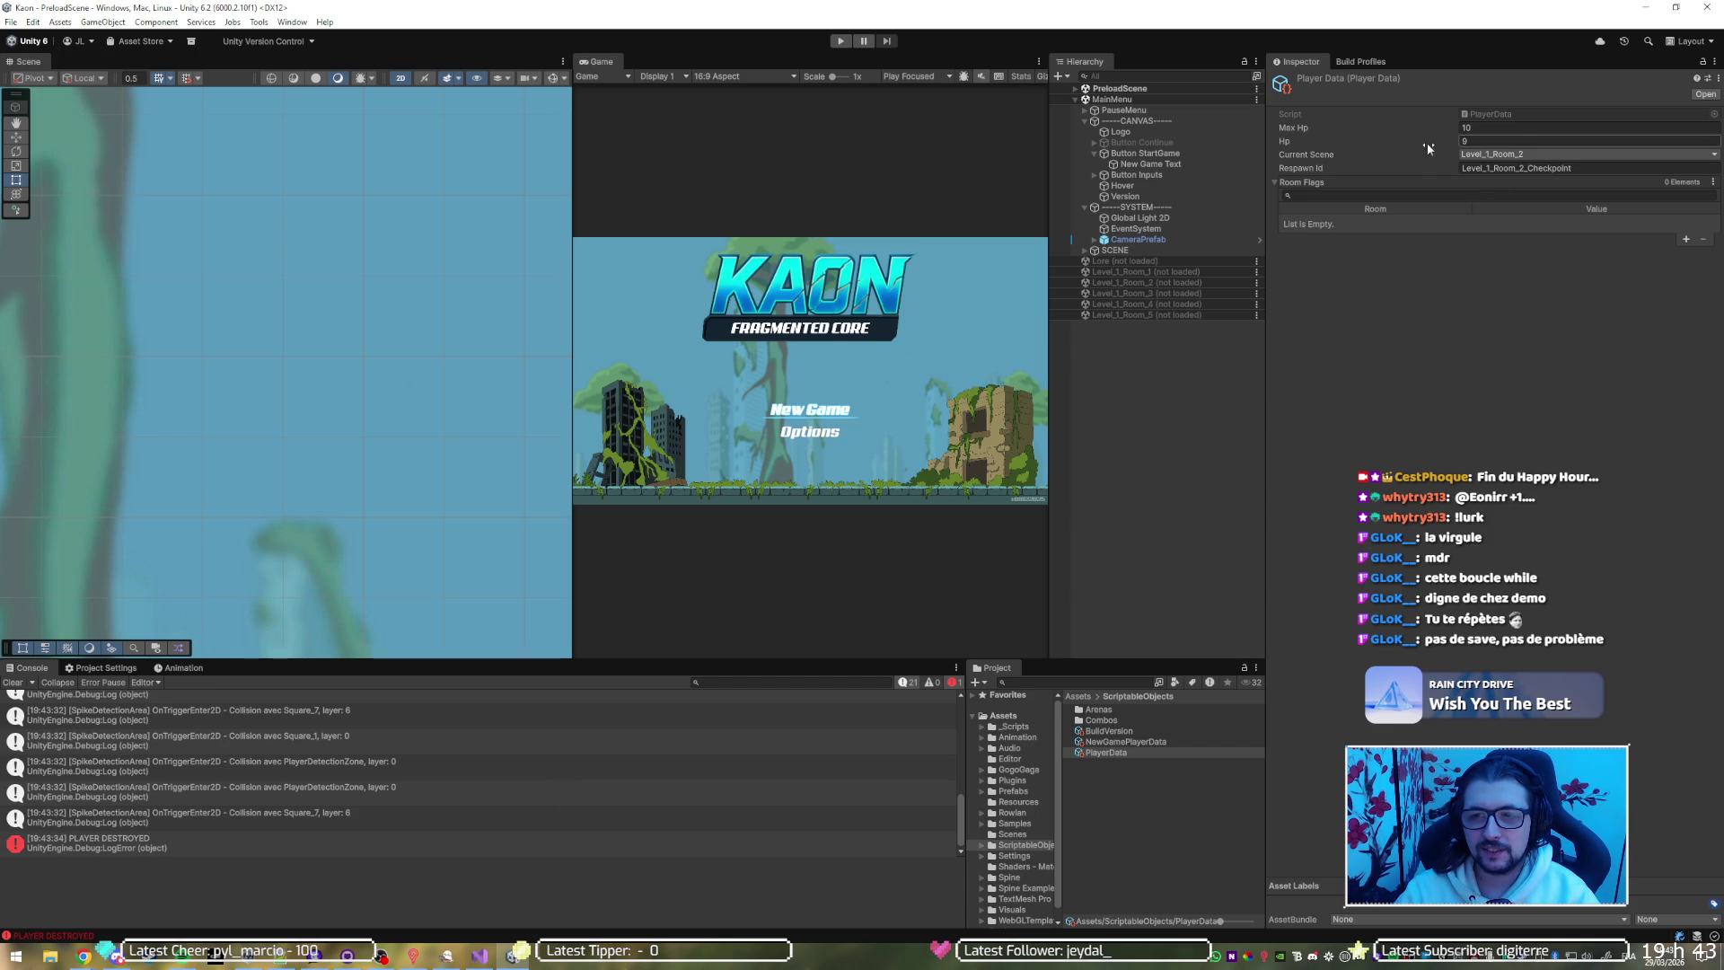
Reset PlayerData to empty values from the Inspector header menu
right_click(1445, 87)
left_click(1458, 111)
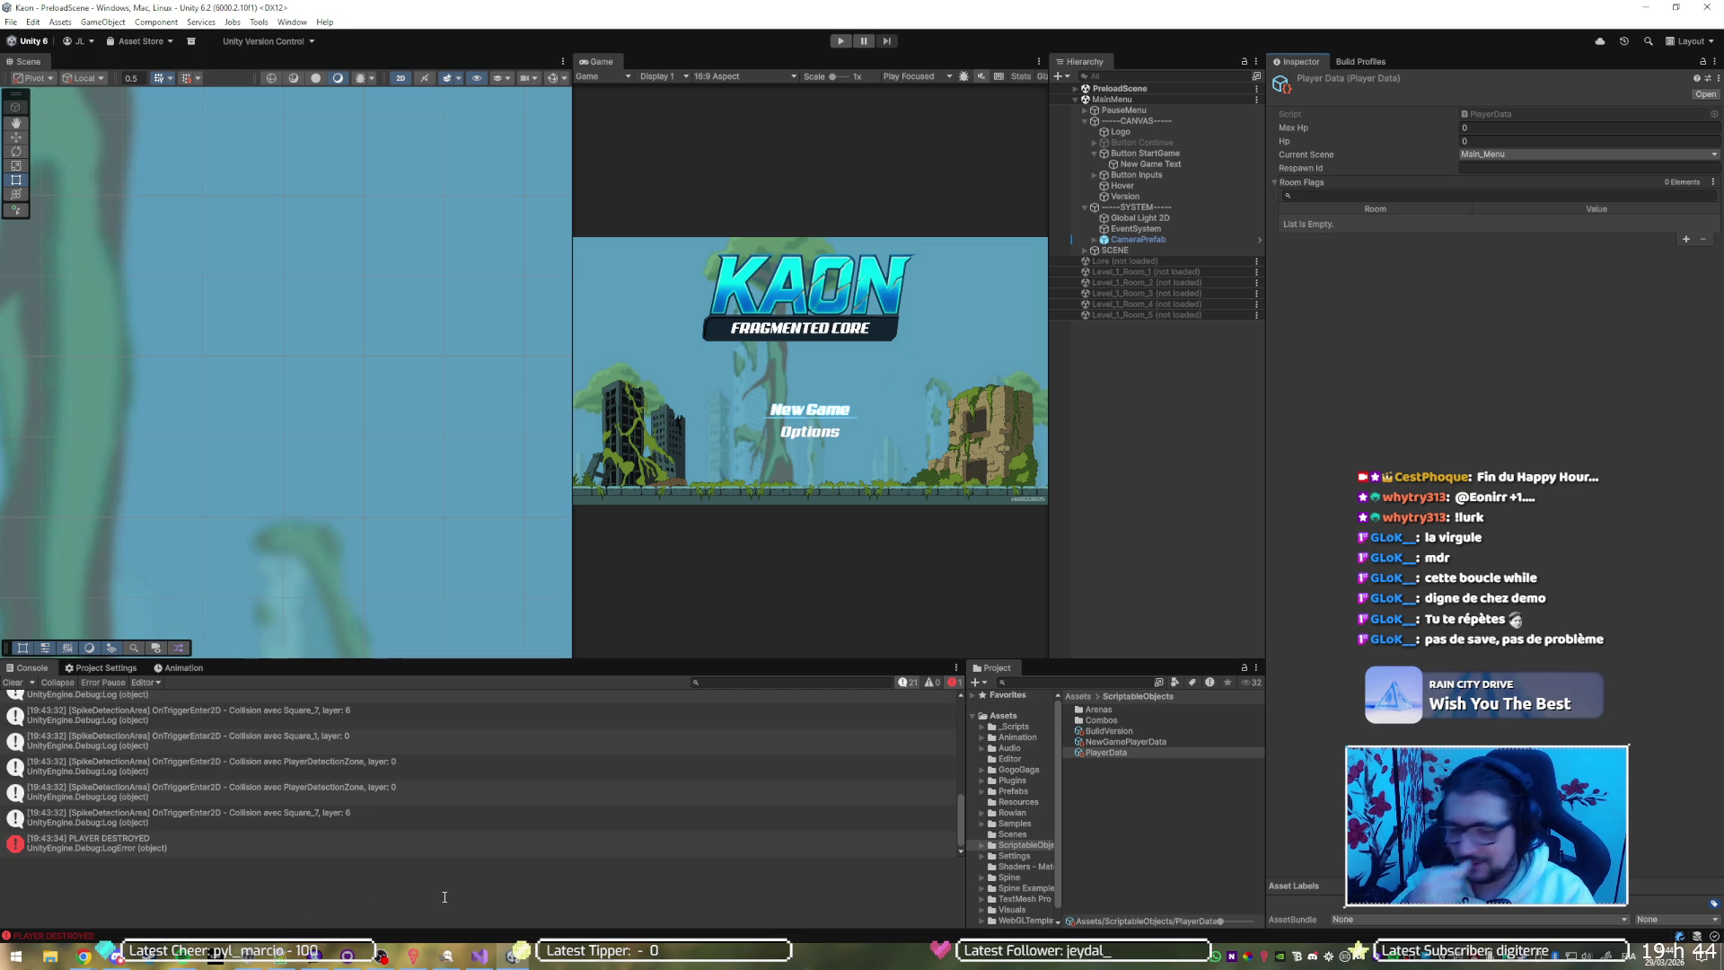
left_click(347, 955)
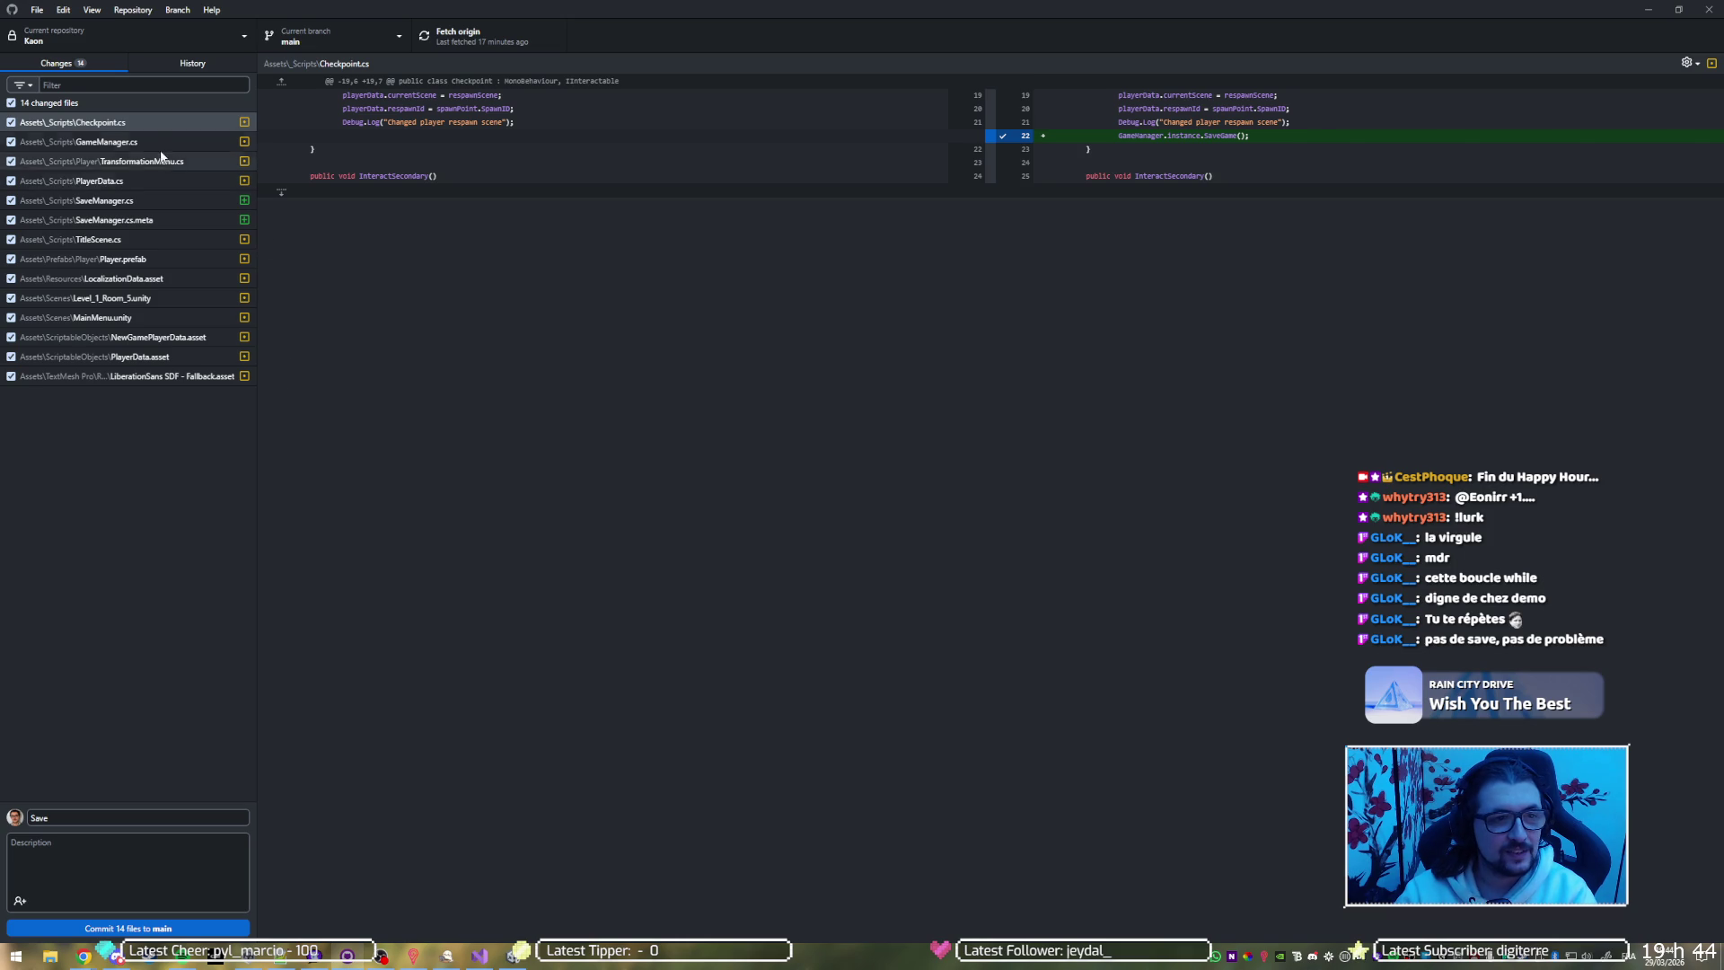
Step through the Checkpoint.cs, GameManager.cs, TransformationMenu.cs and PlayerData.cs diffs, then return to Visual Studio
left_click(147, 124)
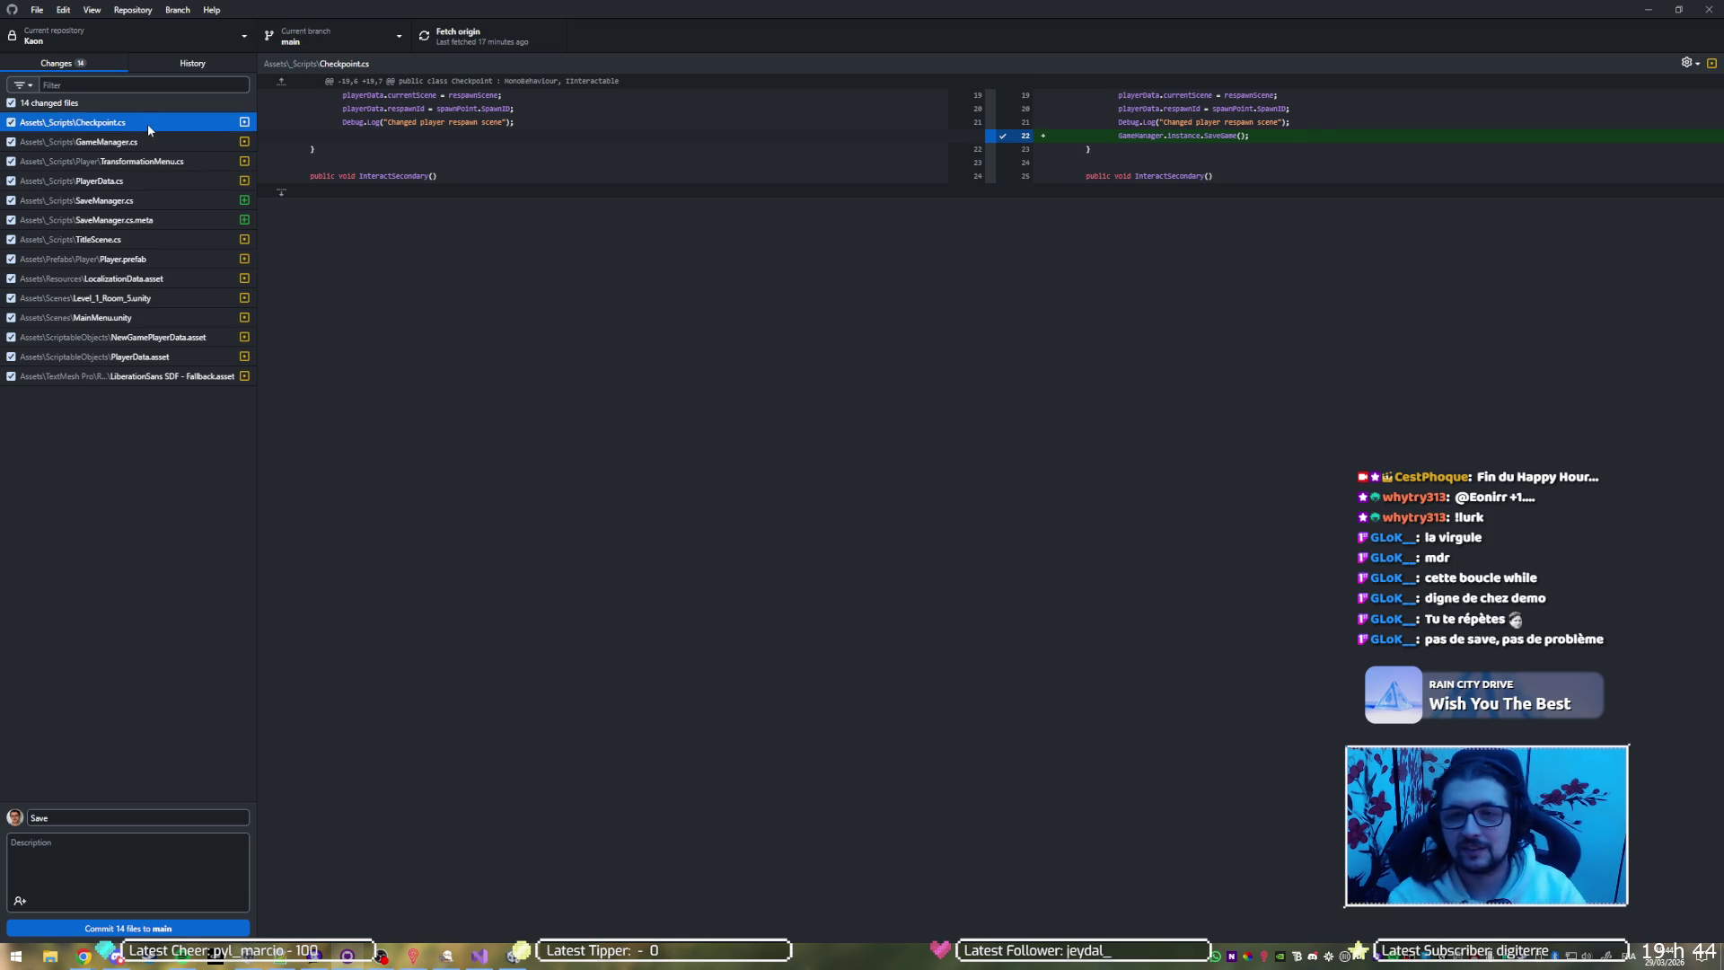
key("Down")
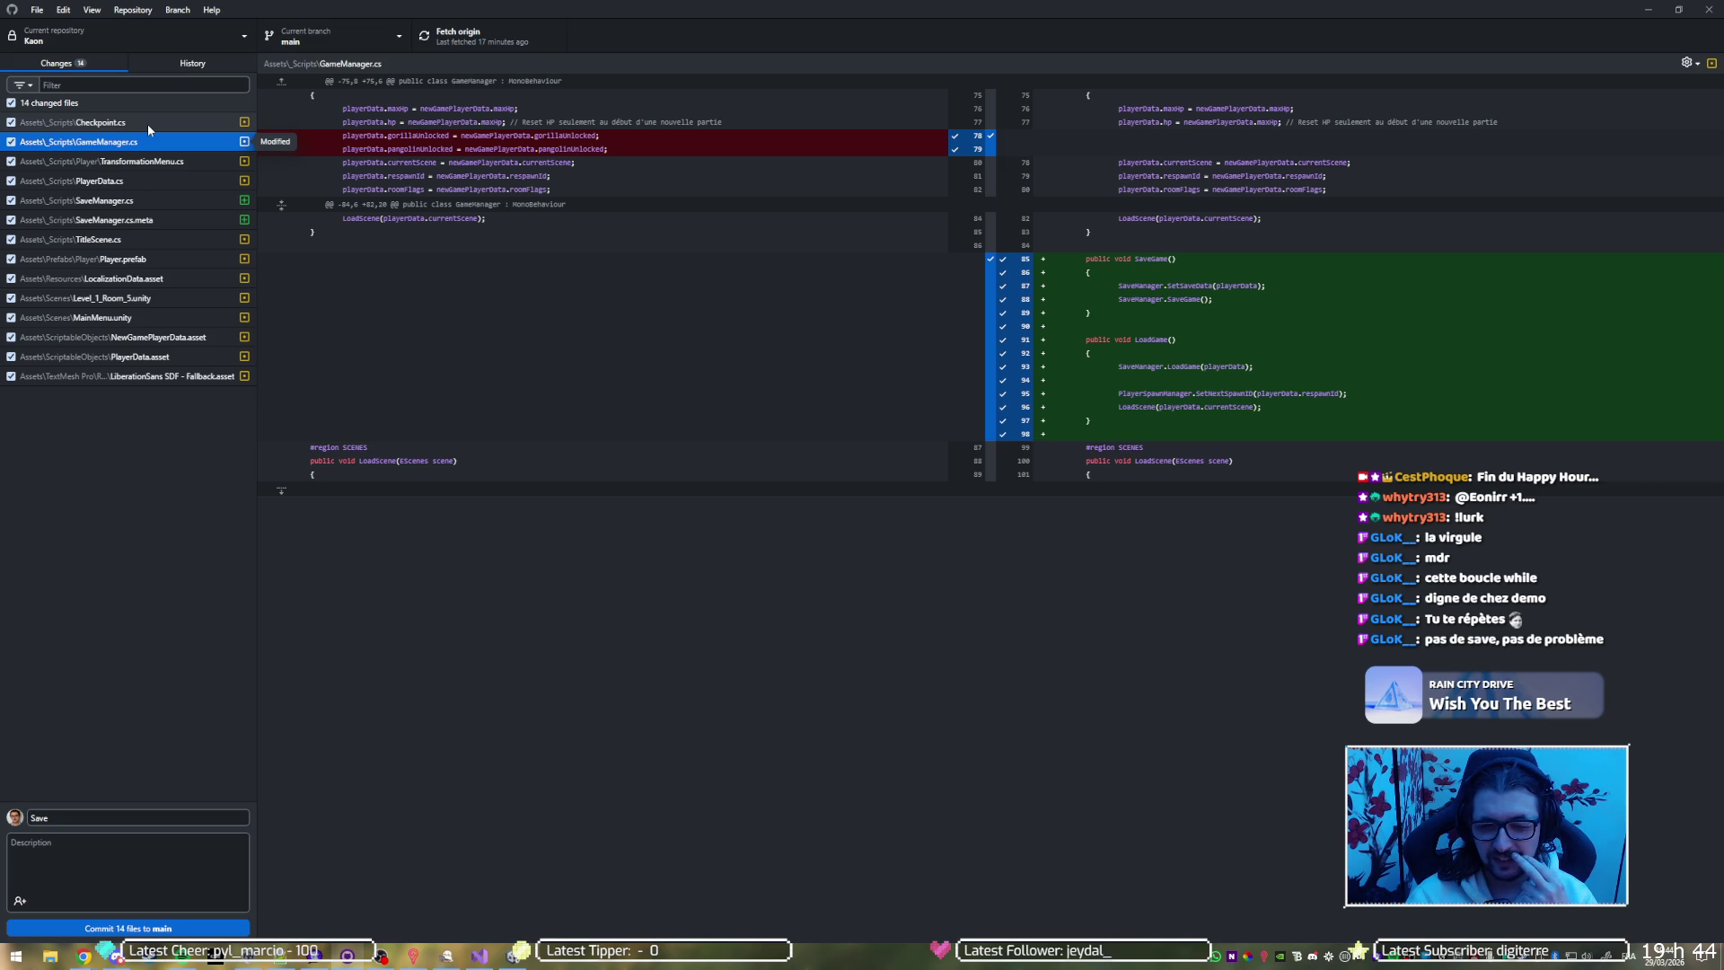
key("Down")
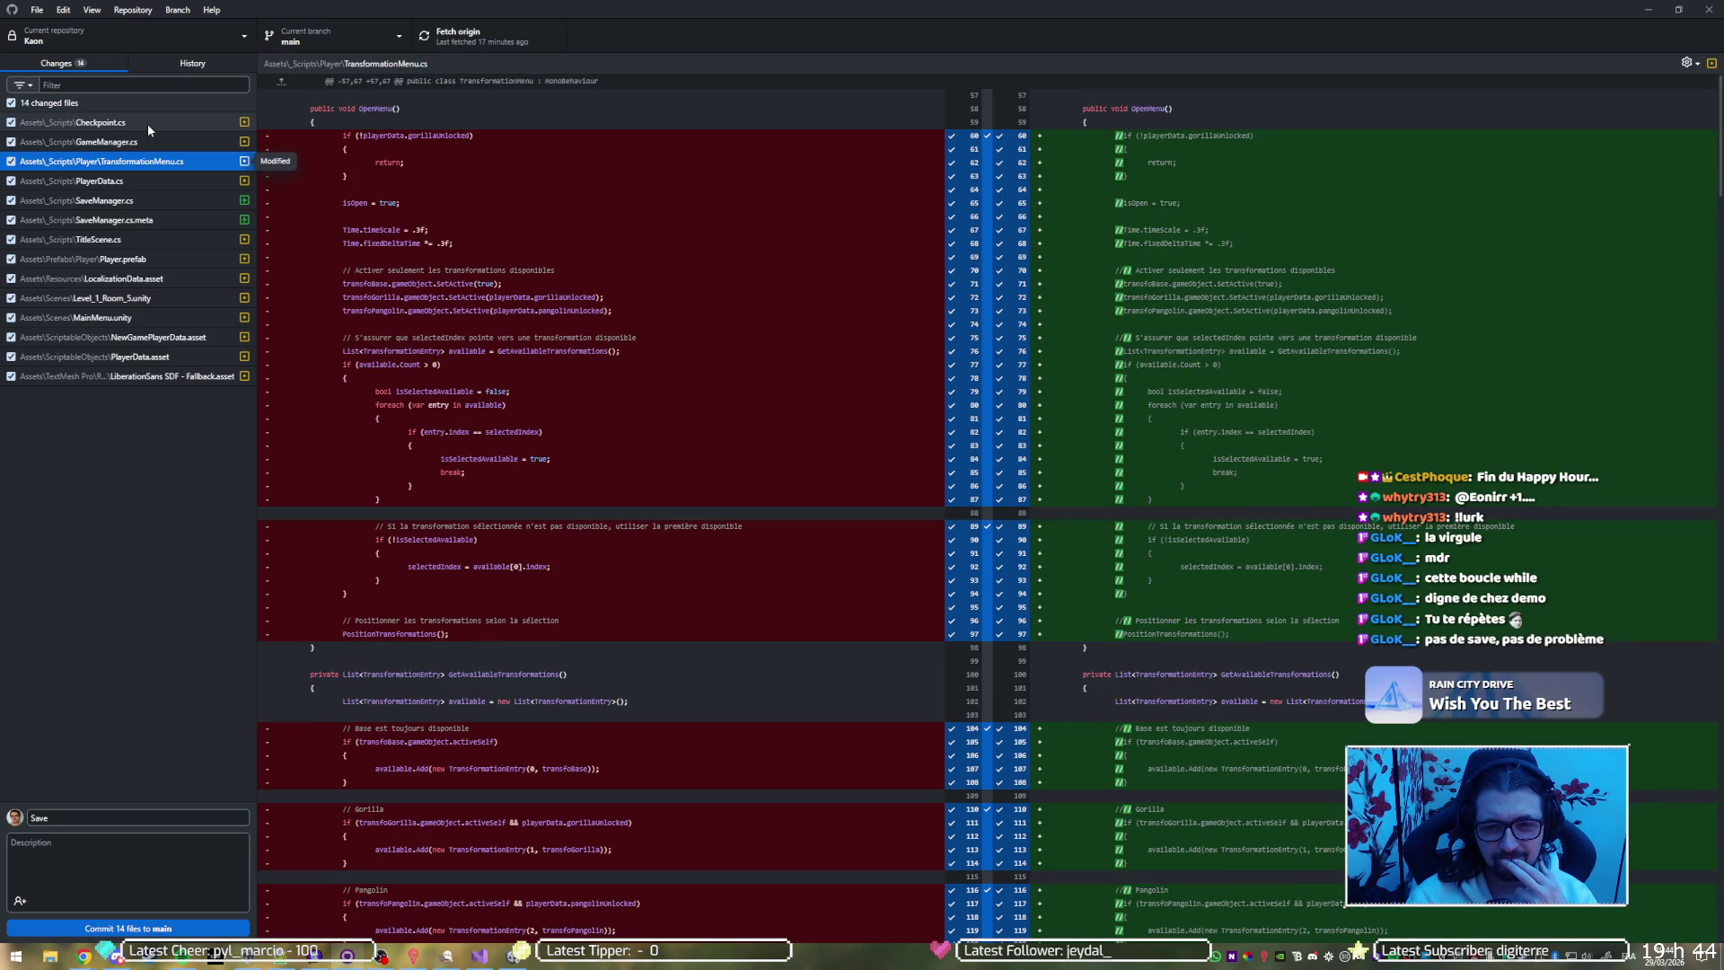
key("Down")
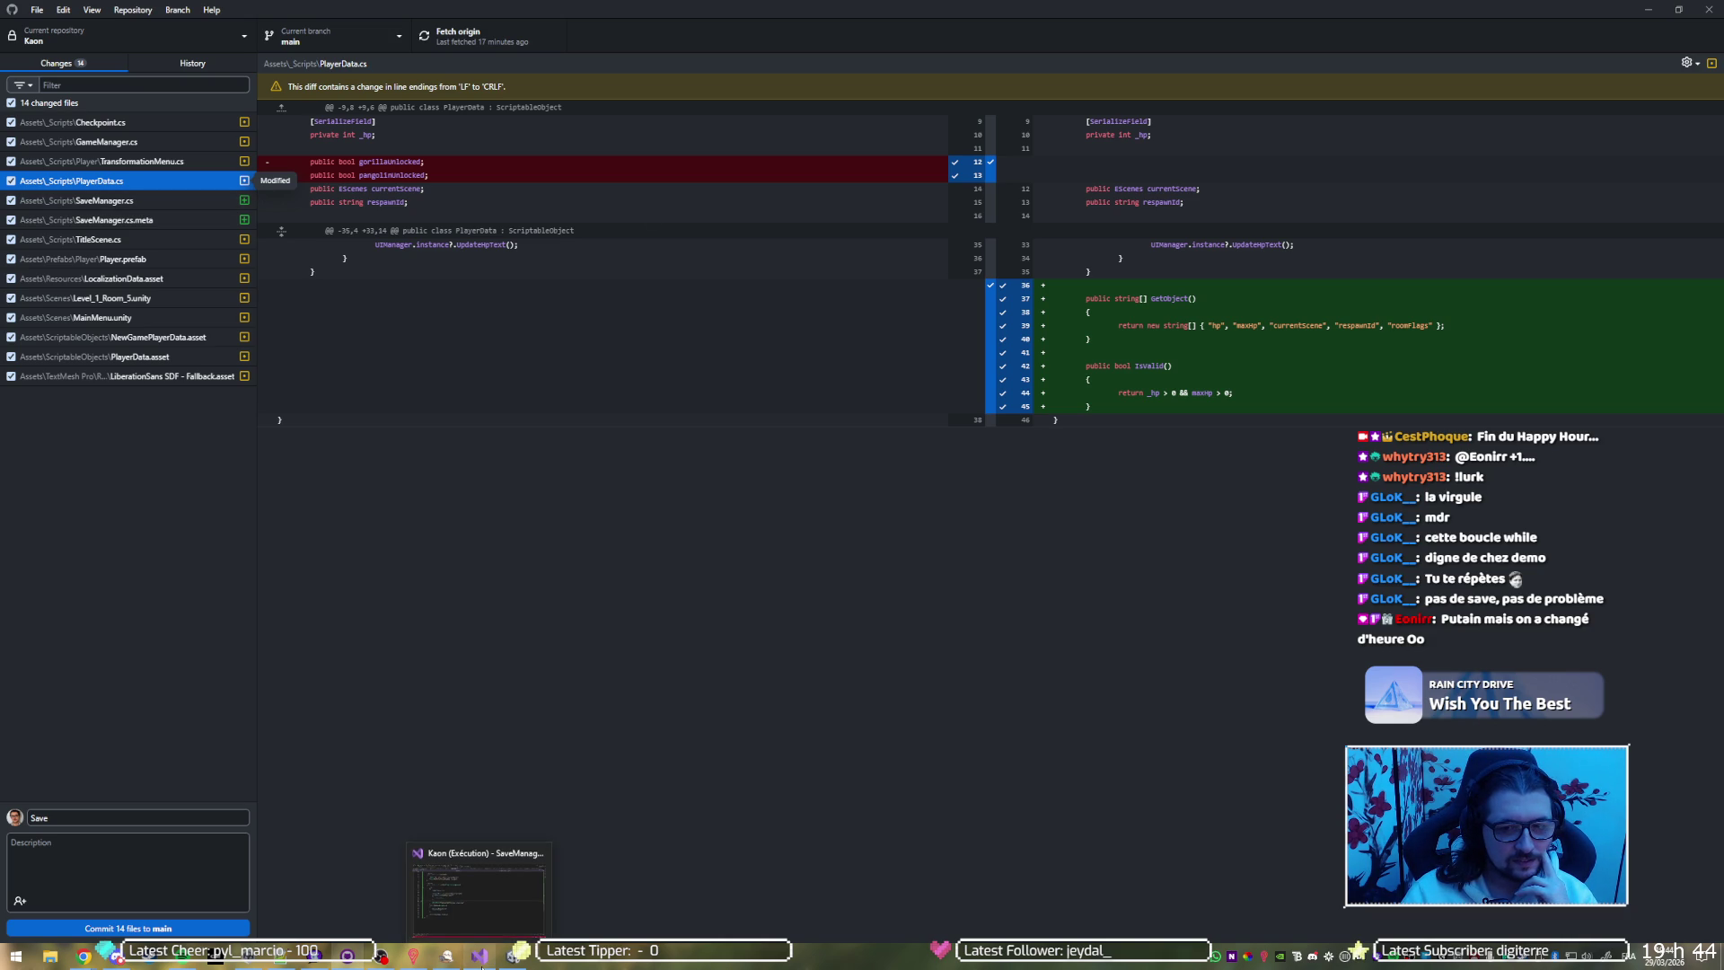
left_click(481, 959)
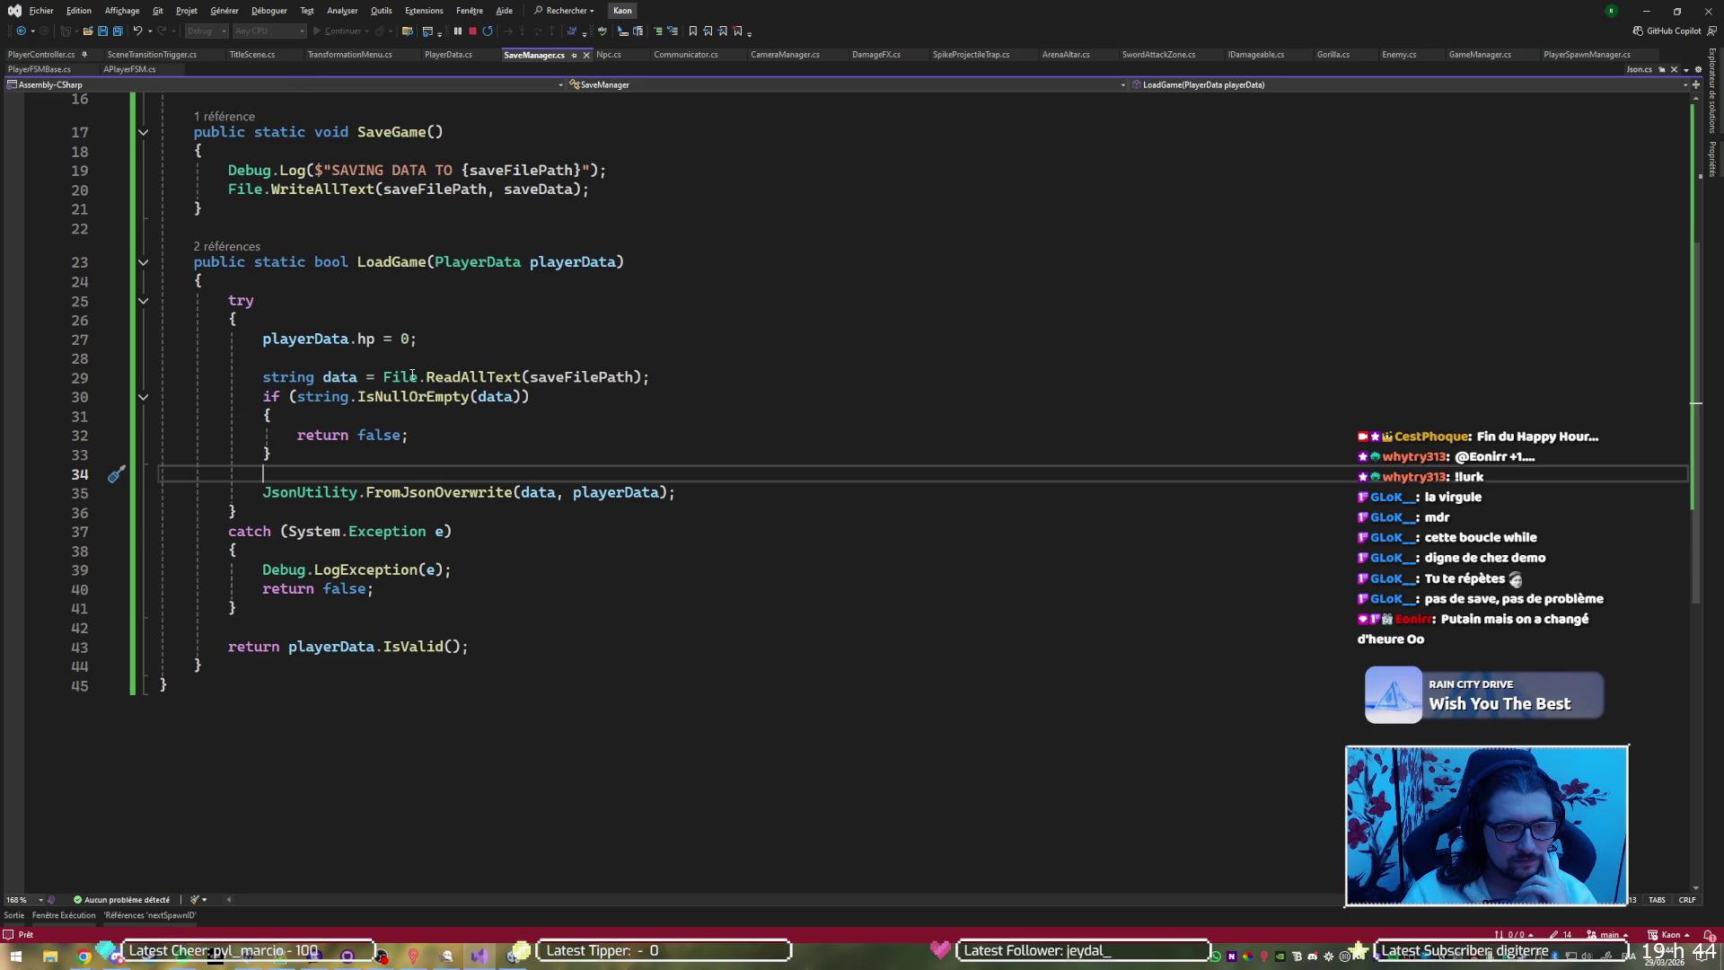
Inspect the IsValid() definition in PlayerData.cs by jumping from LoadGame's IsValid() call
left_click(447, 648)
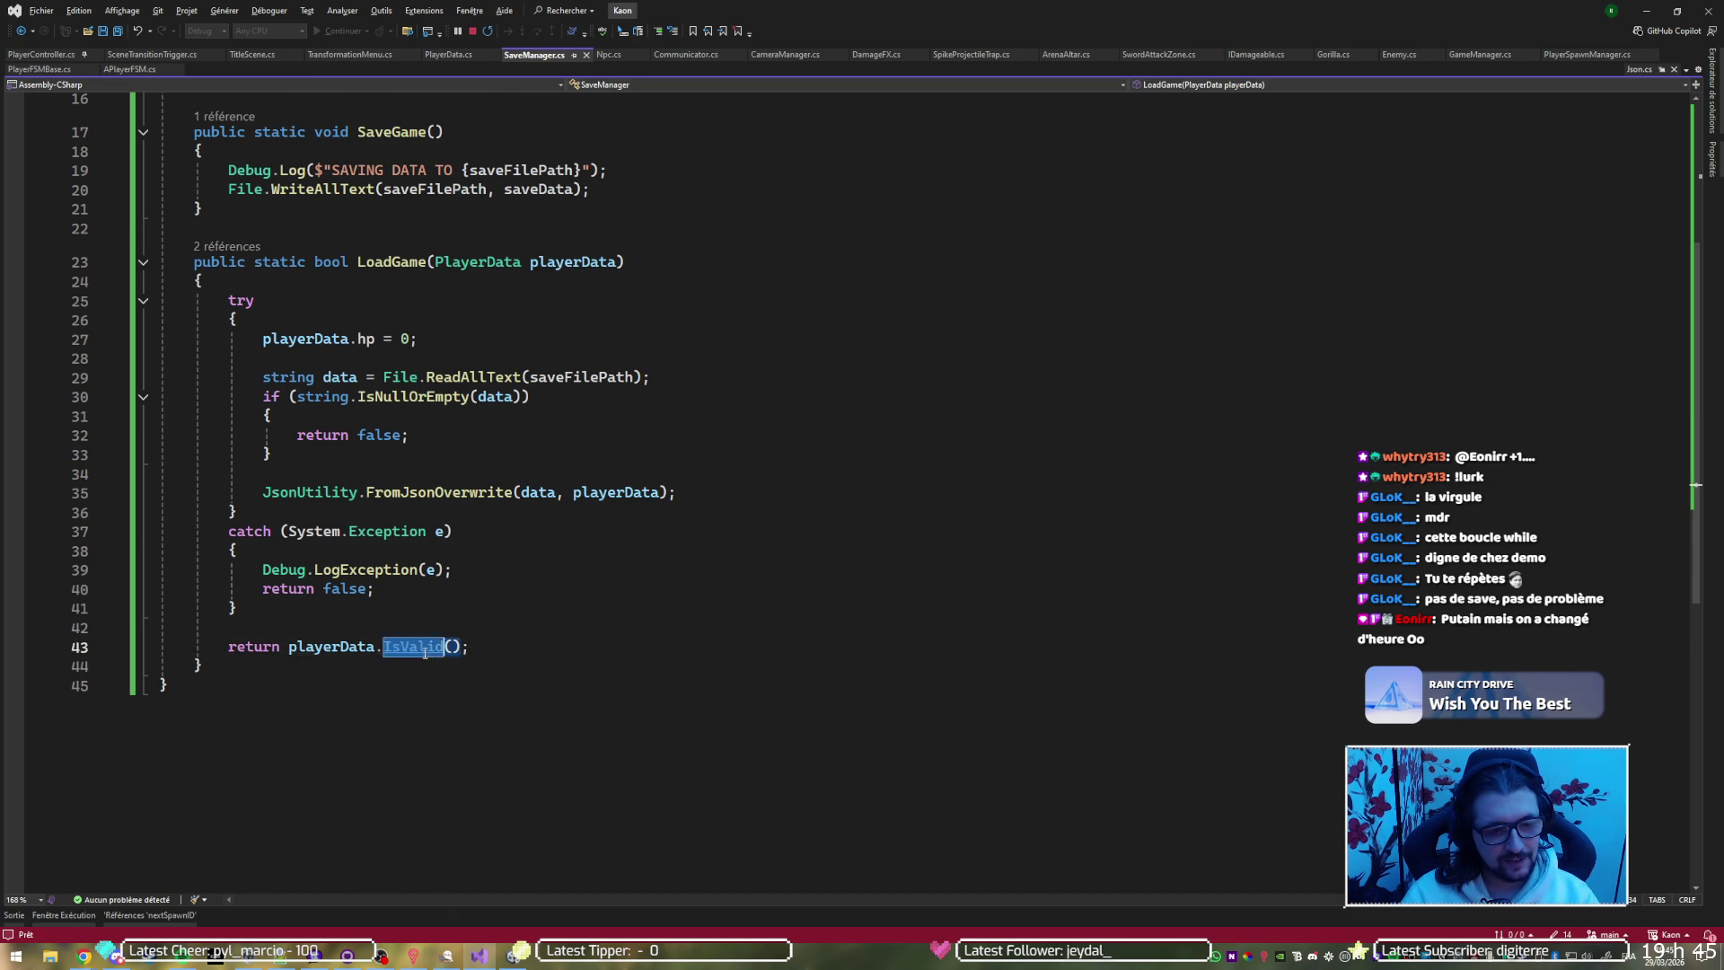
key("F12")
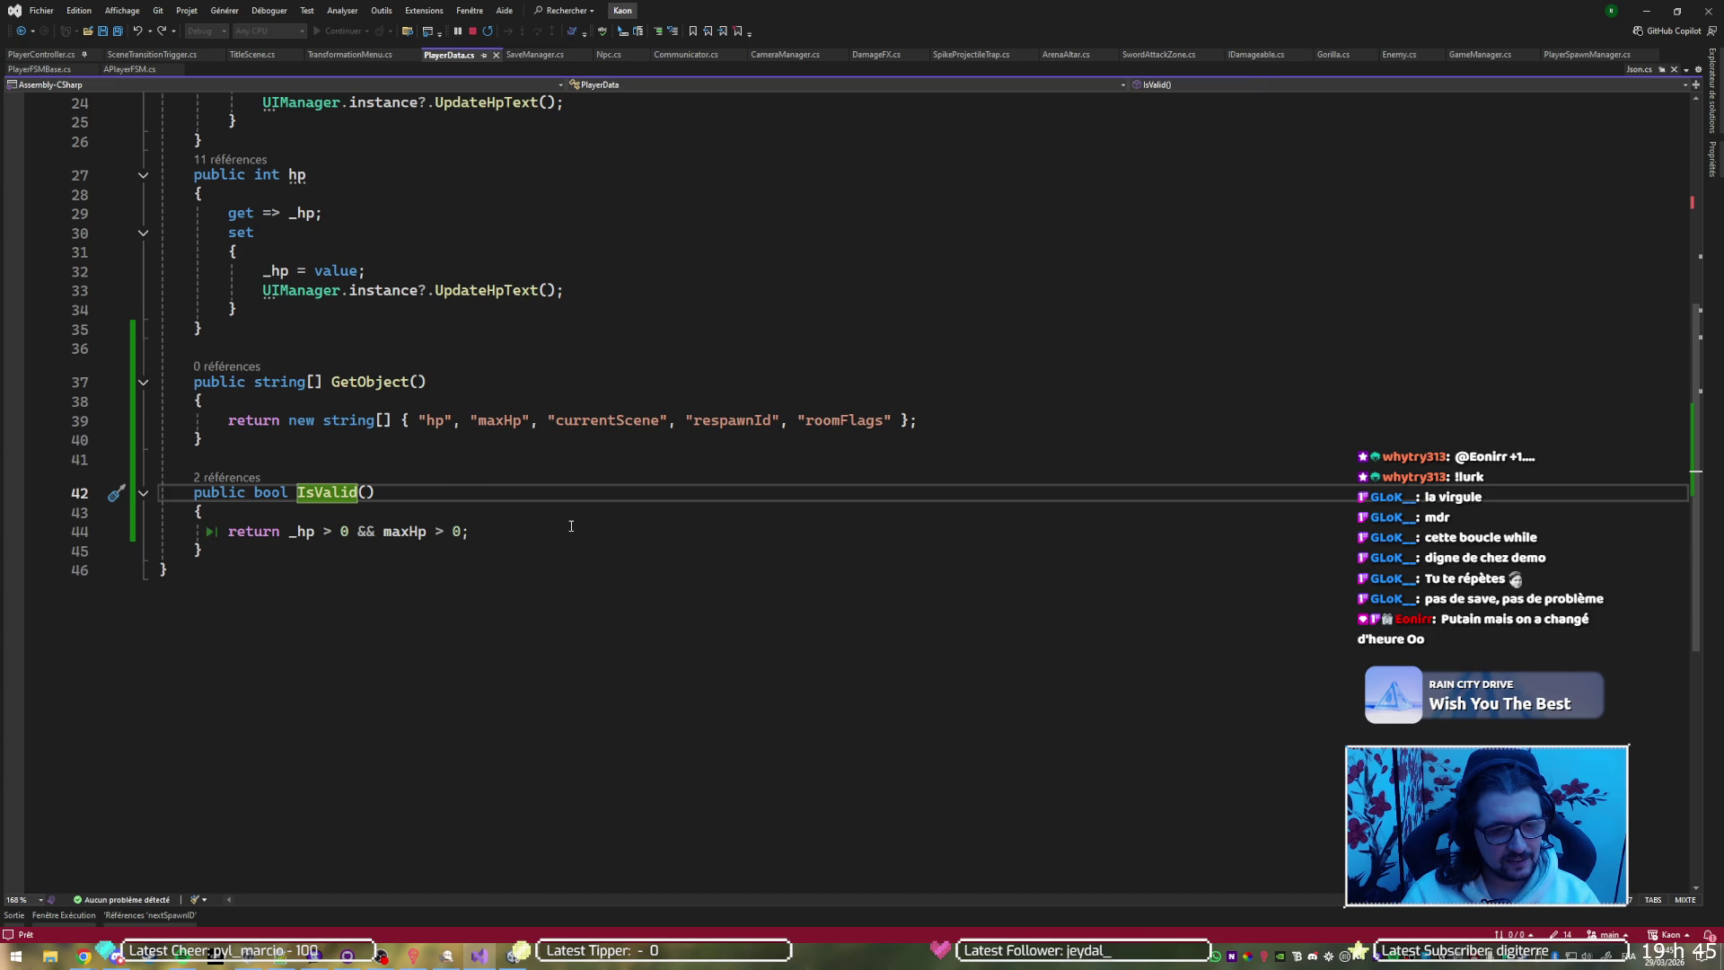
key("ctrl+minus")
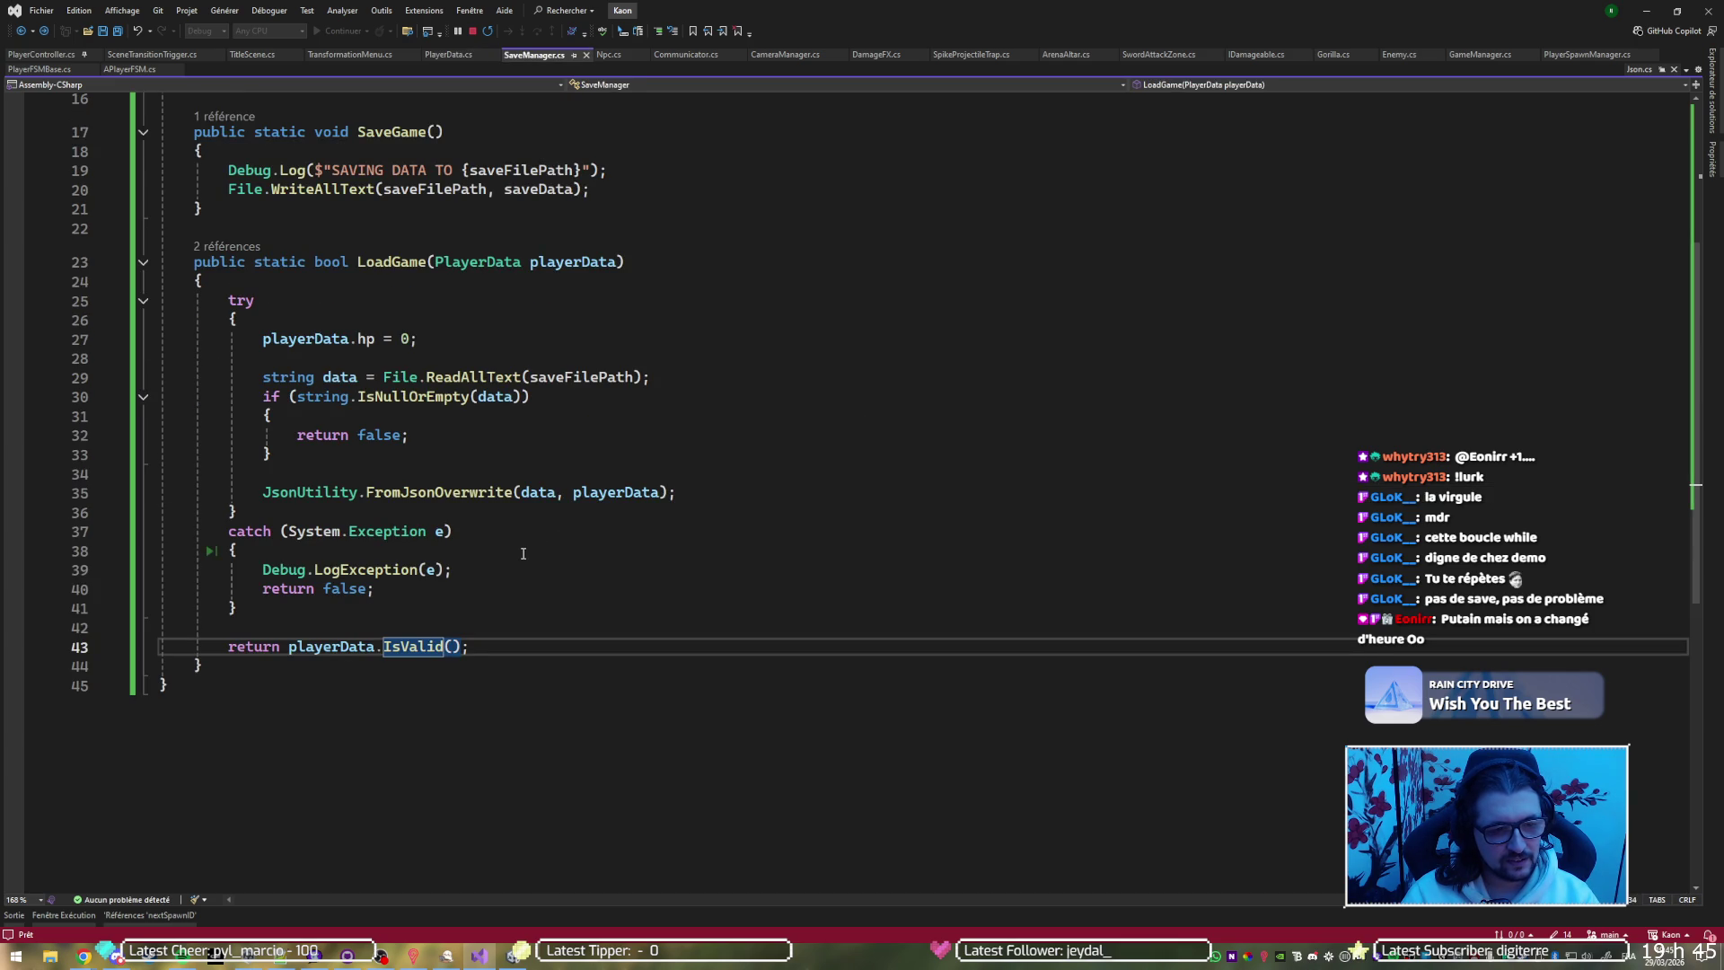
key("F12")
left_click(350, 381)
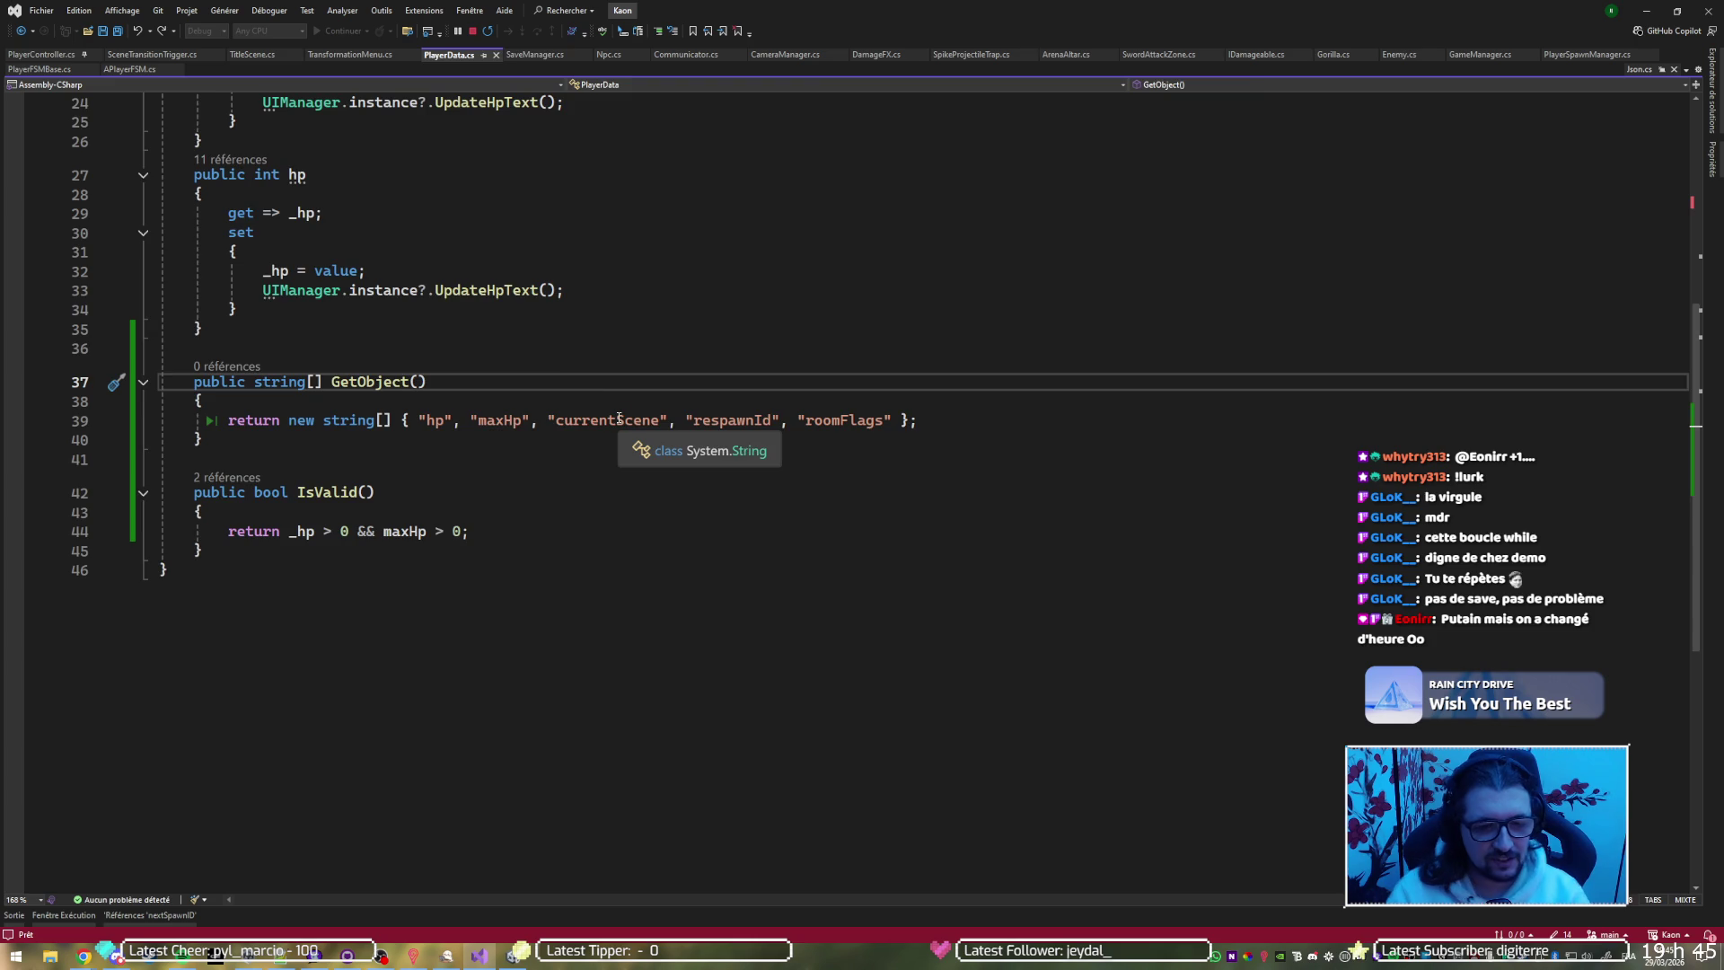
key("ctrl+minus")
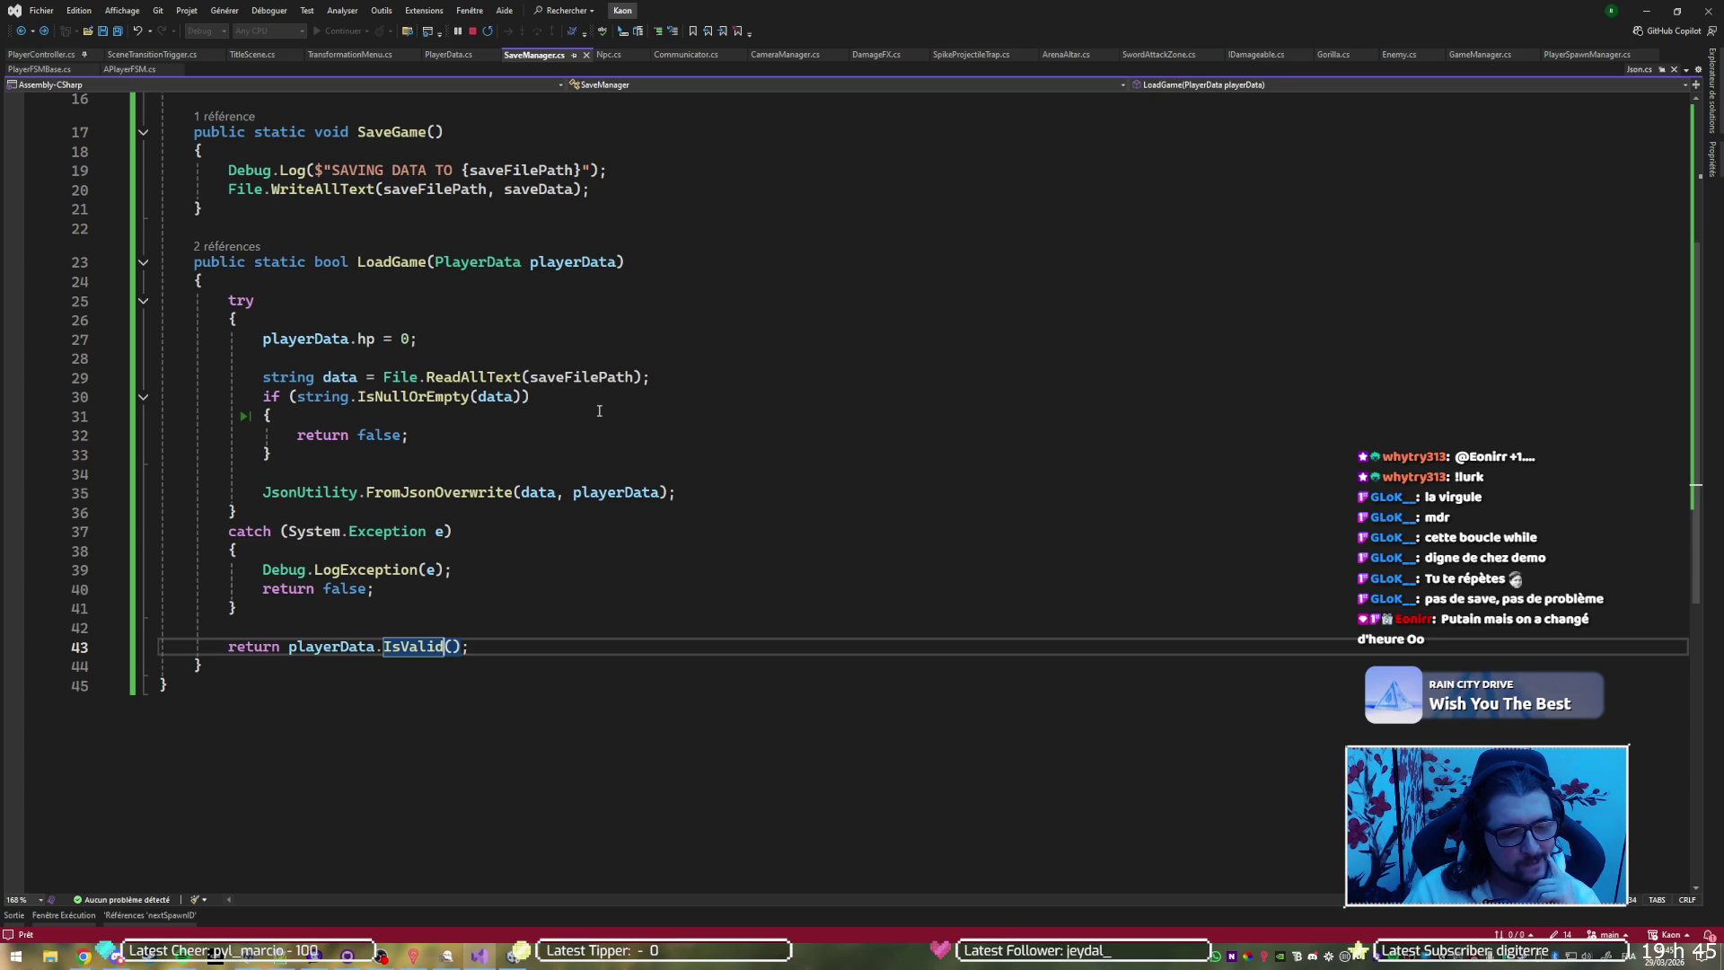
Delete the unused GetObject() method from PlayerData.cs and save the file
key("ctrl+Tab")
mouse_move(193, 460)
left_mouse_down()
mouse_move(398, 370)
mouse_move(412, 341)
left_mouse_up()
key("Delete")
key("ctrl+s")
key("alt+Tab")
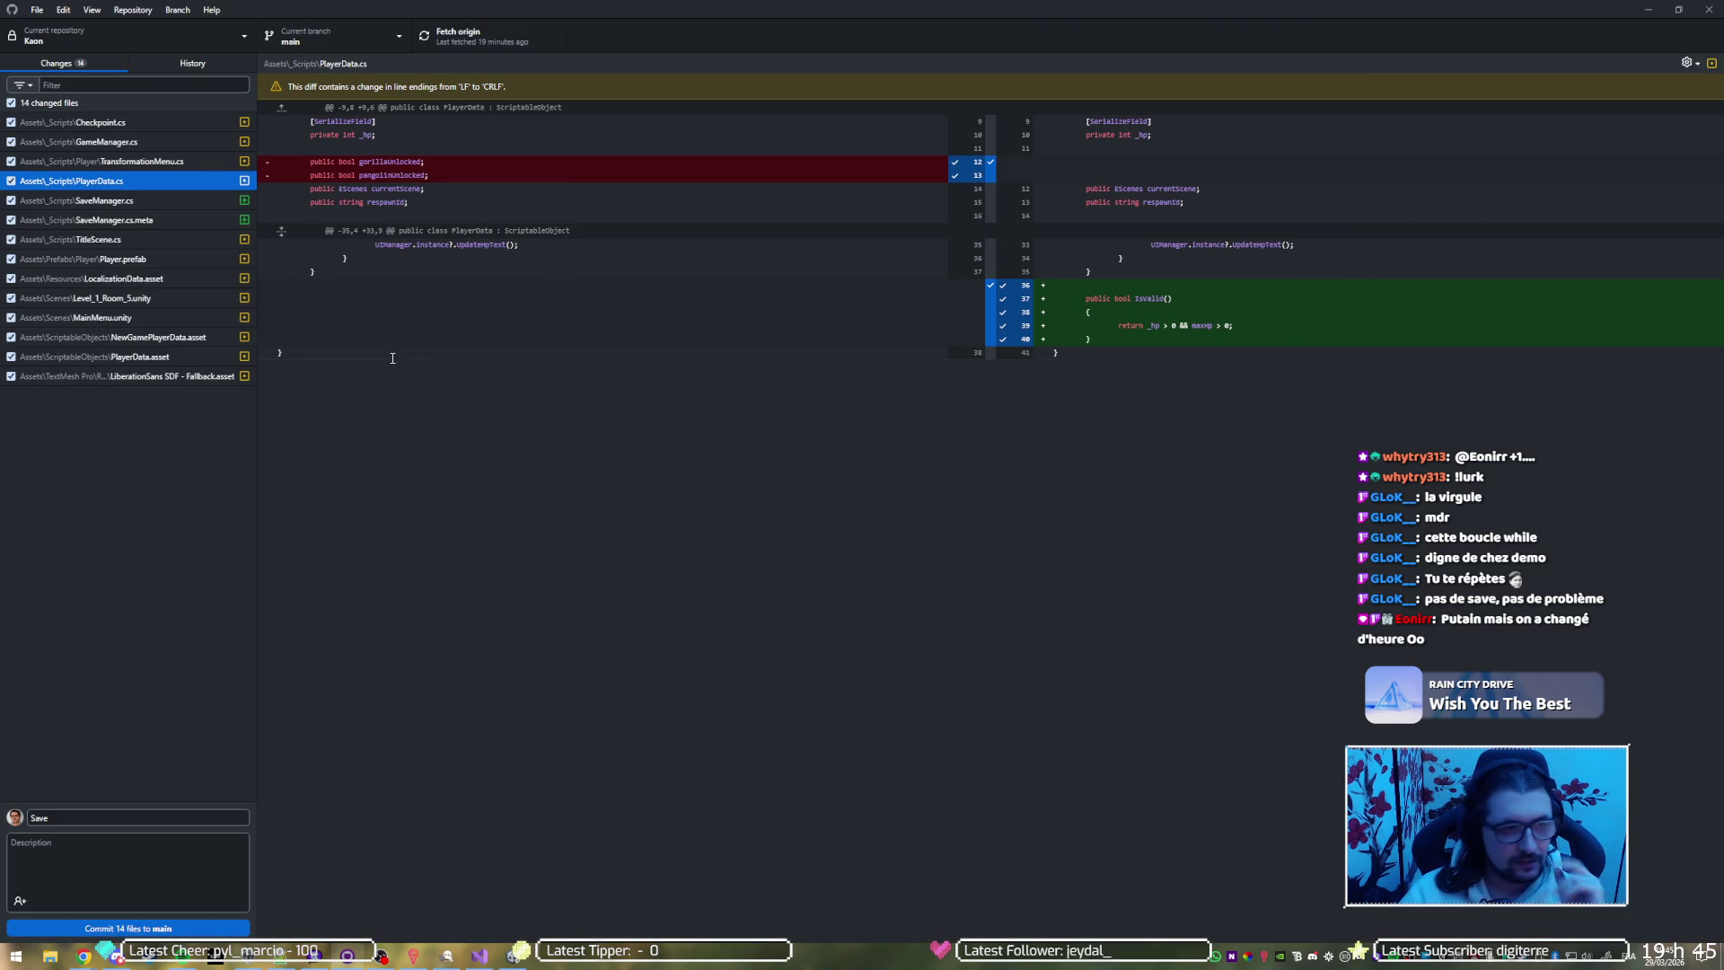
Compare the SaveManager.cs and PlayerData.cs diffs, confirming PlayerData.cs now only adds IsValid()
left_click(179, 199)
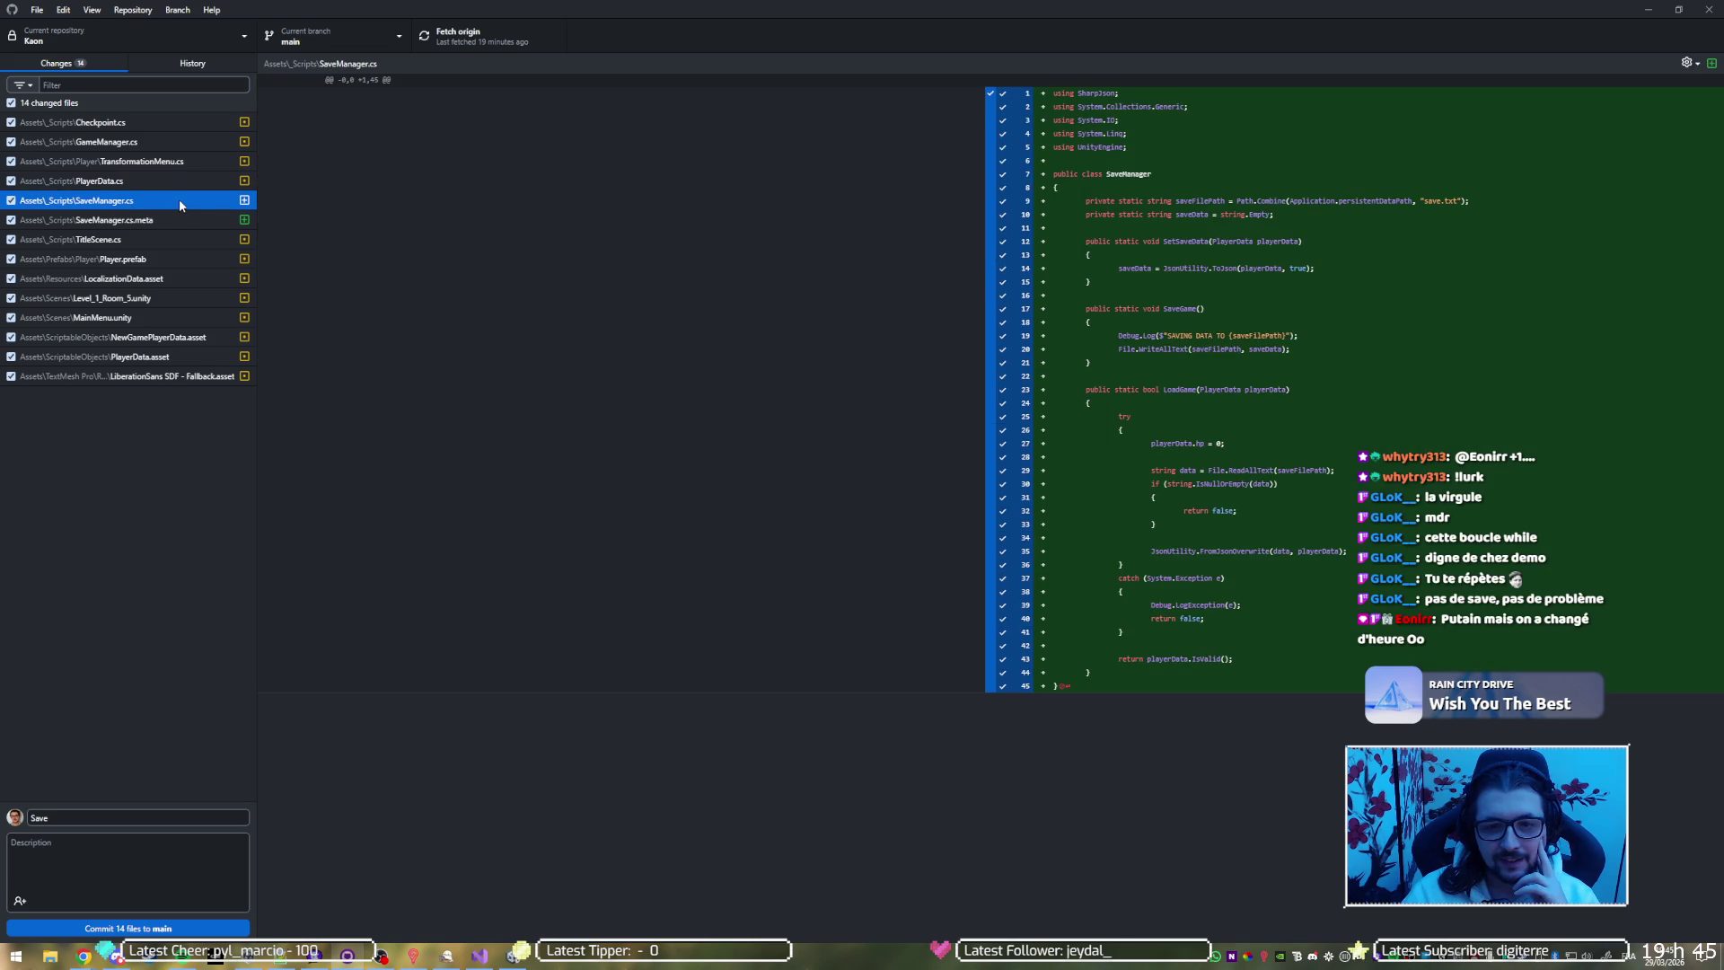
left_click(180, 187)
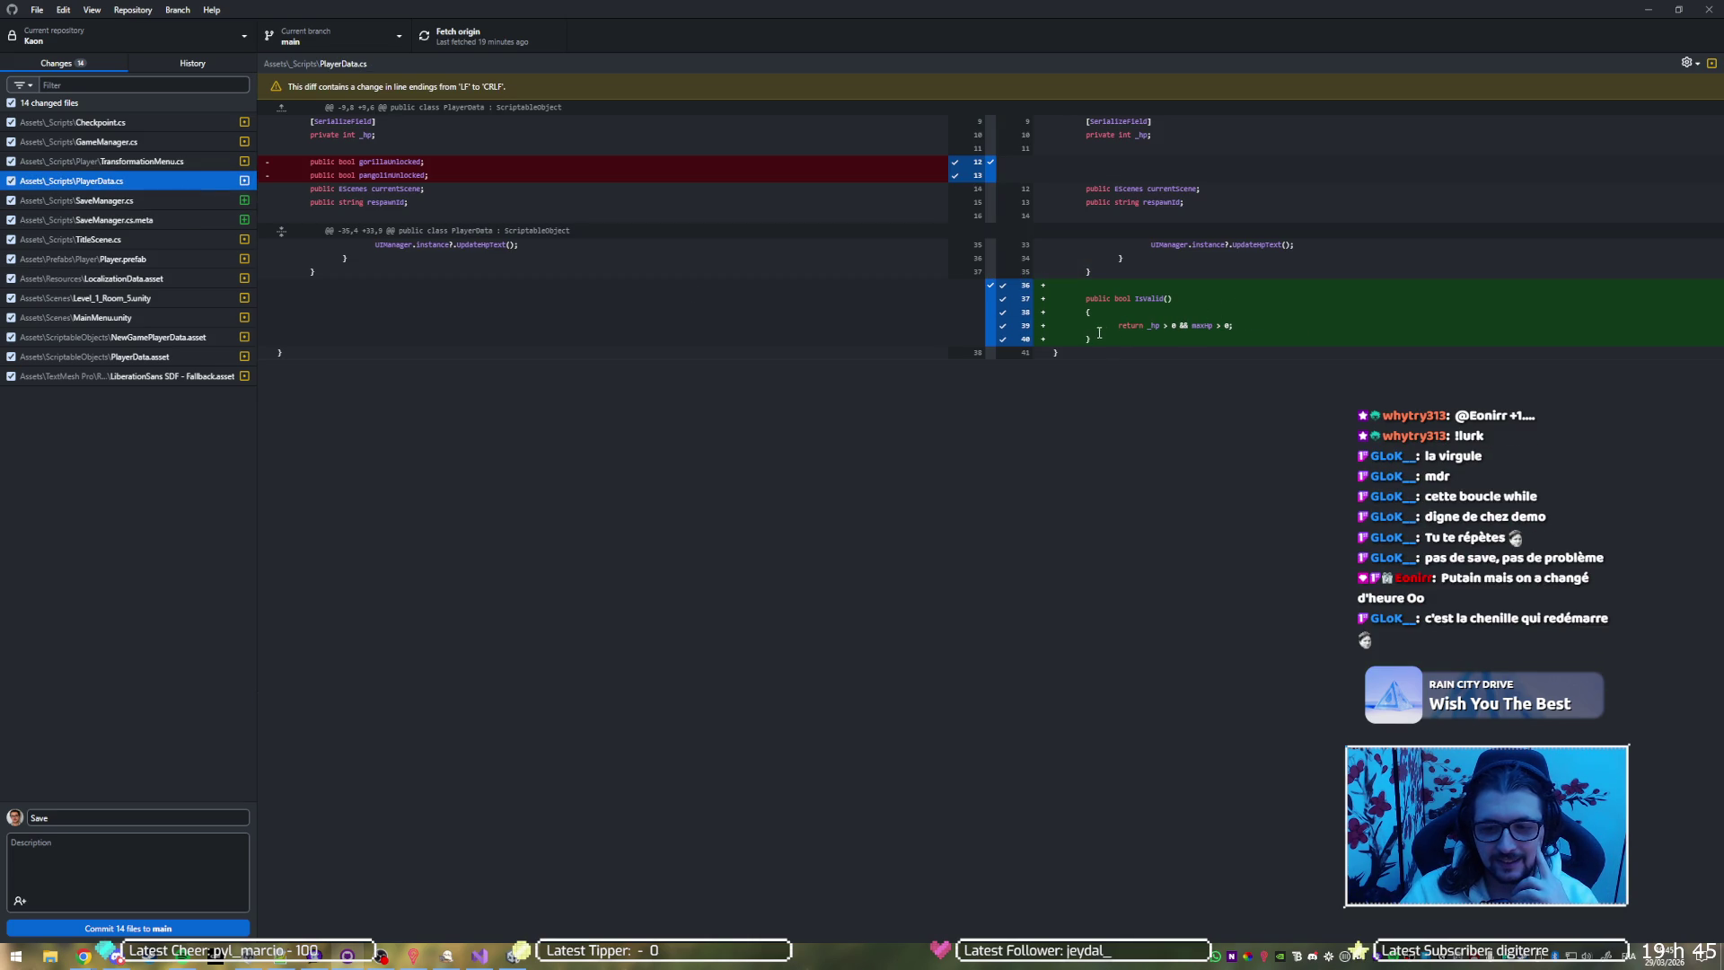
left_click(109, 201)
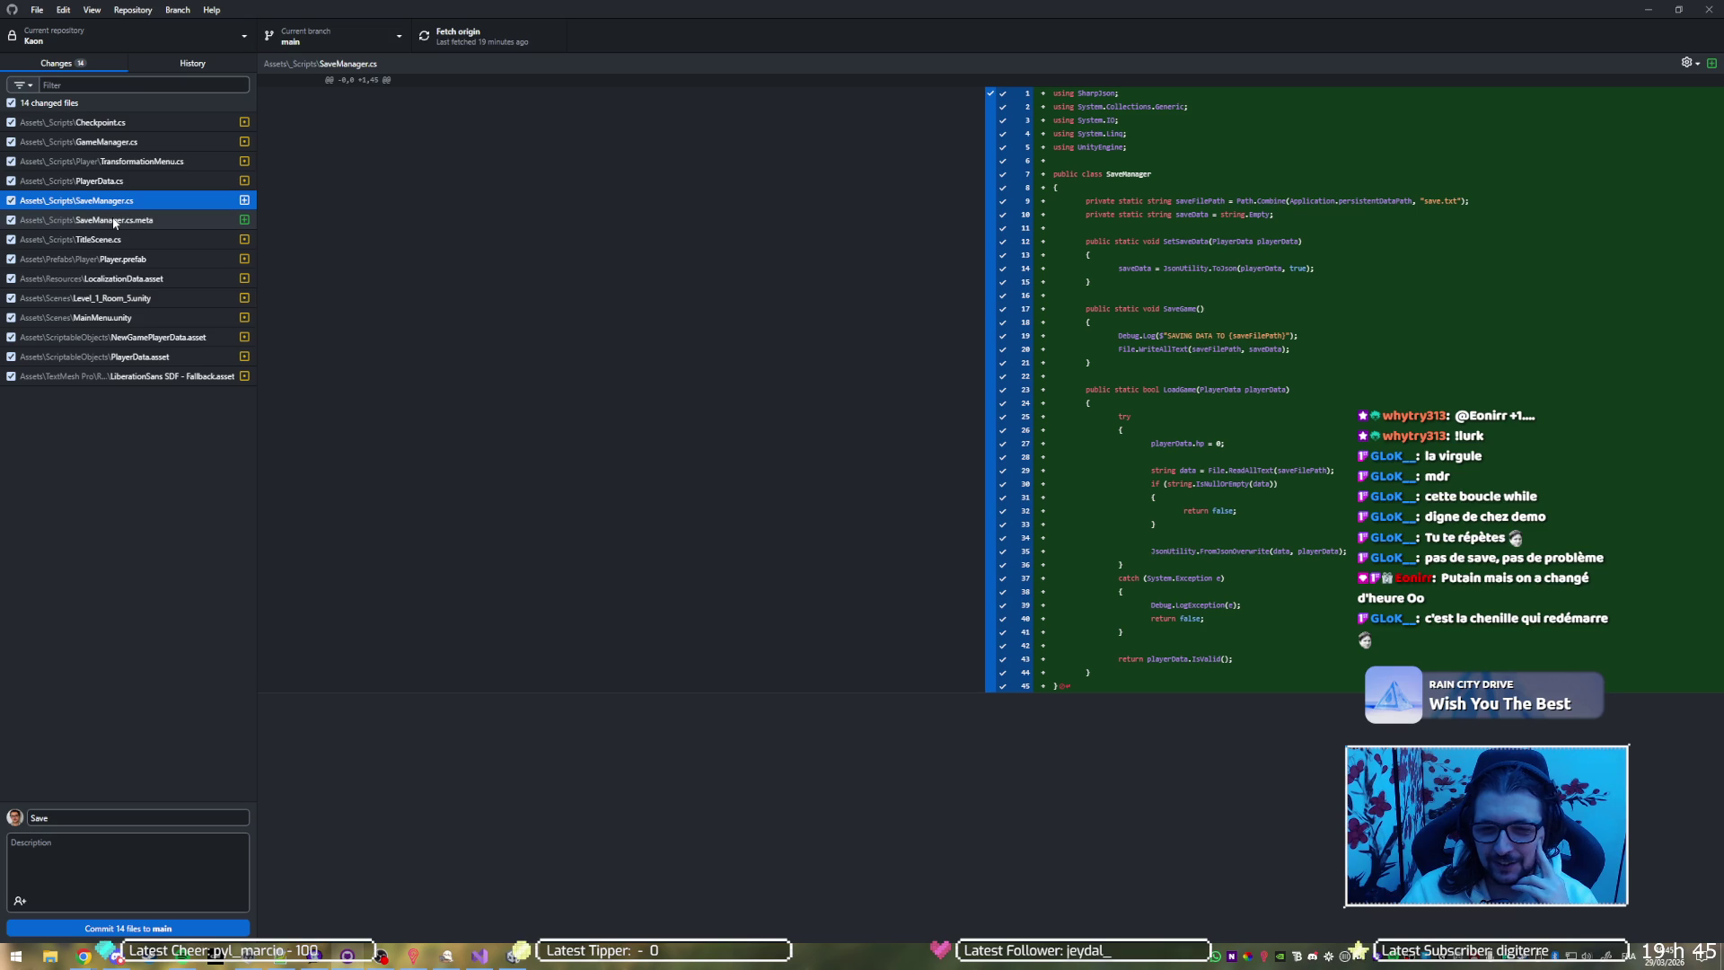
key("alt+Tab")
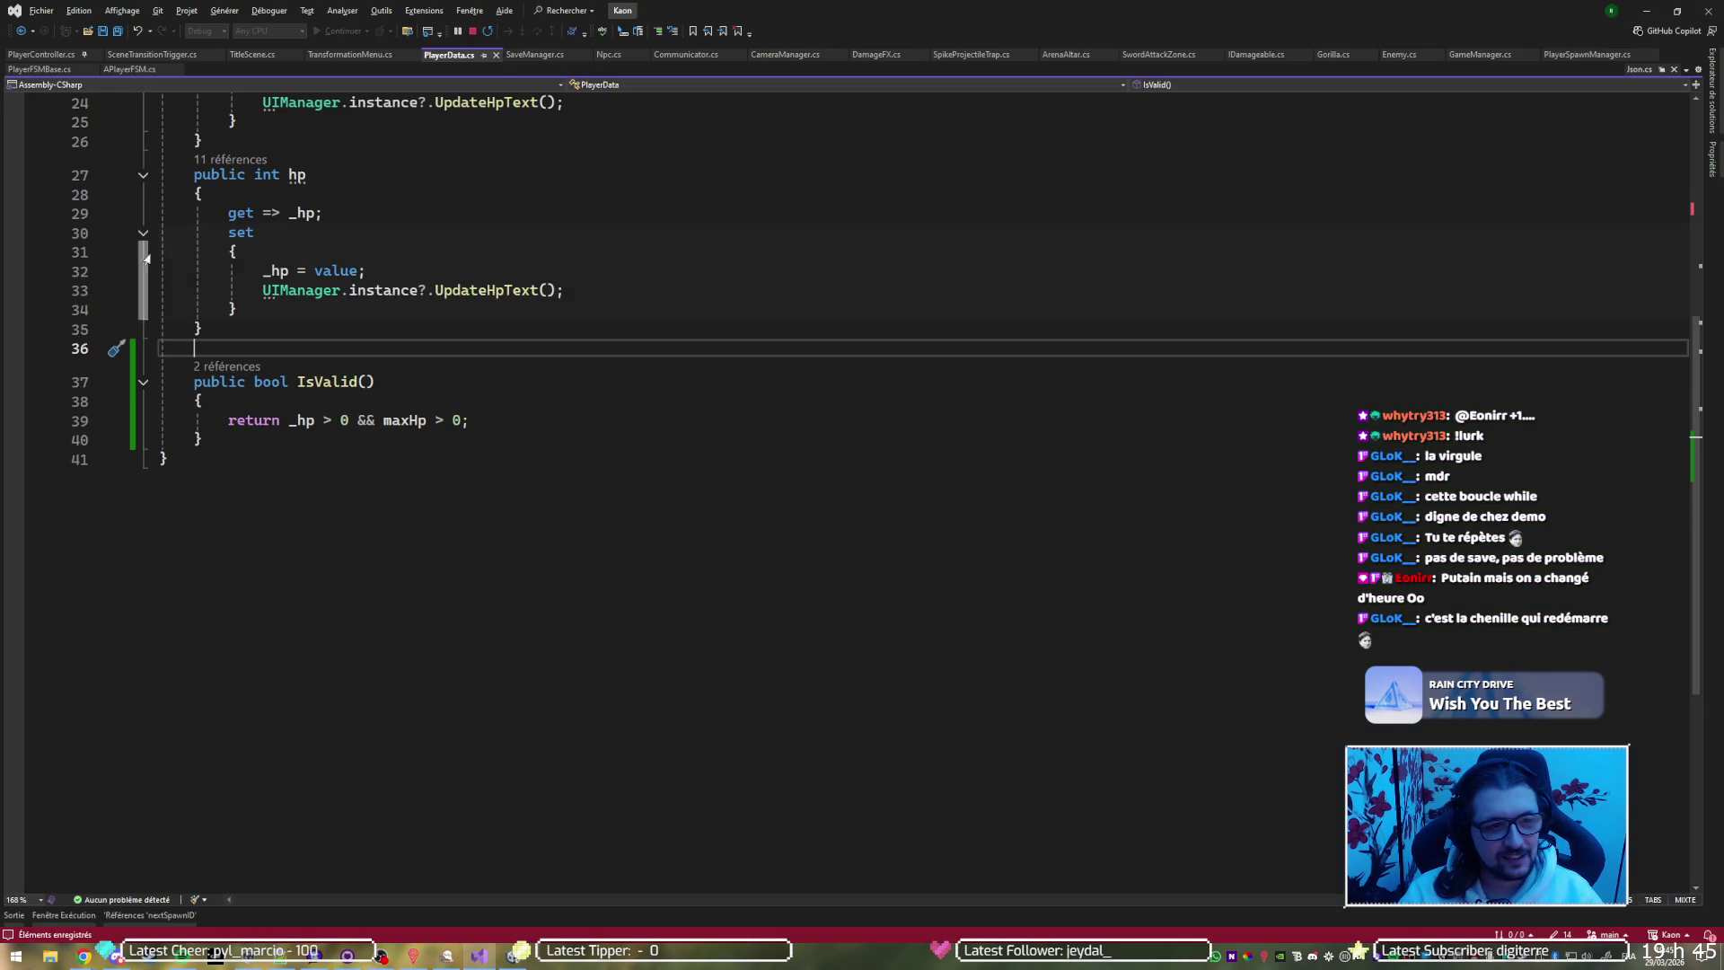
Copy SaveGame's debug log line into LoadGame in SaveManager.cs
scroll(474, 365, "up", 7)
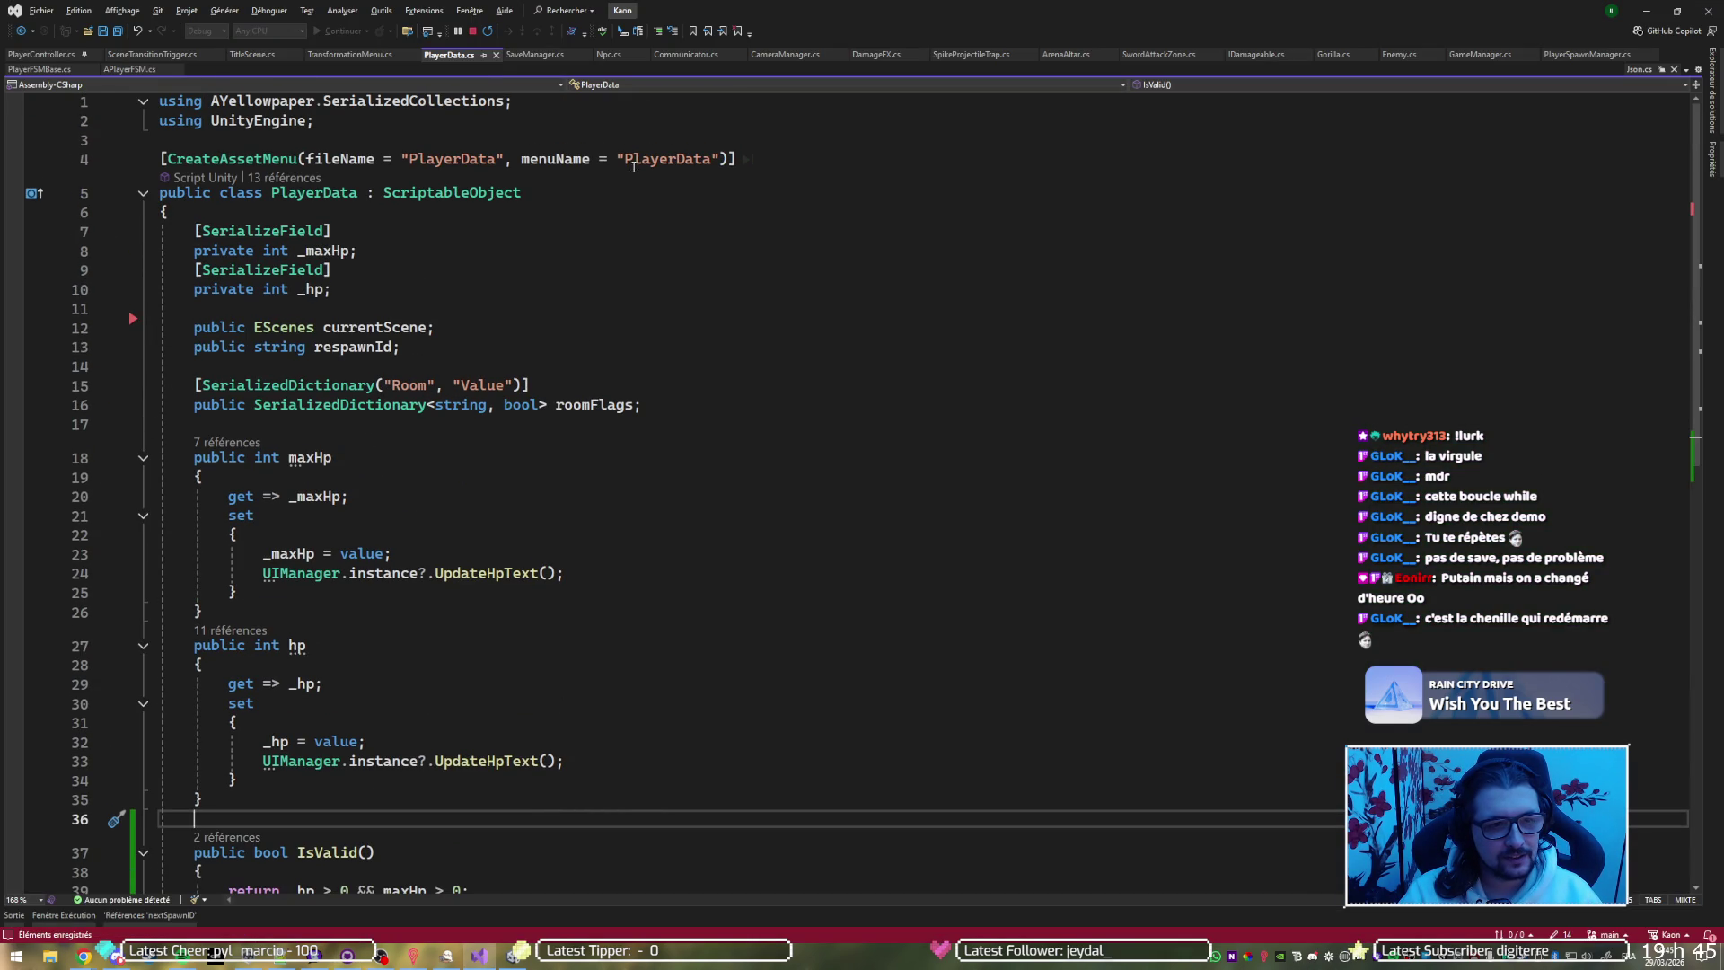
scroll(495, 417, "down", 7)
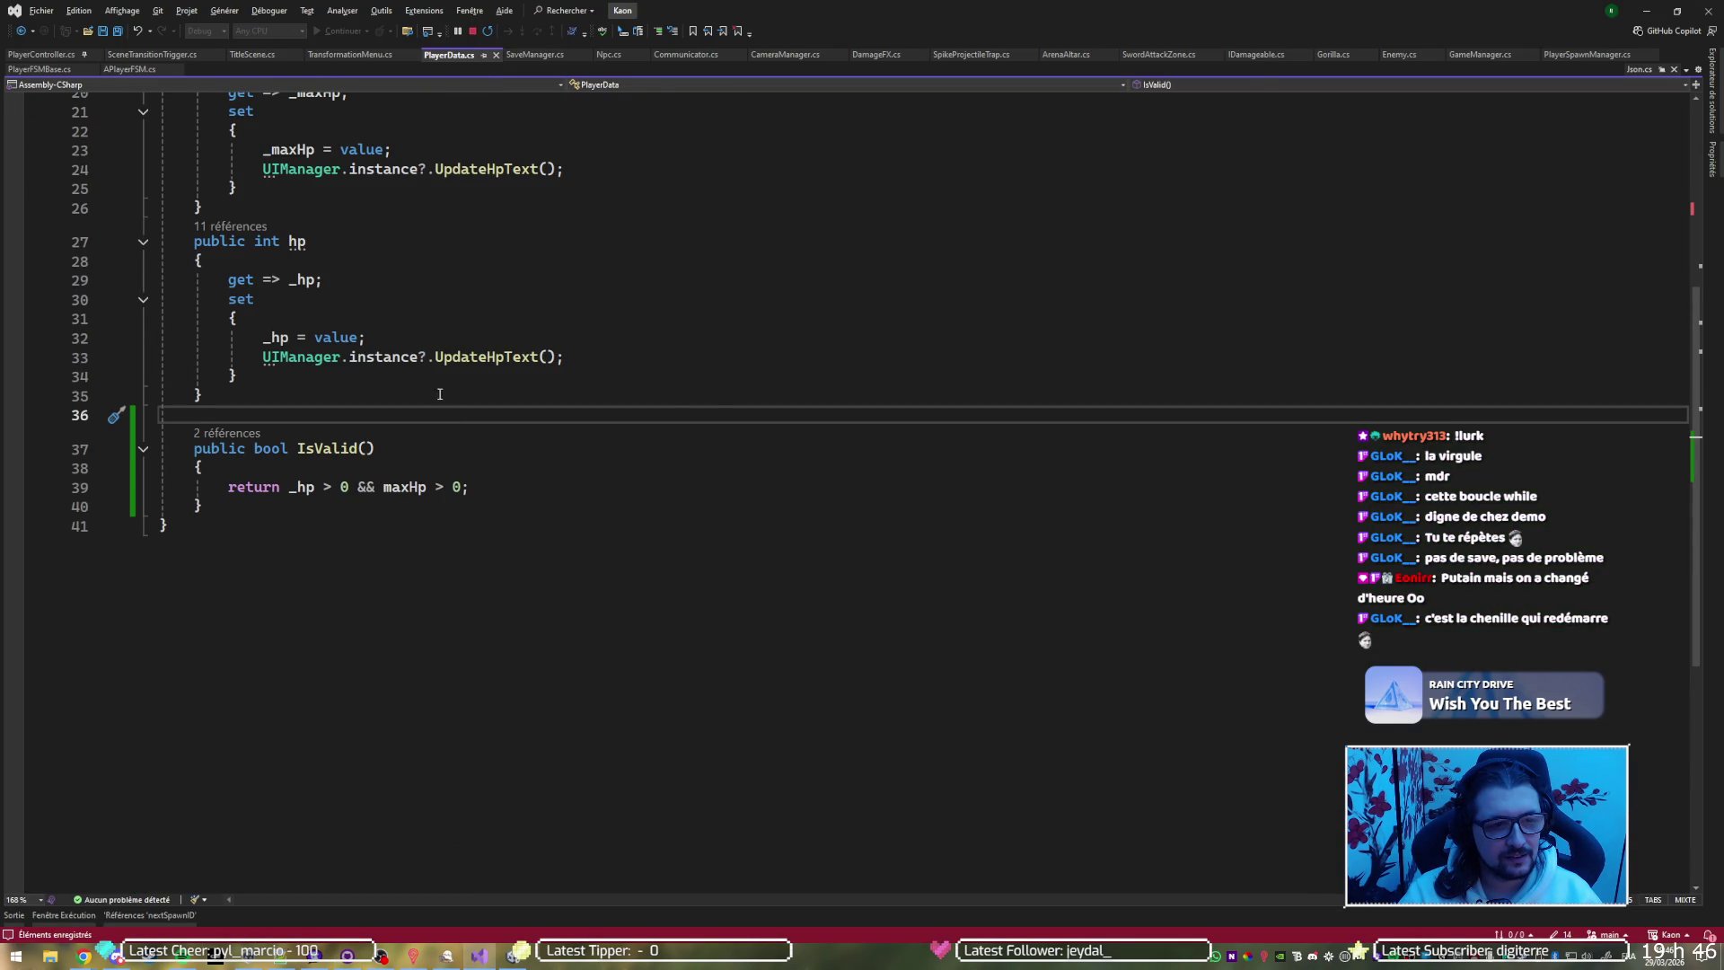
key("ctrl+Tab")
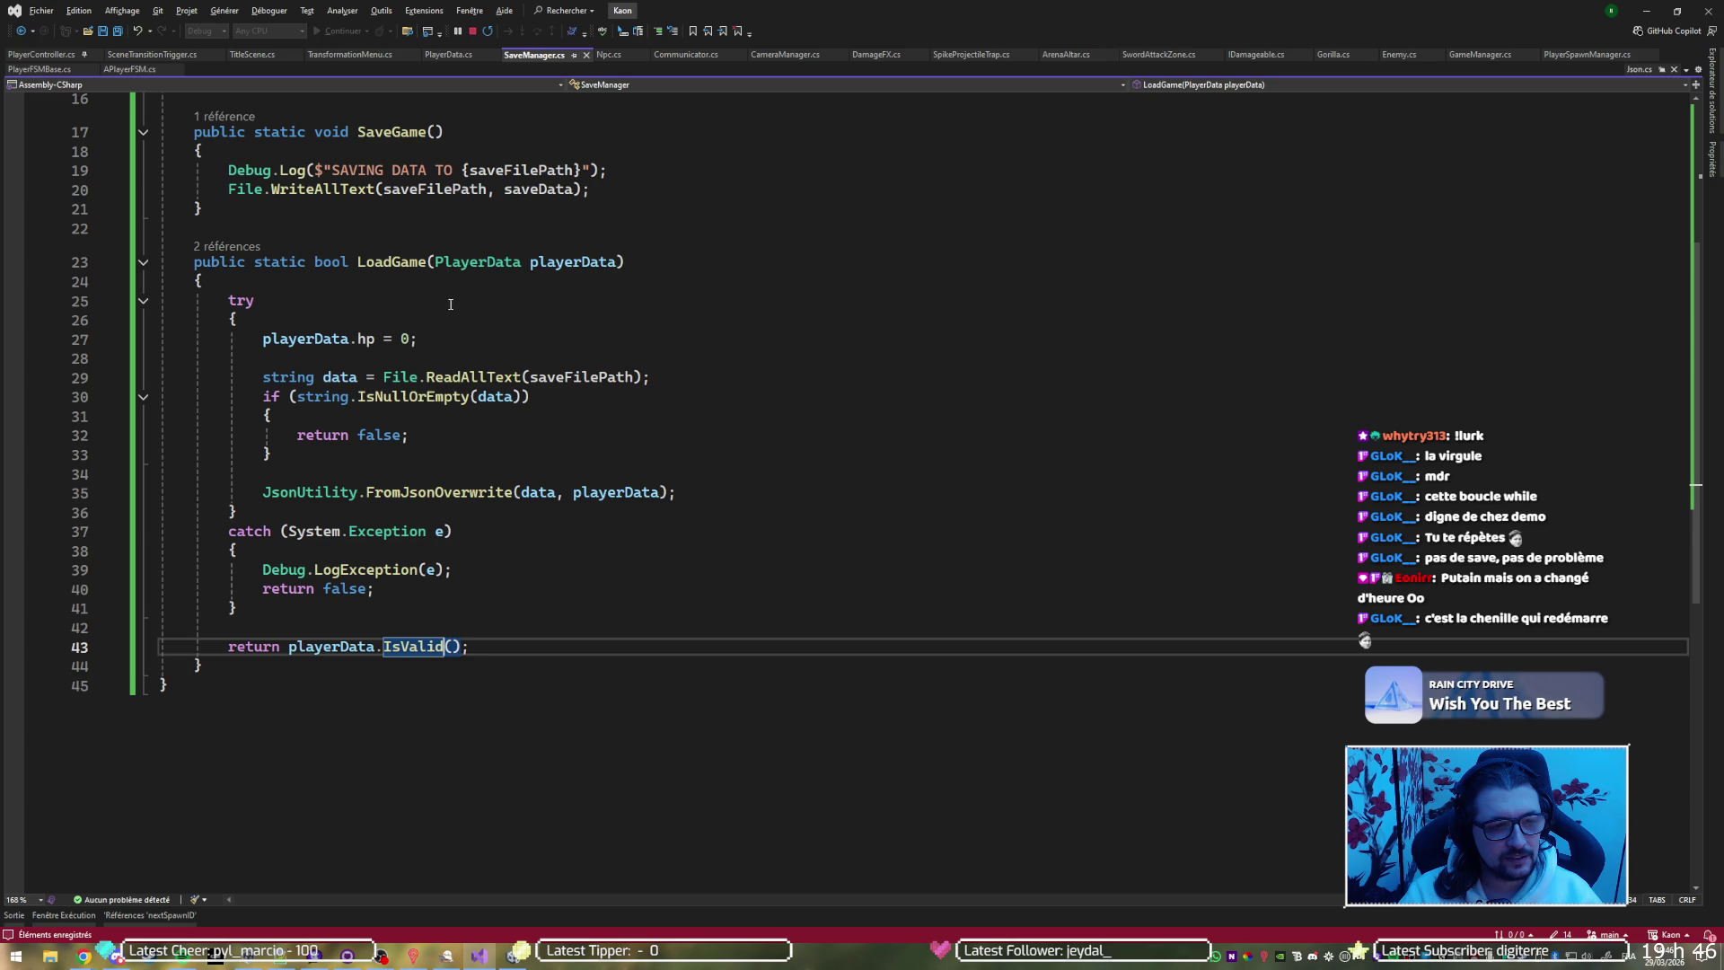
left_click(457, 283)
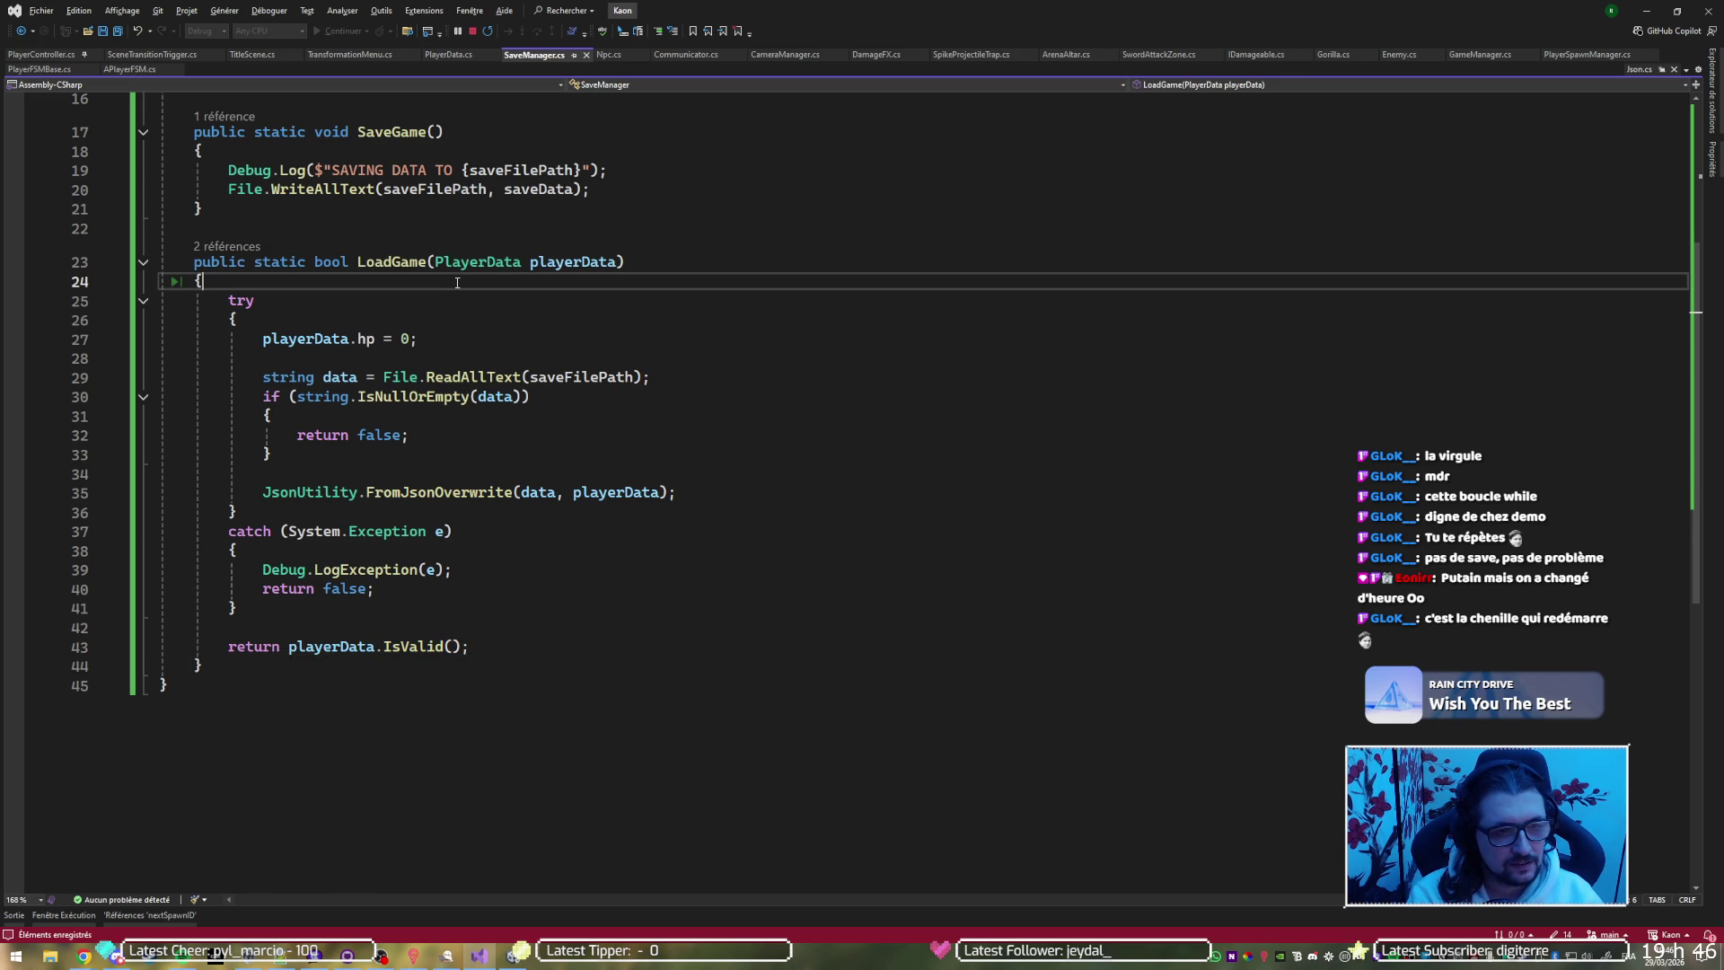
key("Up")
key("Up")
key("Up")
key("Down")
key("Down")
key("Down")
key("Down")
key("Down")
type("Debug.Log($\"SAVING DATA TO {saveFilePath}\");")
key("Up")
key("End")
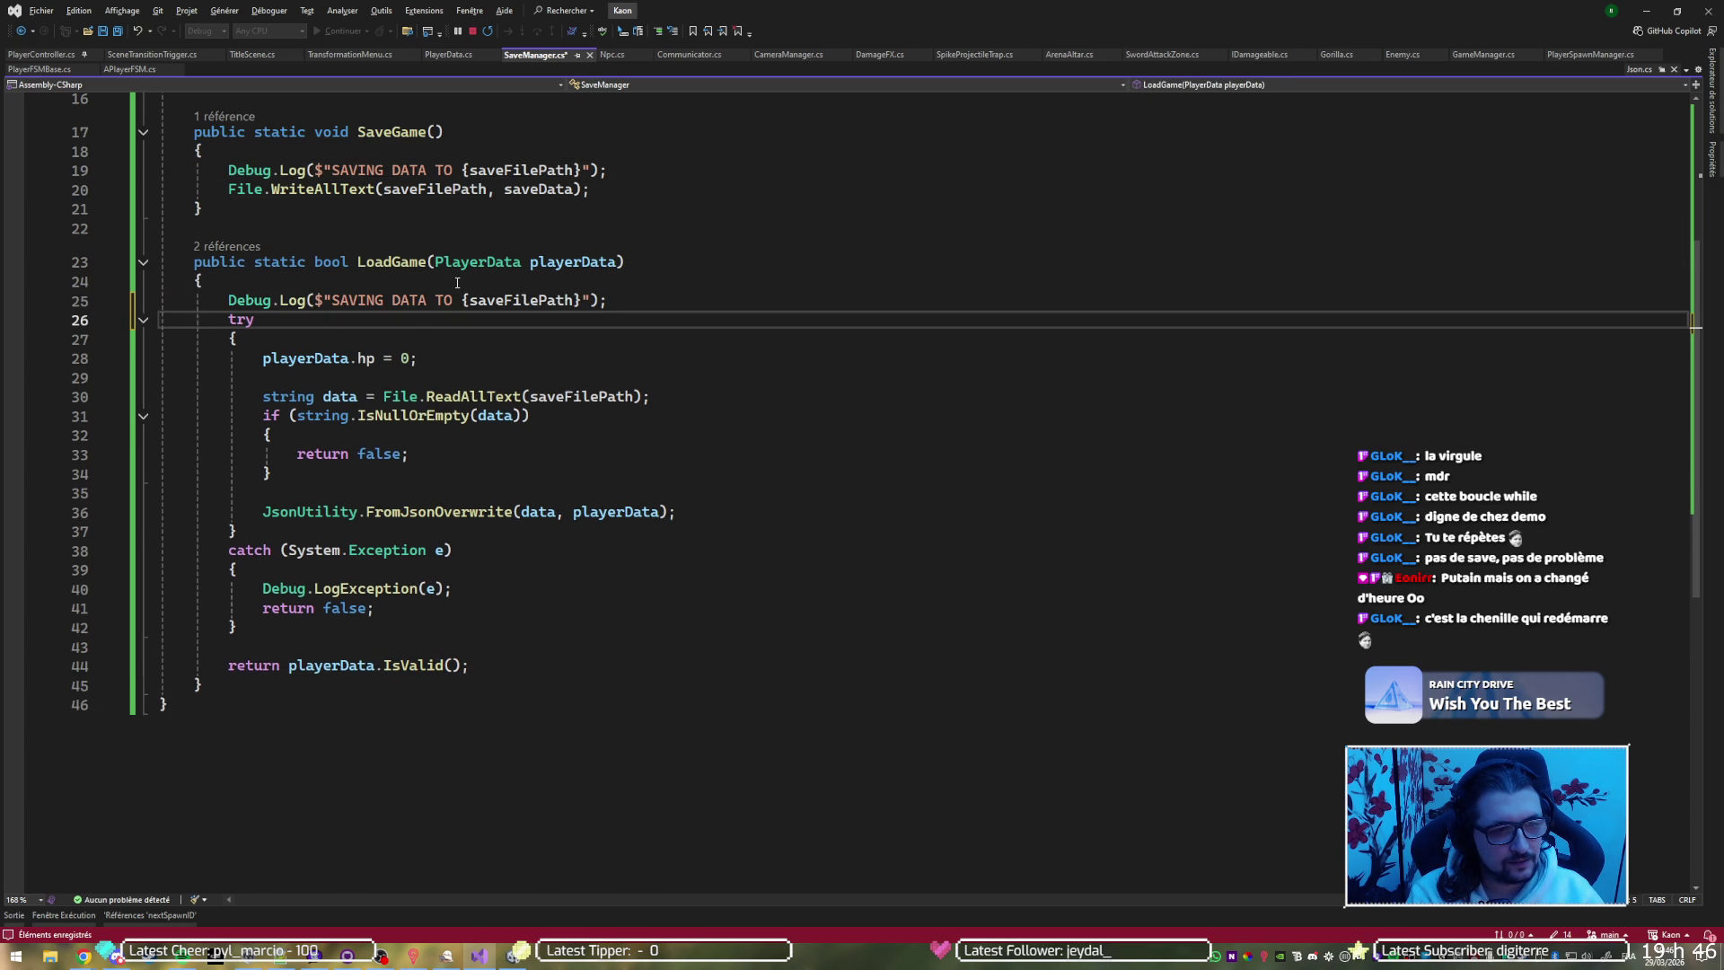
key("Return")
Reword the copied log to 'LOADING DATA FROM', save, and list LoadGame's 2 references
key("Up")
key("ctrl+Right")
key("ctrl+Right")
key("ctrl+Right")
key("ctrl+shift+Right")
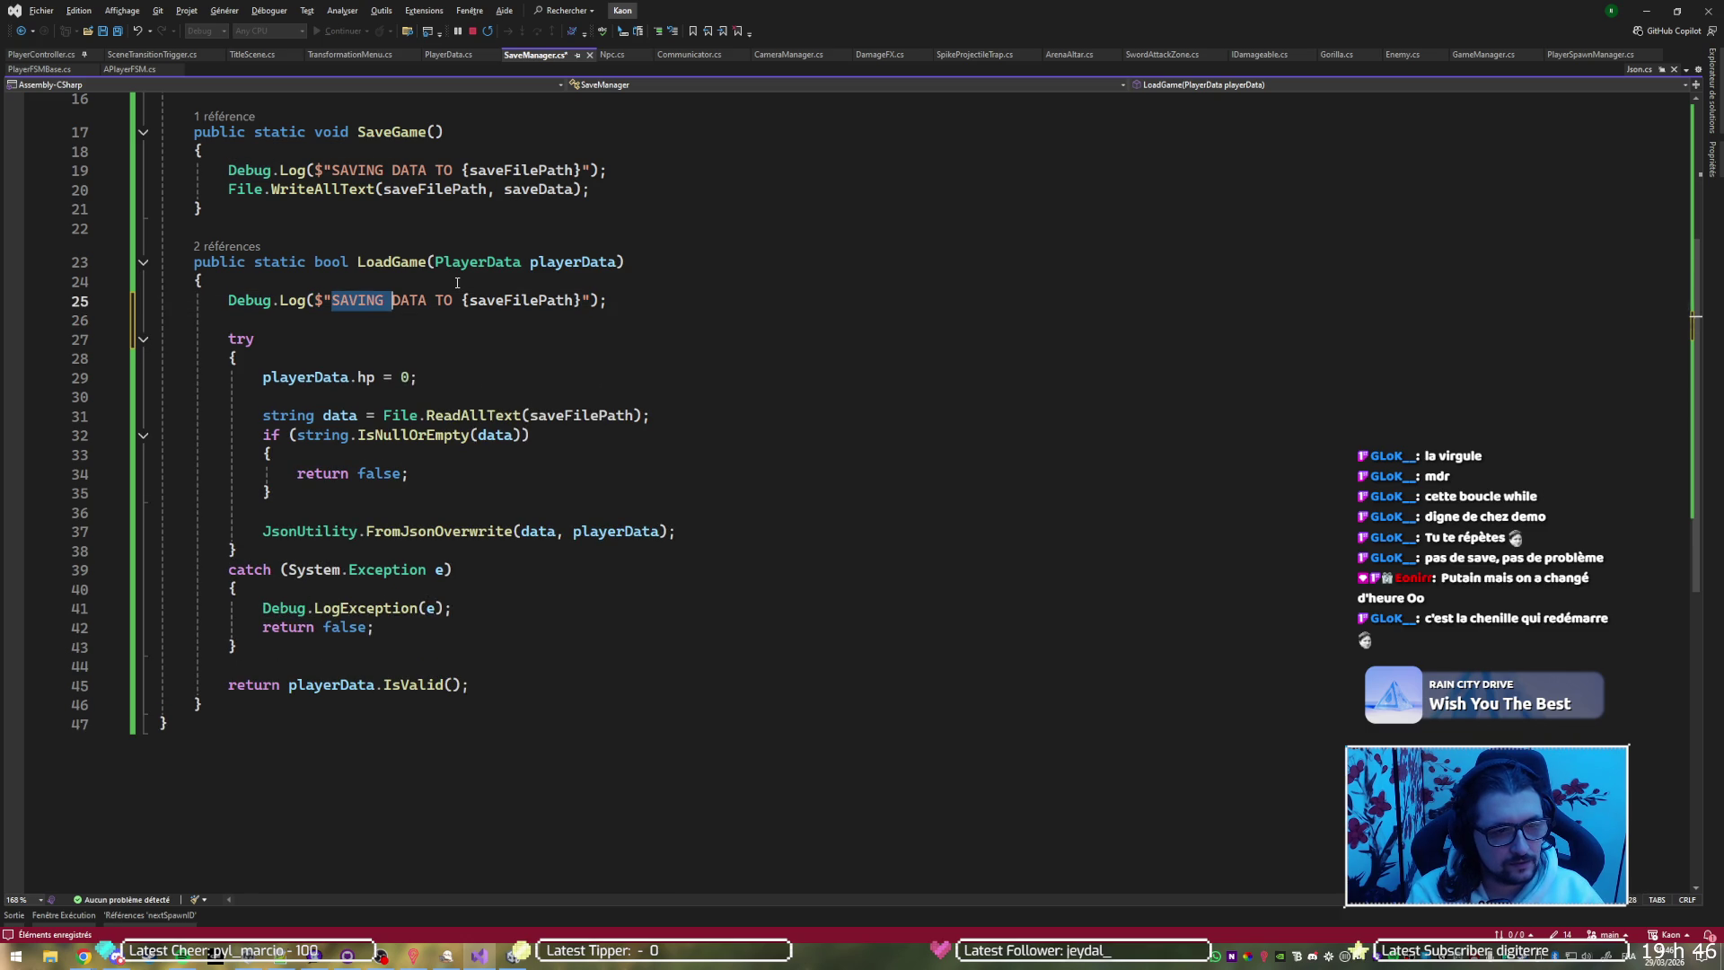
type("LOADING")
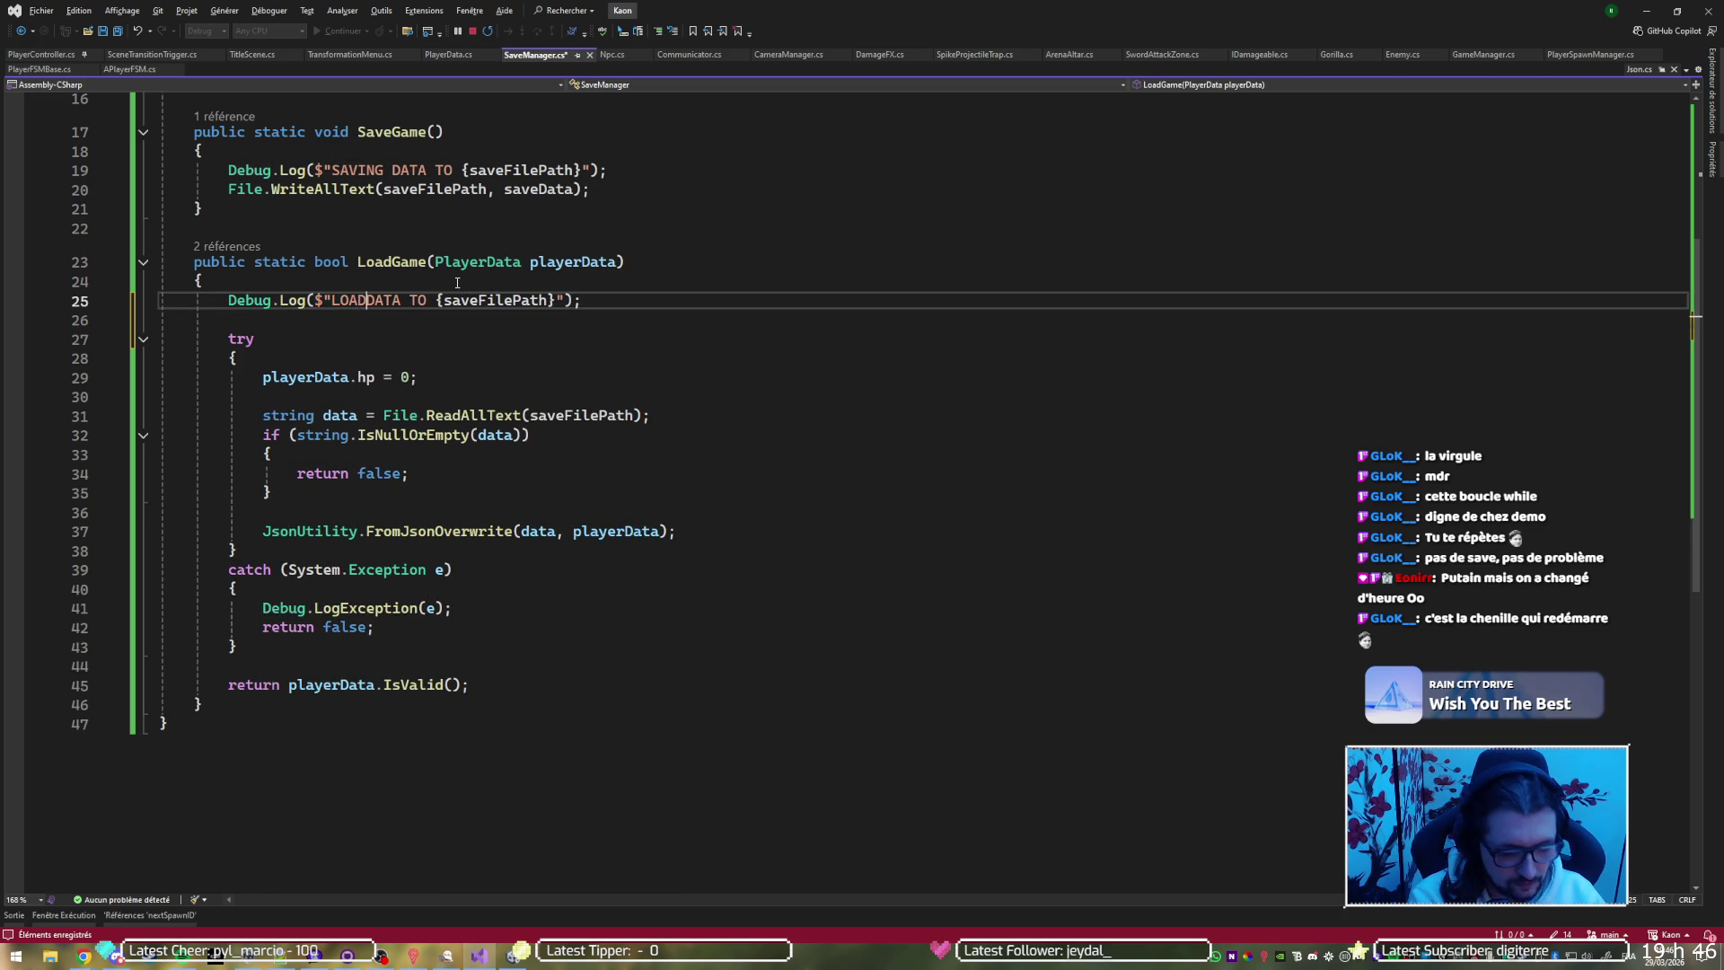
key("ctrl+Right")
key("ctrl+Right")
key("ctrl+BackSpace")
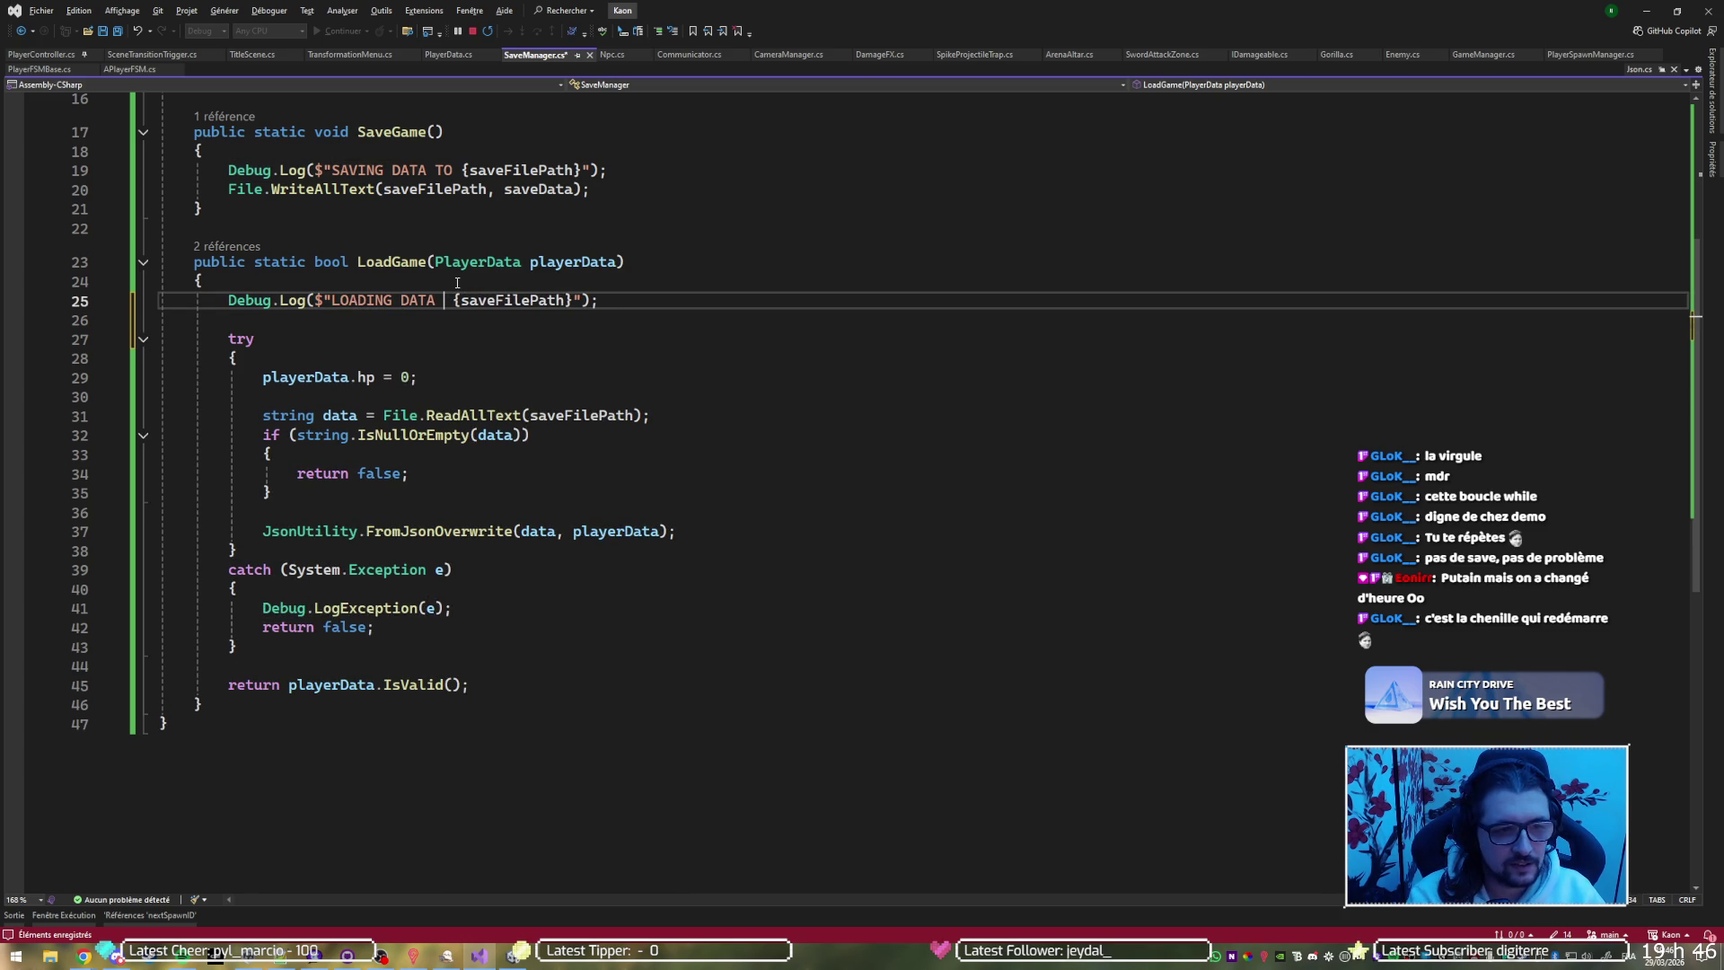
type("FROMM")
key("BackSpace")
key("ctrl+s")
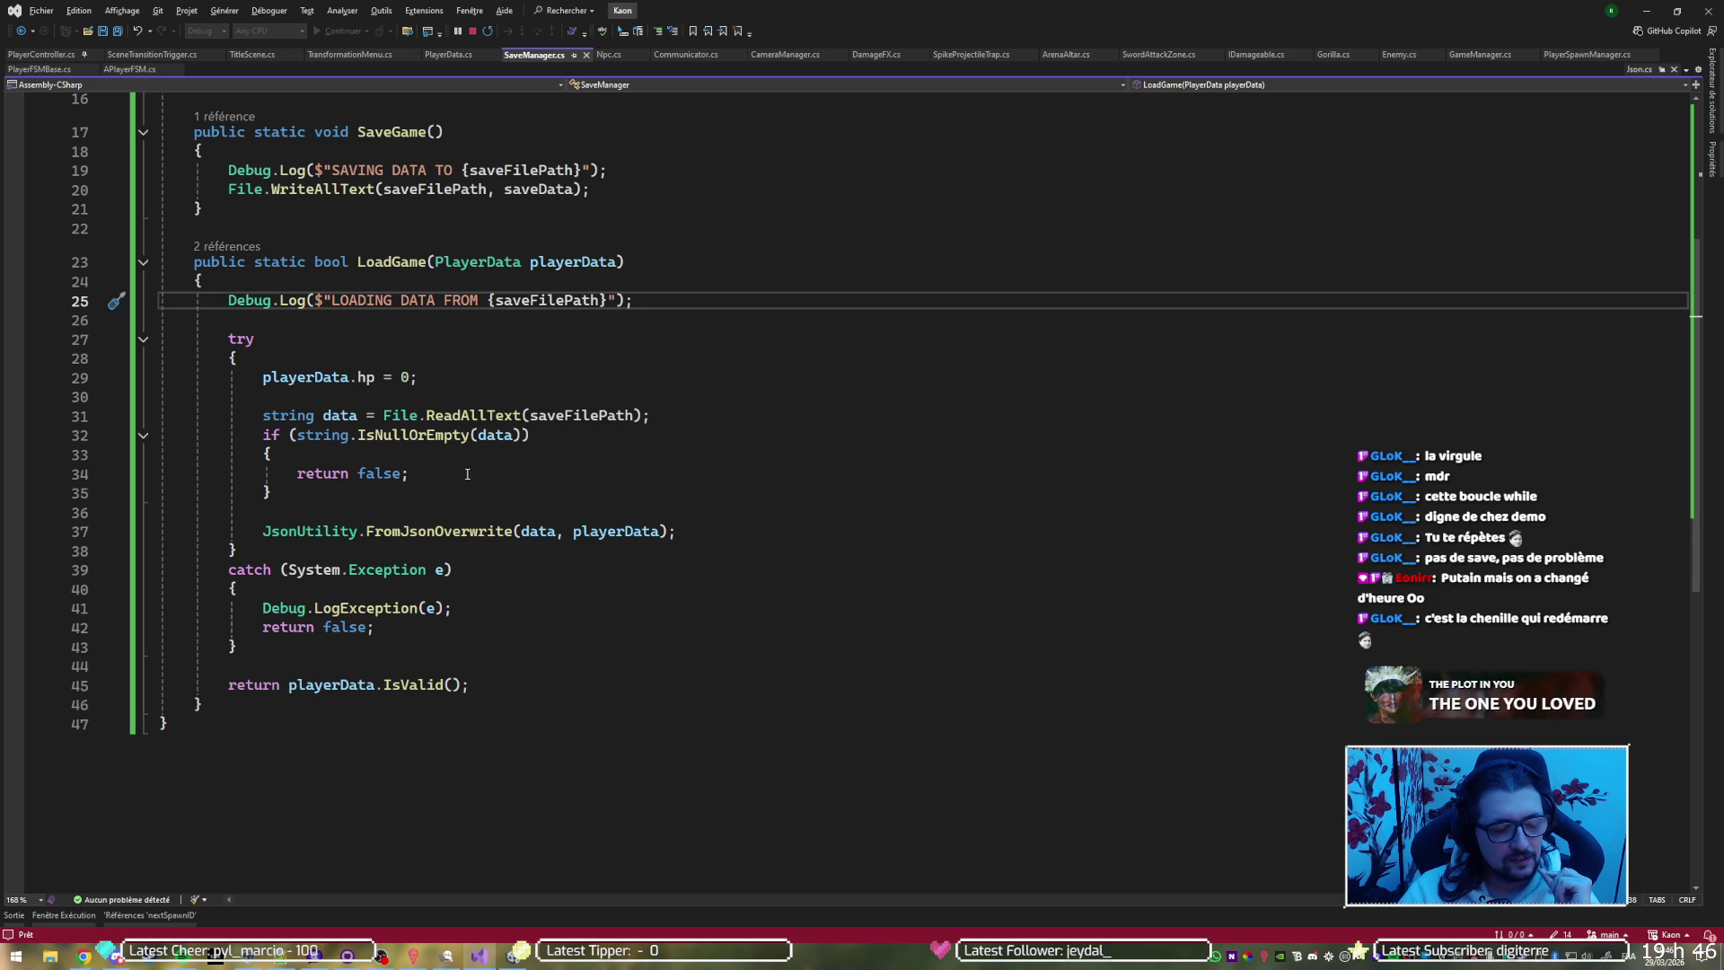
left_click(495, 616)
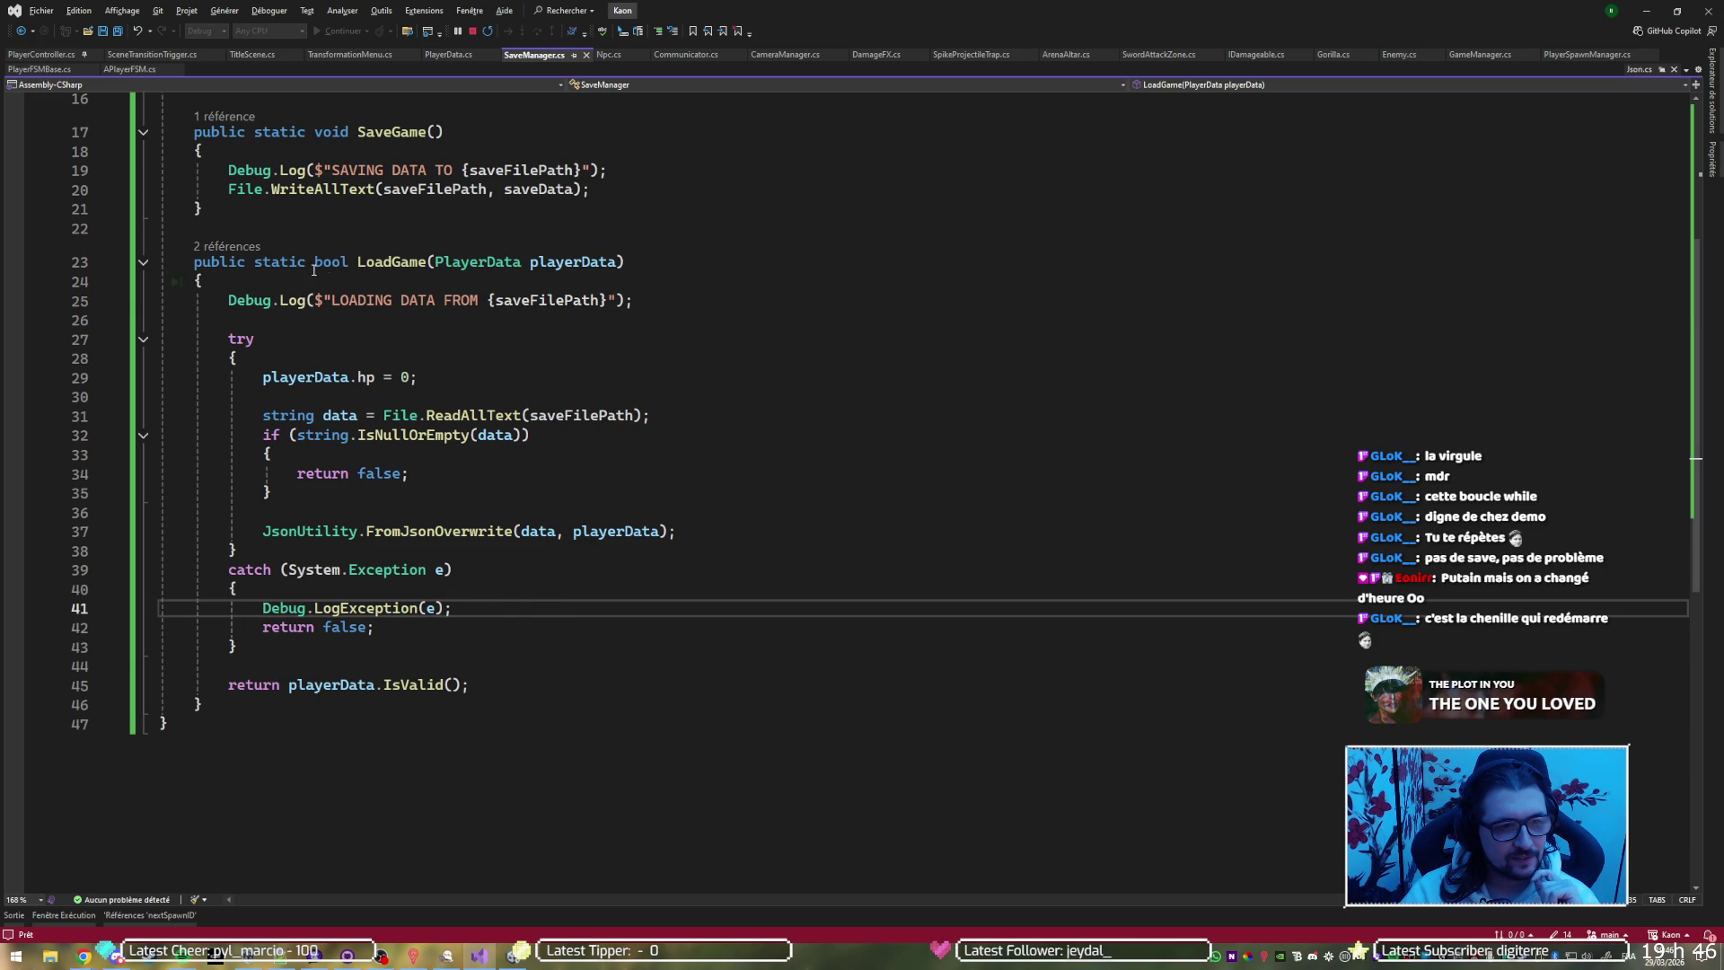
left_click(226, 246)
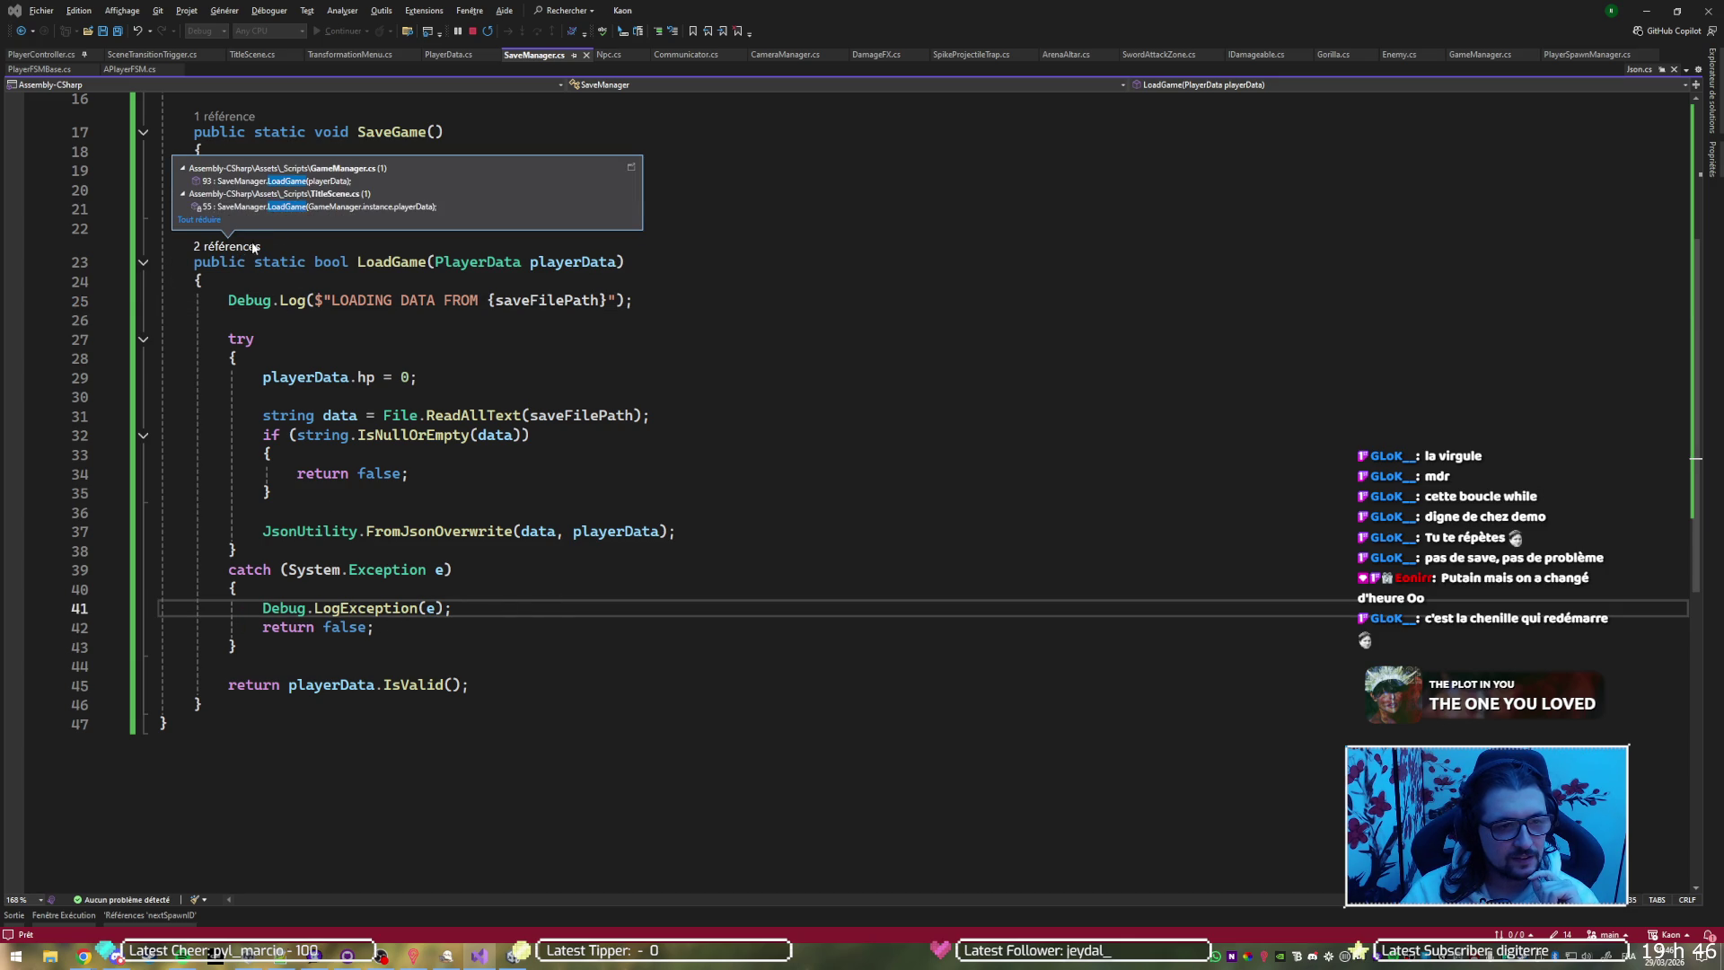
Open LoadGame's caller in GameManager.cs, then its caller in TitleScene.cs's Start
double_click(349, 183)
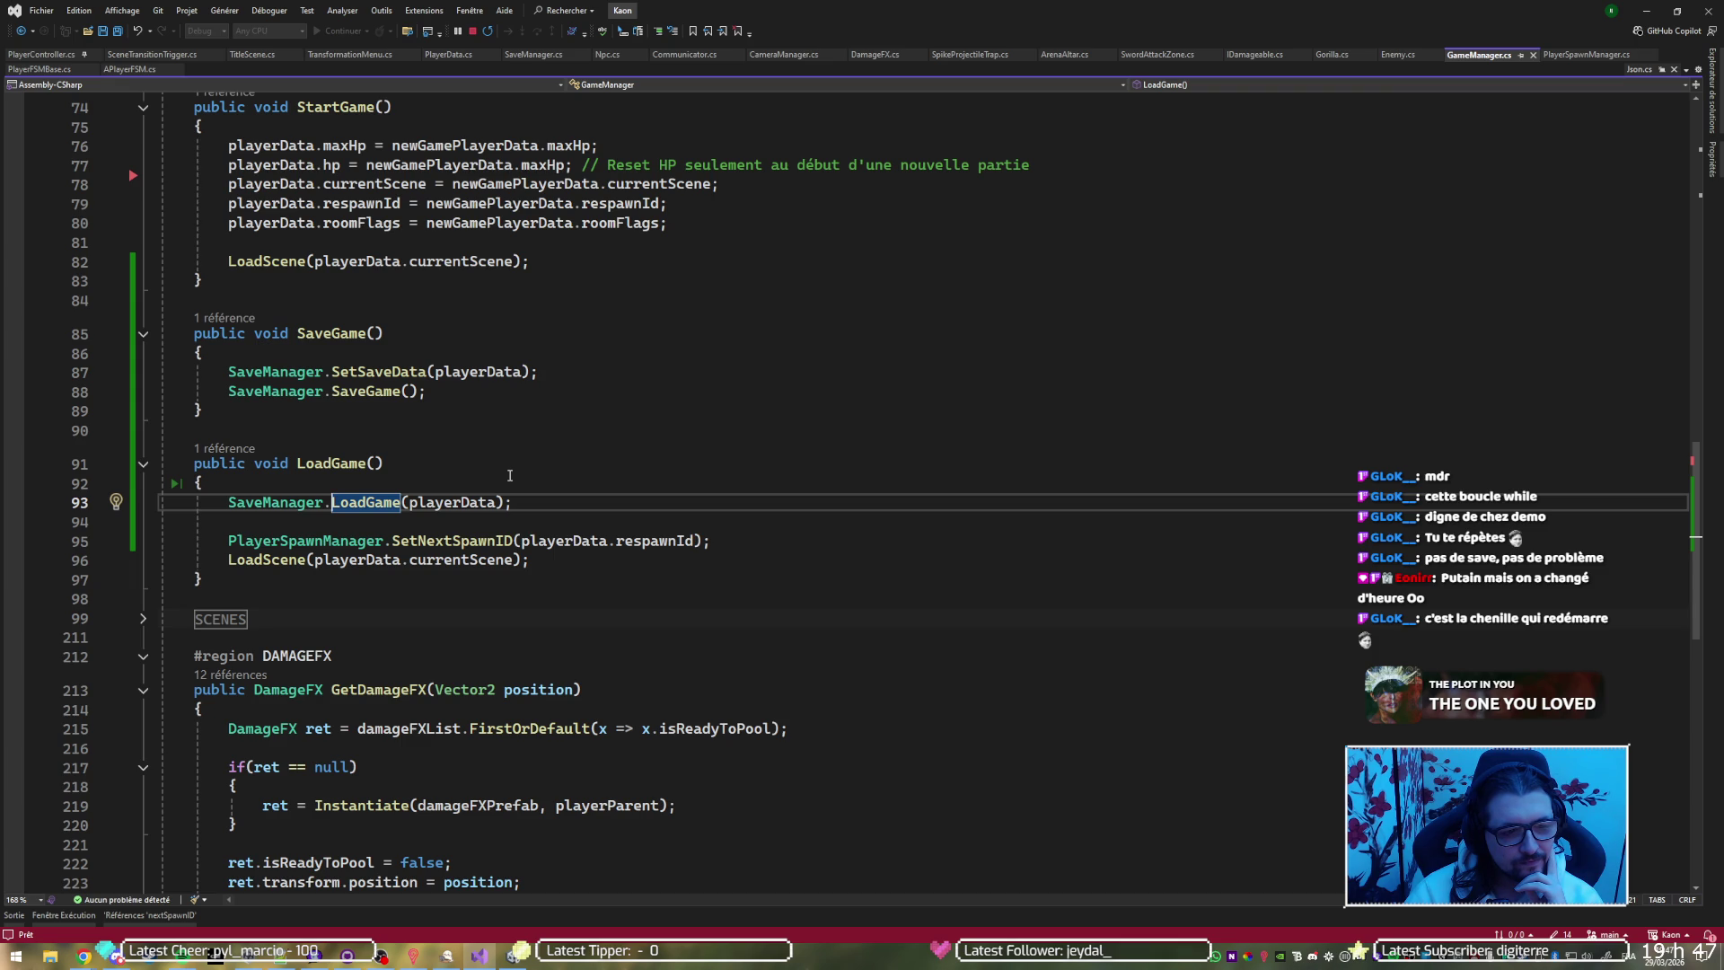
key("F12")
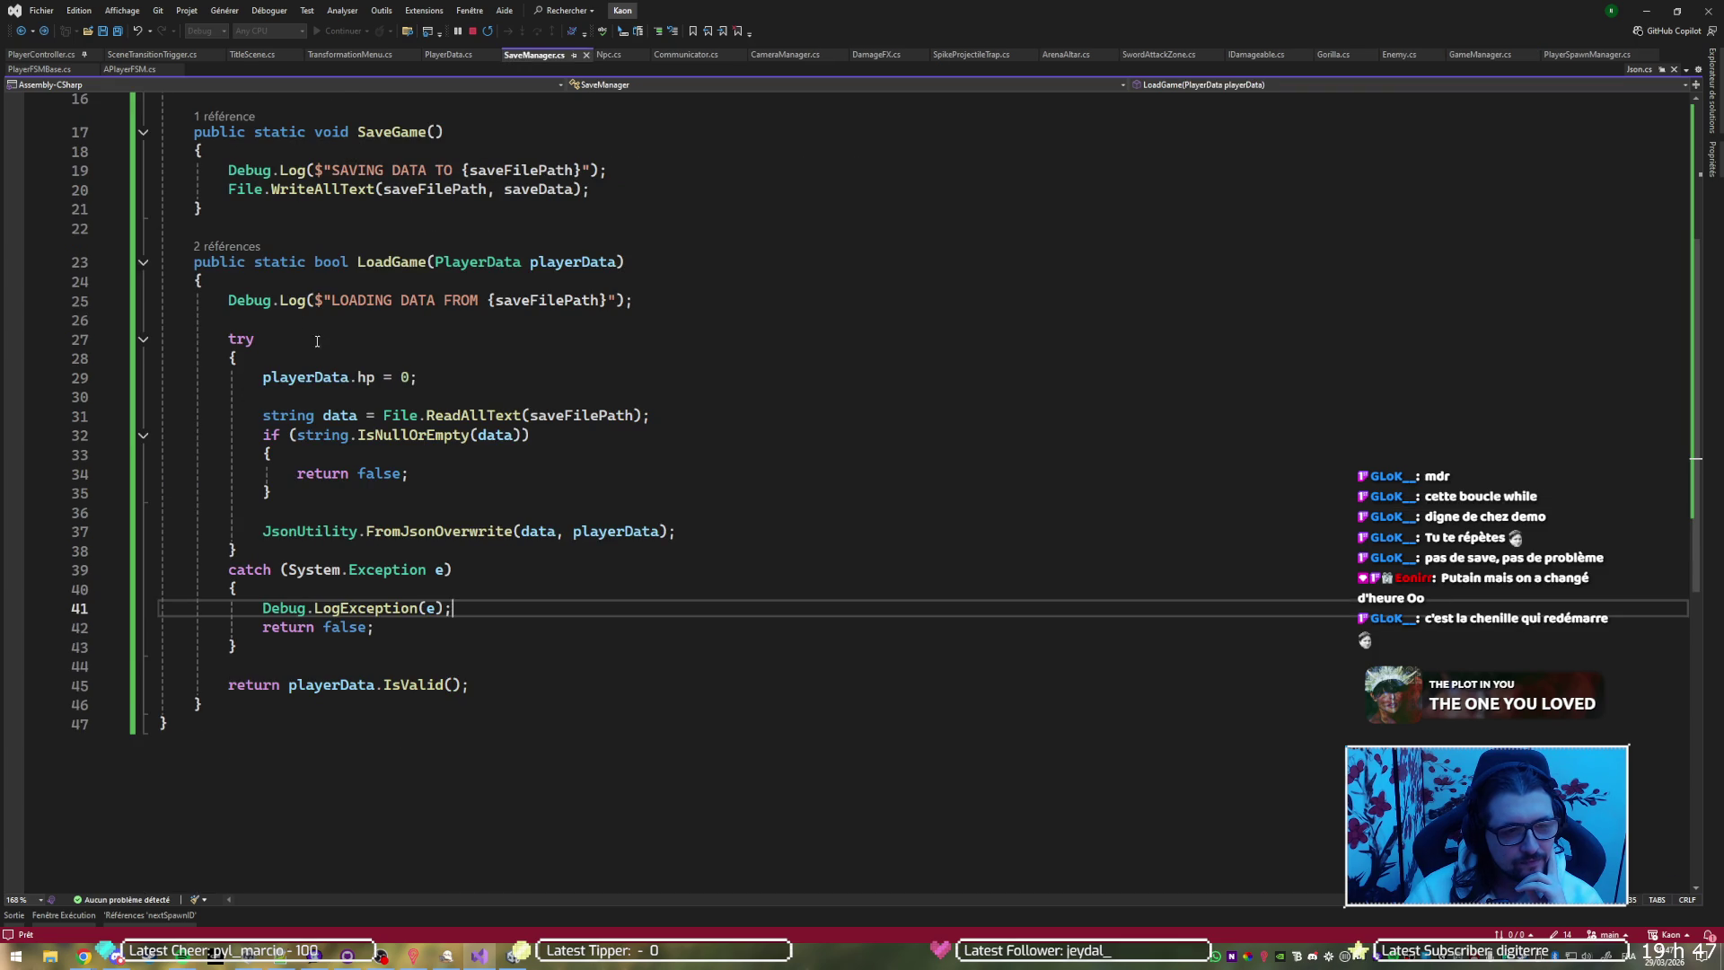
left_click(227, 246)
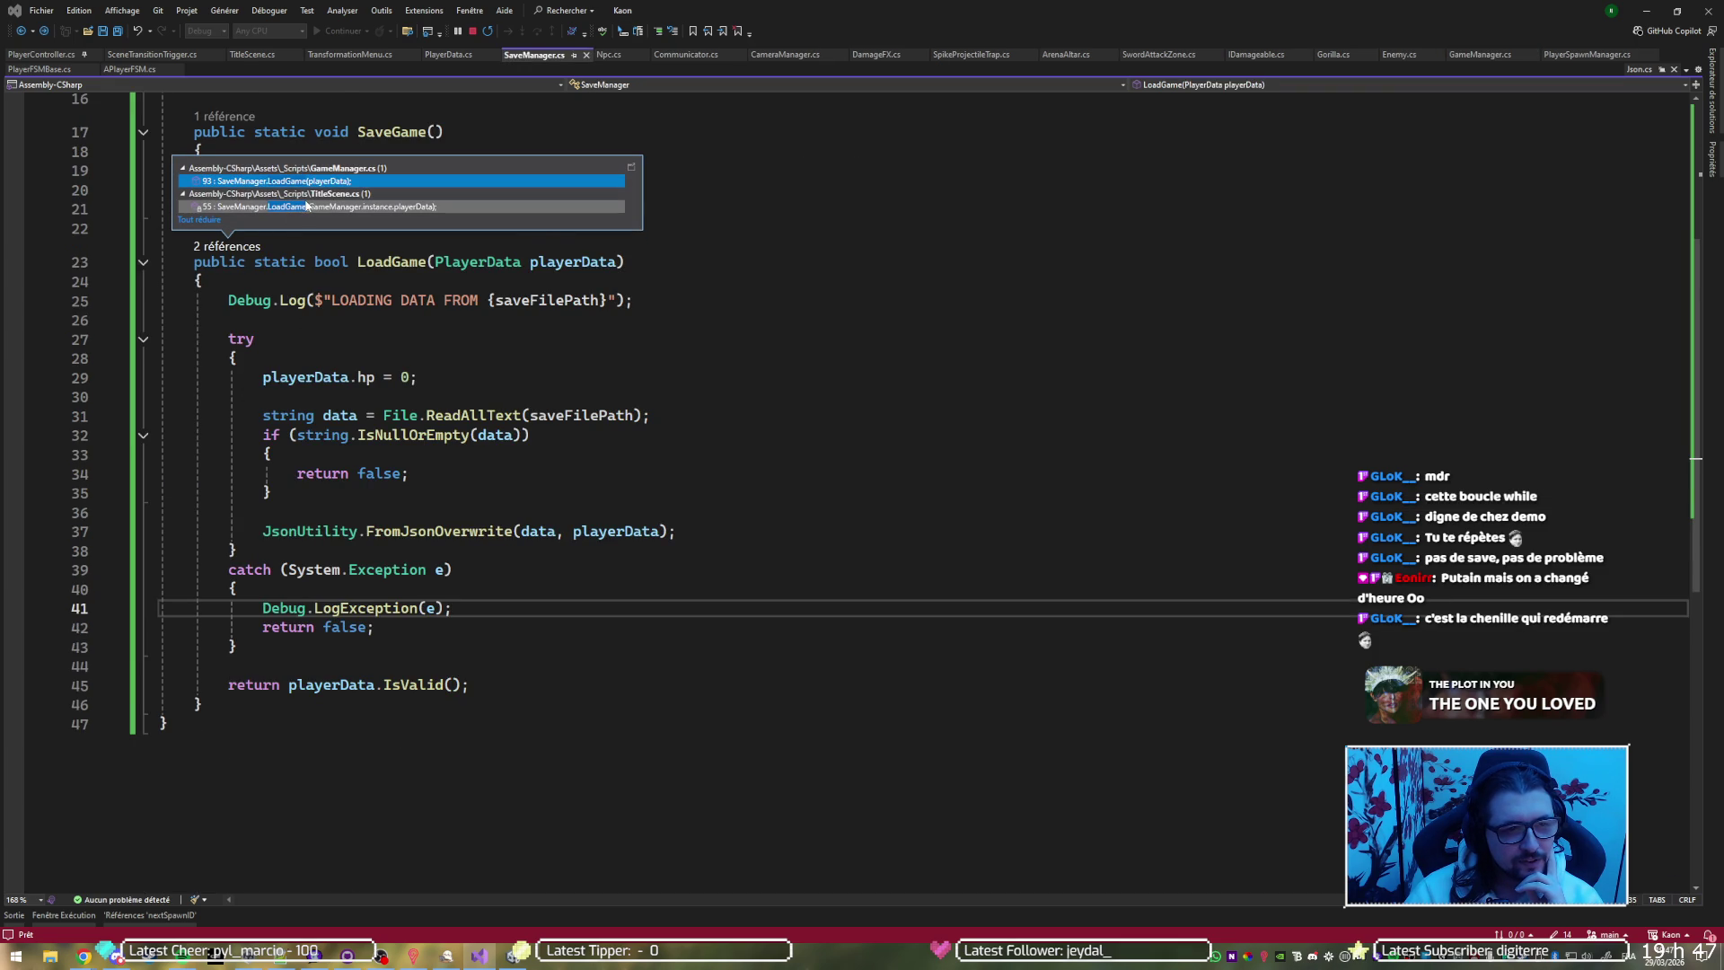
double_click(287, 207)
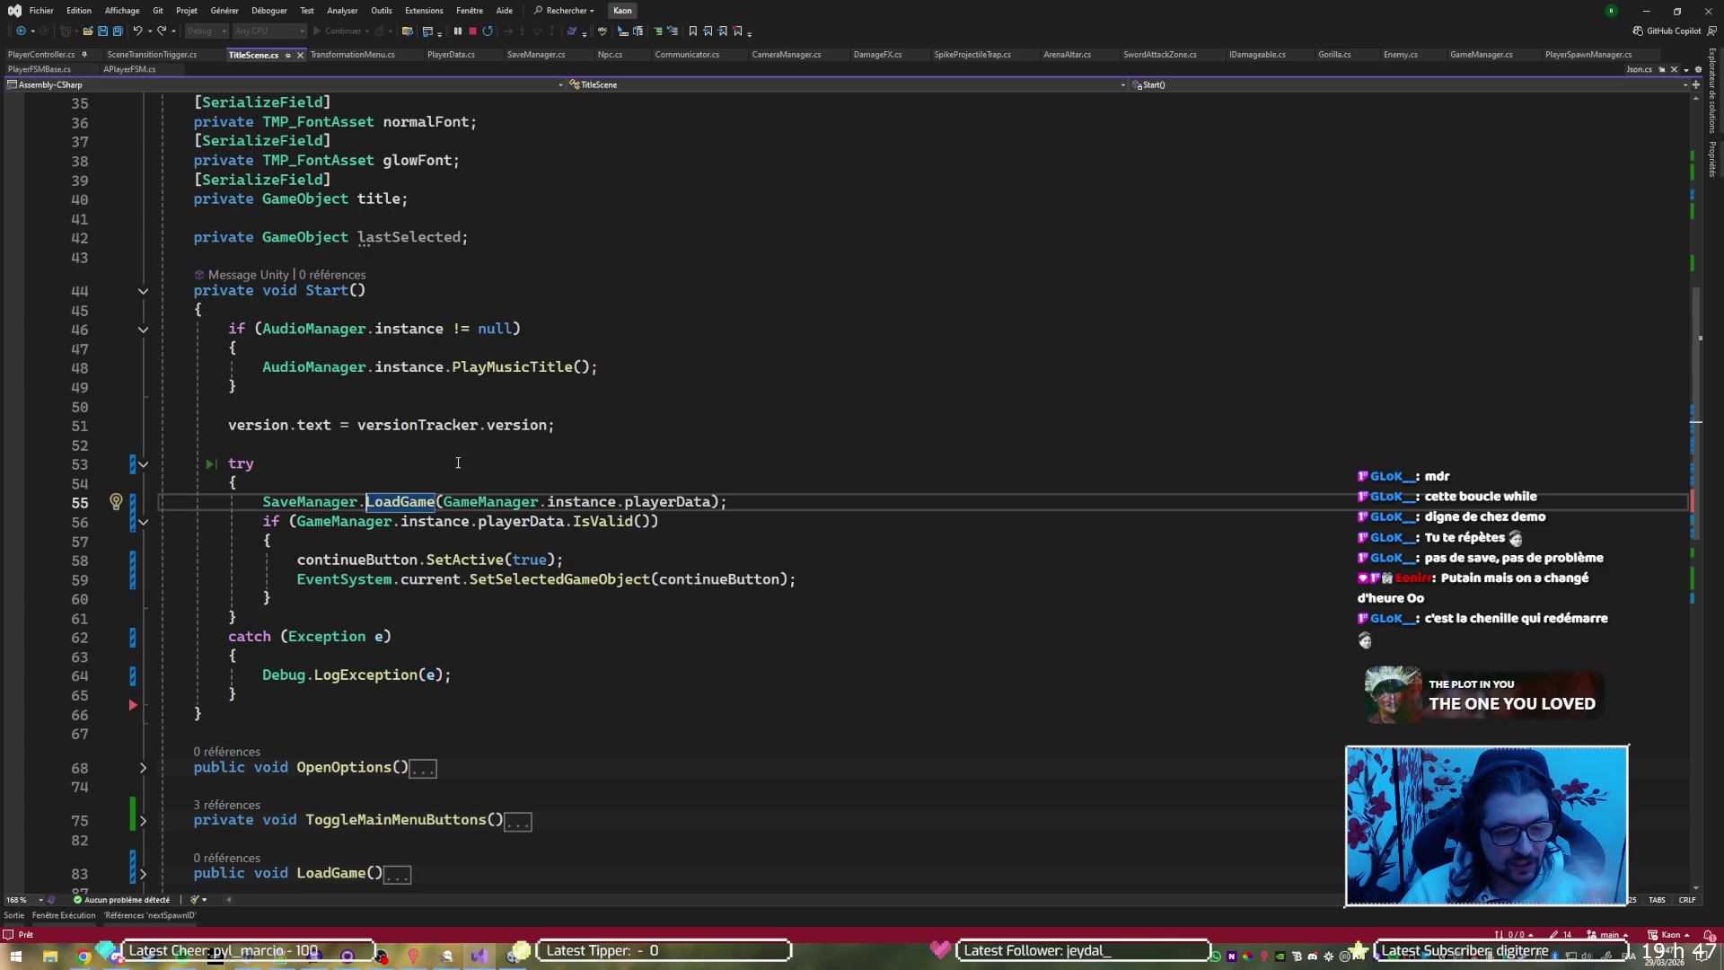
Remove the try/catch around SaveManager.LoadGame in Start, unindent the call, and save TitleScene.cs
left_click(459, 472)
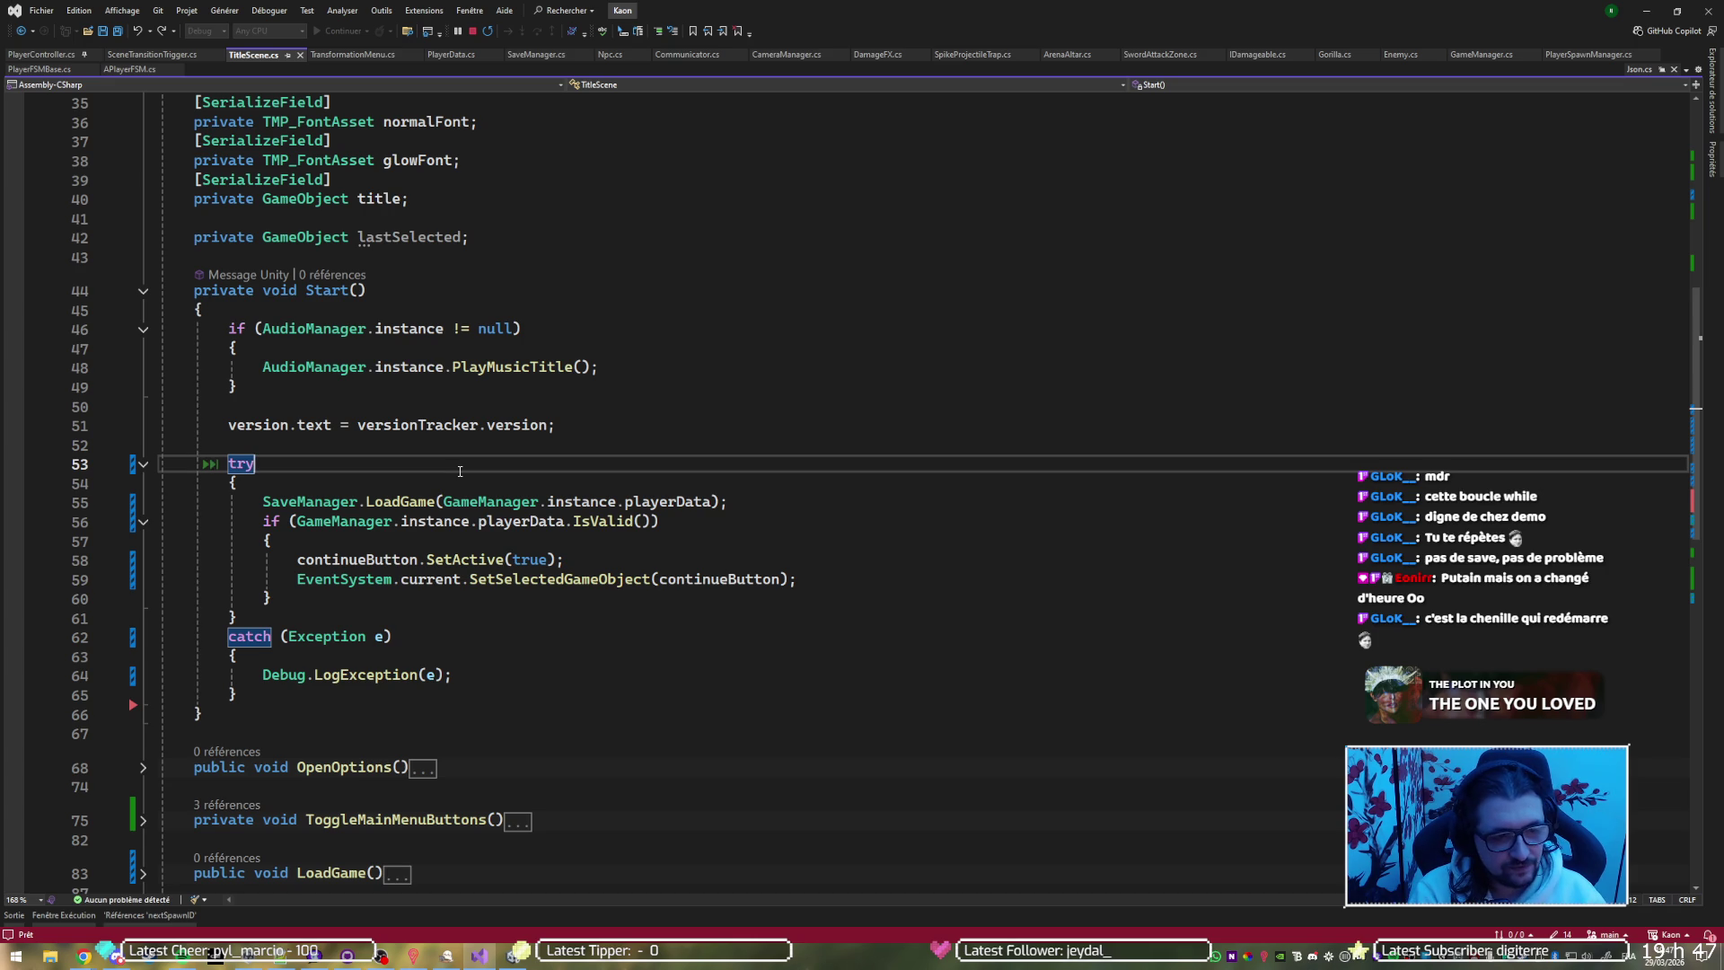
key("Home")
key("shift+Down")
key("shift+Down")
key("Delete")
key("Down")
key("Down")
key("Down")
key("End")
key("shift+Down")
key("shift+Down")
key("shift+Down")
key("Delete")
key("ctrl+shift+l")
key("End")
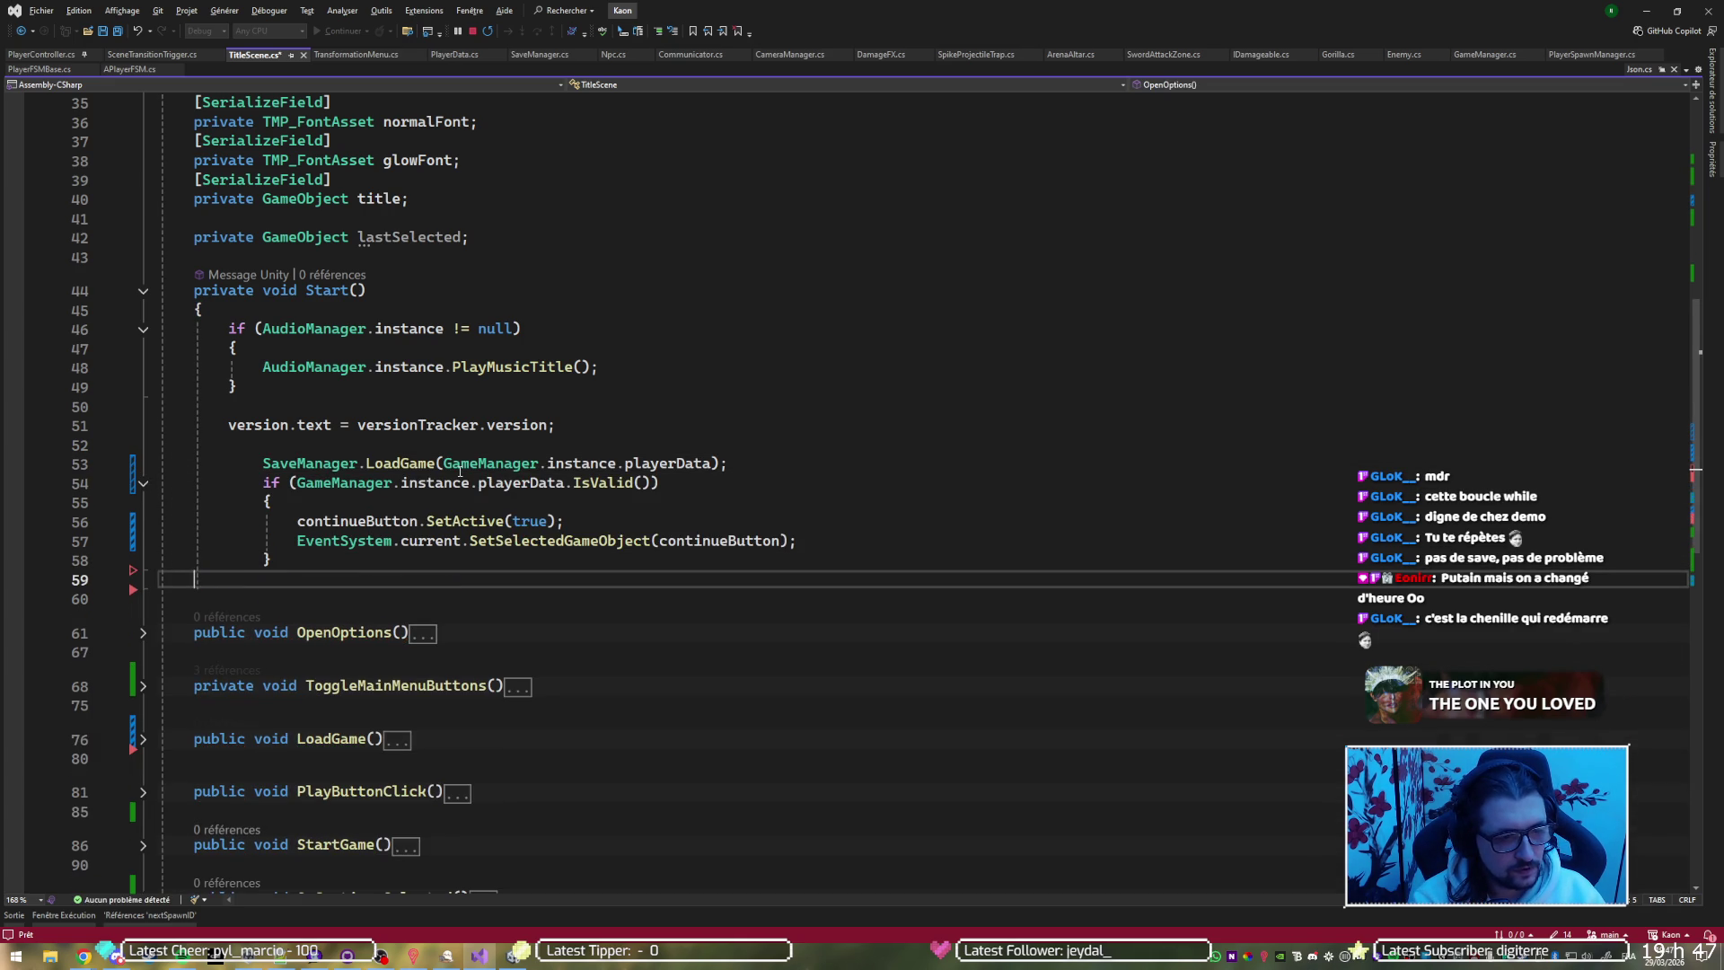
key("ctrl+k")
key("ctrl+d")
key("ctrl+s")
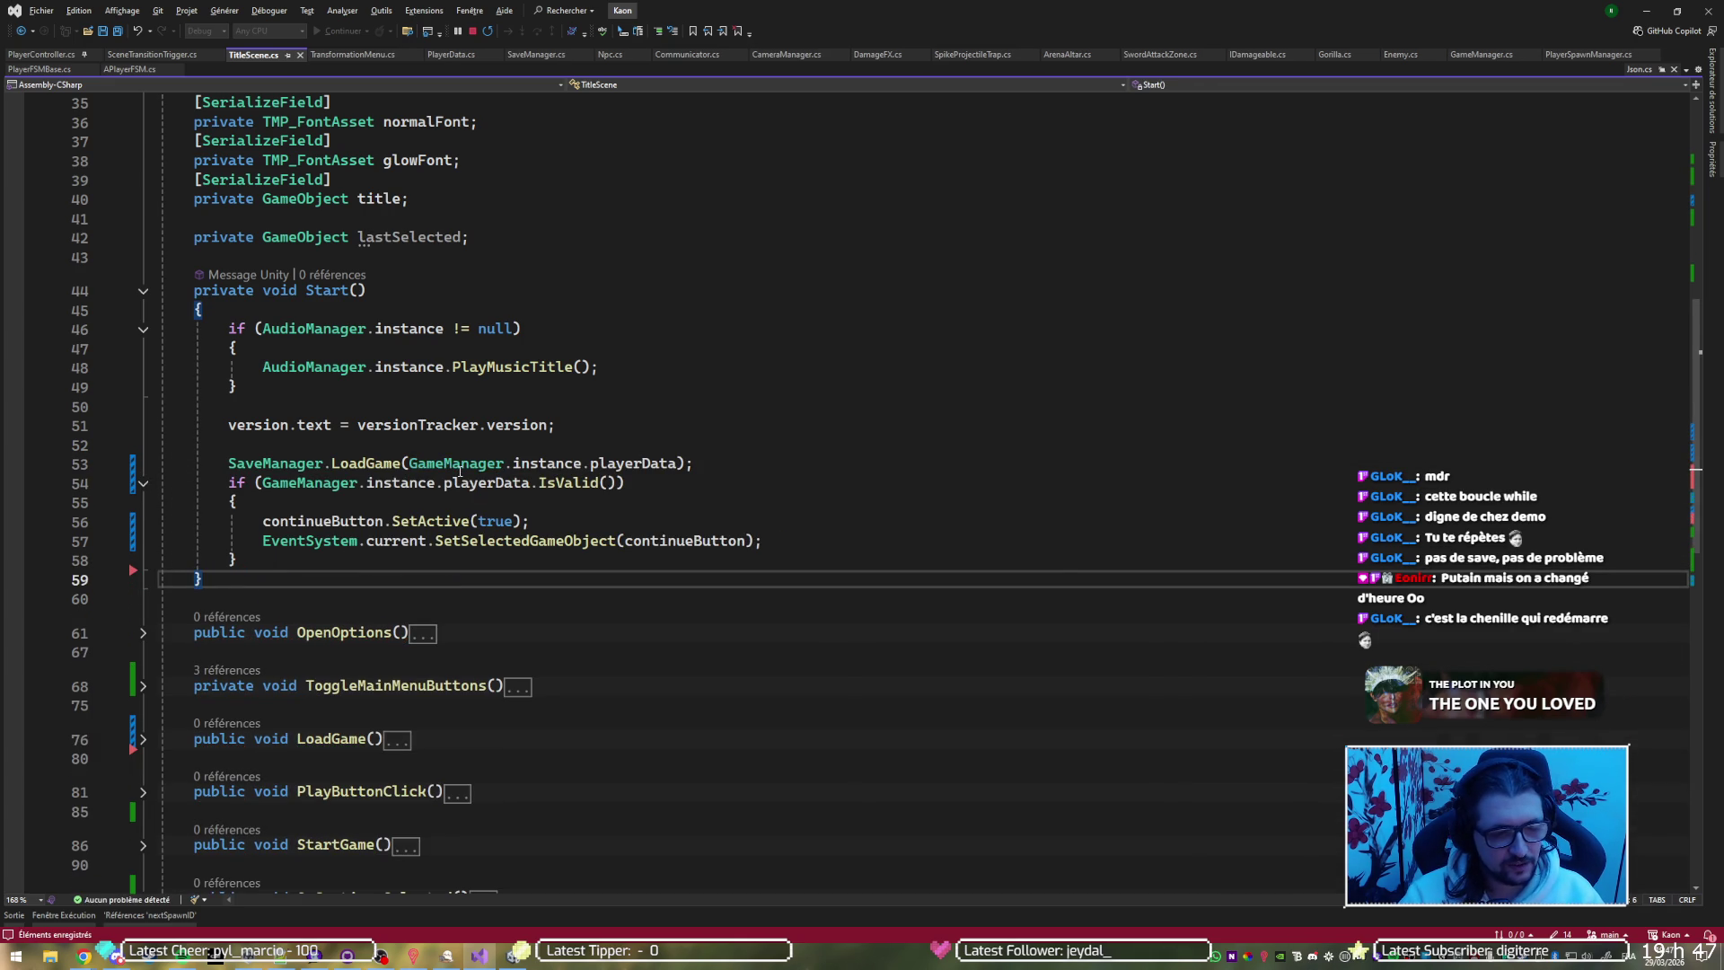
Delete the unused lastSelected field from TitleScene.cs and collapse the Start method
key("ctrl+Tab")
key("Tab")
key("ctrl+shift+Tab")
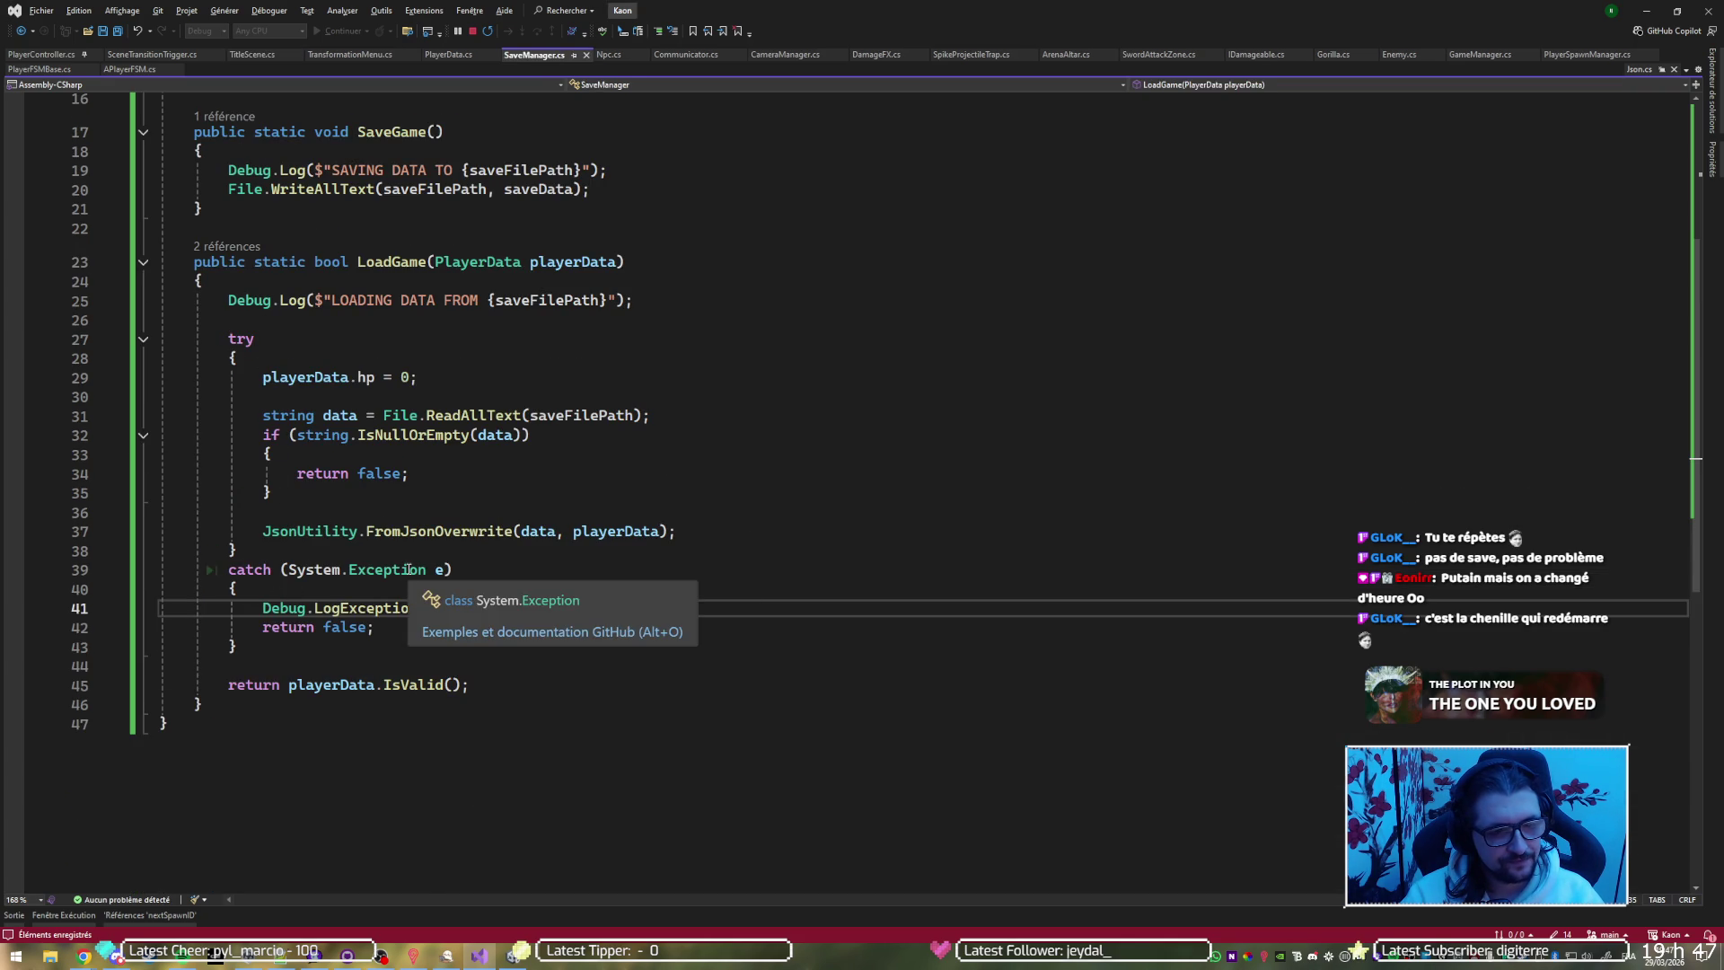
key("ctrl+Tab")
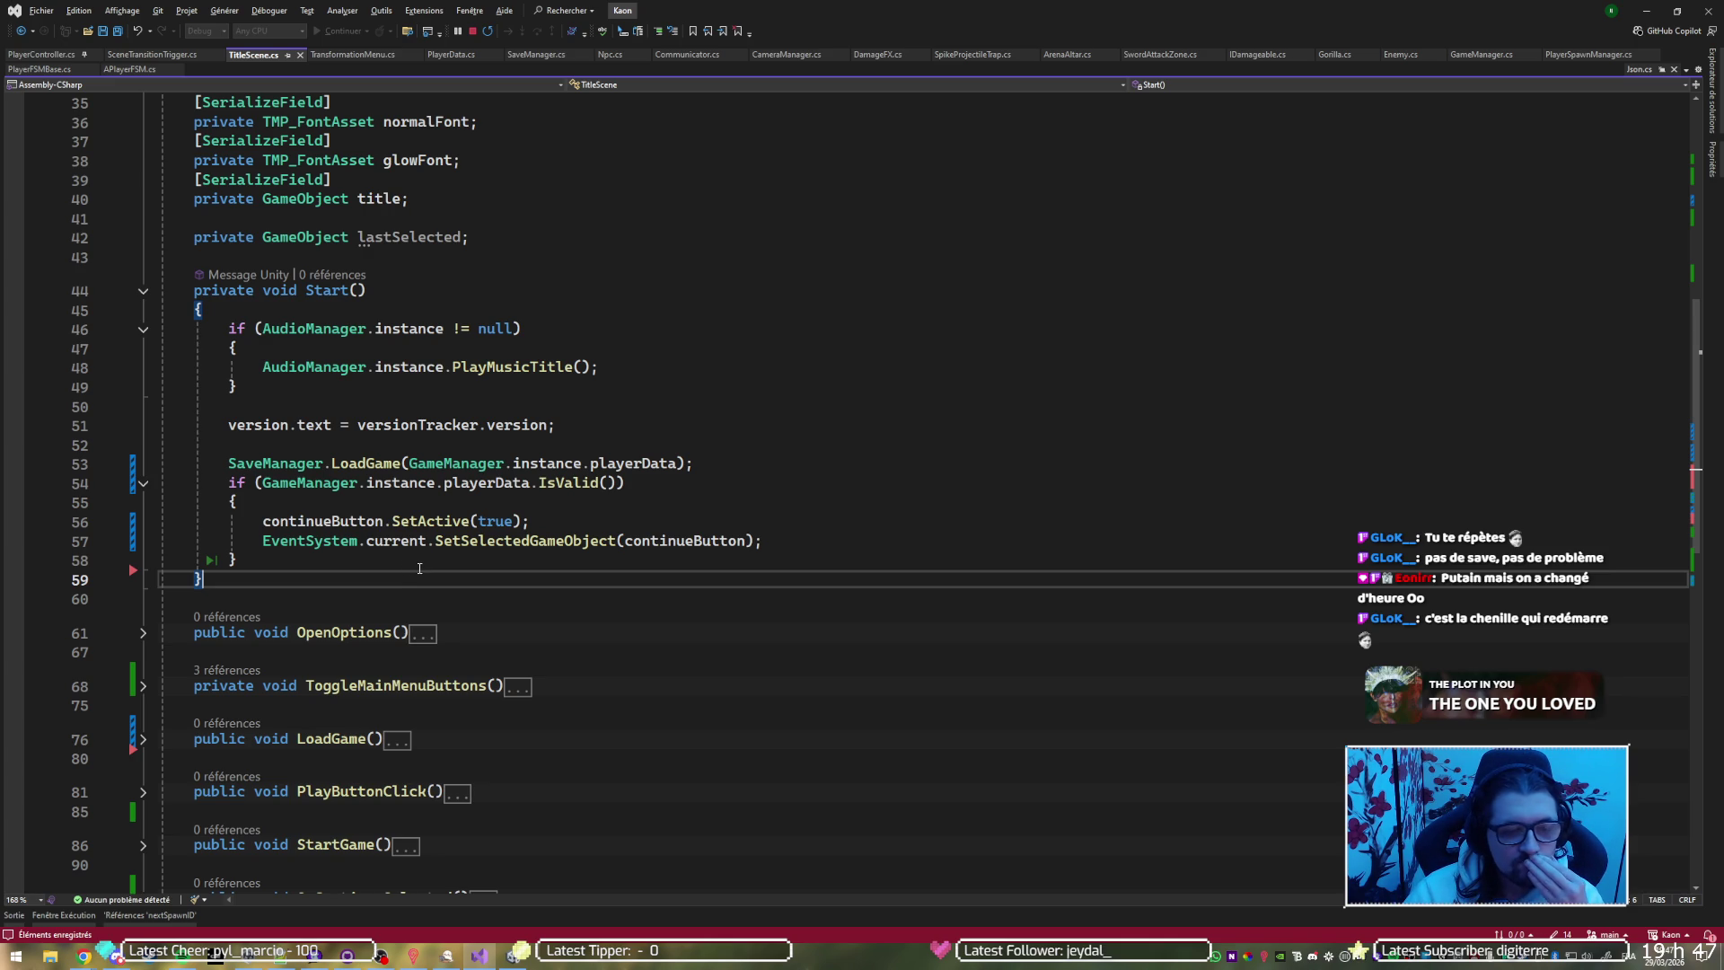
left_click(592, 221)
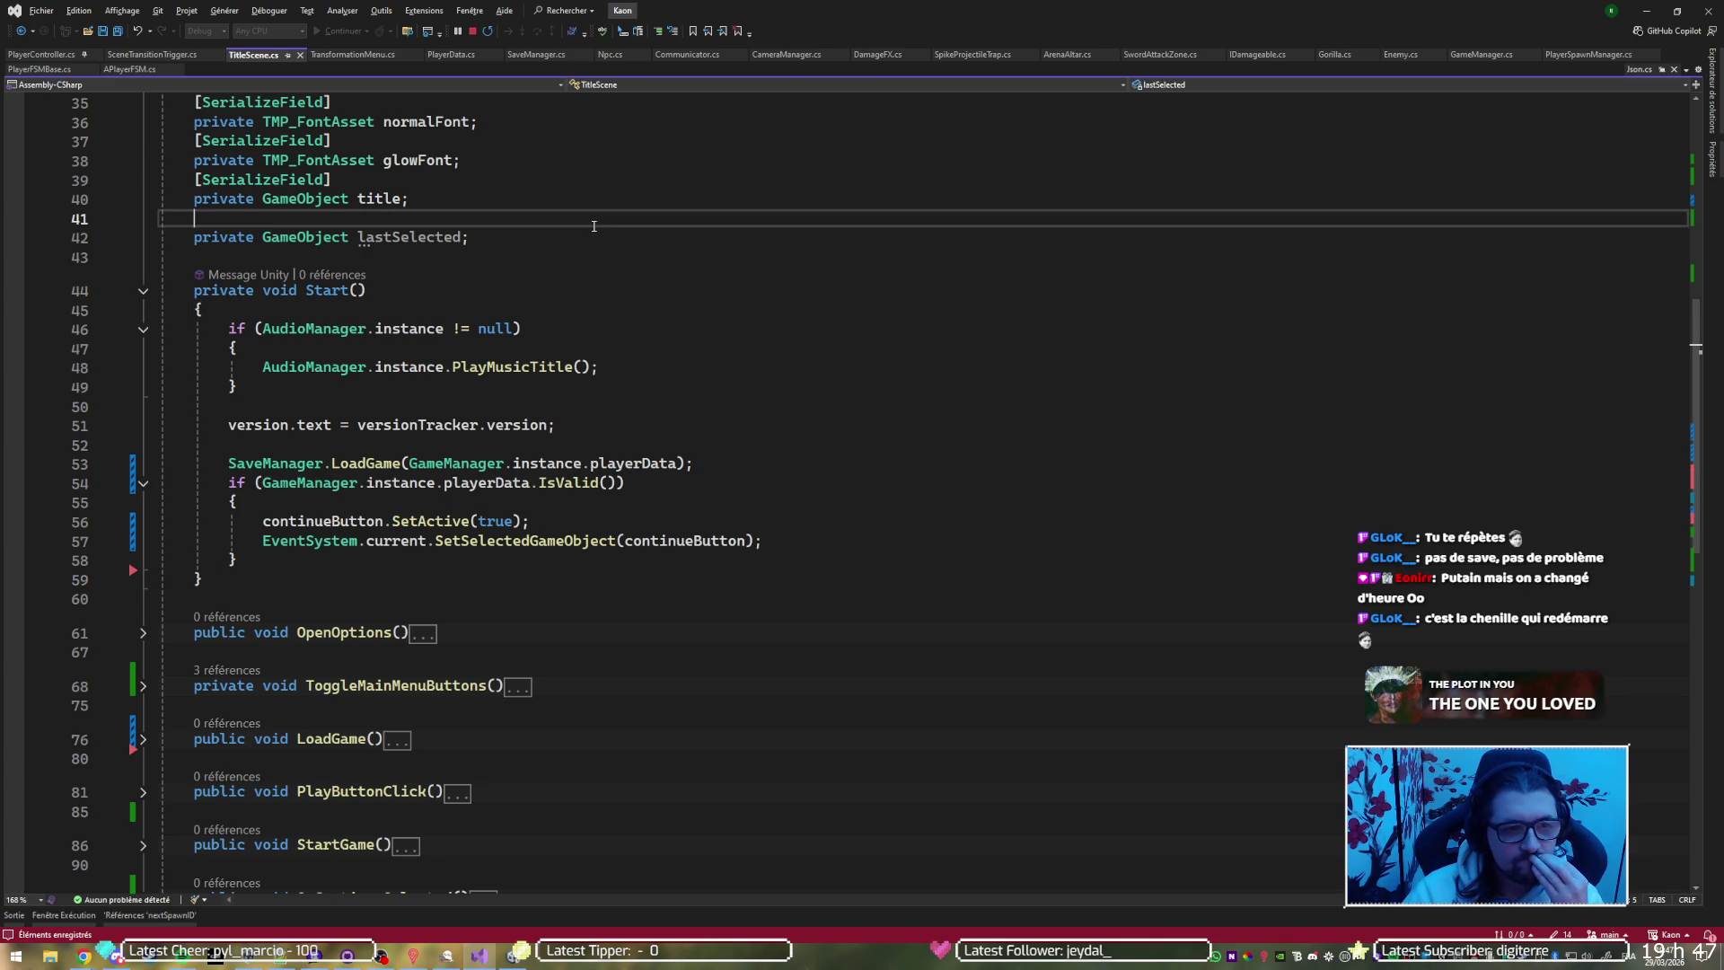
key("ctrl+x")
key("ctrl+x")
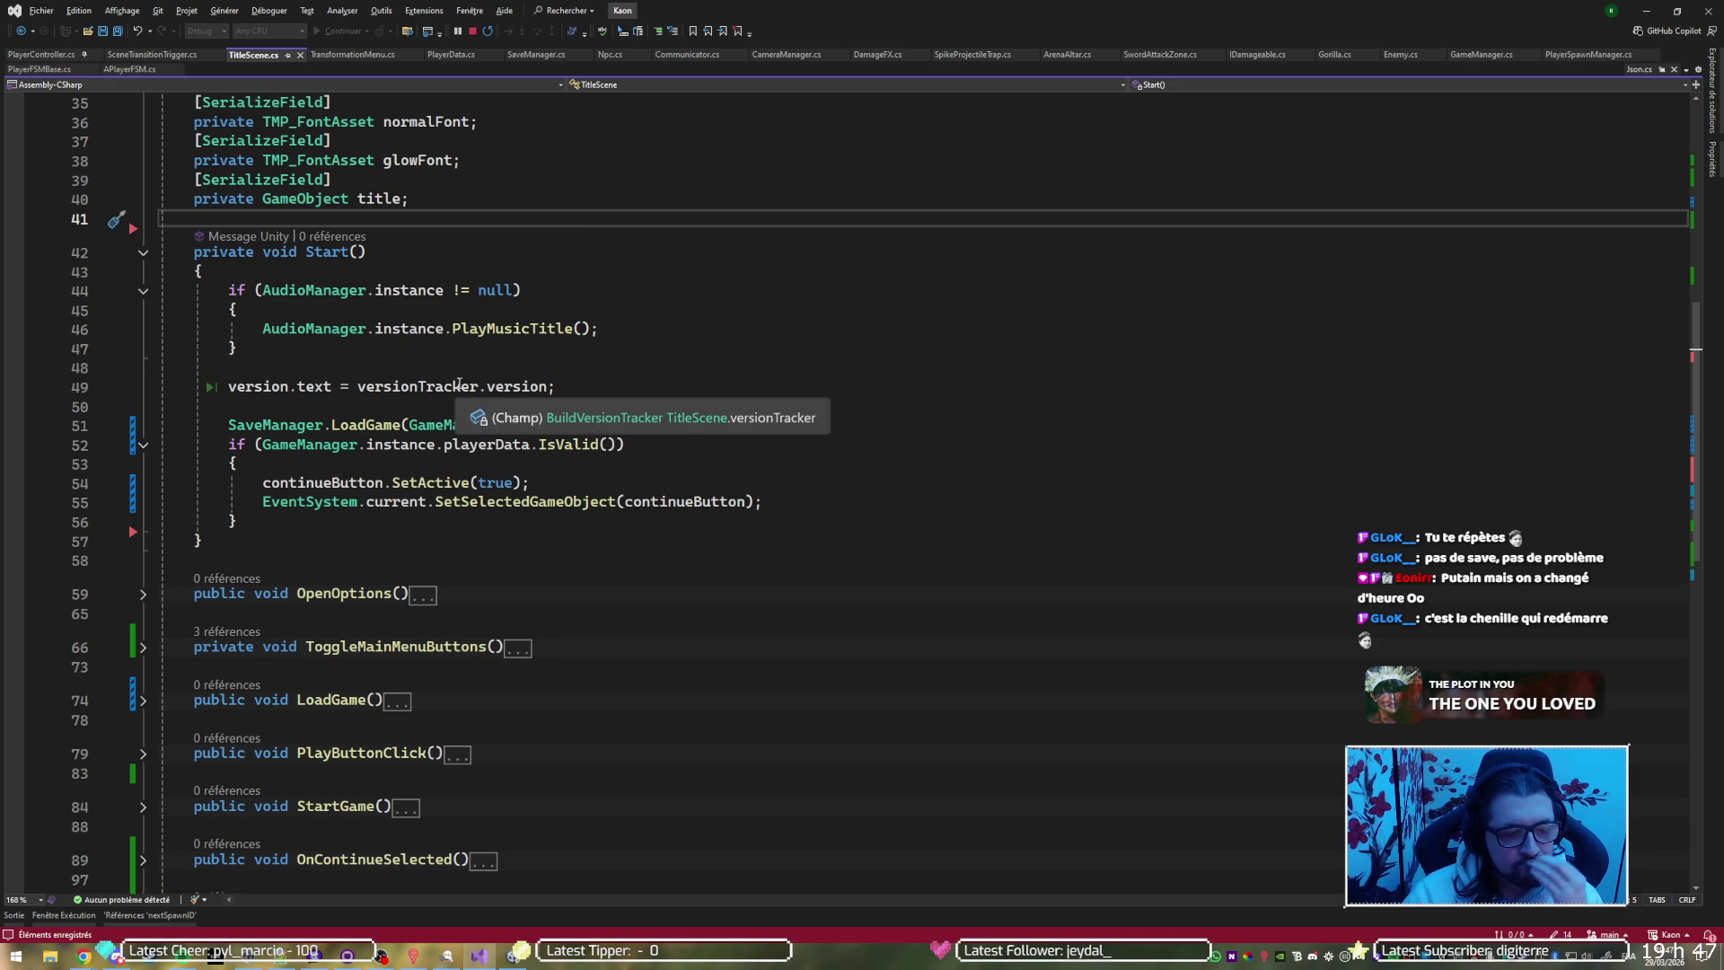
left_click(143, 256)
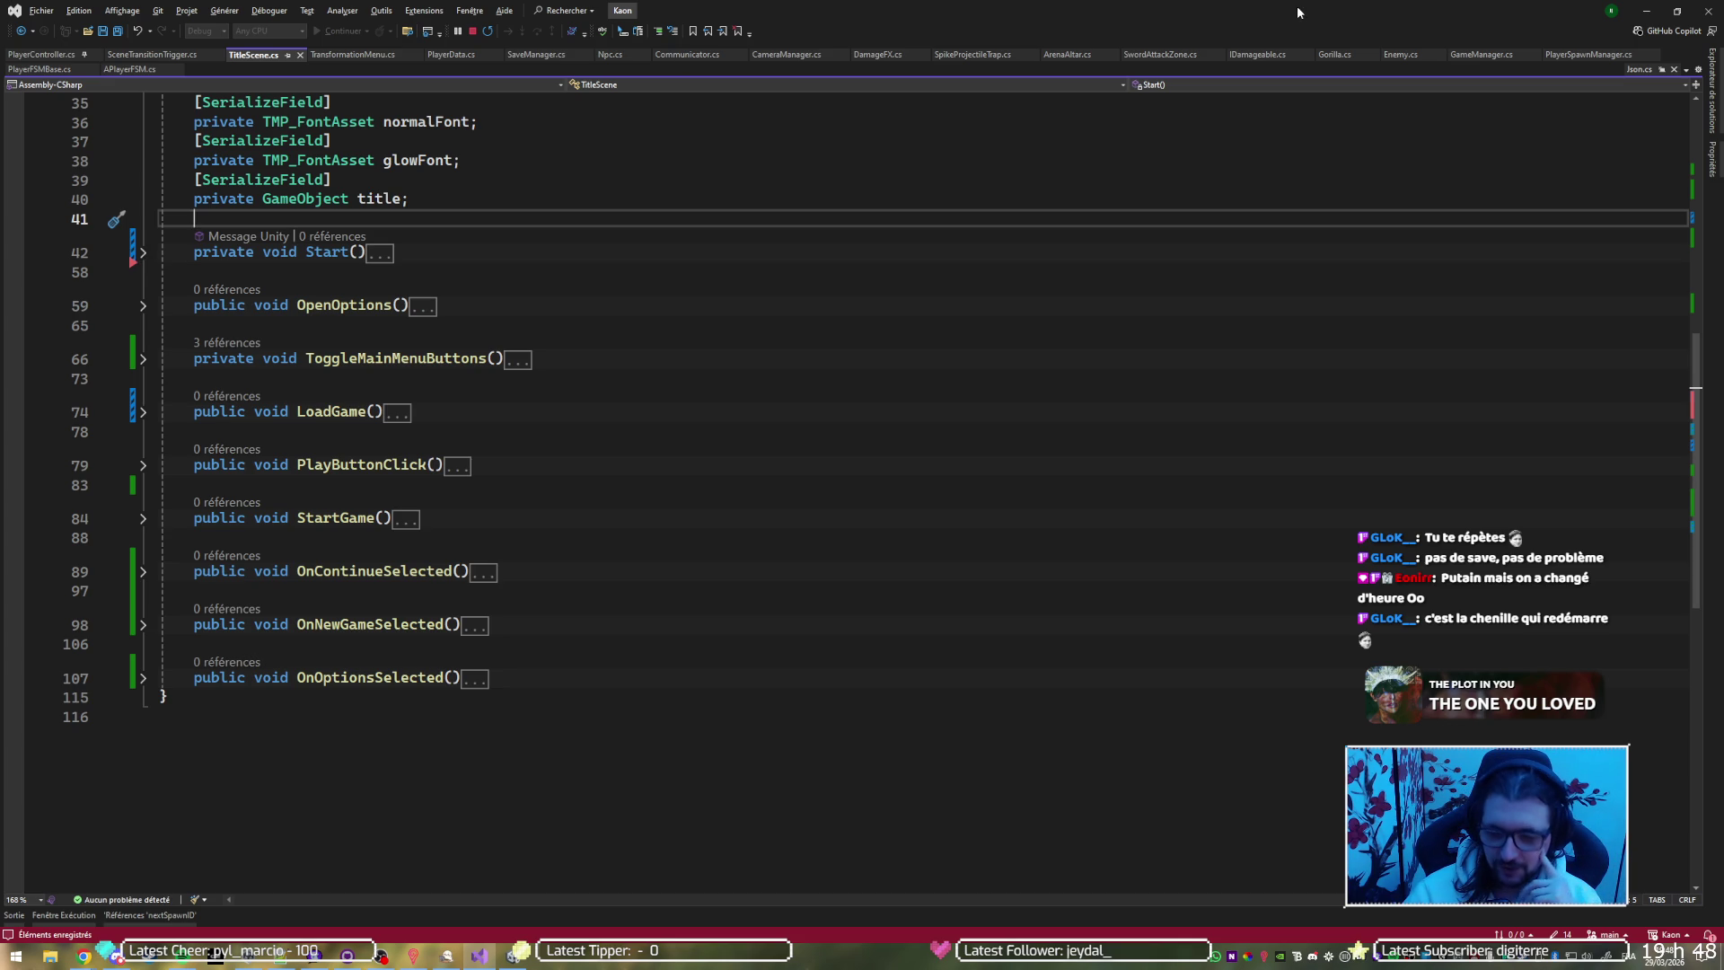
left_click(1634, 9)
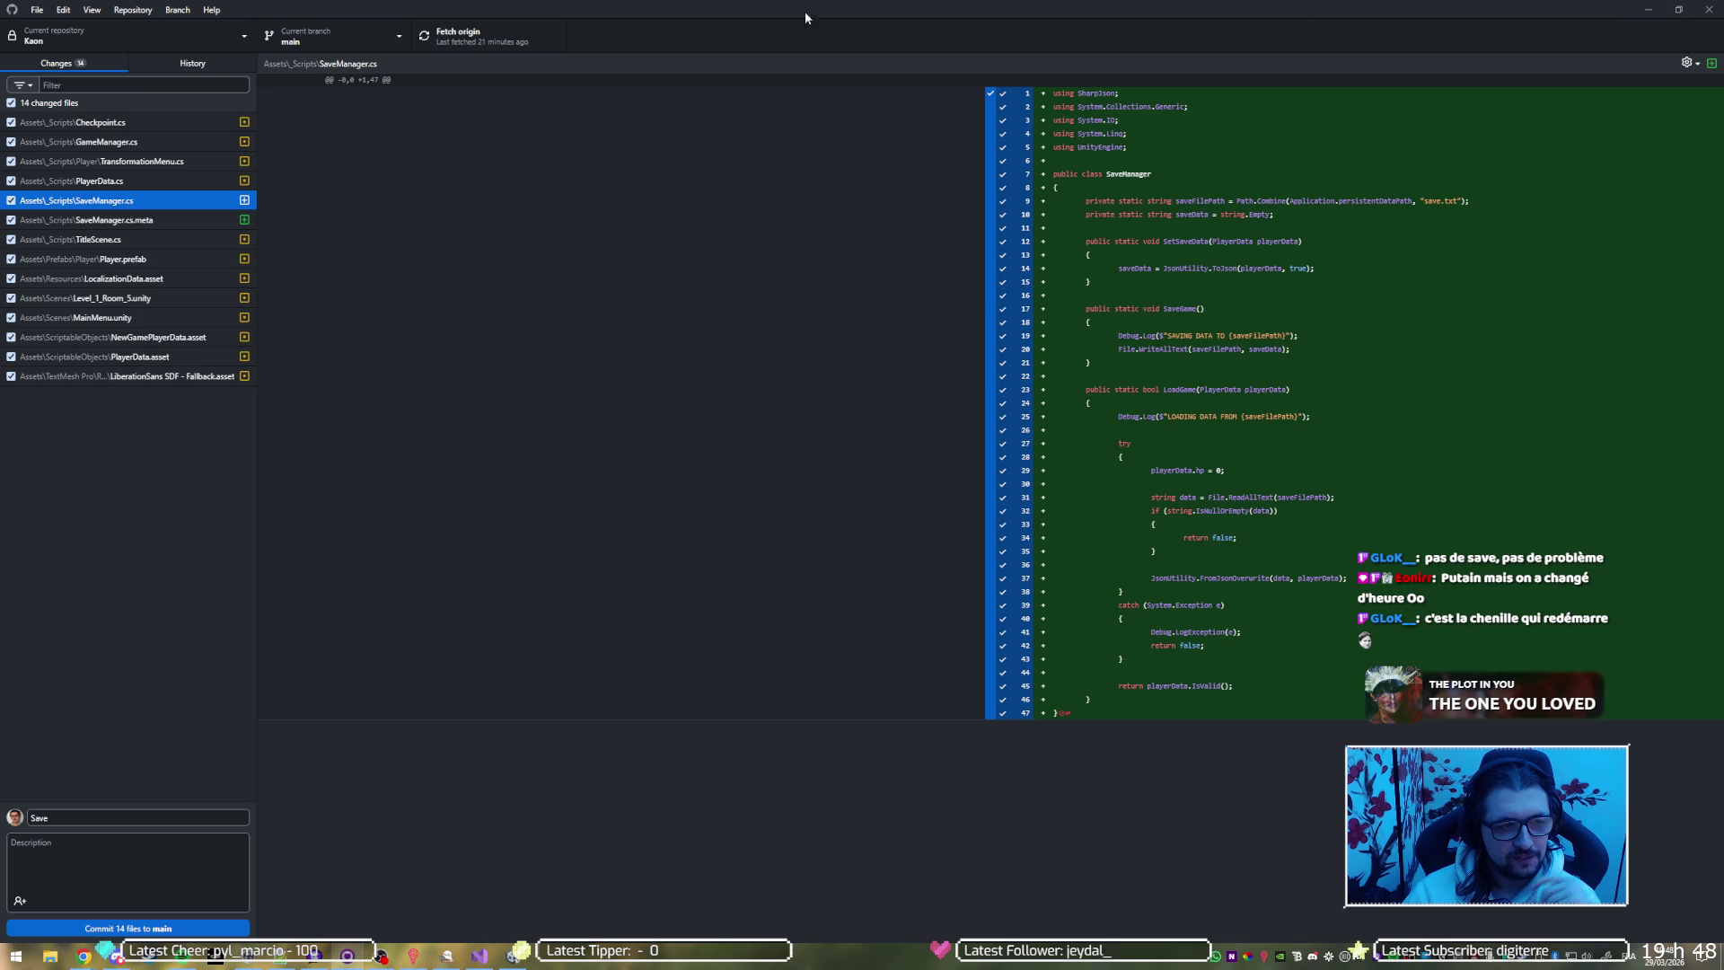
Review the diffs of the changed files, from SaveManager.cs.meta through PlayerData.asset
left_click(183, 220)
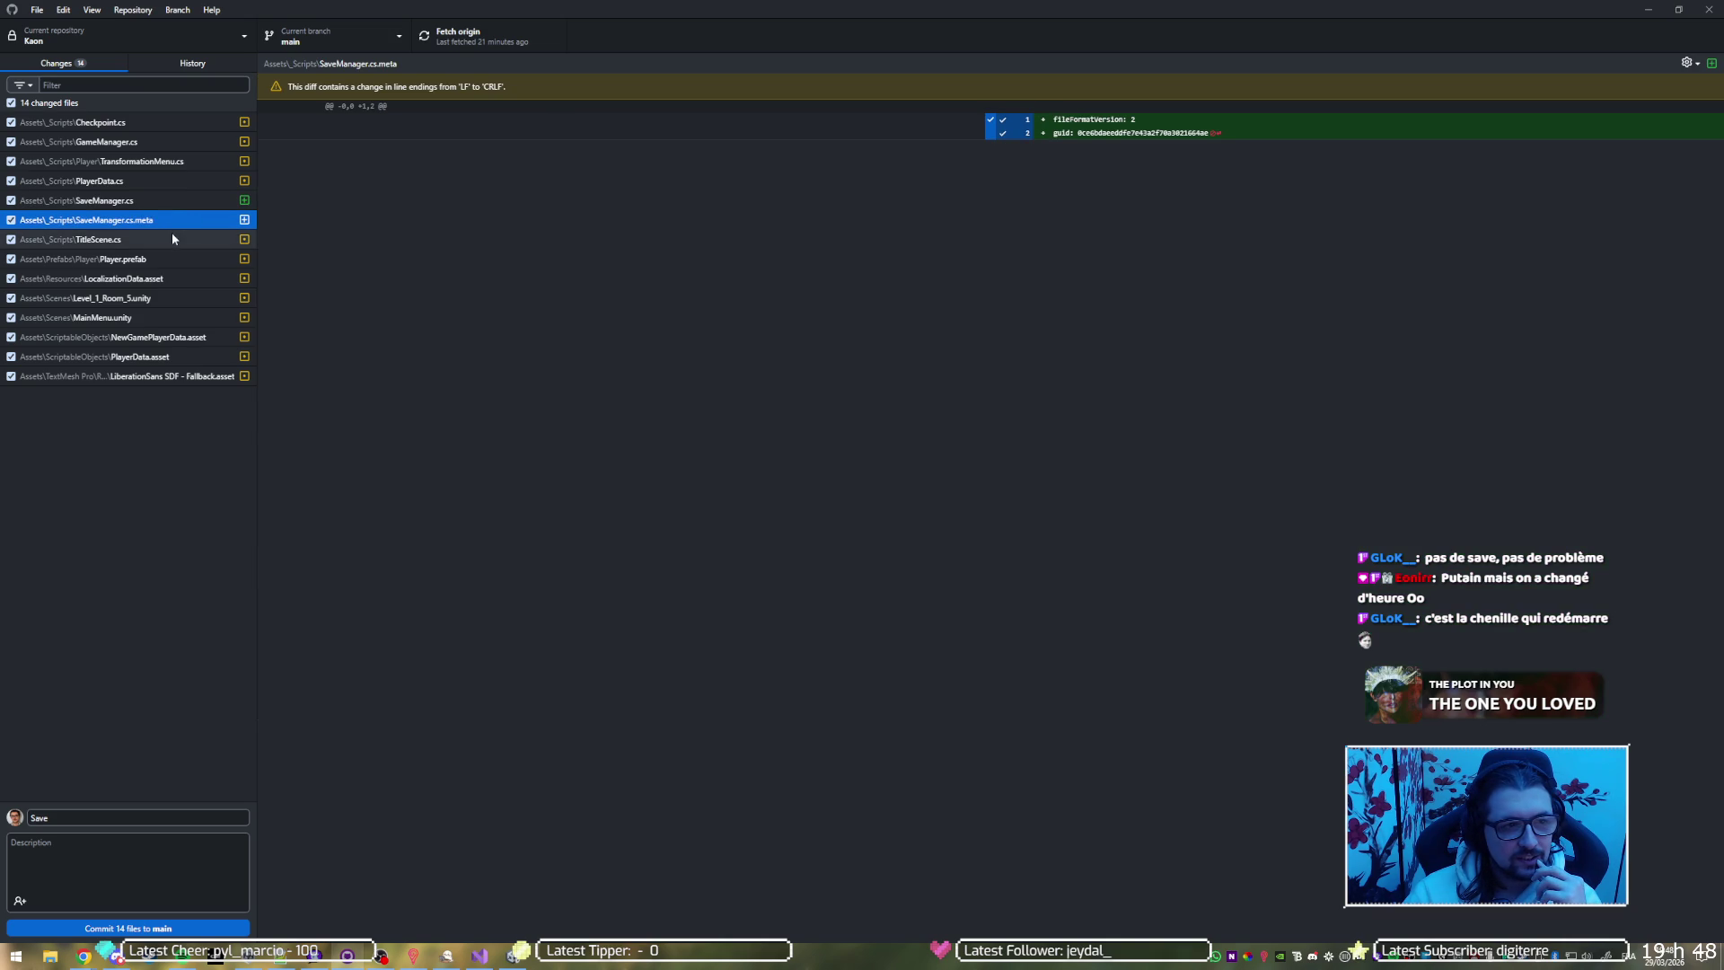
left_click(172, 239)
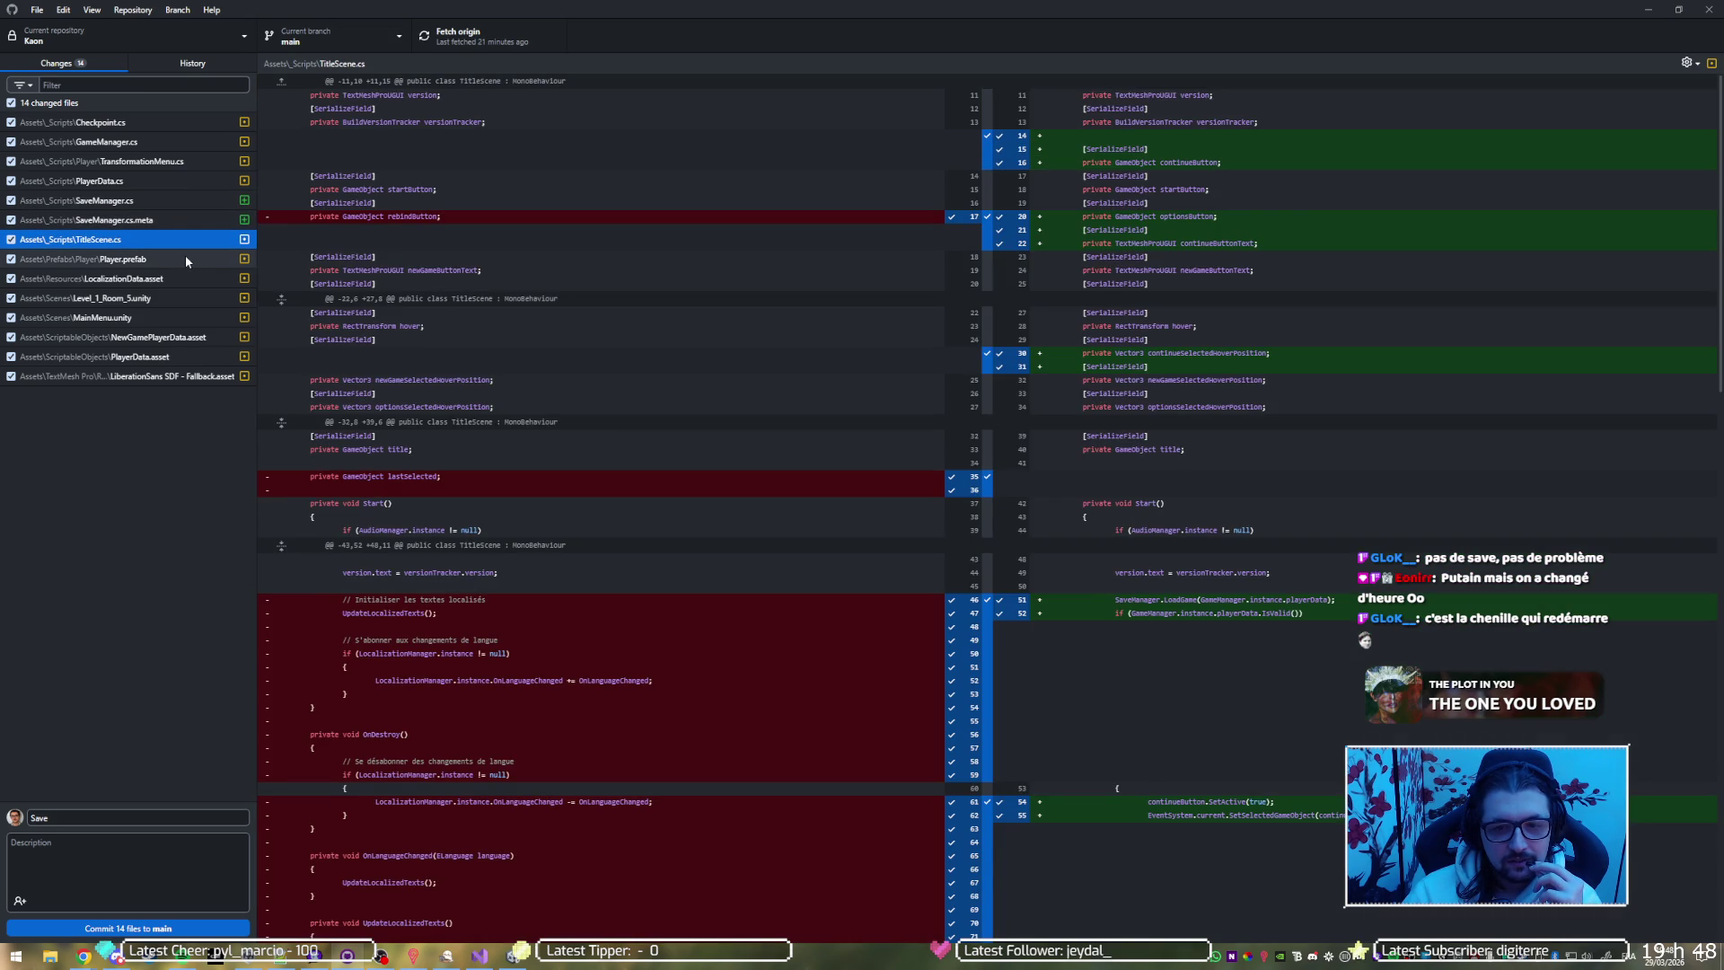
scroll(723, 314, "down", 15)
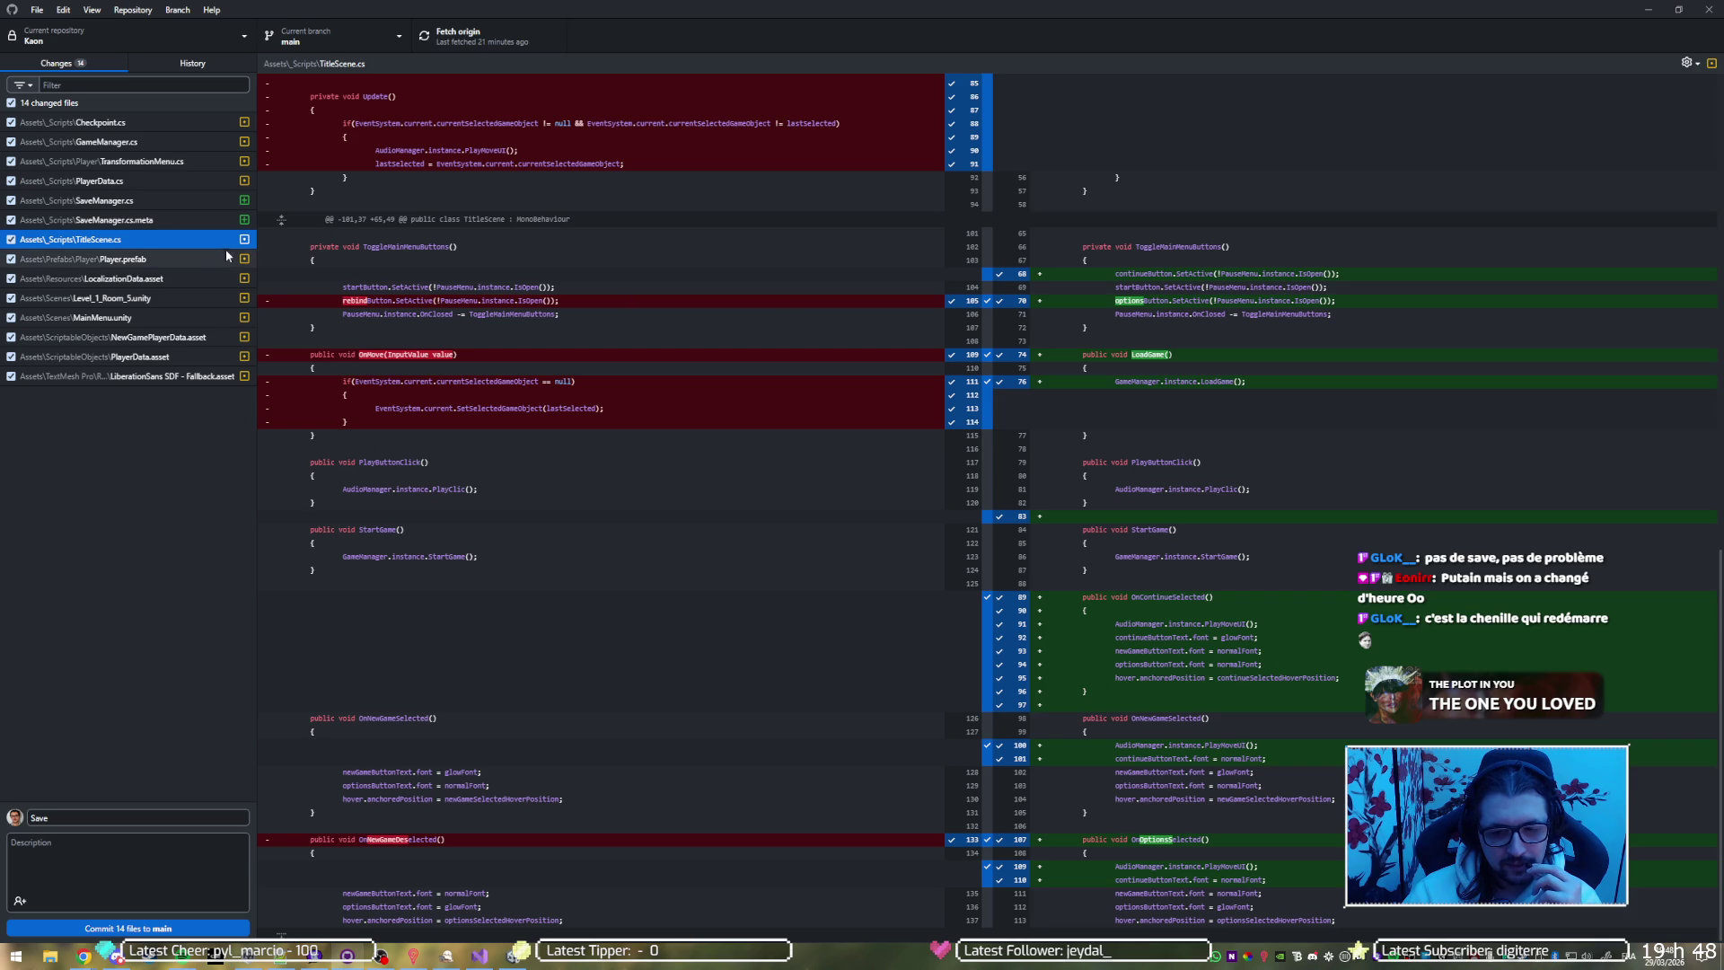
left_click(137, 260)
left_click(138, 280)
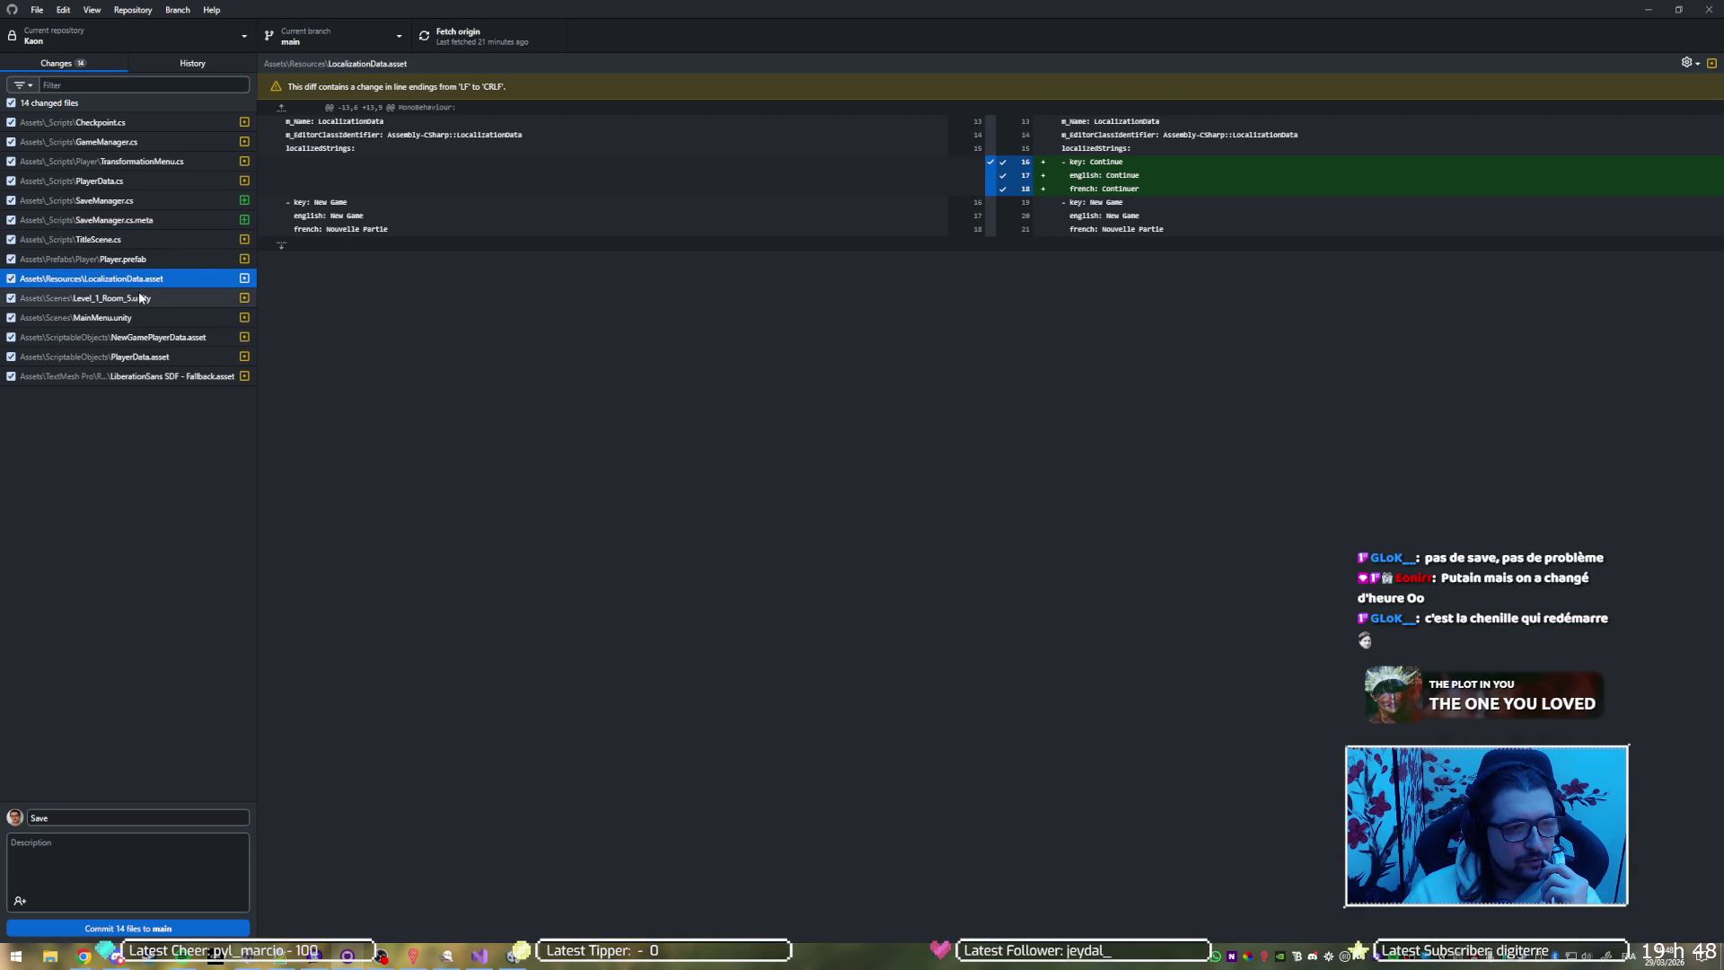
left_click(140, 298)
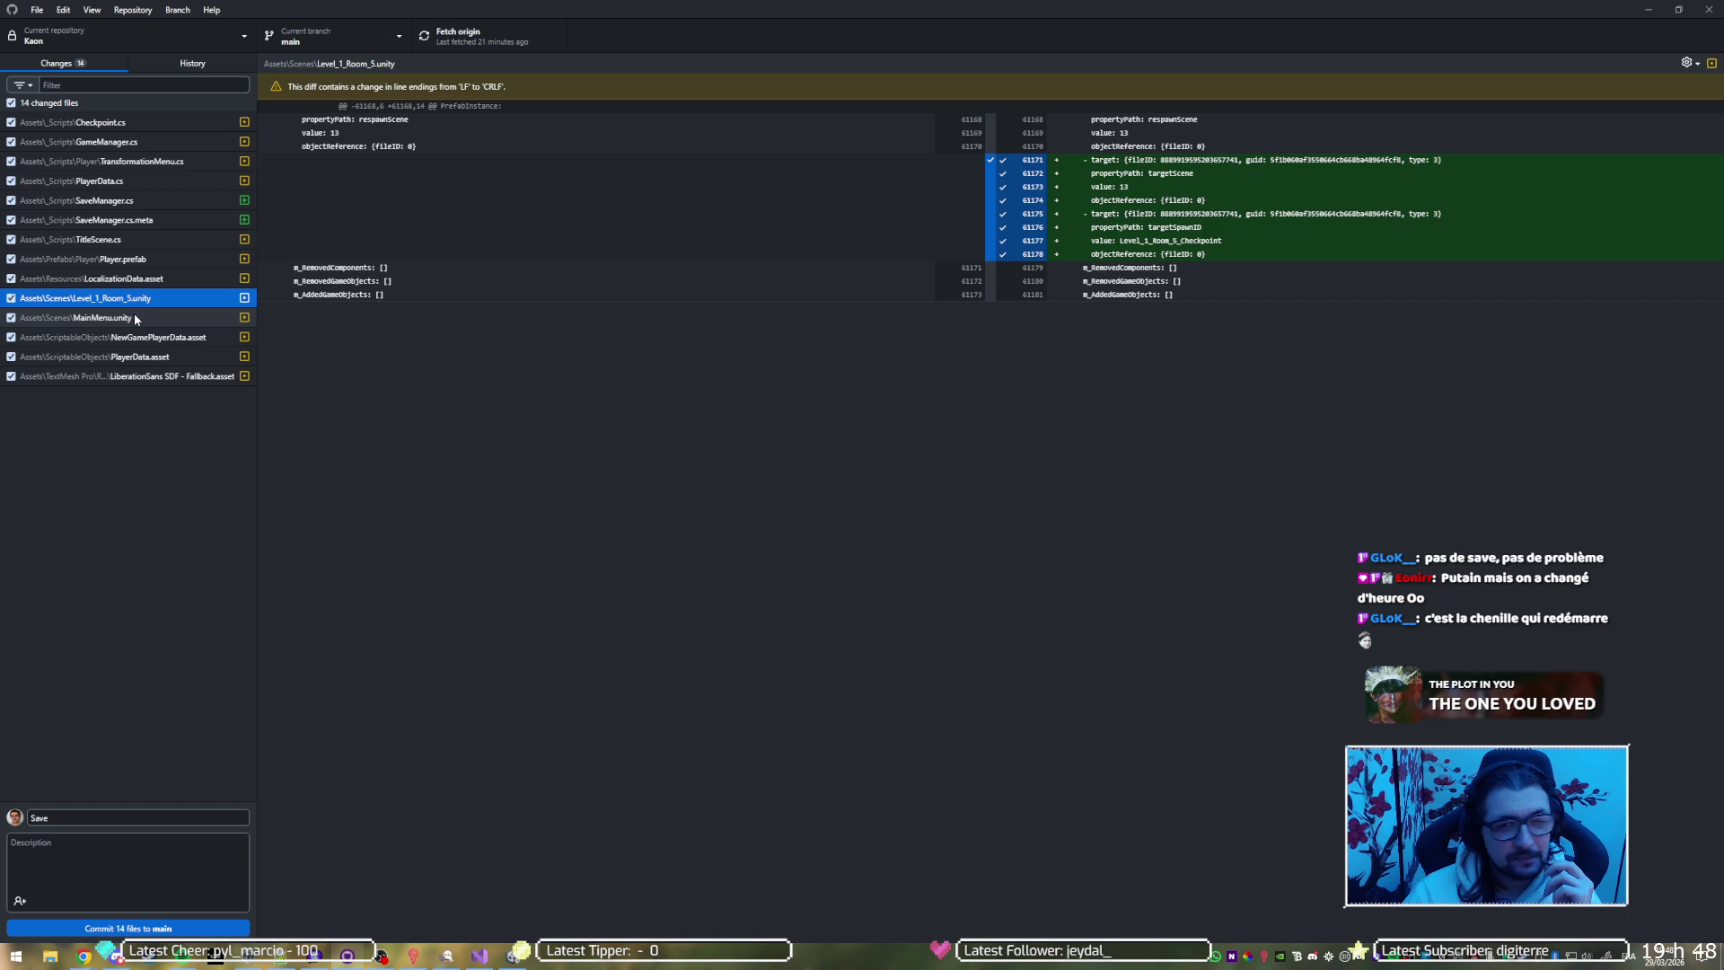
left_click(161, 318)
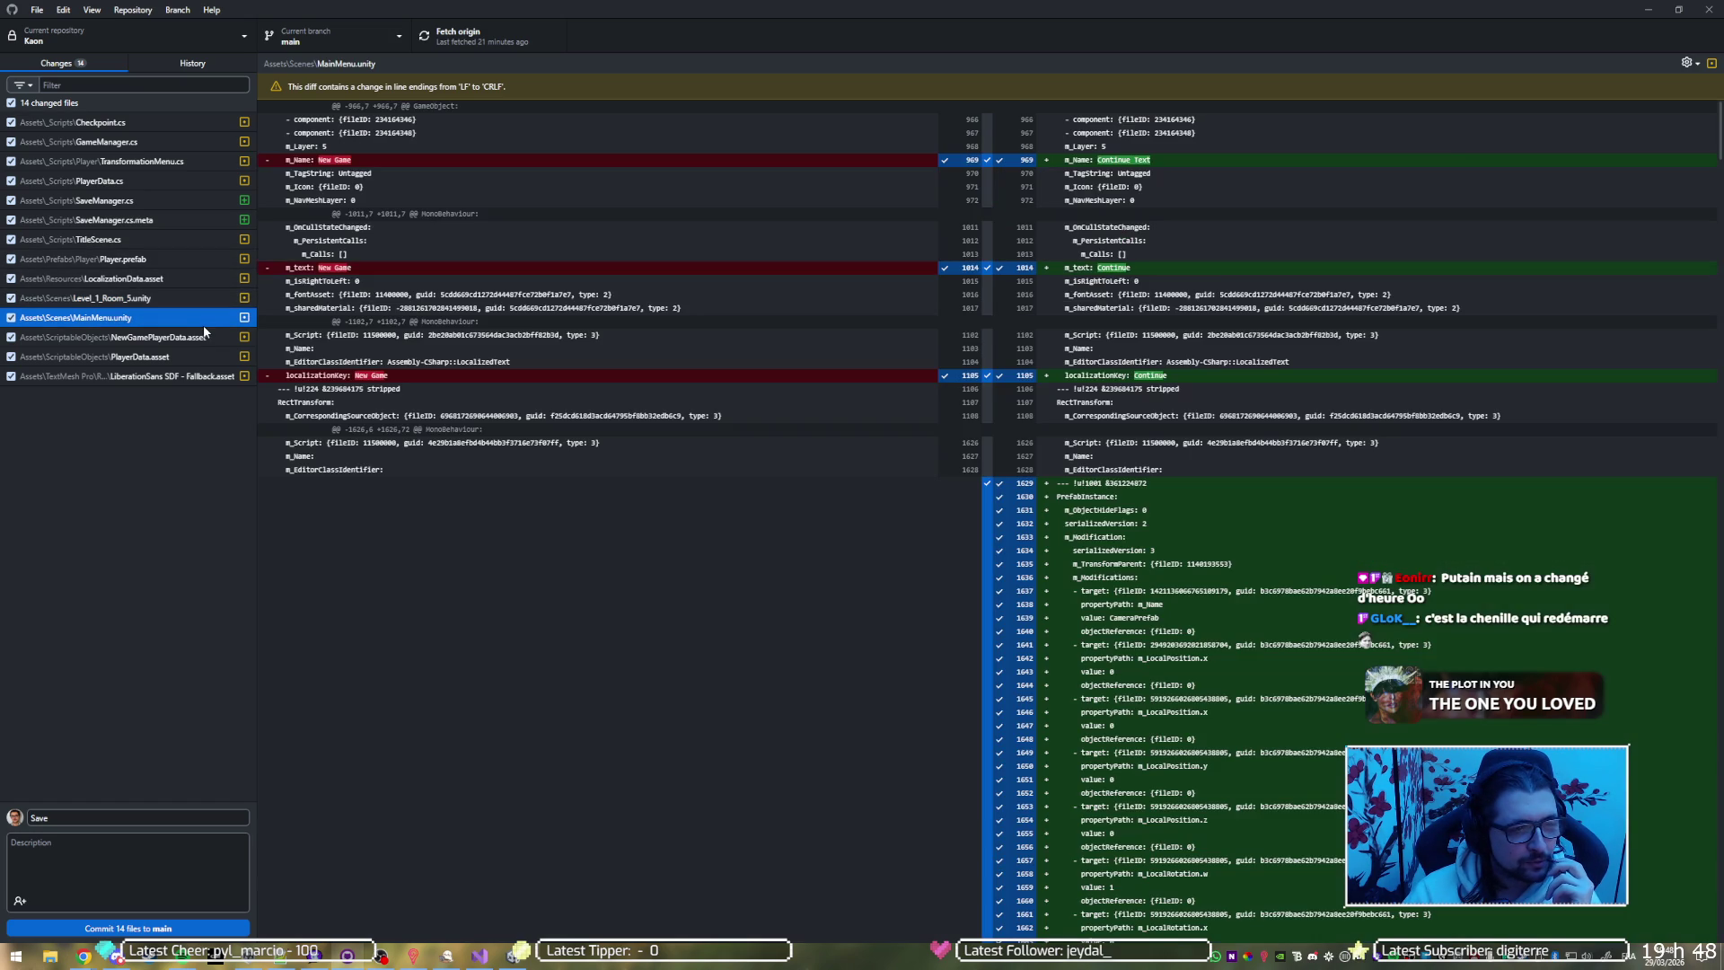
left_click(137, 337)
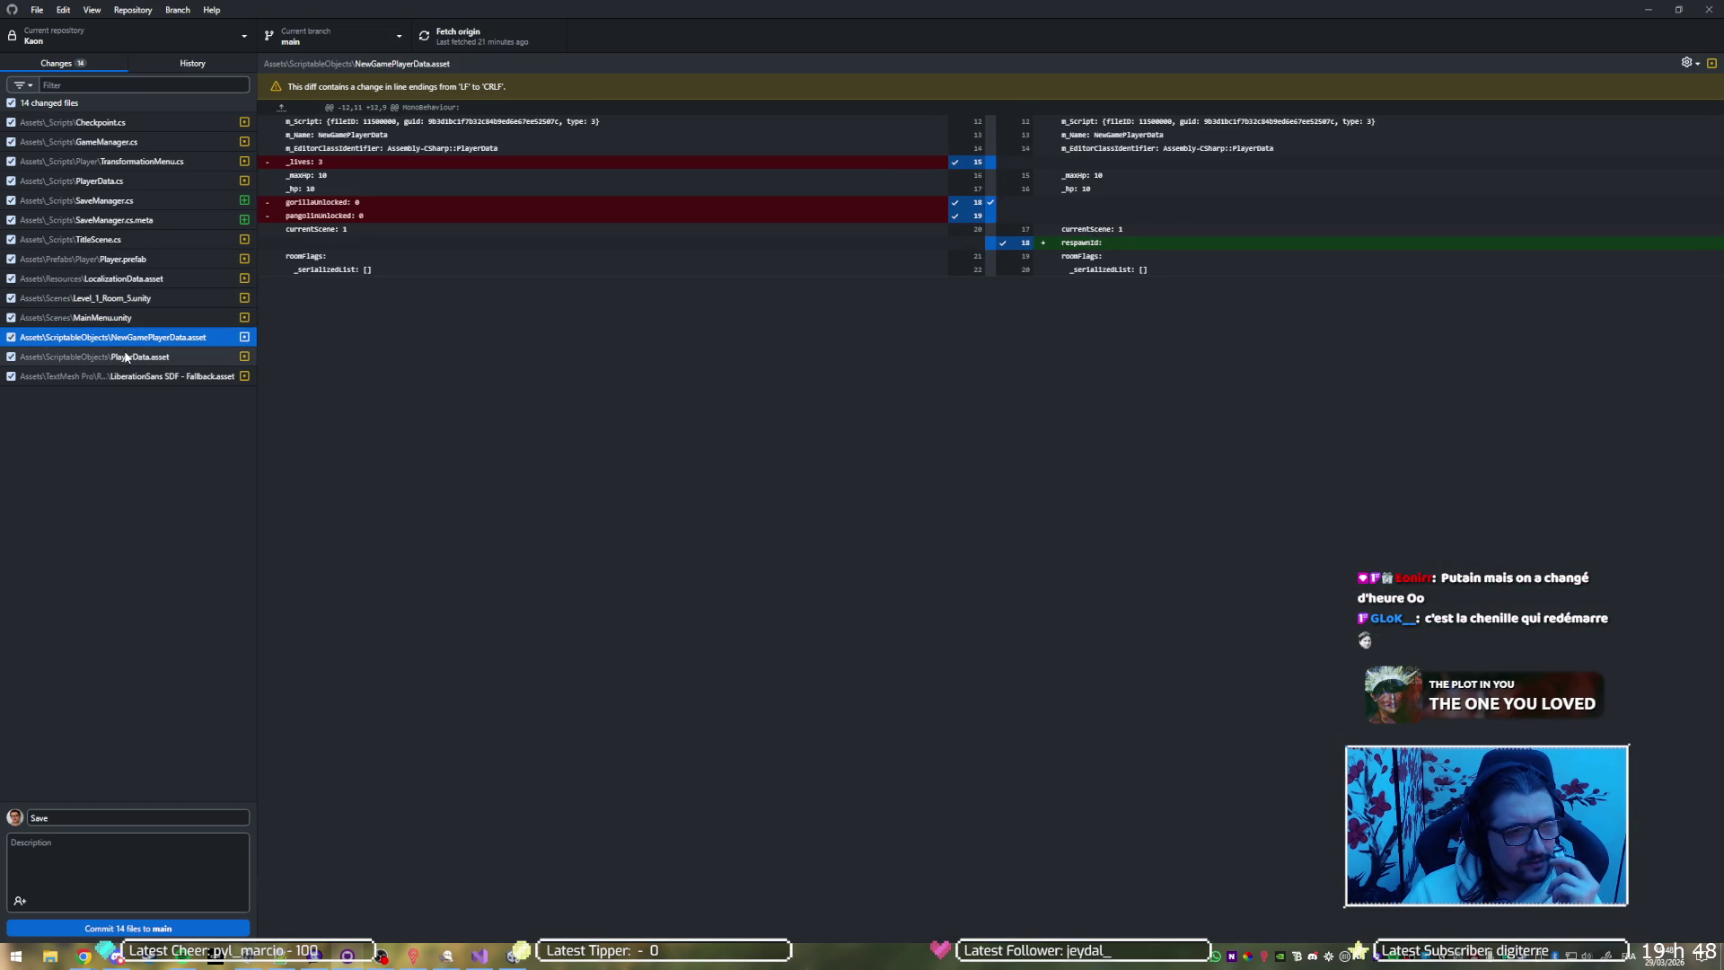
left_click(131, 358)
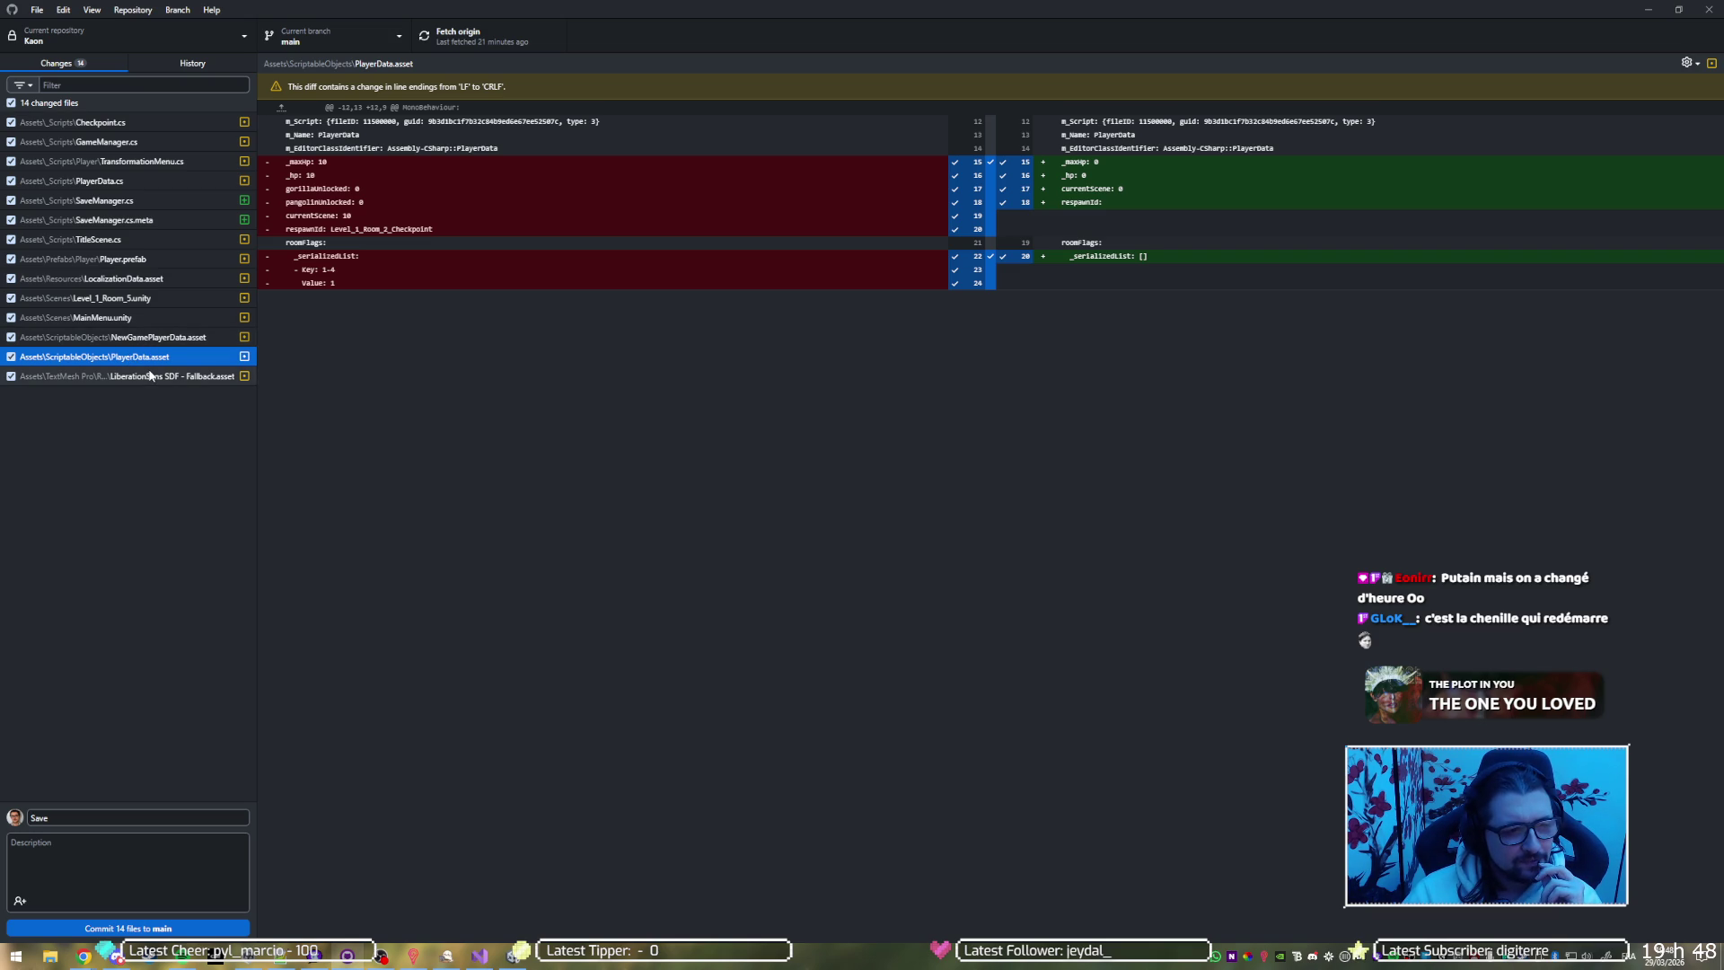
Exclude LiberationSans SDF - Fallback.asset, commit 13 files to main as 'Save system', and push
left_click(9, 375)
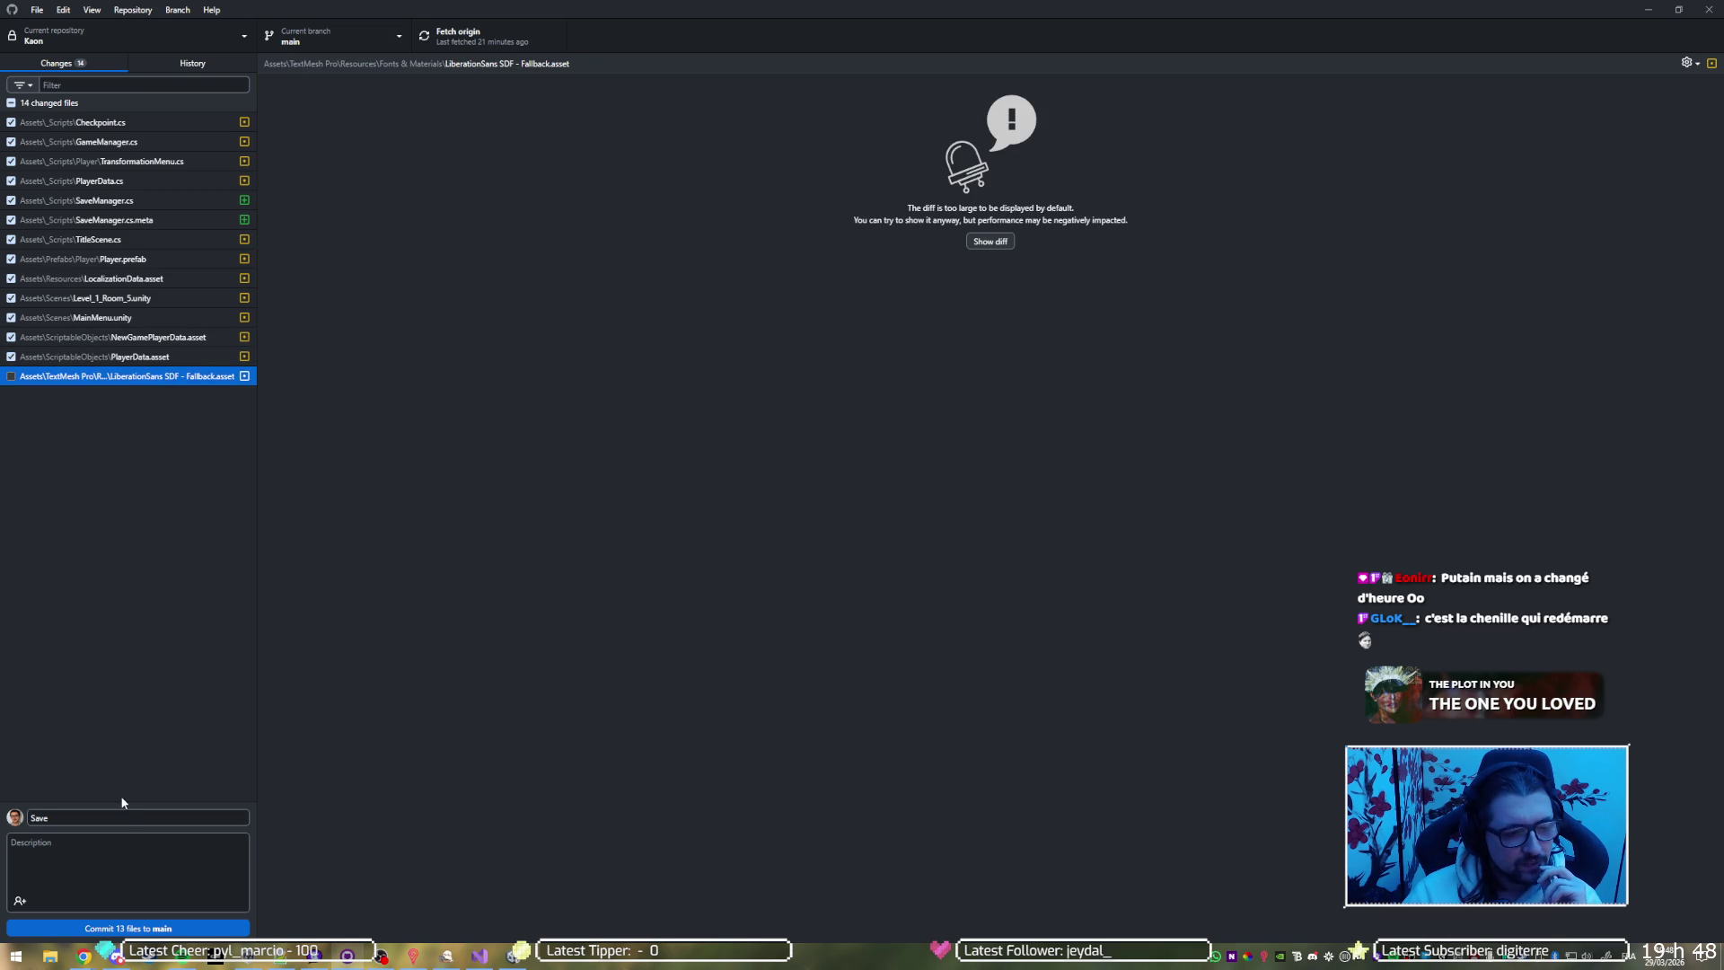
left_click(127, 816)
type("system")
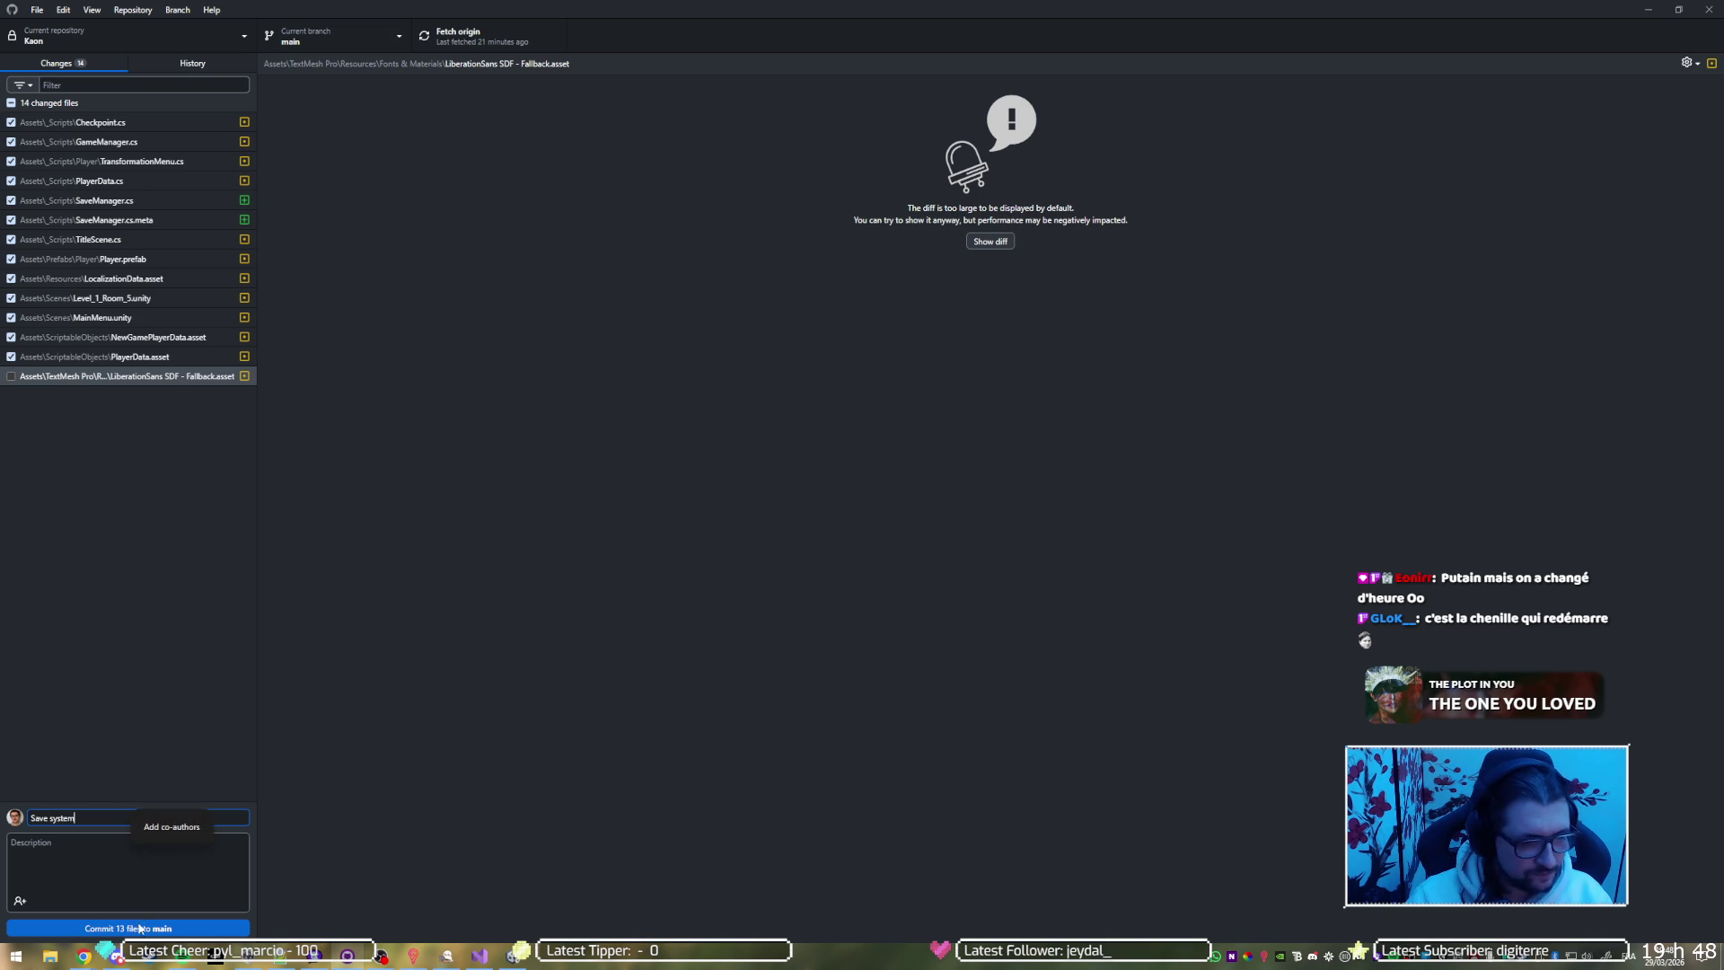
left_click(139, 928)
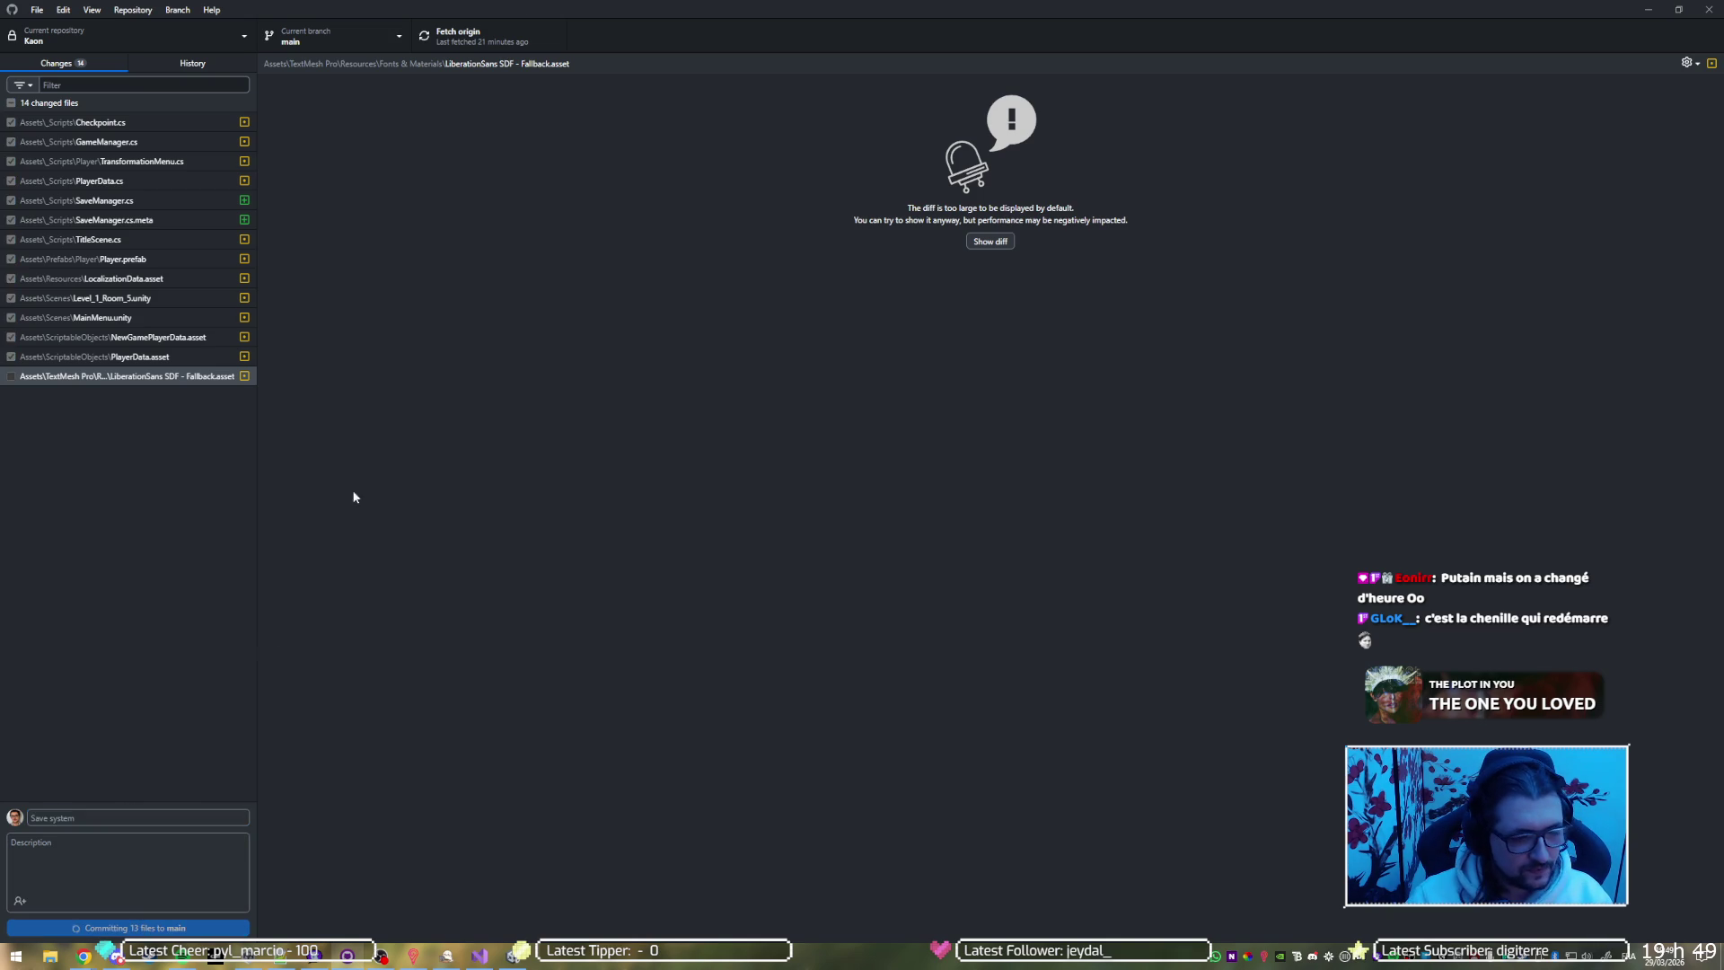
left_click(497, 43)
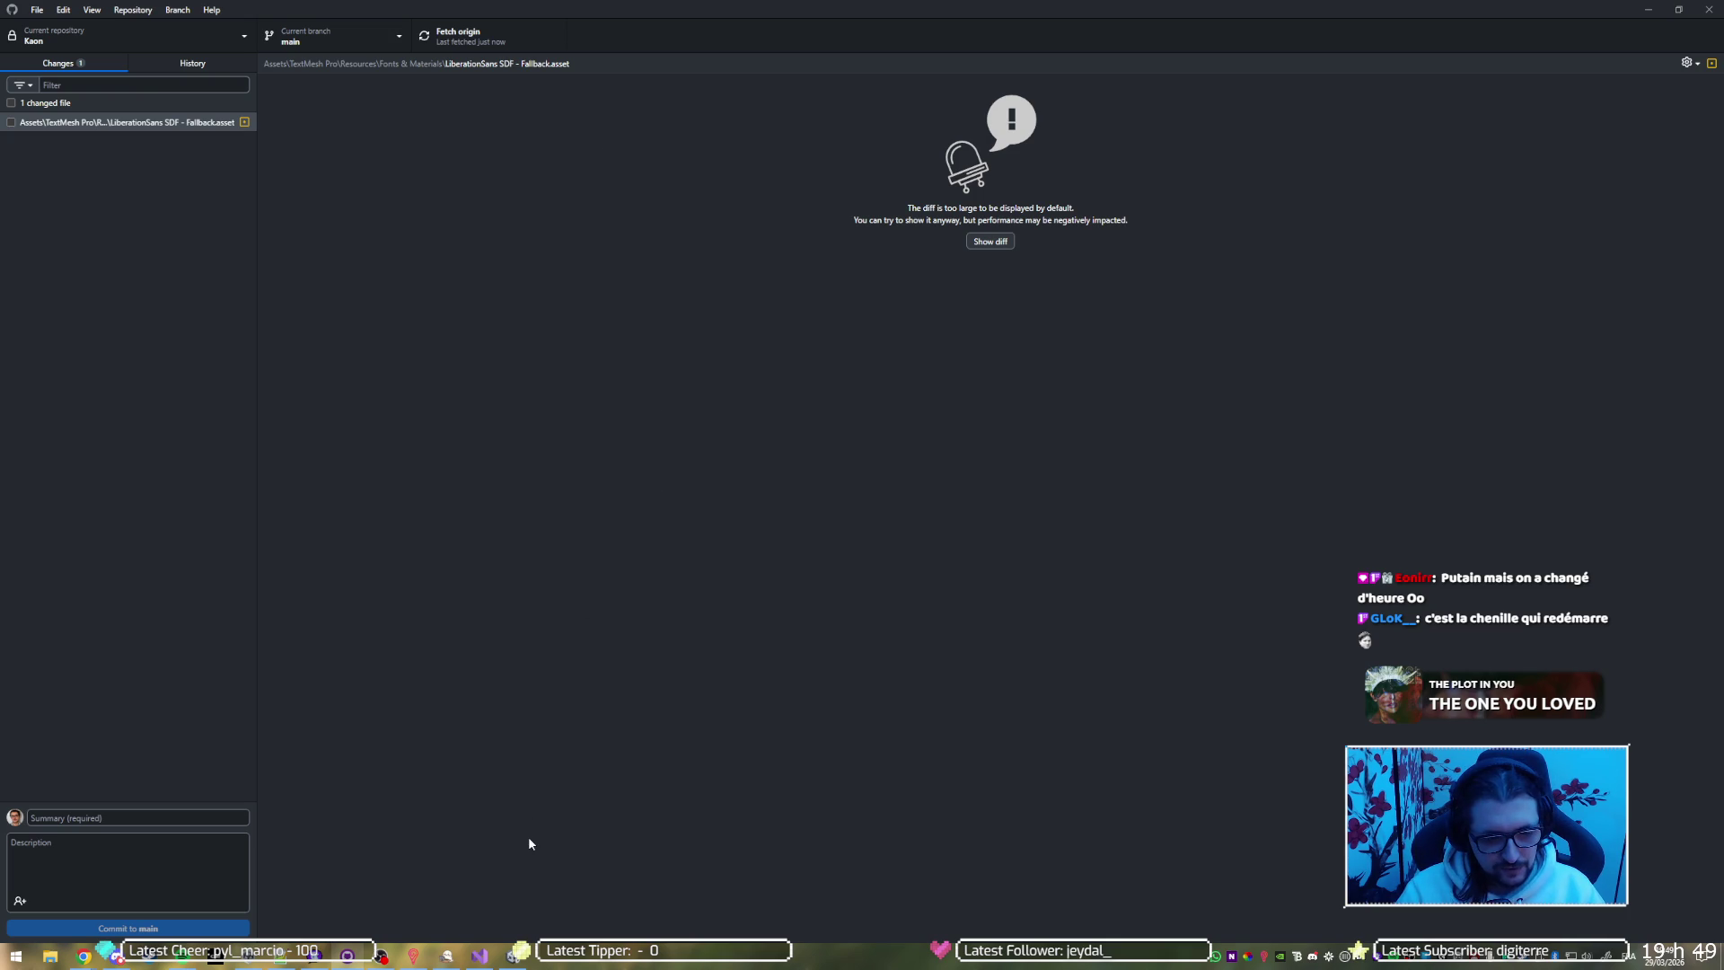
left_click(514, 954)
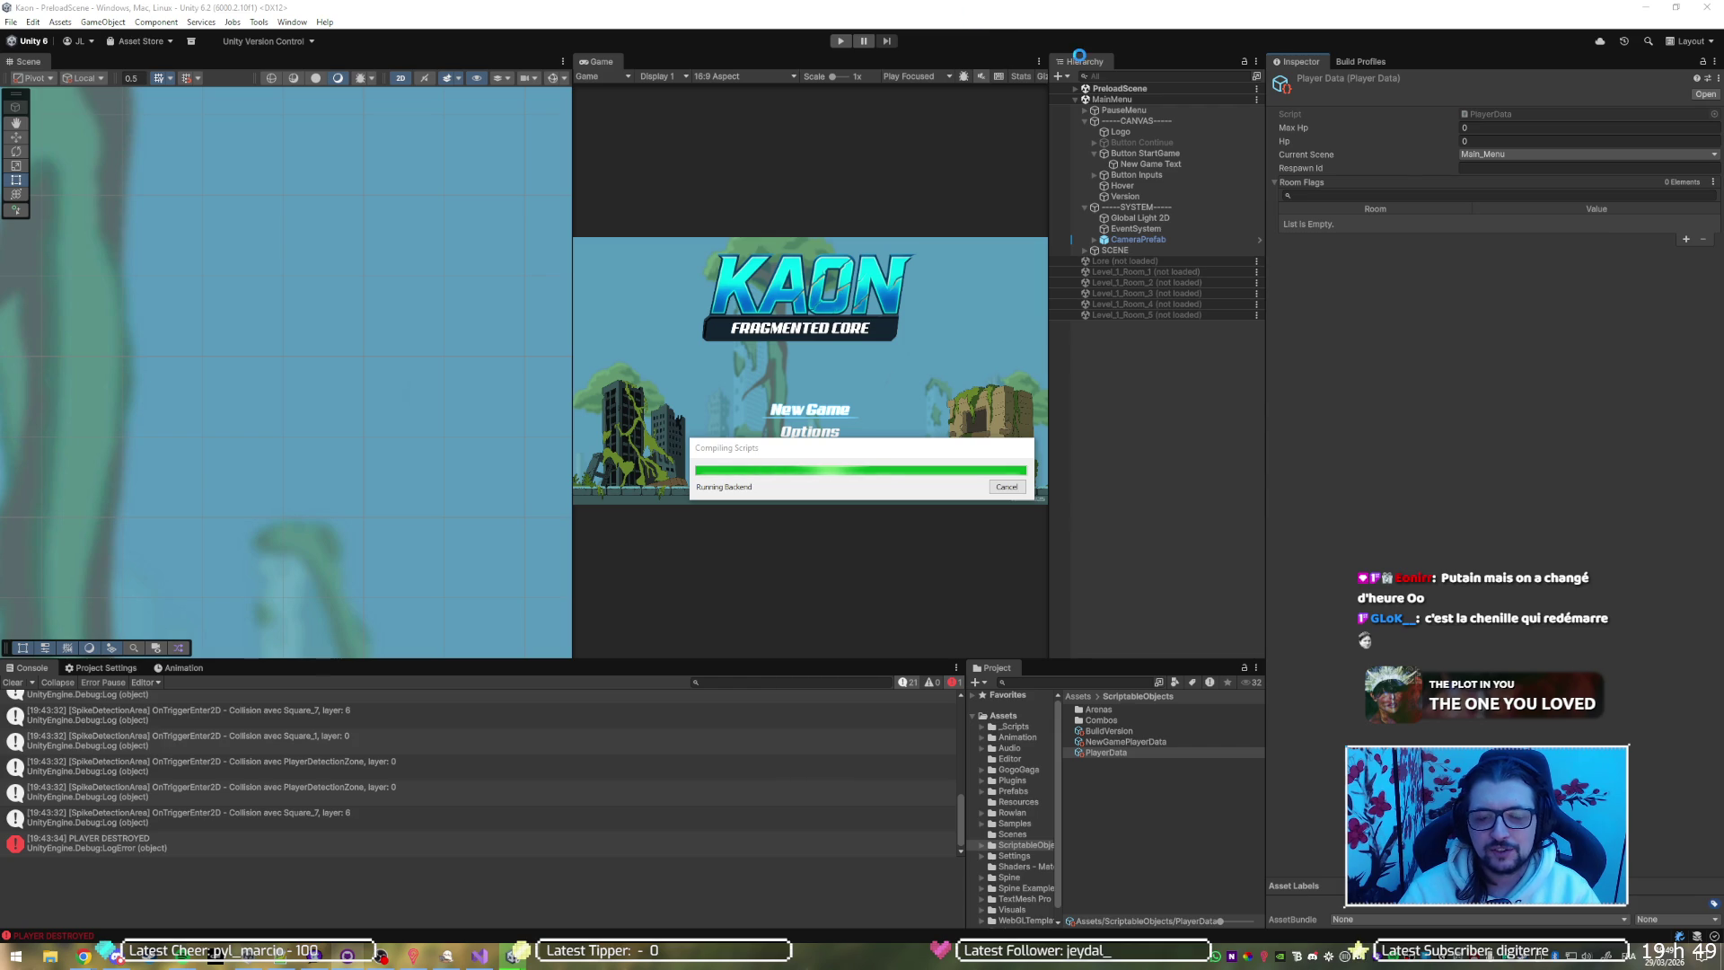
Load the Level_1_Room_1 scene and unload MainMenu
right_click(1131, 271)
left_click(1167, 281)
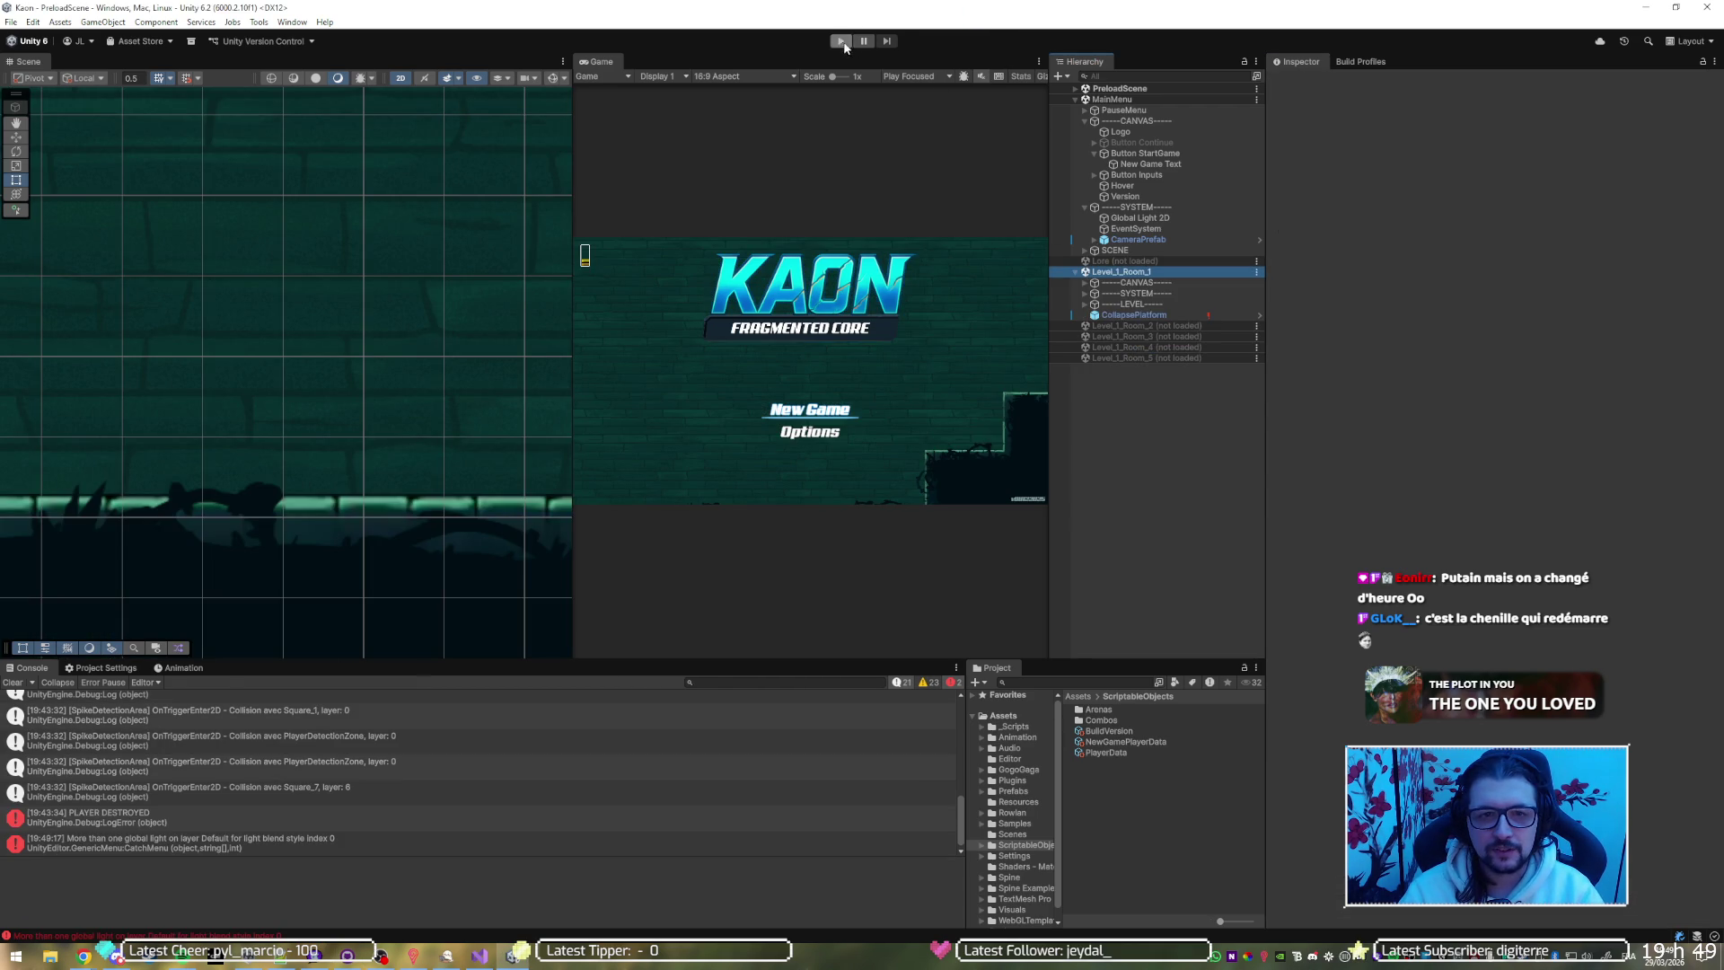
right_click(1134, 100)
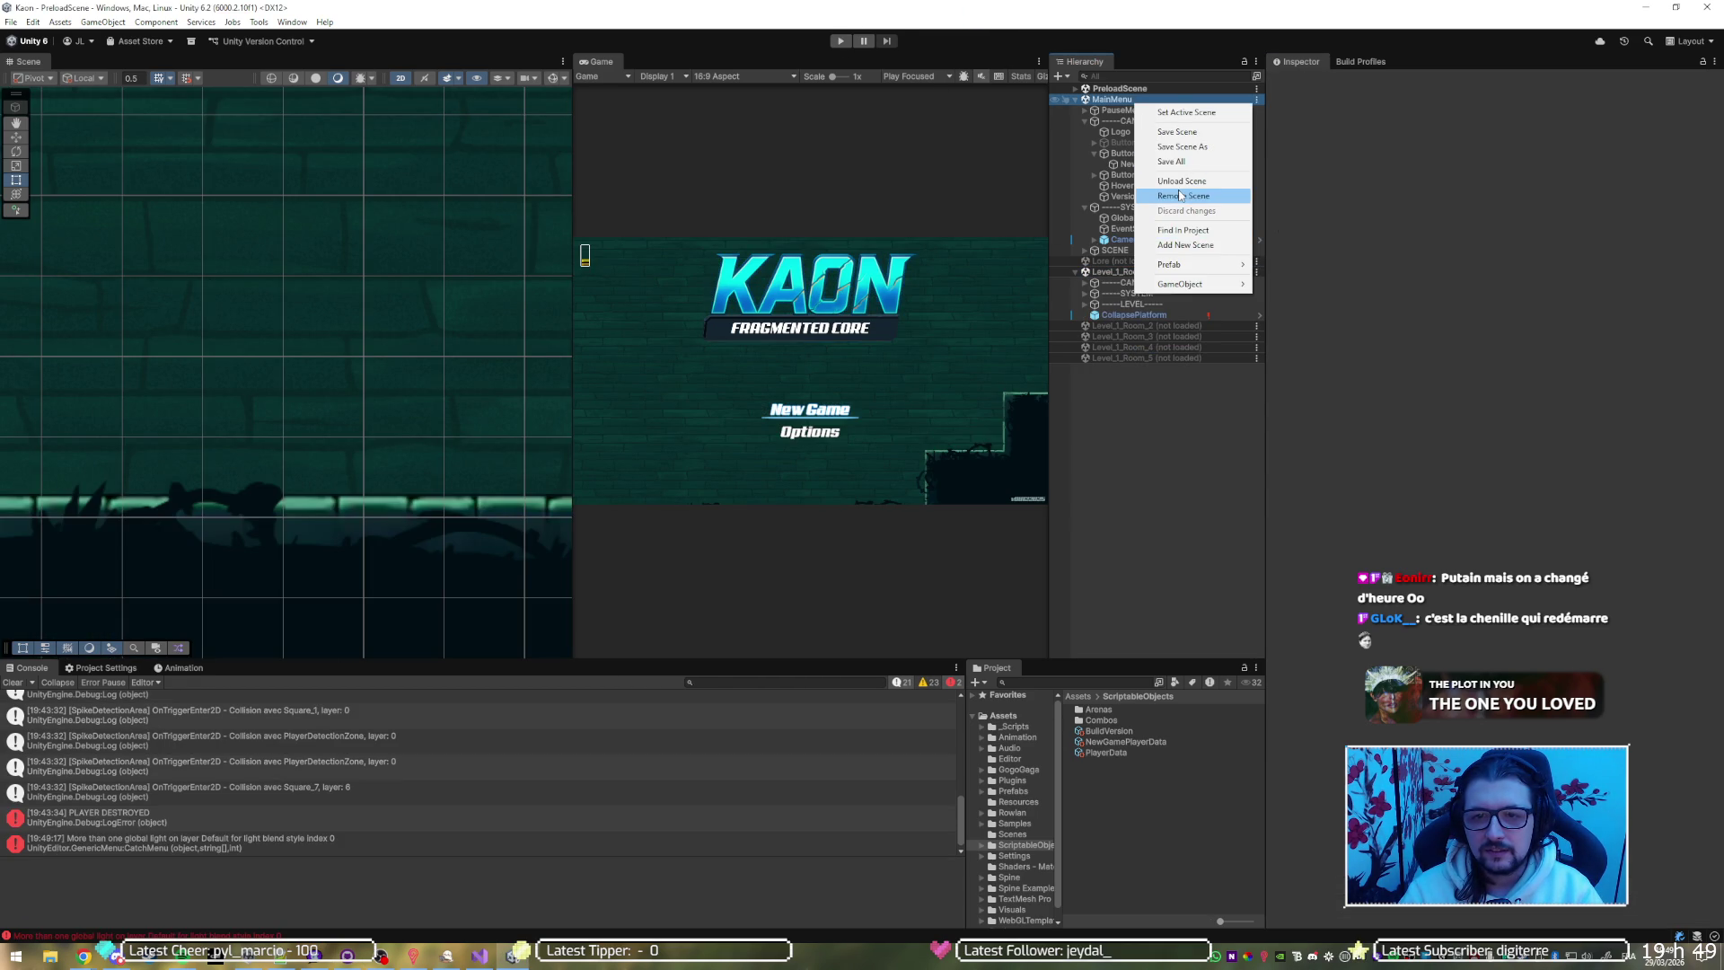
left_click(1180, 188)
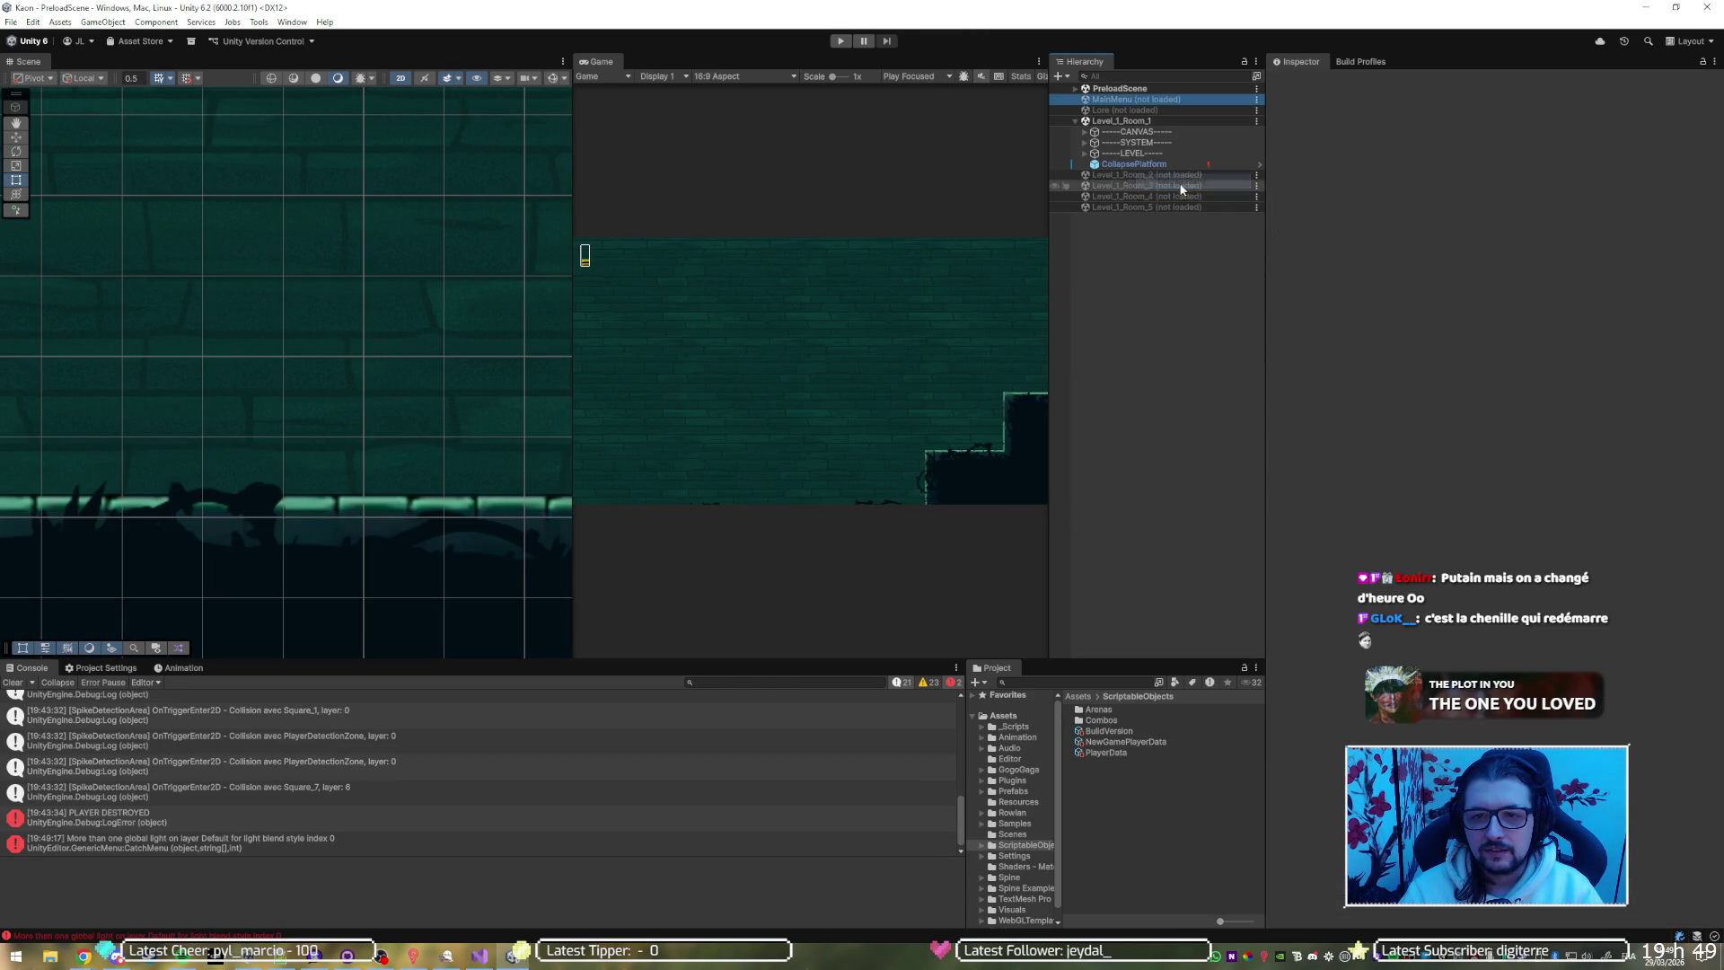
Enable Wait For Npc Spawn Before Dialog Show on Holo_Comminicator_1 and open its Communicator script
left_click(1085, 153)
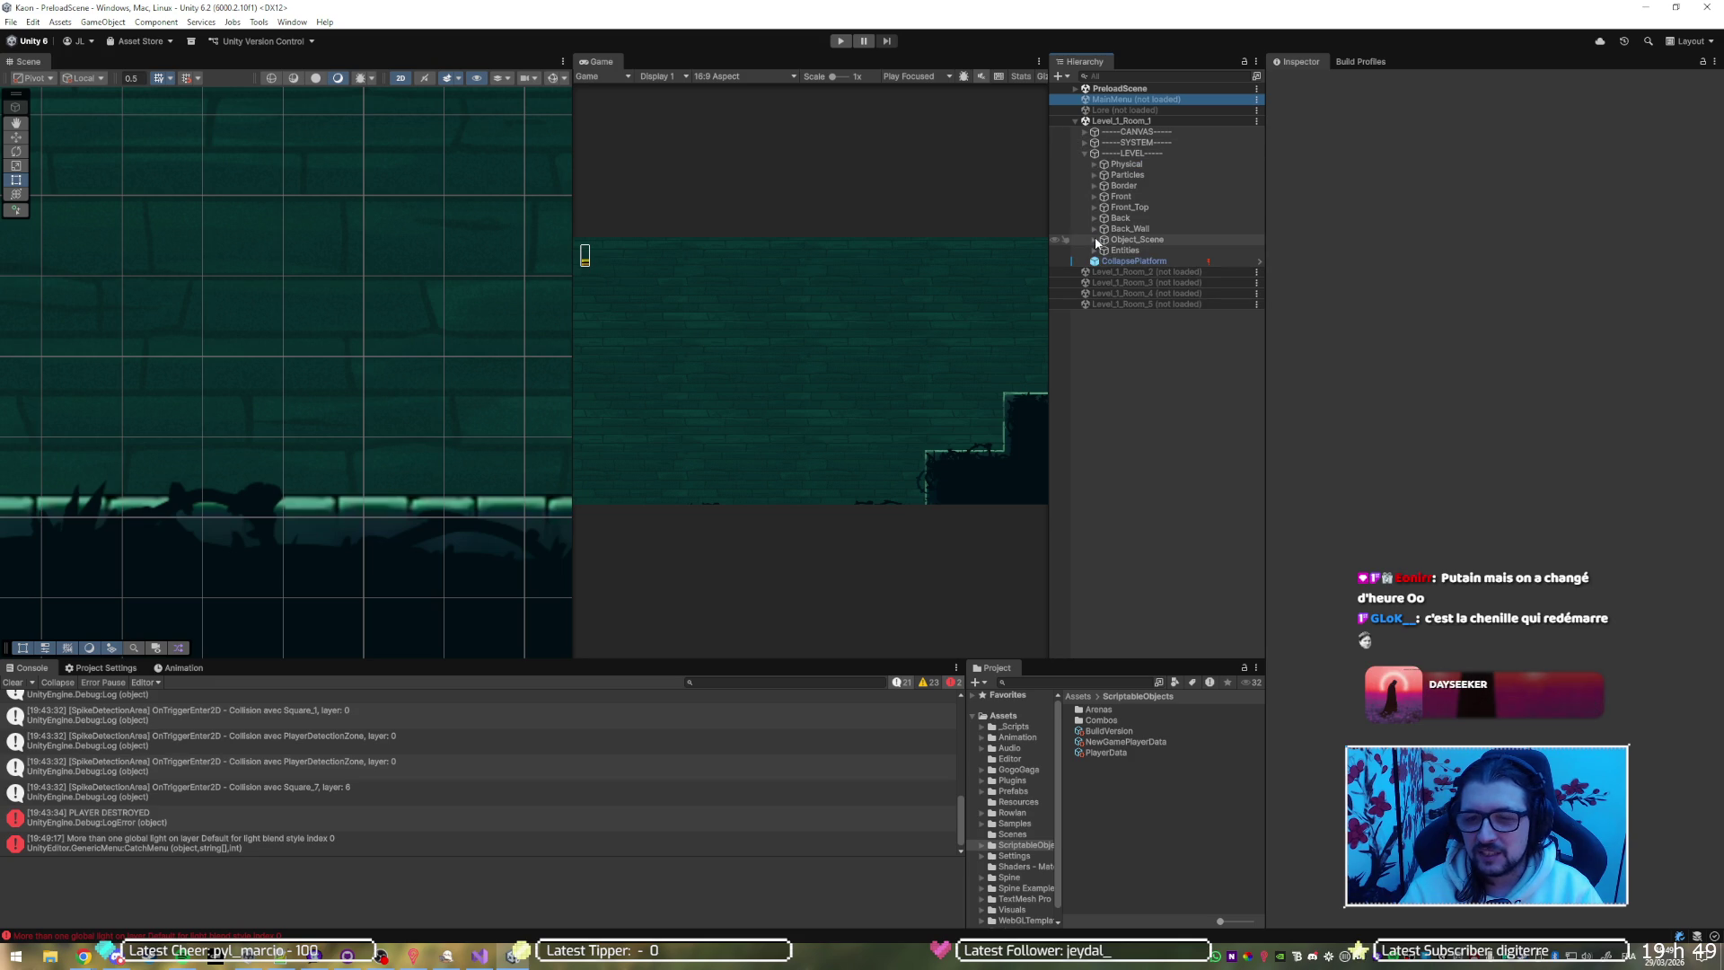
left_click(1094, 241)
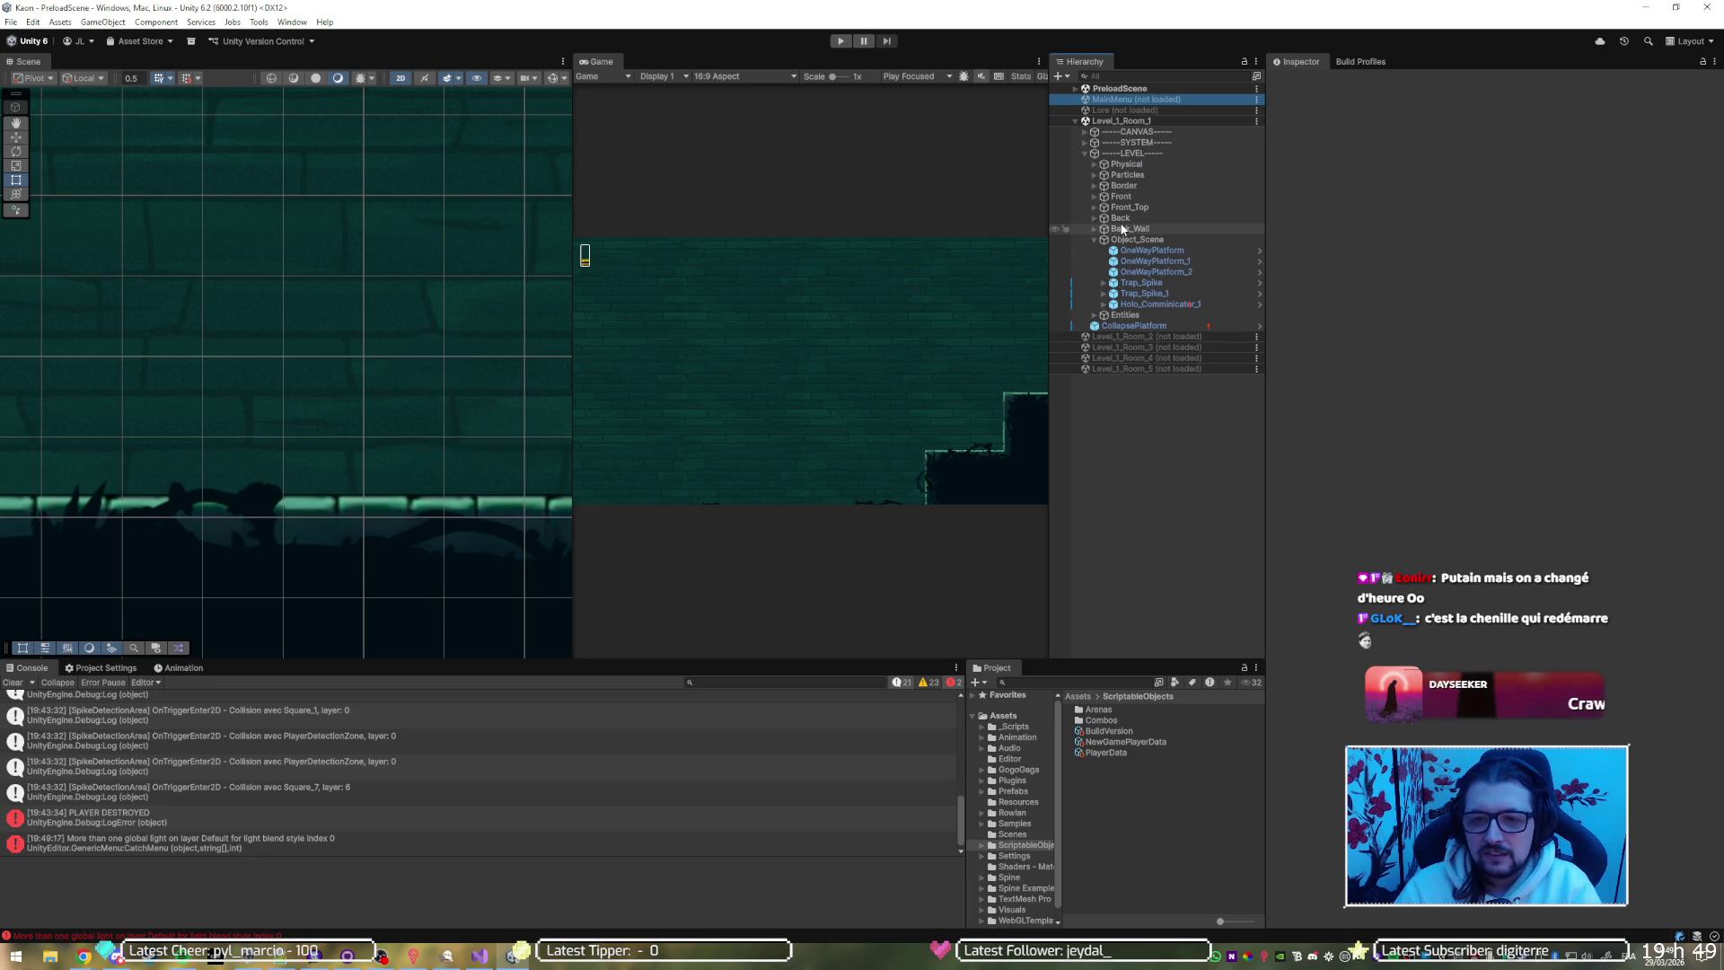
left_click(1143, 304)
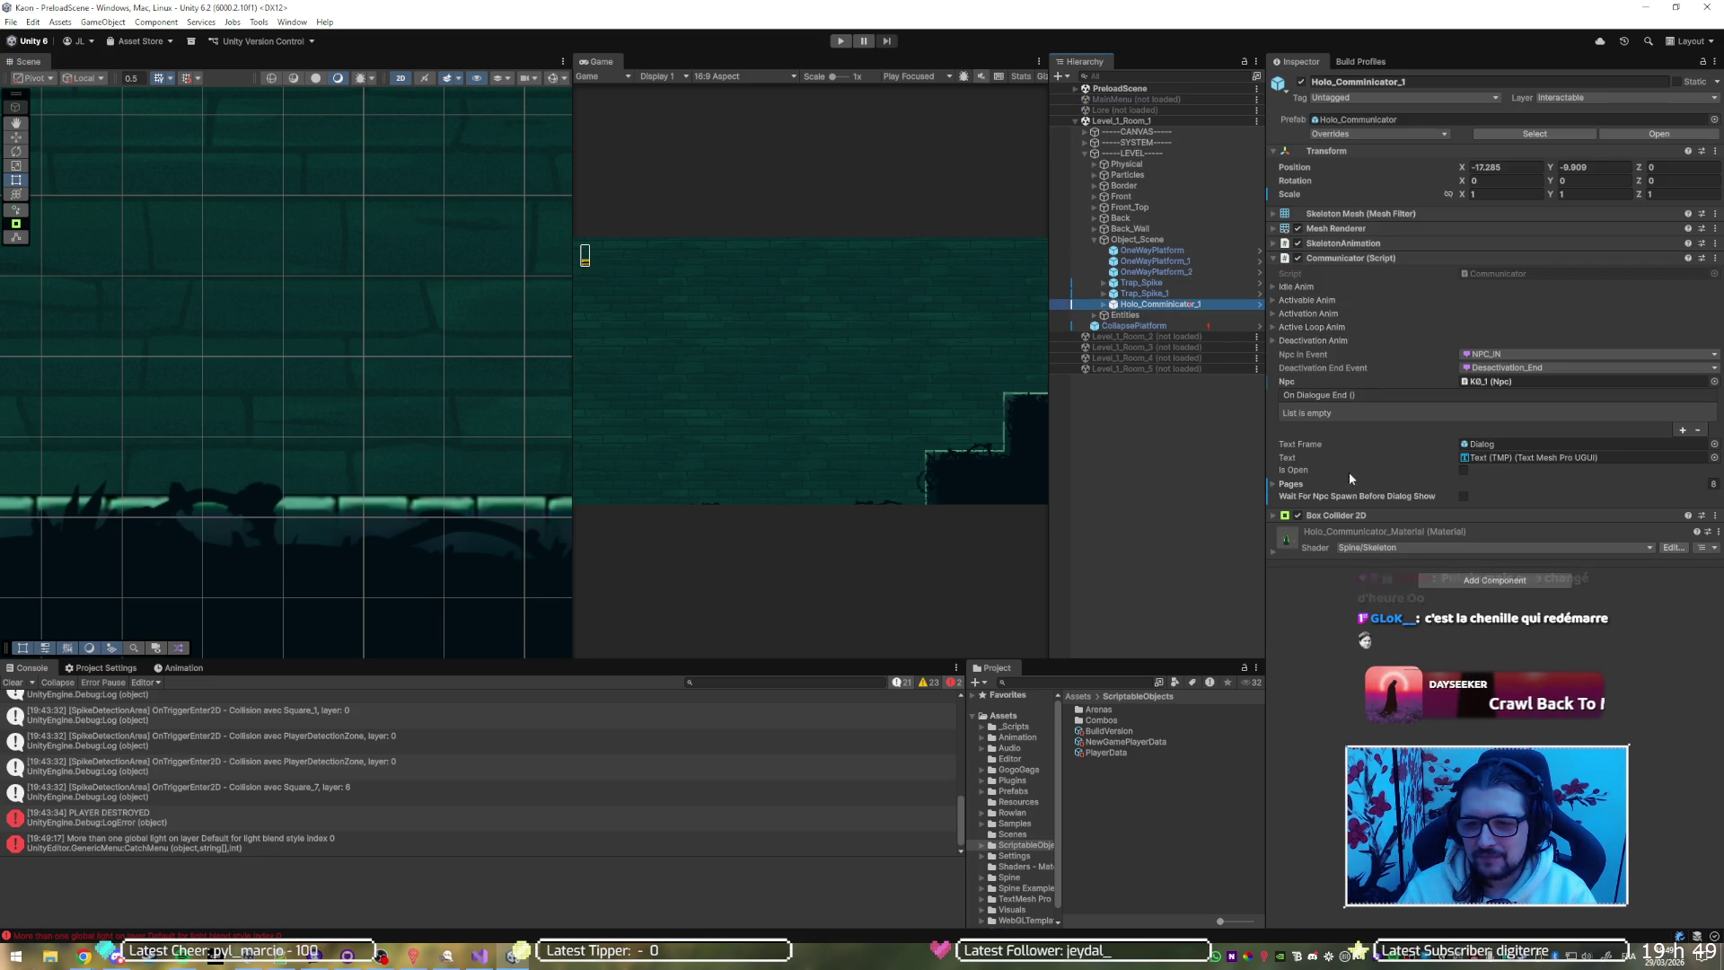
left_click(1462, 496)
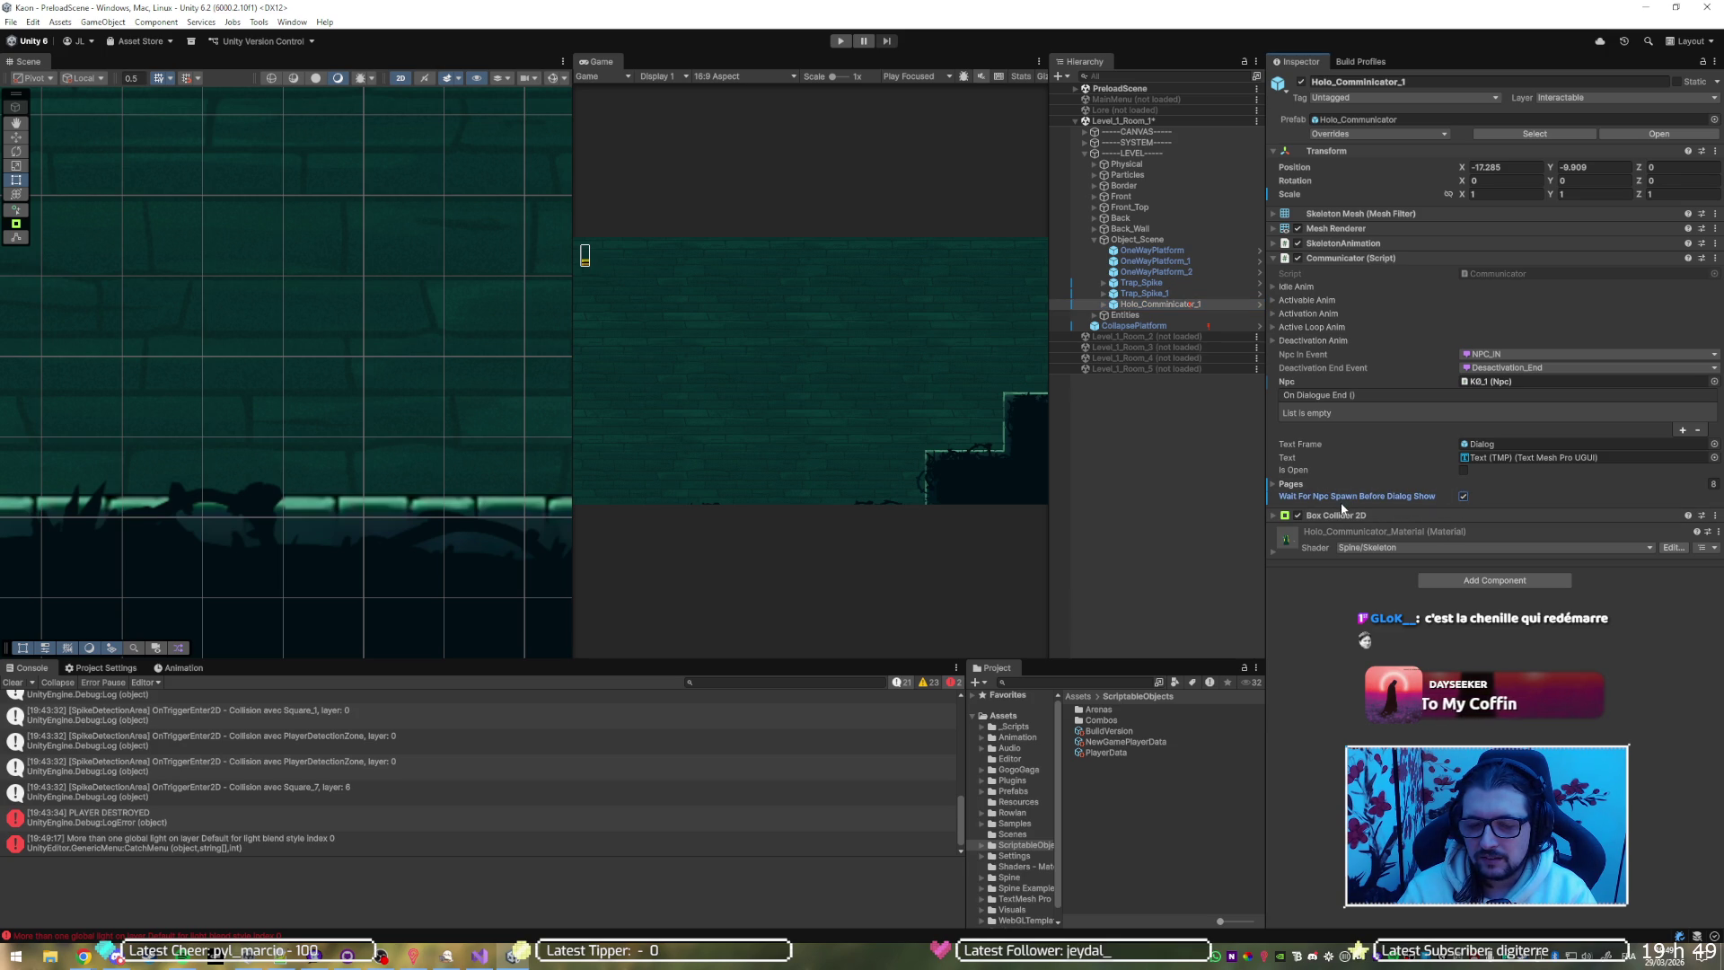
left_click(1483, 271)
left_click(1483, 271)
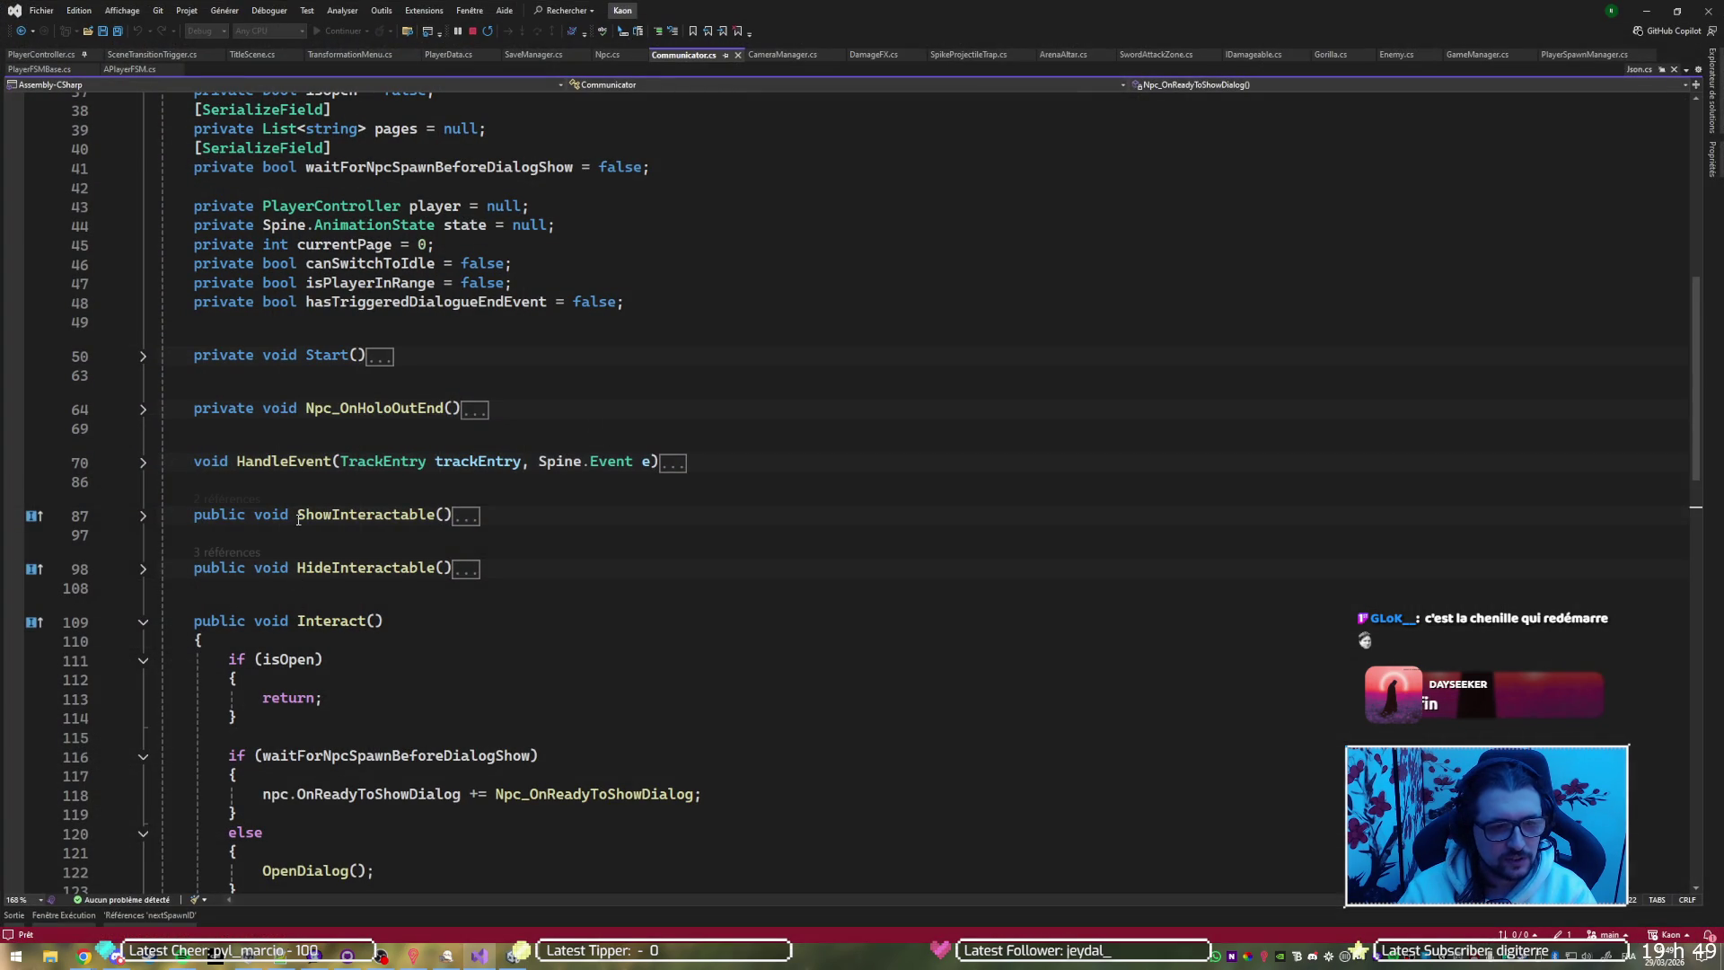
Find the Npc_OnReadyToShowDialog handler and take the line-118 event subscription to reuse there
scroll(423, 195, "down", 8)
scroll(423, 194, "down", 2)
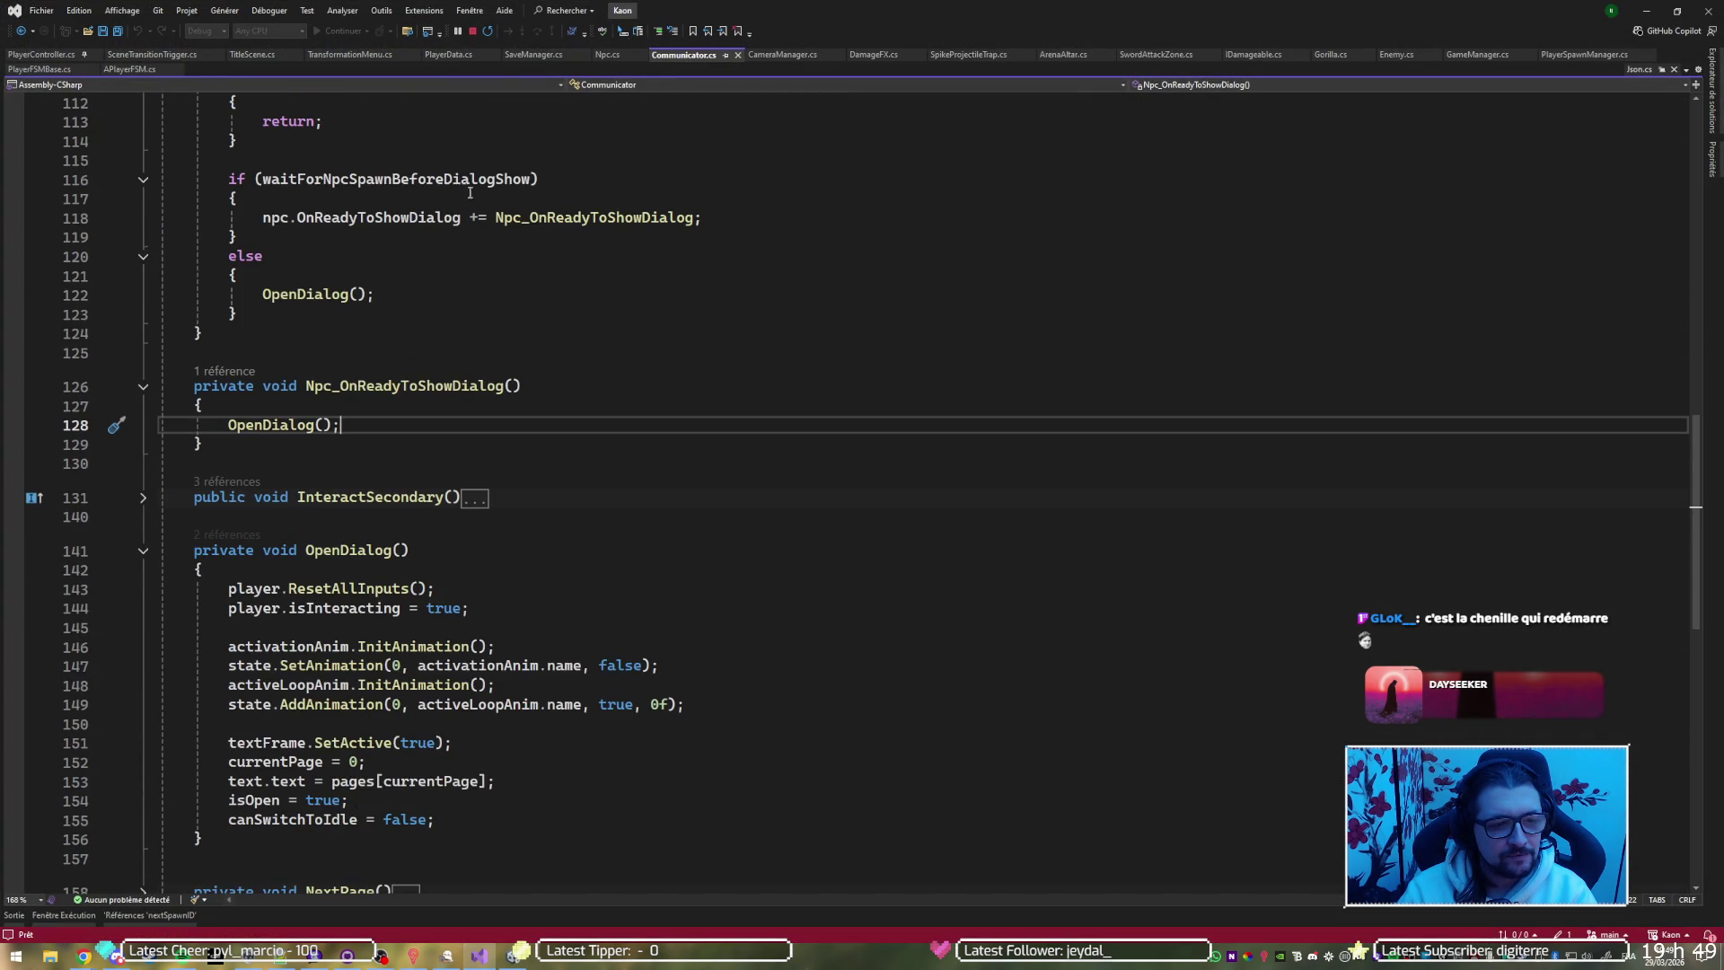
left_click(368, 385)
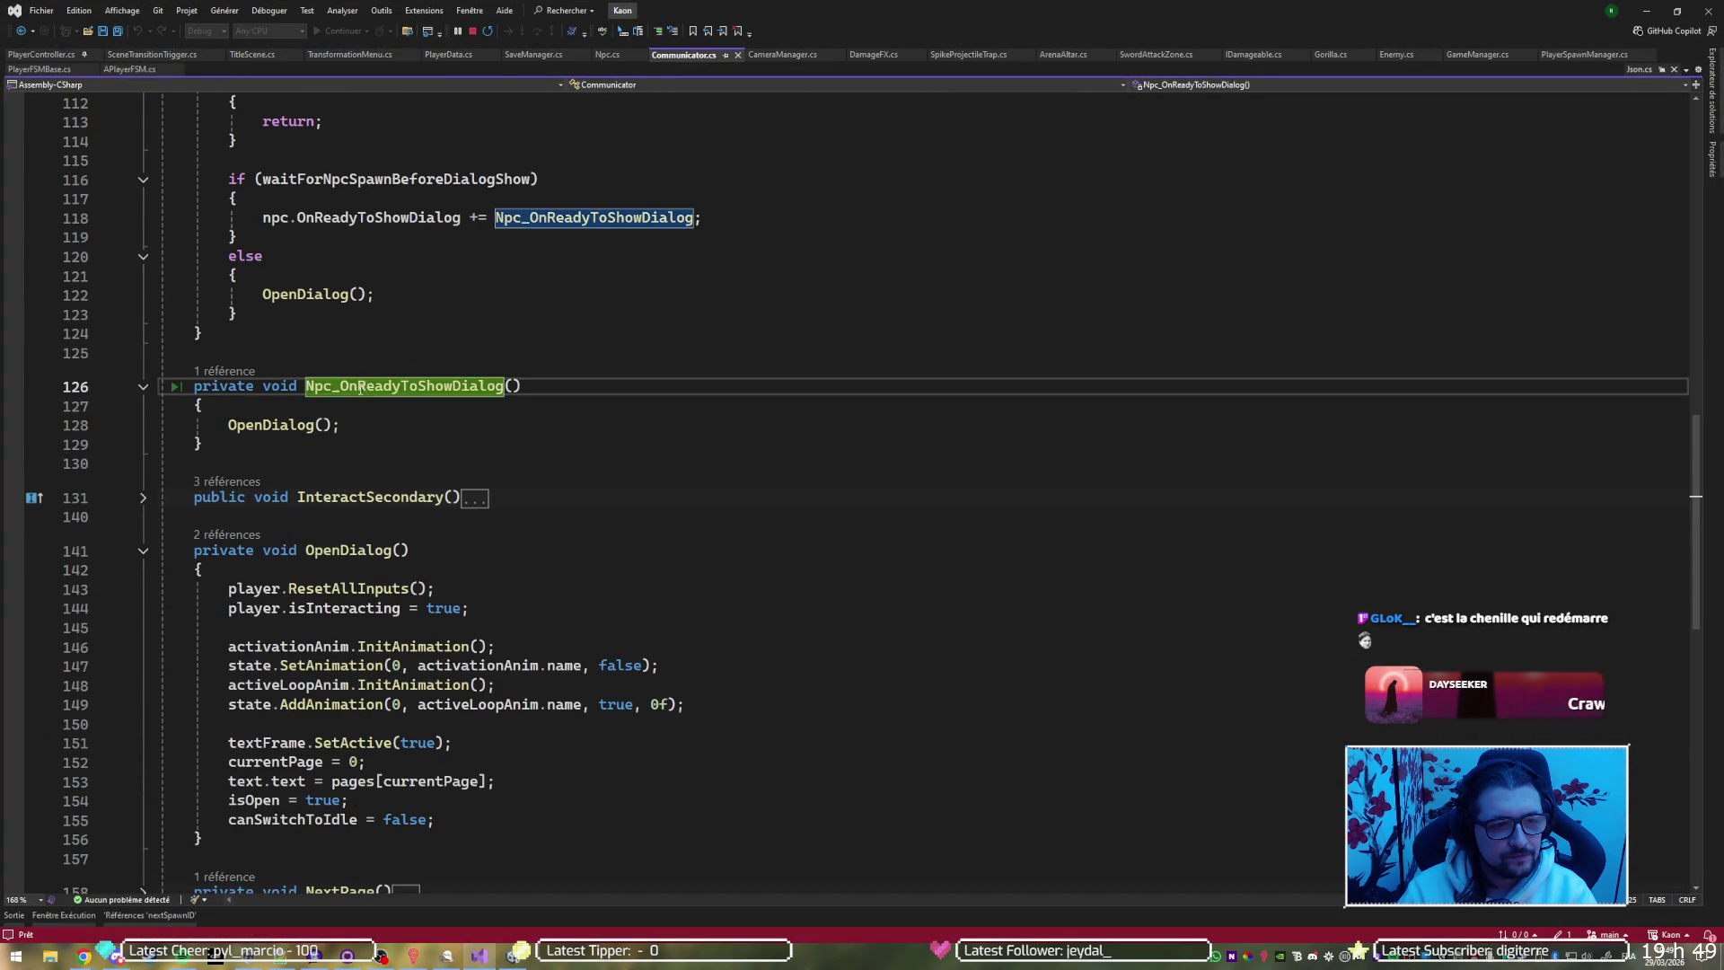
scroll(347, 345, "up", 2)
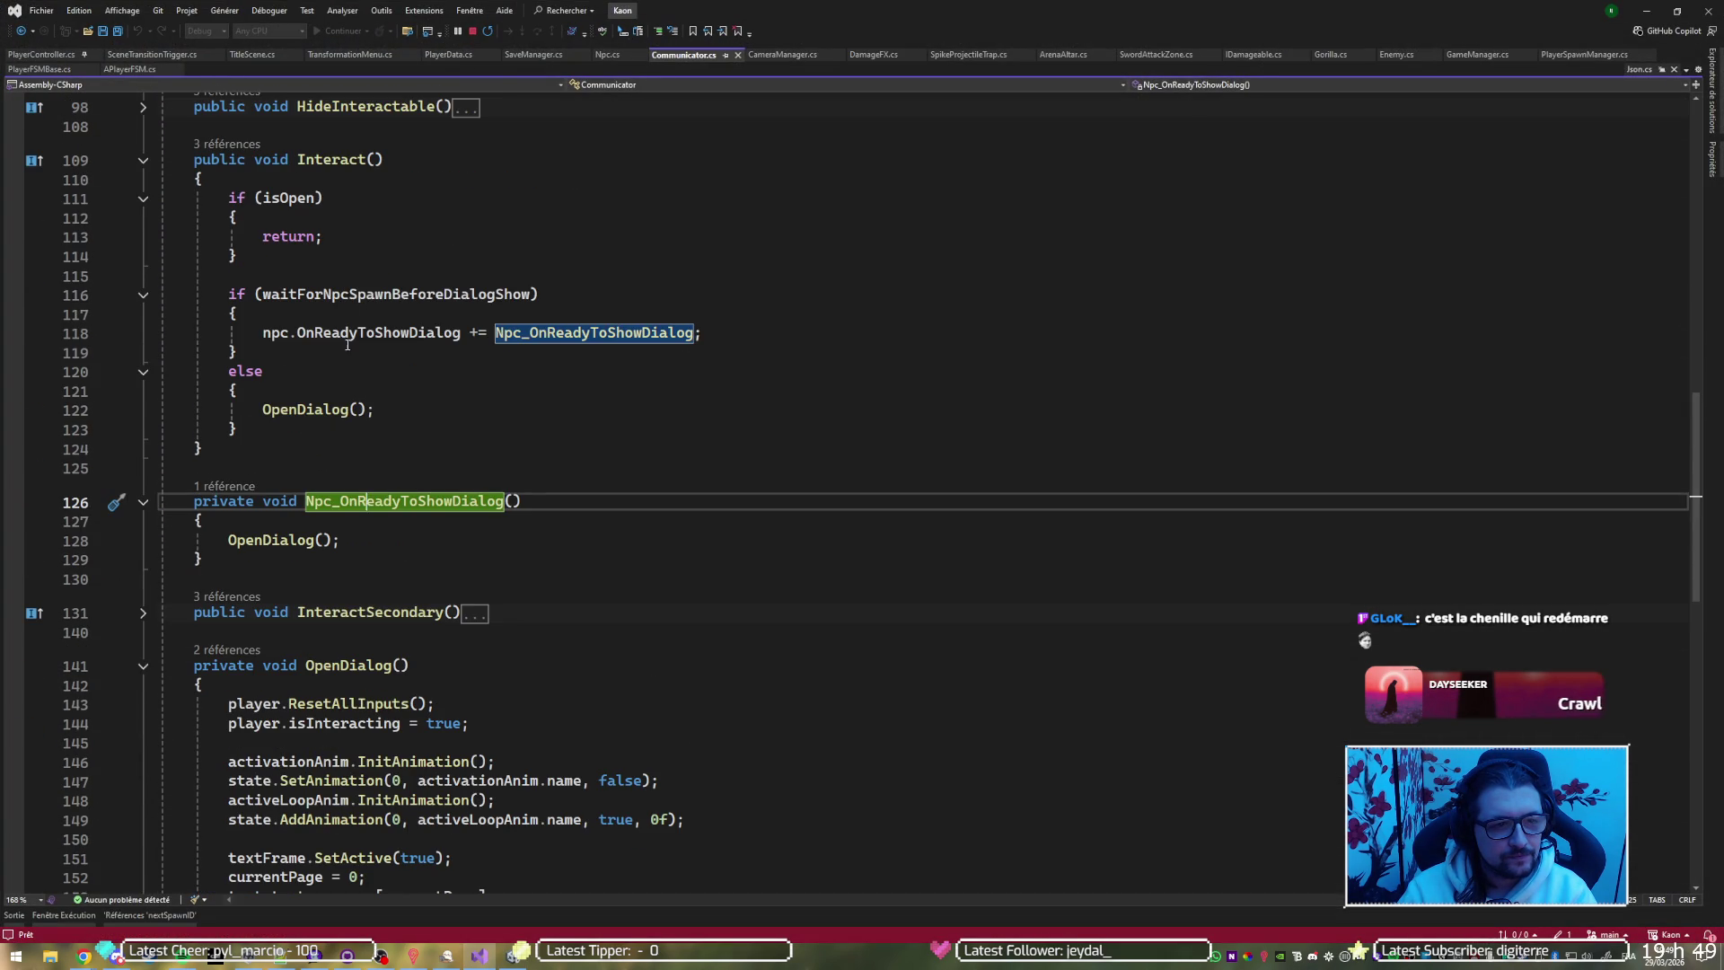
left_click(276, 539)
left_click(460, 332)
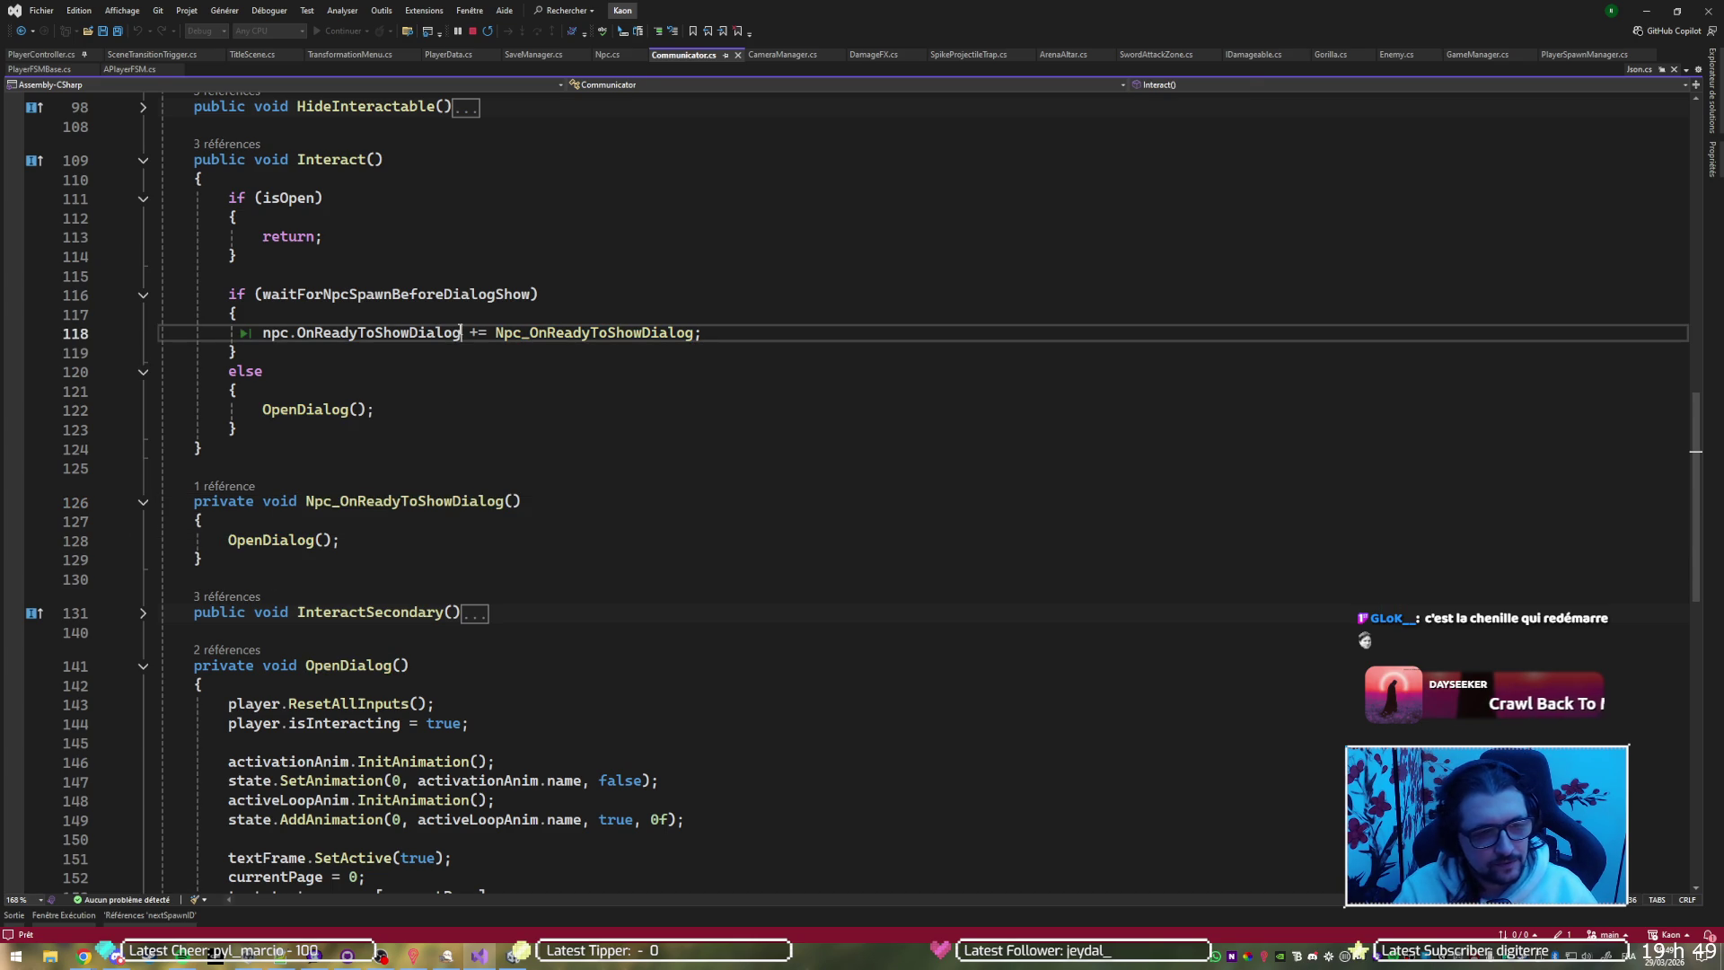
left_click(456, 534)
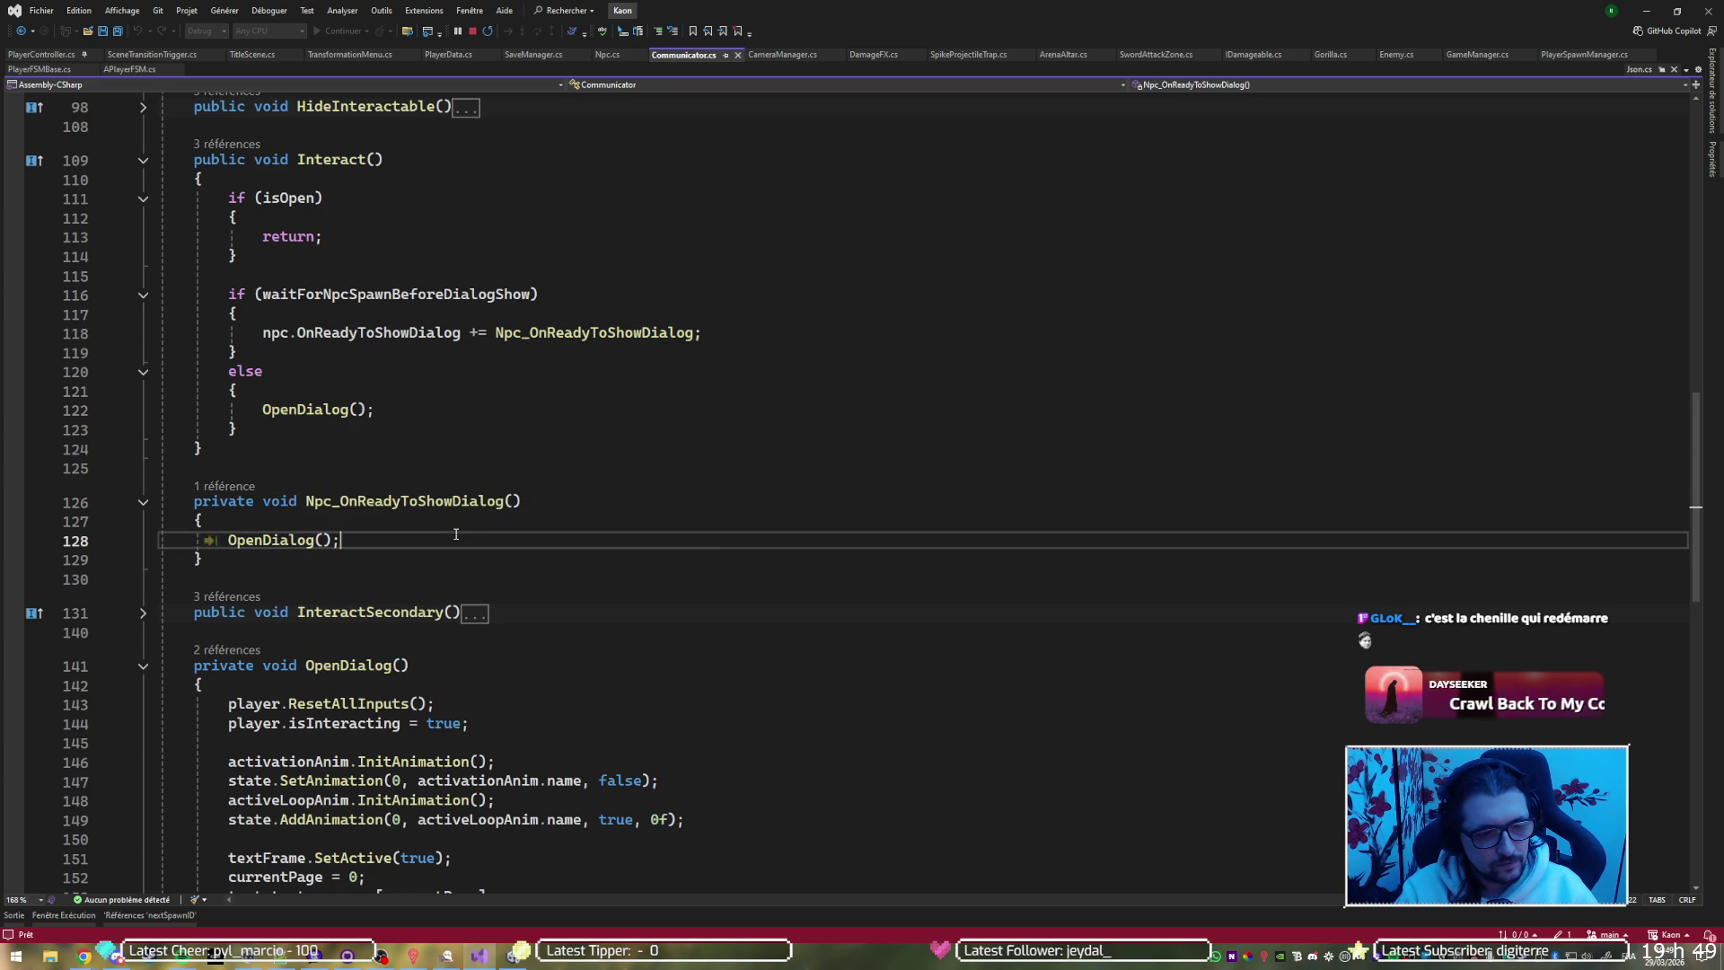
Paste it above OpenDialog(), change += to -= to unsubscribe, and save Communicator.cs
type("npc.OnReadyToShowDialog += Npc_OnReadyToShowDialog;")
key("ctrl+Right")
key("ctrl+Right")
key("Delete")
type("-")
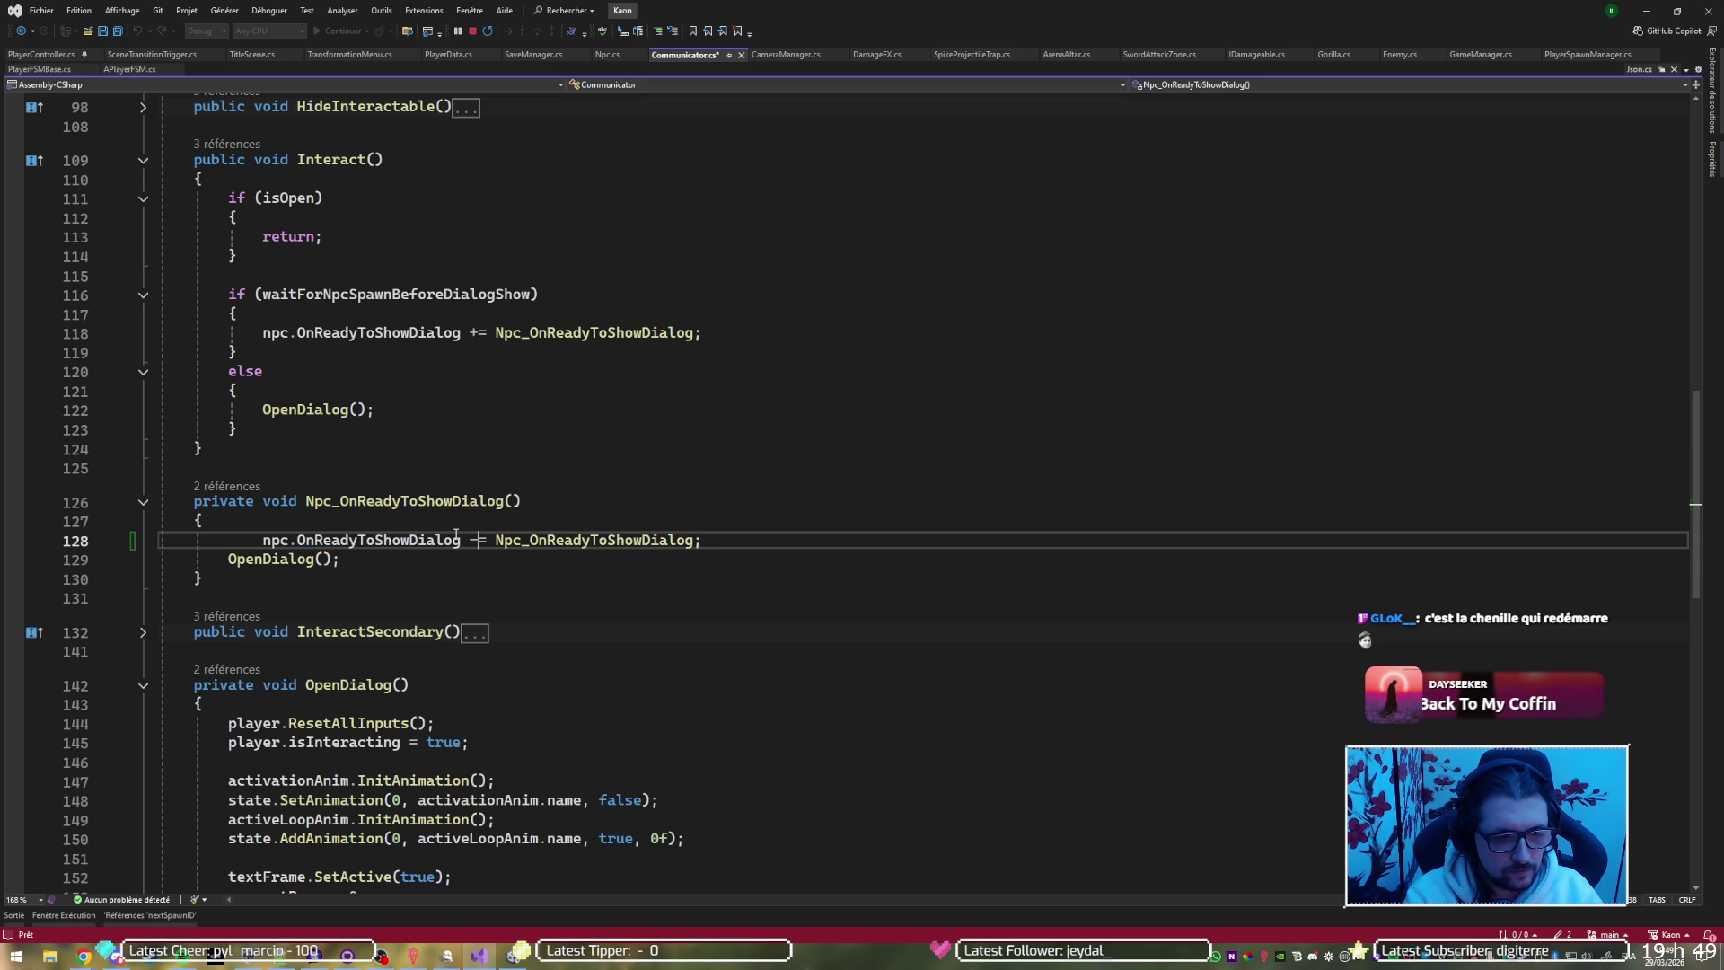
key("ctrl+s")
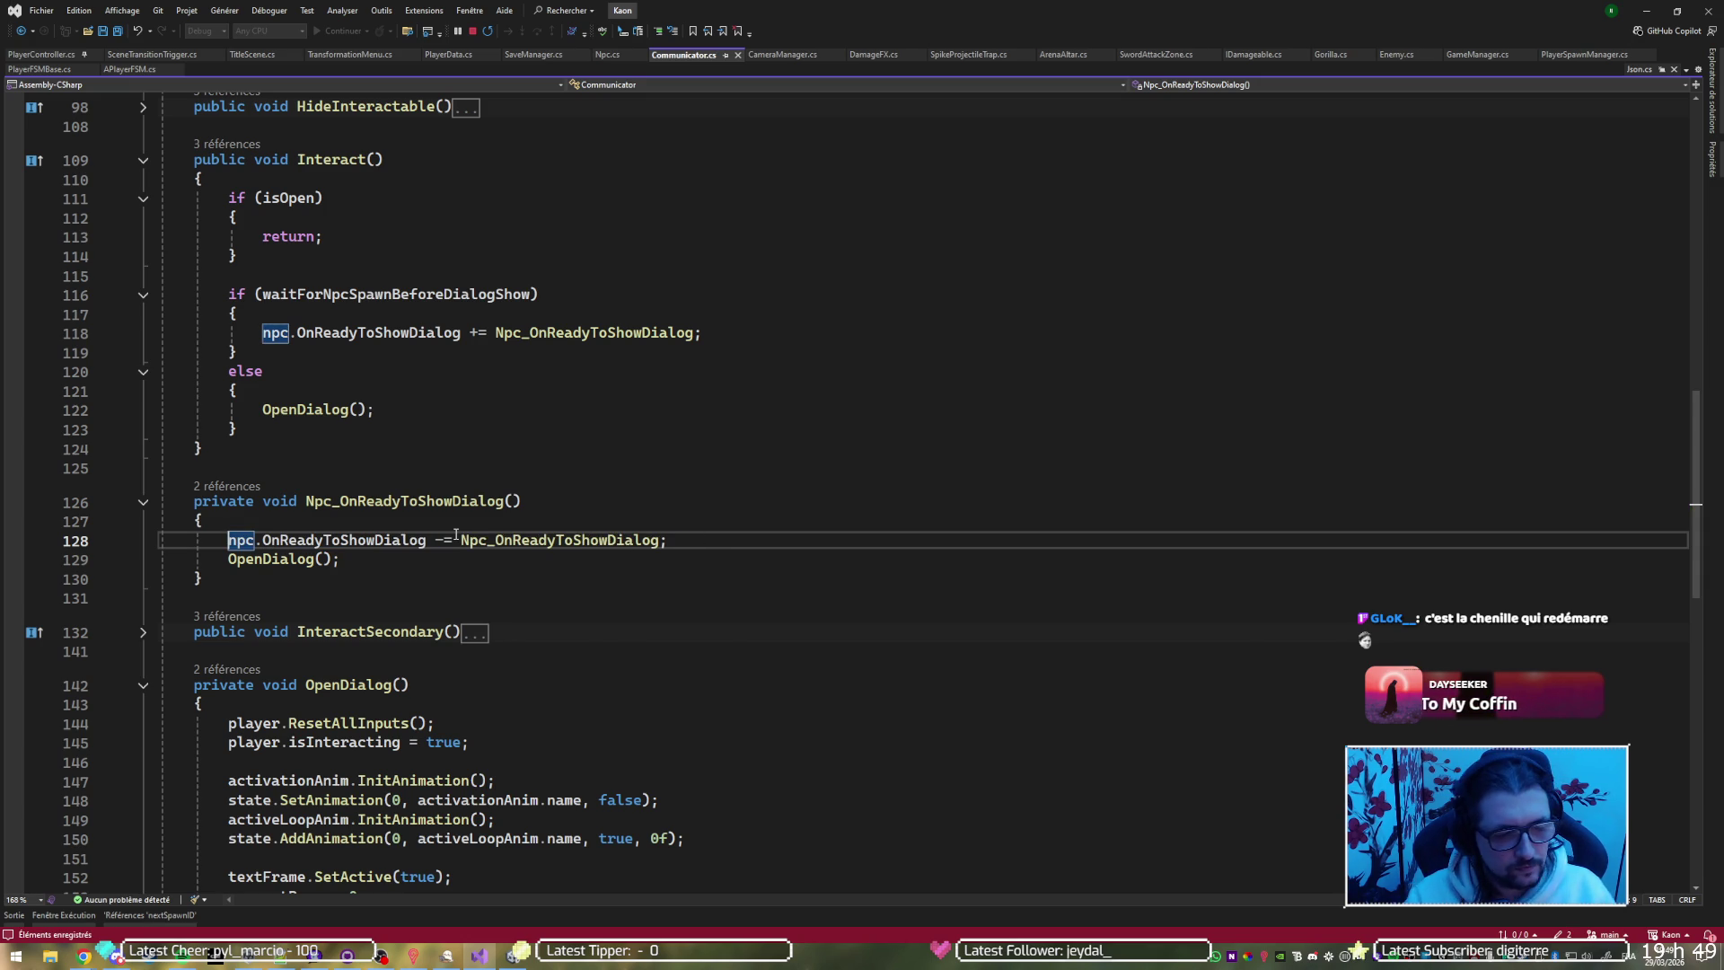
key("alt+Tab")
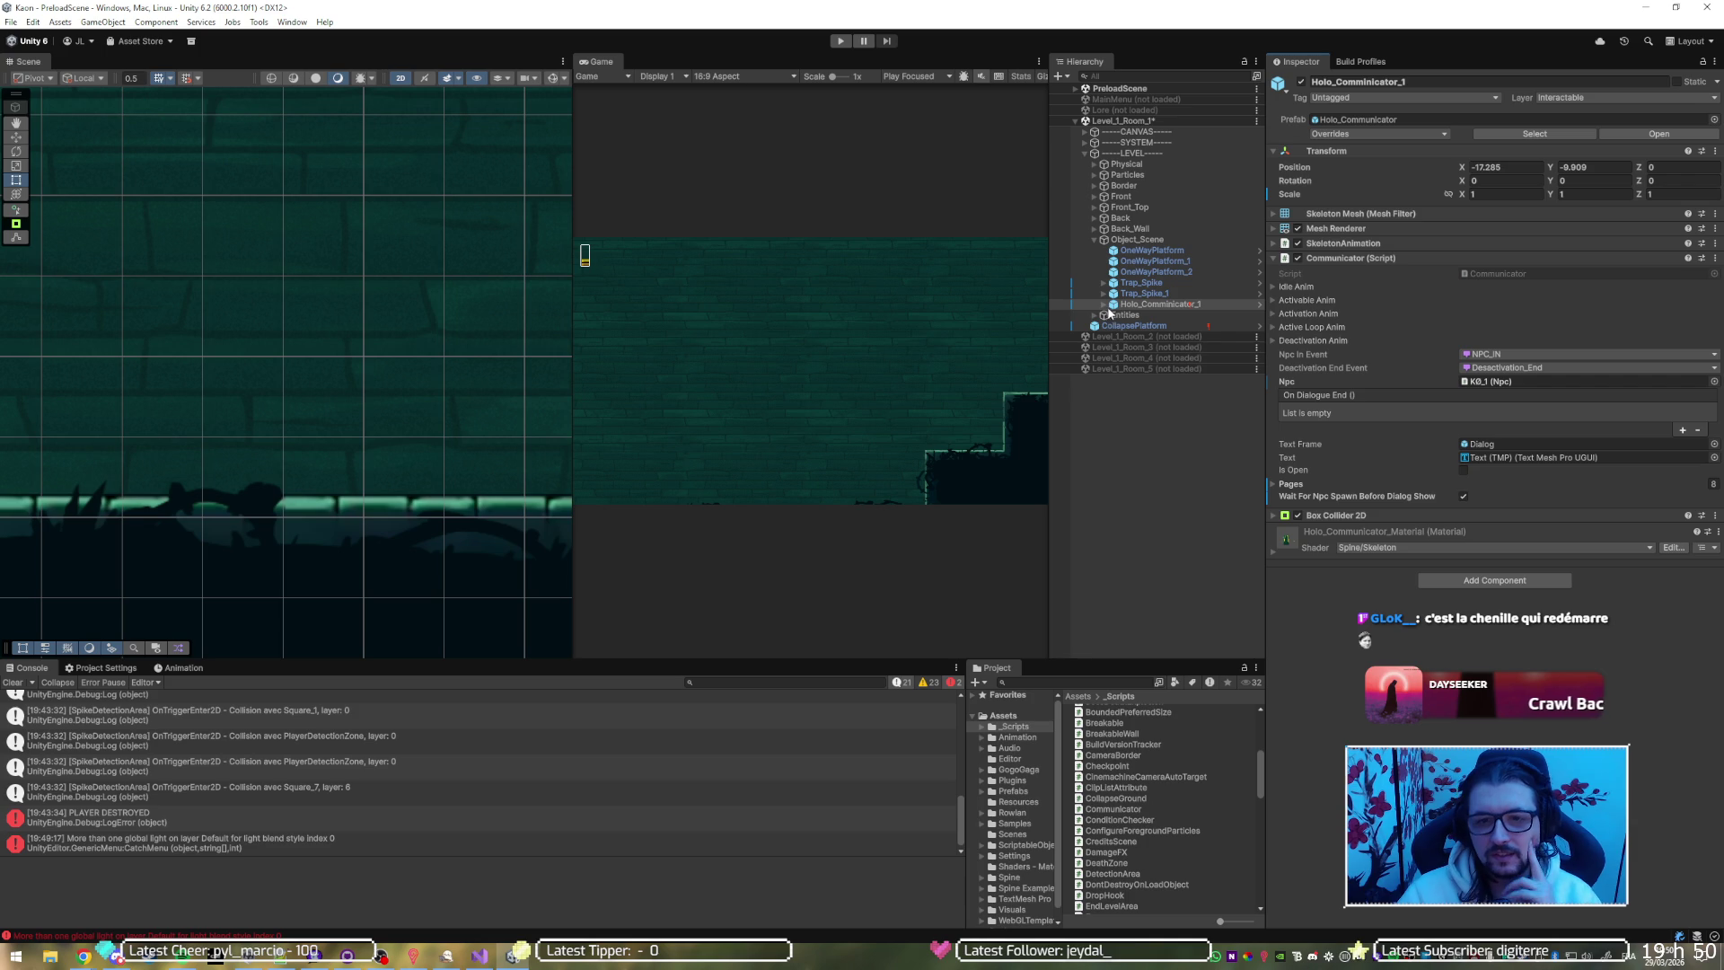
Set Holo In End to In_End on the K0_1 NPC under Holo_Comminicator_1, then enter Play mode
left_click(1104, 306)
left_click(1113, 326)
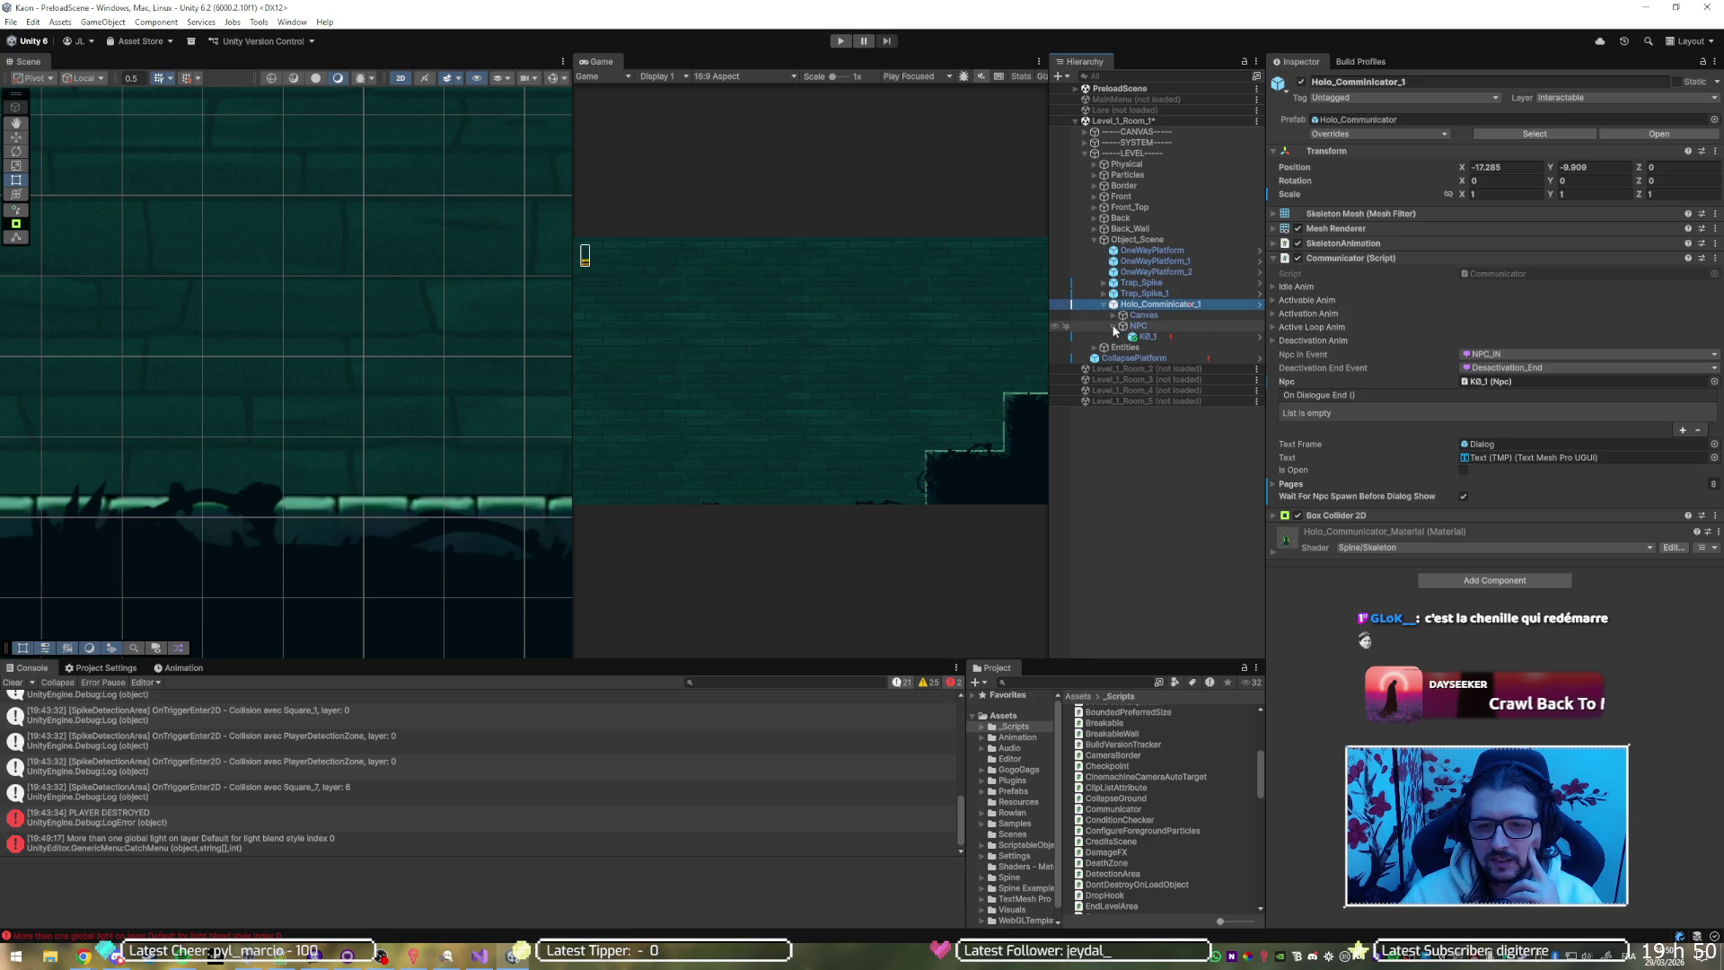
left_click(1140, 337)
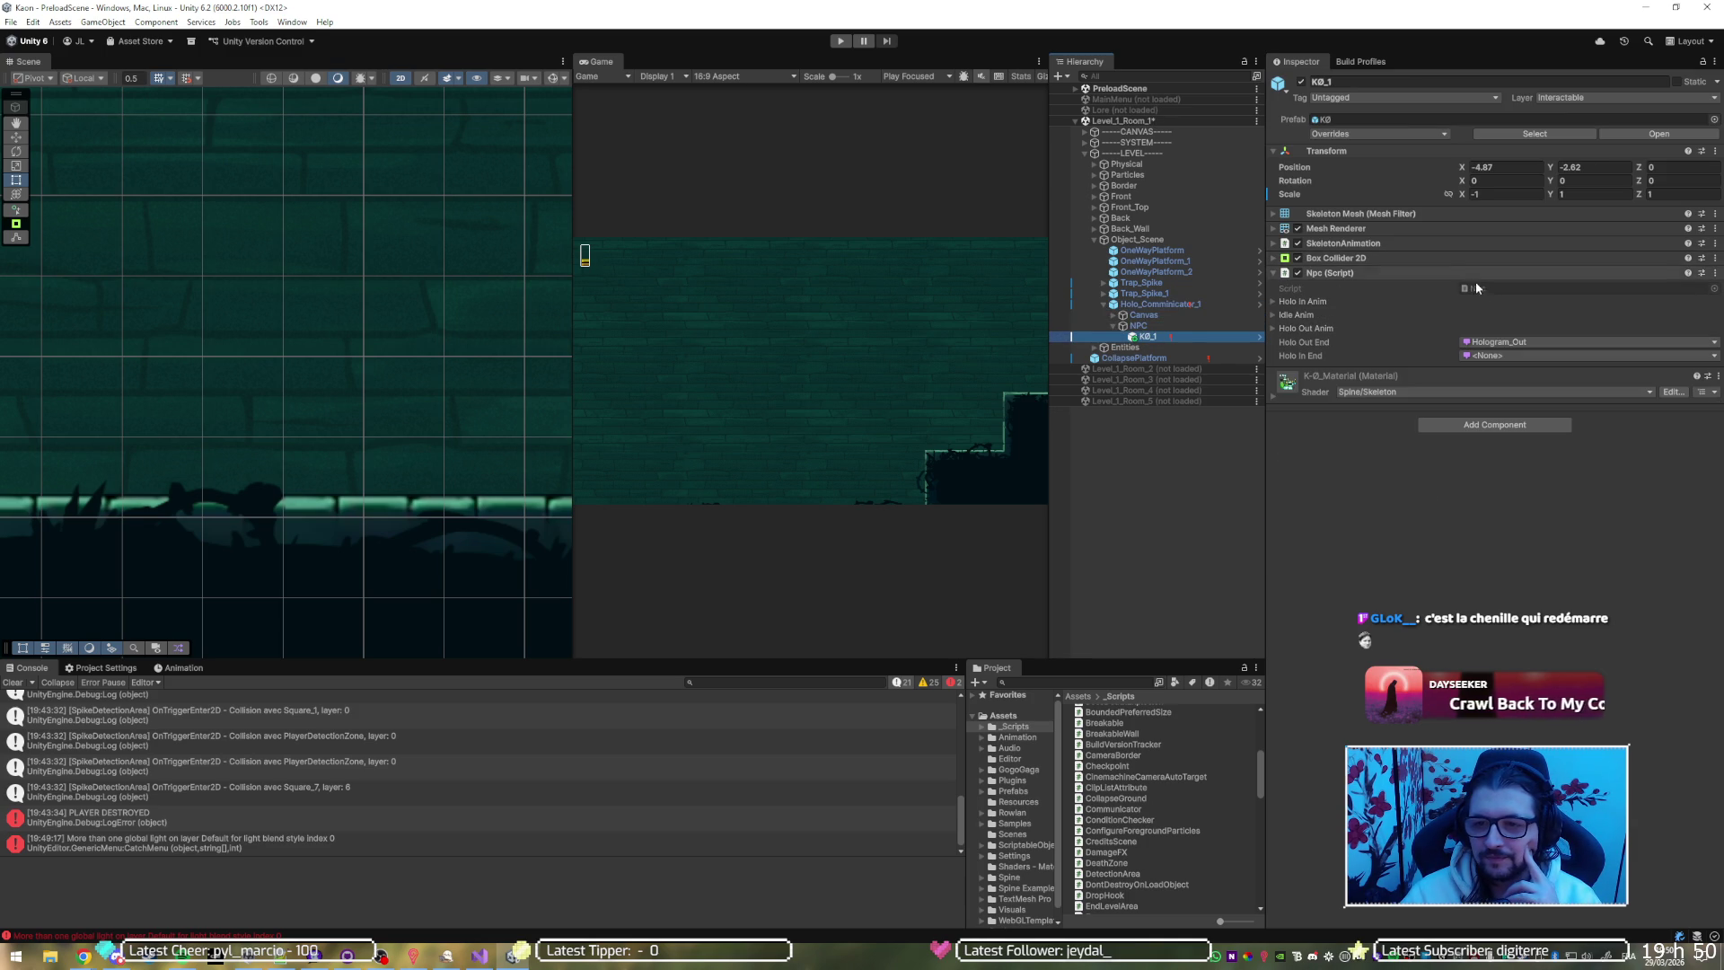
left_click(1490, 355)
left_click(1522, 389)
left_click(841, 42)
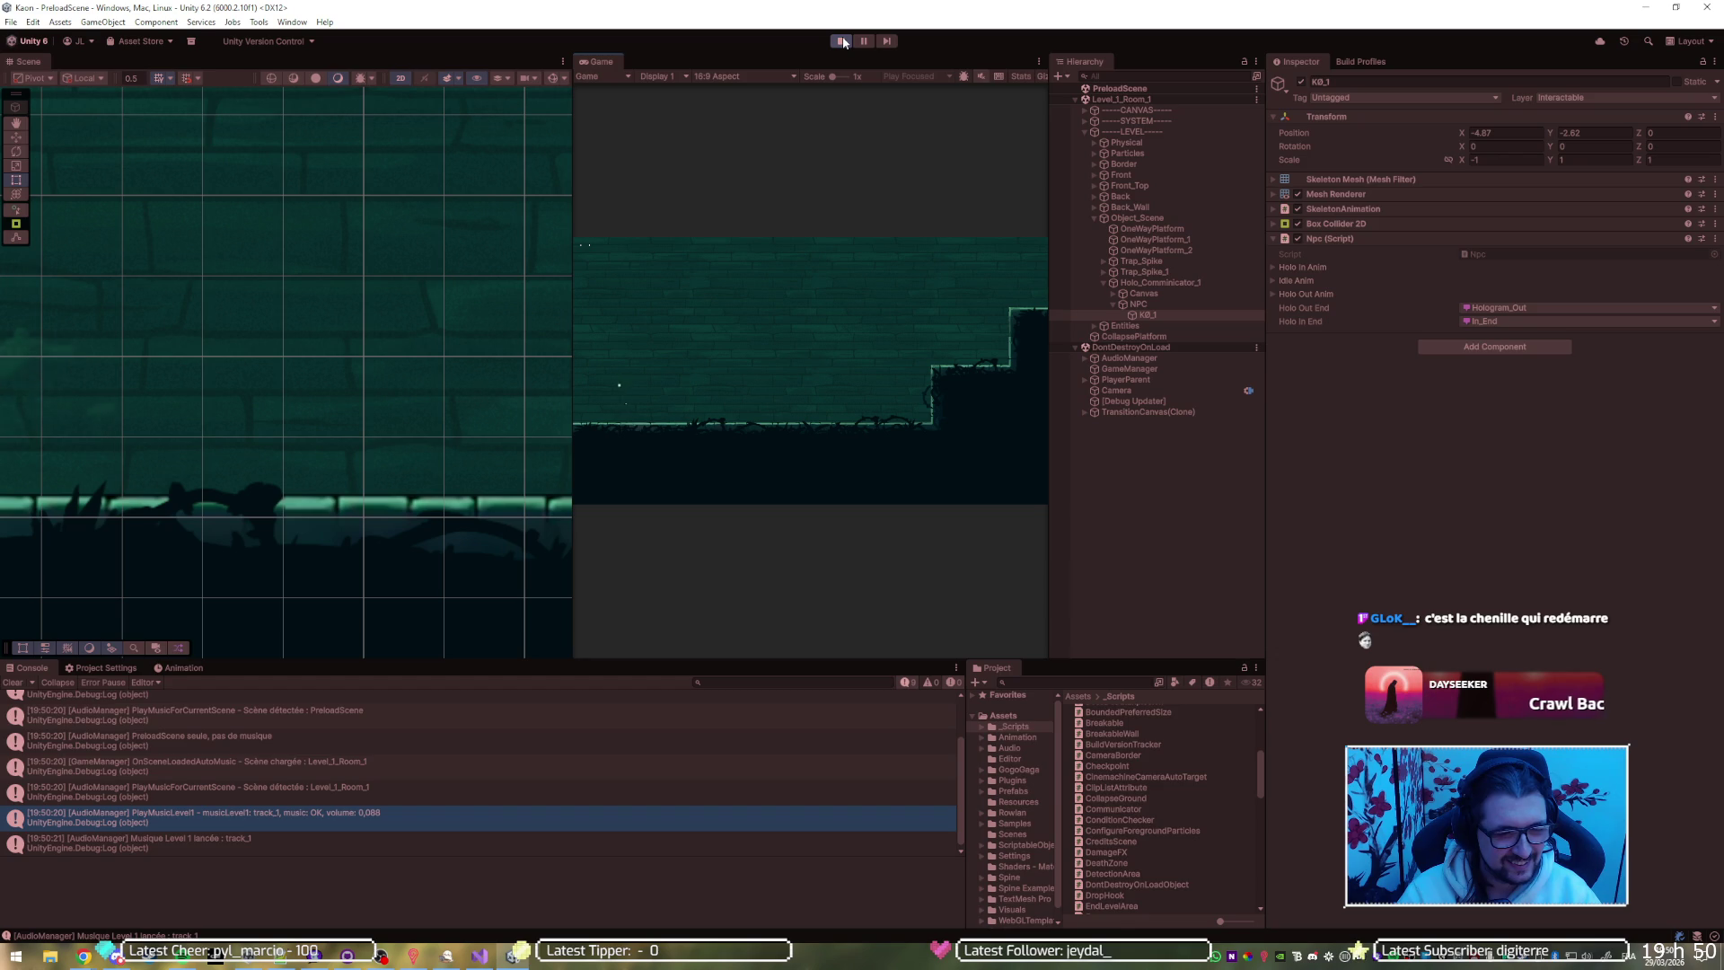
Restart play mode and drag Player(Clone) up and right, to about X -85.31
left_click(844, 42)
left_click(844, 42)
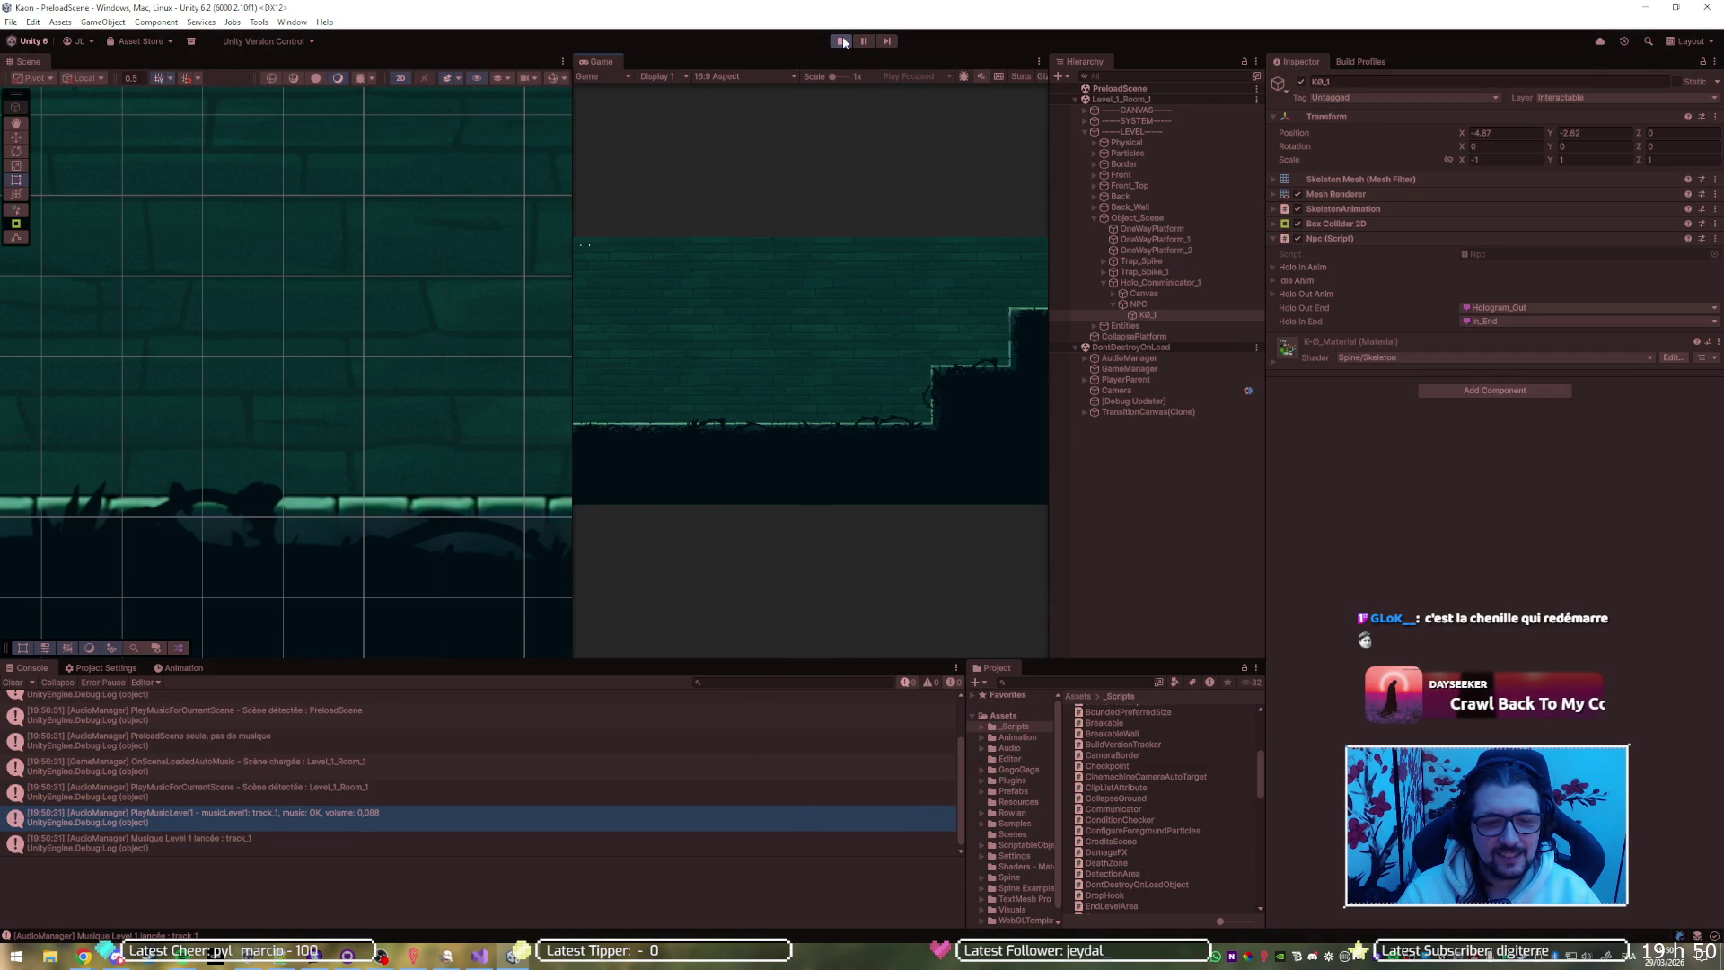
left_click(1085, 380)
left_click(1114, 391)
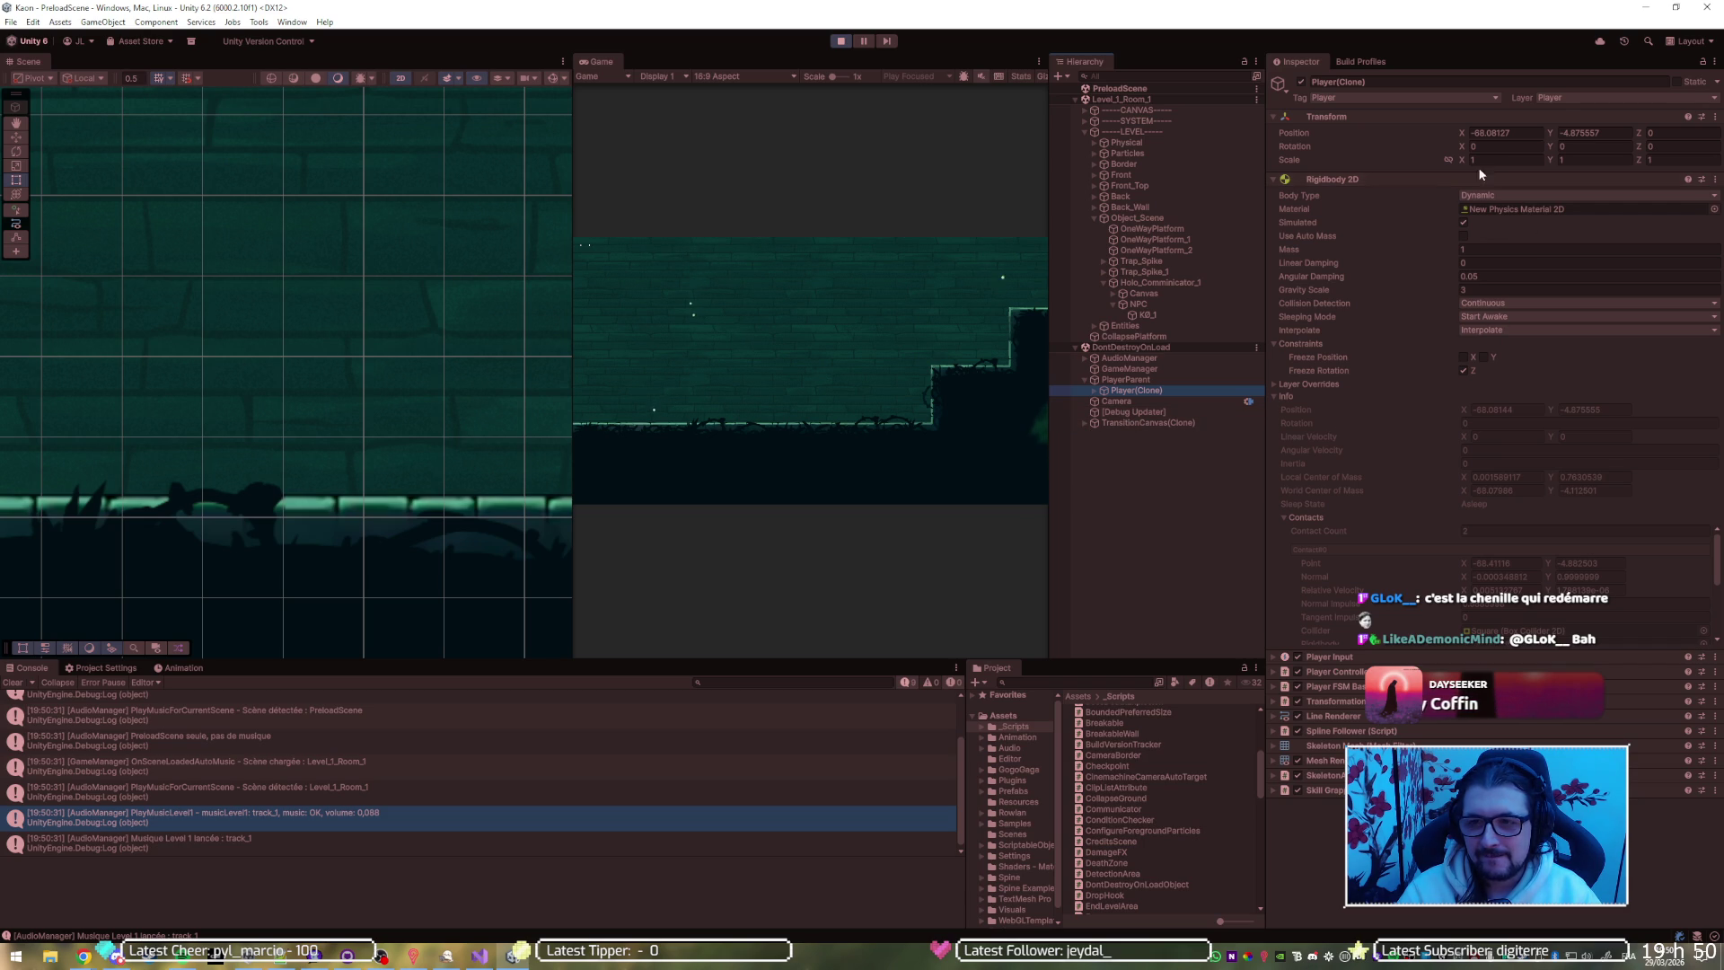
scroll(348, 435, "down", 5)
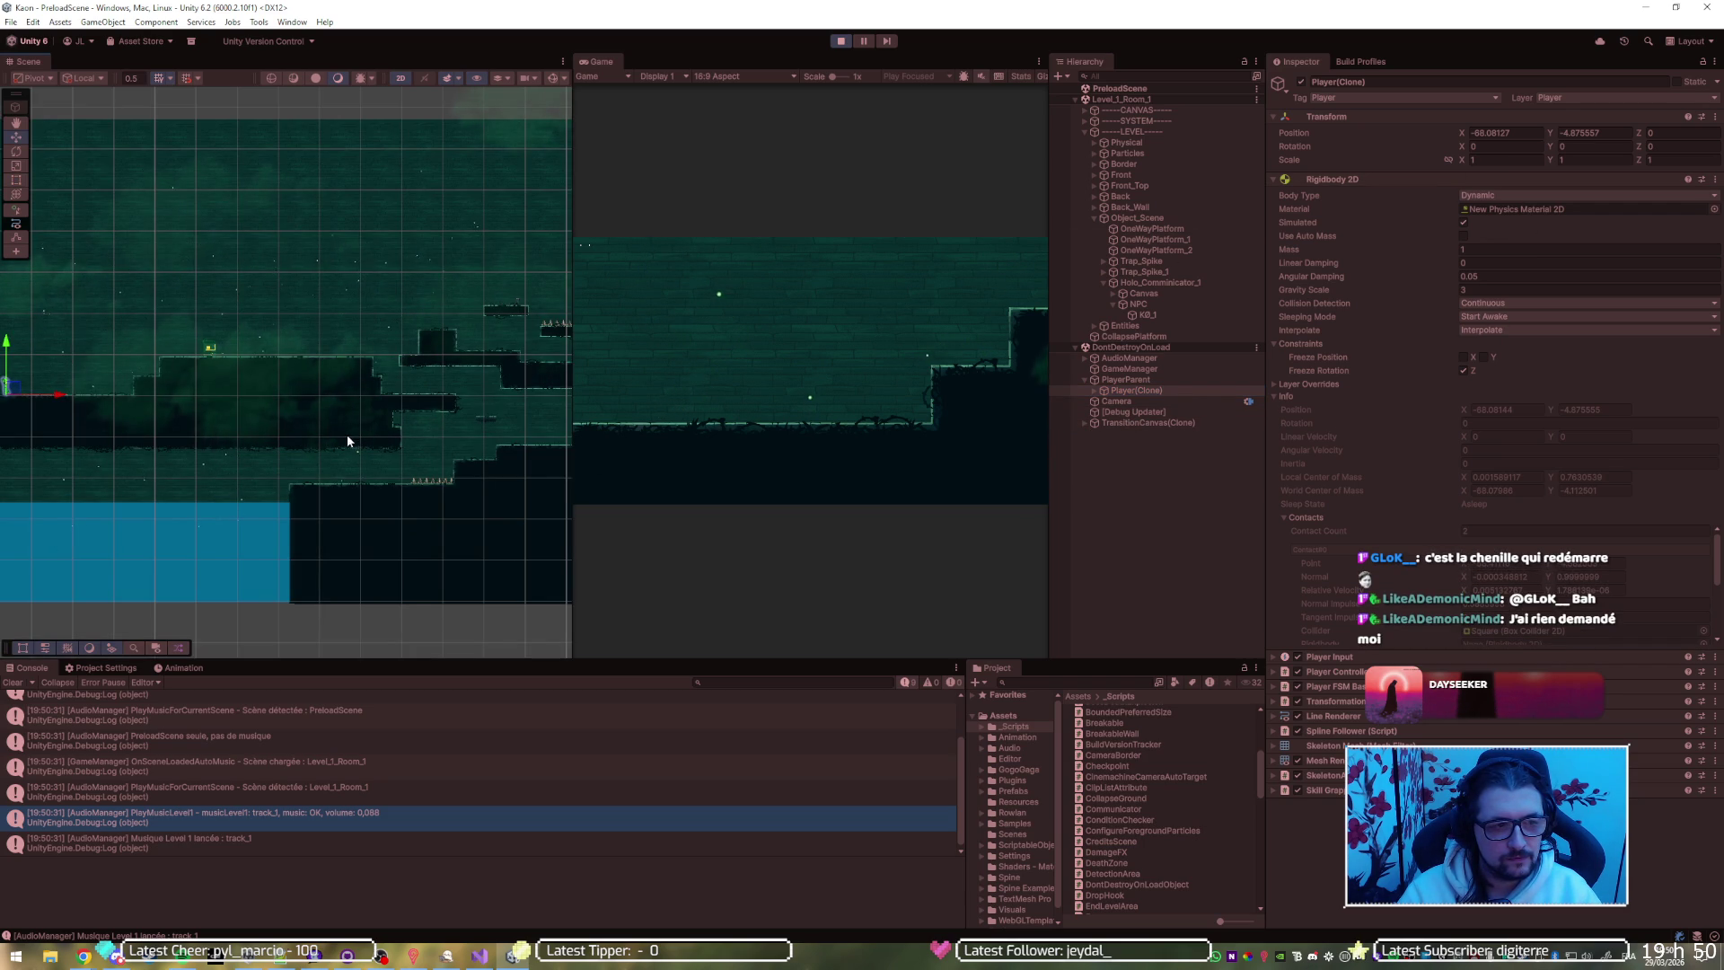
left_click_drag(234, 419, 253, 419)
scroll(253, 419, "up", 6)
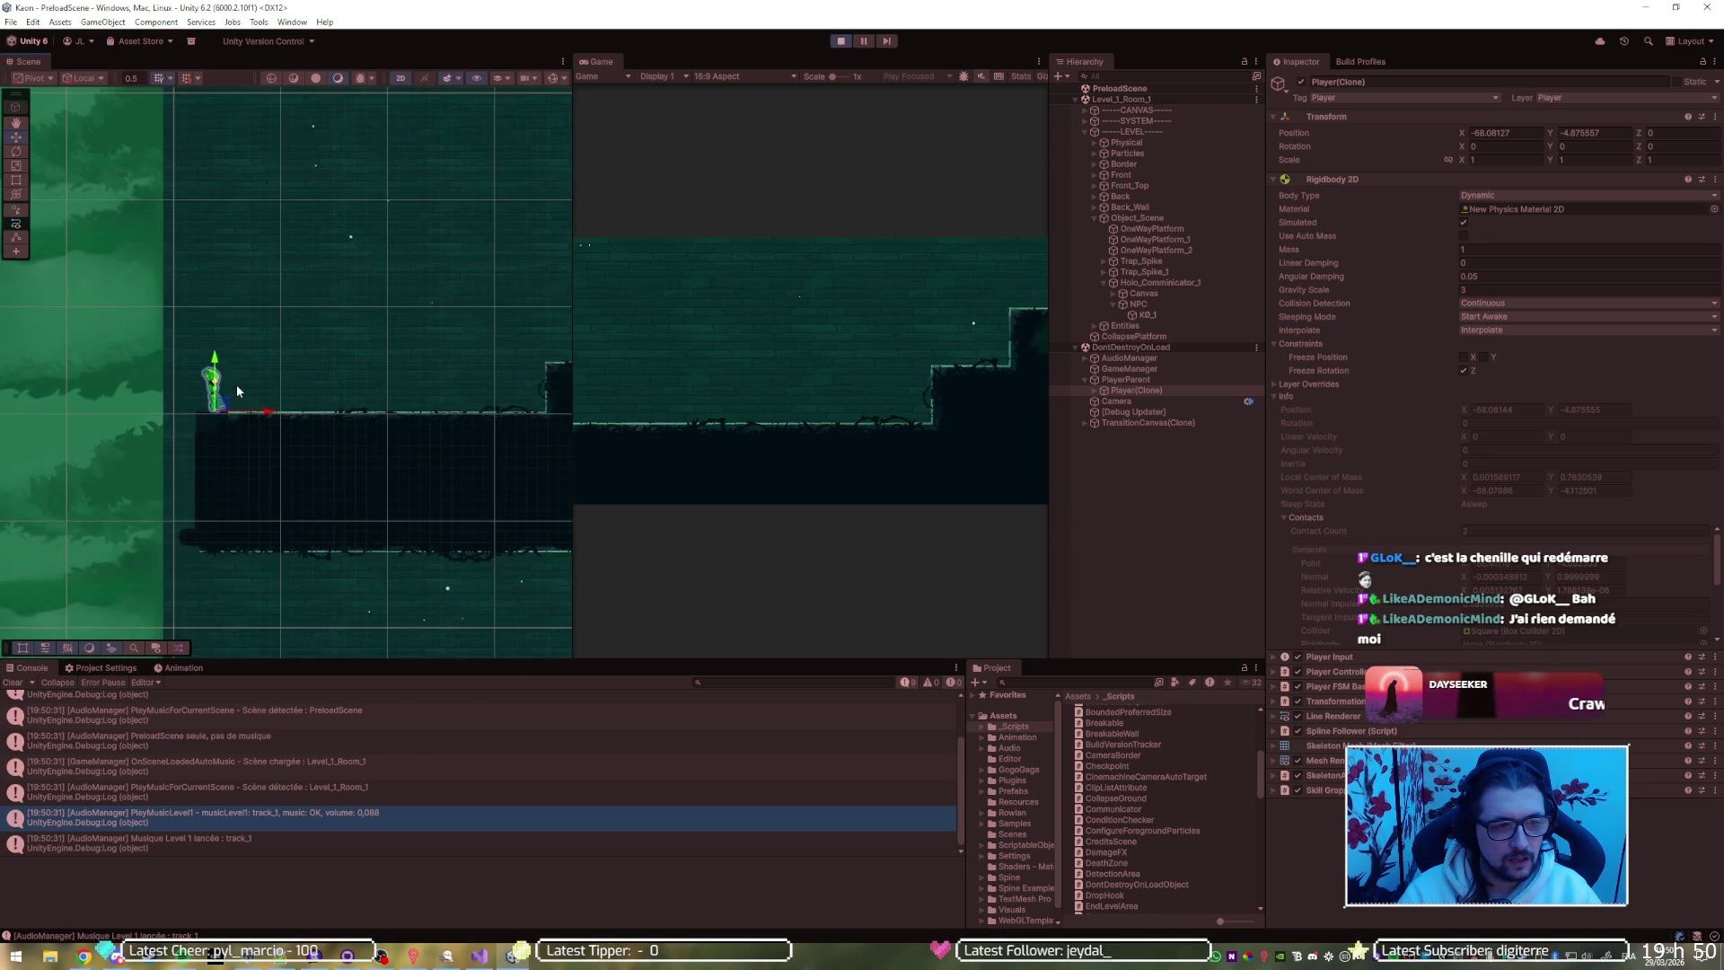
left_click_drag(222, 411, 315, 377)
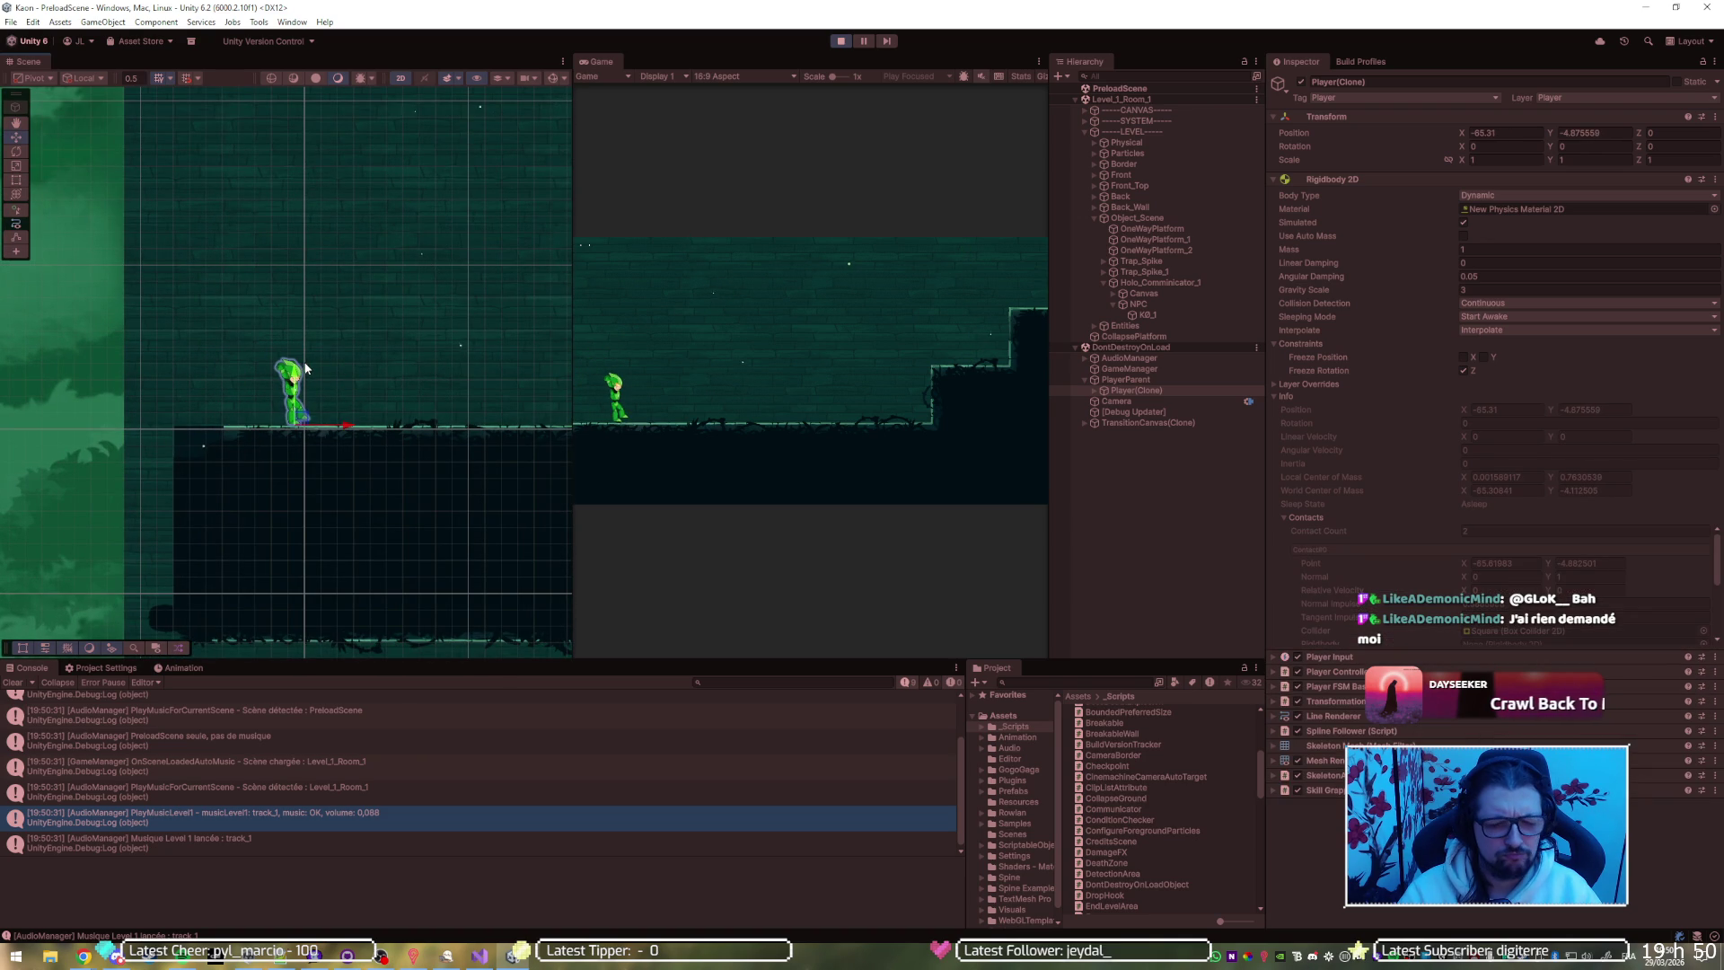
Stop the game, swap Level_1_Room_1 for the MainMenu scene, and play from the main menu
right_click(1134, 96)
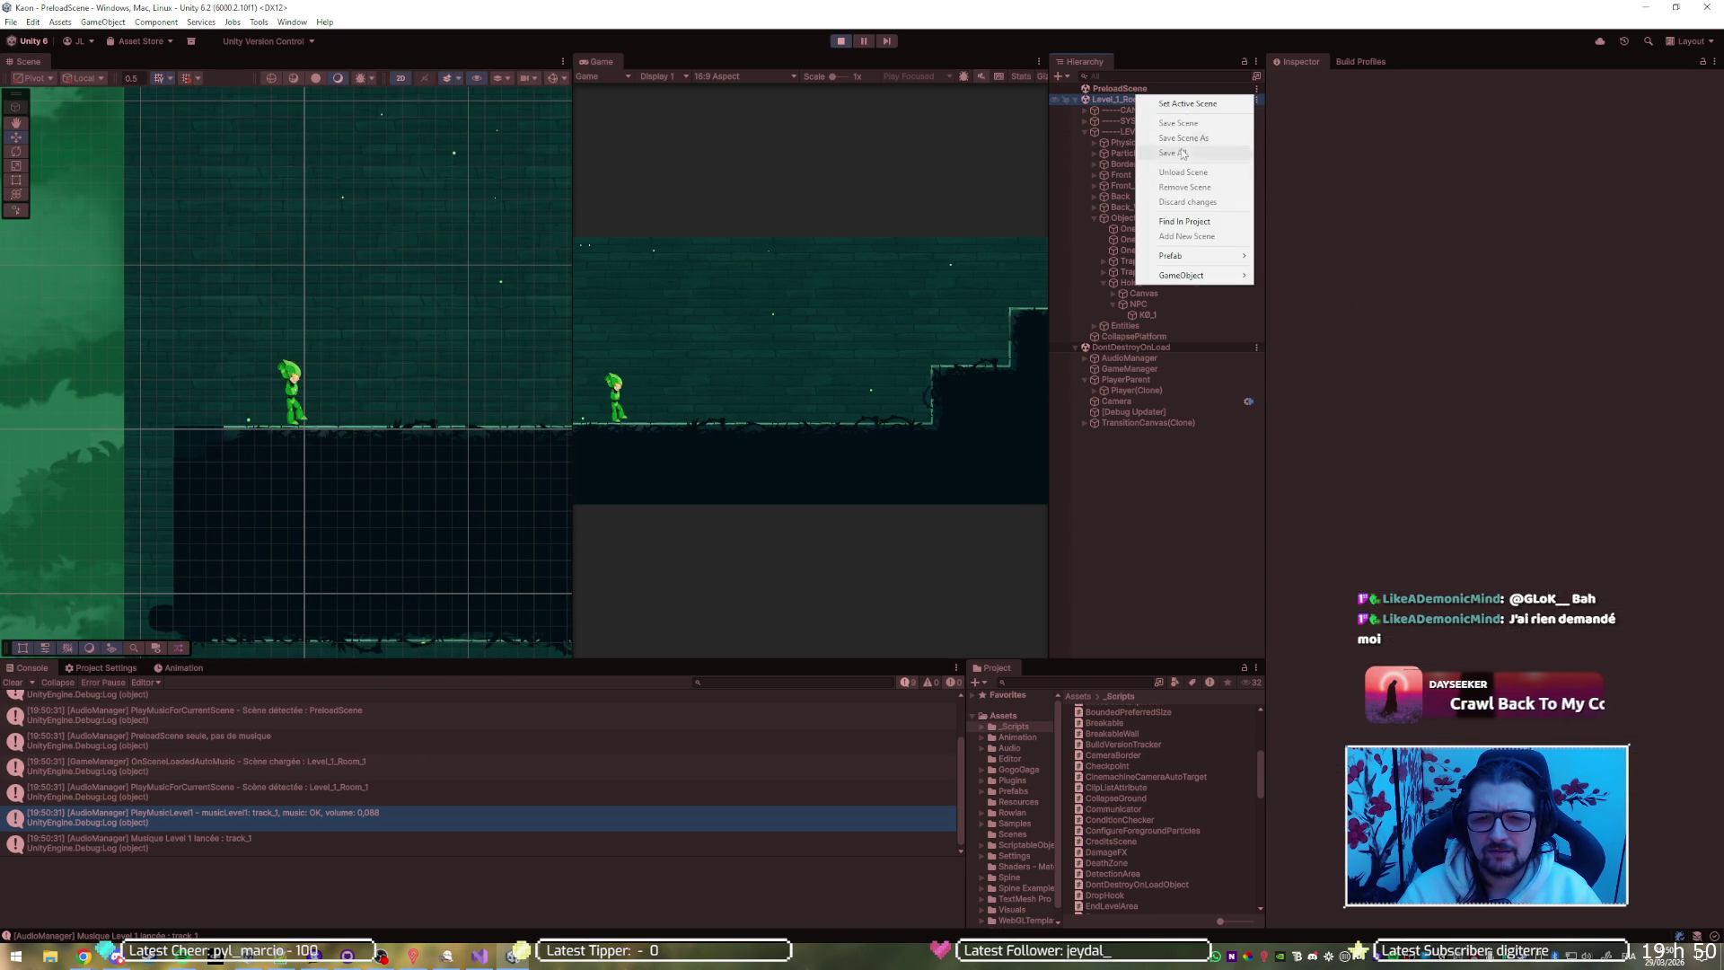
left_click(840, 41)
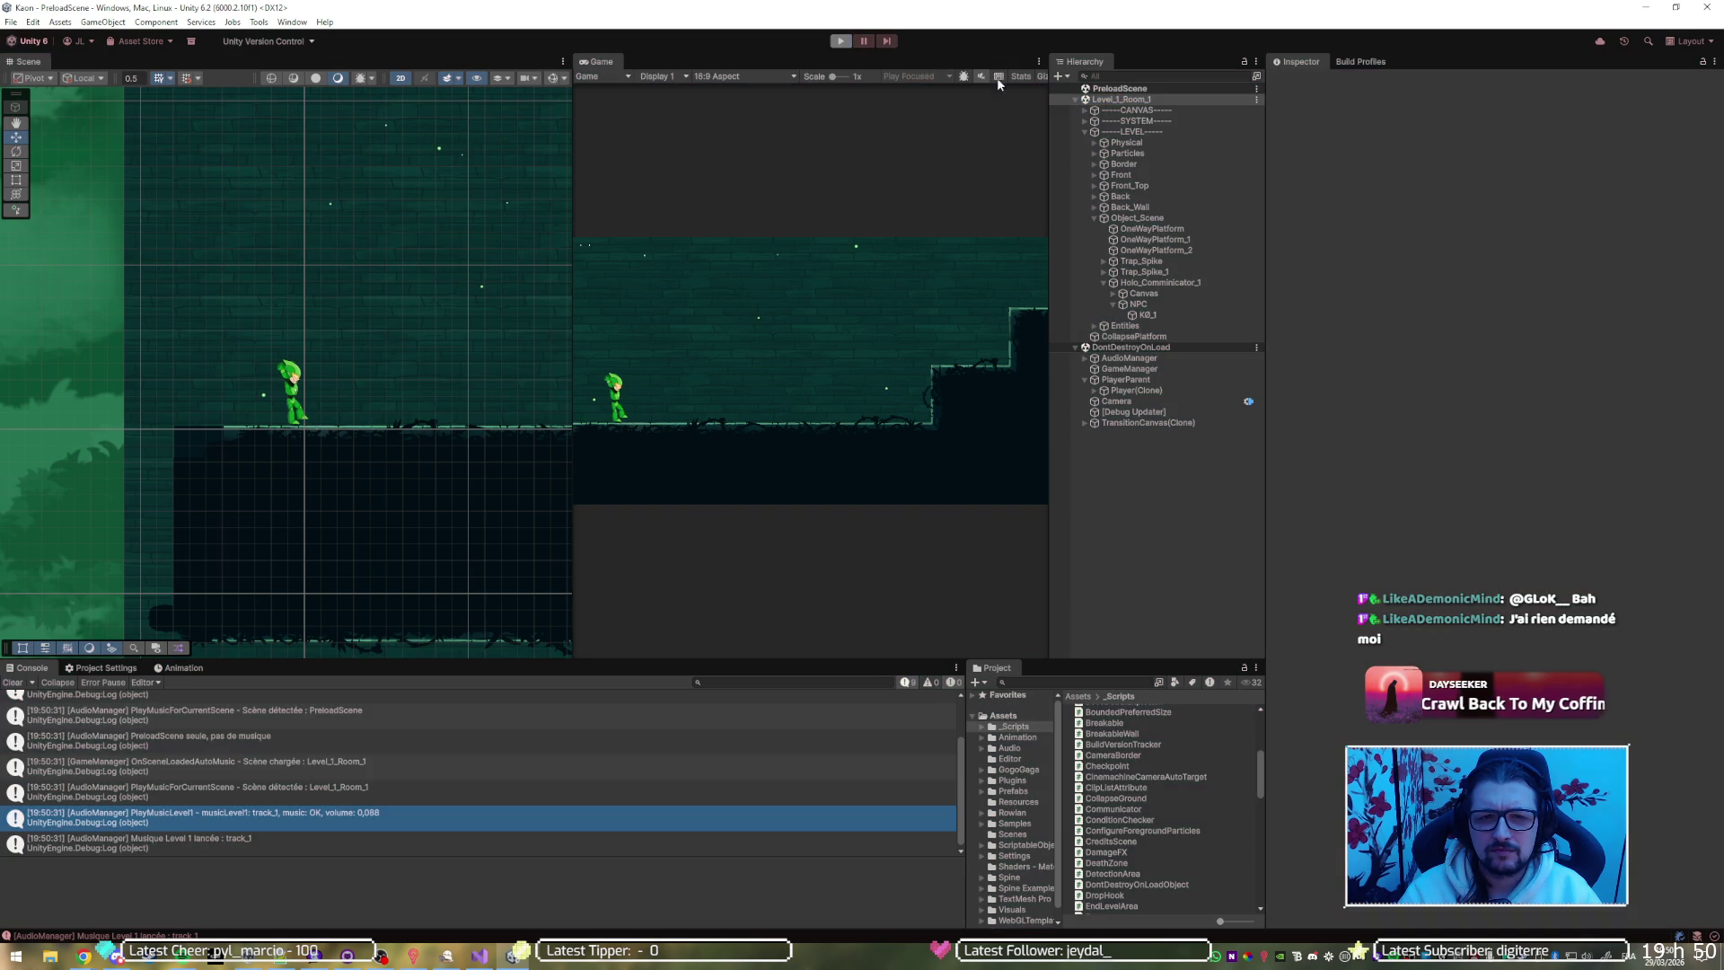
right_click(1119, 101)
right_click(1110, 120)
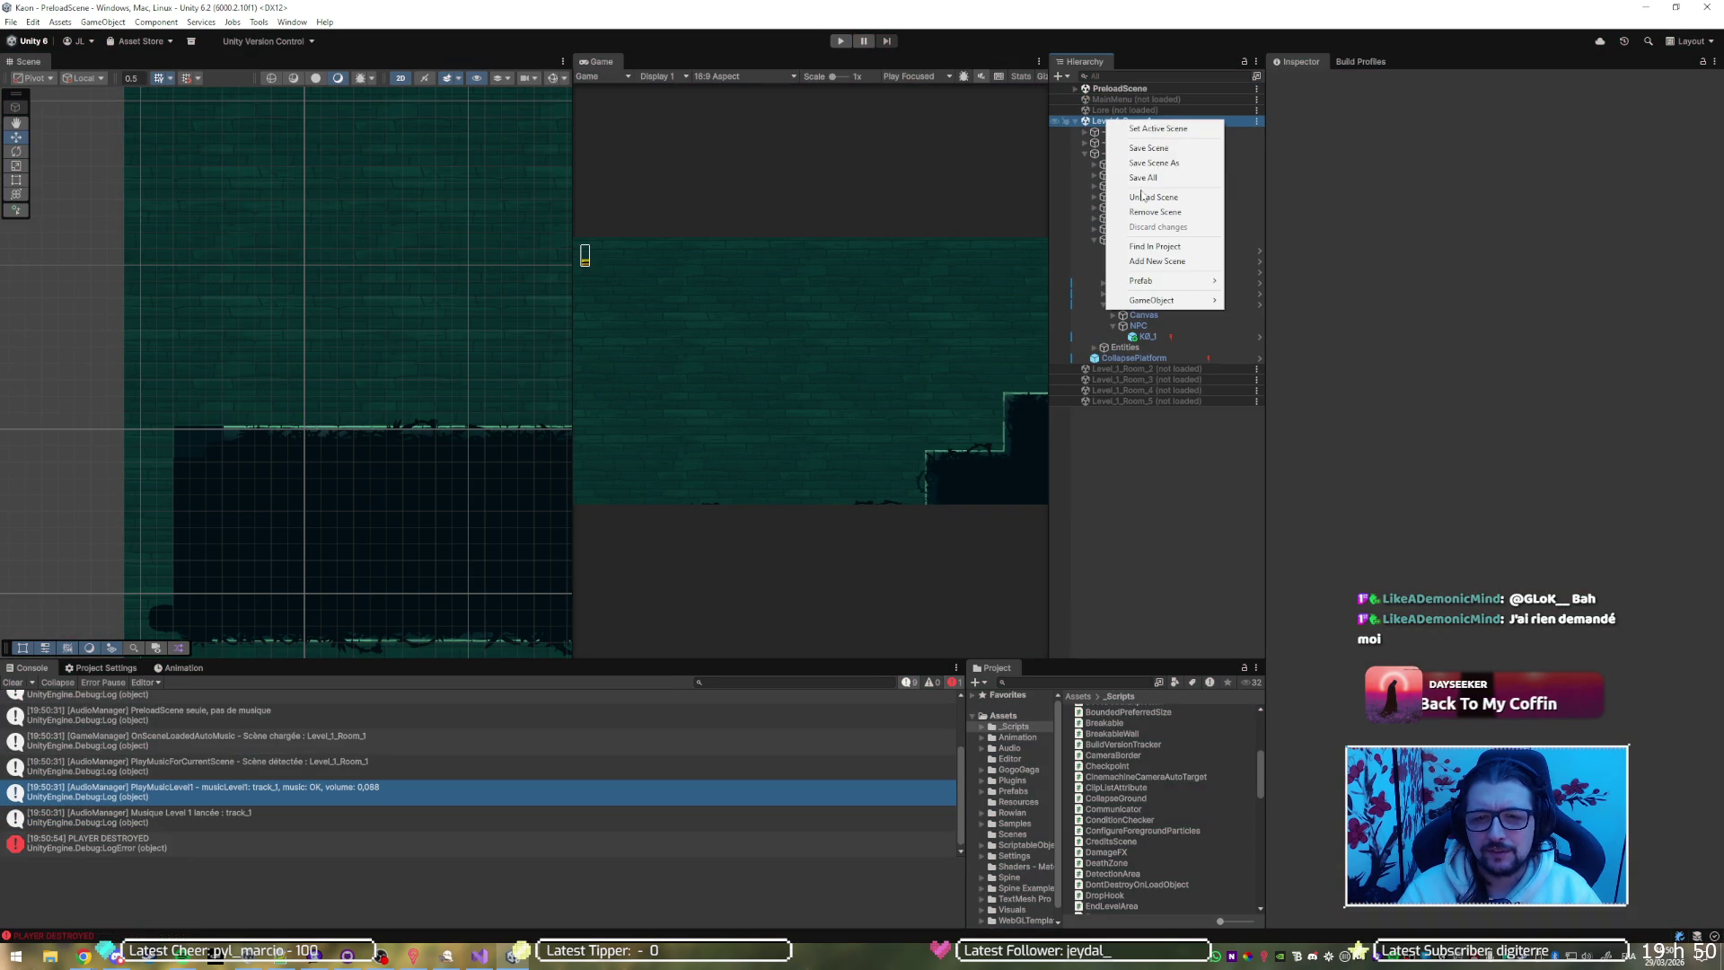
left_click(1144, 198)
right_click(1134, 96)
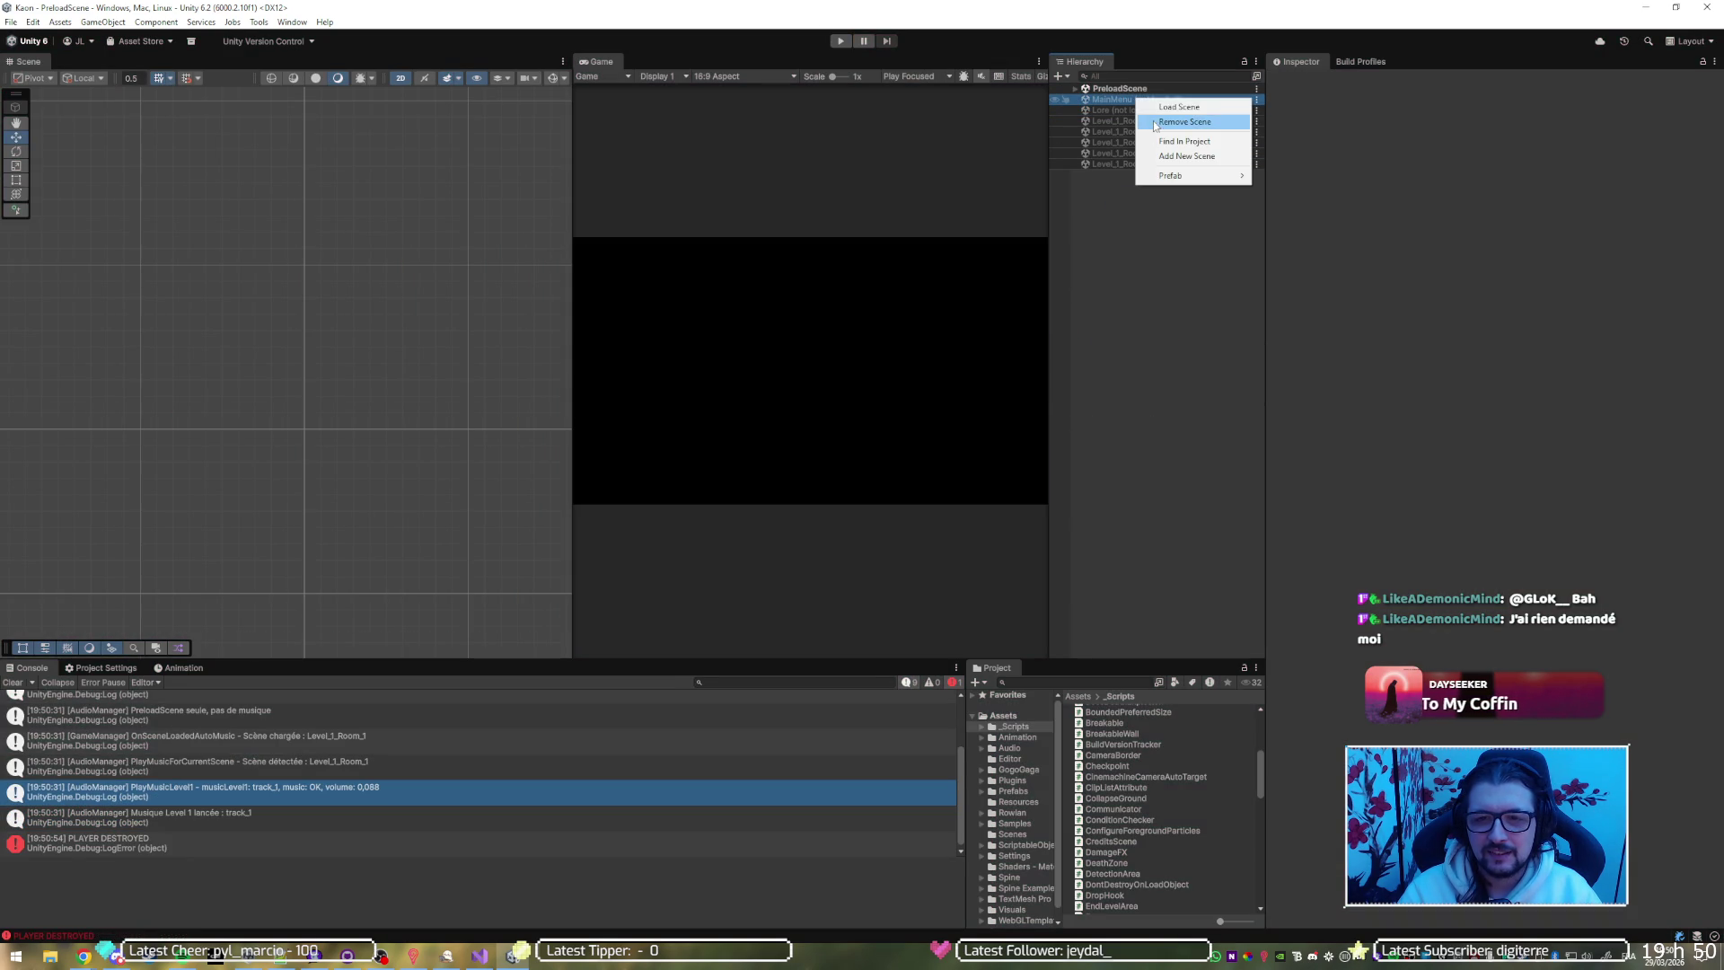
left_click(1165, 107)
left_click(840, 40)
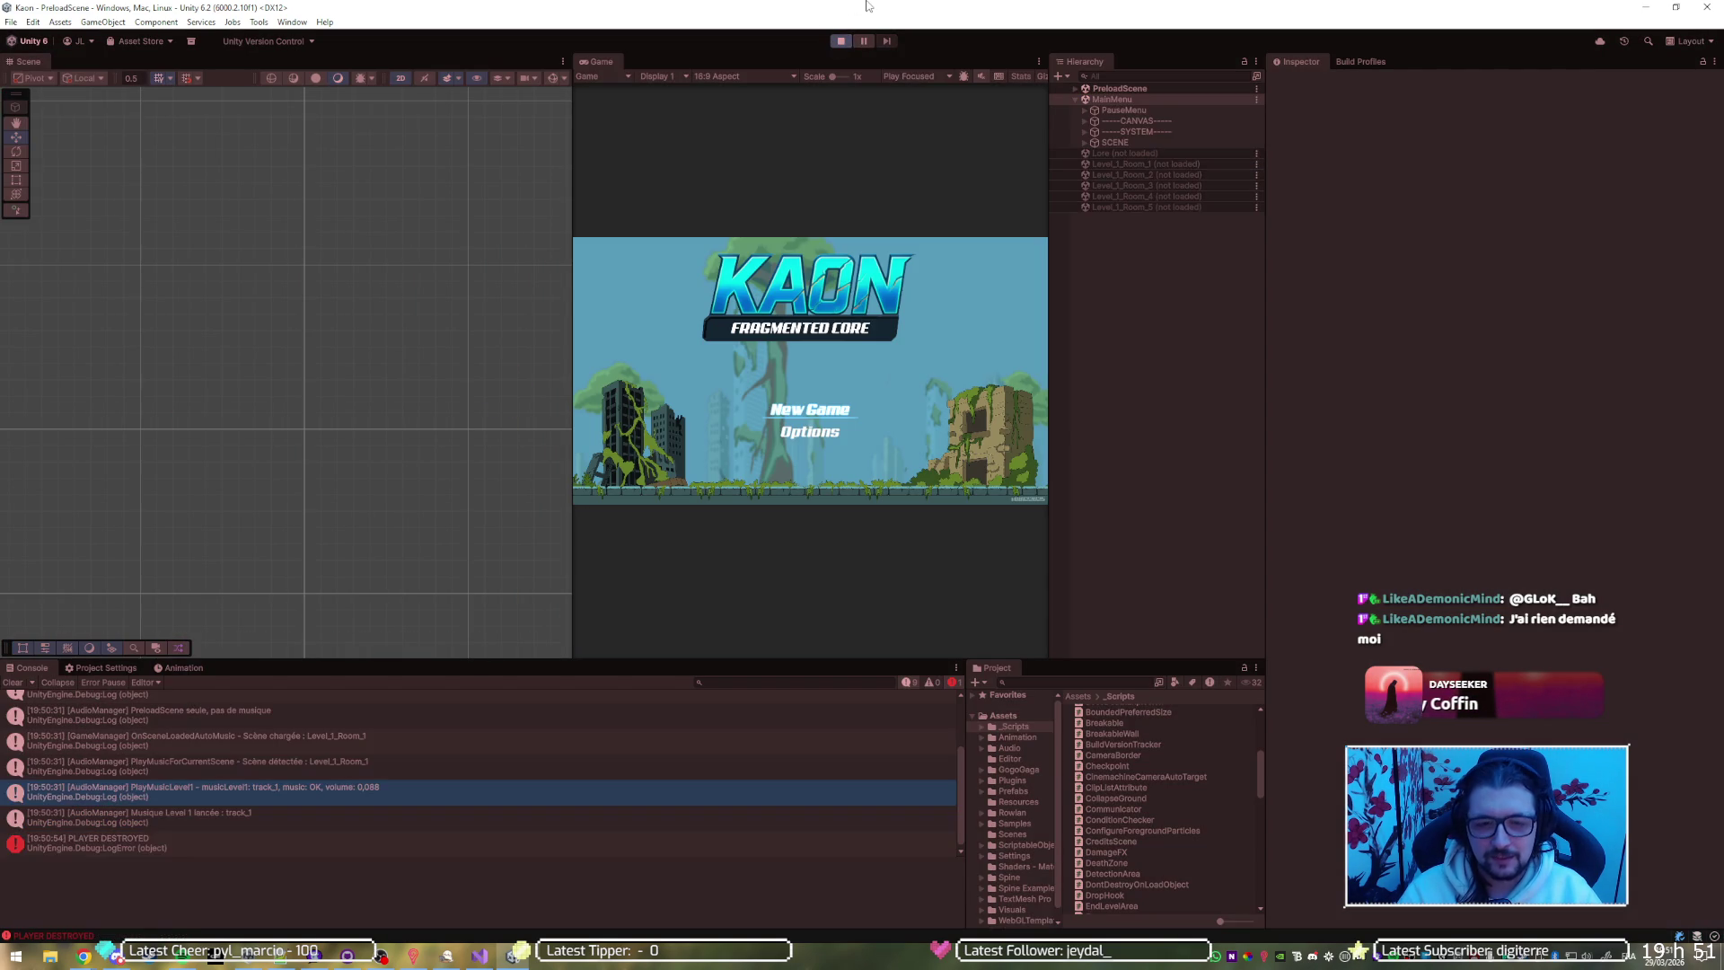
Walk the character left to the terminal, interact with it using E, then stop play mode
key("Return")
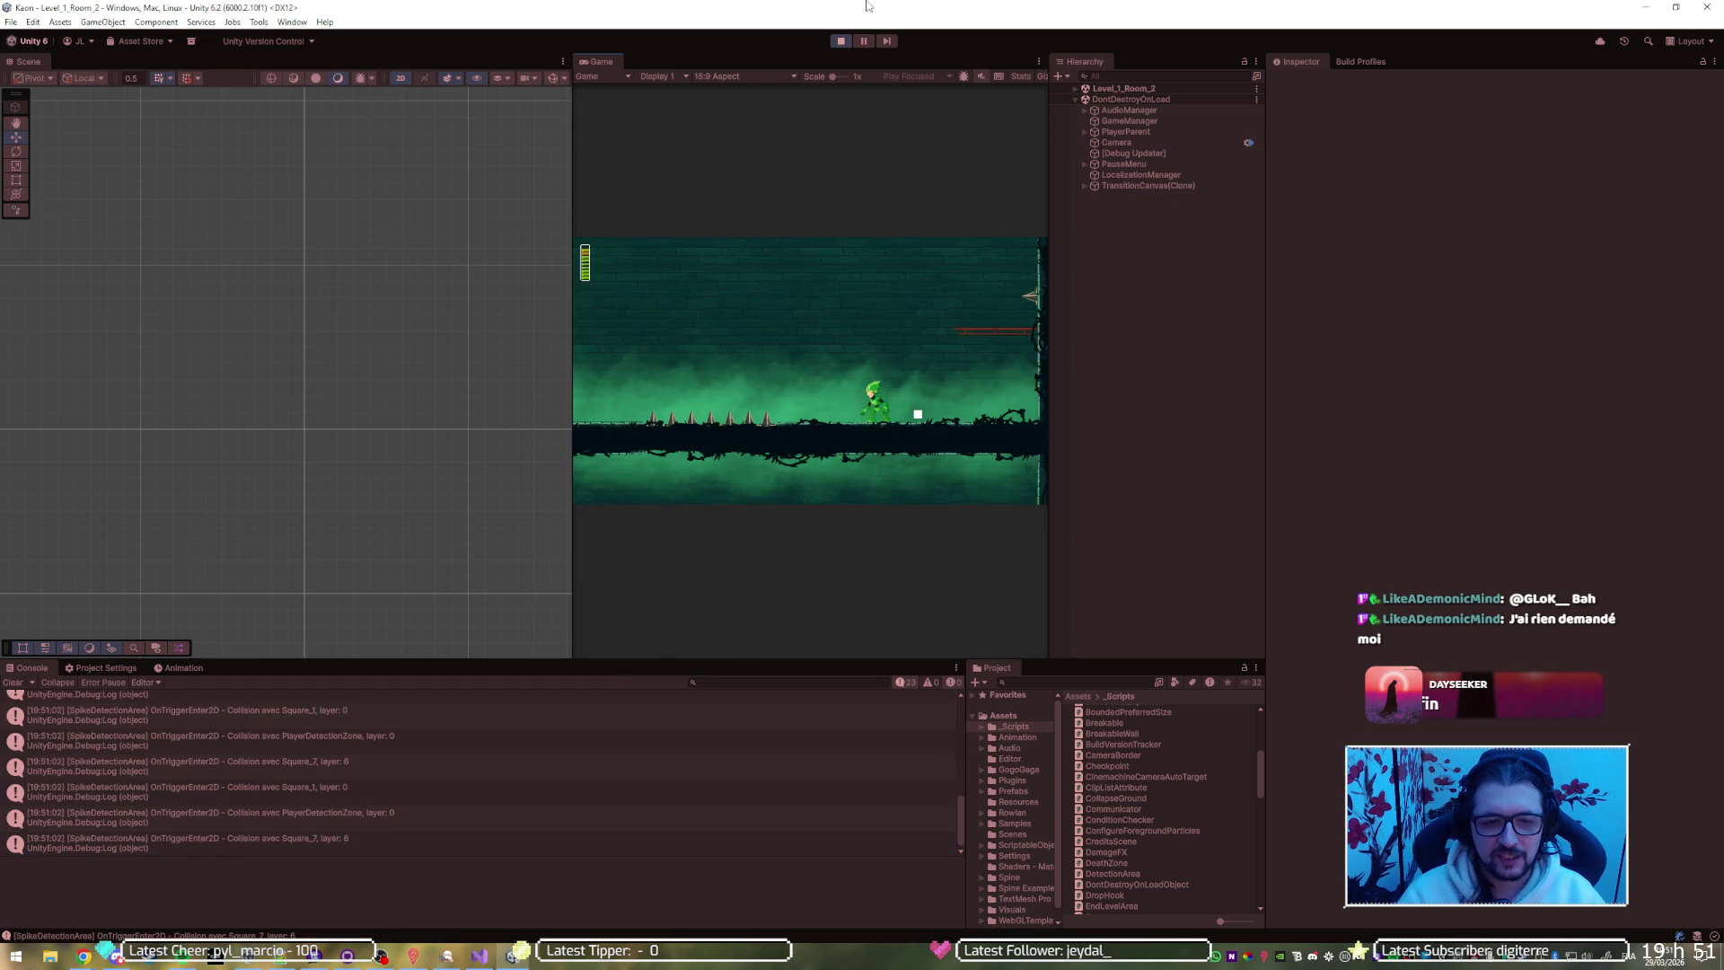
key("Left")
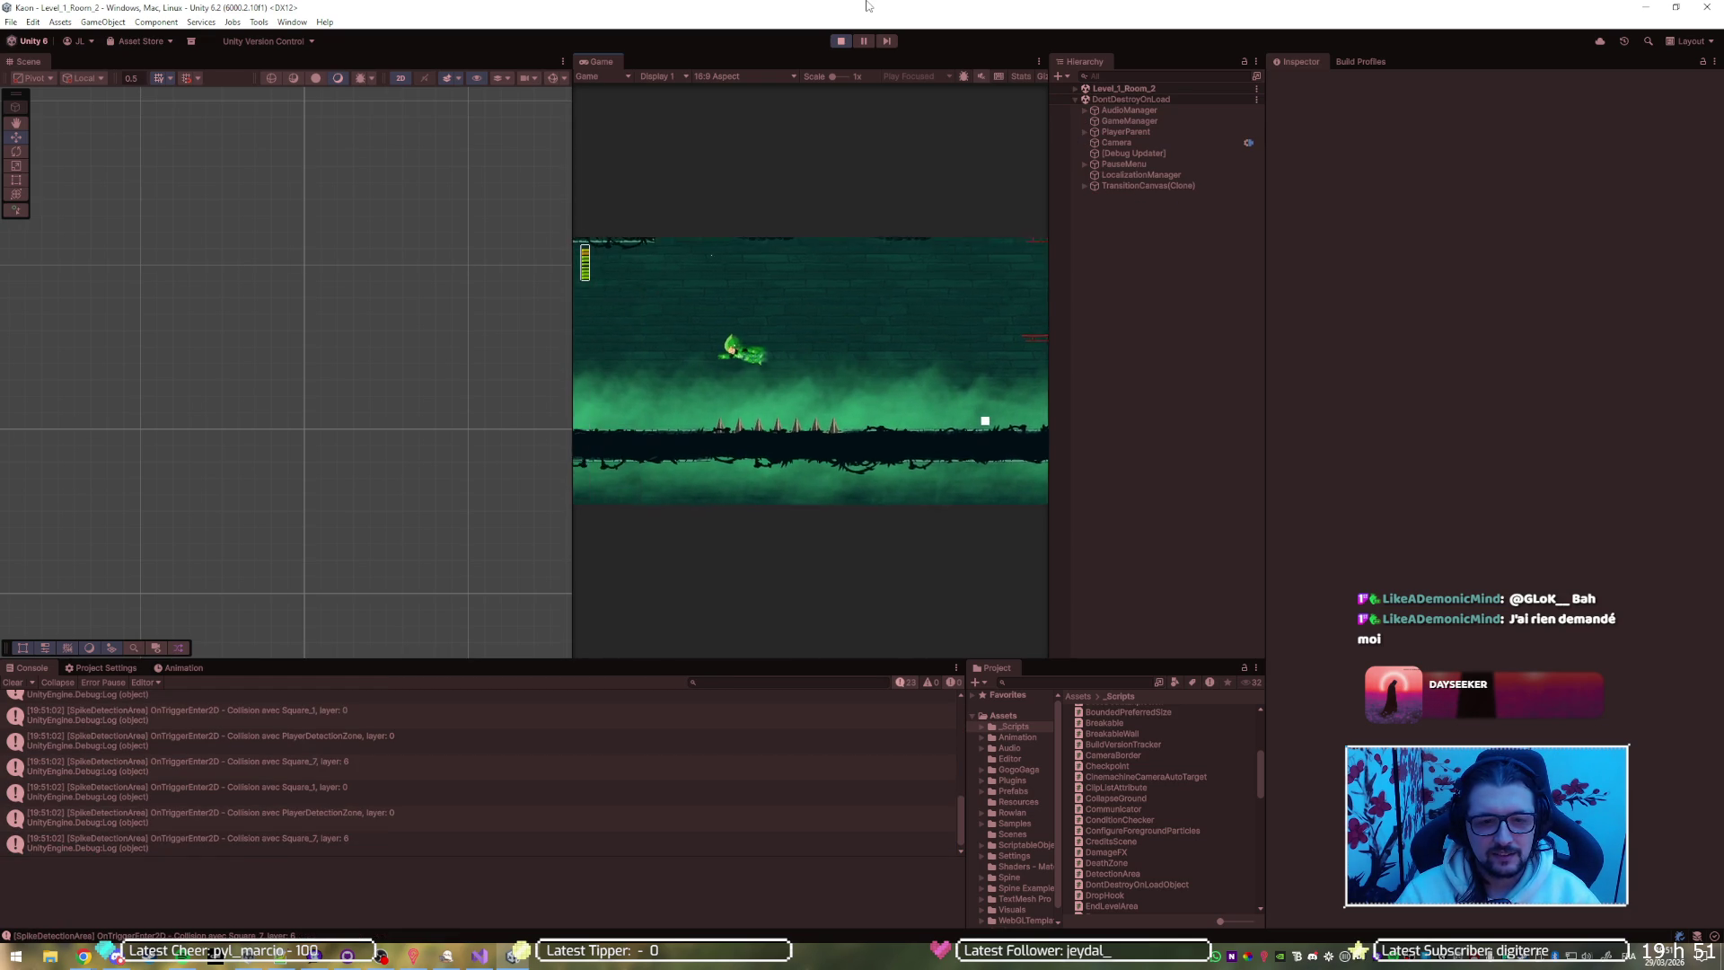
key("Left")
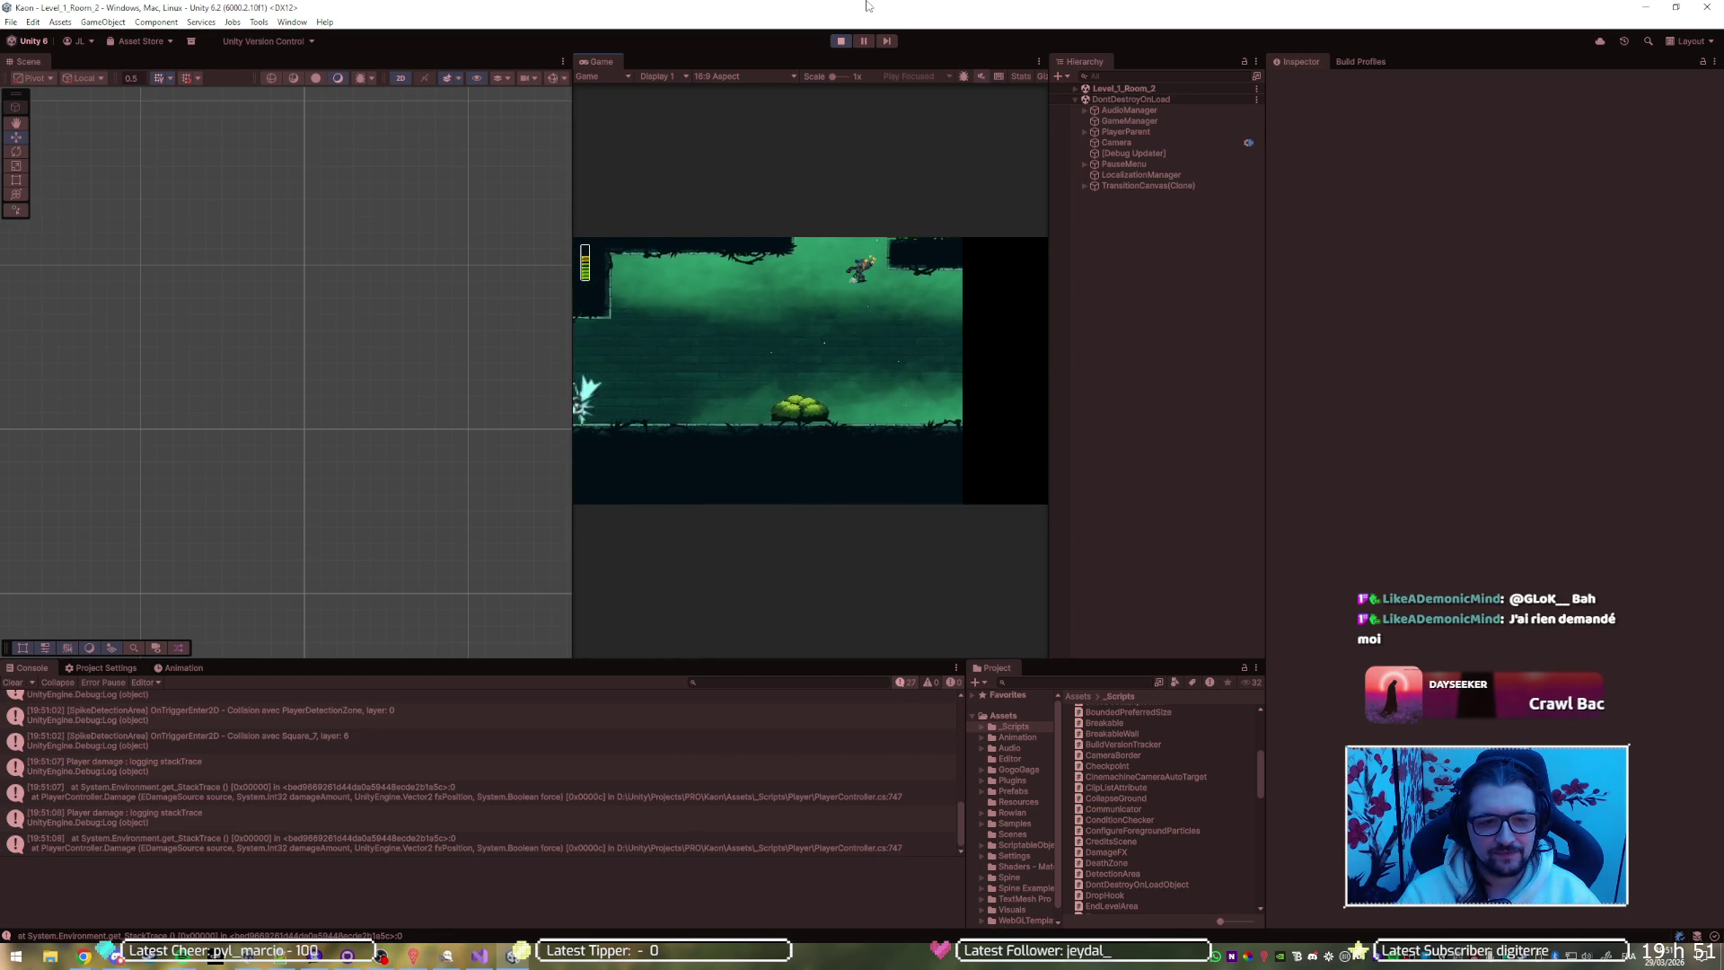
key("Left")
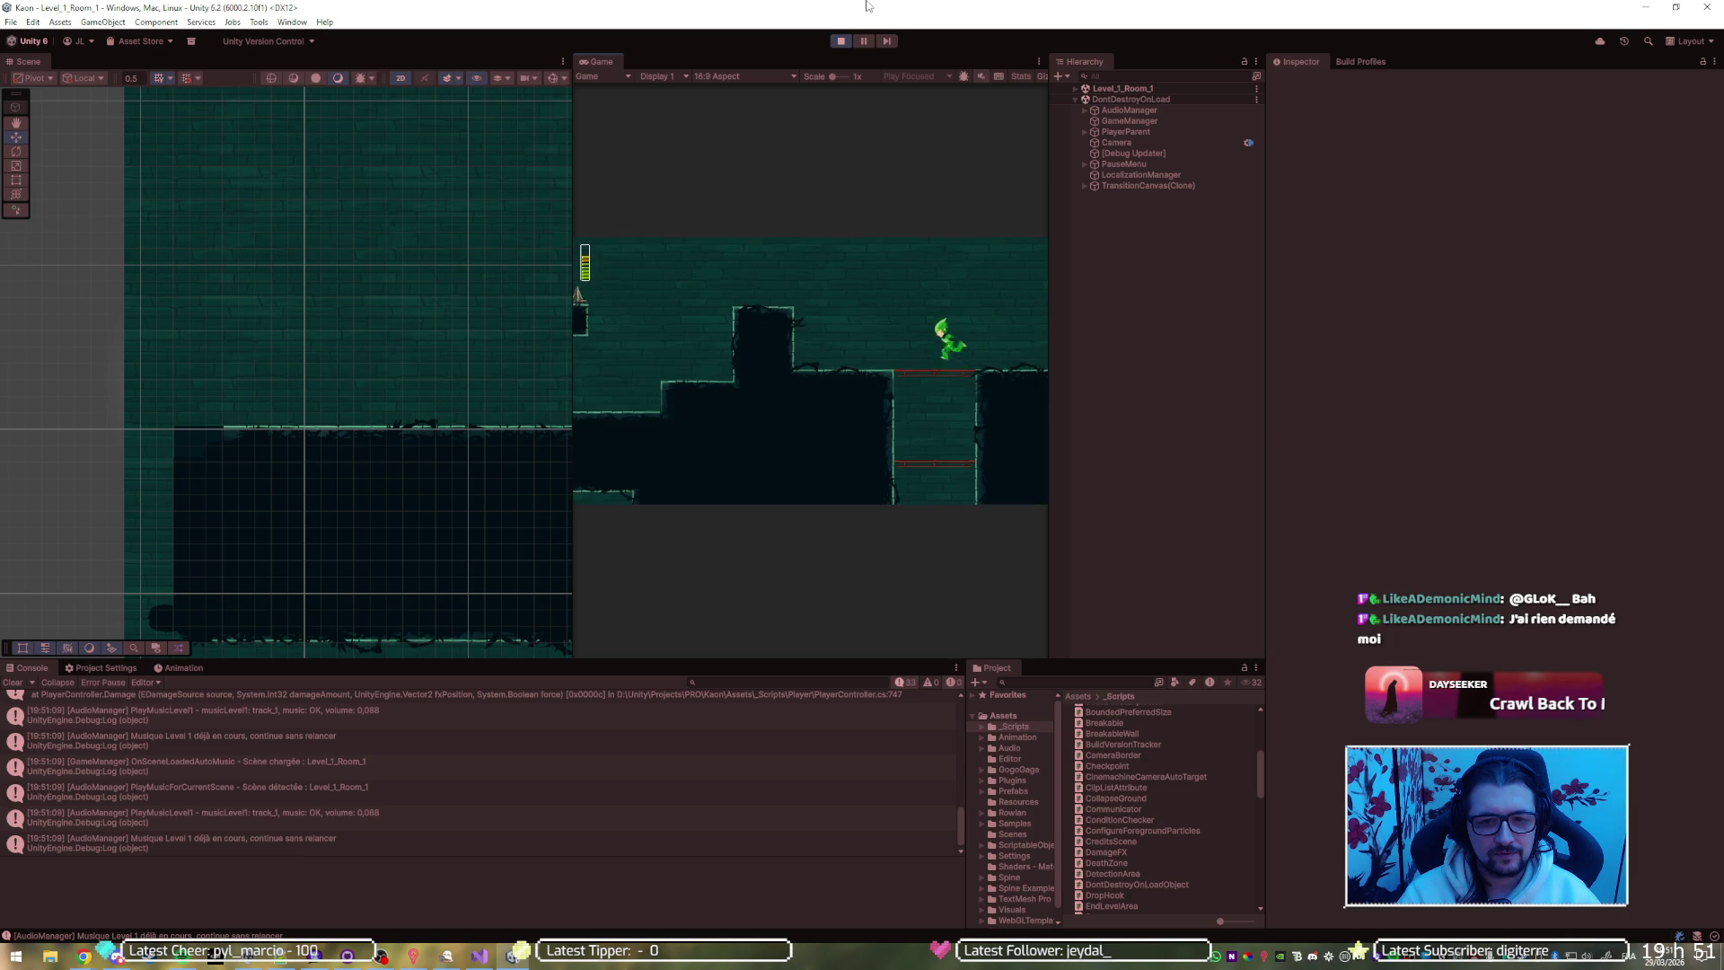
key("Left")
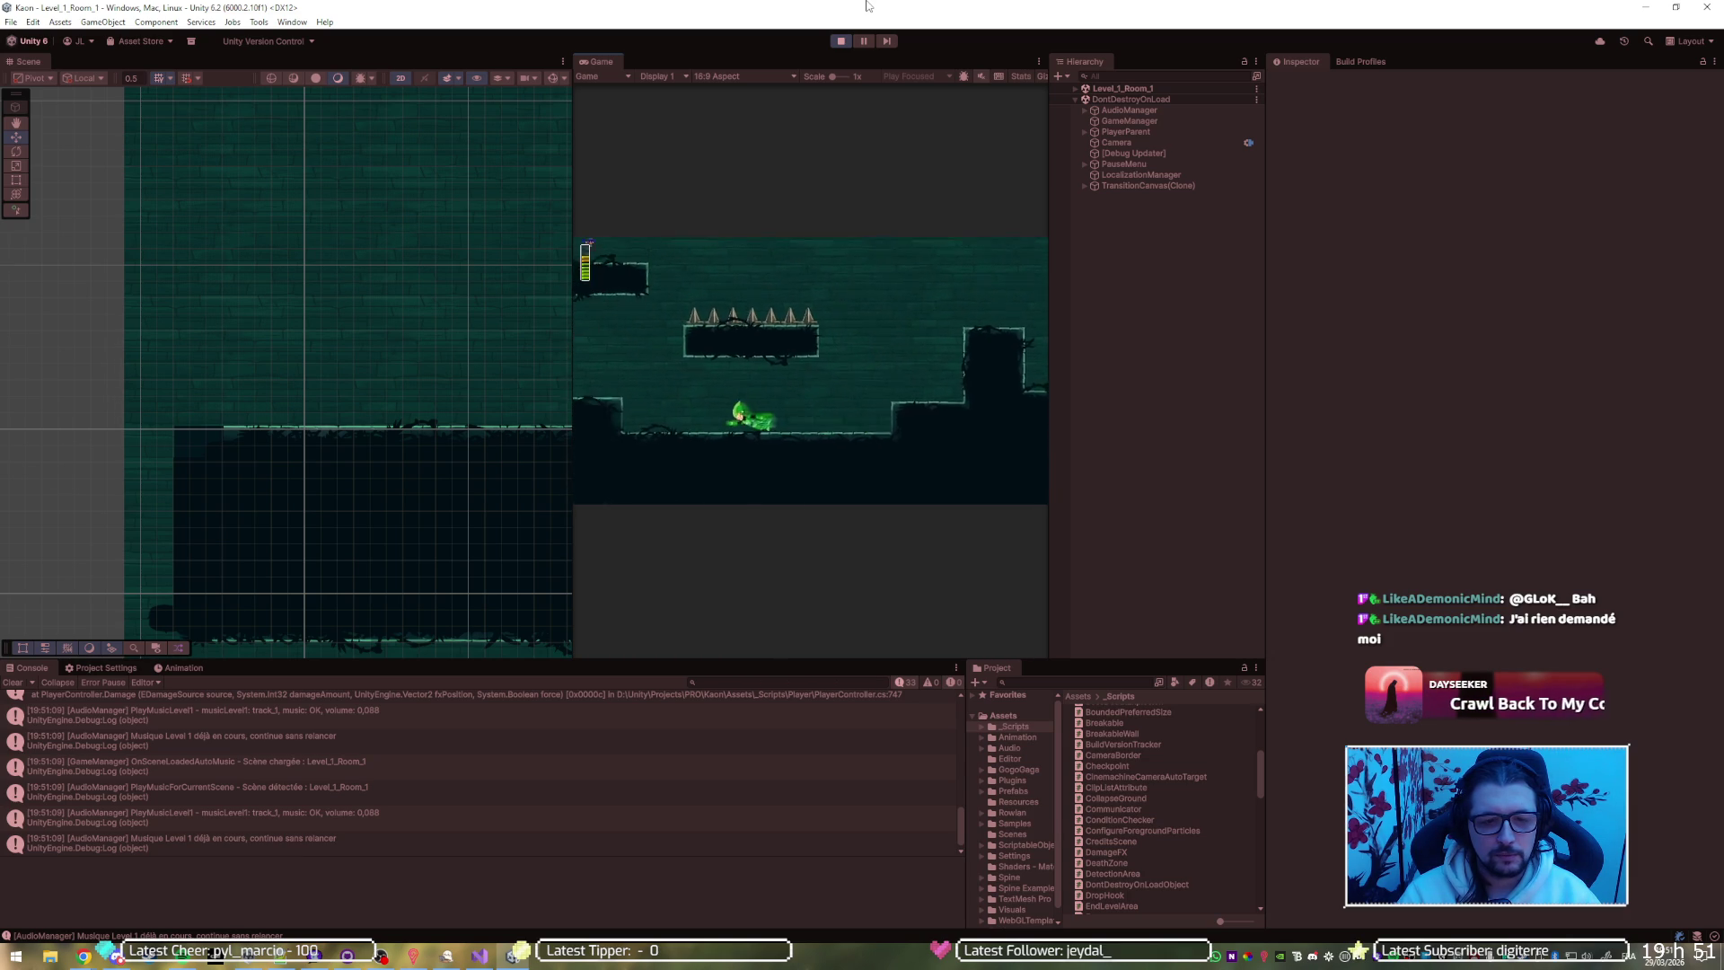
key("Left")
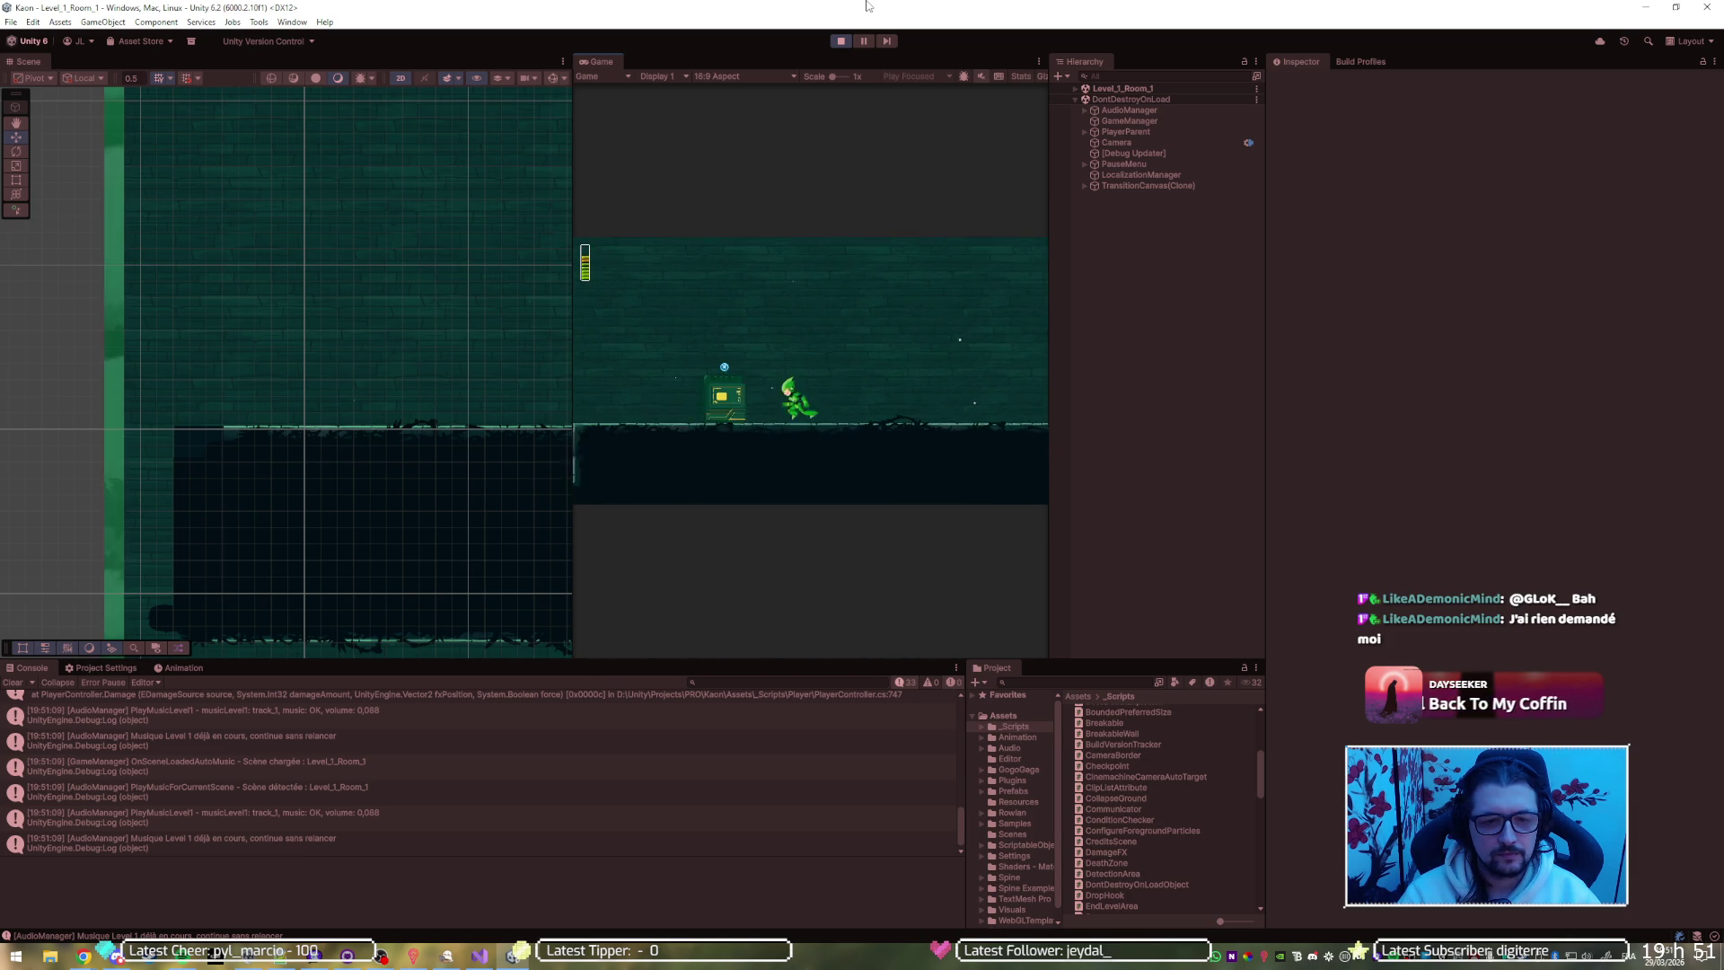
key("Left")
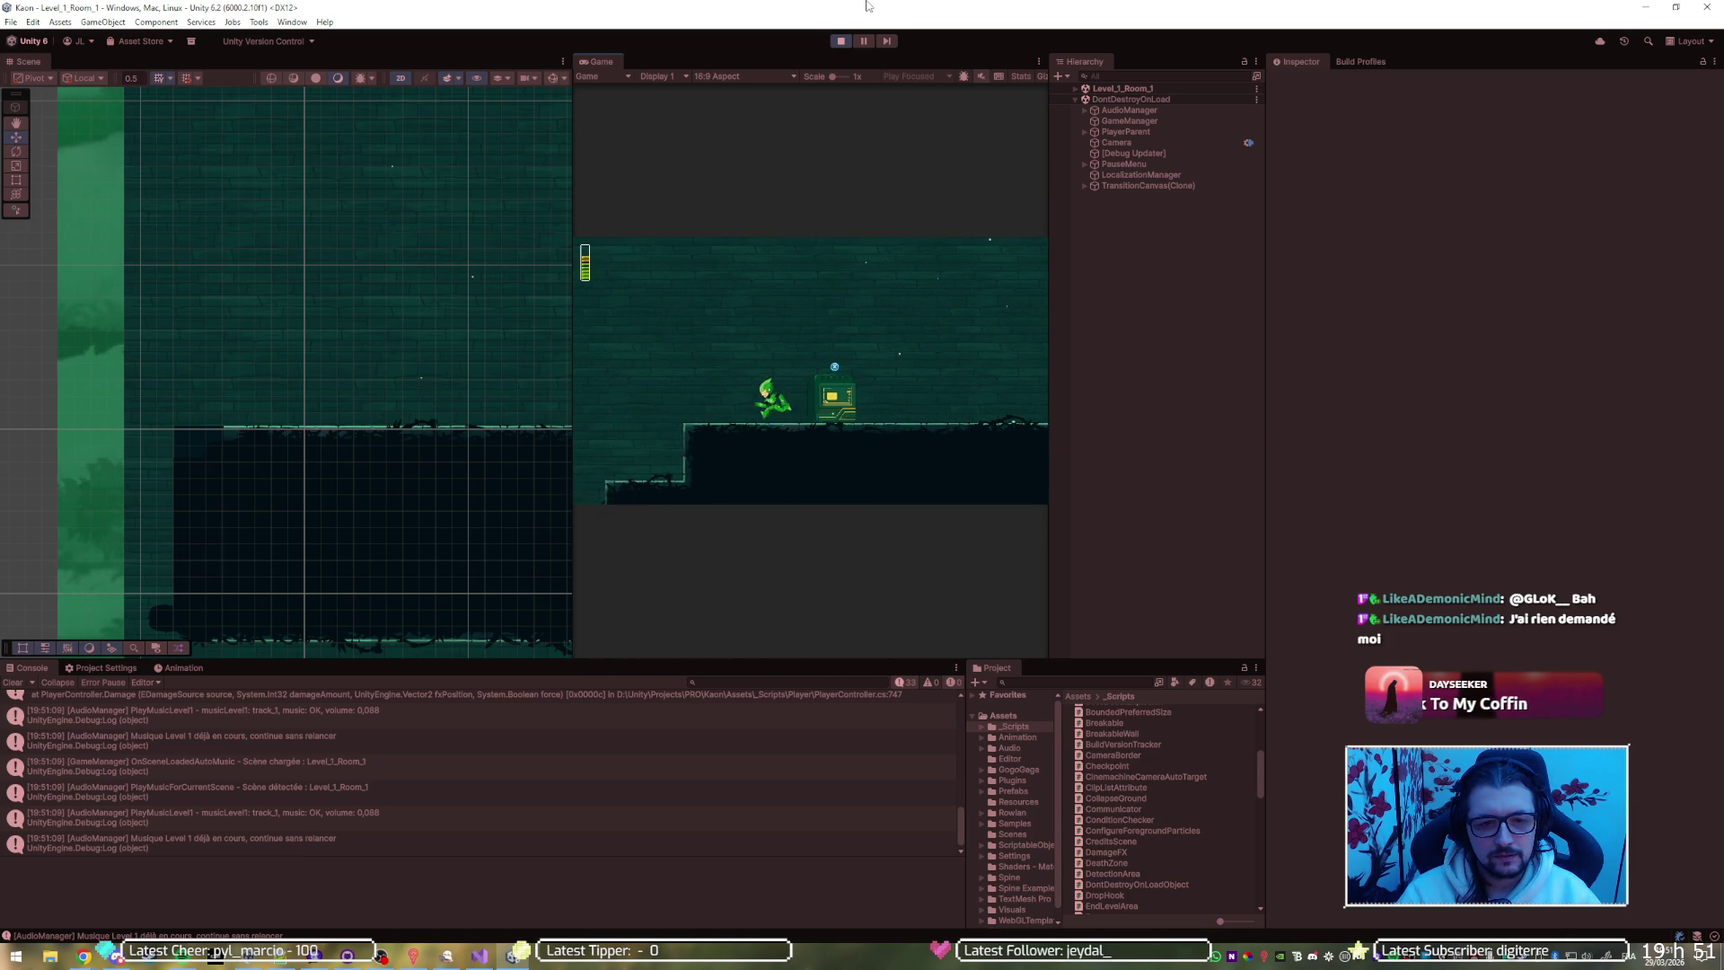
key("Right")
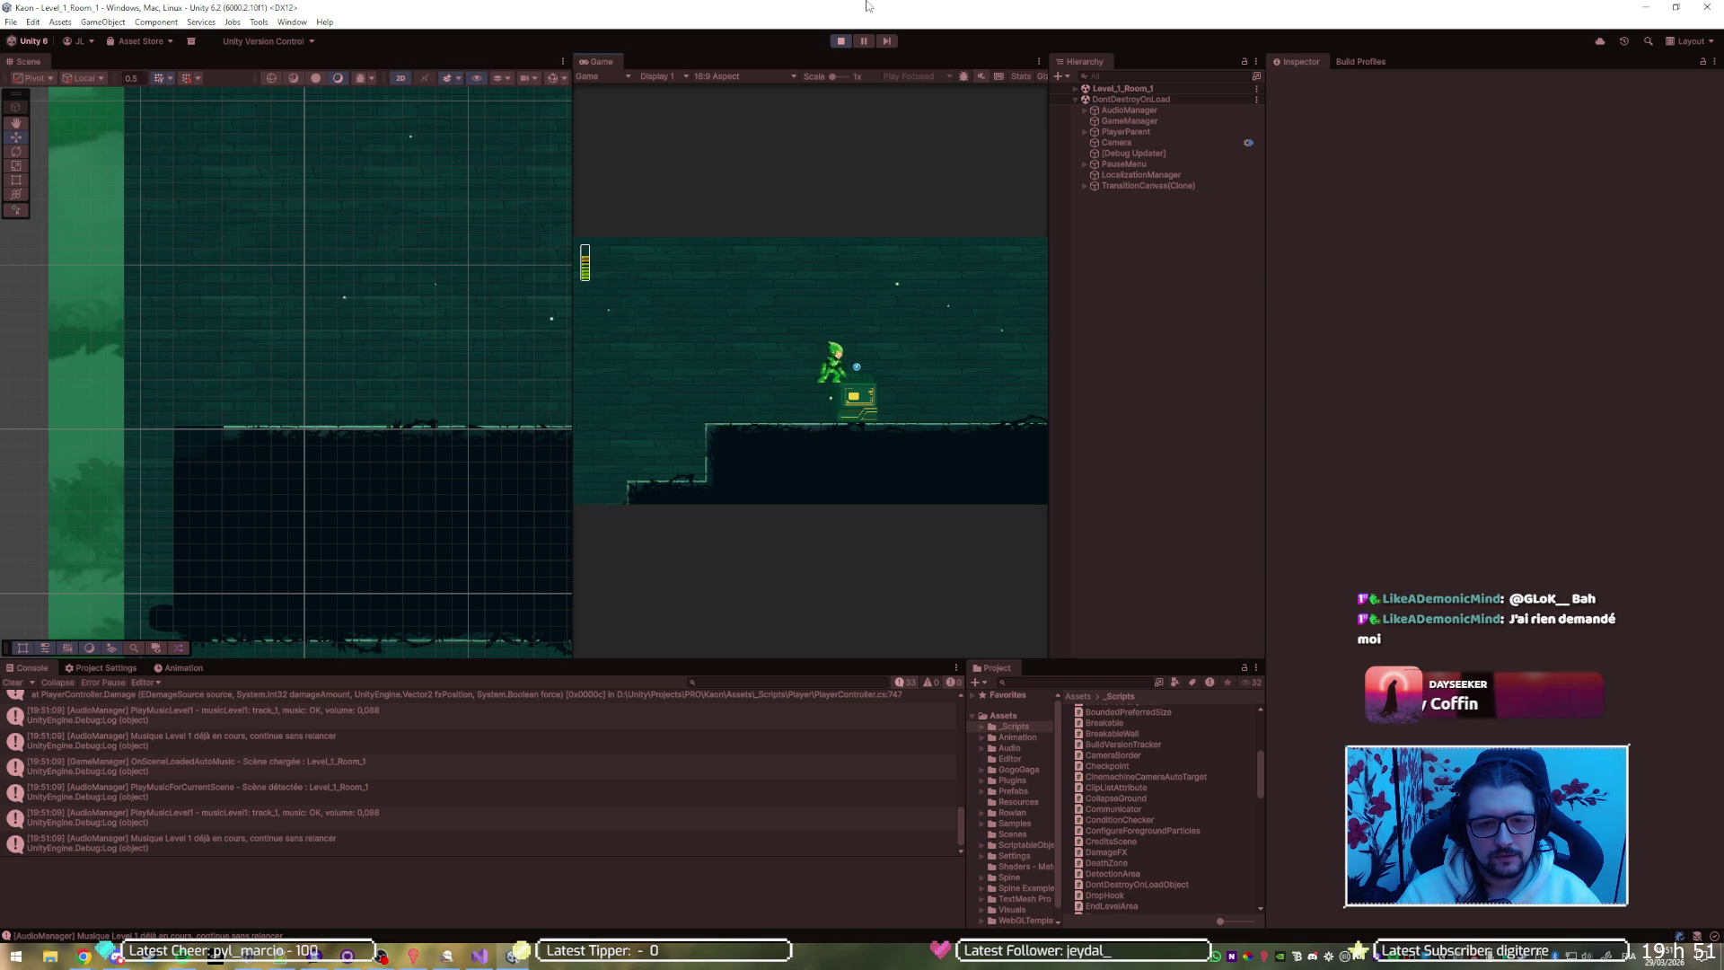
key("e")
key("Left")
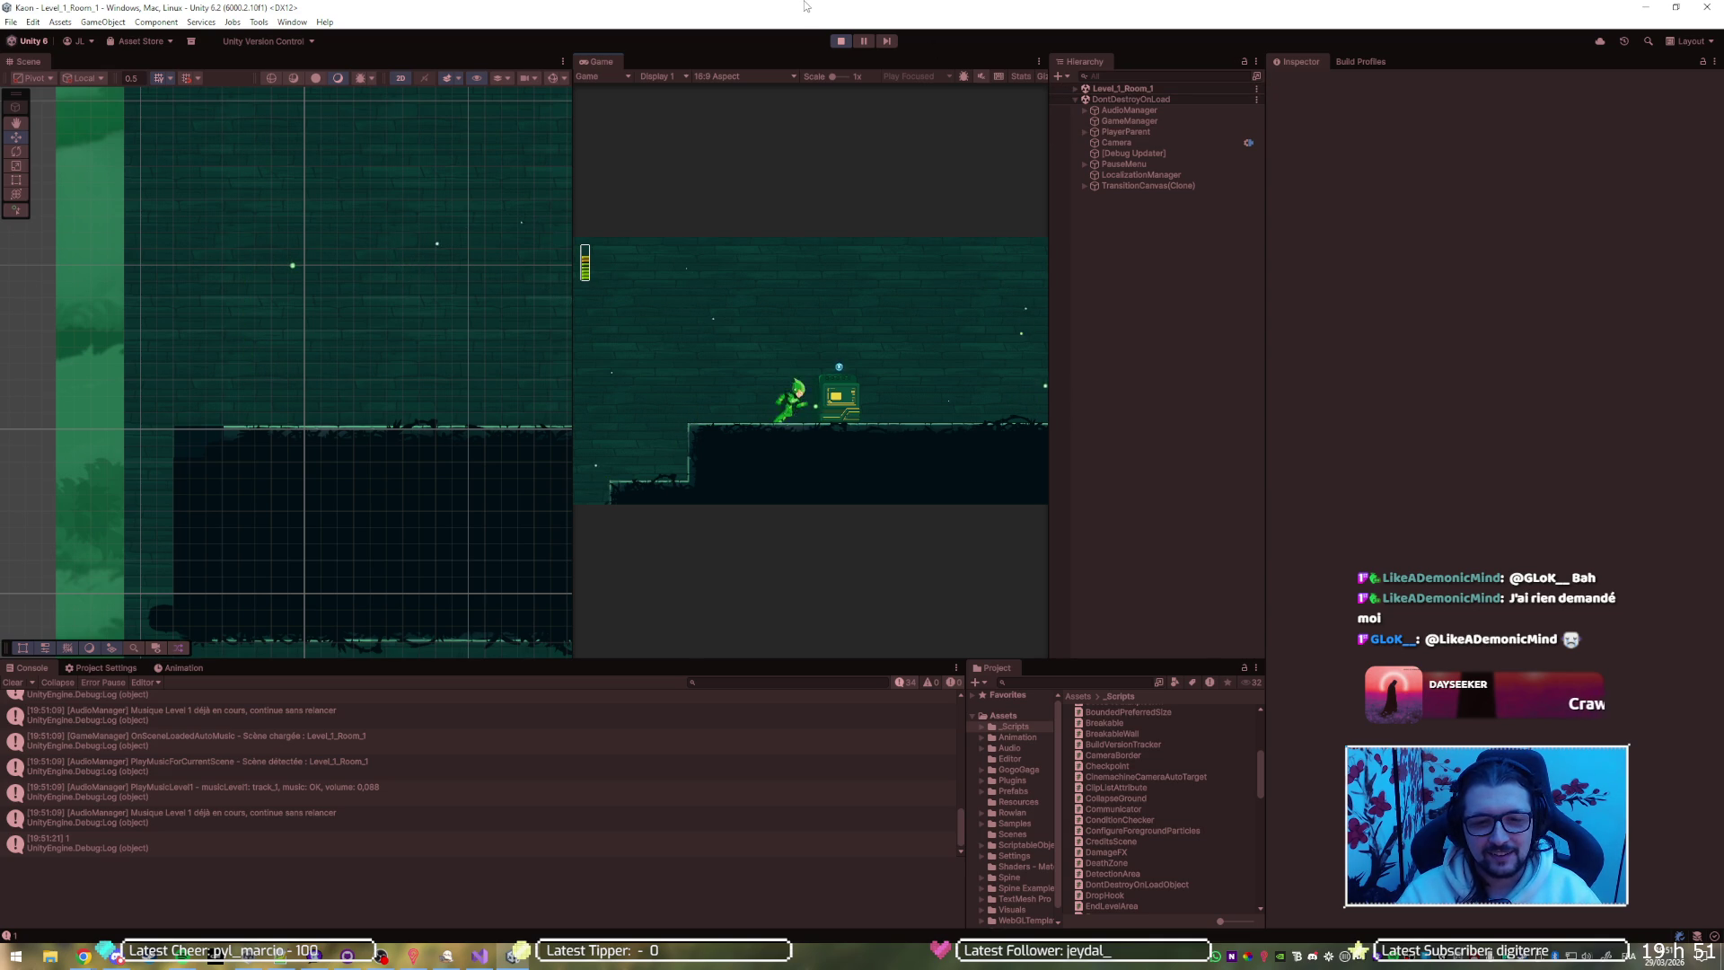
left_click(844, 41)
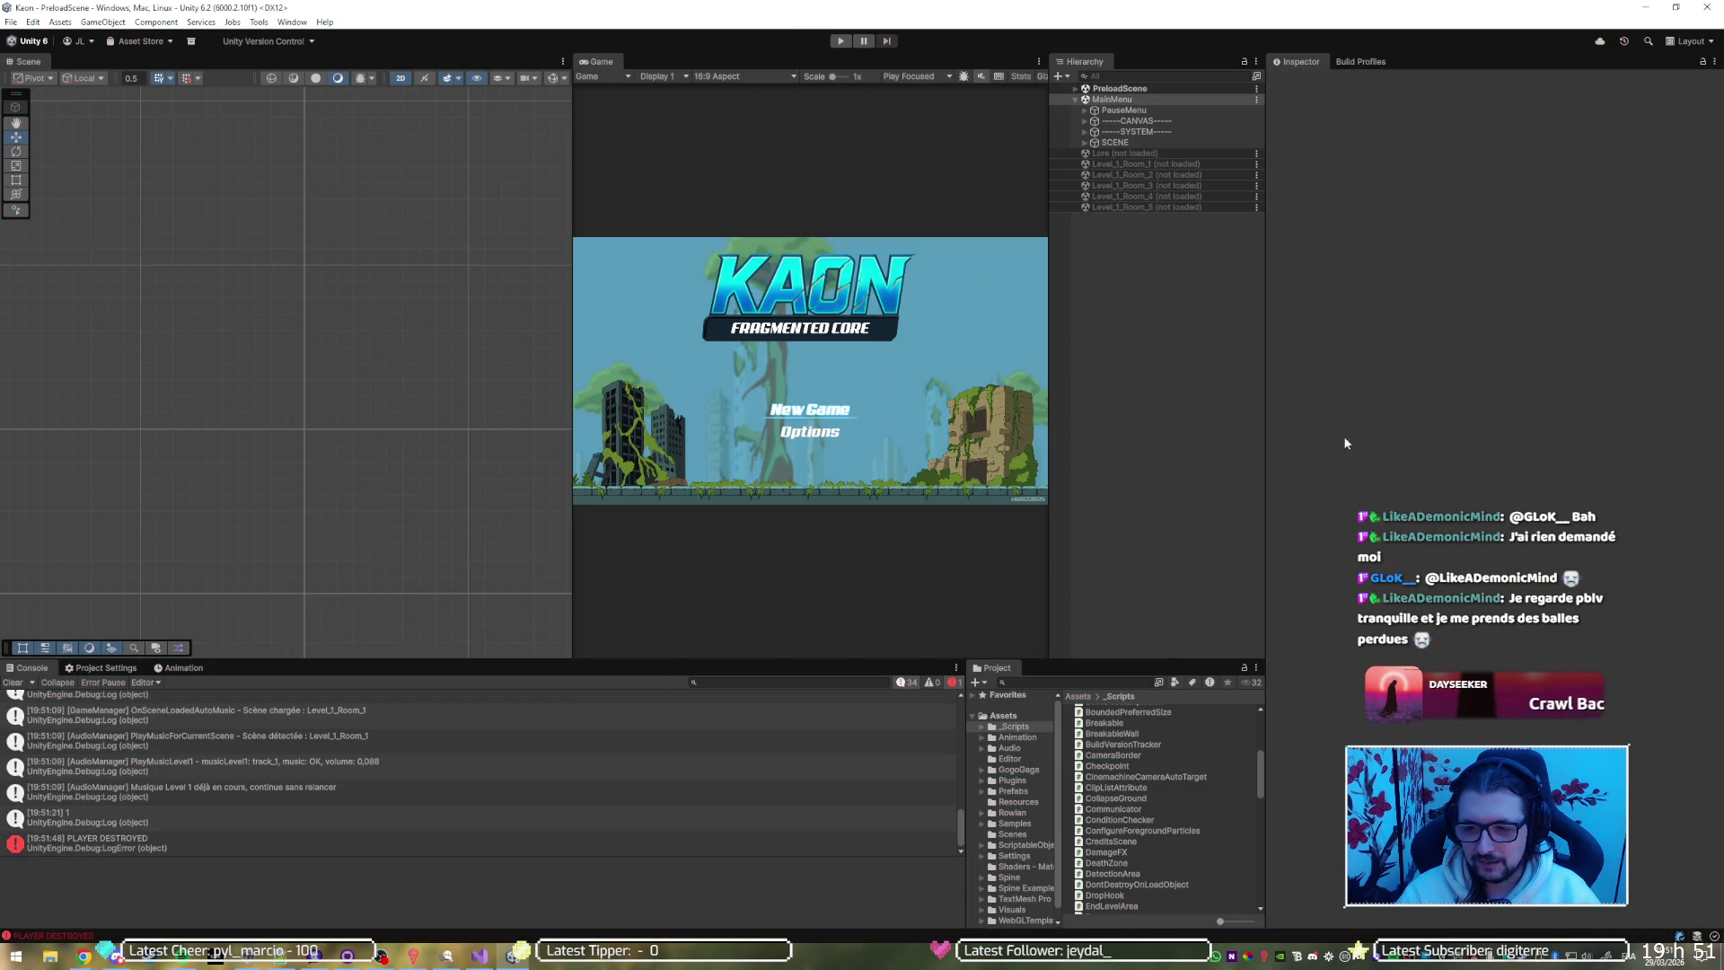
key("alt+Tab")
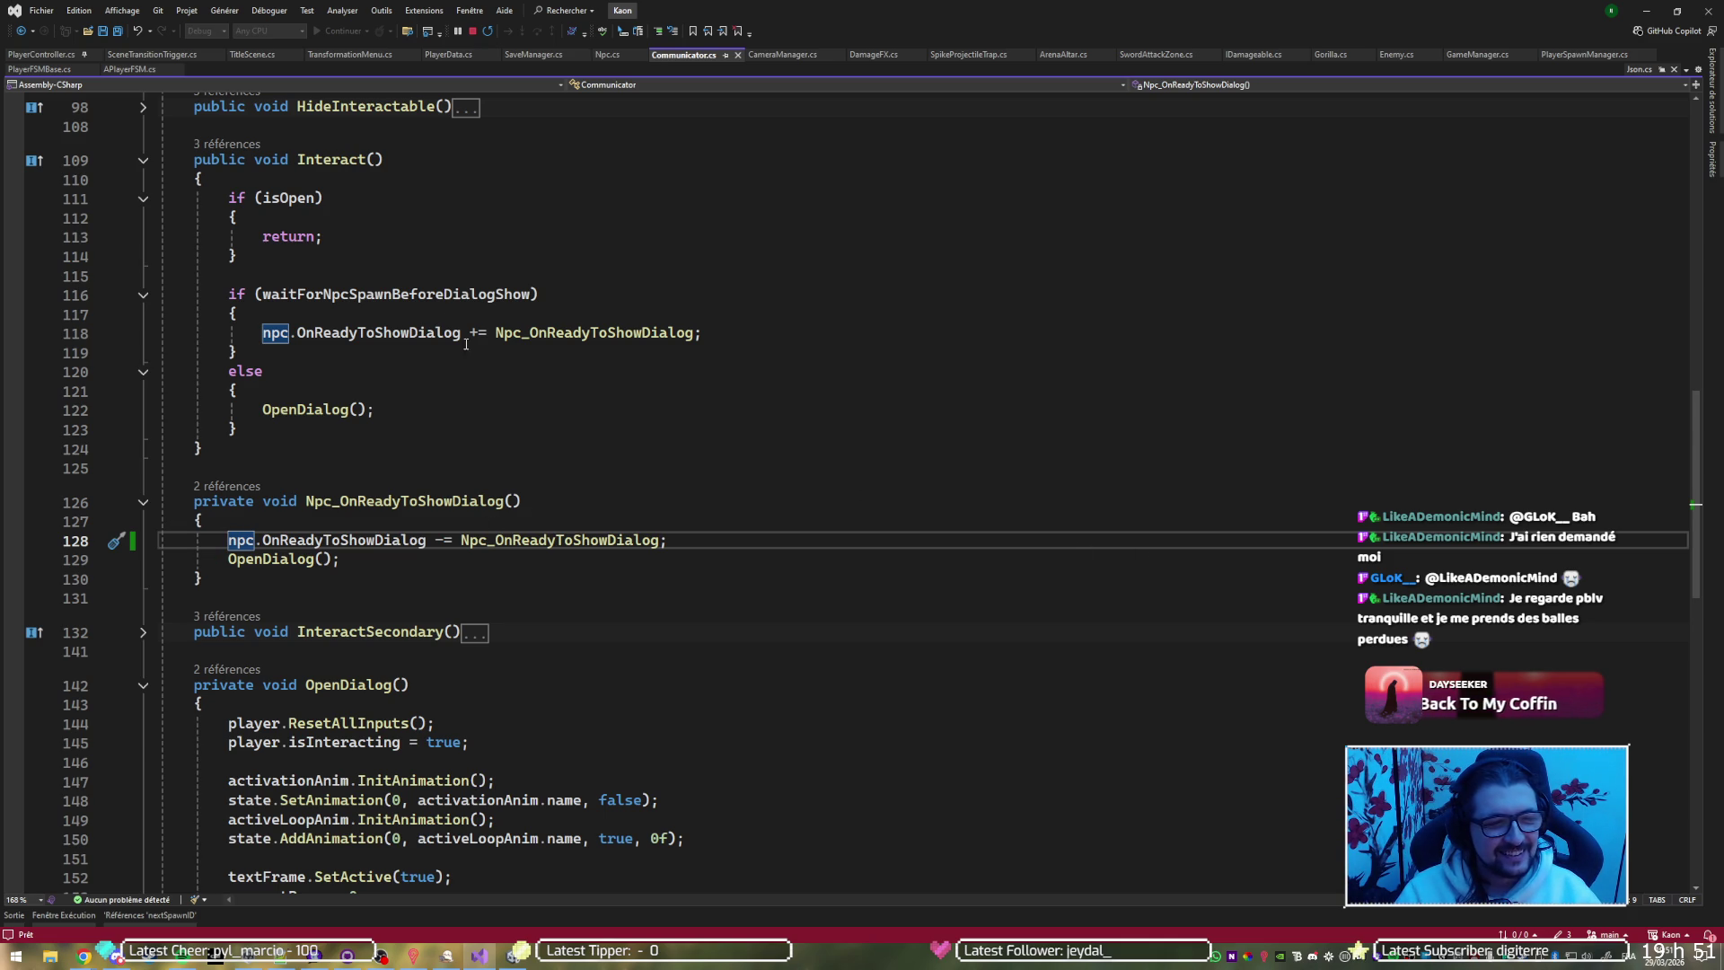
left_click(501, 333)
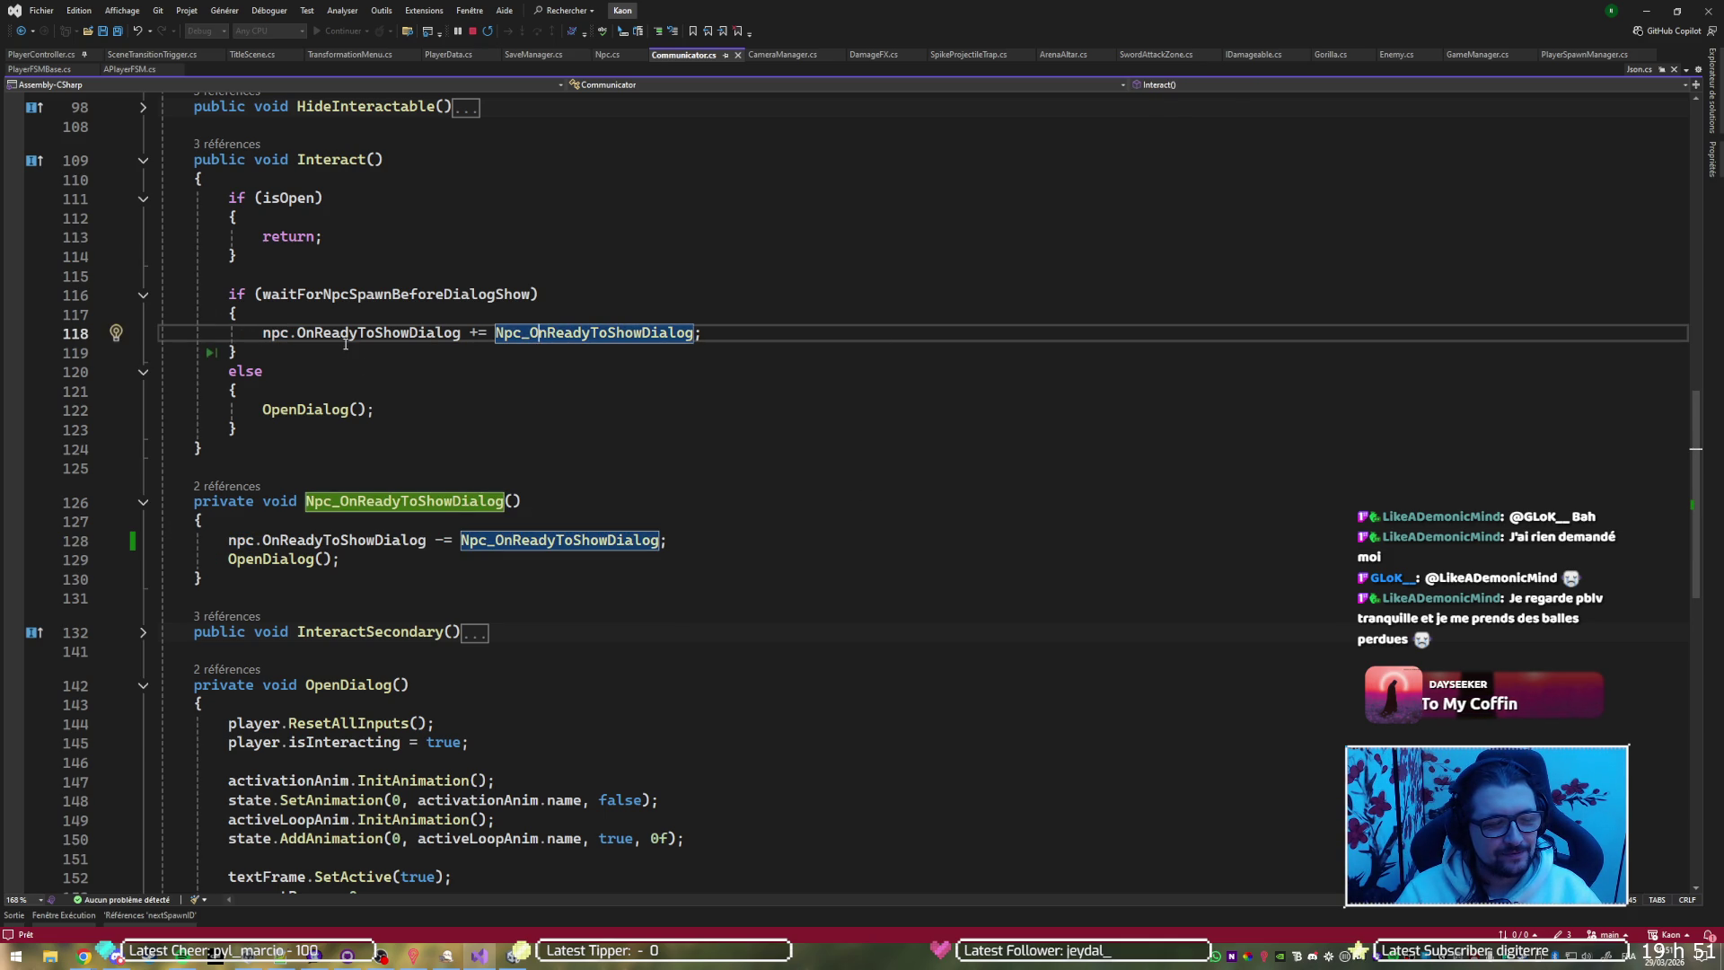
mouse_move(384, 334)
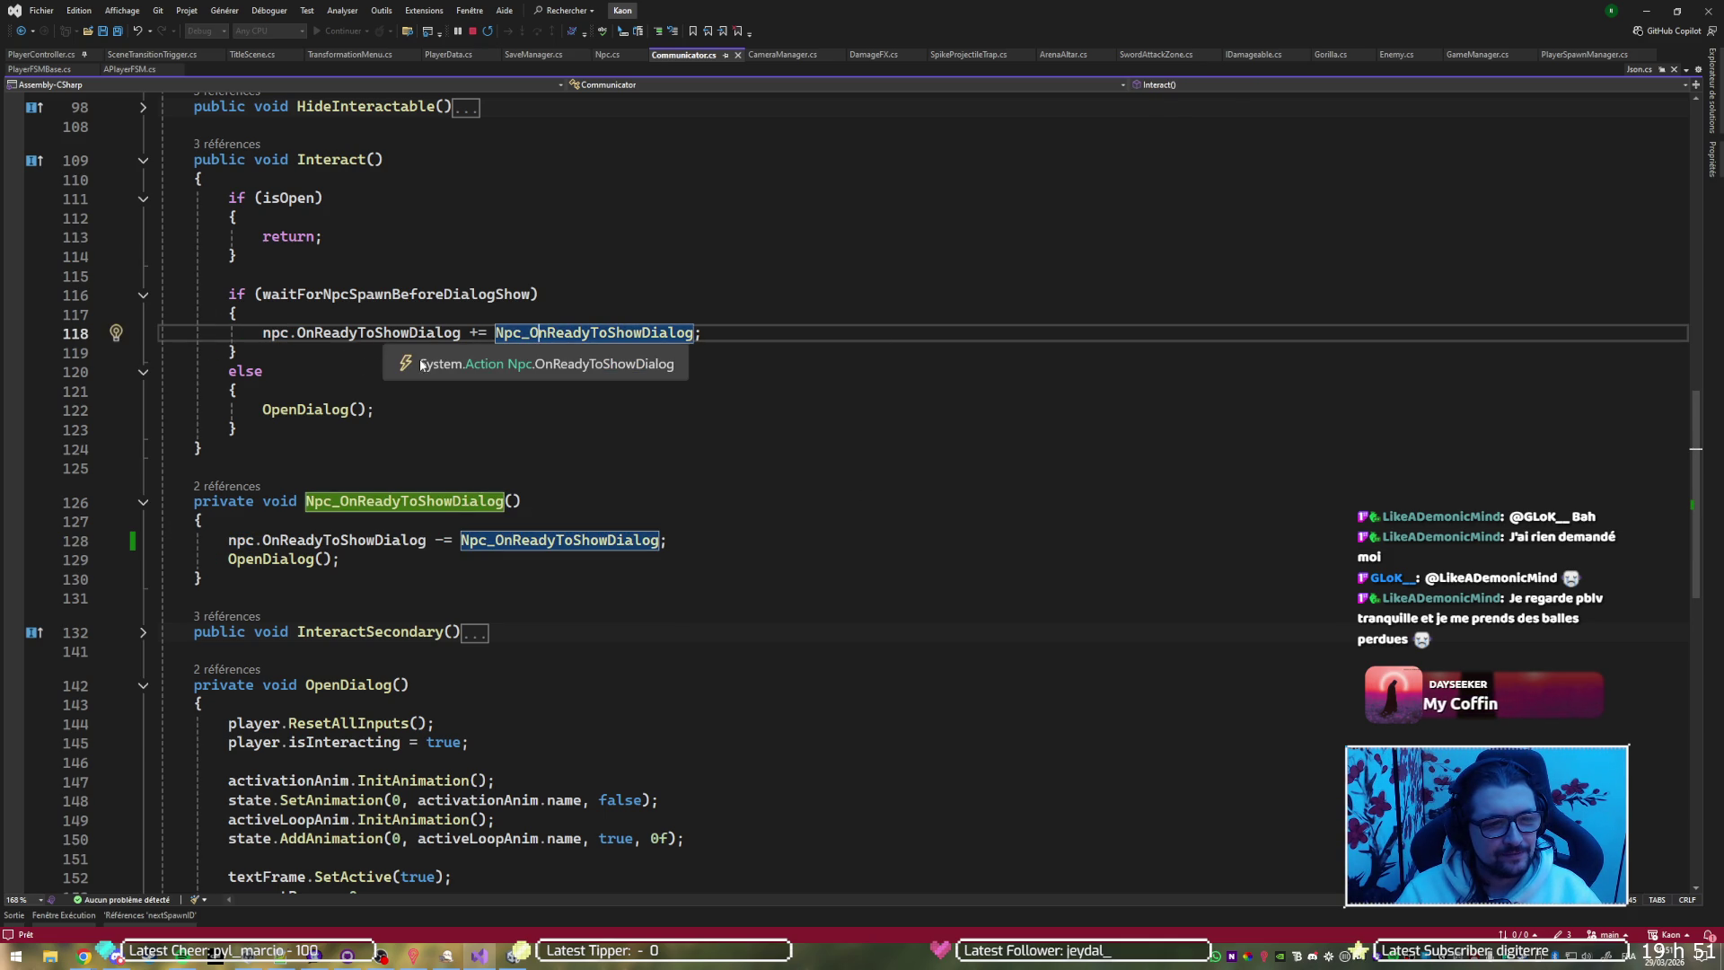
left_click(345, 410)
scroll(629, 589, "down", 3)
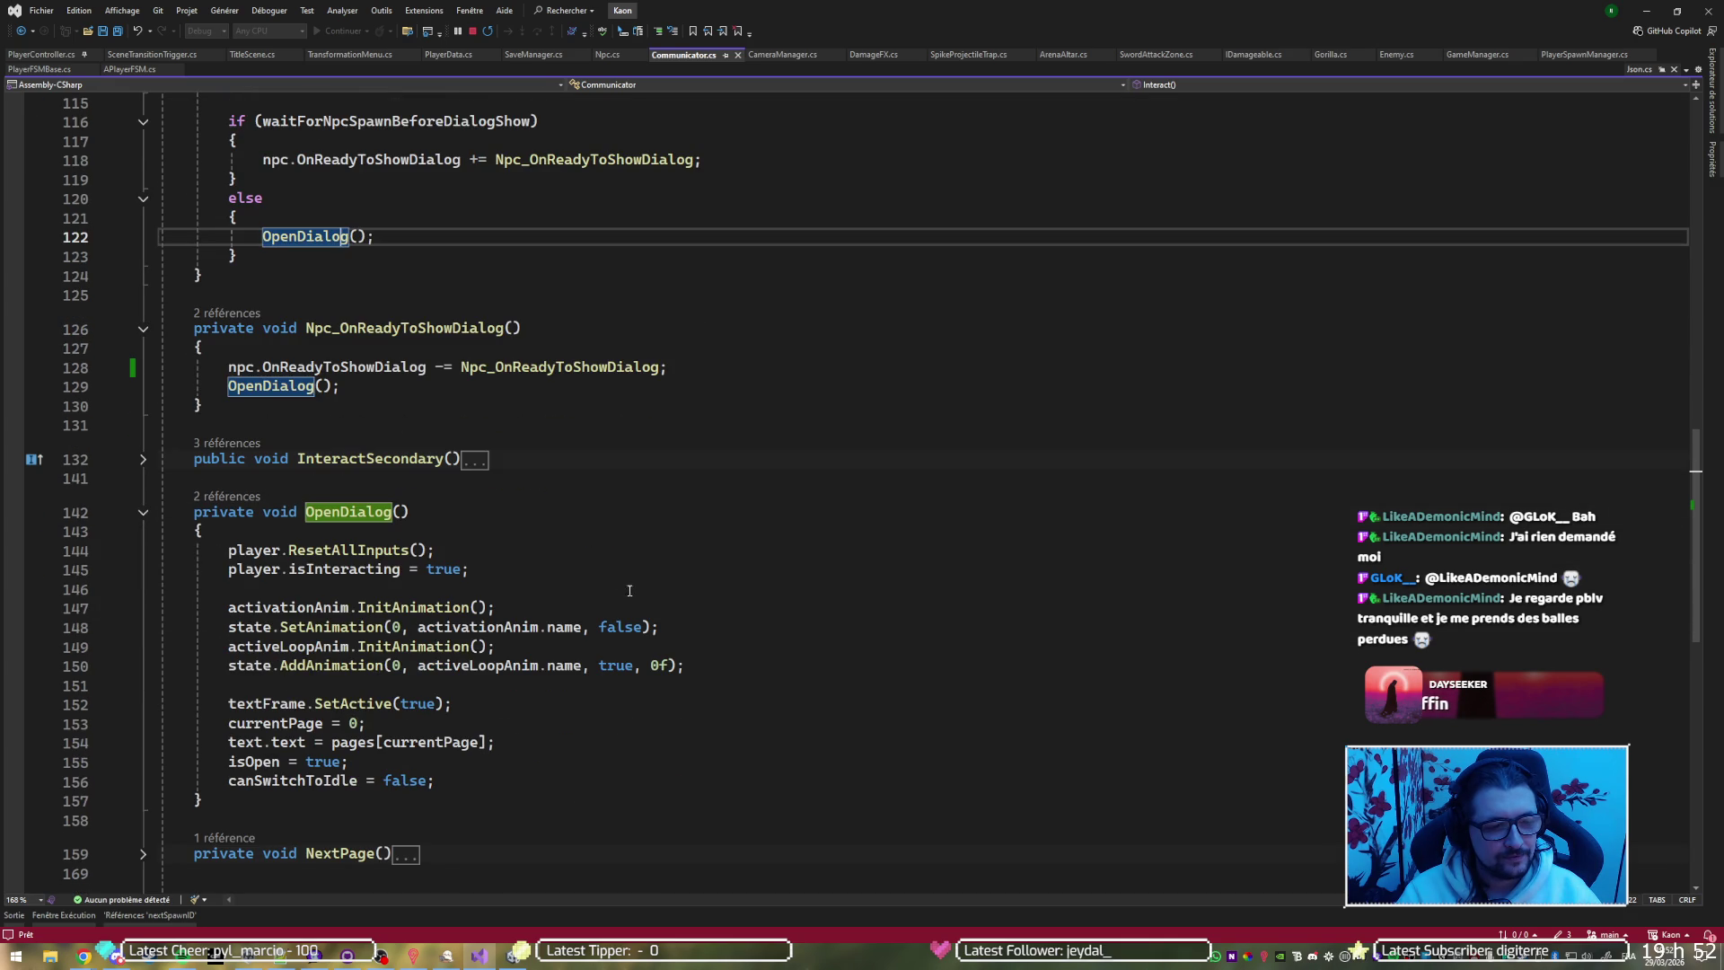
left_click(496, 569)
left_click(507, 606)
left_click(353, 616)
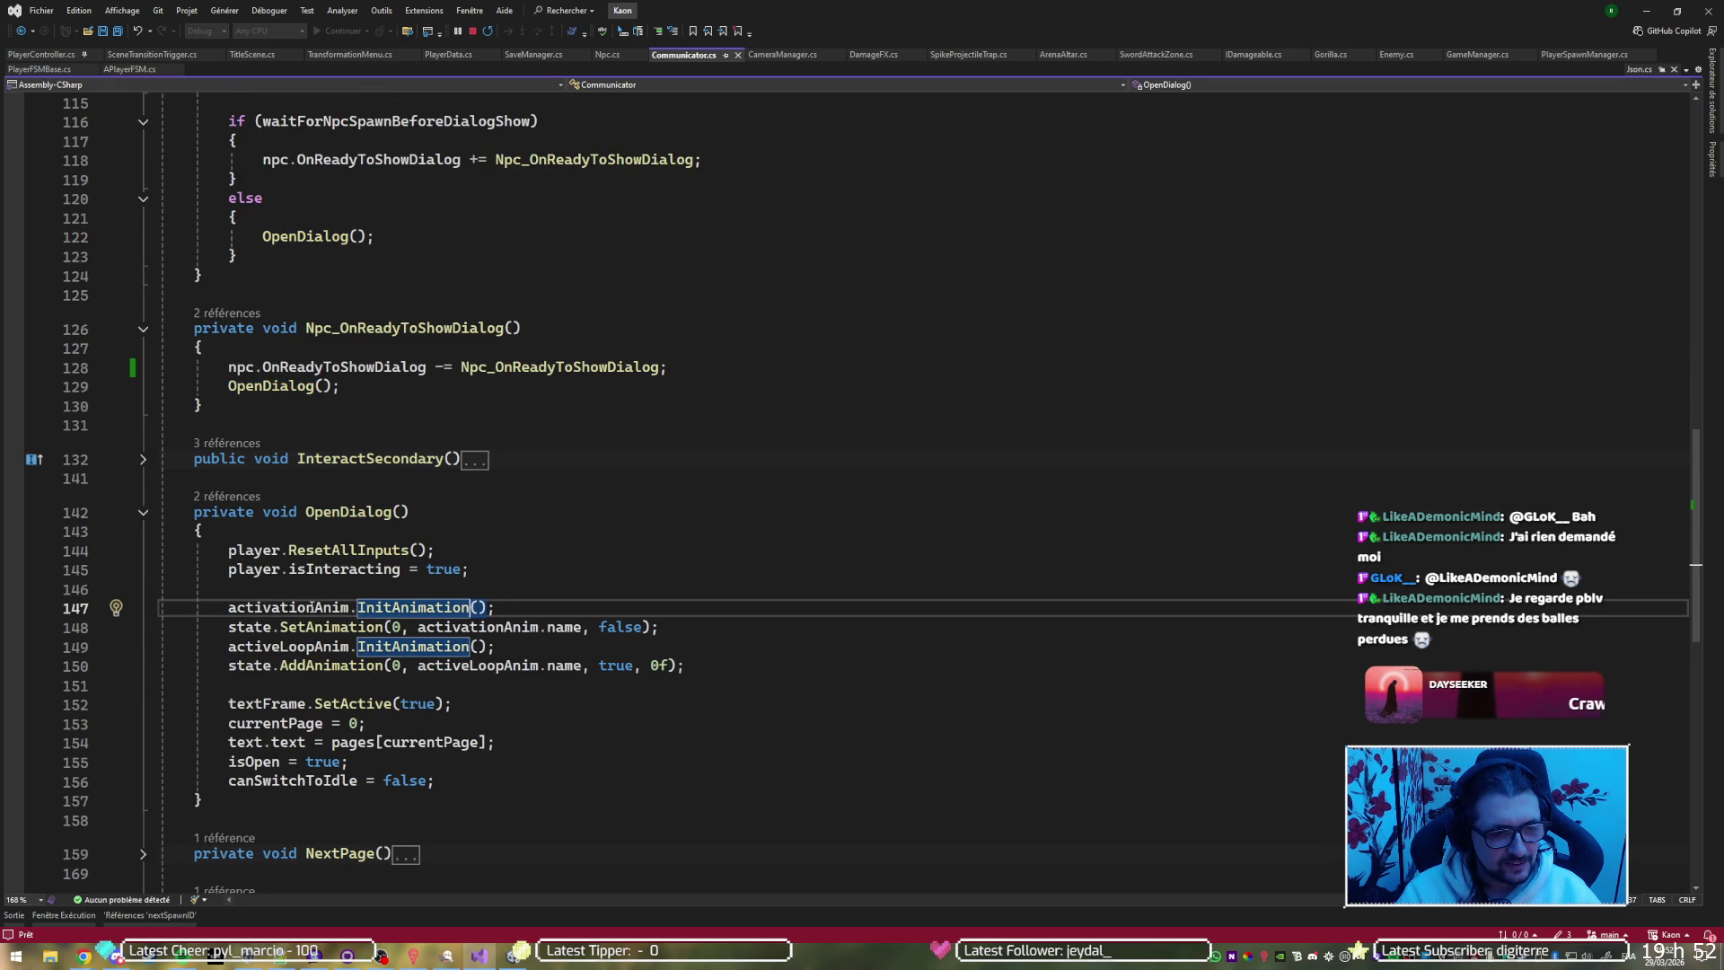
left_click(714, 682)
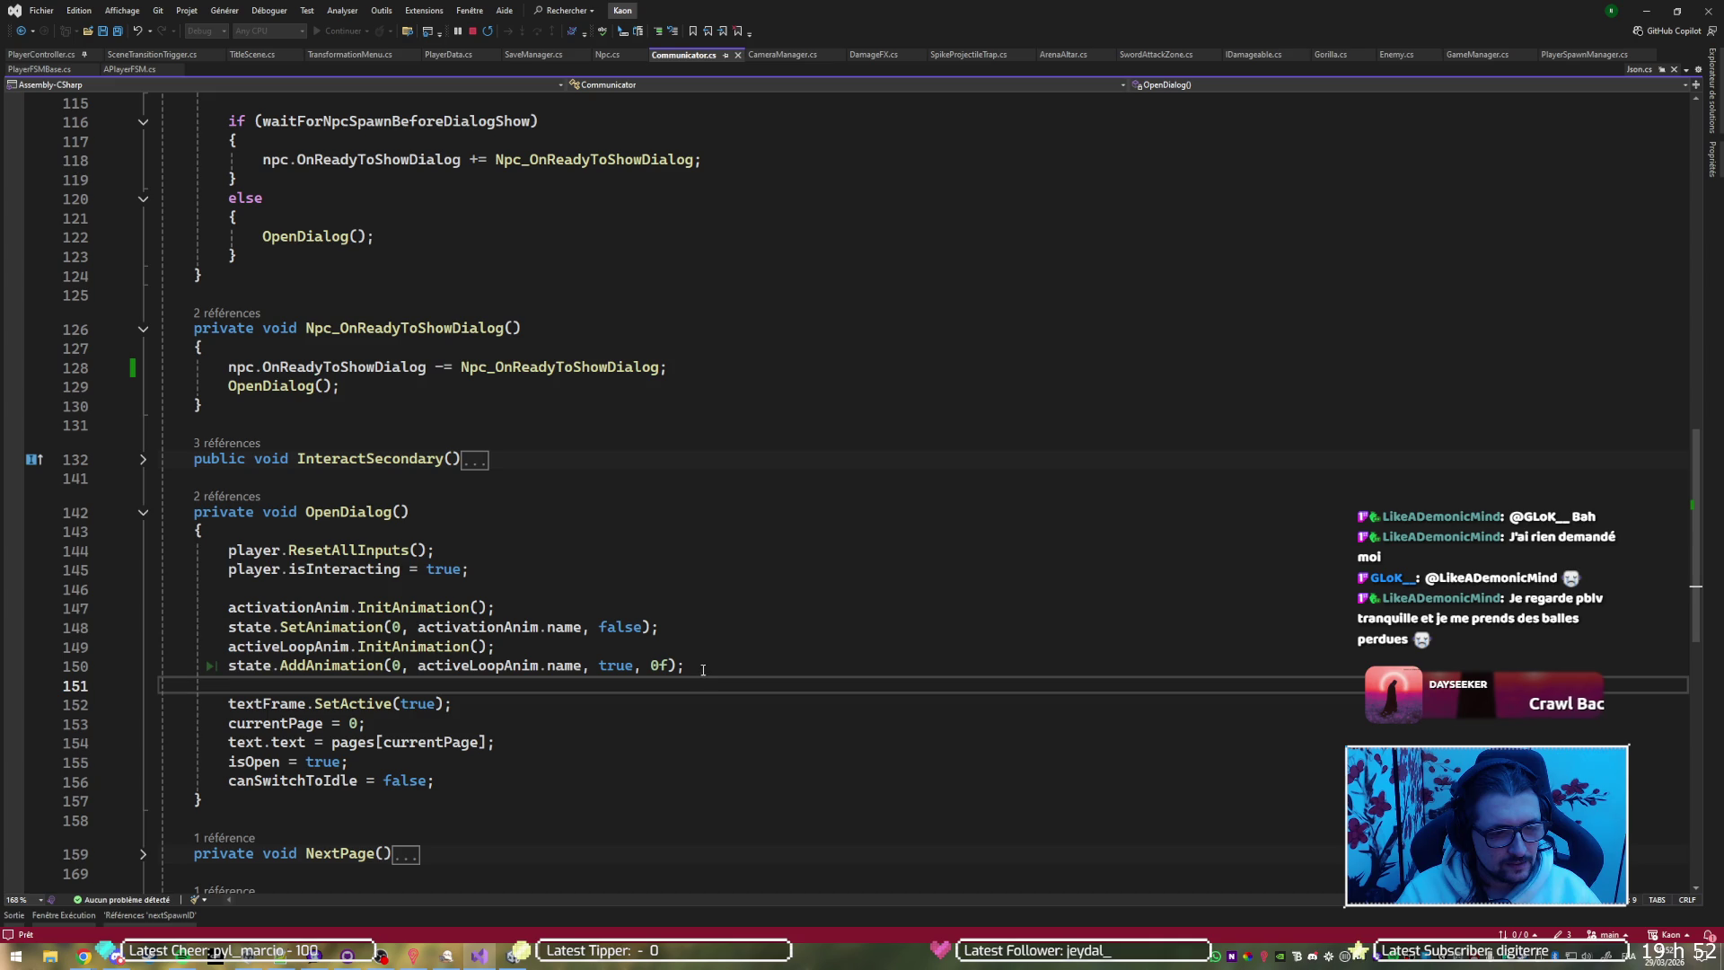
left_click(539, 613)
left_click(529, 626)
left_click(524, 647)
left_click(517, 665)
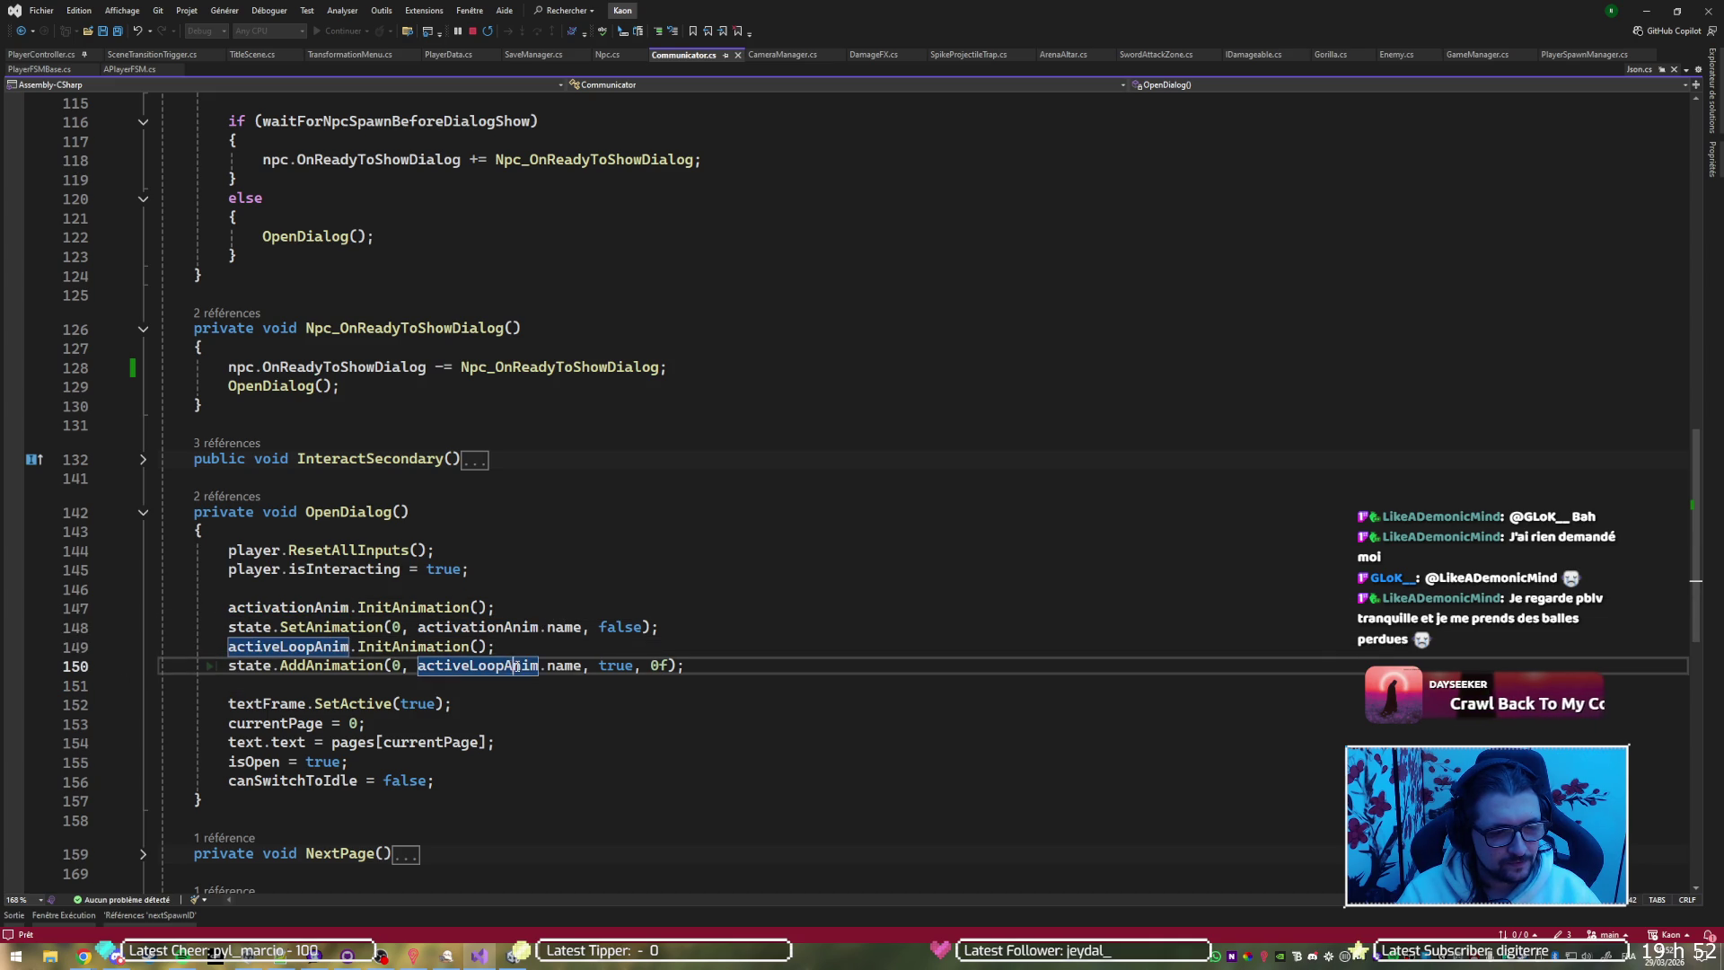
scroll(516, 665, "down", 2)
left_click(466, 613)
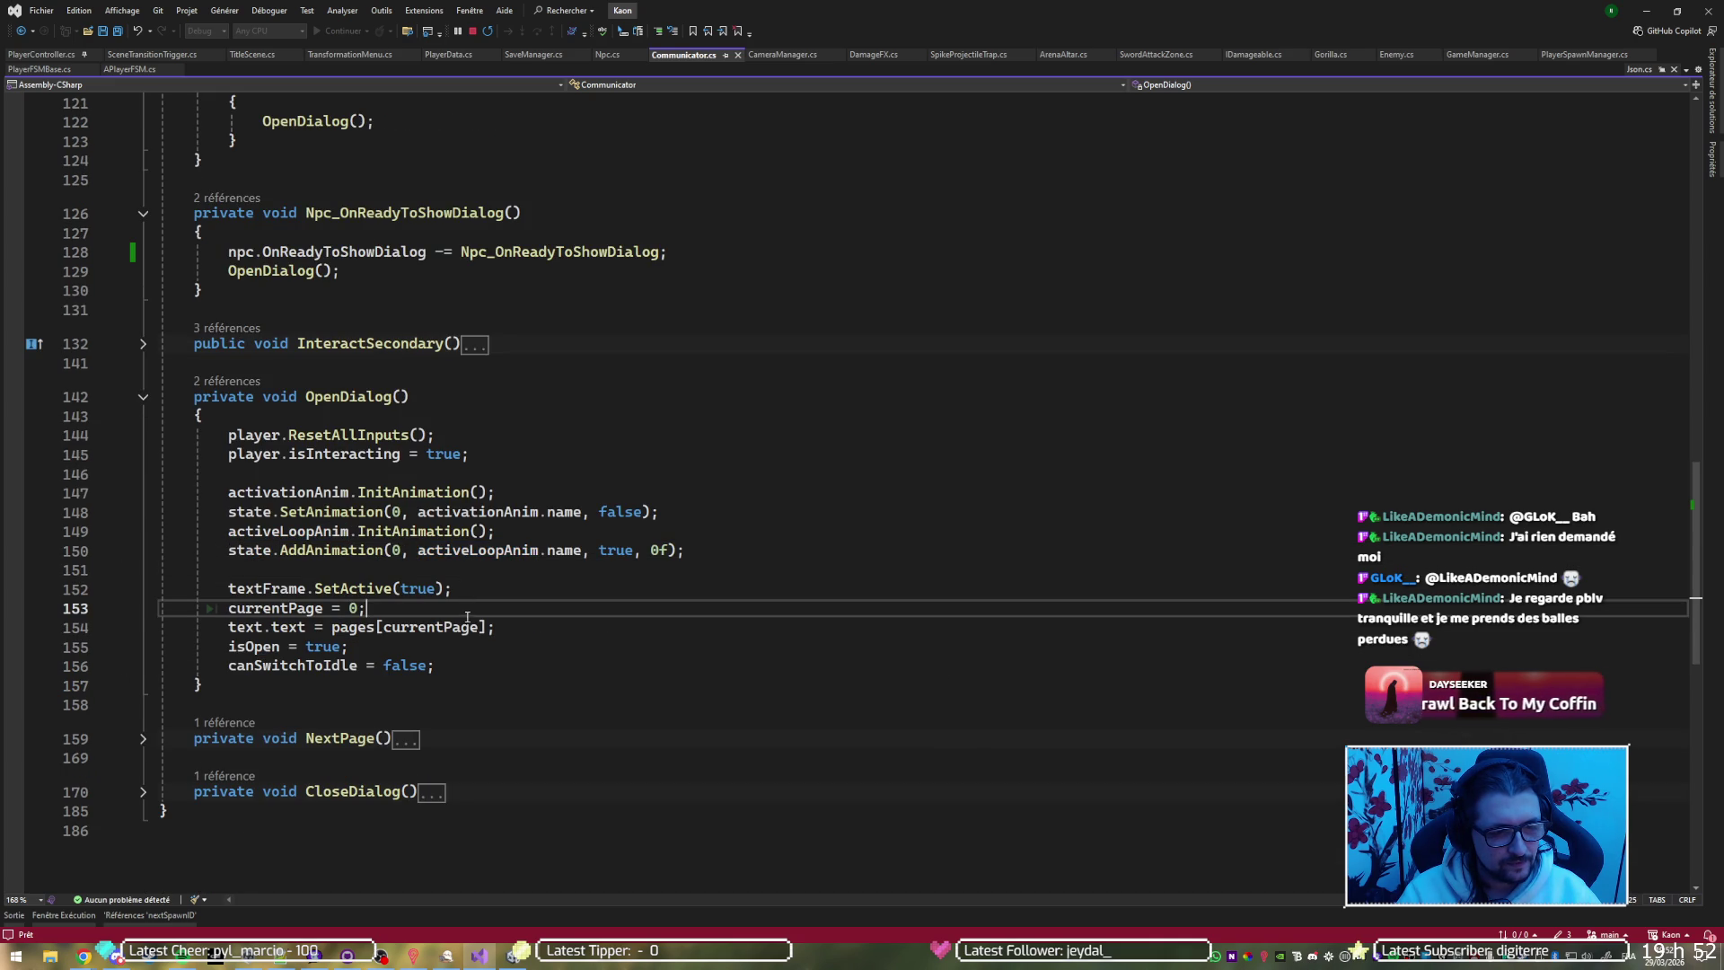
left_click(445, 642)
left_click(473, 670)
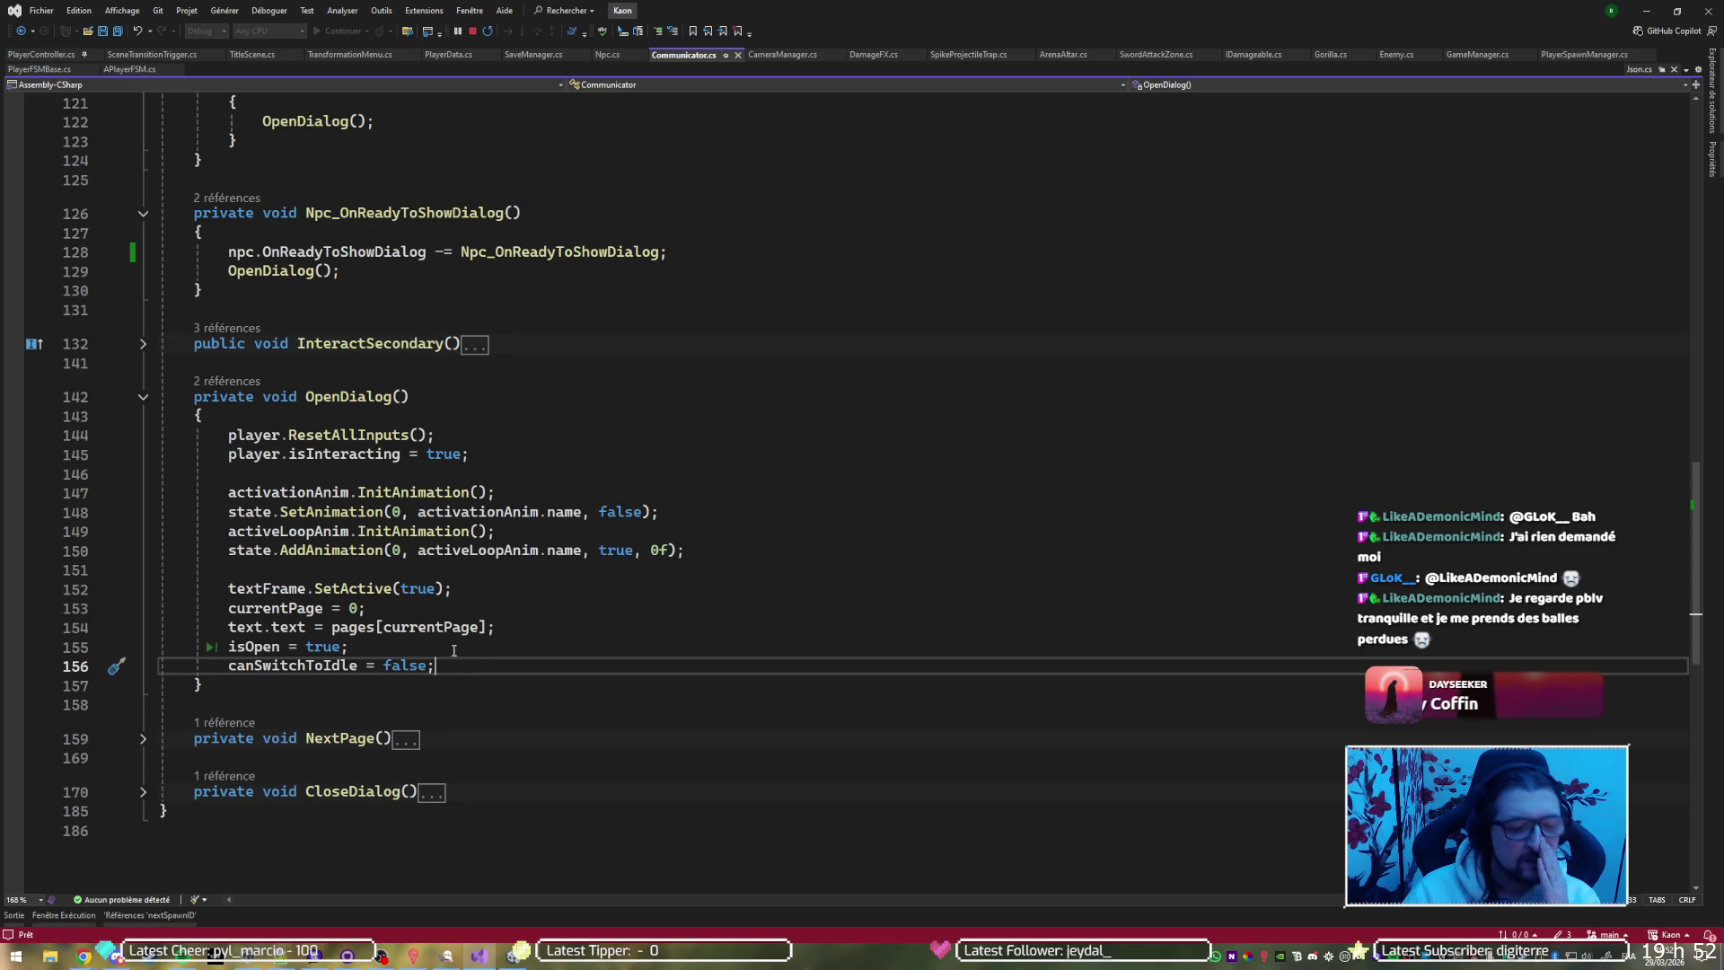
left_click(352, 435)
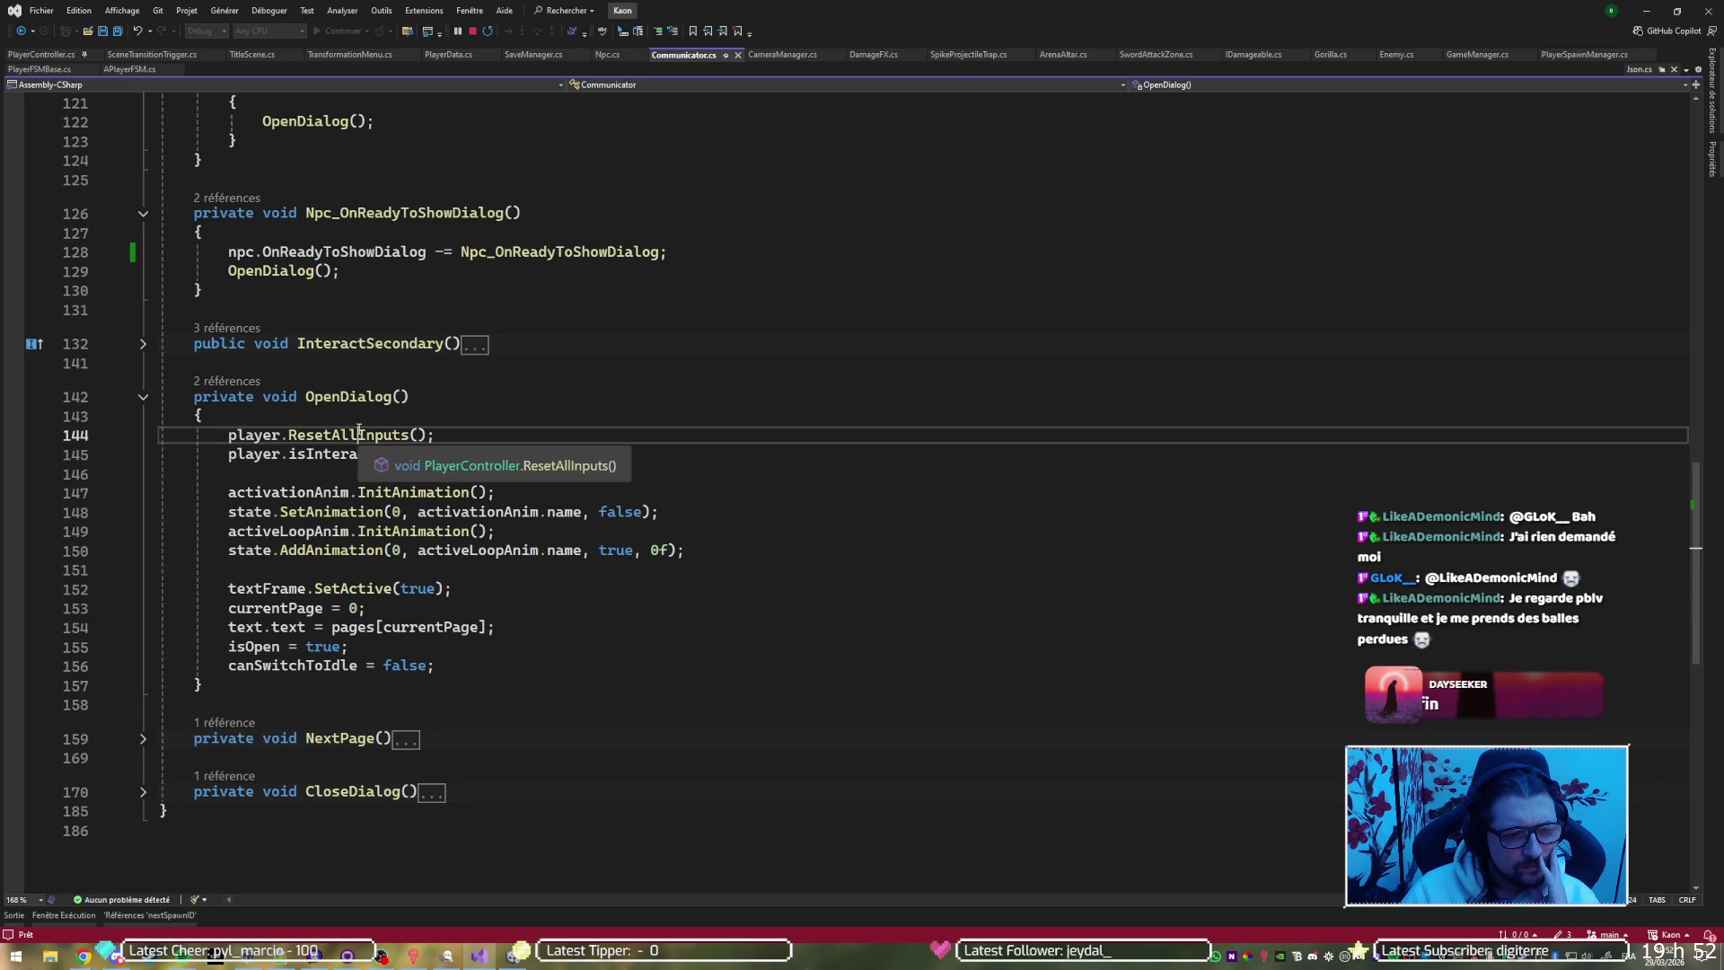
key("Down")
key("Down")
key("Down")
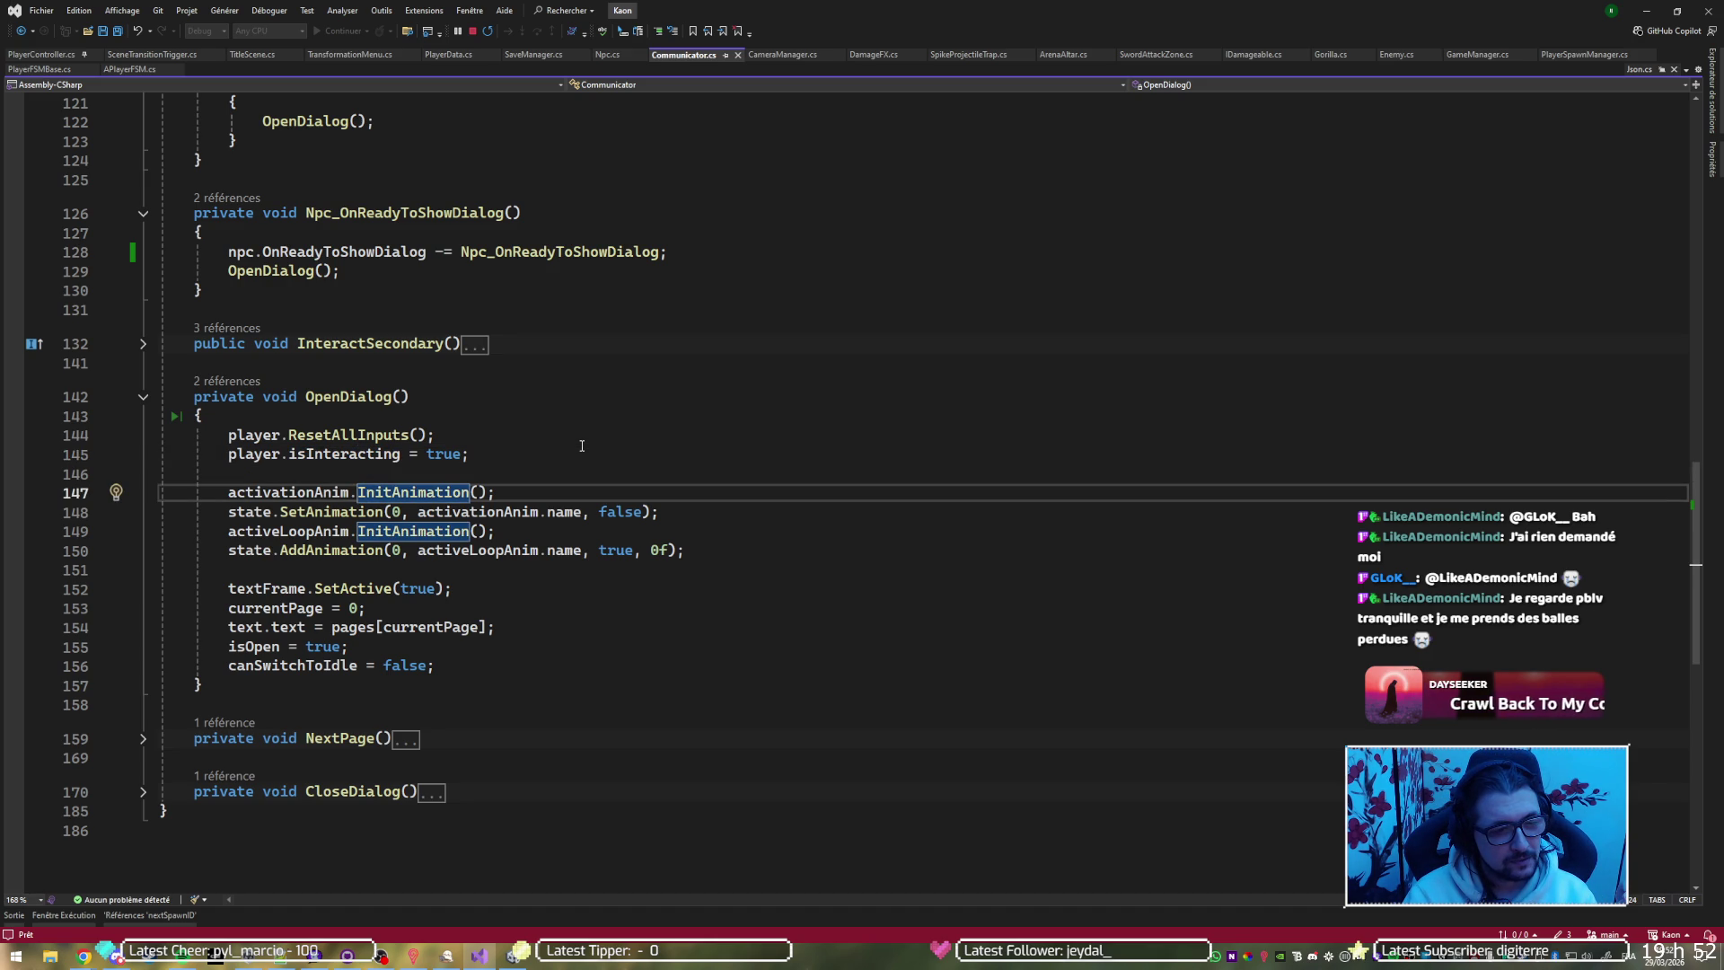
key("Down")
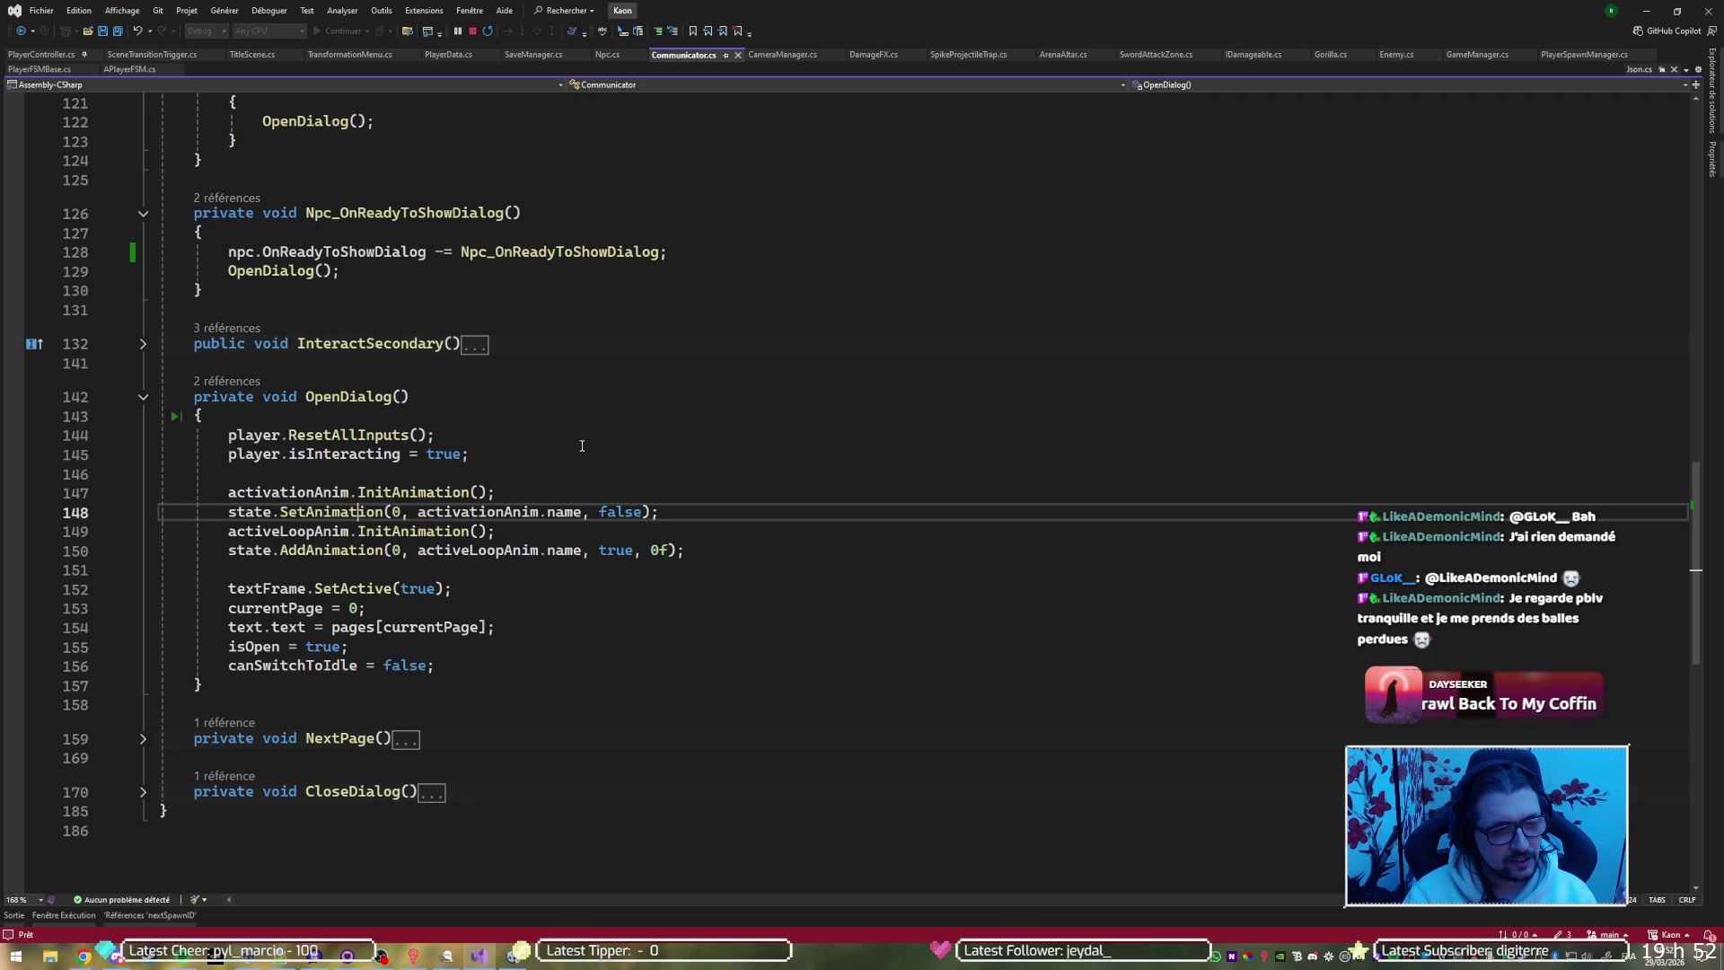
key("Down")
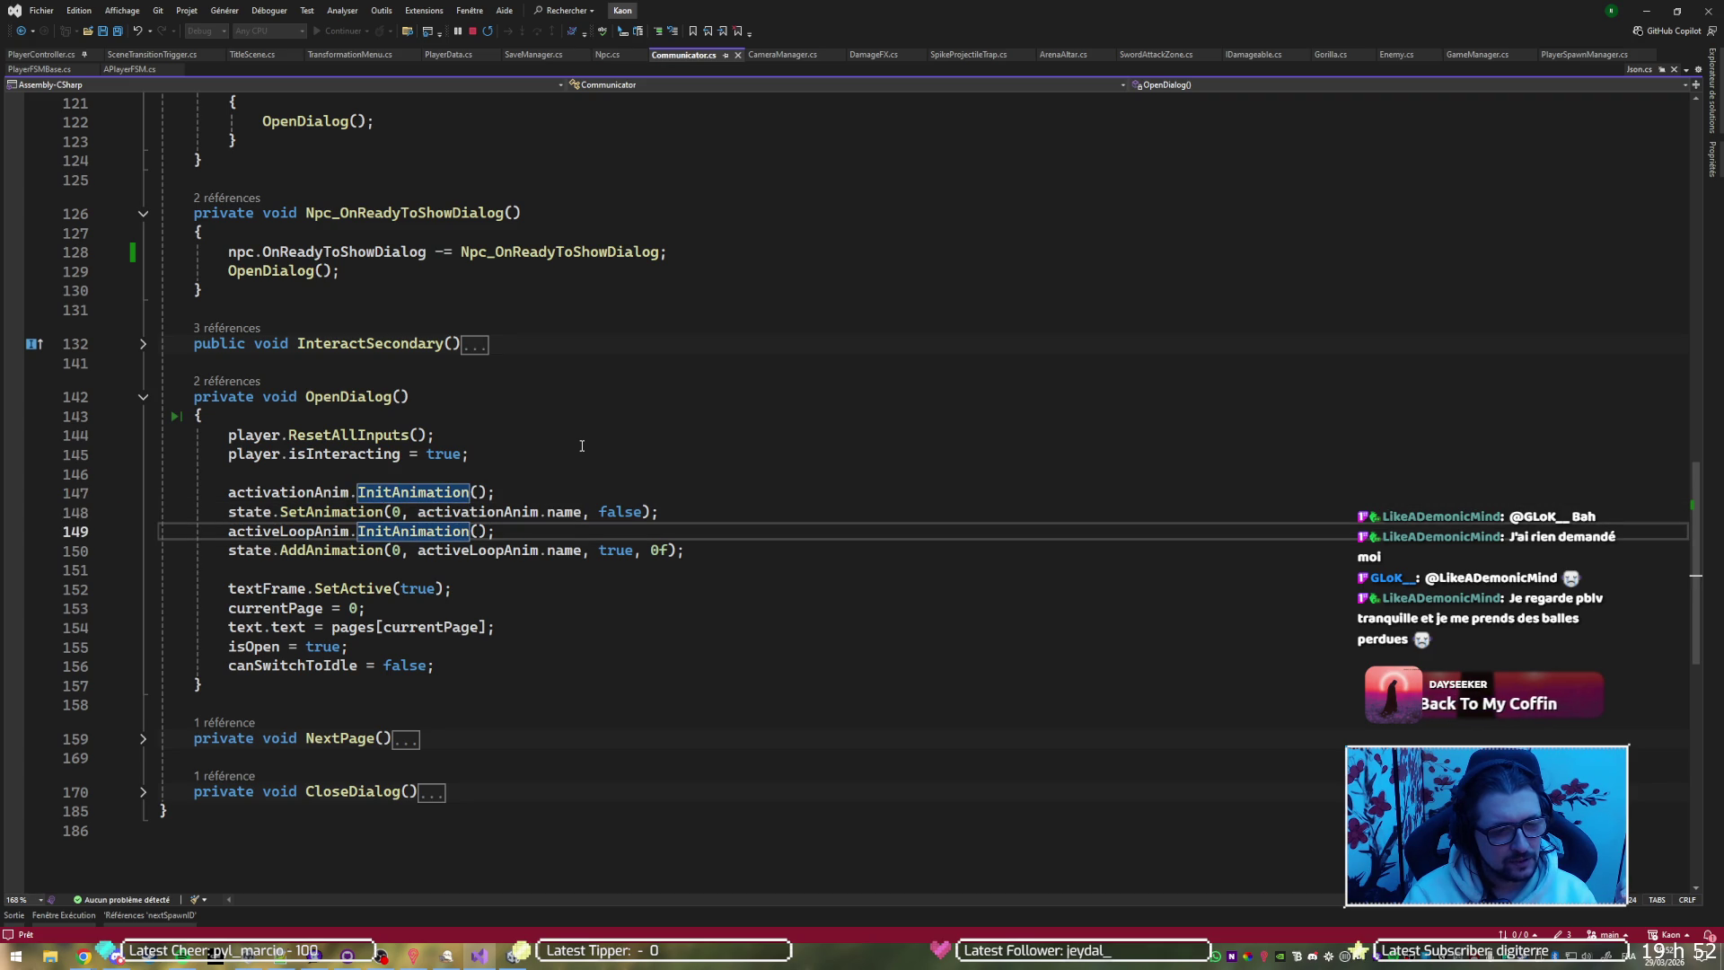
key("Down")
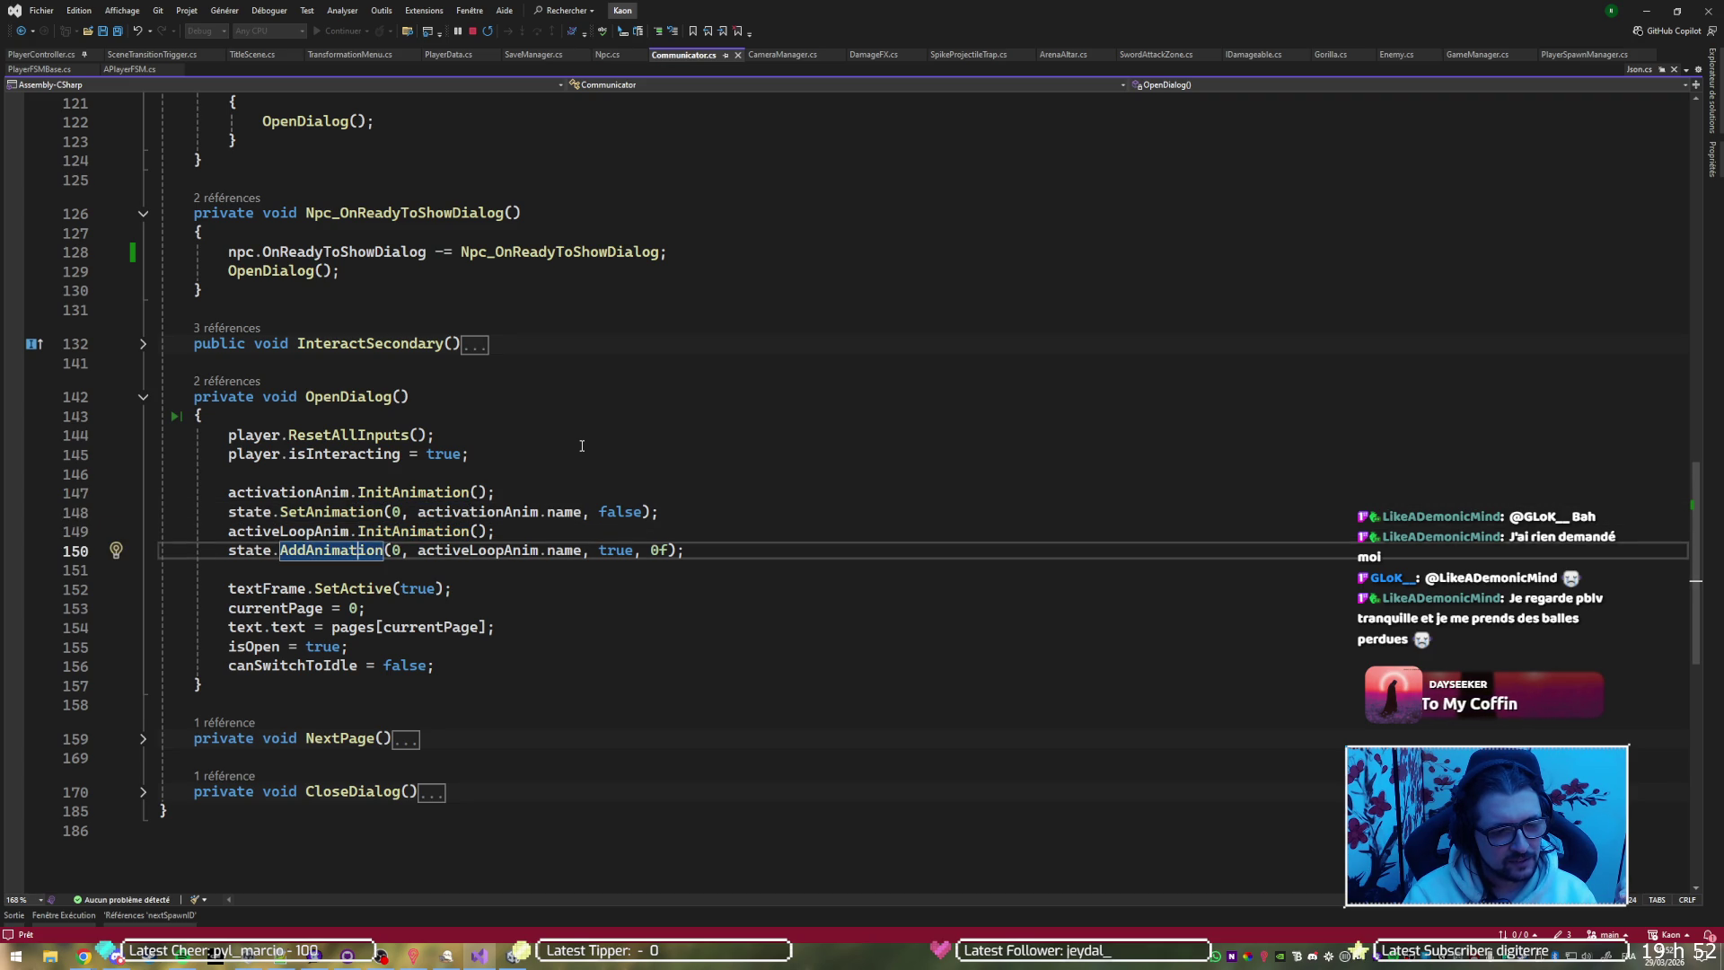
key("Down")
key("Down")
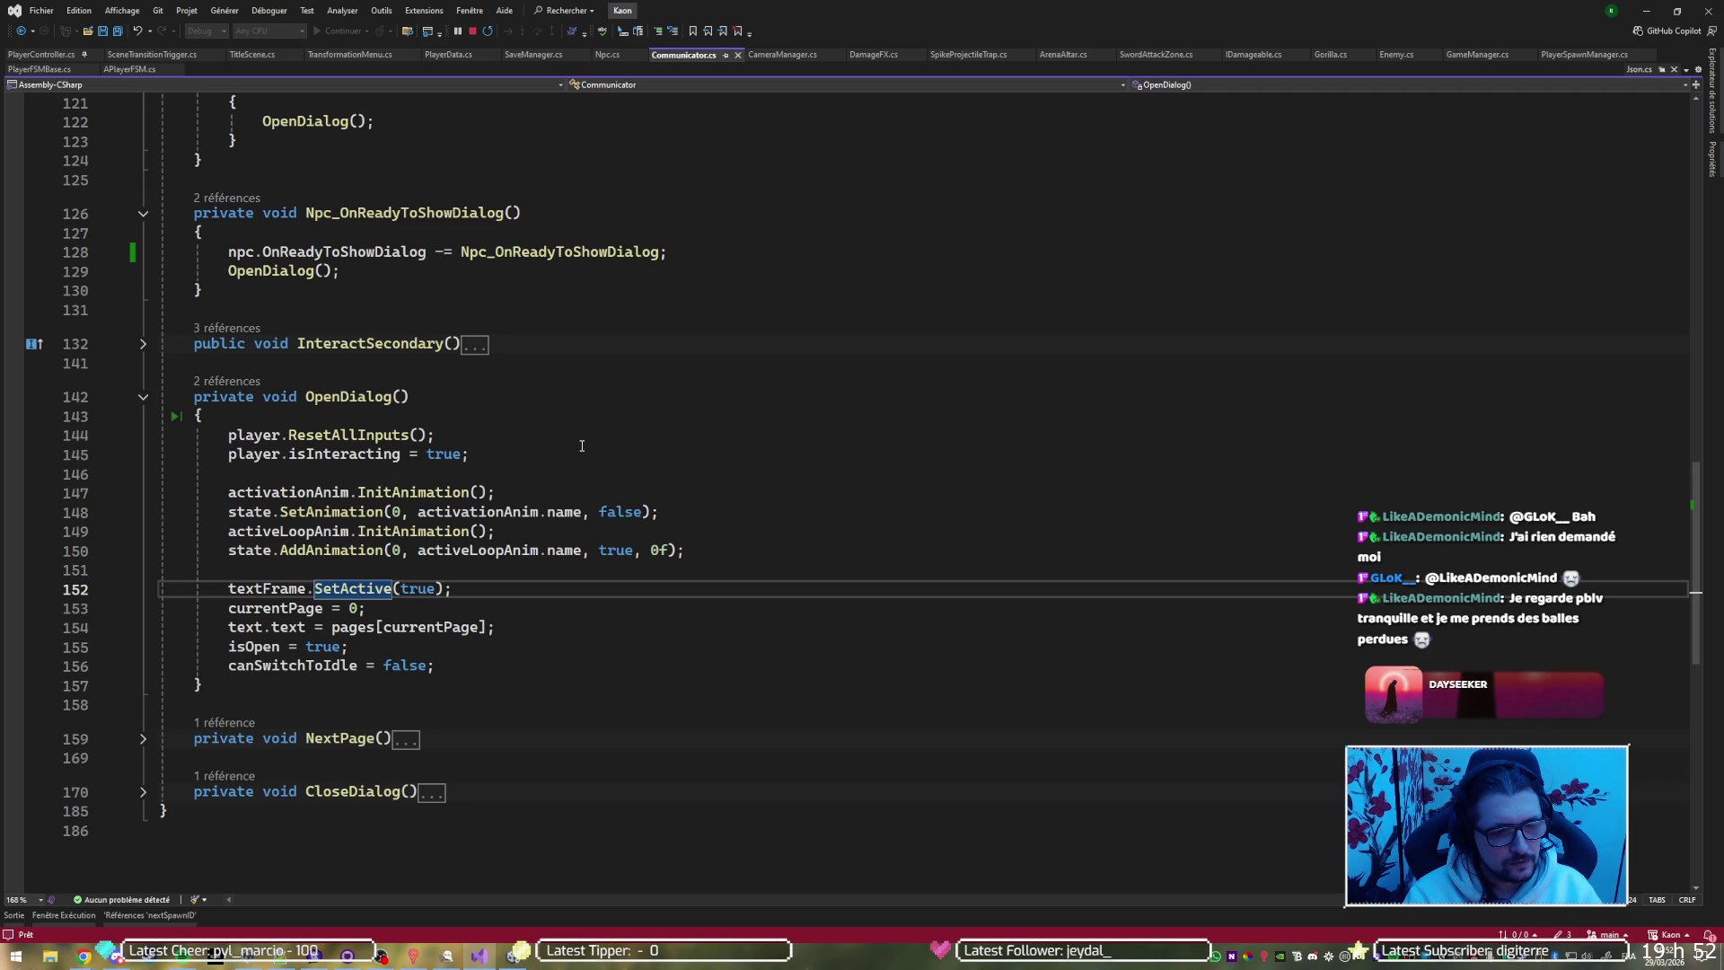
left_click(388, 271)
scroll(493, 396, "up", 5)
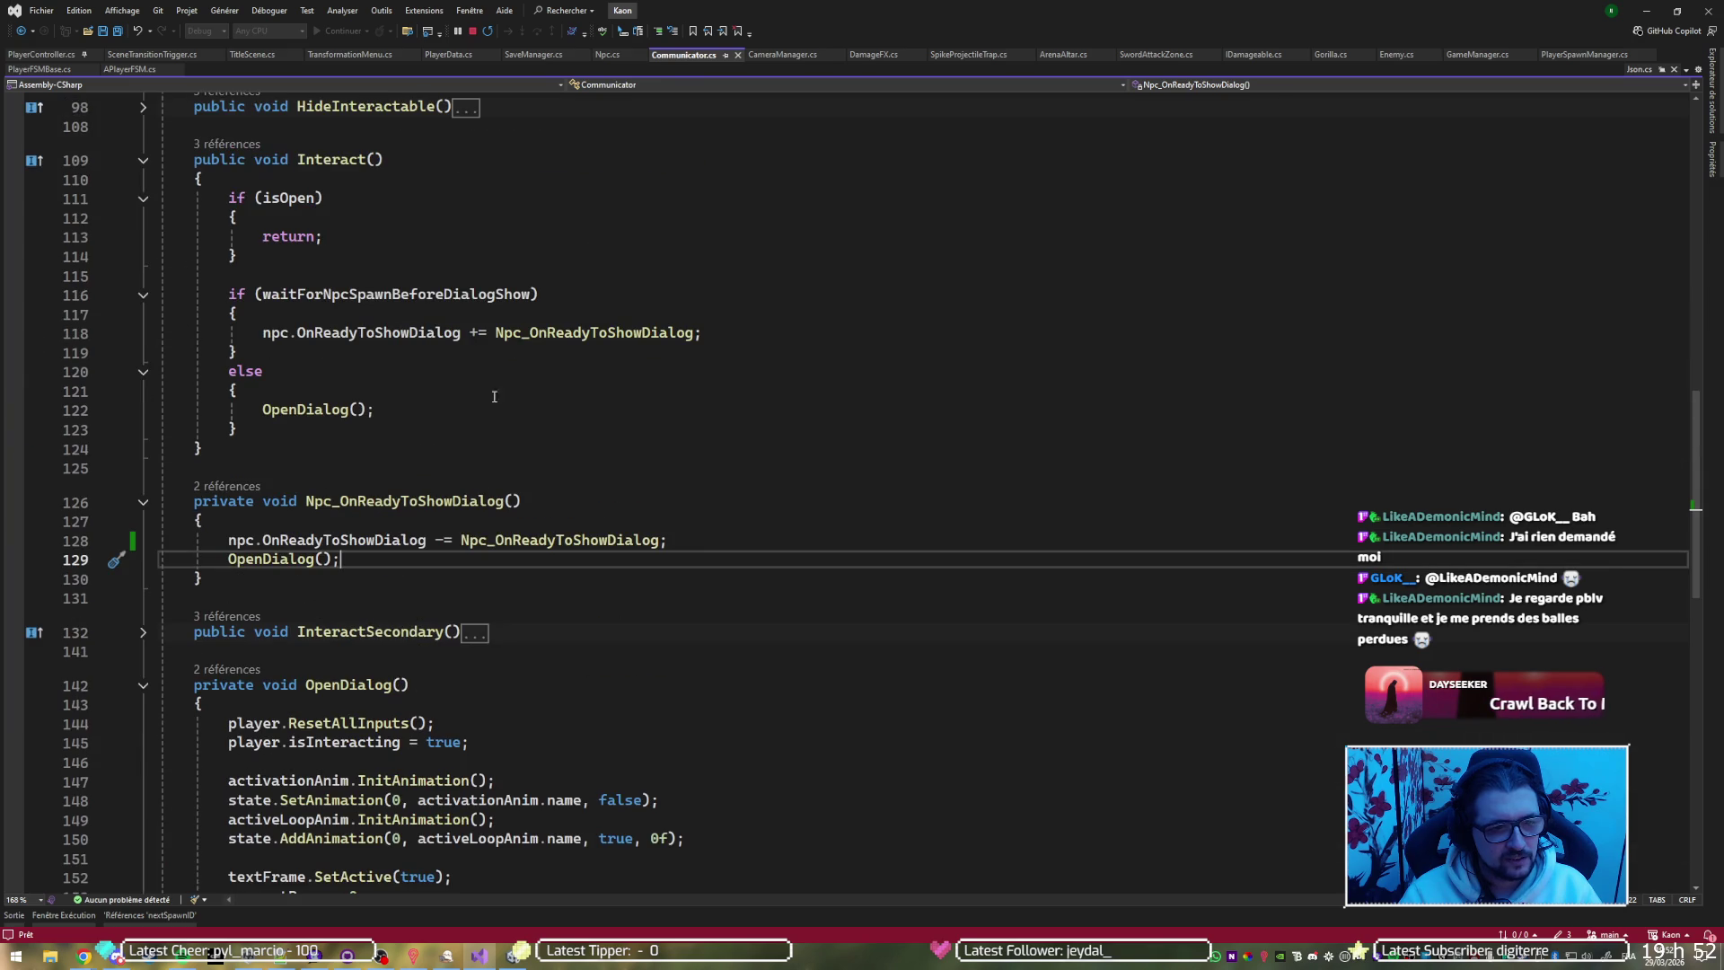
key("ctrl+x")
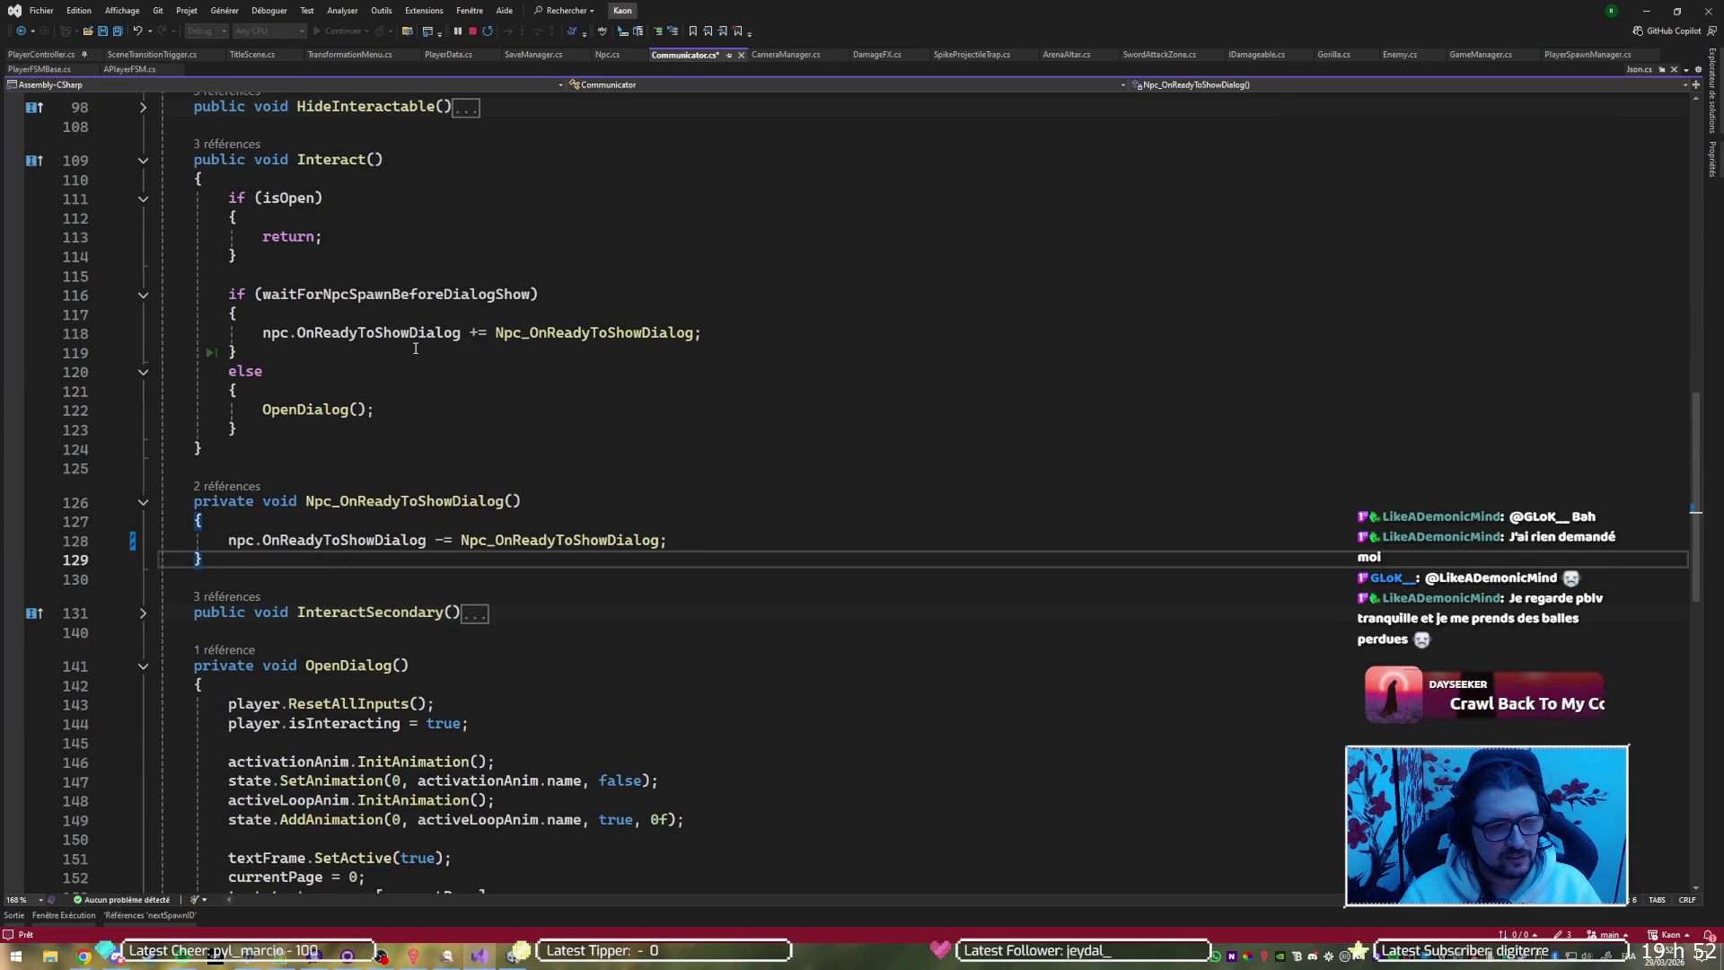
key("ctrl+z")
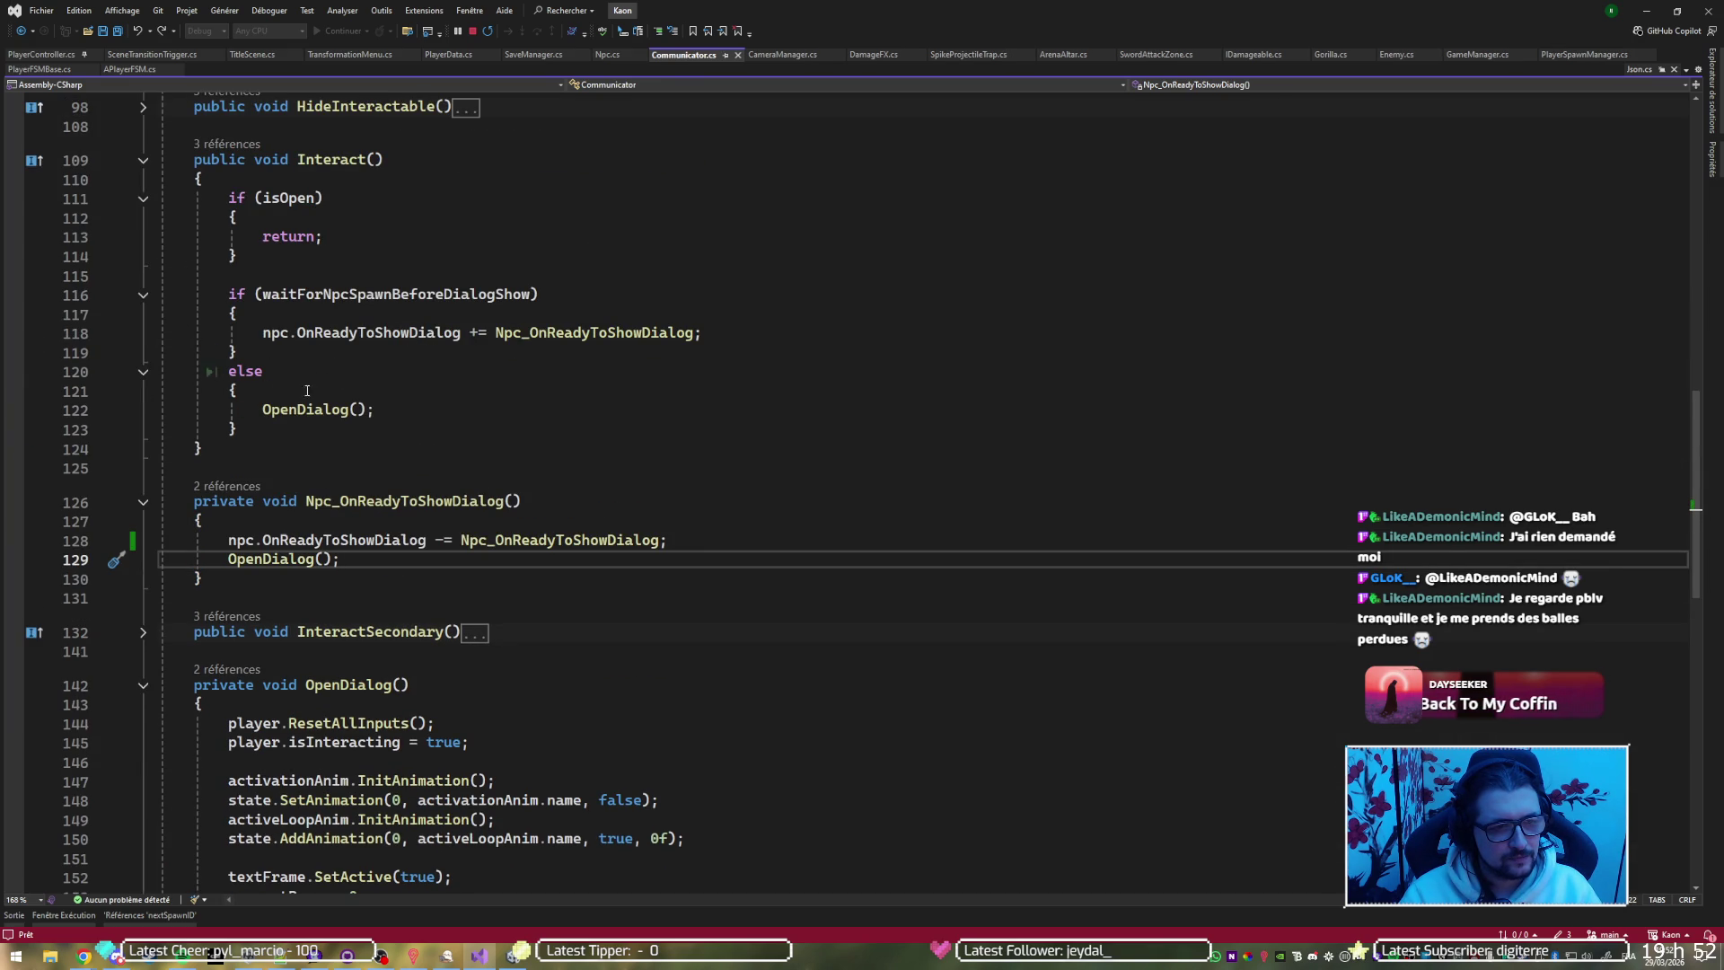
mouse_move(275, 428)
left_mouse_down()
mouse_move(289, 375)
mouse_move(387, 282)
left_mouse_up()
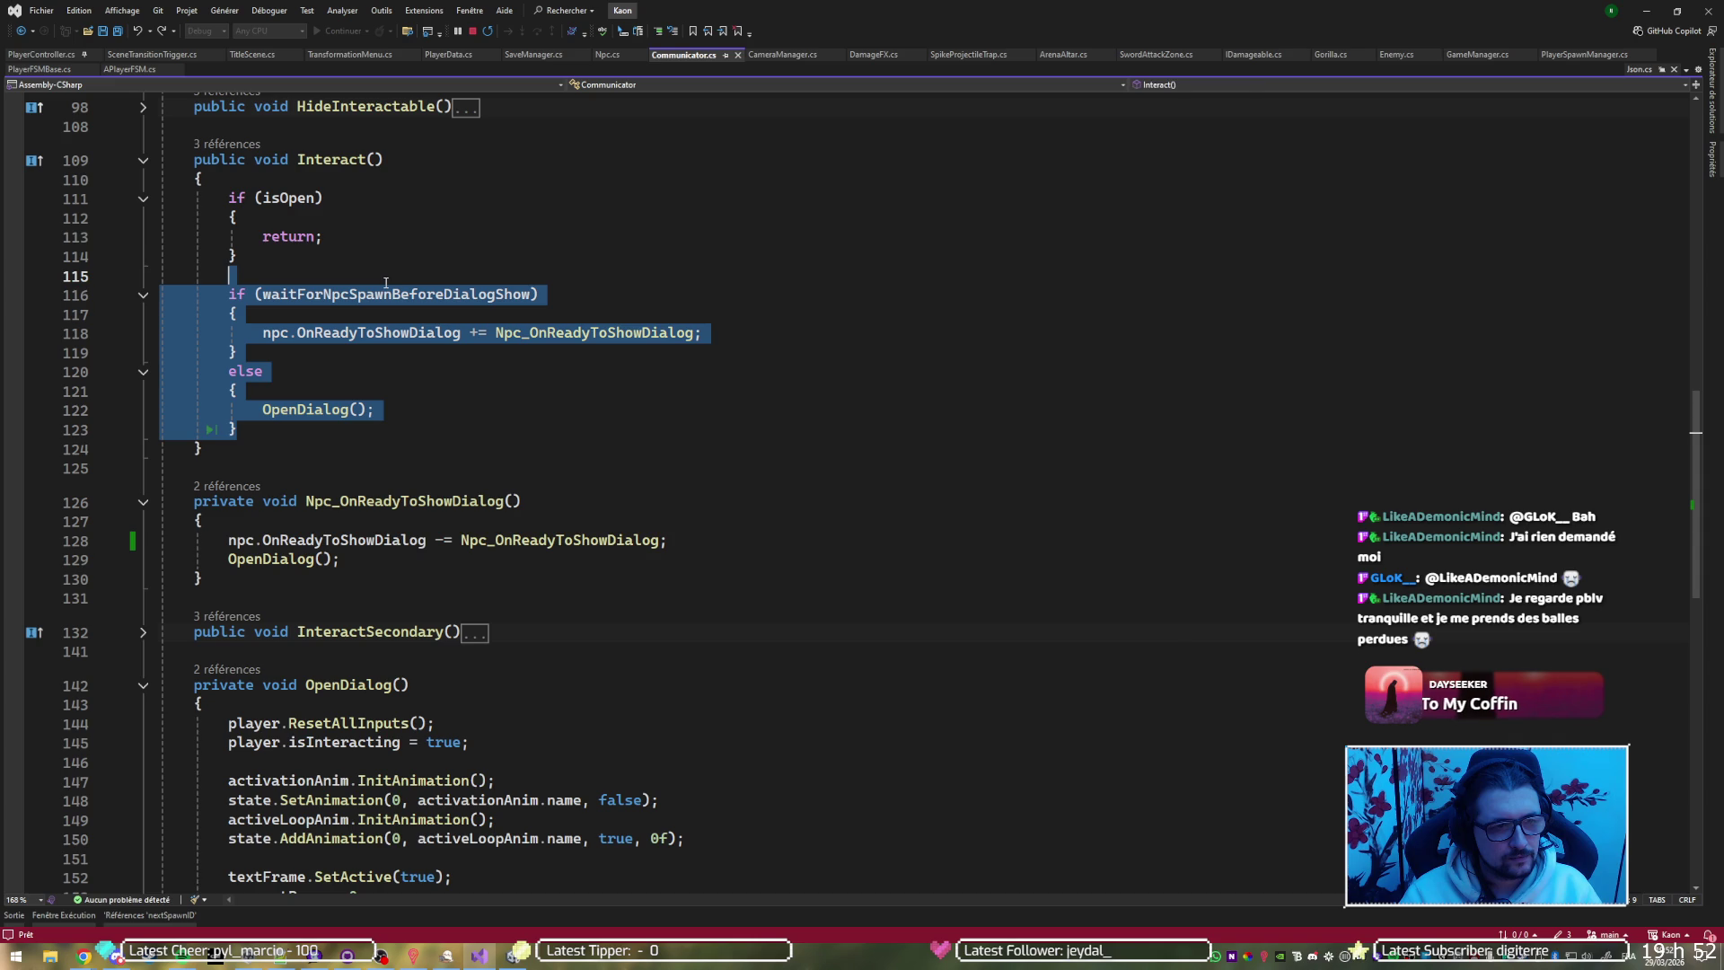
Replace Interact's waitForNpcSpawnBeforeDialogShow if/else with a direct OpenDialog(); call and save
left_click(428, 381)
key("Up")
key("Up")
key("Up")
key("ctrl+x")
key("ctrl+x")
key("ctrl+x")
key("ctrl+x")
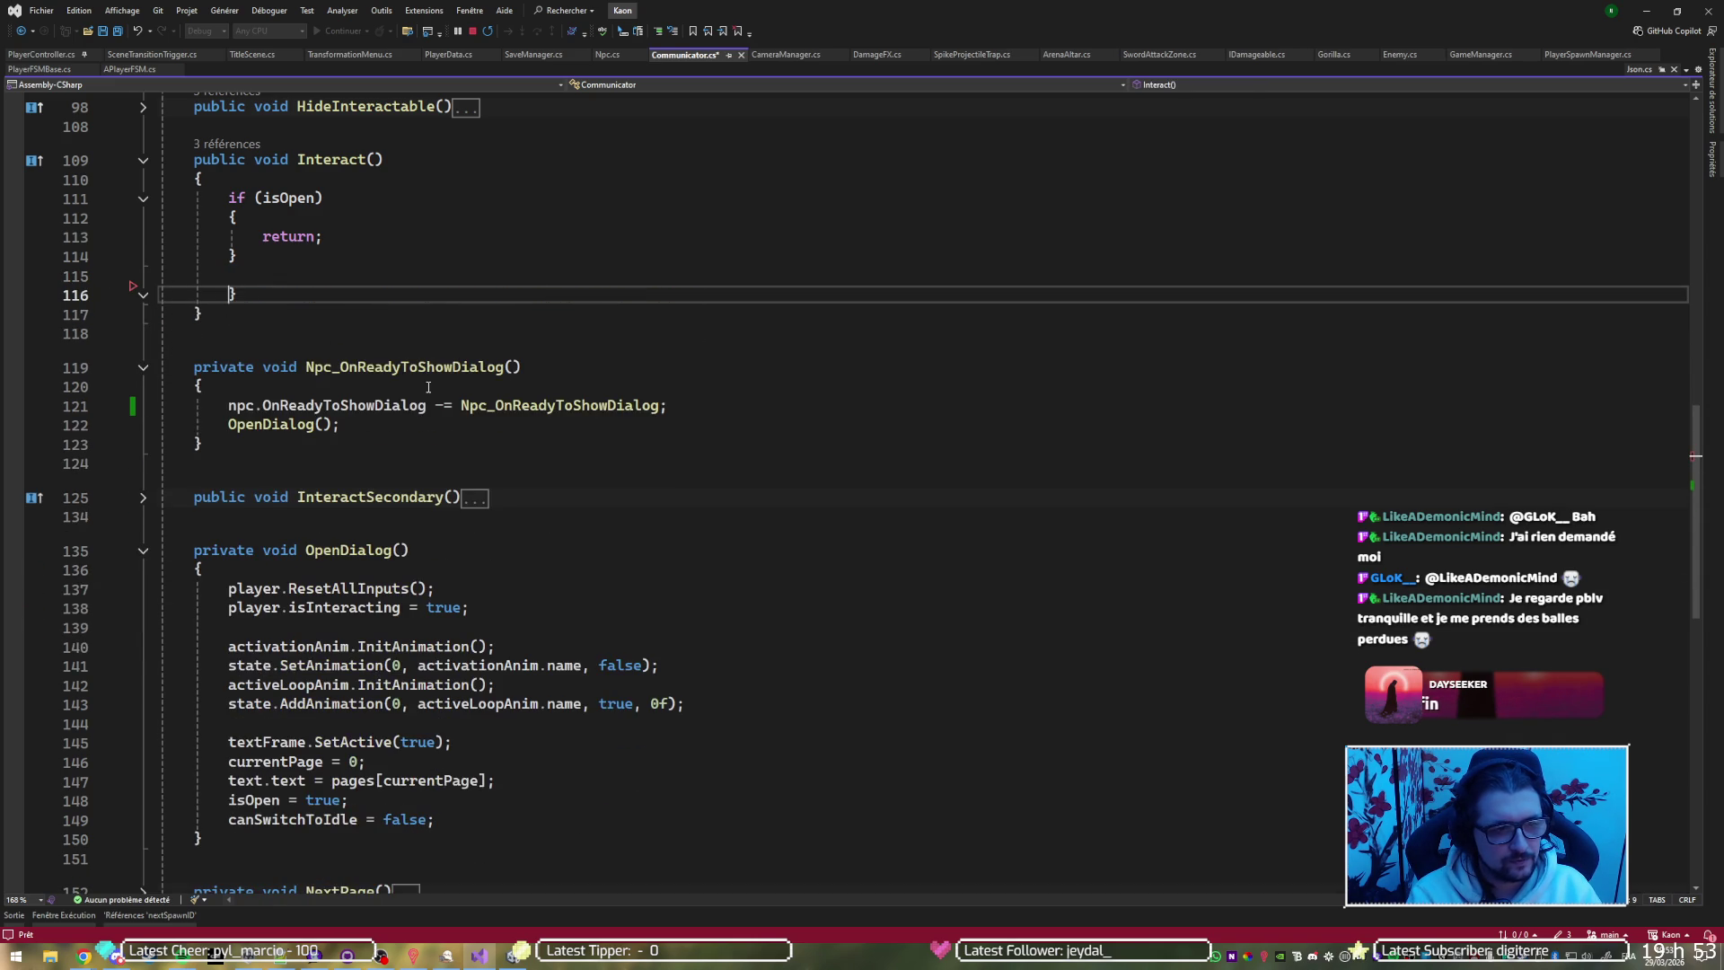
key("Up")
key("Return")
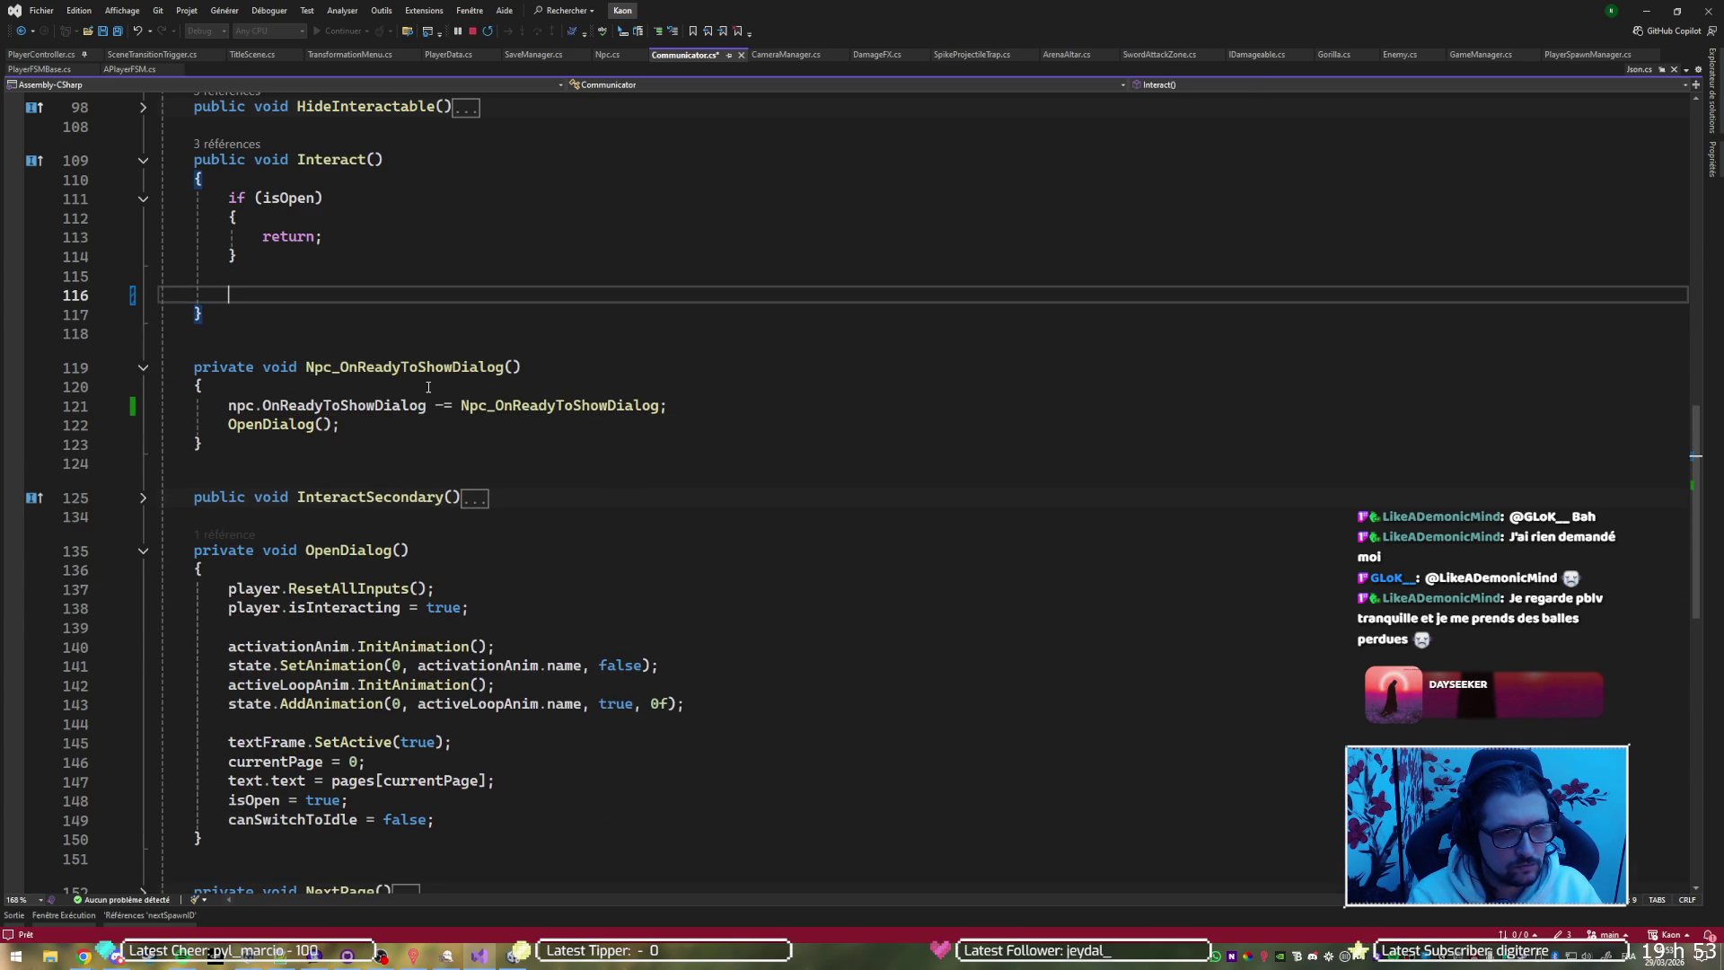
type("OpenD")
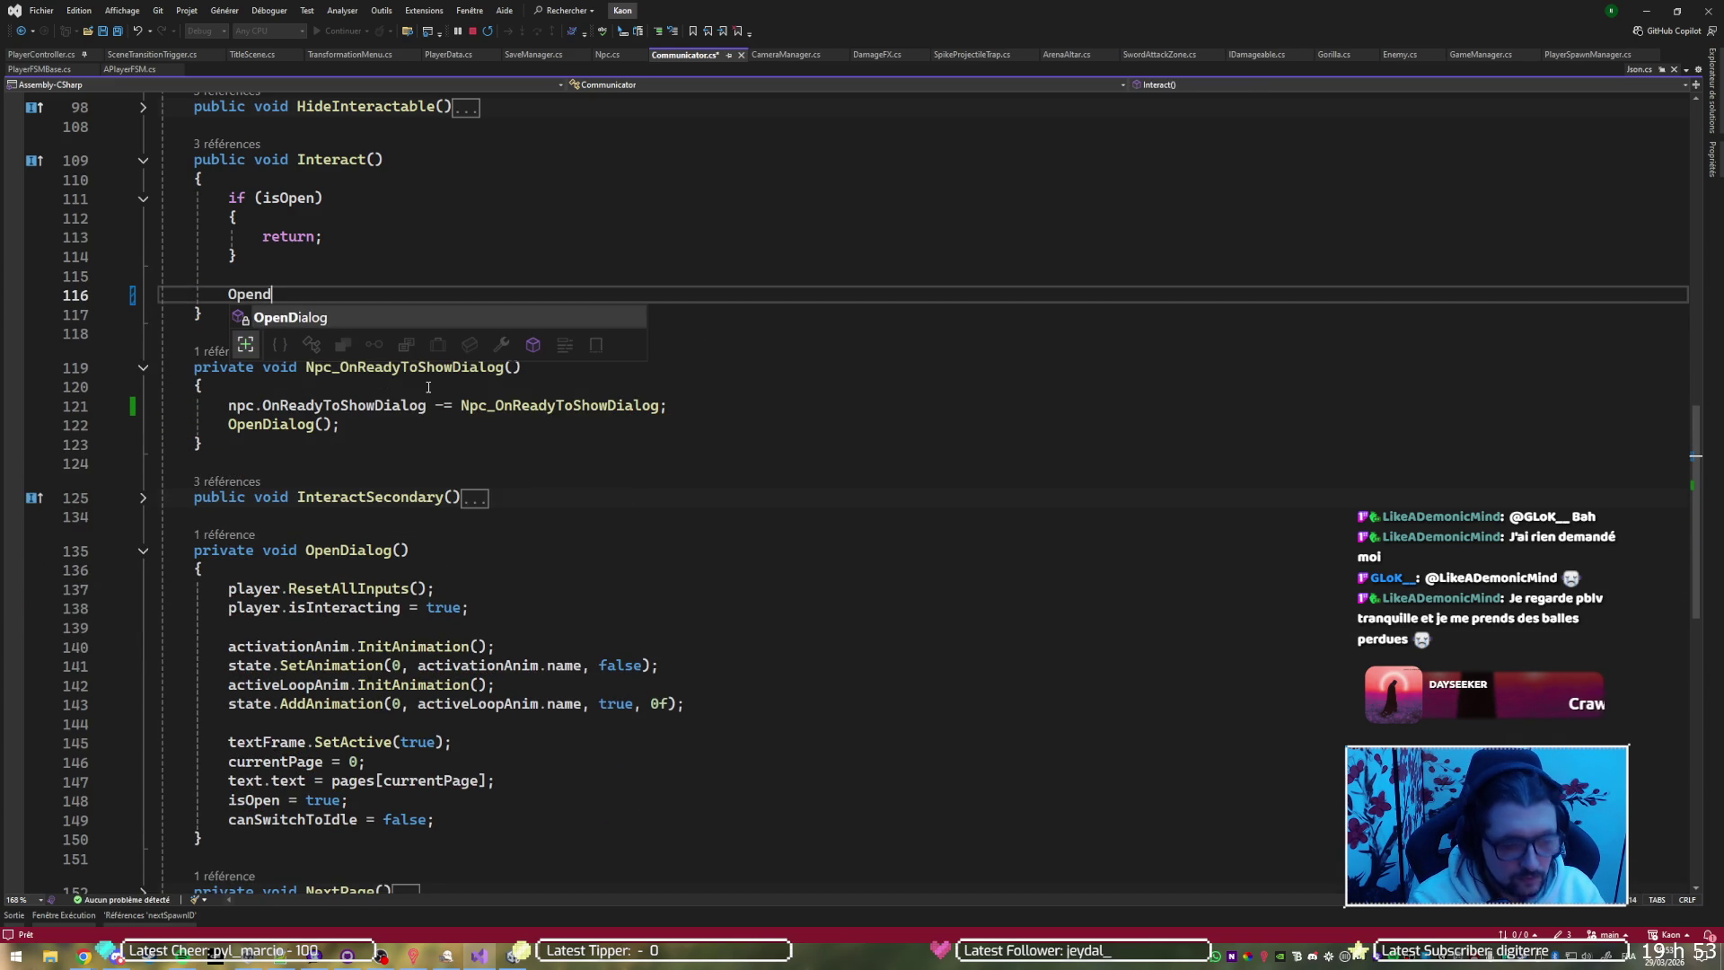
key("Tab")
type("()")
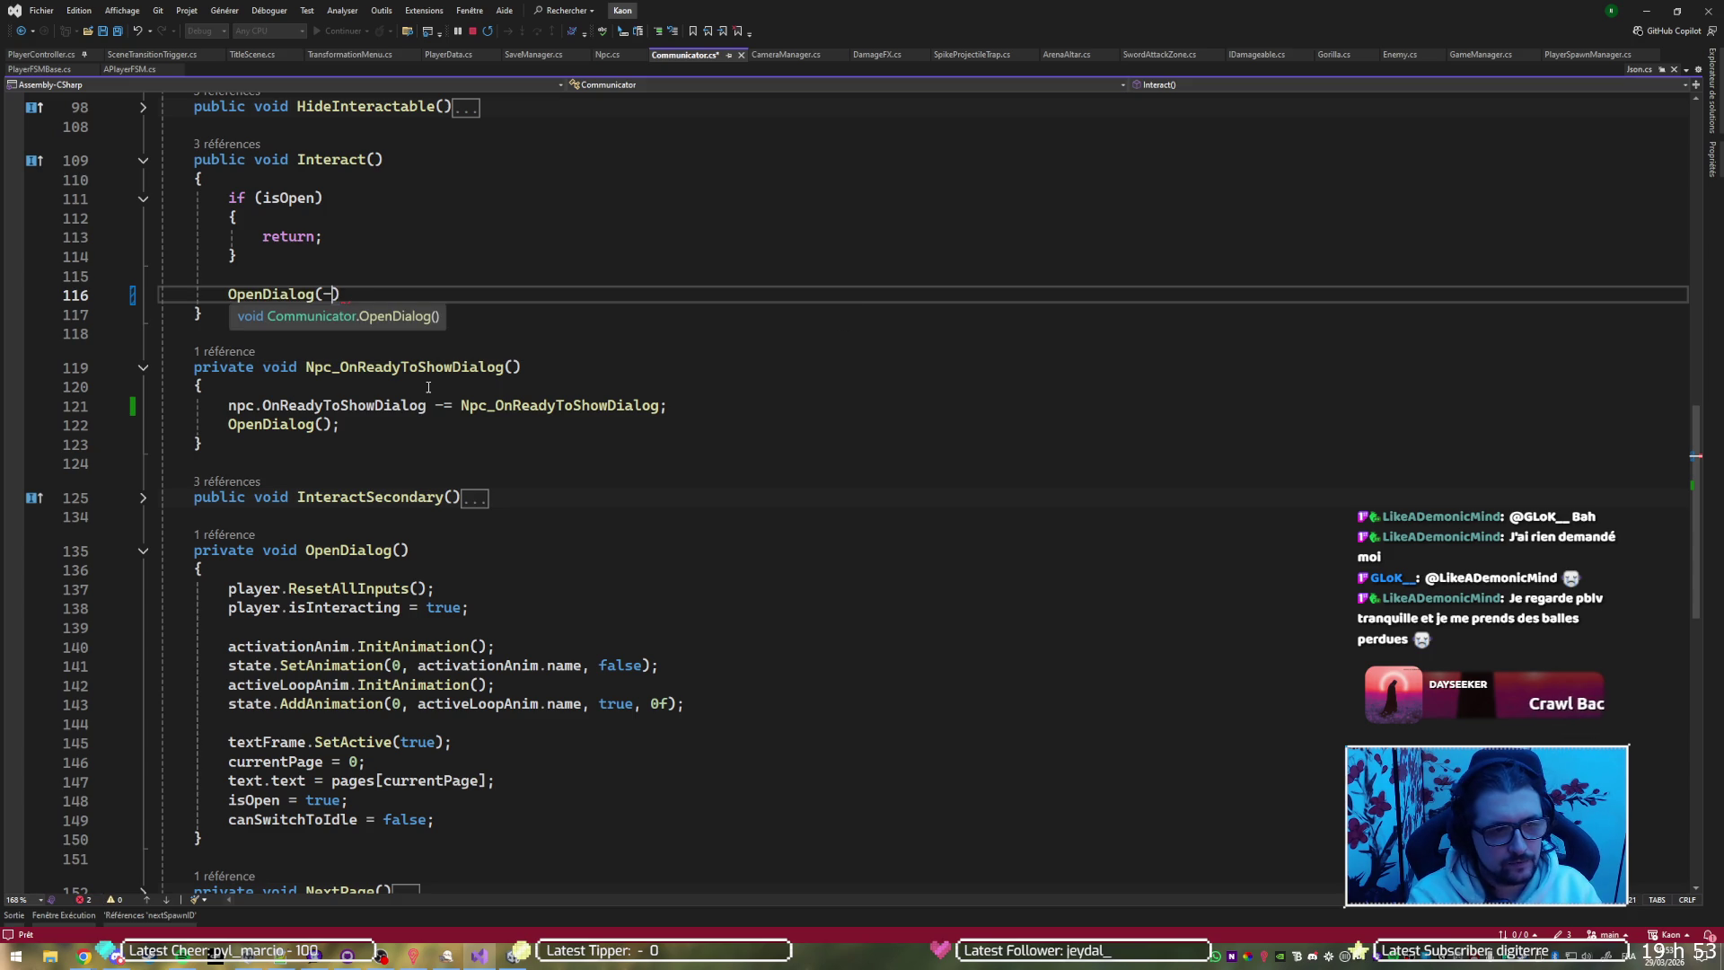
type(";")
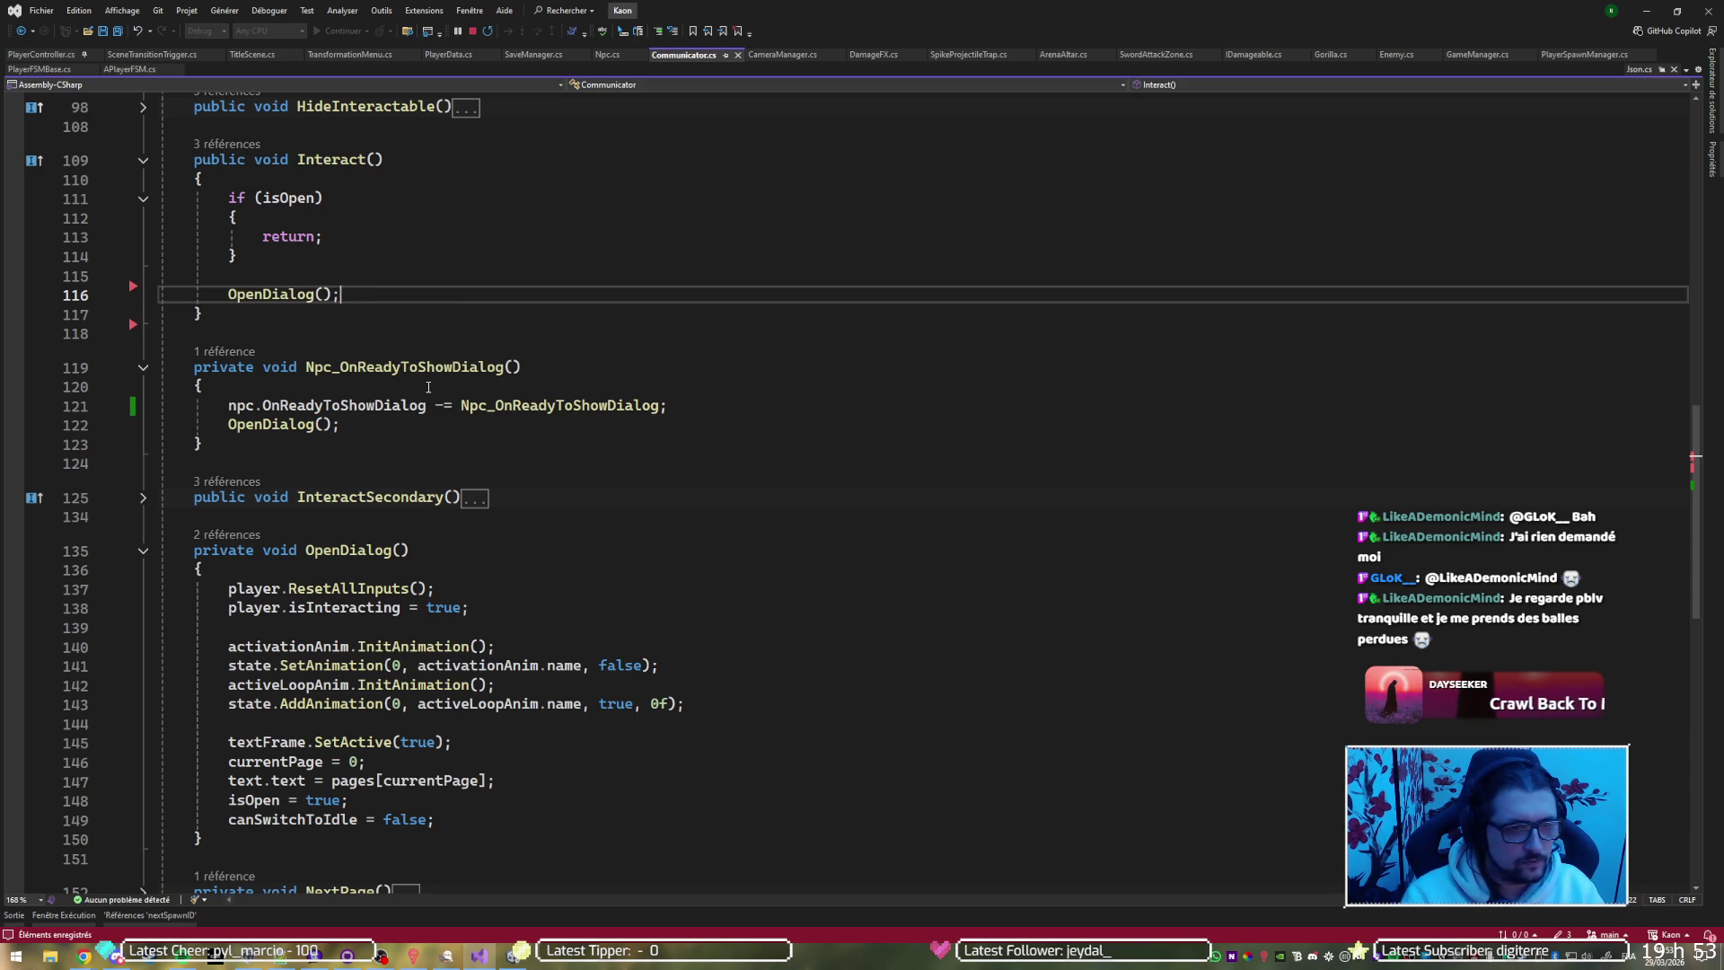
key("ctrl+s")
scroll(168, 332, "up", 8)
scroll(168, 331, "up", 1)
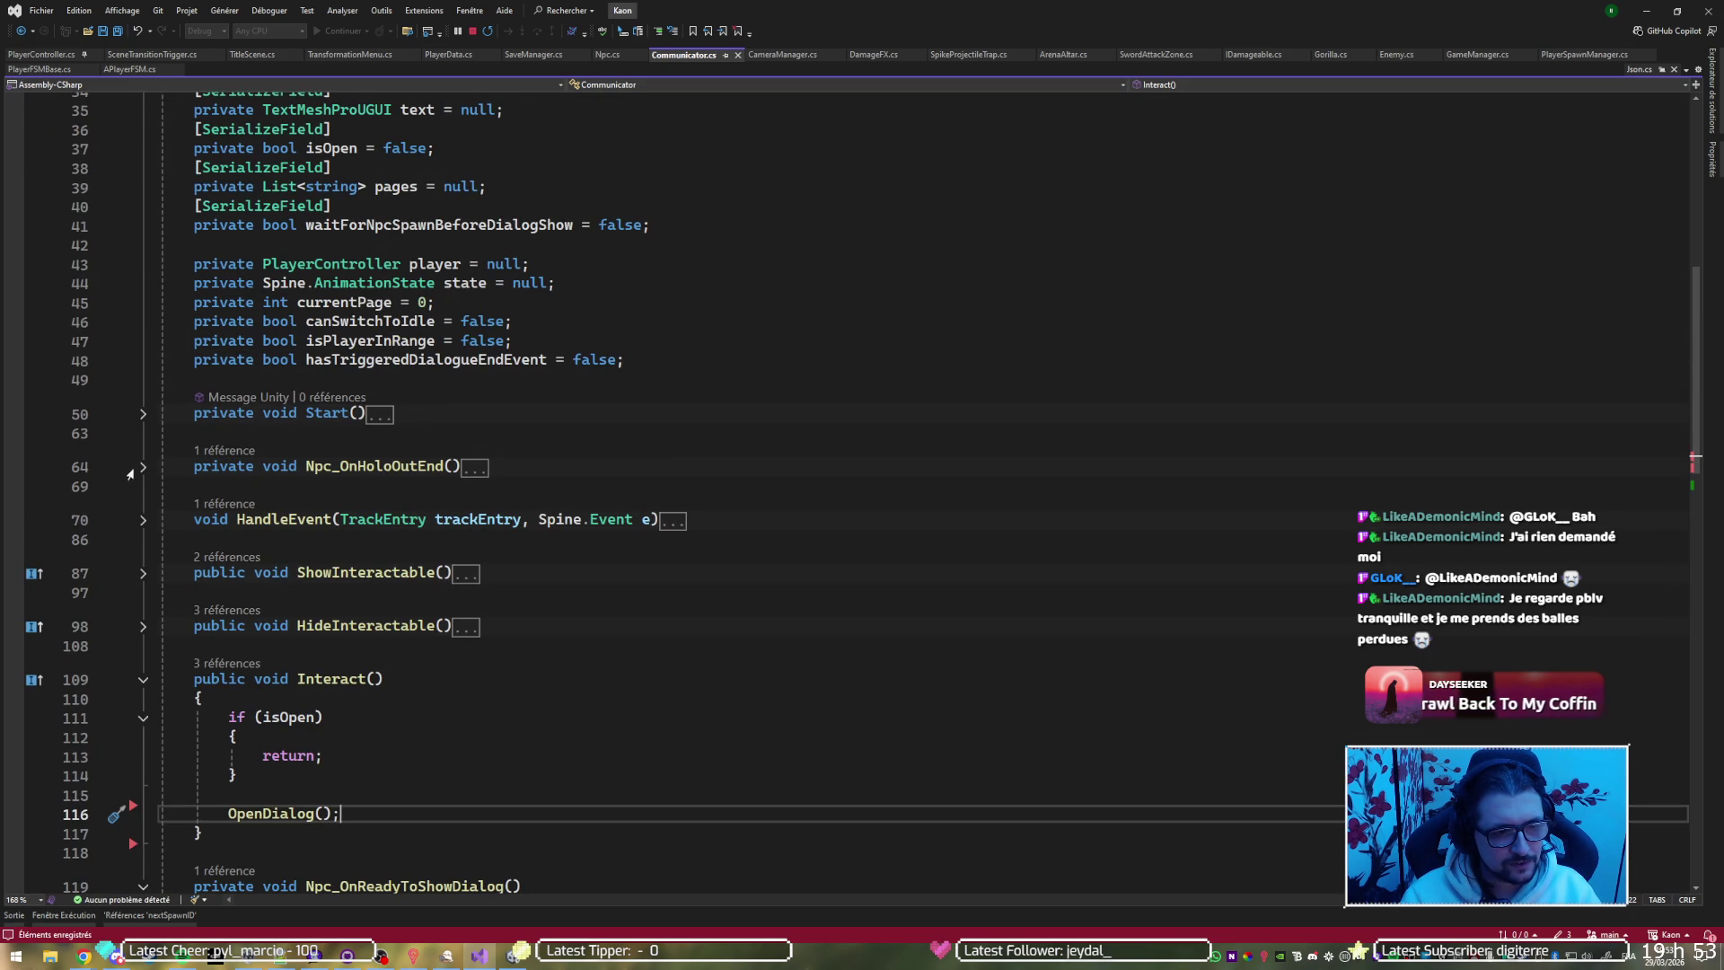
Inspect the deactivationEndEvent check inside the HandleEvent method
left_click(145, 521)
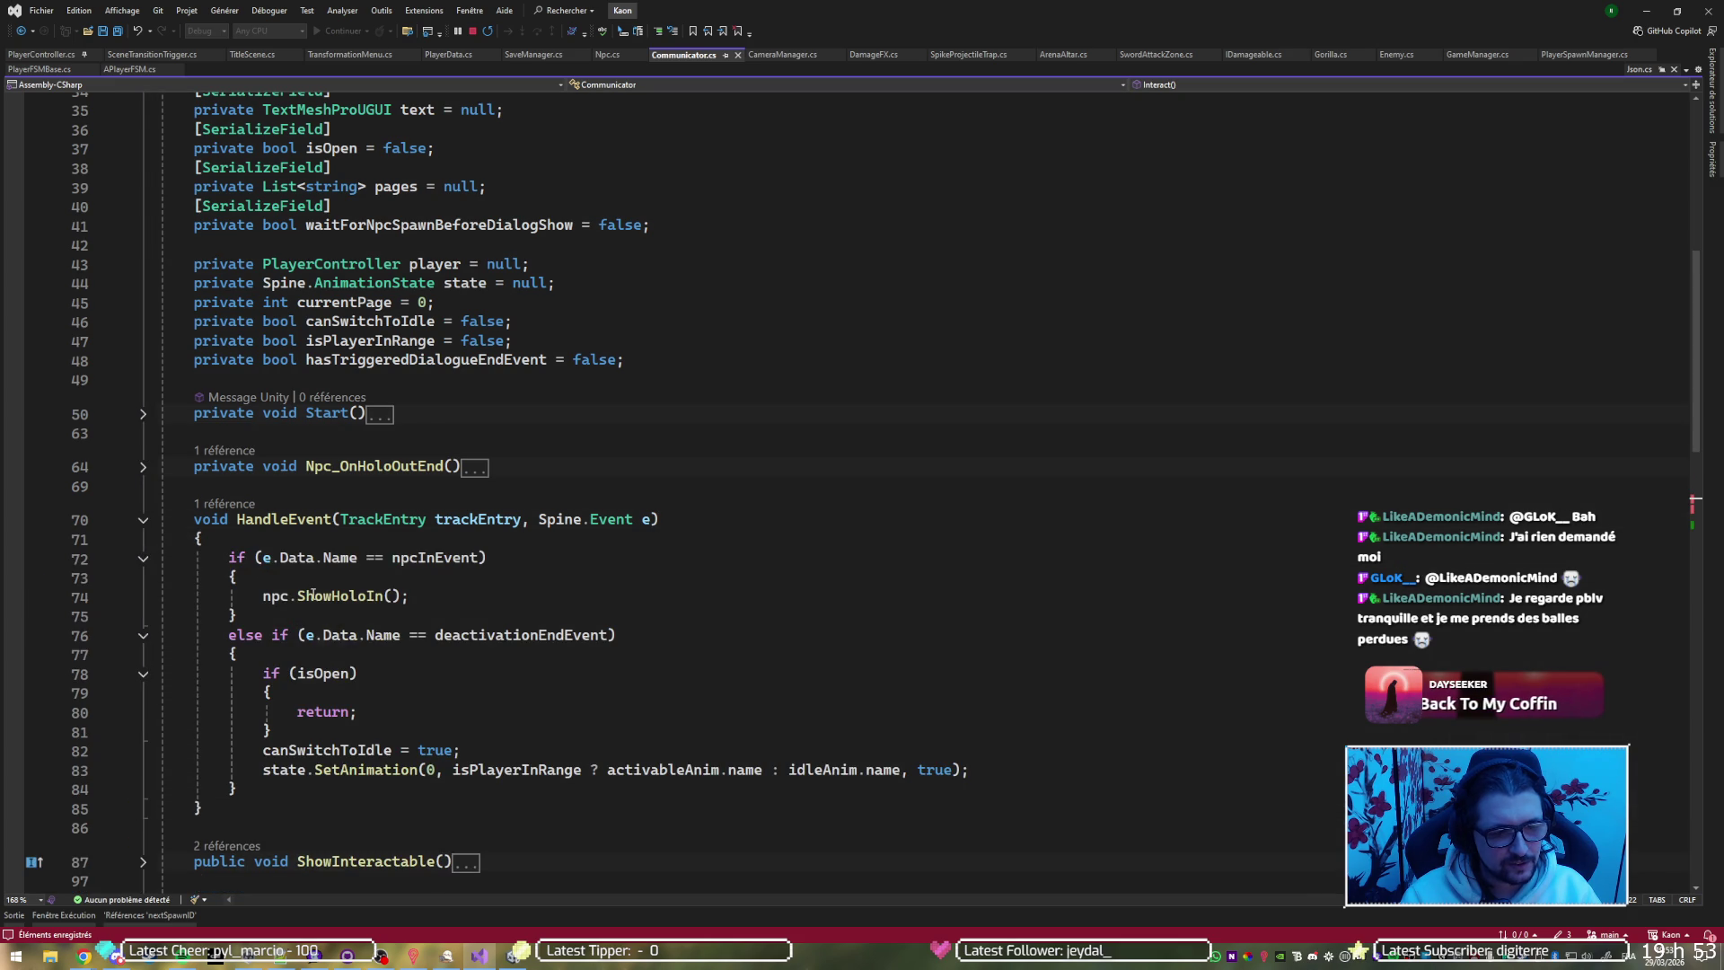
left_click(435, 557)
left_click(470, 634)
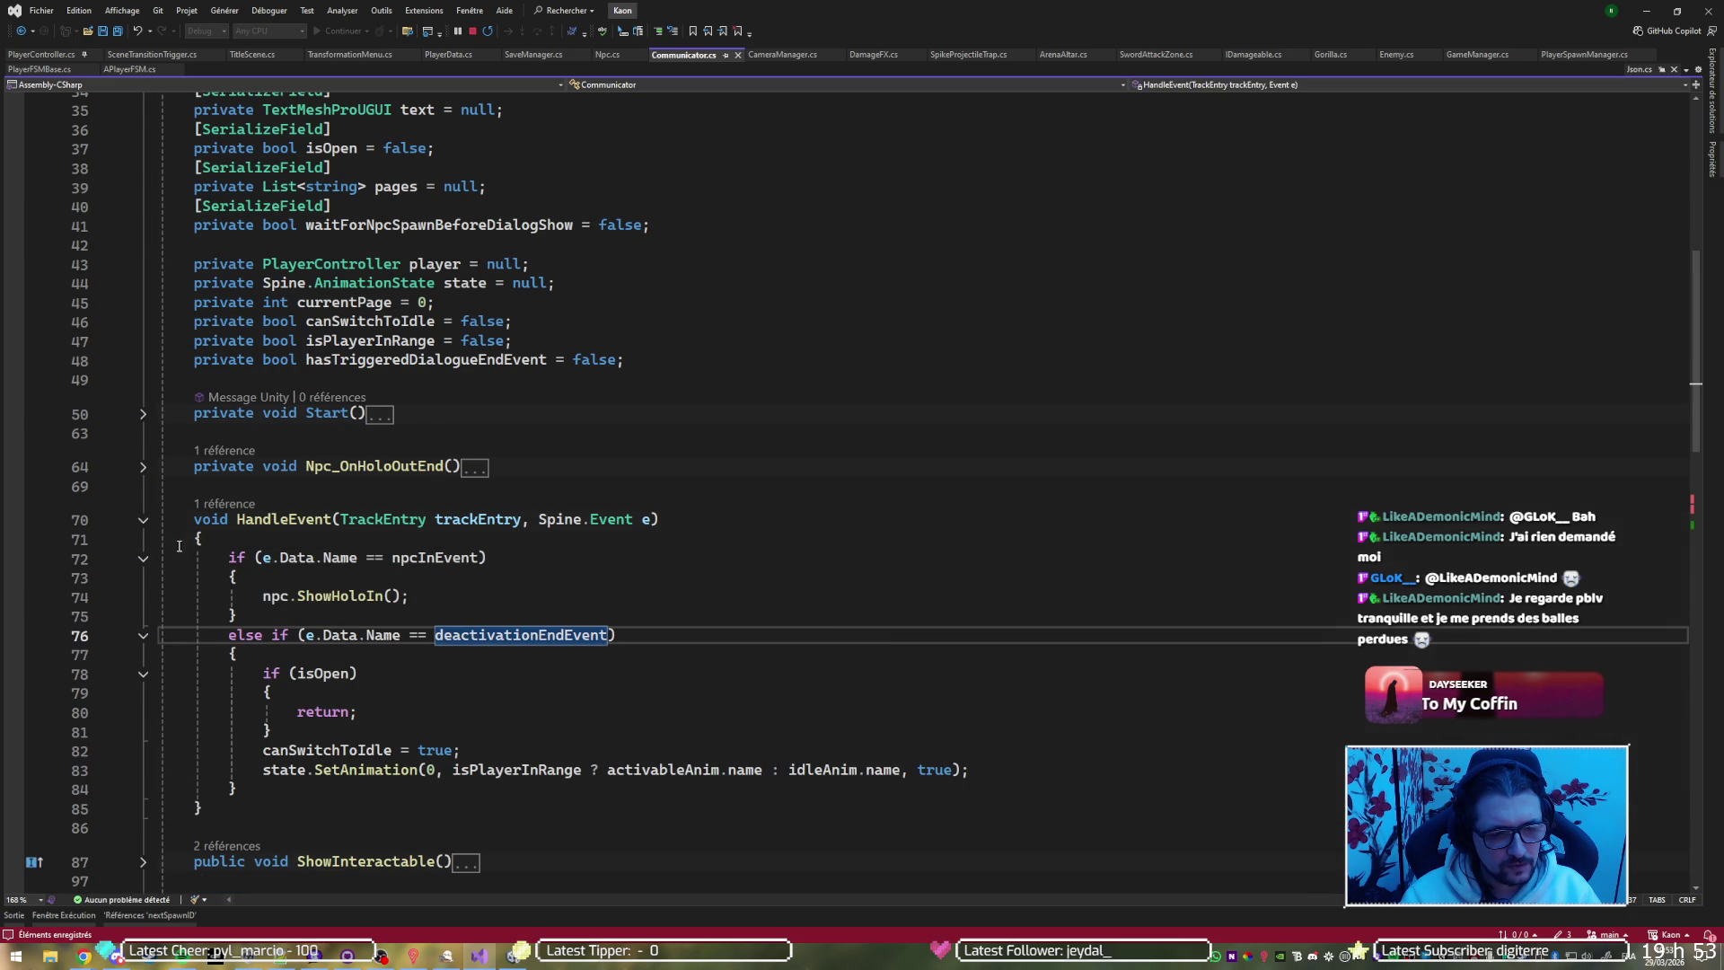
left_click(143, 520)
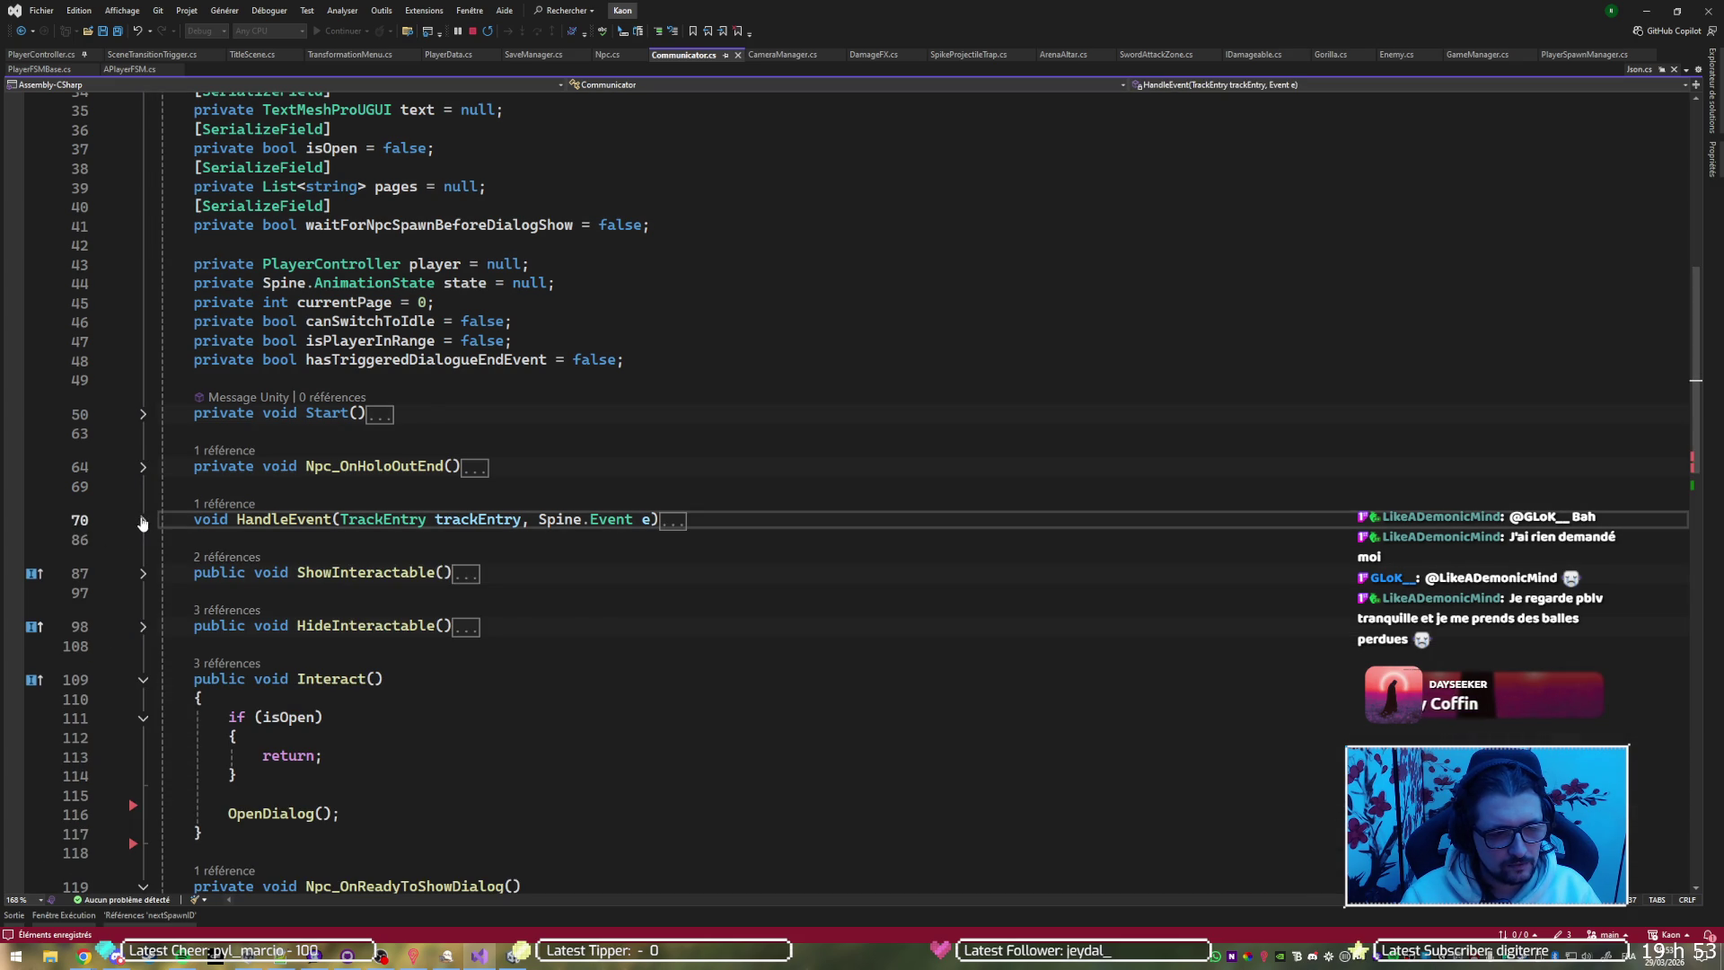
scroll(347, 350, "up", 3)
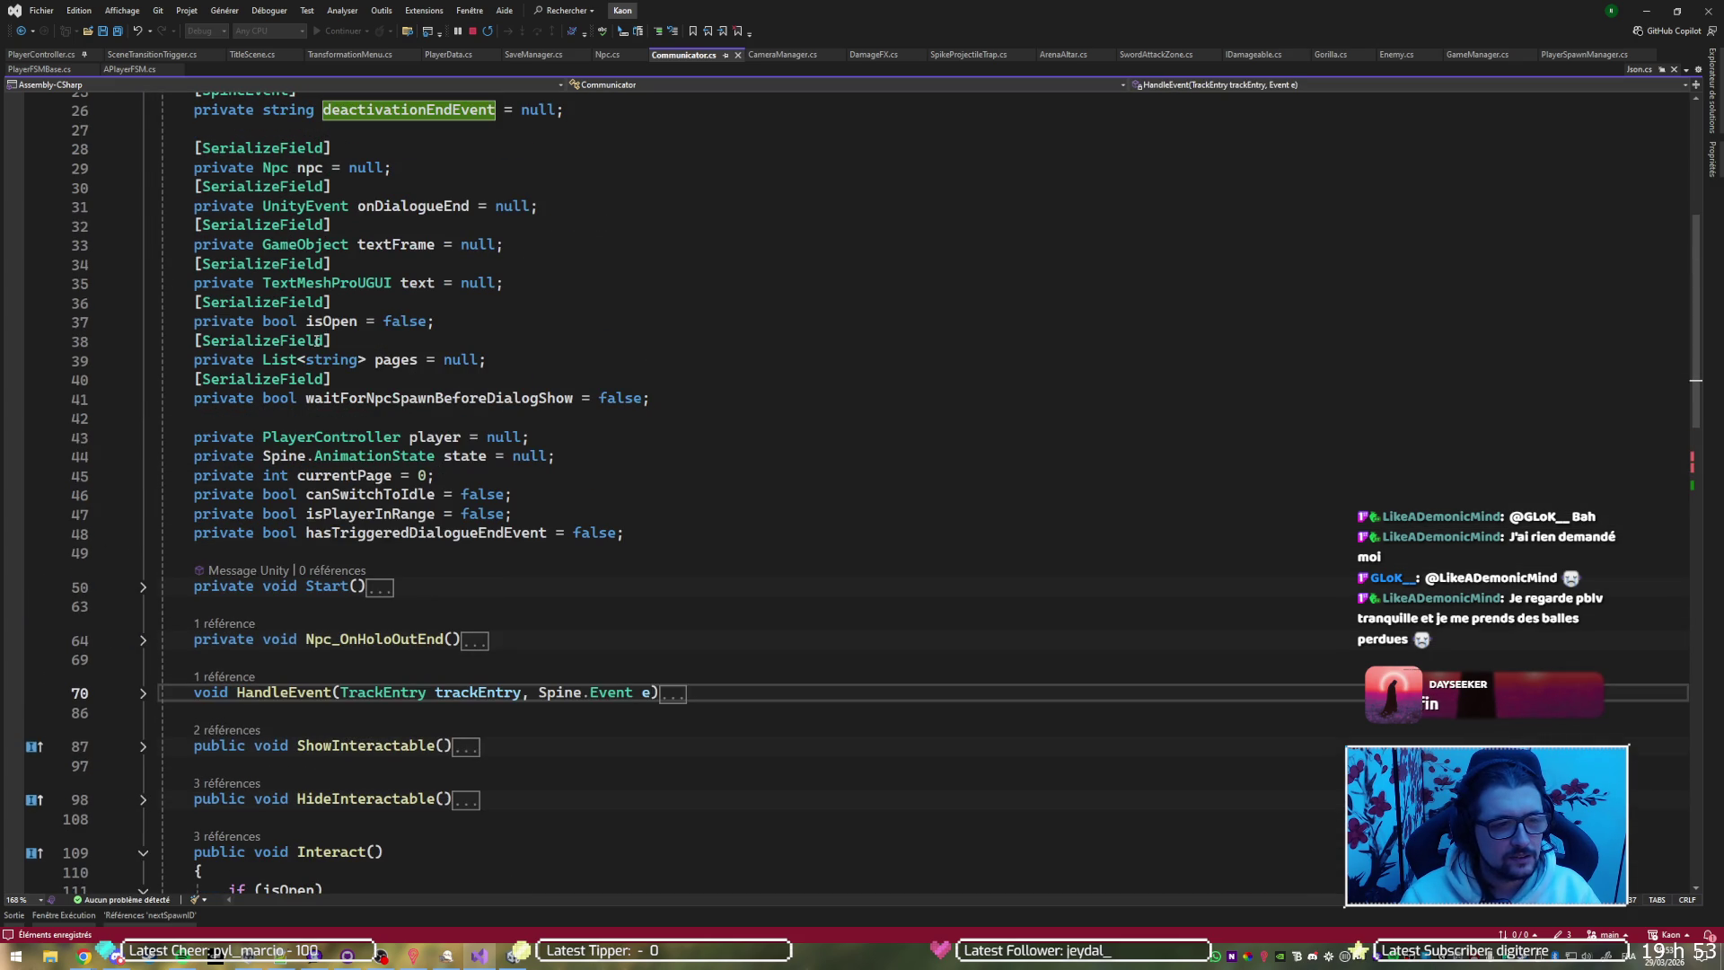
Find all references to the npc field, visiting its ShowHoloIn() and ShowHoloOut() usages
left_click(310, 168)
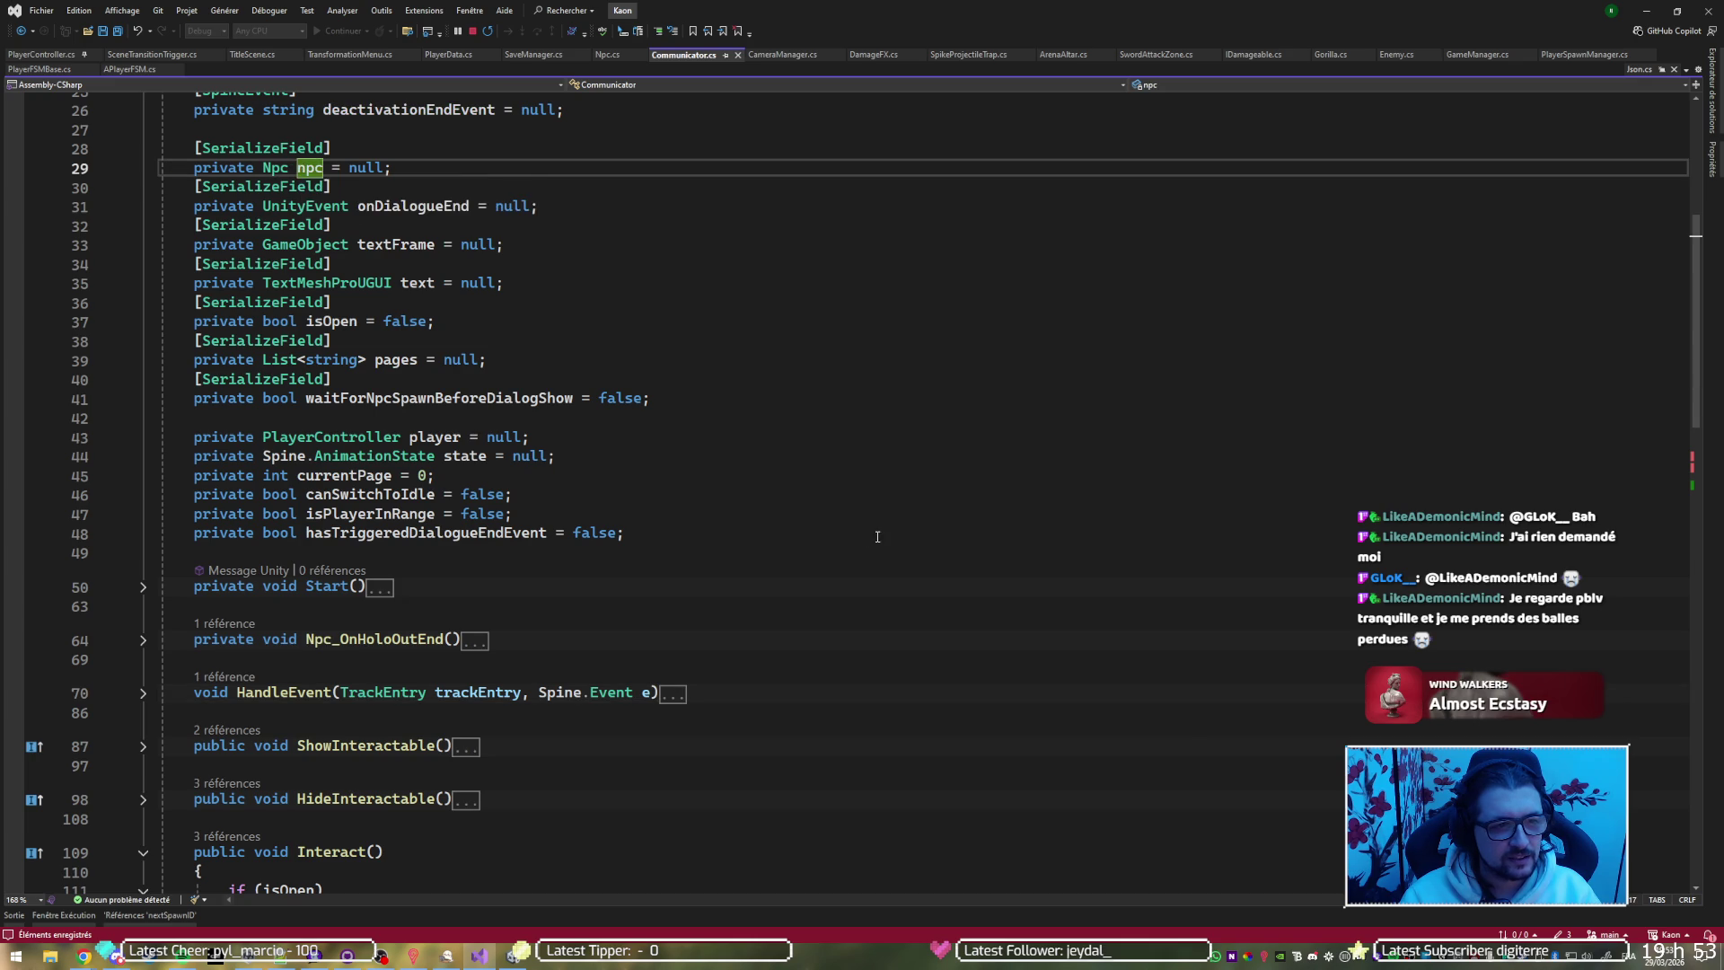
scroll(861, 545, "down", 7)
scroll(862, 545, "down", 3)
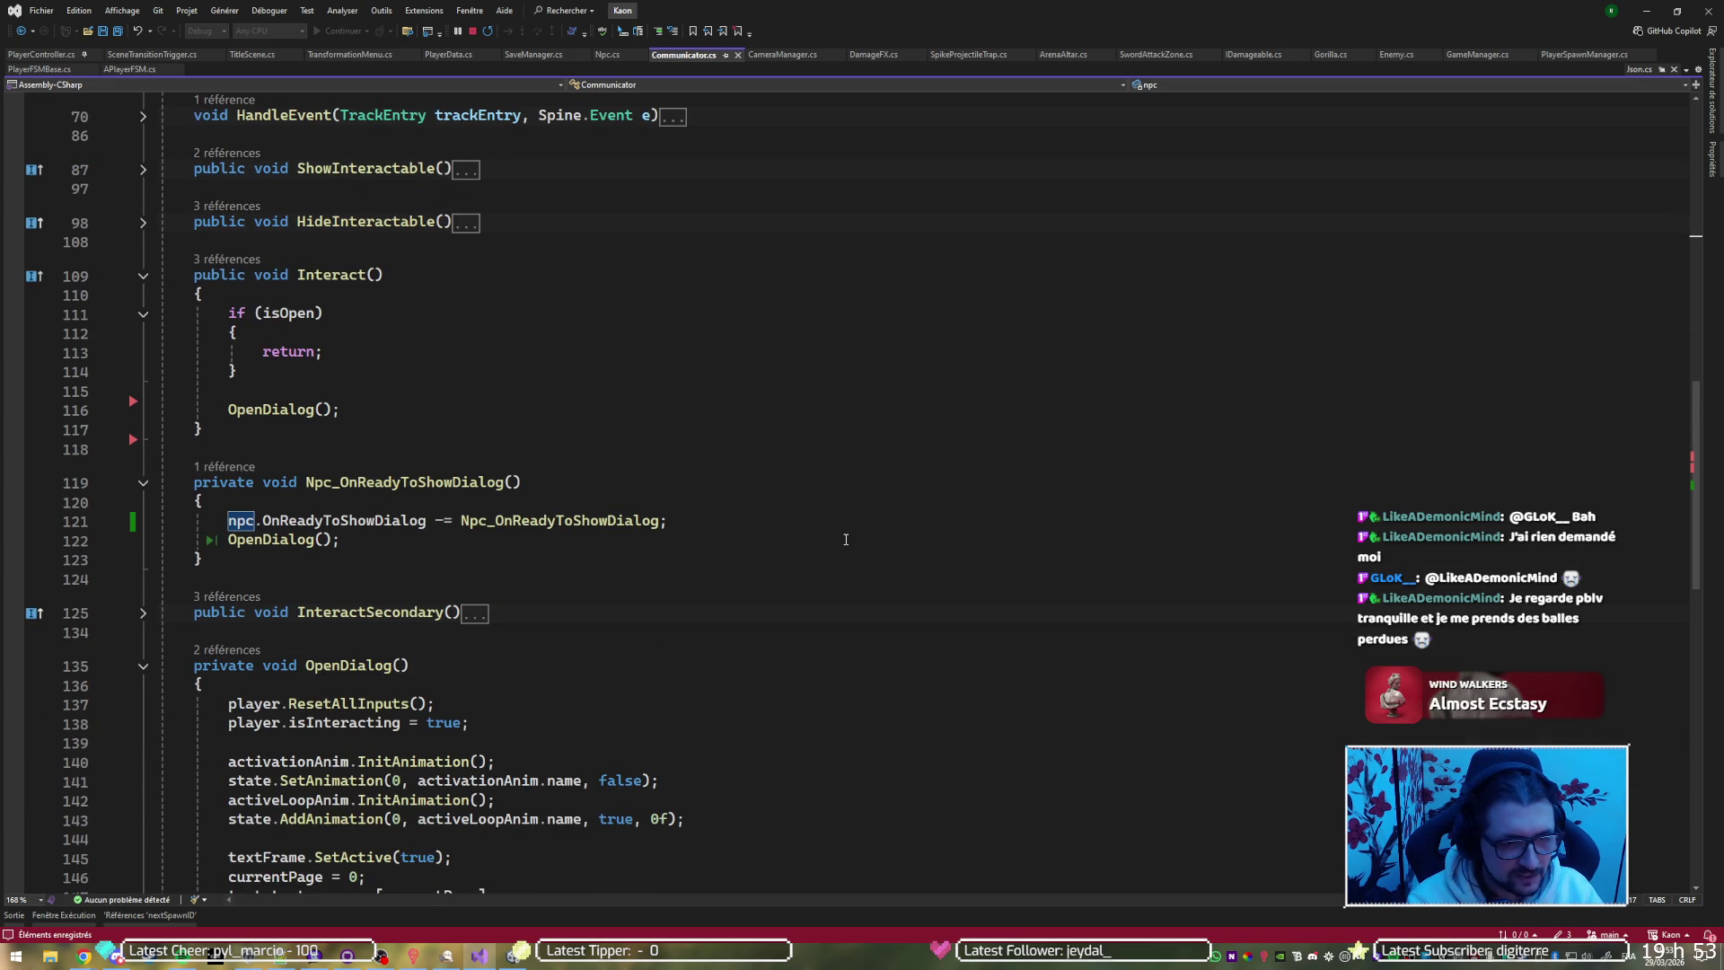
key("shift+F12")
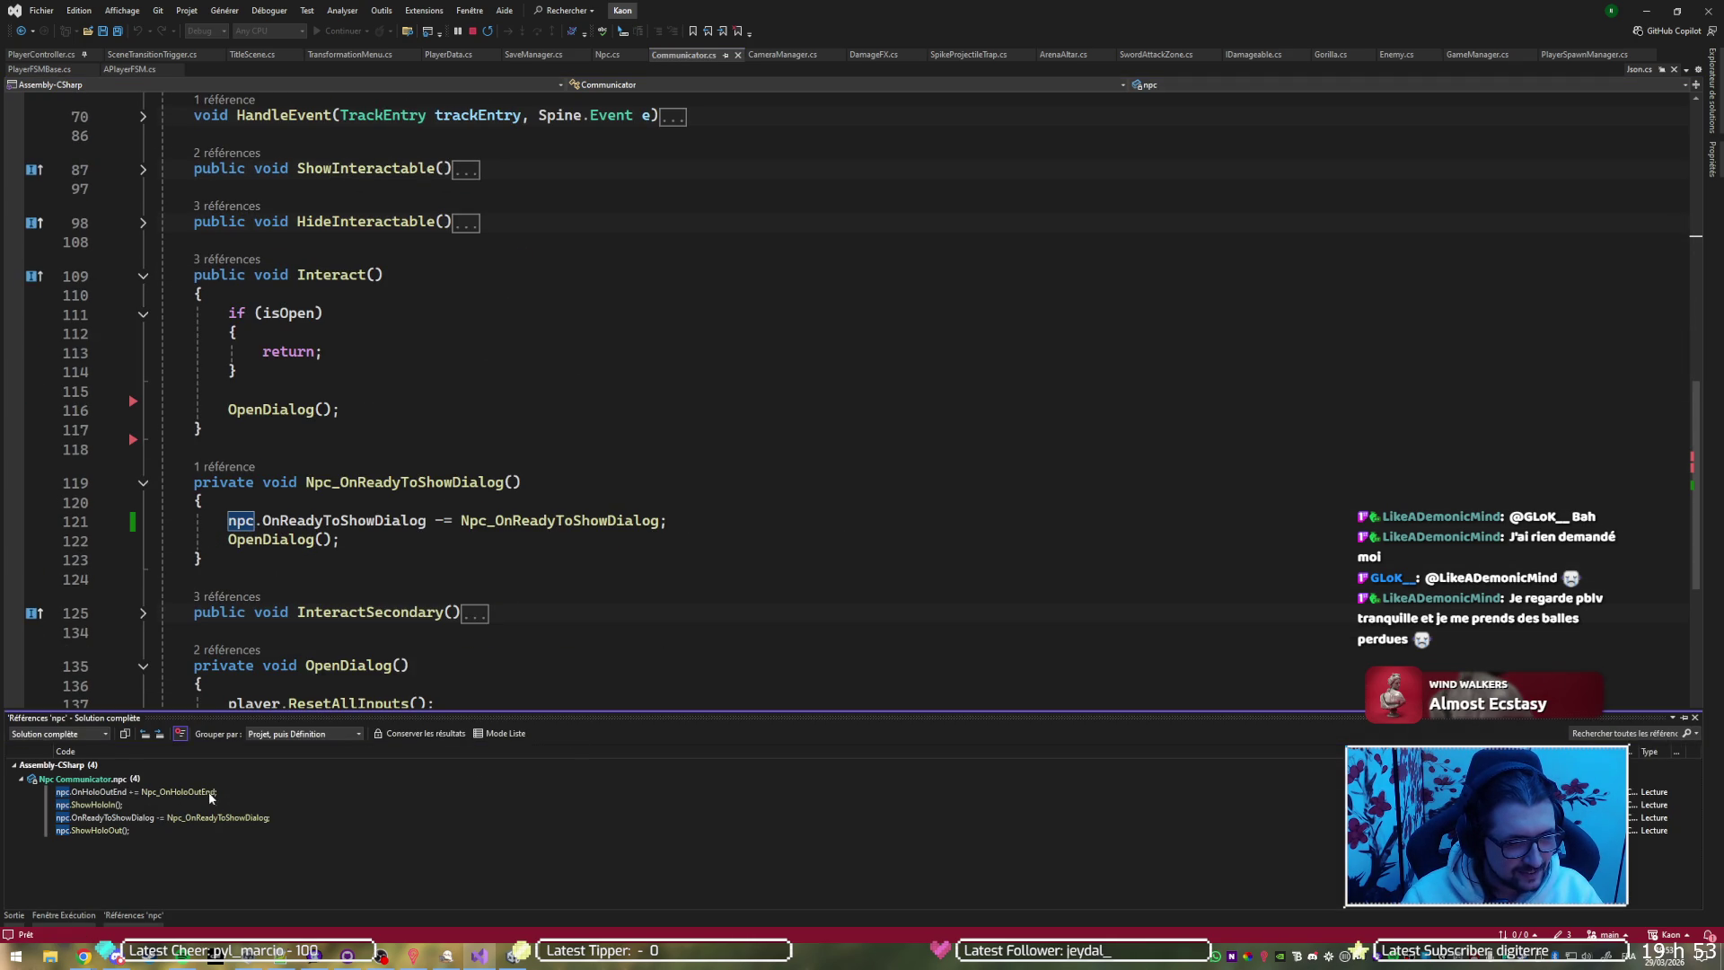
mouse_move(199, 795)
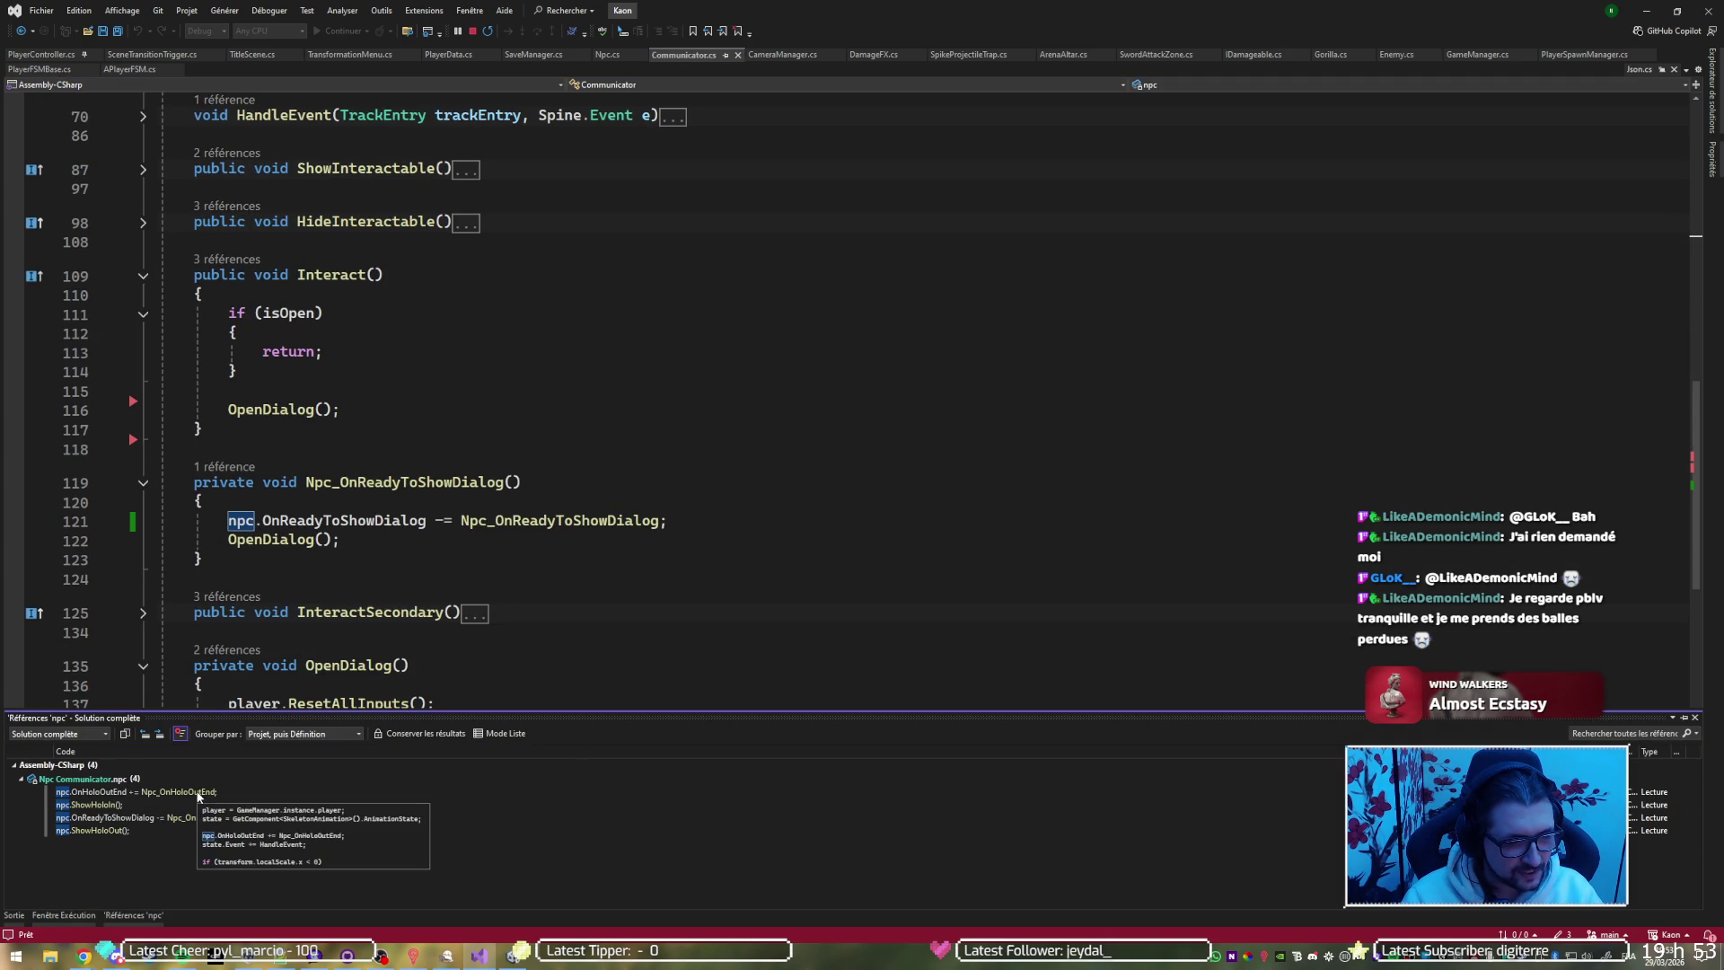
left_click(137, 805)
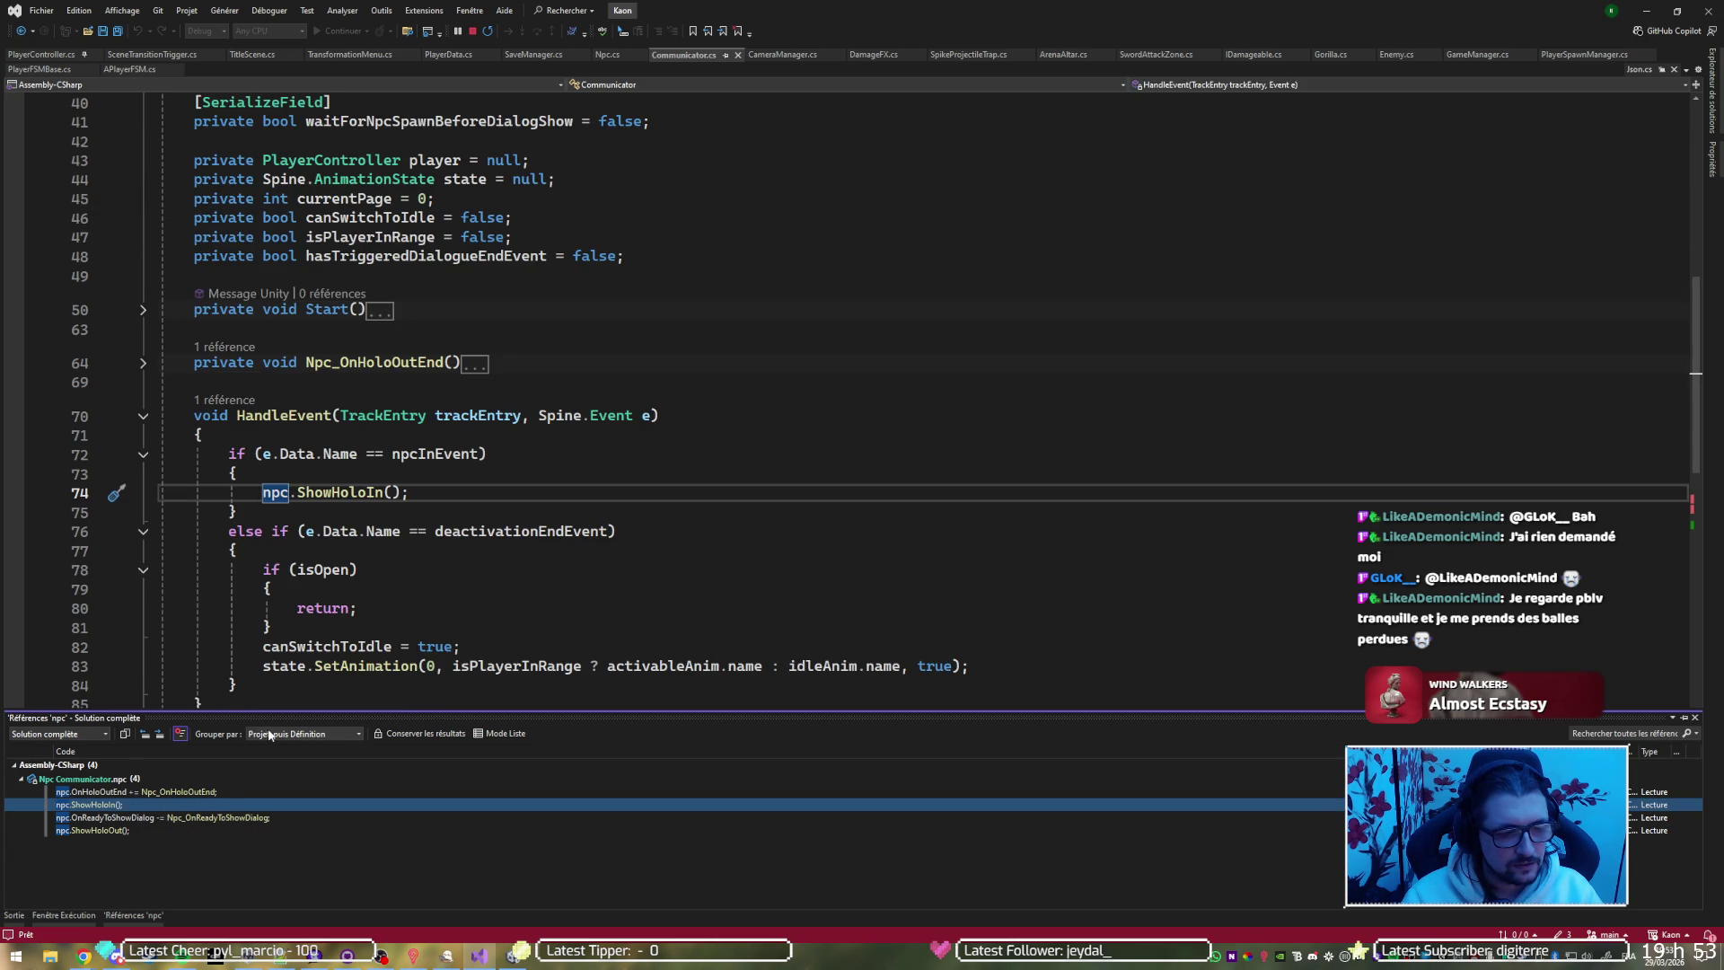
mouse_move(193, 819)
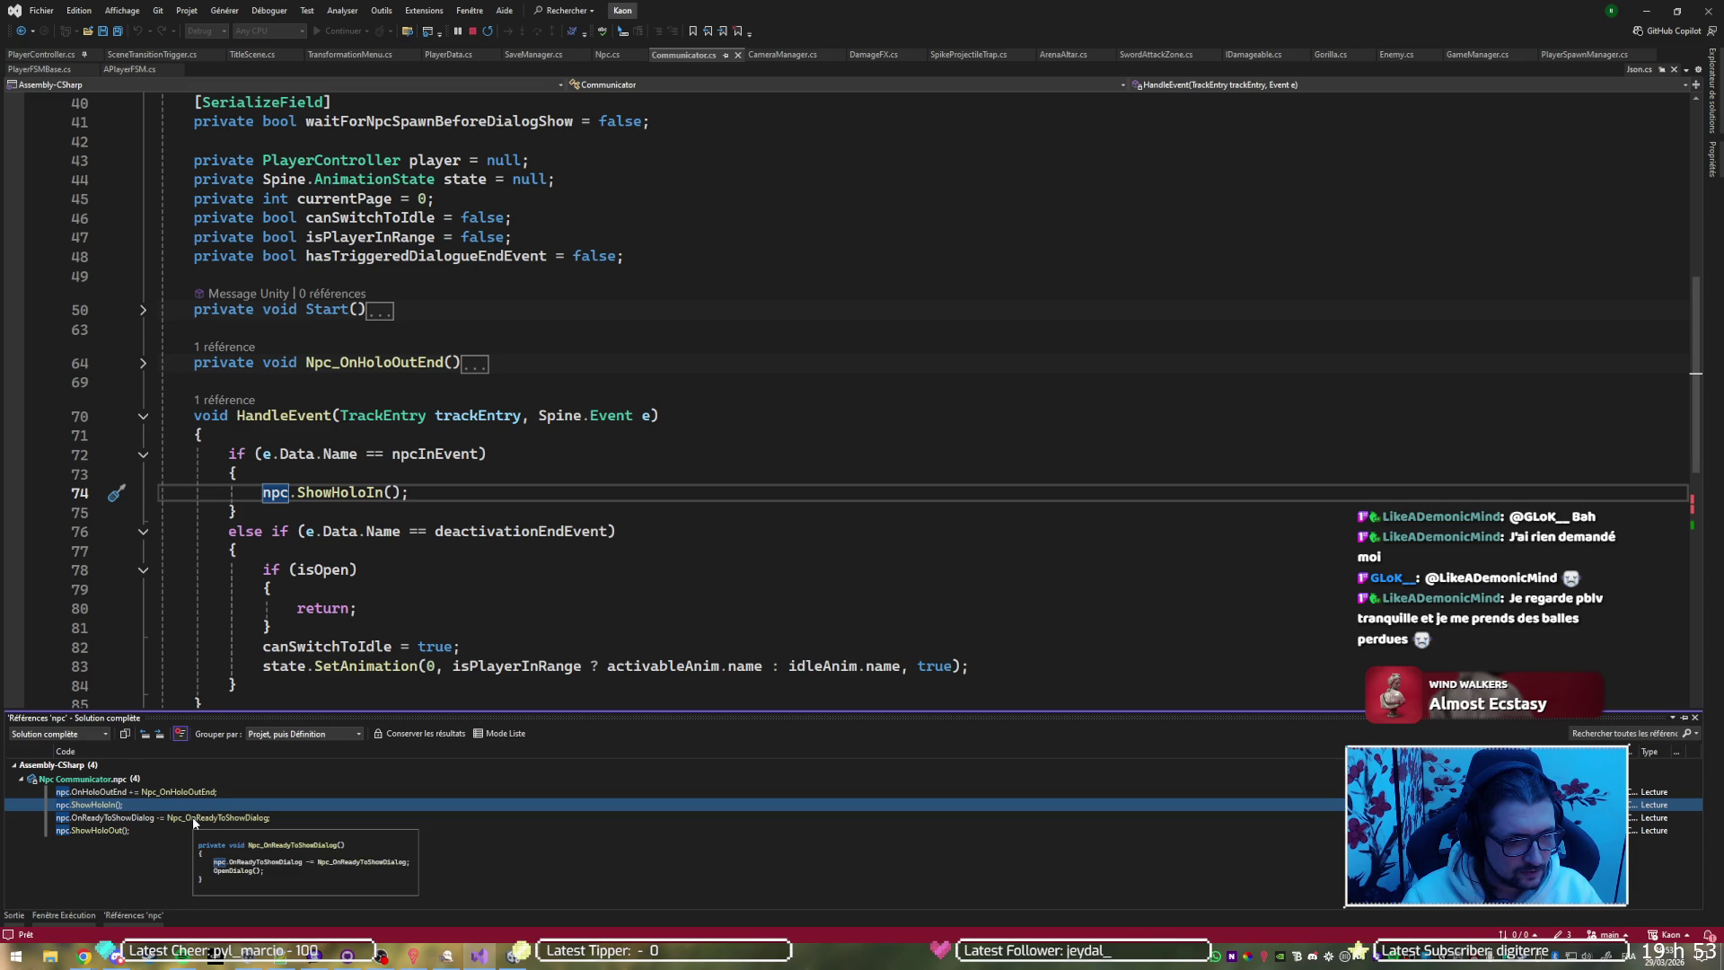
left_click(83, 830)
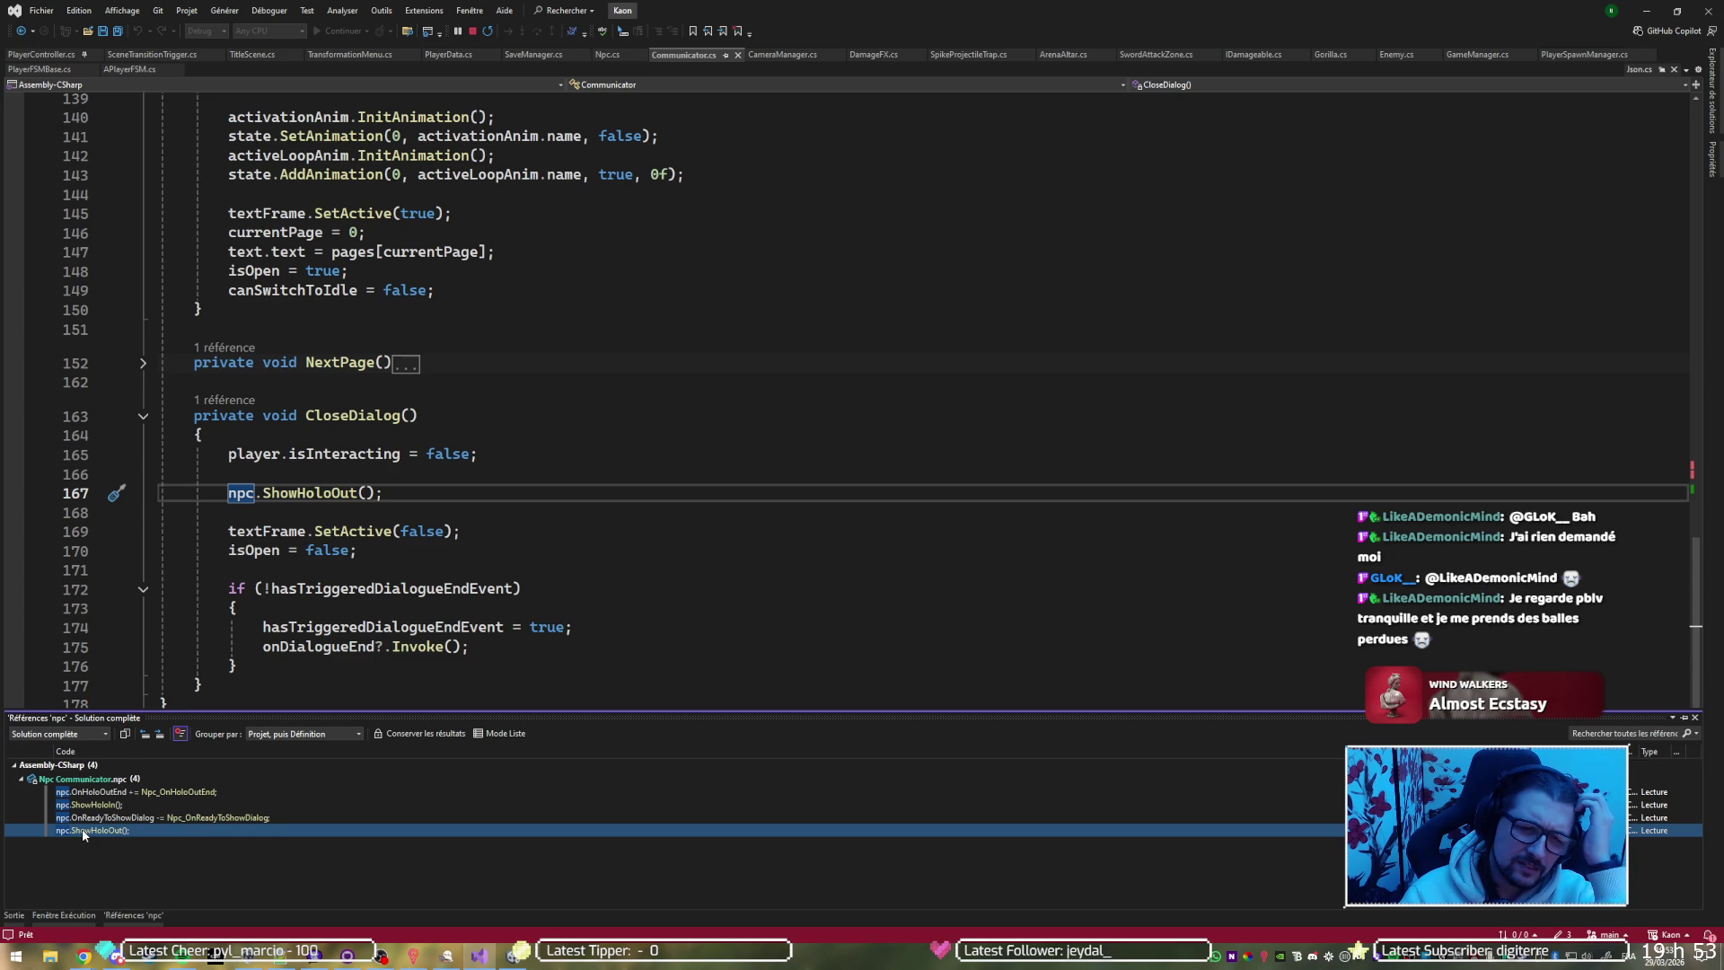
left_click(1648, 11)
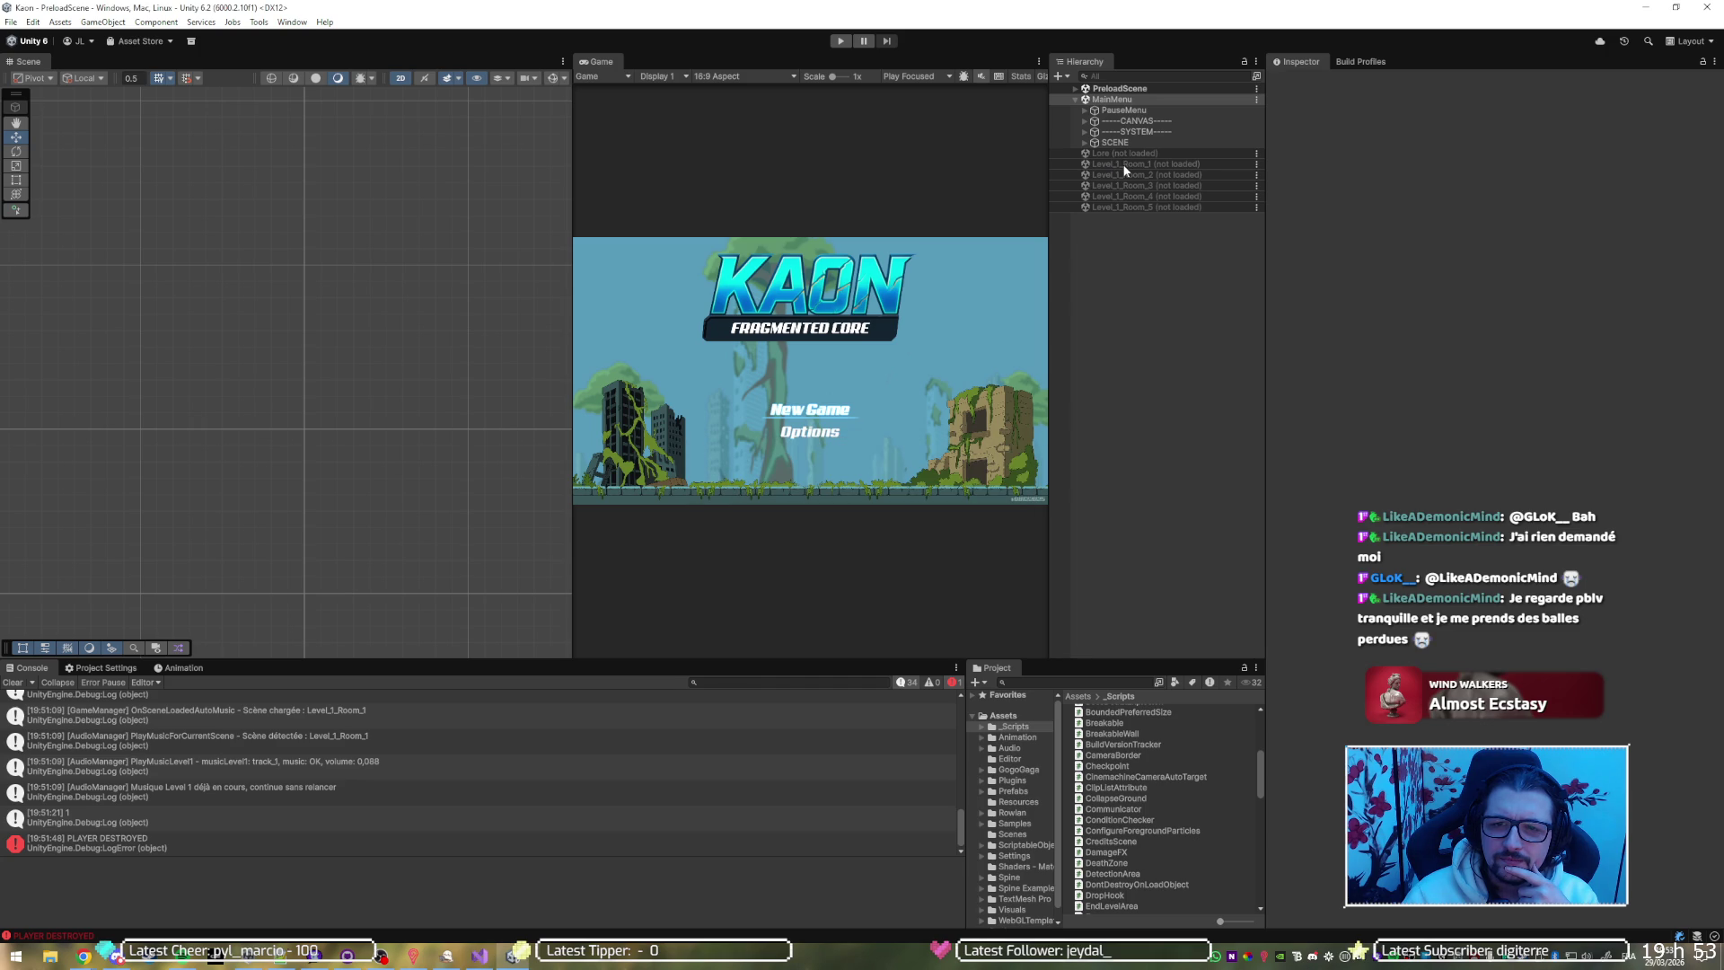
Load Level_1_Room_1, unload MainMenu, and start play mode
right_click(1123, 166)
left_click(1162, 174)
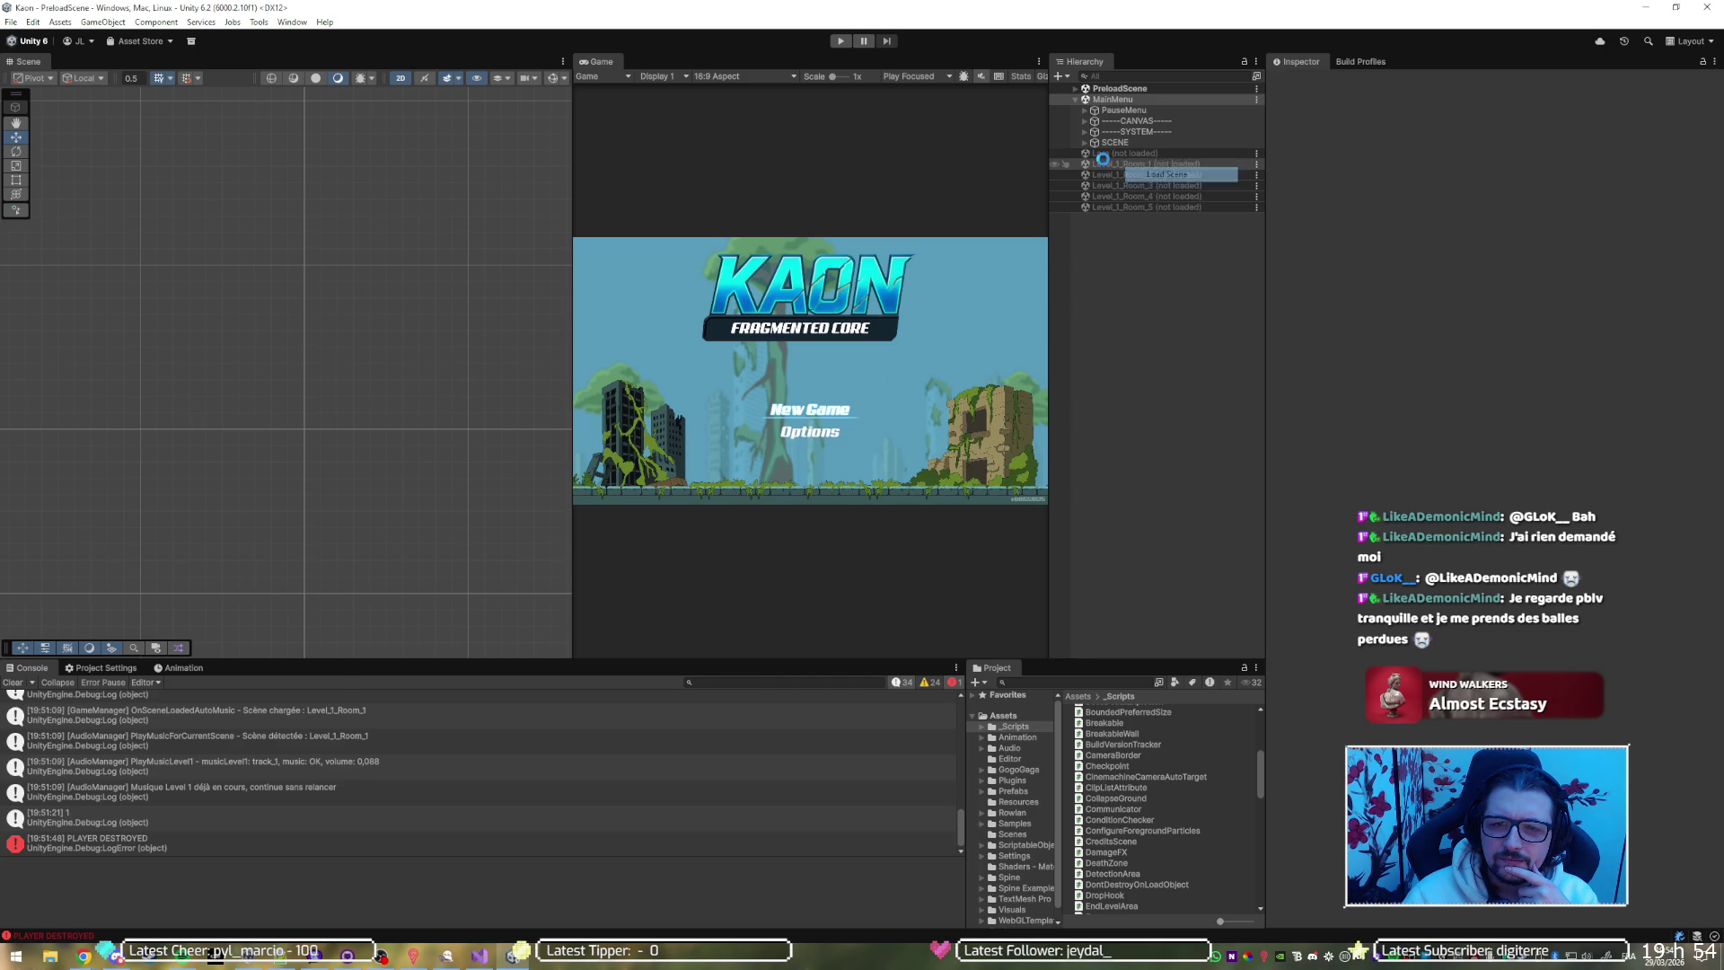
right_click(1133, 99)
left_click(1176, 178)
left_click(845, 42)
Run and jump the player to the NPC terminal to see 'Bonjour Kaon !', then stop playing
key("Right")
key("space")
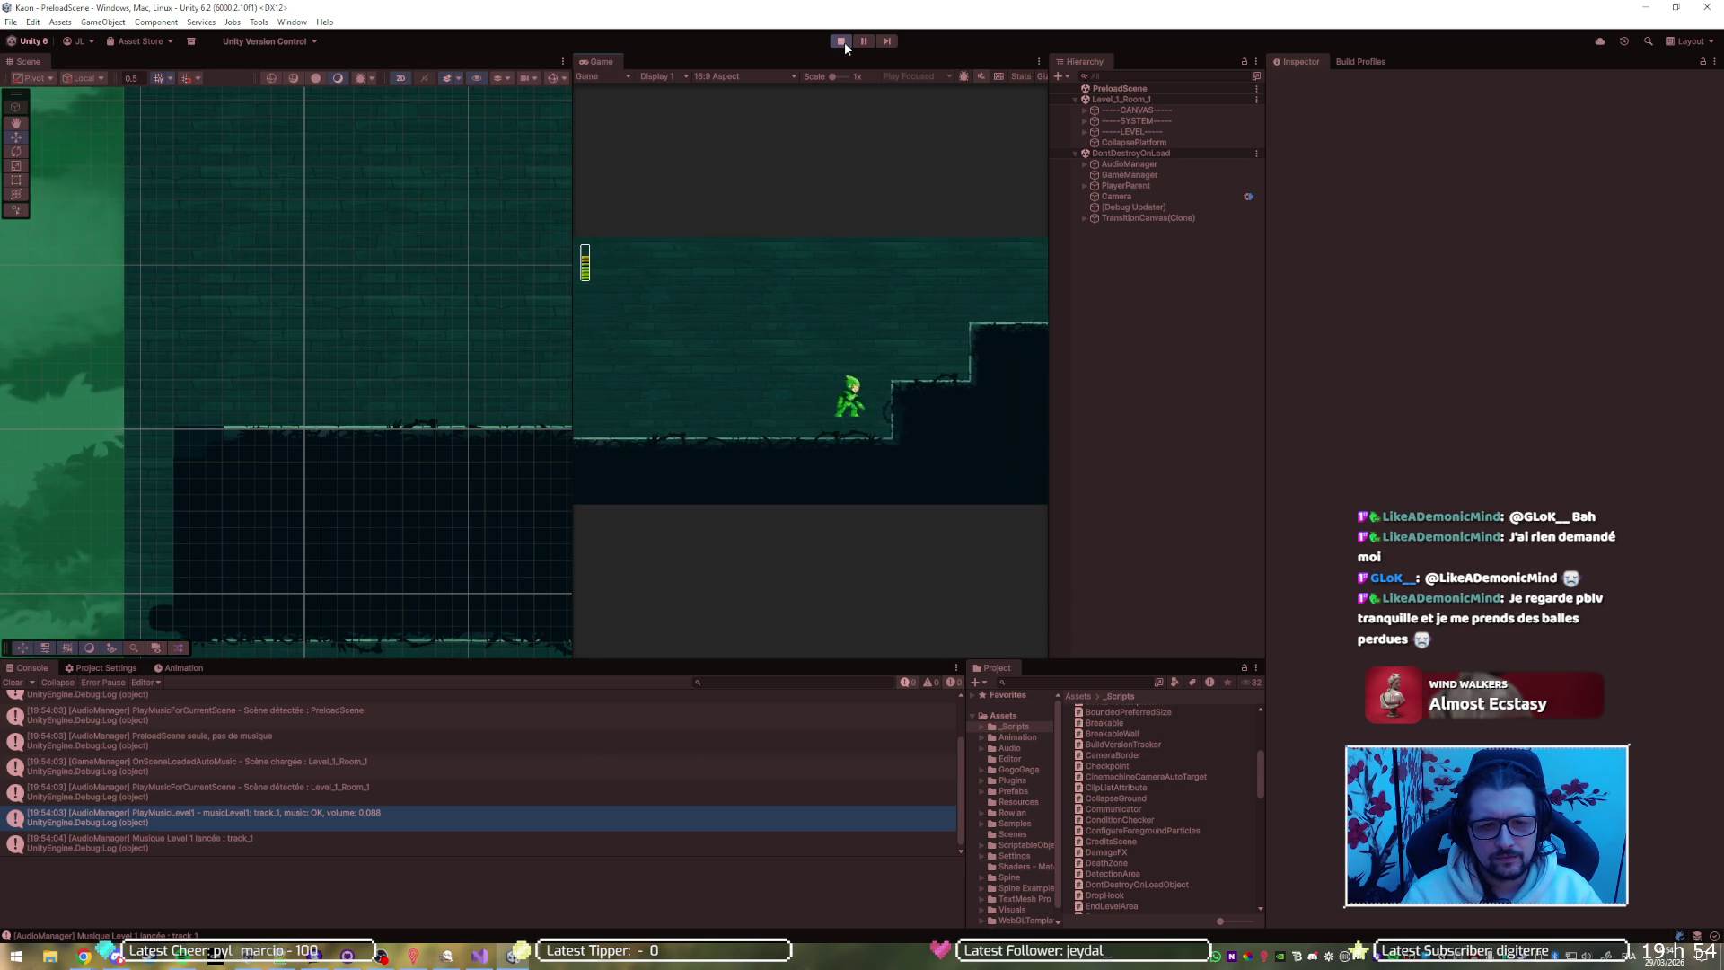
key("Right")
key("space")
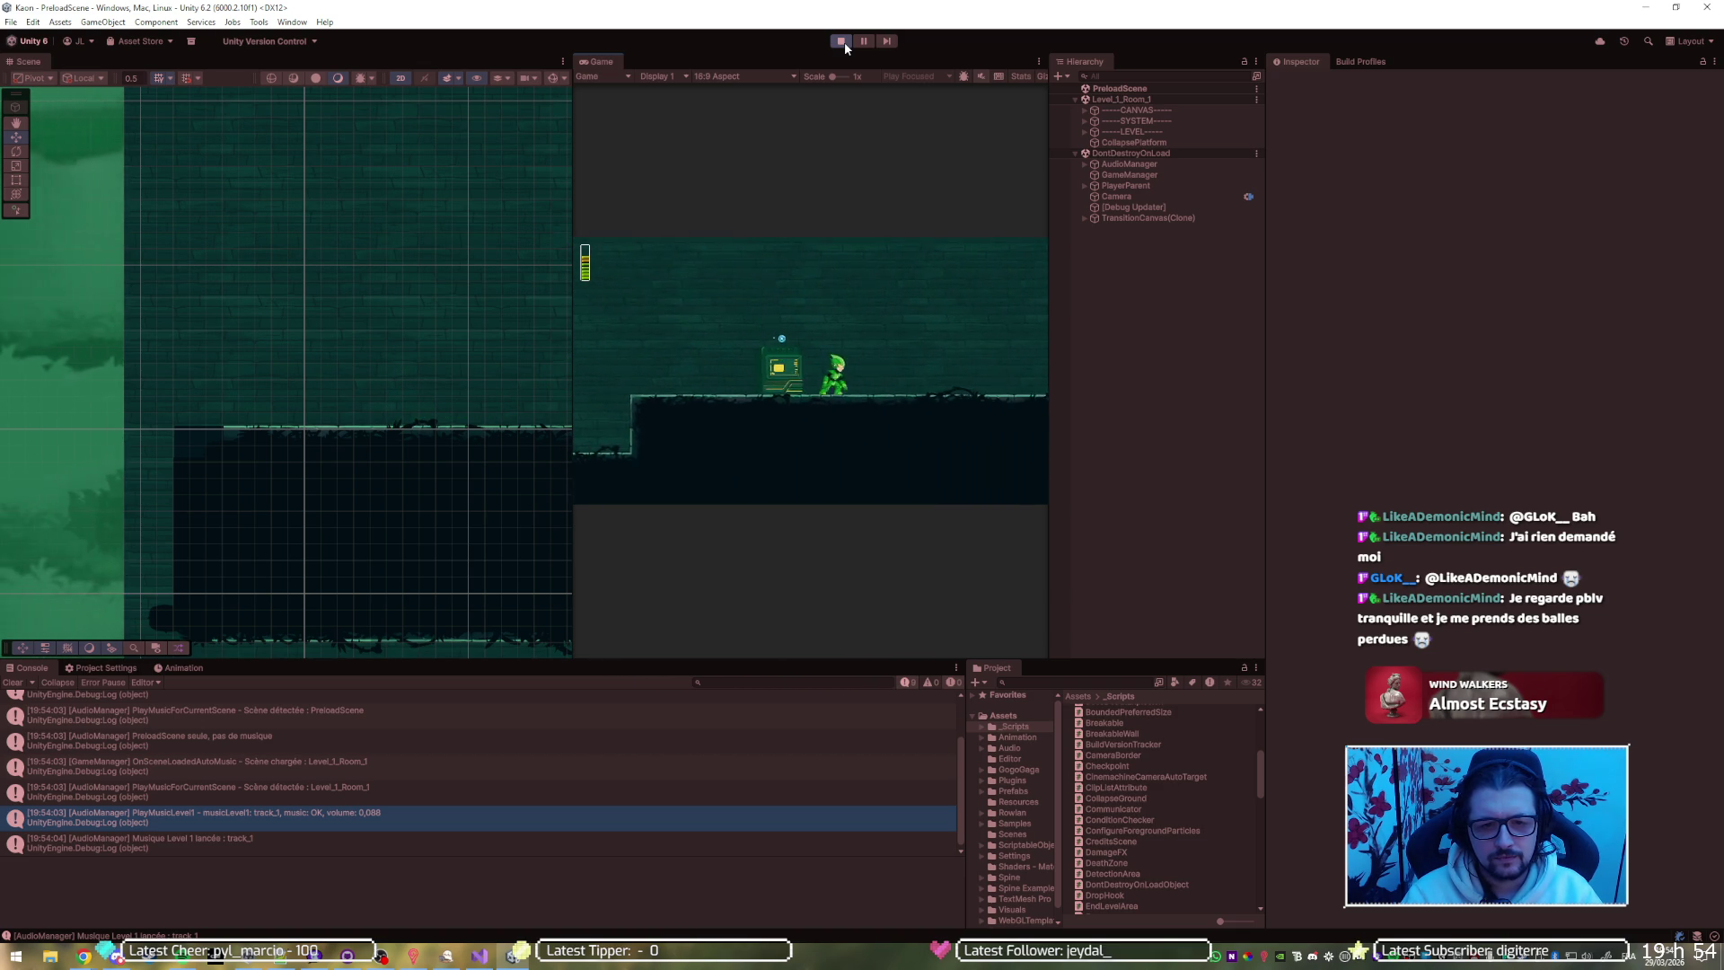
key("Left")
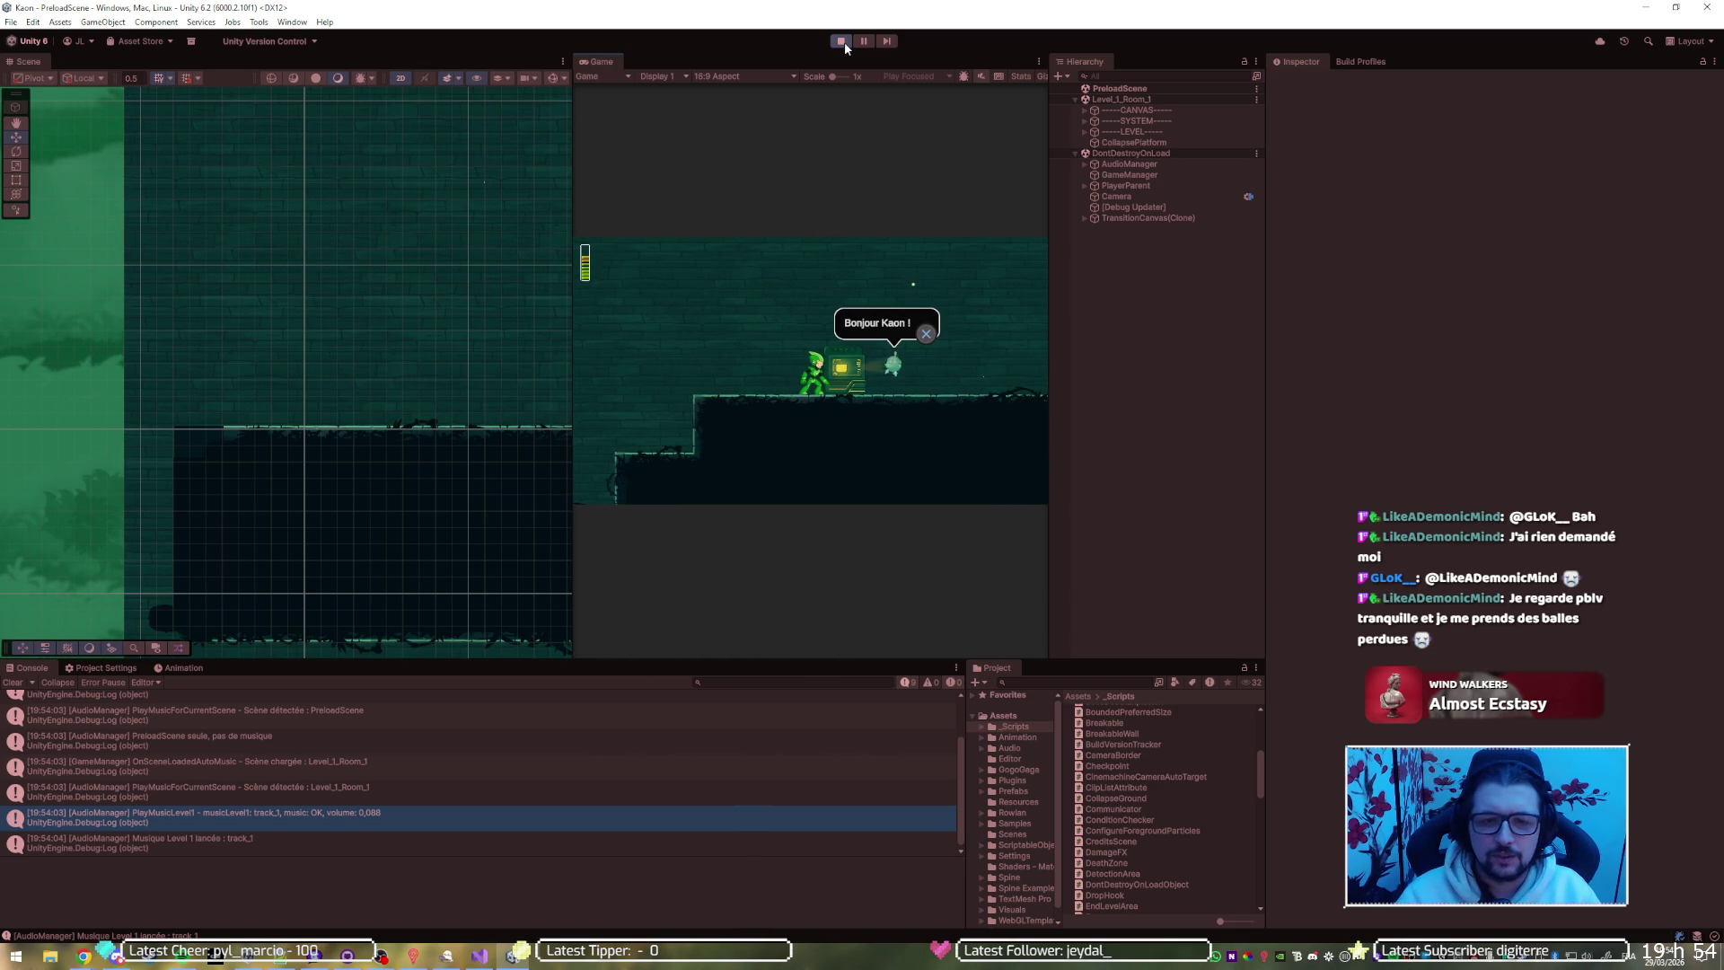
left_click(841, 41)
key("alt+Tab")
left_click(794, 357)
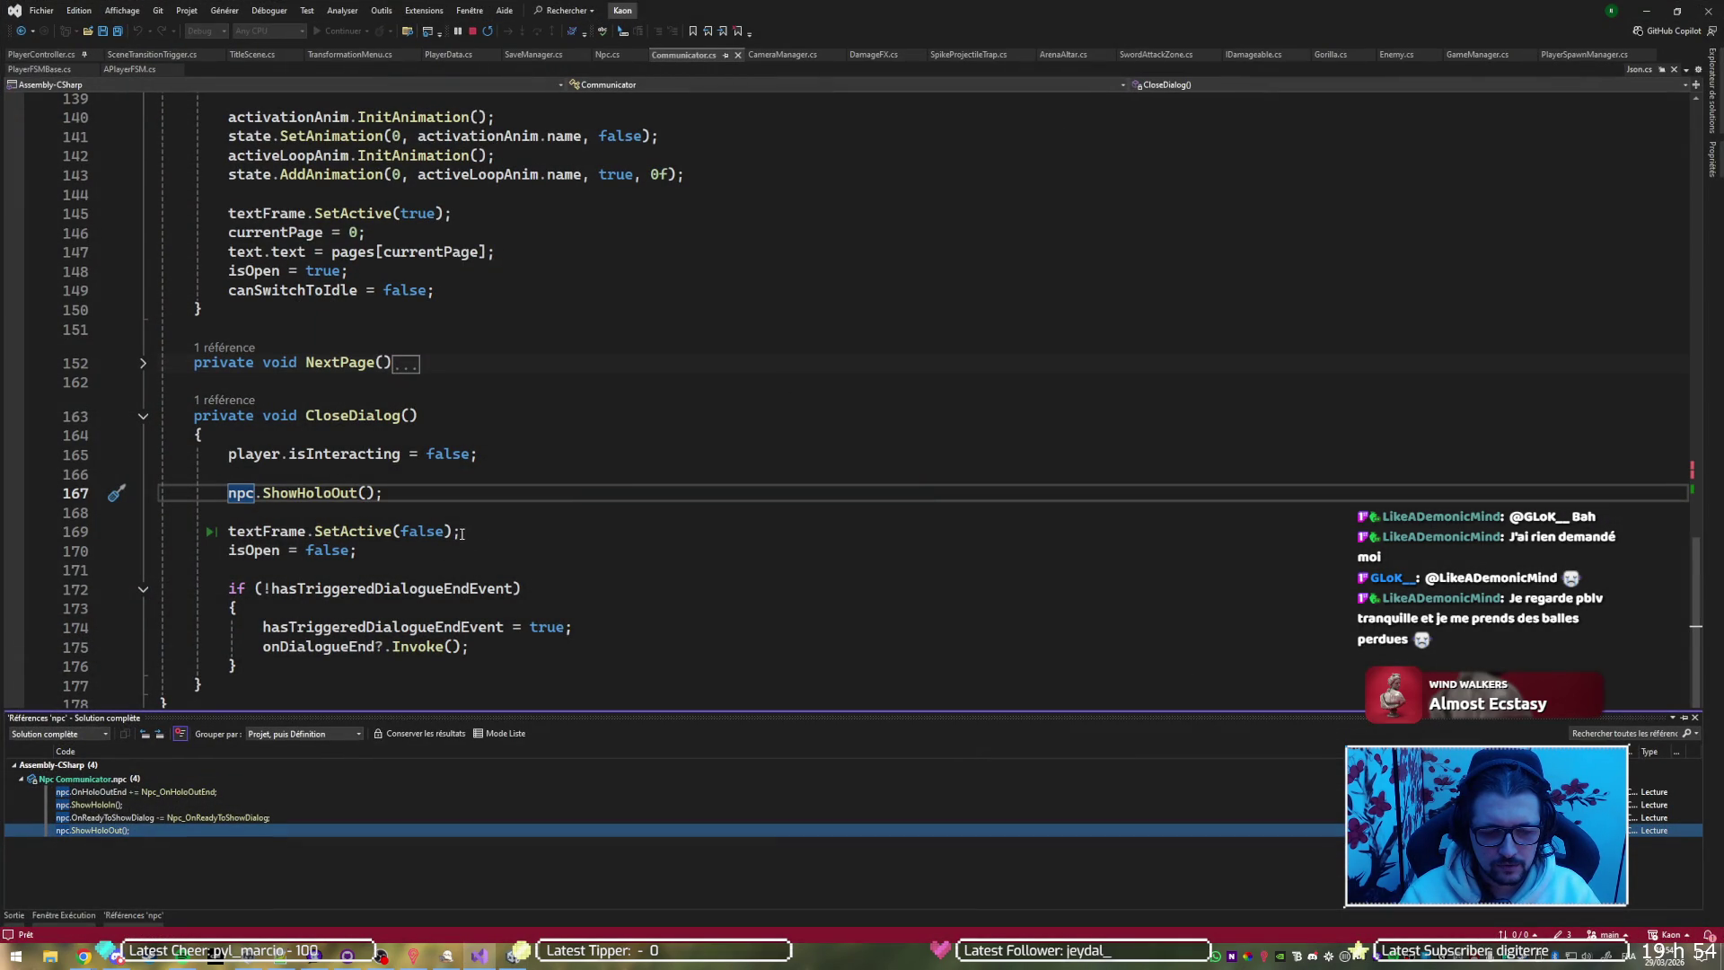
Scroll past CloseDialog and OpenDialog, returning to the npc.ShowHoloIn() call in HandleEvent
scroll(442, 503, "down", 2)
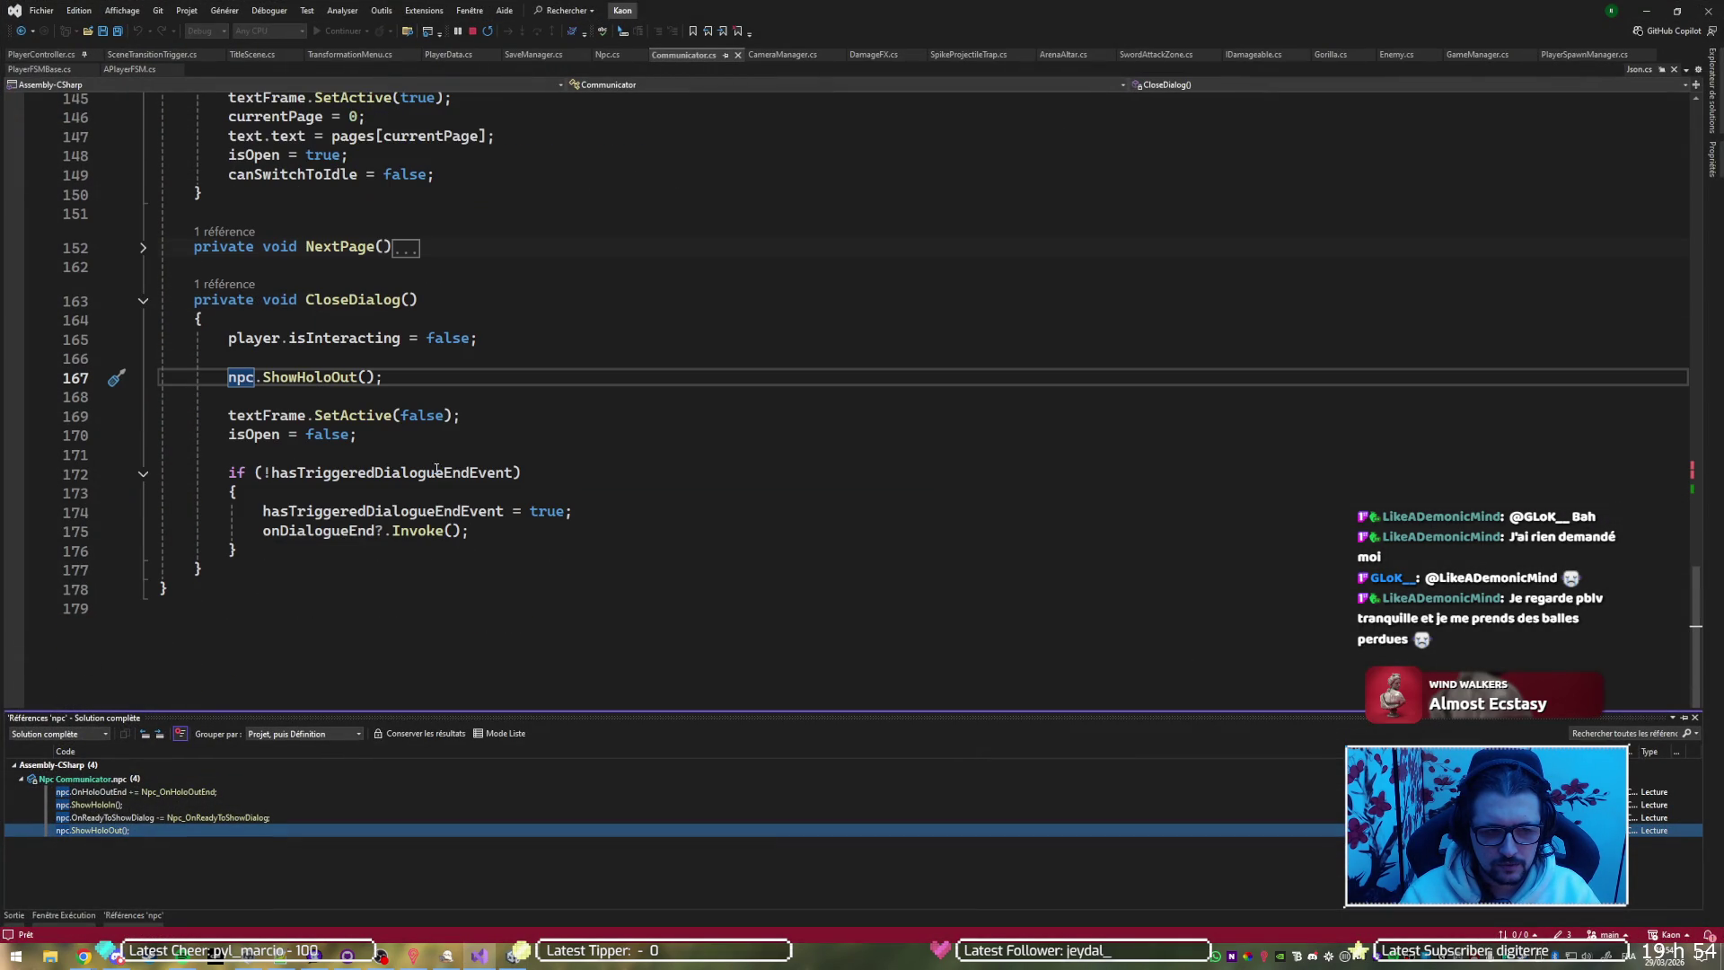
scroll(464, 457, "up", 4)
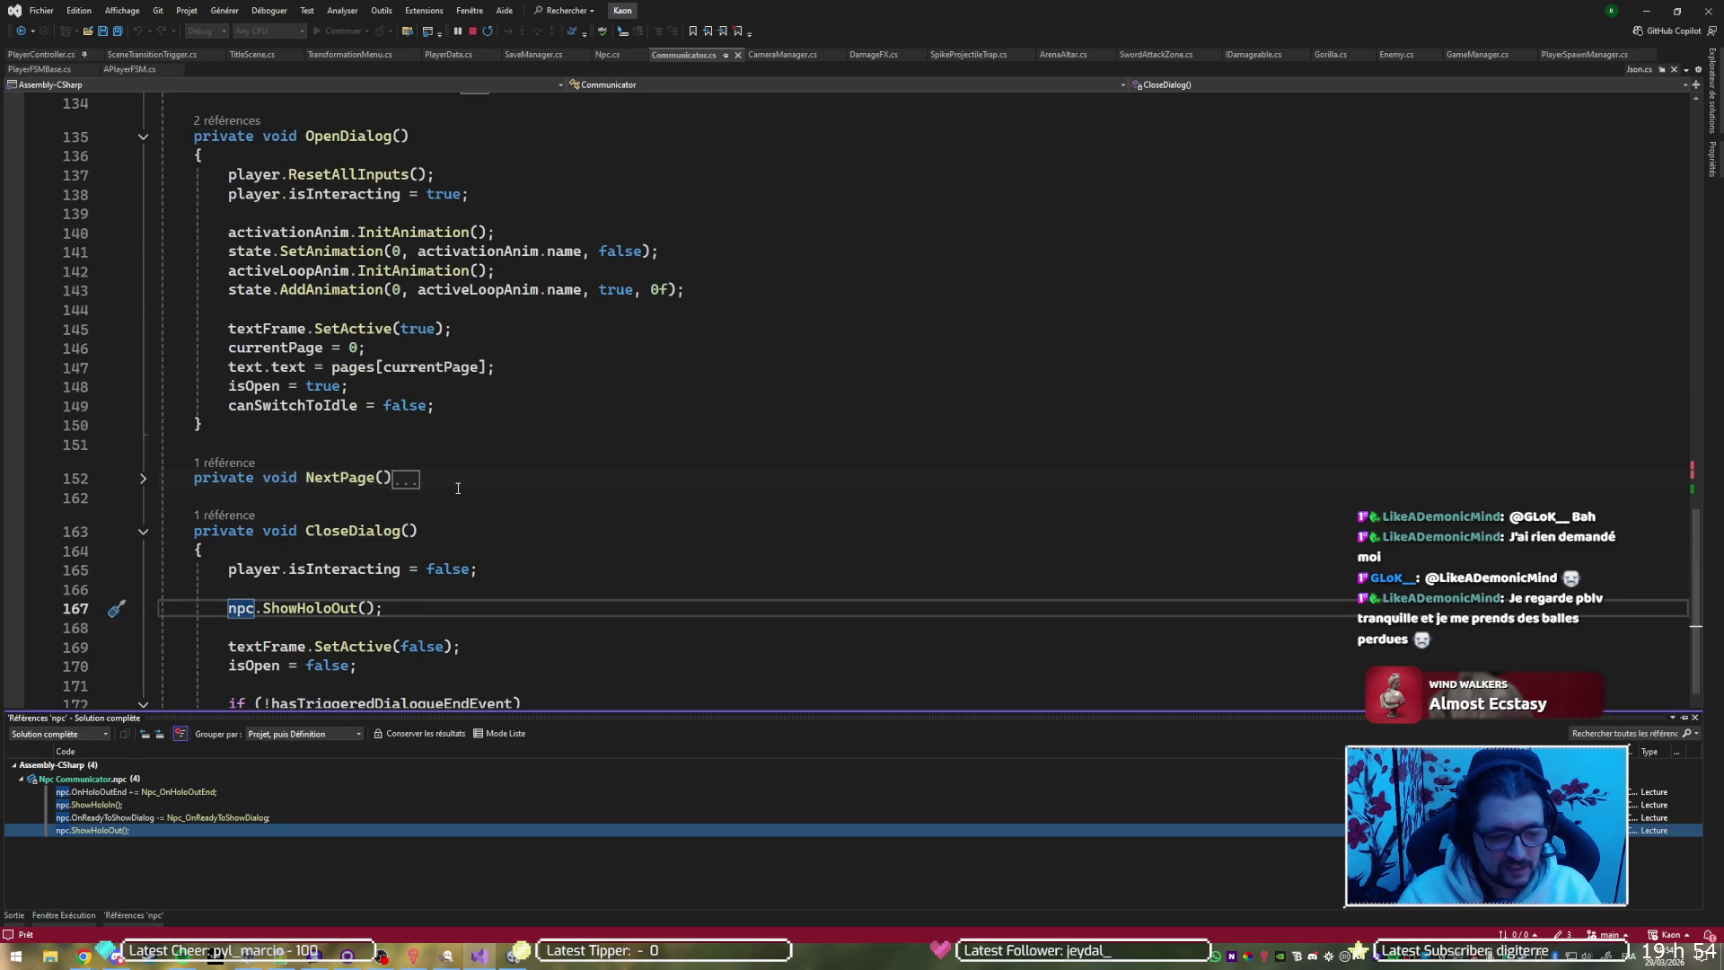
left_click(127, 805)
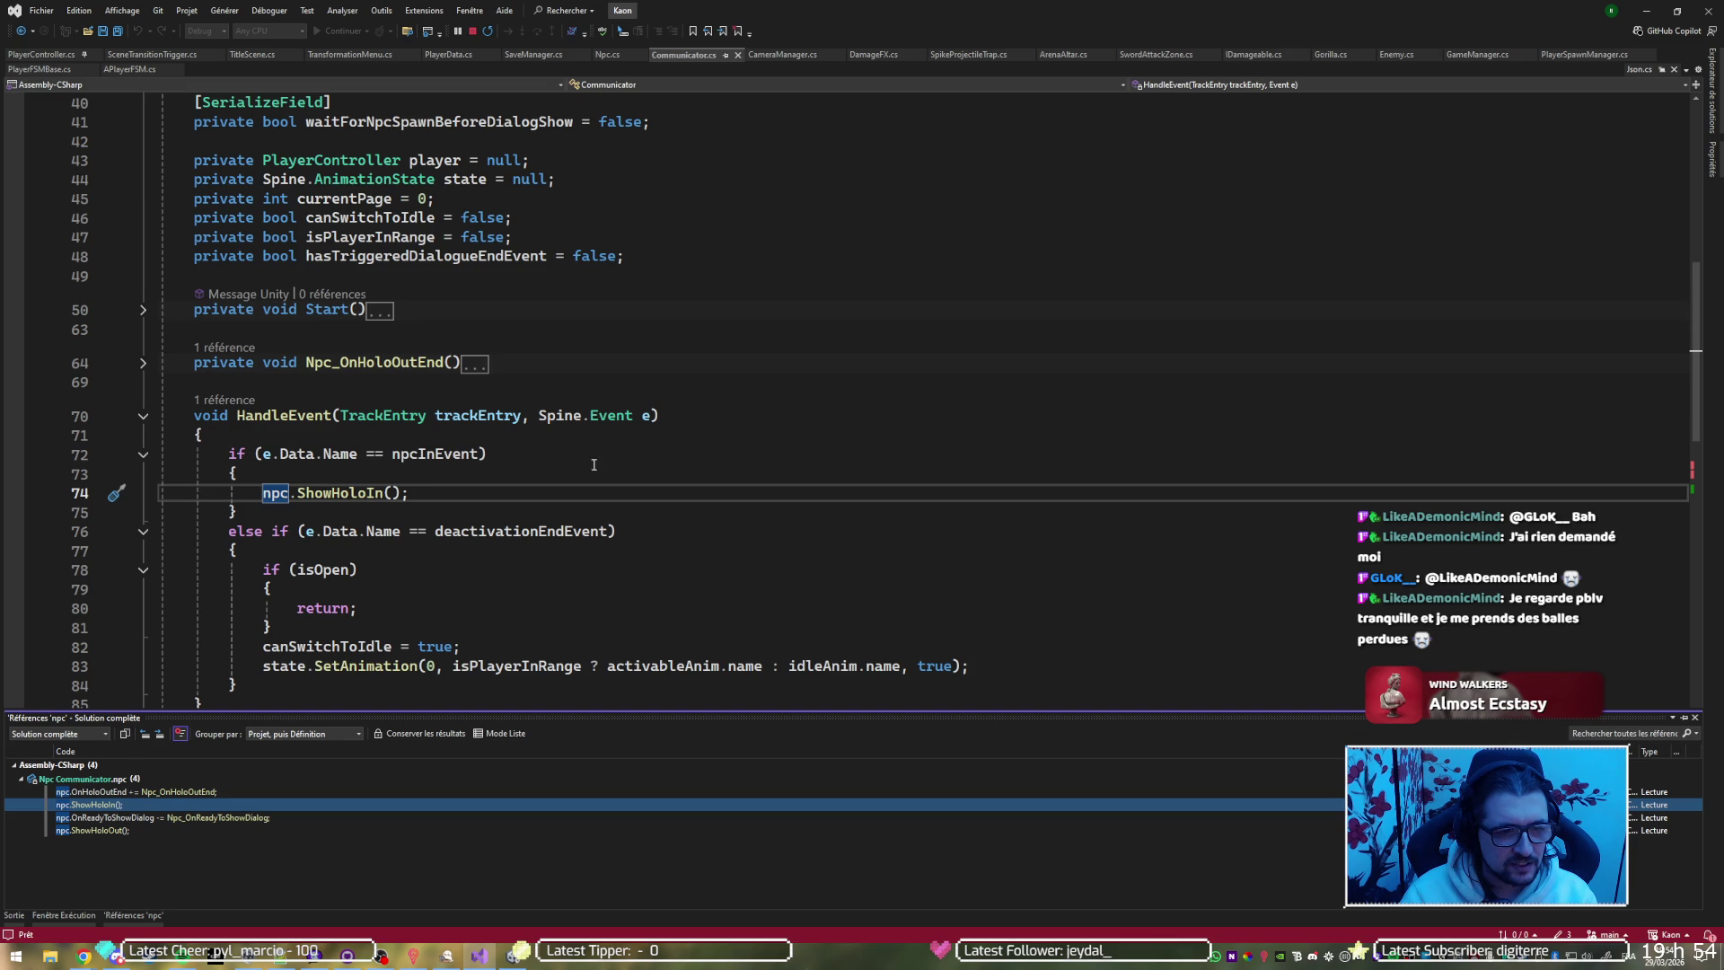
left_click(1645, 10)
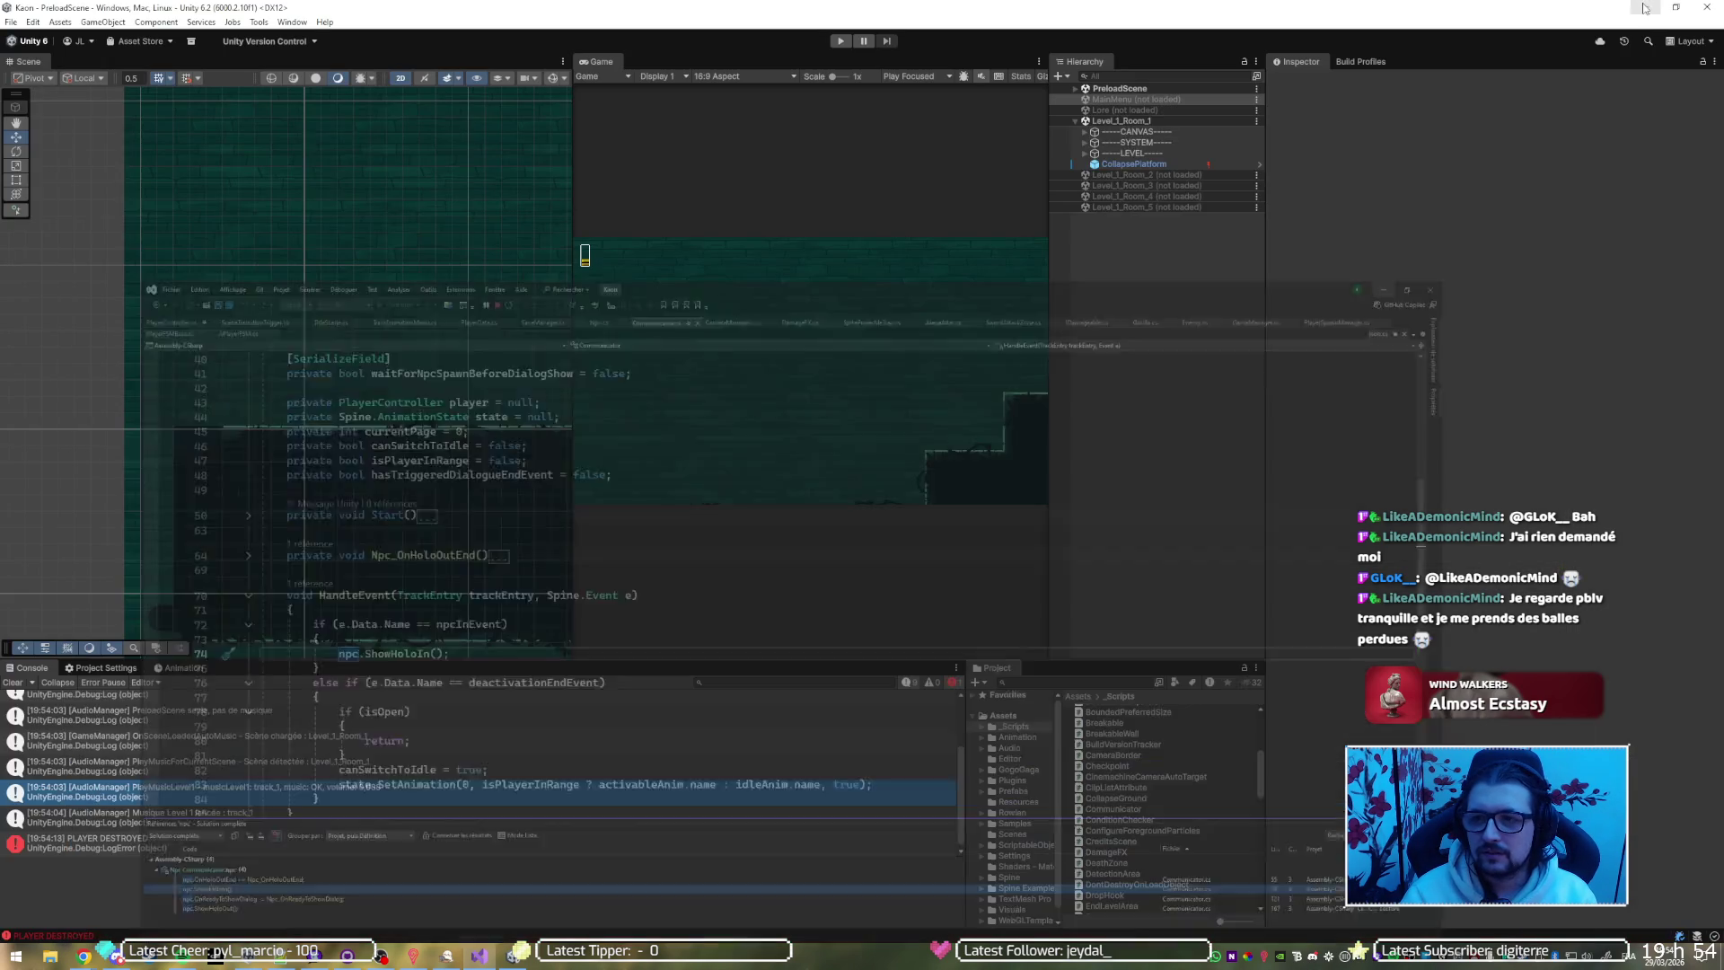
Select CollapsePlatform under Level_1_Room_1 in Unity's Hierarchy to view its components in the Inspector
left_click(1130, 124)
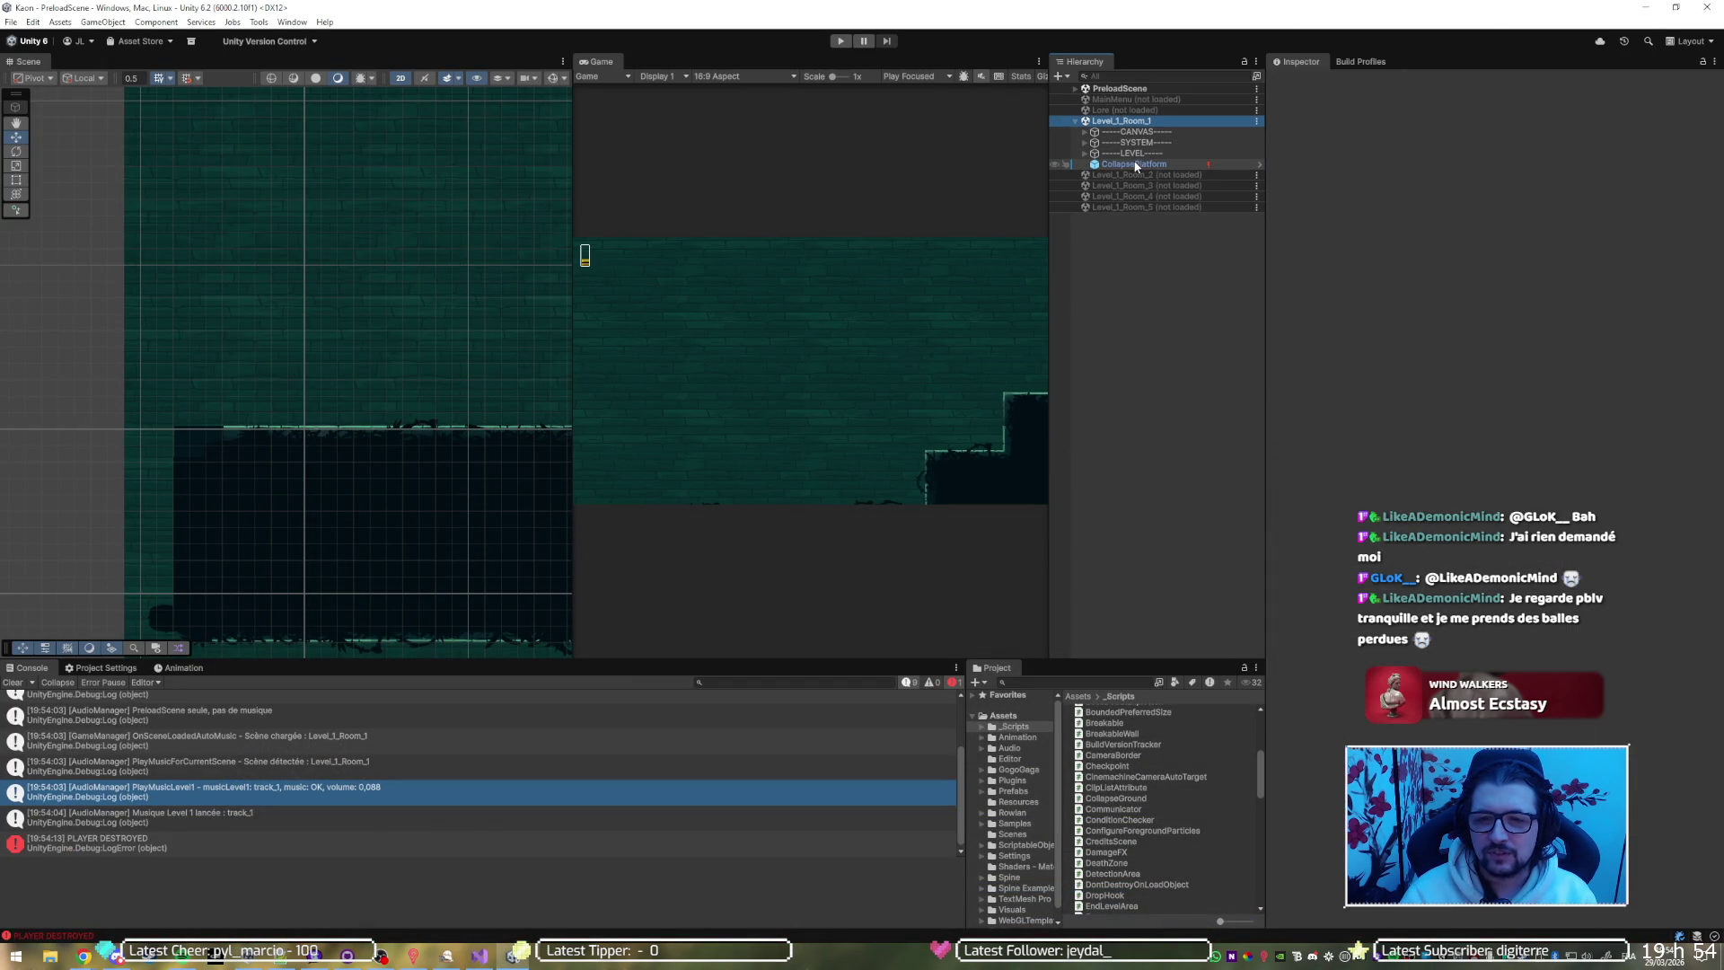
left_click(1134, 164)
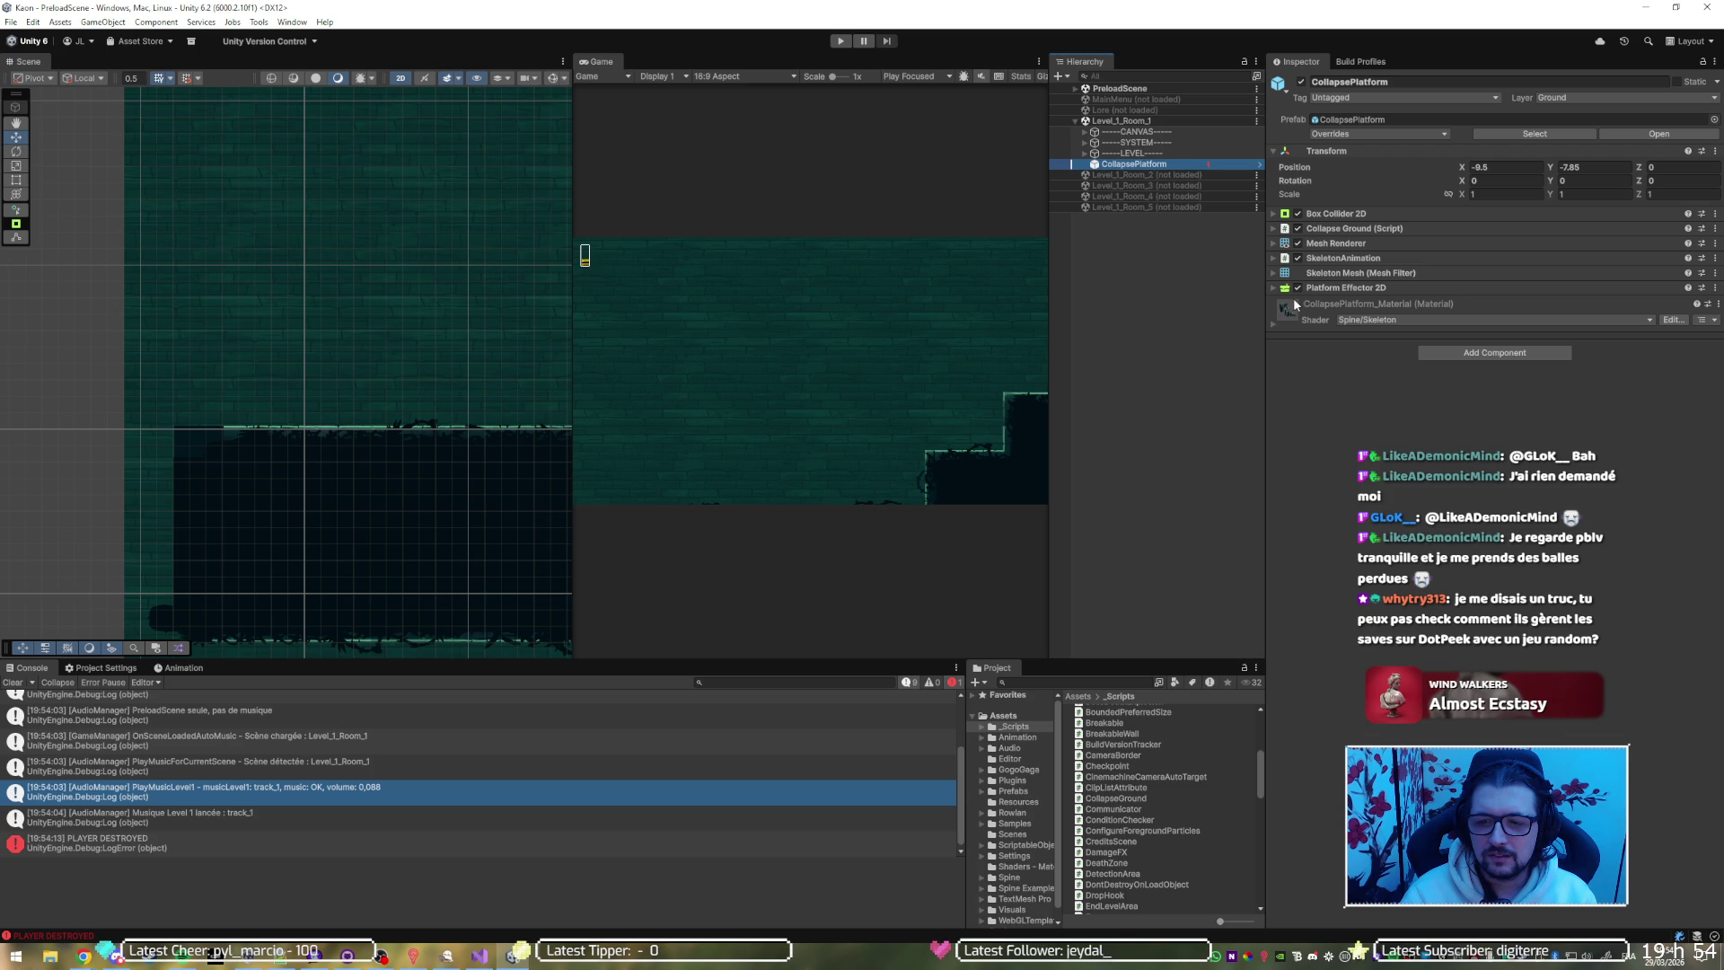
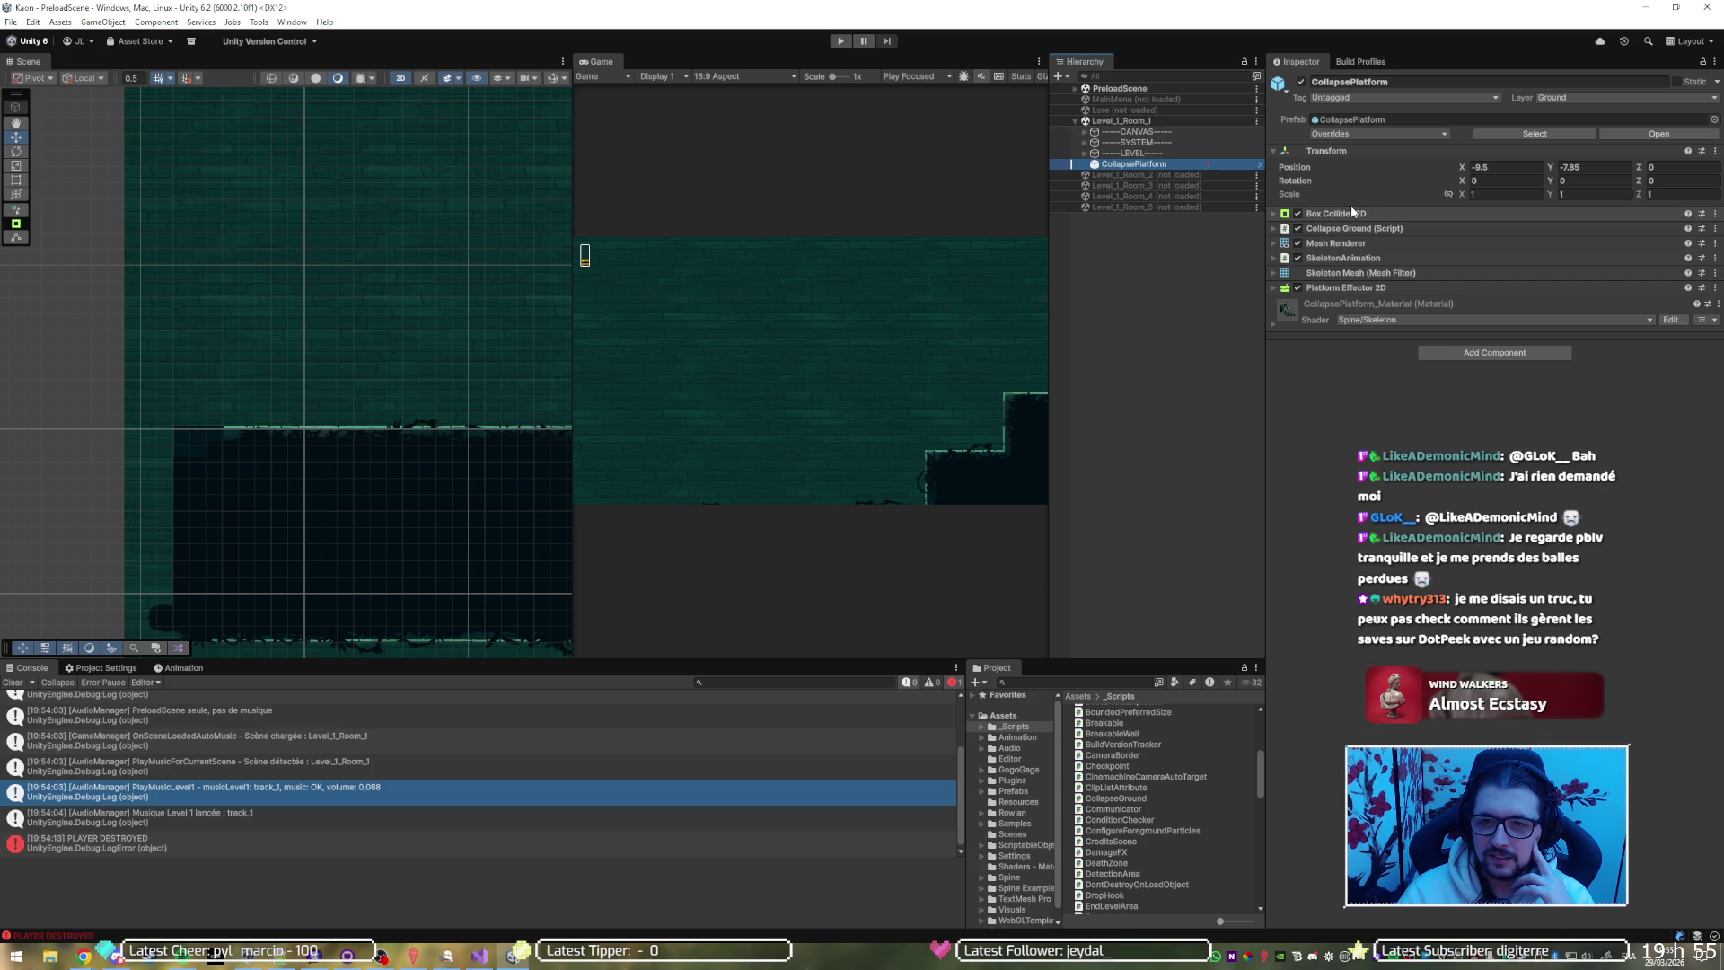
Expand LEVEL > Object_Scene and select Holo_Comminicator_1 to review its Communicator component
left_click(1084, 152)
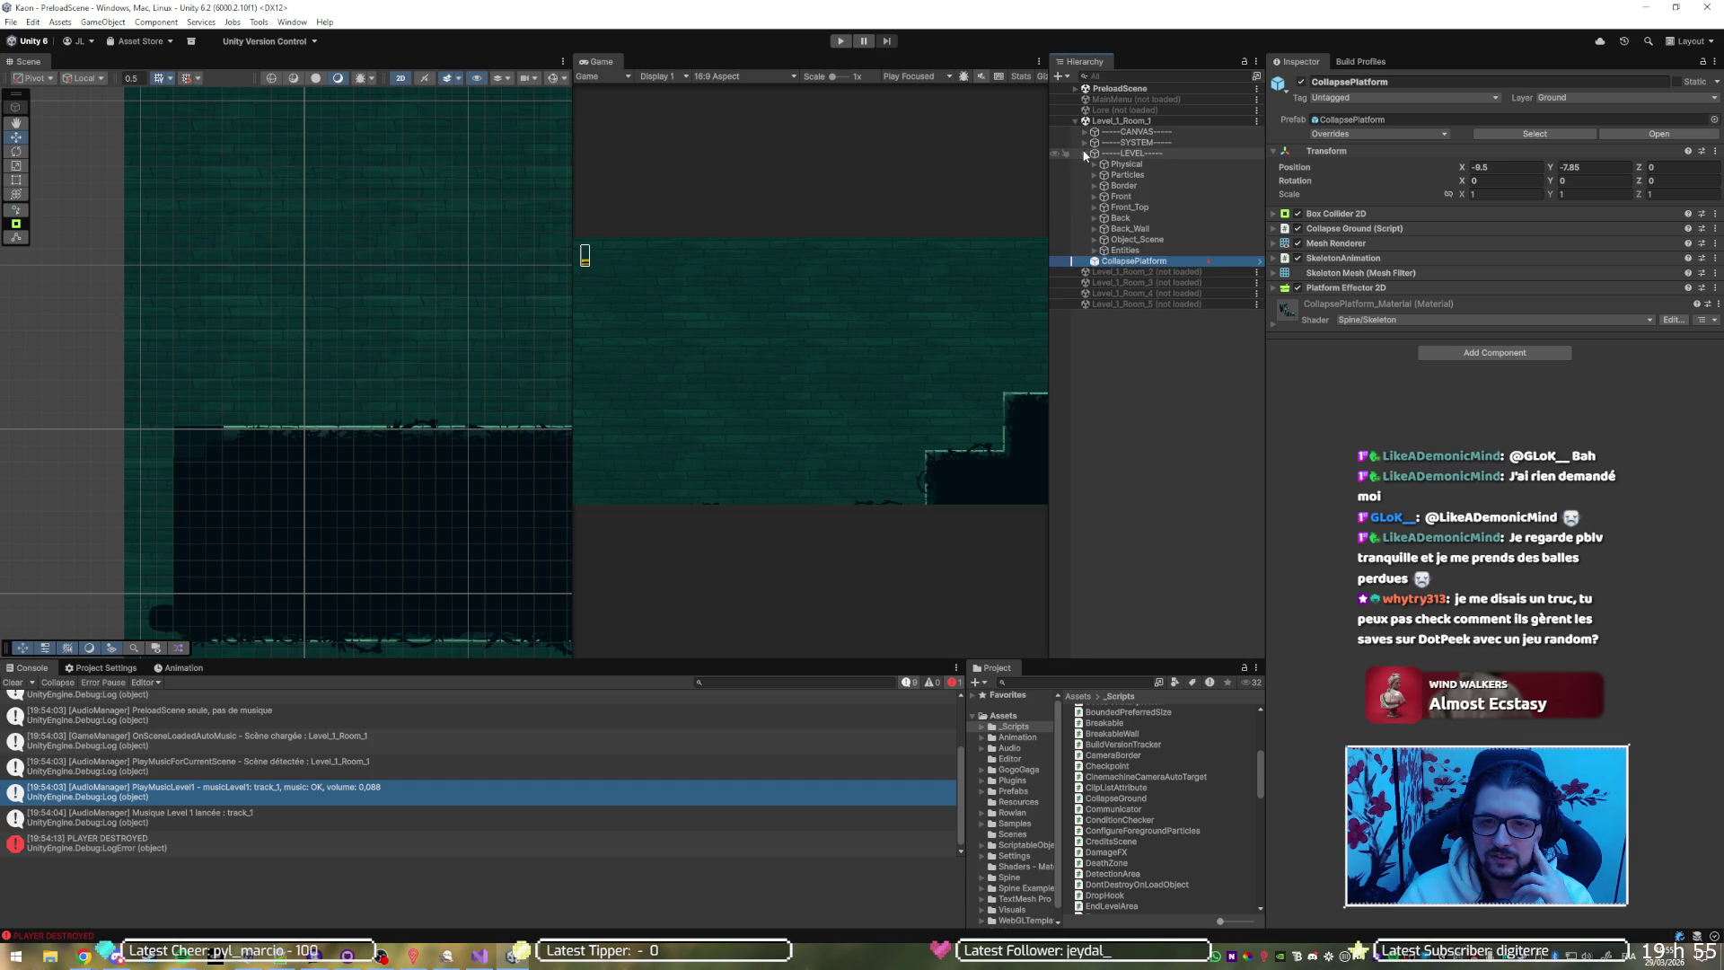
left_click(1094, 240)
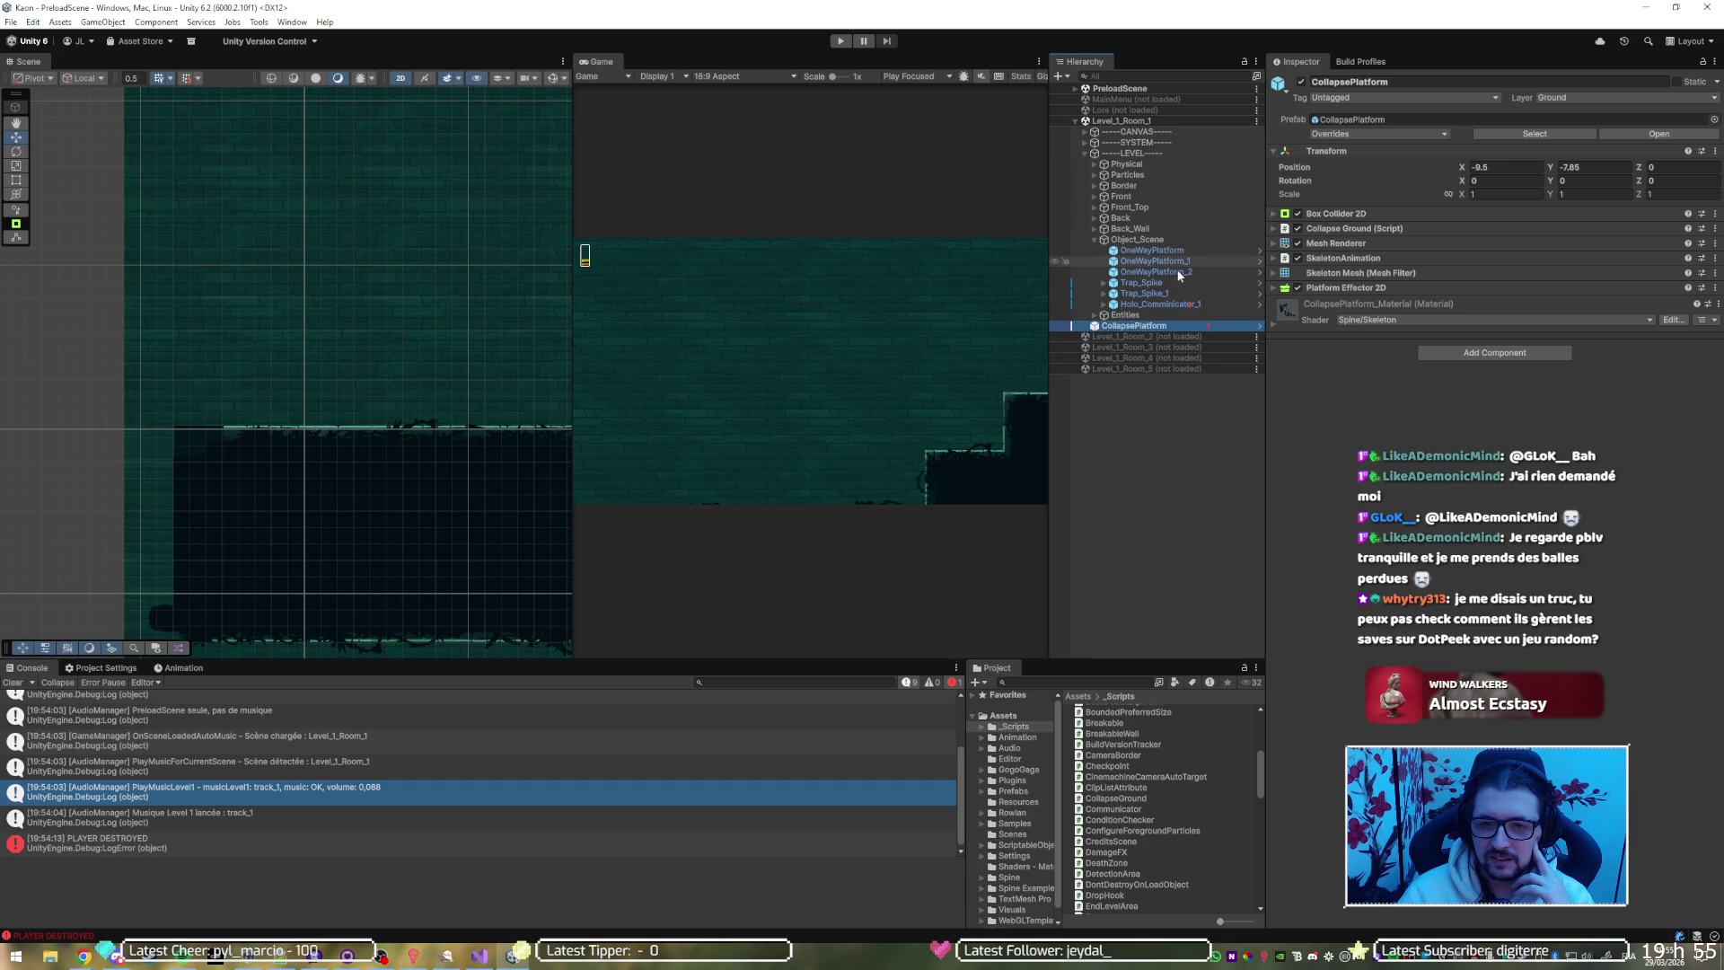
left_click(1167, 304)
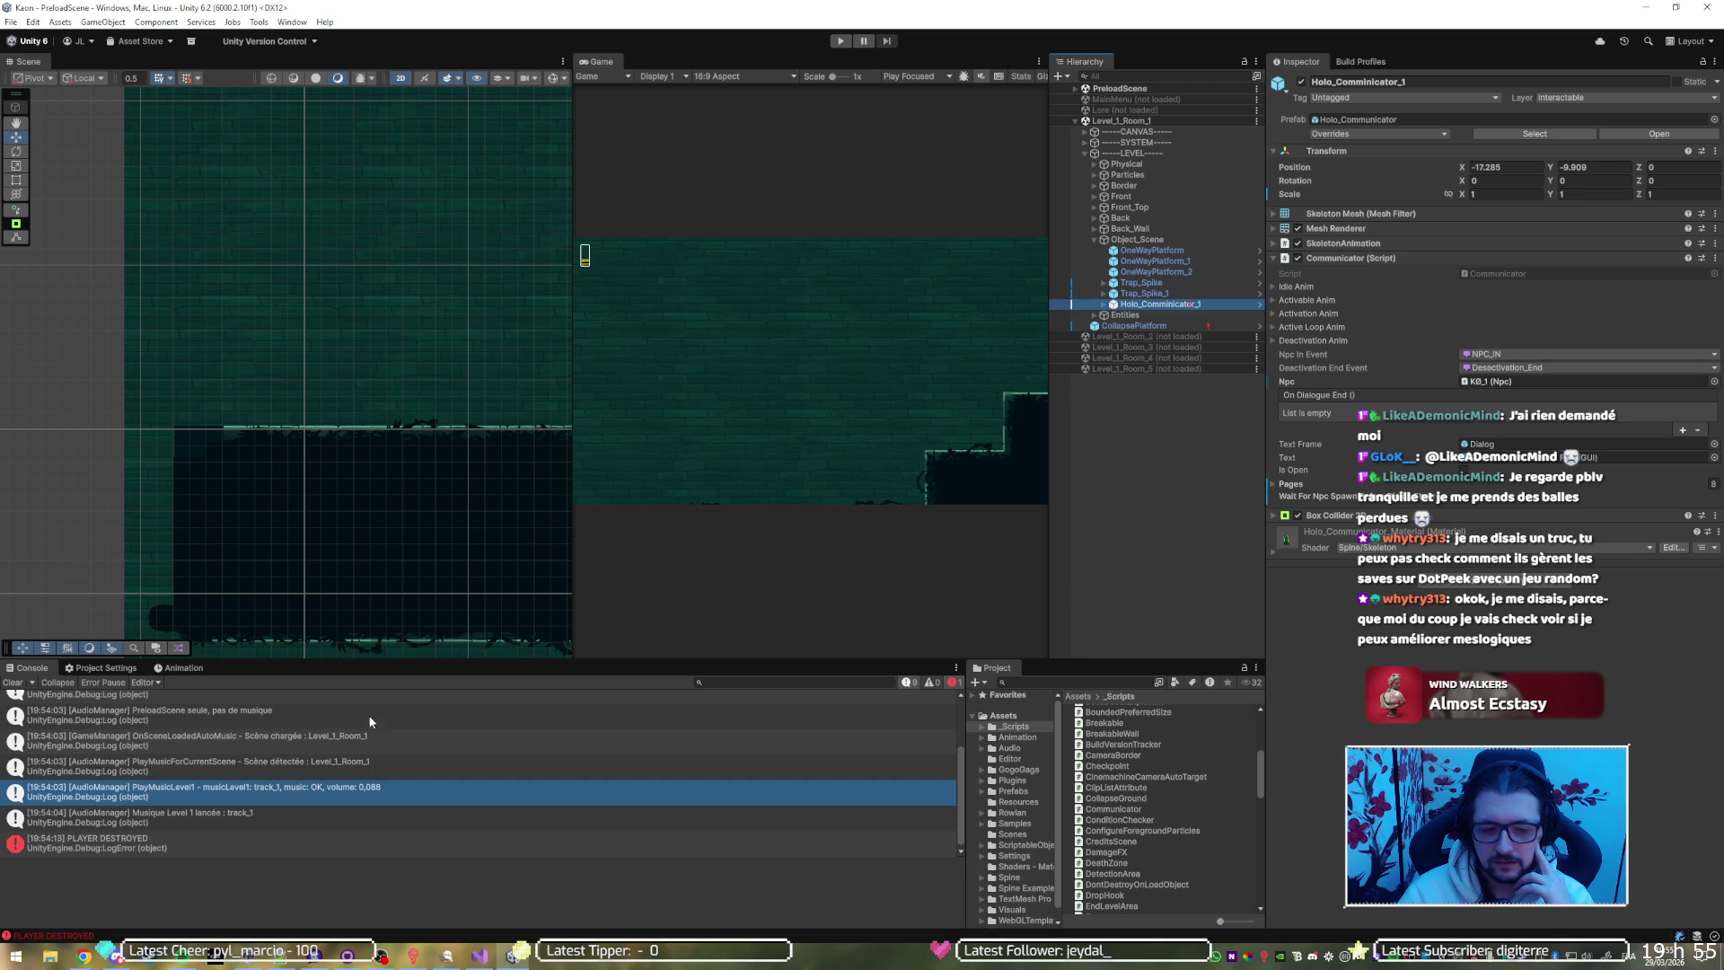
Bring the Communicator.cs code window in Visual Studio to the front
left_click(509, 955)
left_click(508, 955)
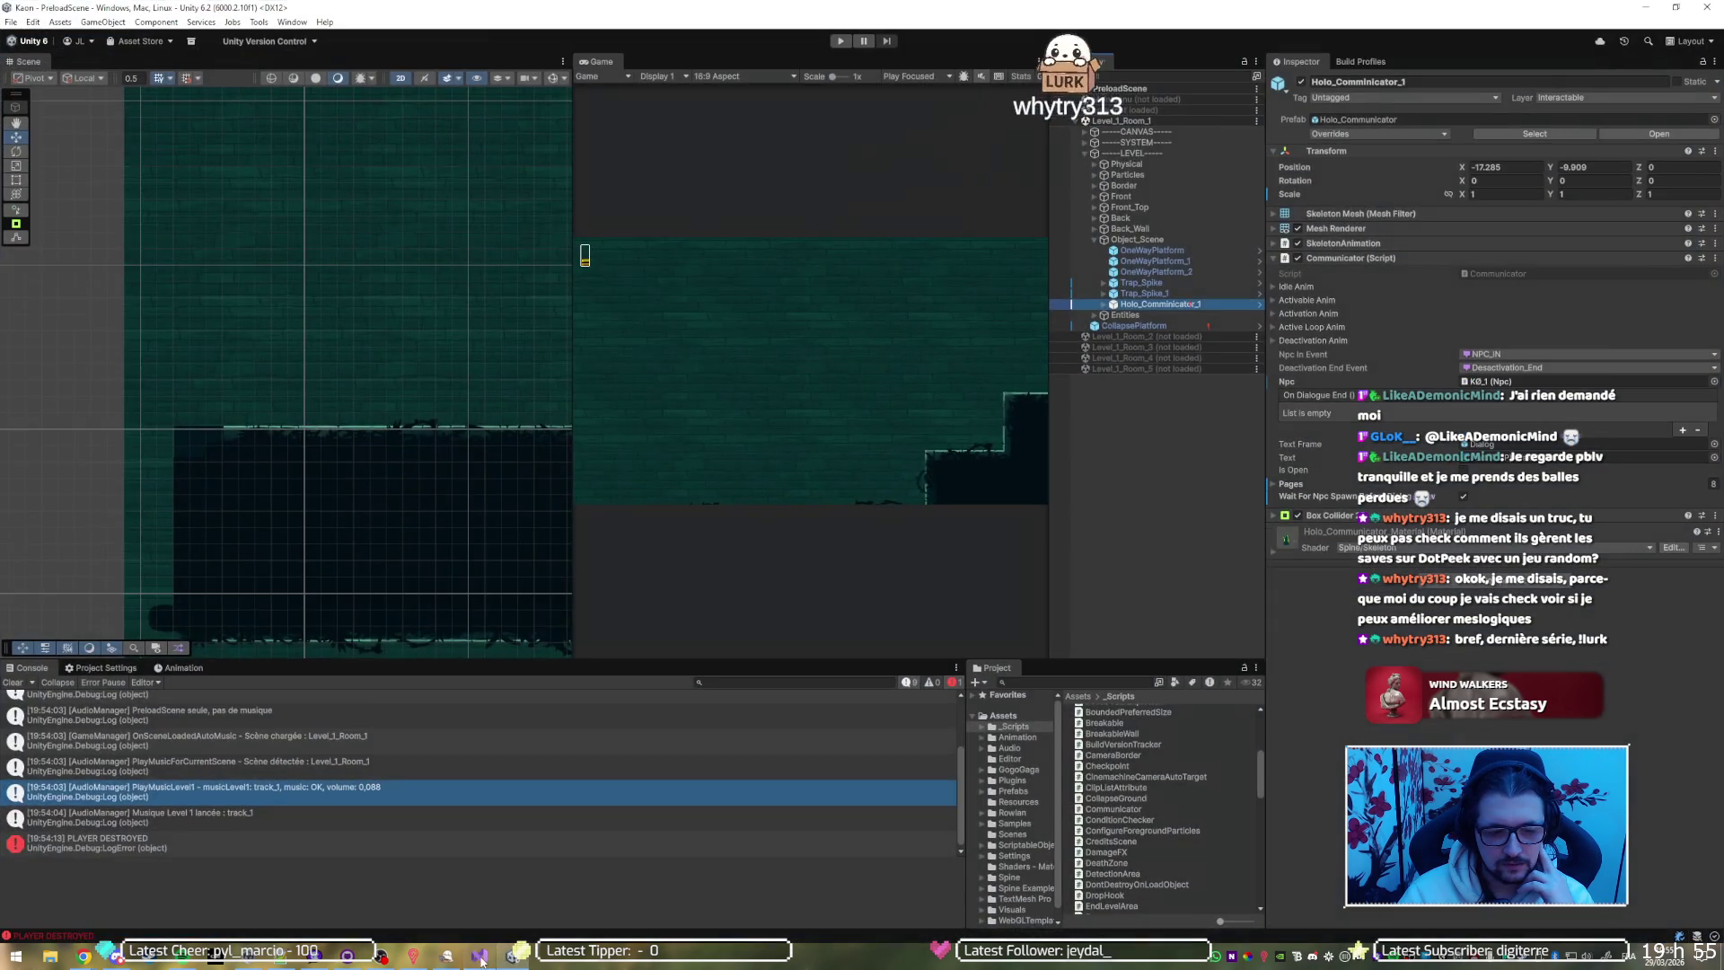
left_click(478, 956)
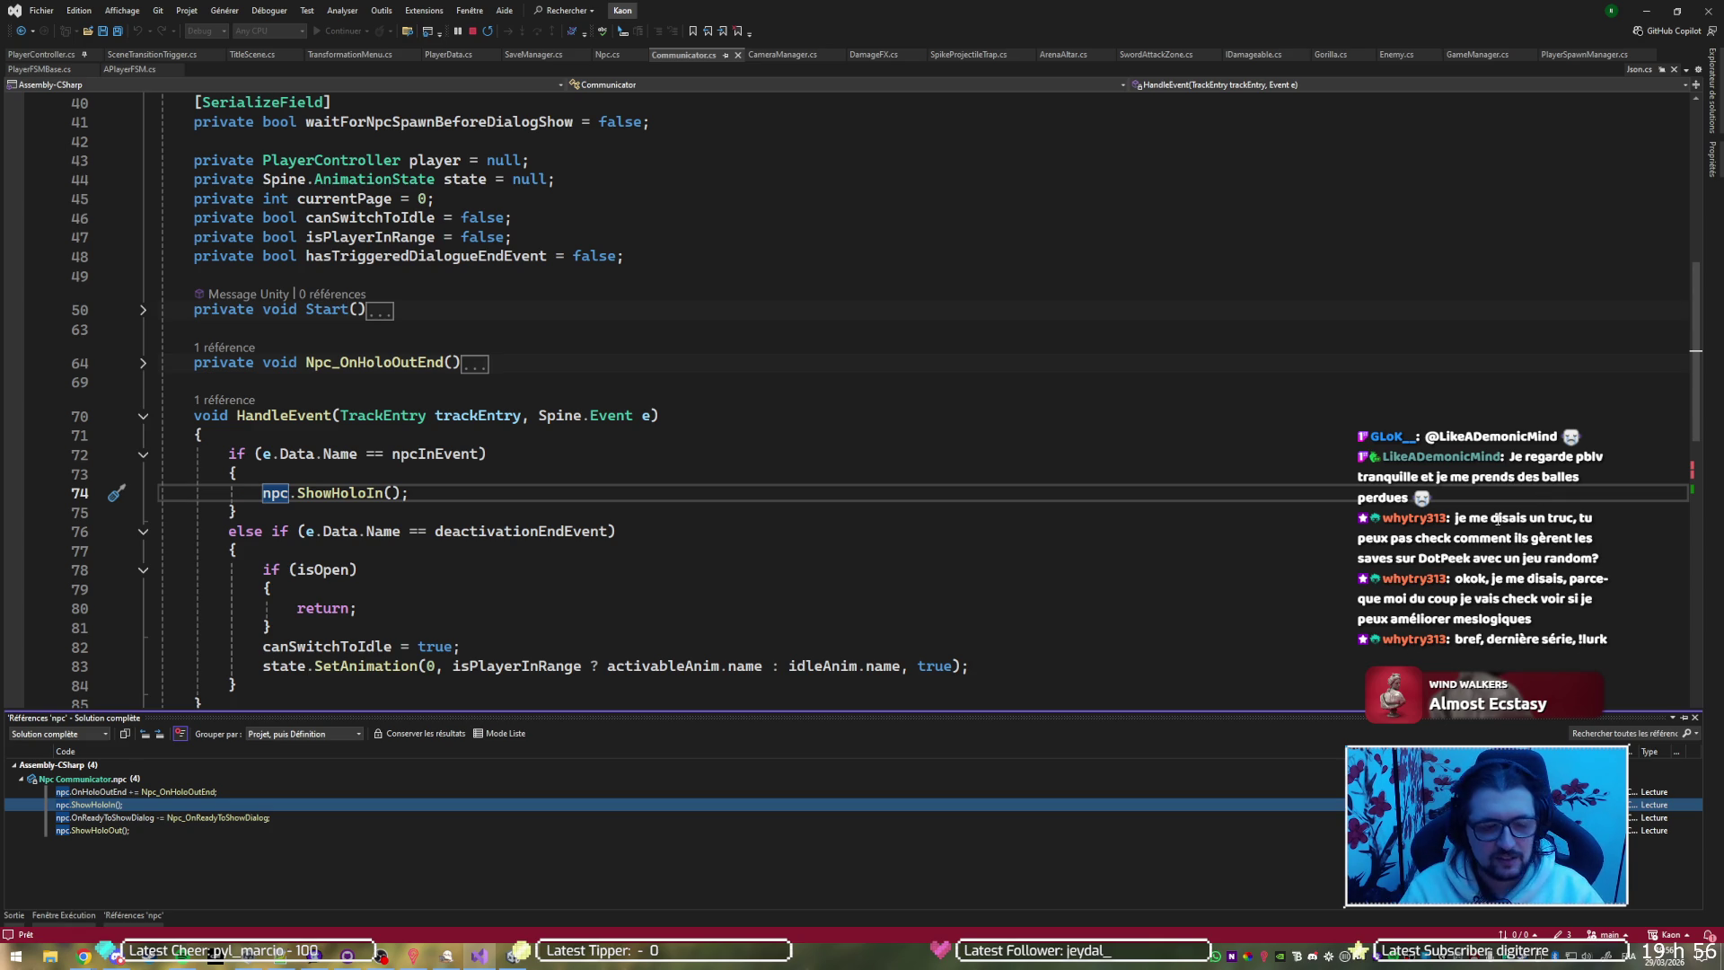
Close the References results and inspect HandleEvent's deactivationEndEvent and npcInEvent branches
left_click(584, 489)
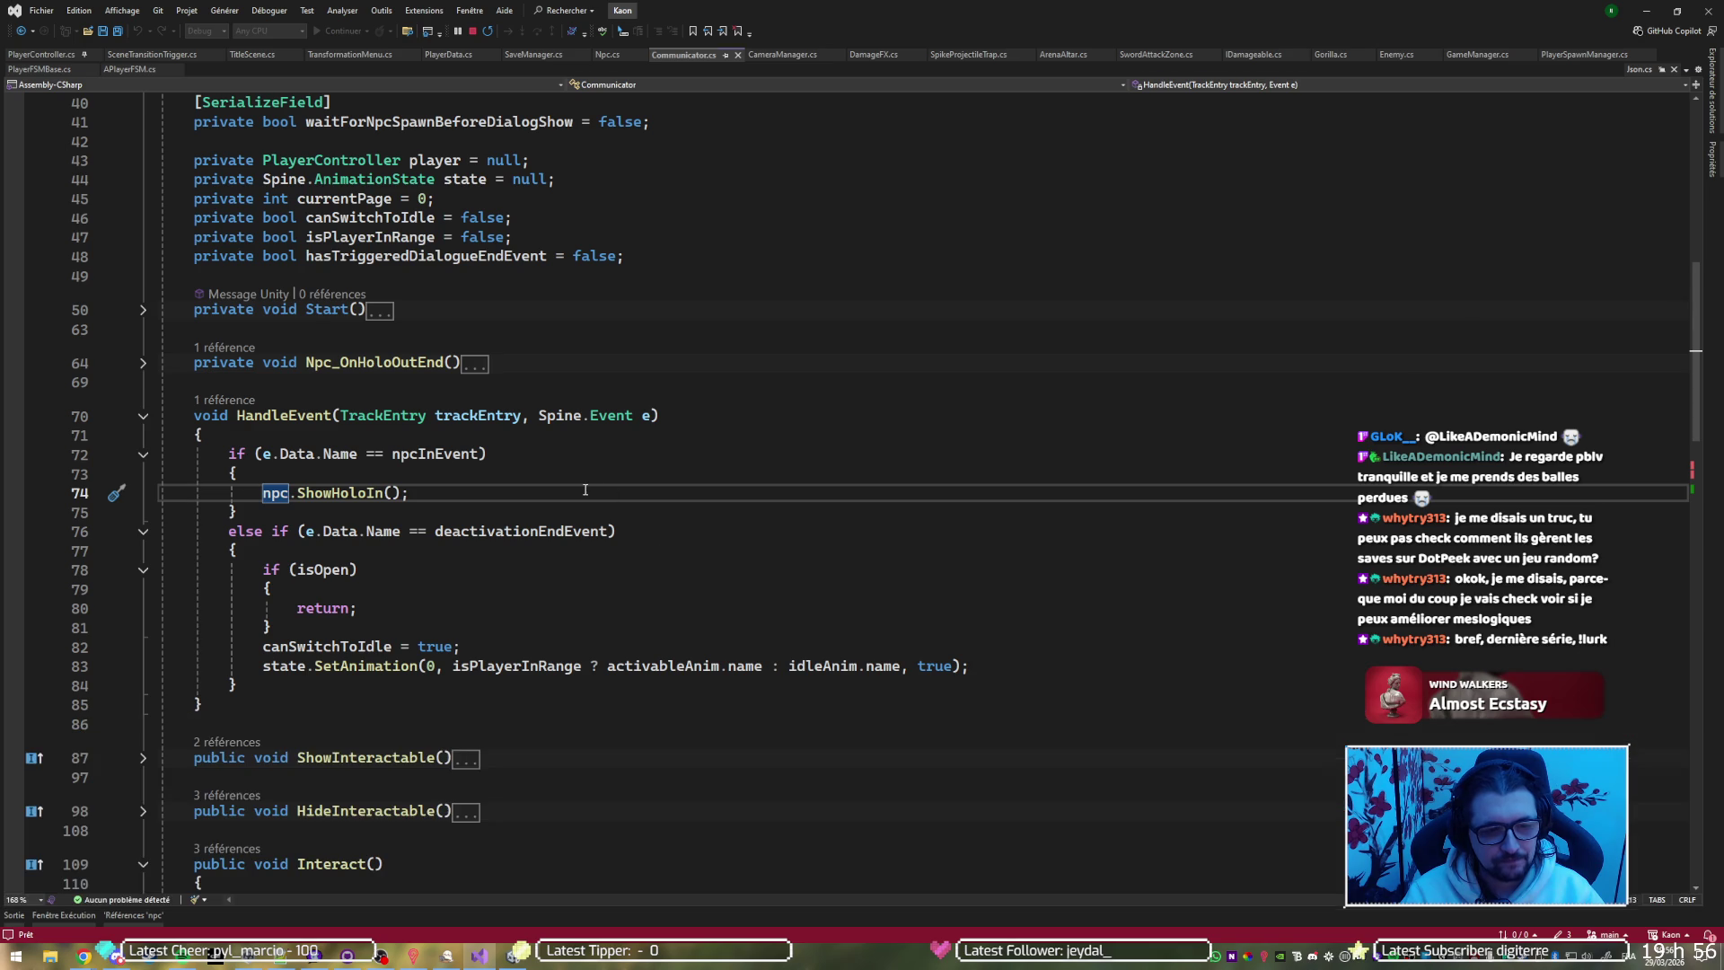
left_click(639, 528)
left_click(698, 578)
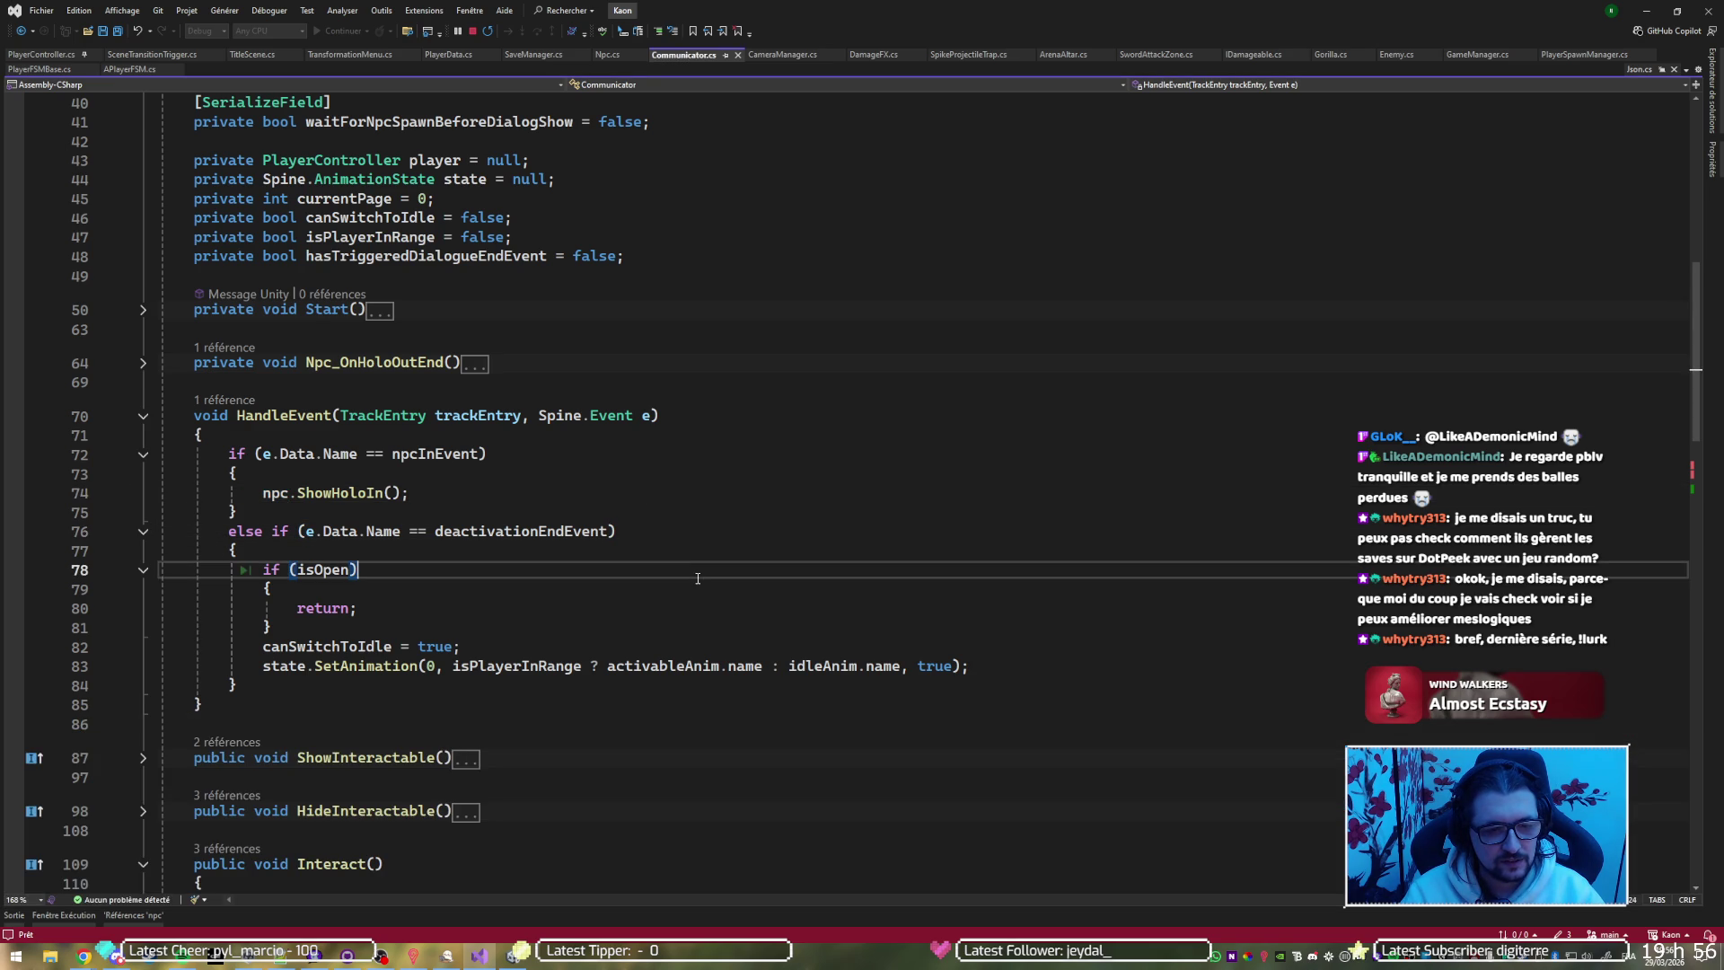
left_click(725, 646)
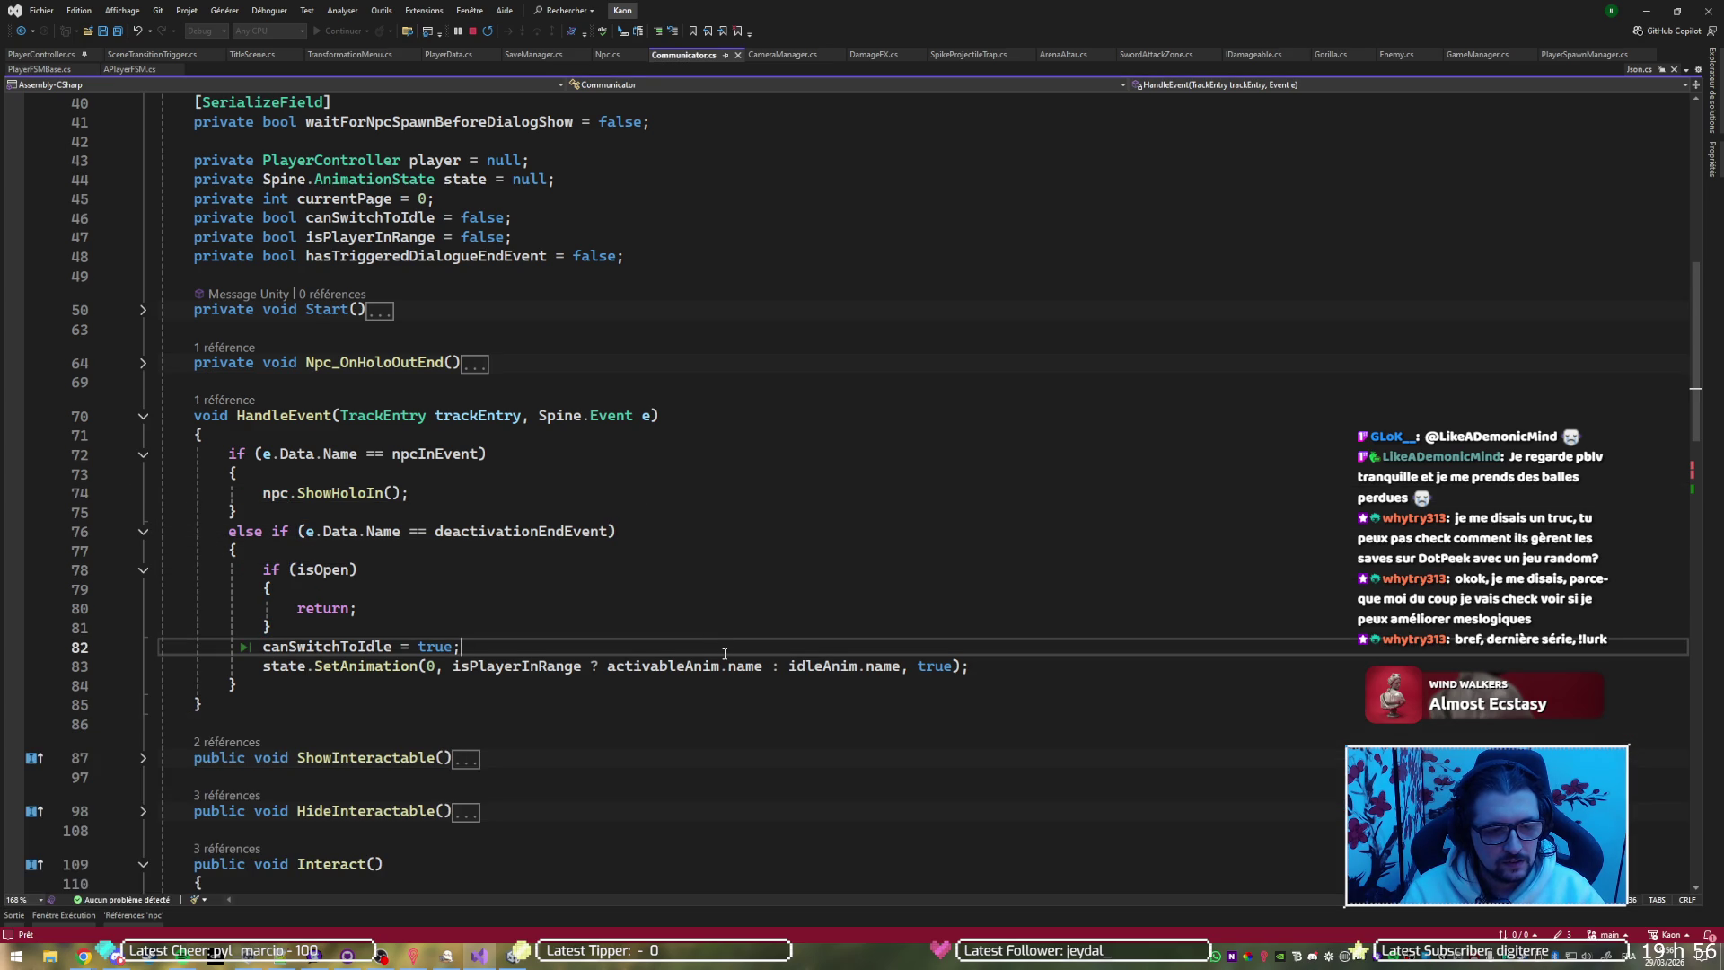
left_click(309, 455)
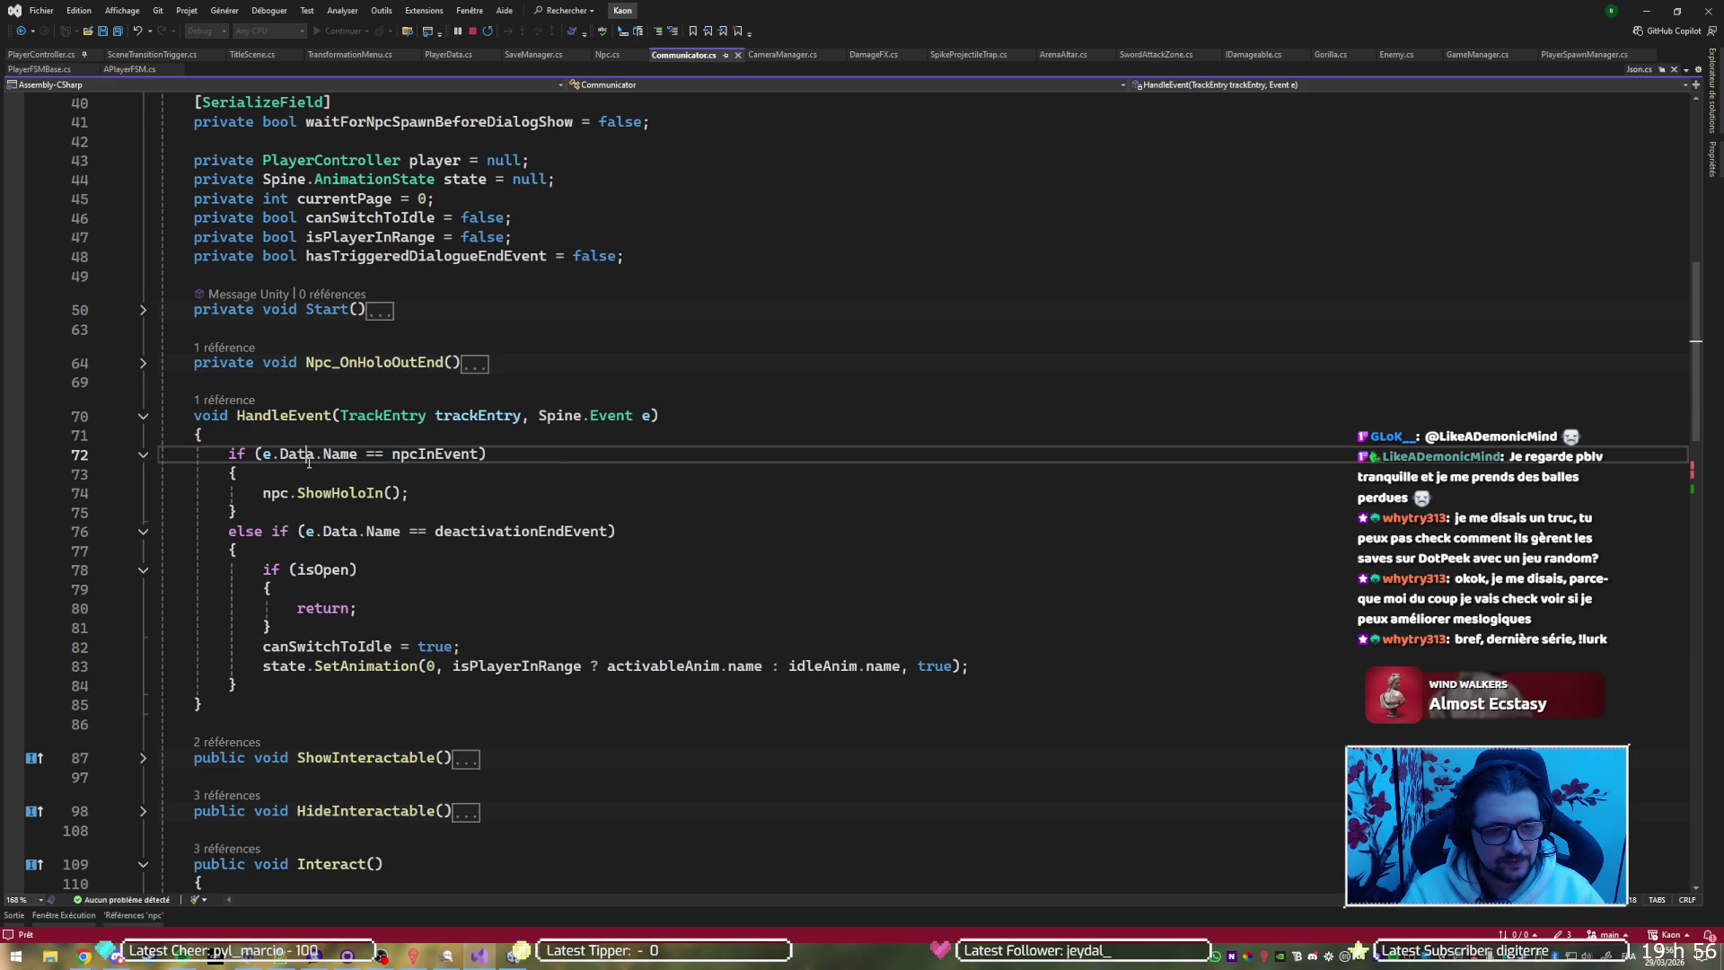
left_click(354, 494)
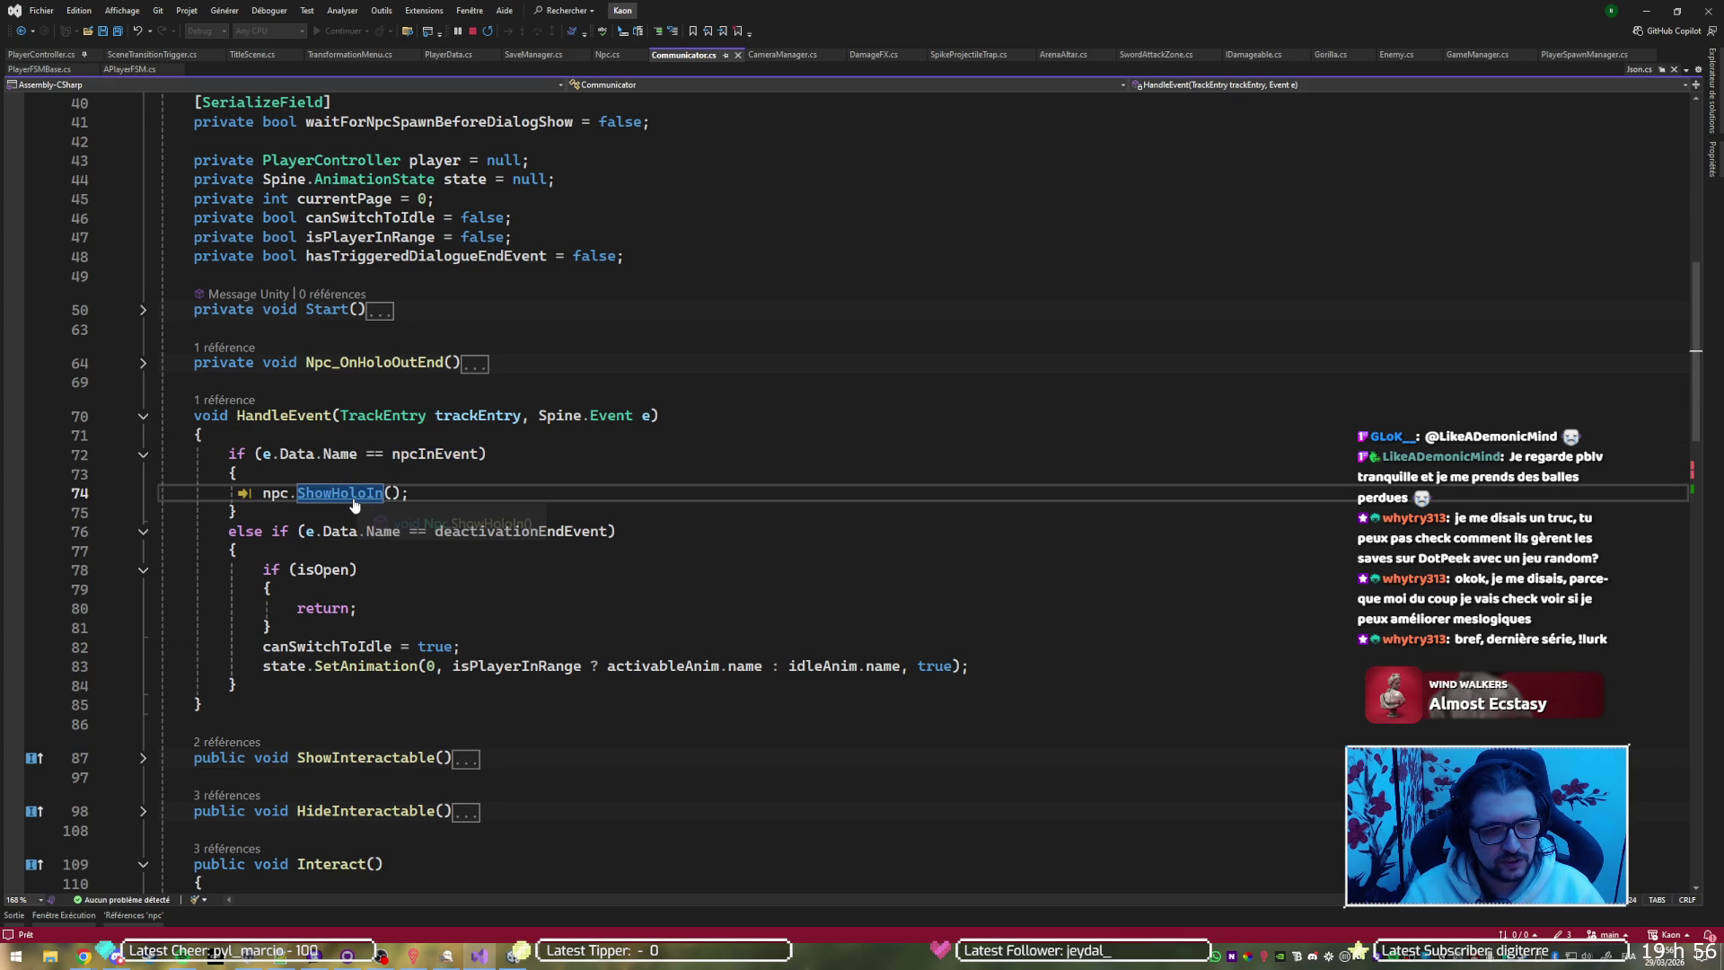
left_click(440, 456)
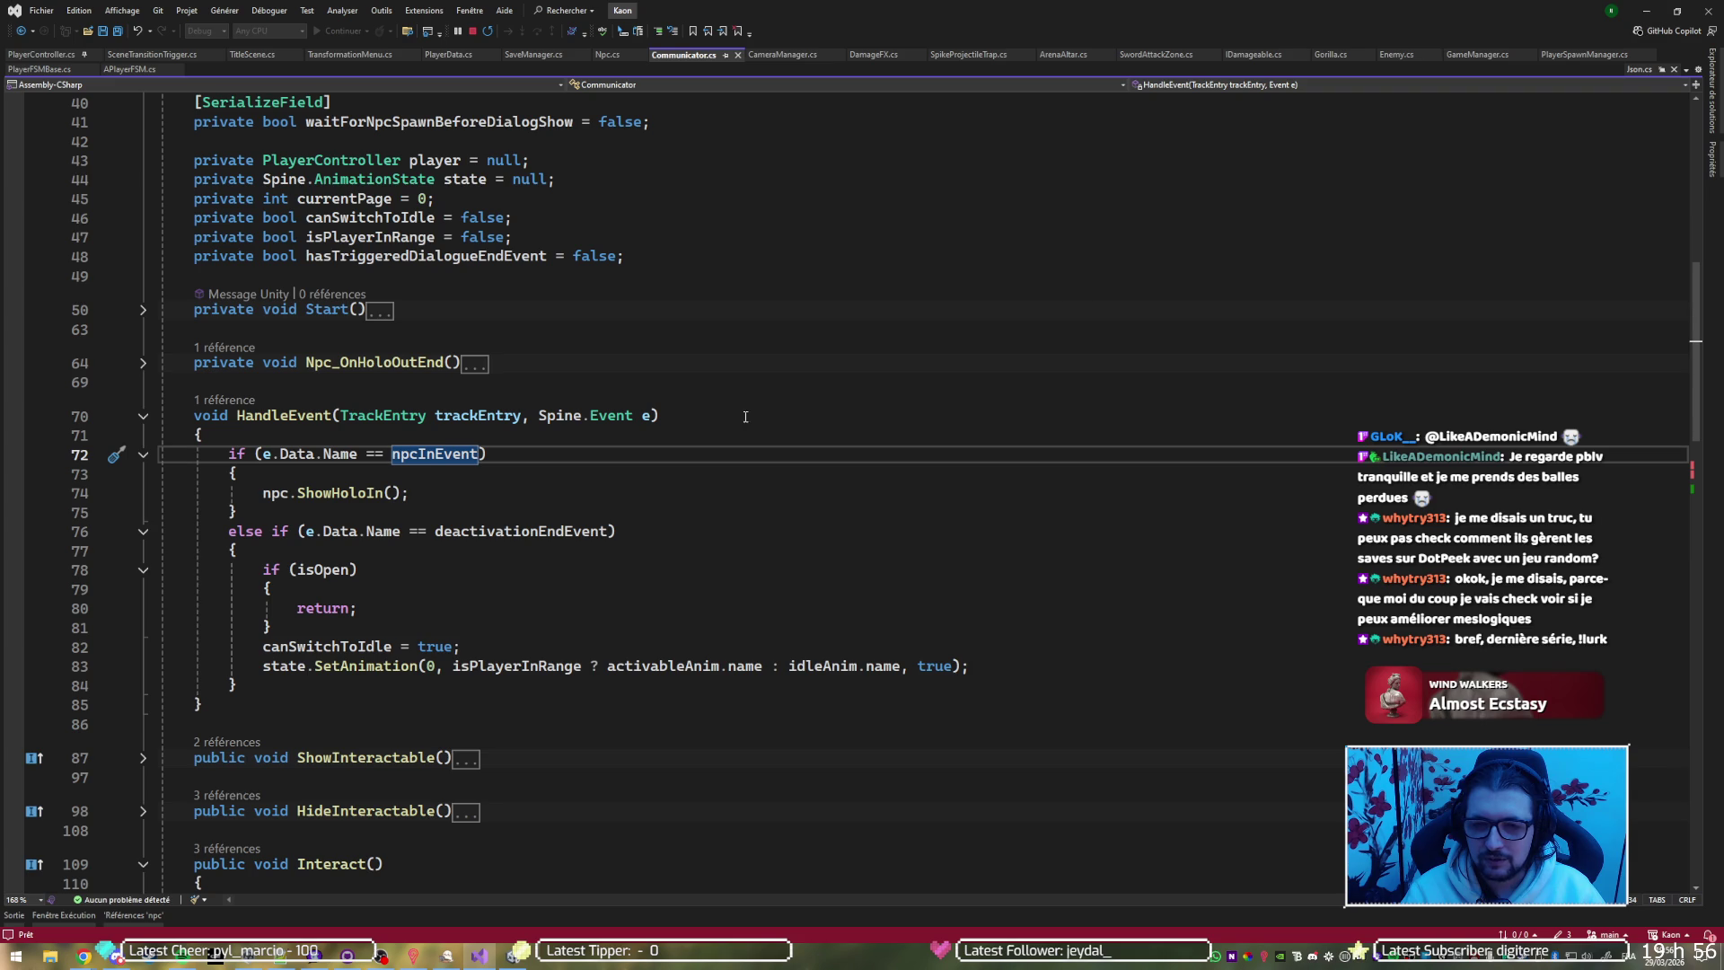
Scroll through Communicator.cs and put the caret inside the npcInEvent branch at line 73
scroll(318, 464, "down", 20)
scroll(319, 464, "down", 3)
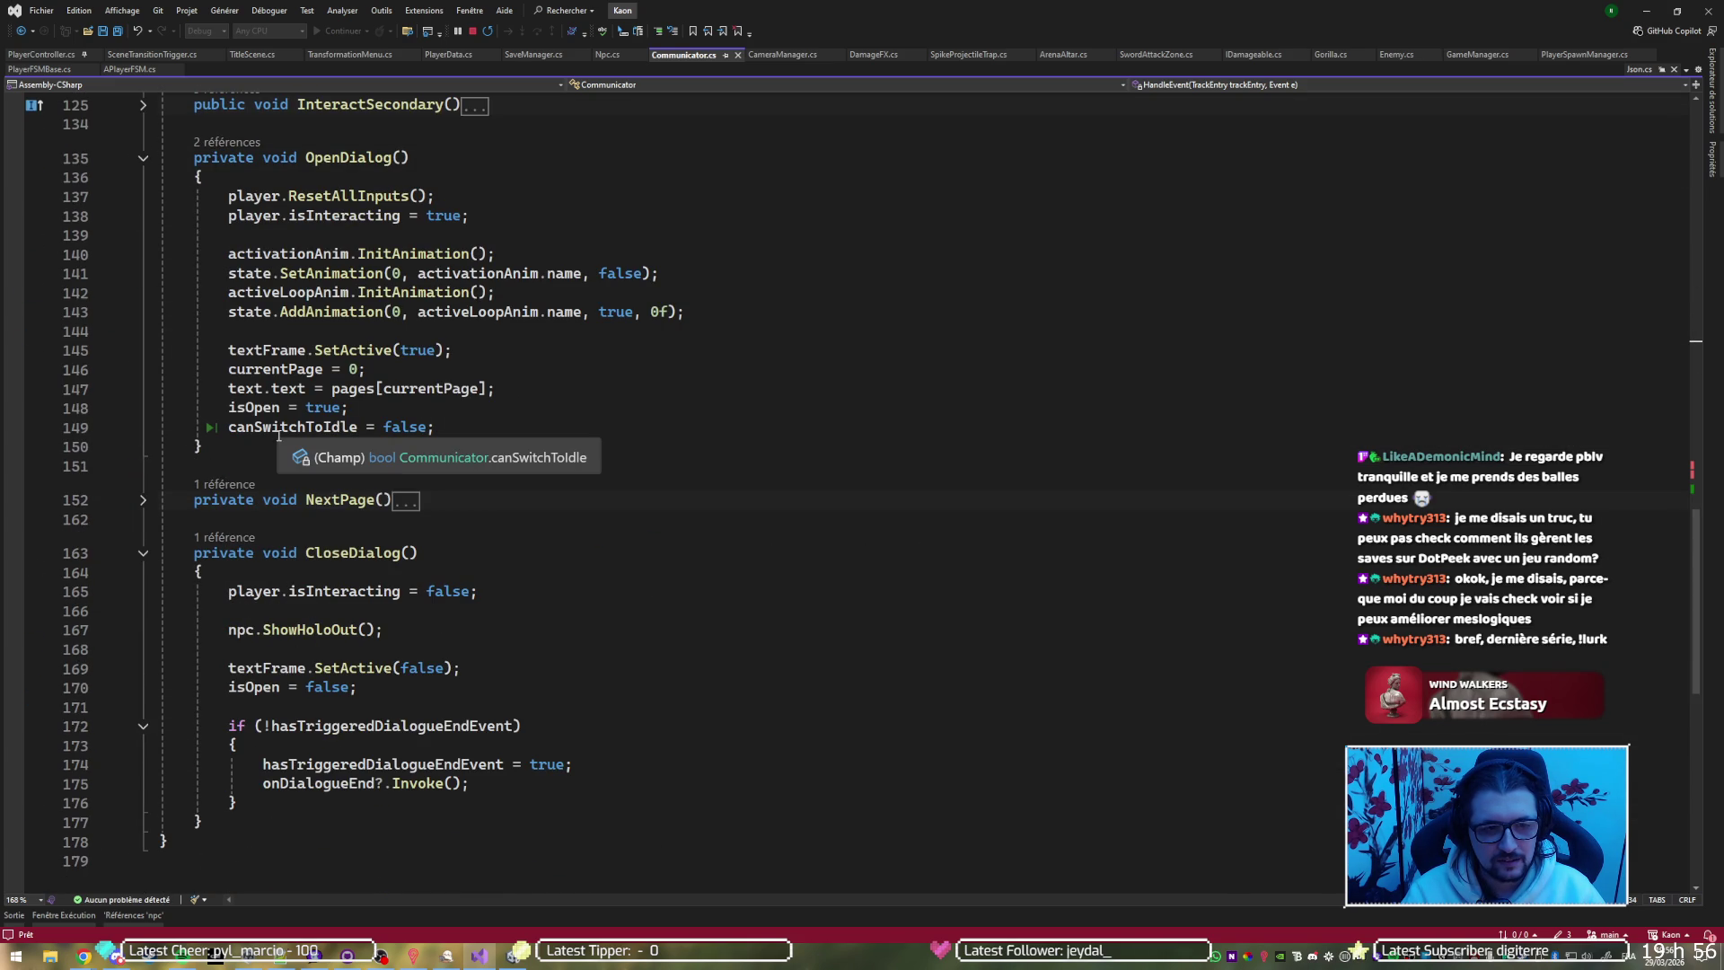
scroll(278, 436, "up", 14)
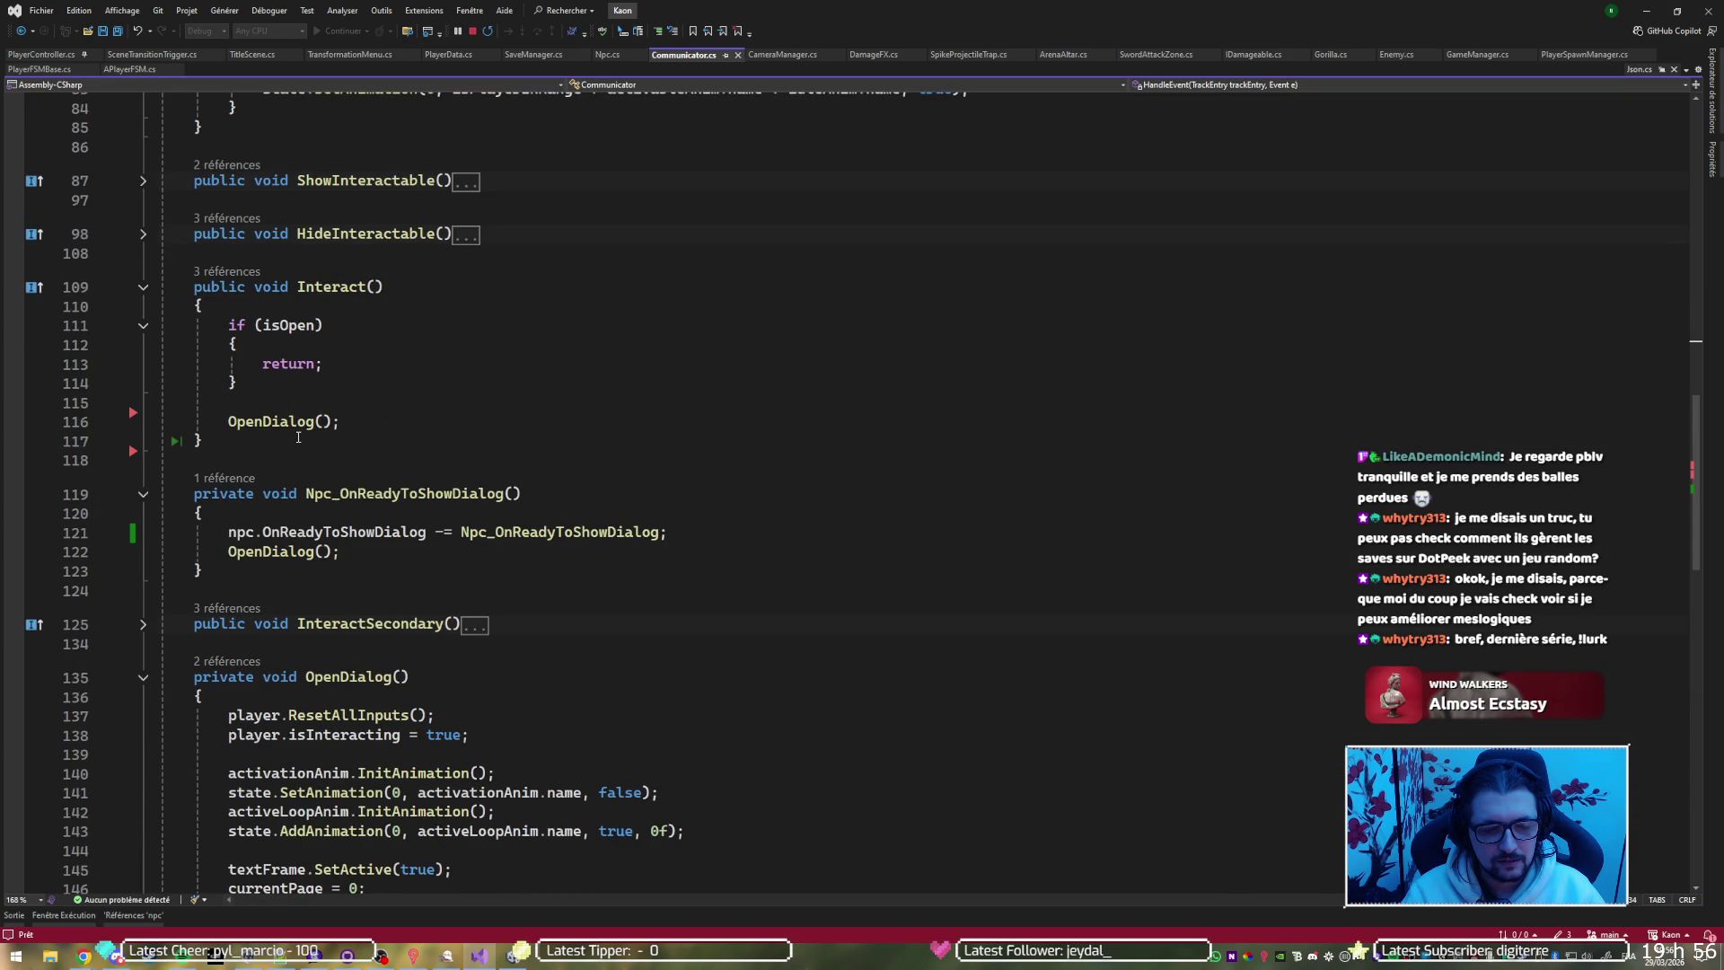
scroll(299, 438, "up", 5)
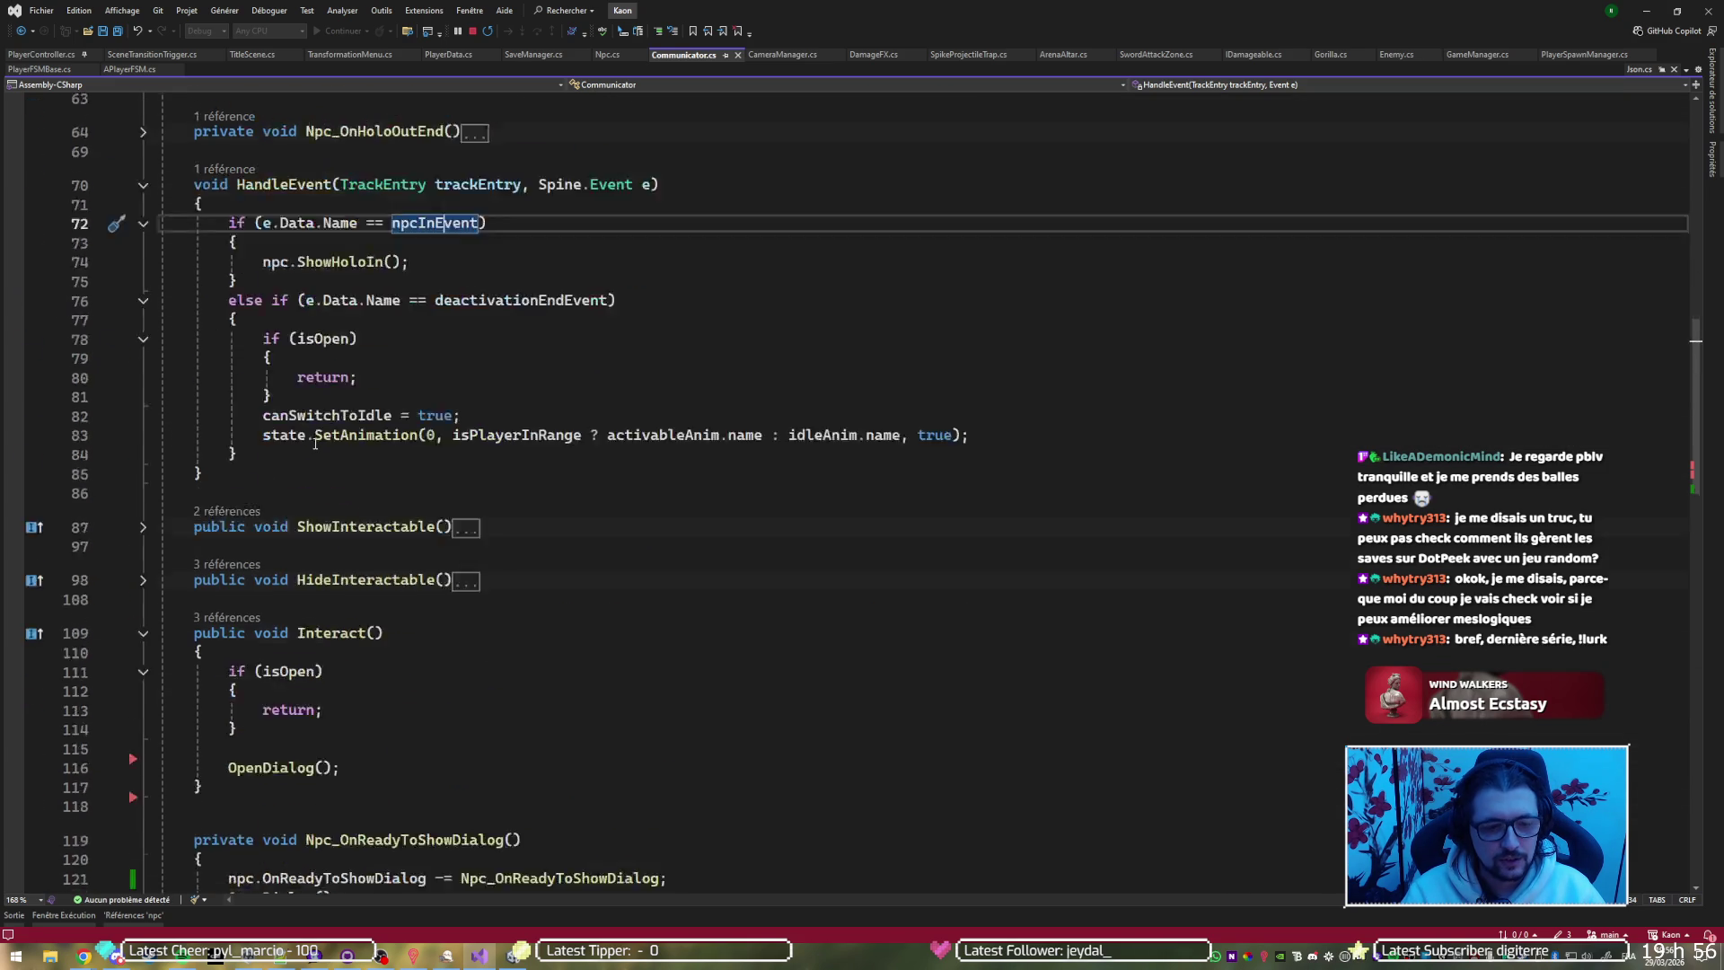
scroll(434, 492, "down", 6)
scroll(451, 370, "up", 14)
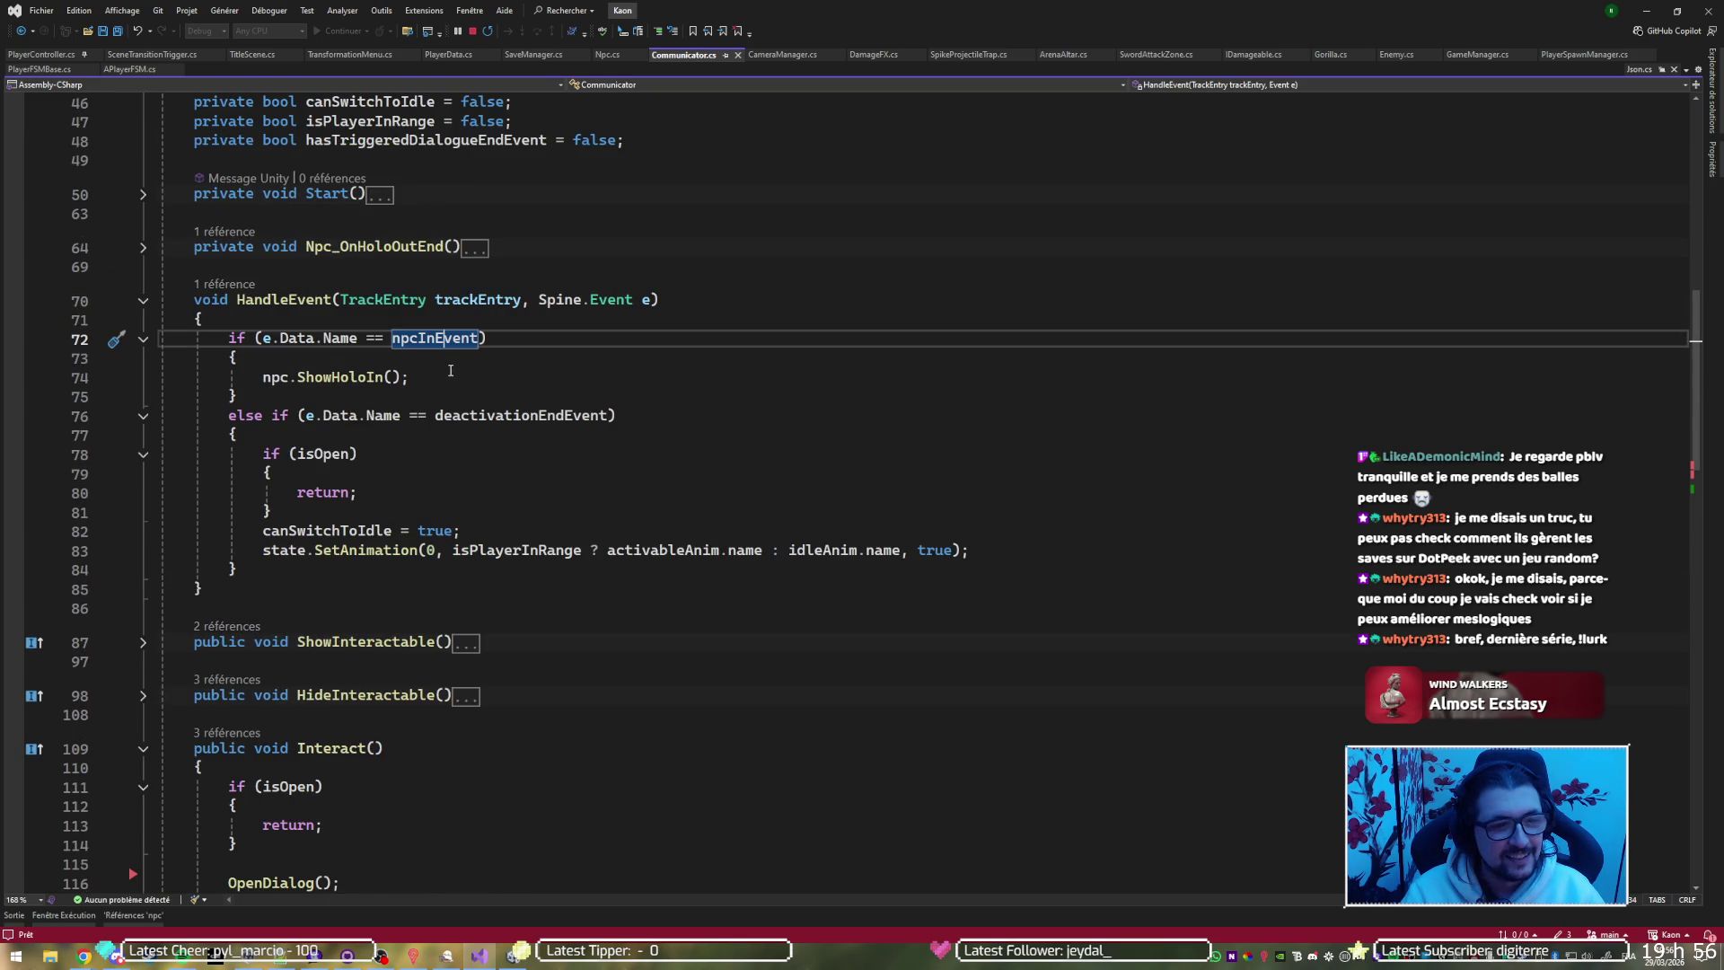
left_click(477, 365)
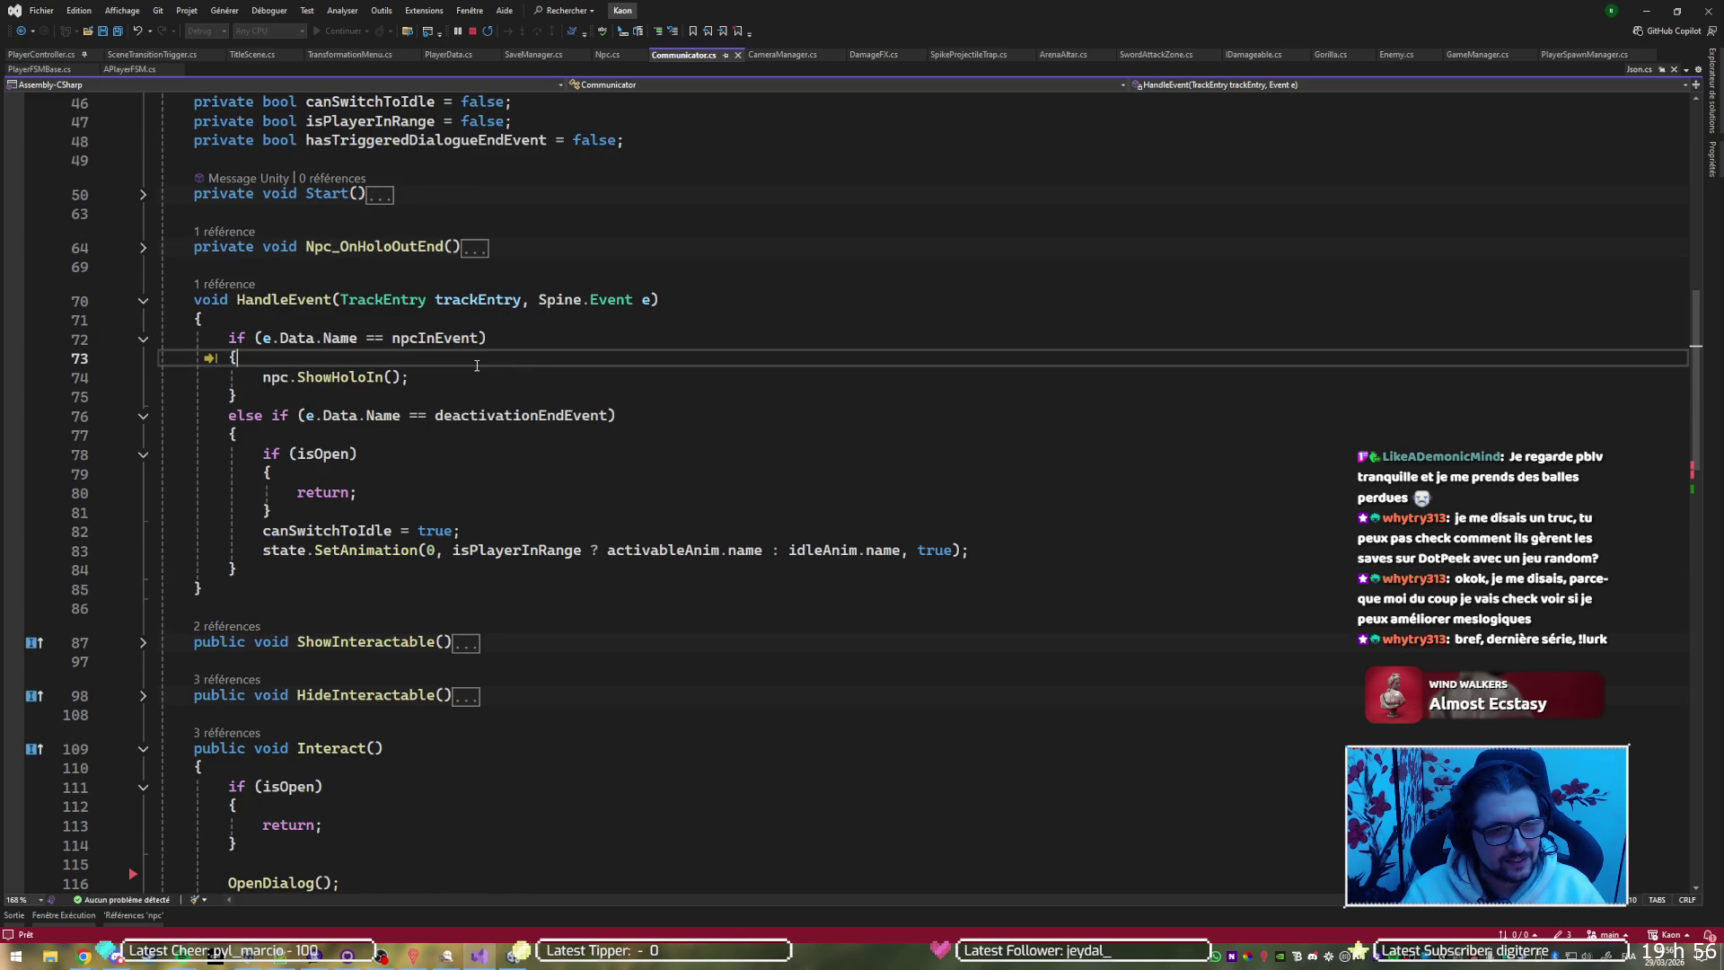
Resume execution and wrap ShowHoloIn in a waitForNpcSpawnBeforeDialogShow check
key("F5")
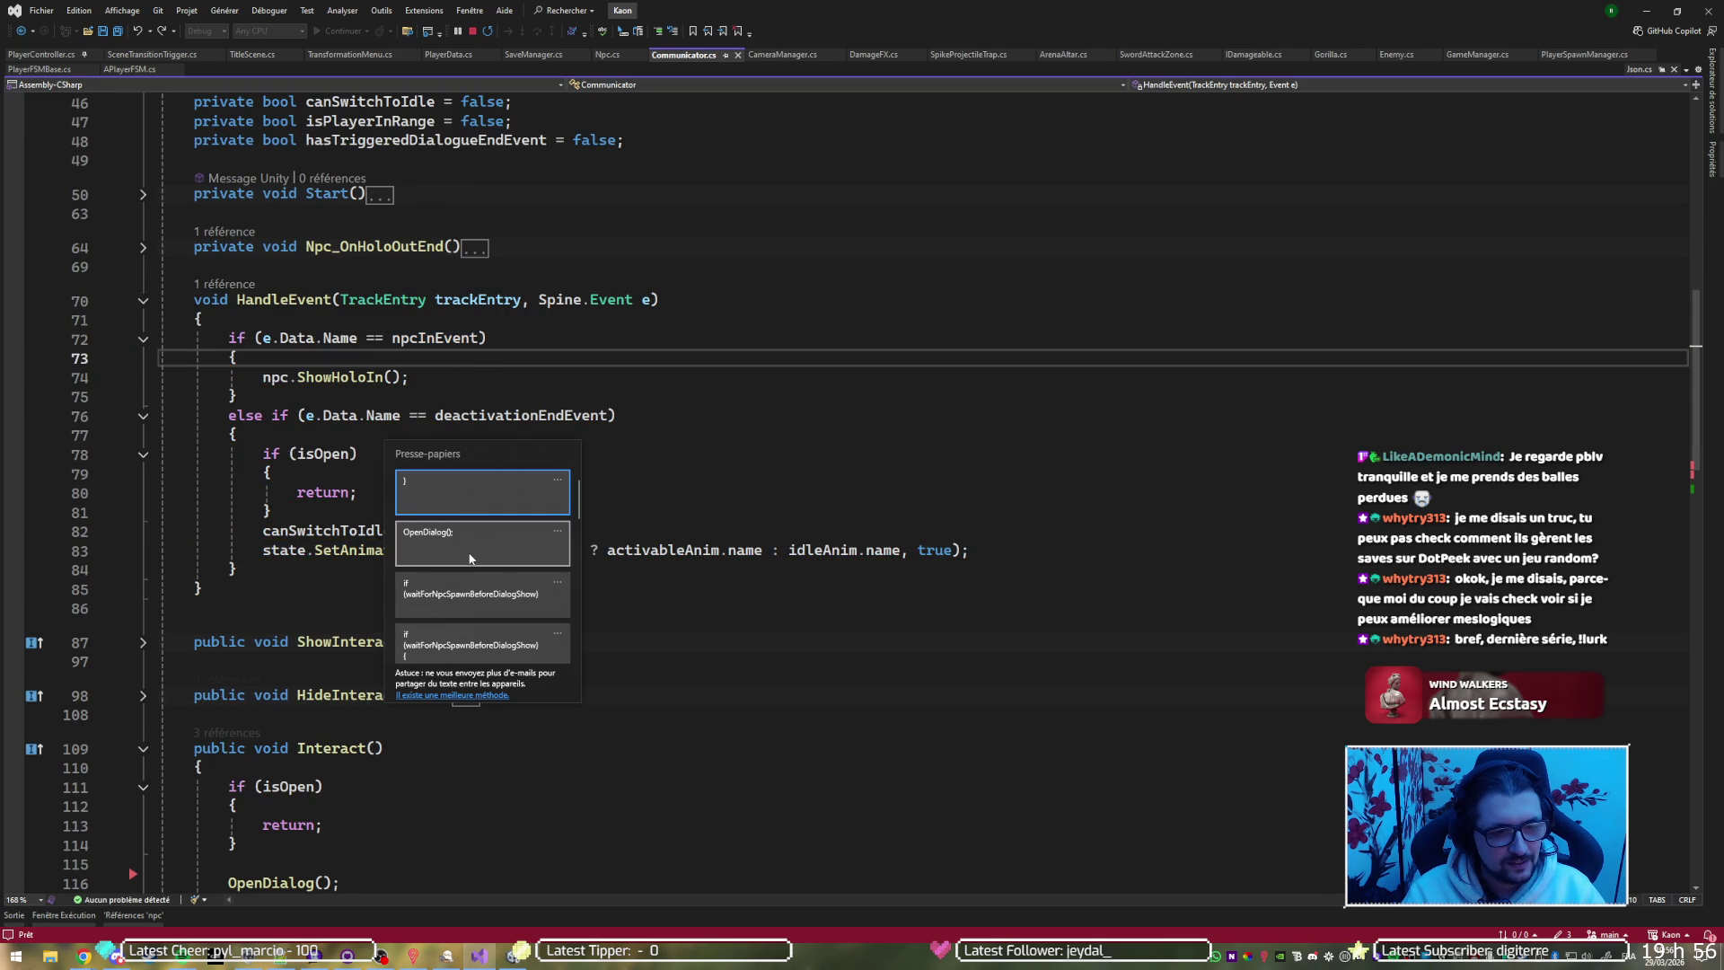
left_click(471, 598)
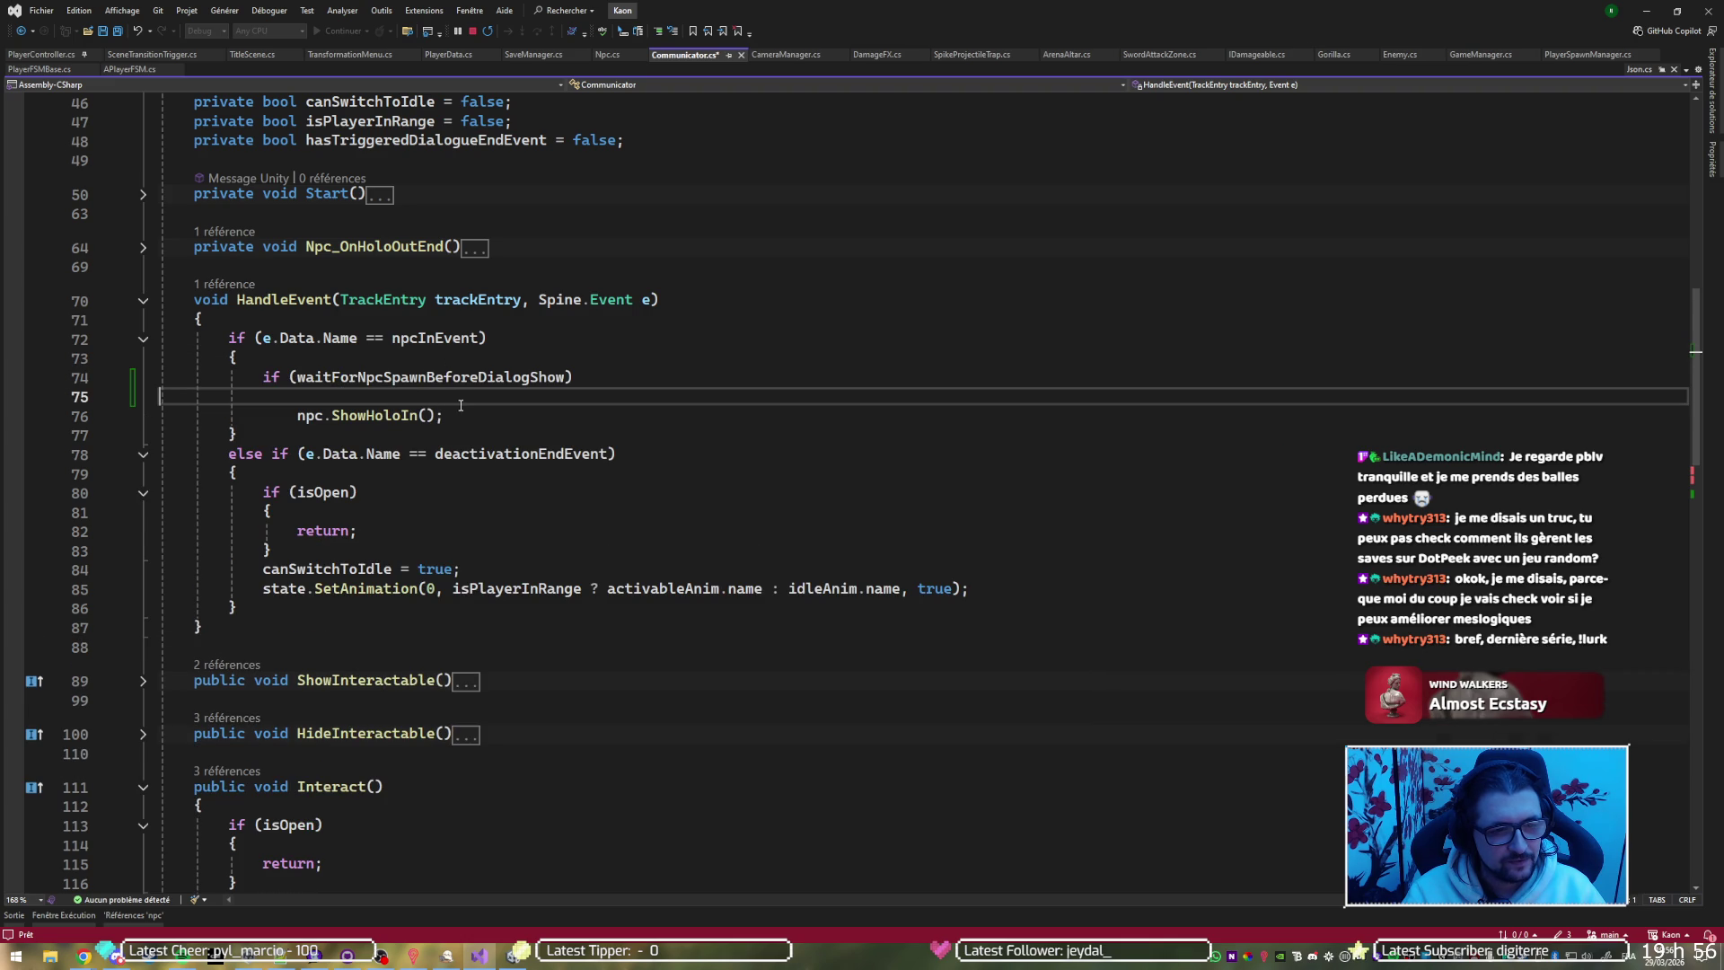
key("ctrl+z")
key("ctrl+z")
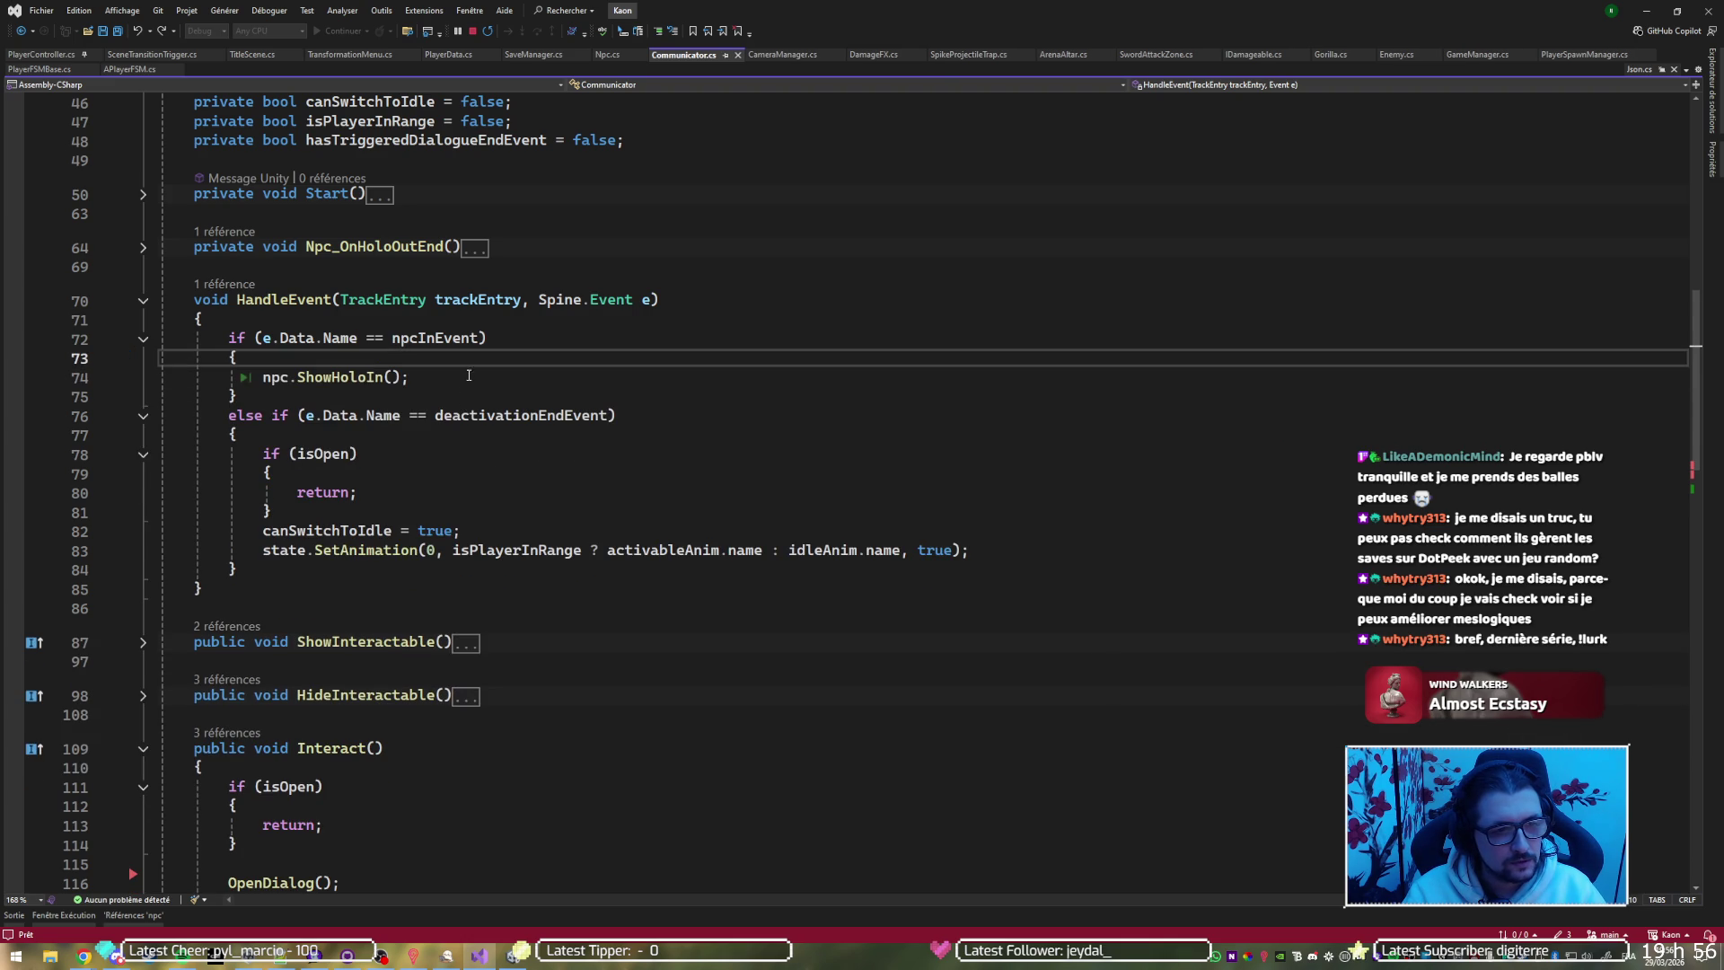
key("ctrl+y")
key("ctrl+y")
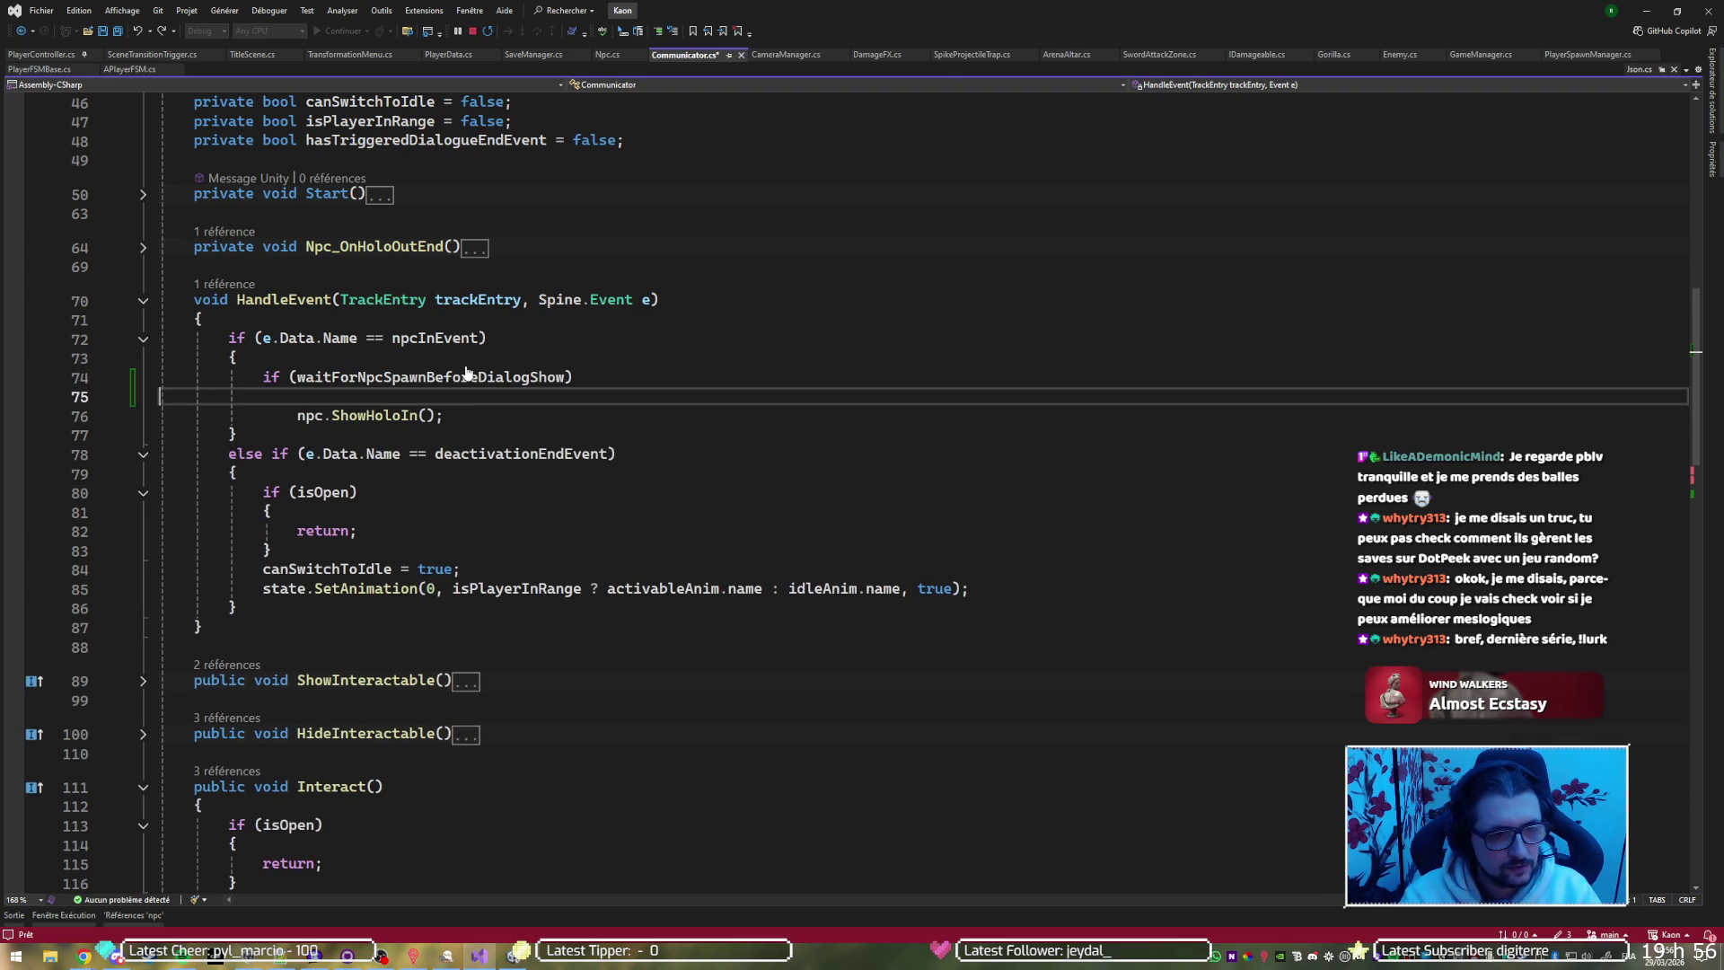
Give the condition a brace block and an else branch holding the npc.ShowHoloIn() call
type("{")
key("Return")
key("Down")
key("Return")
type("else {")
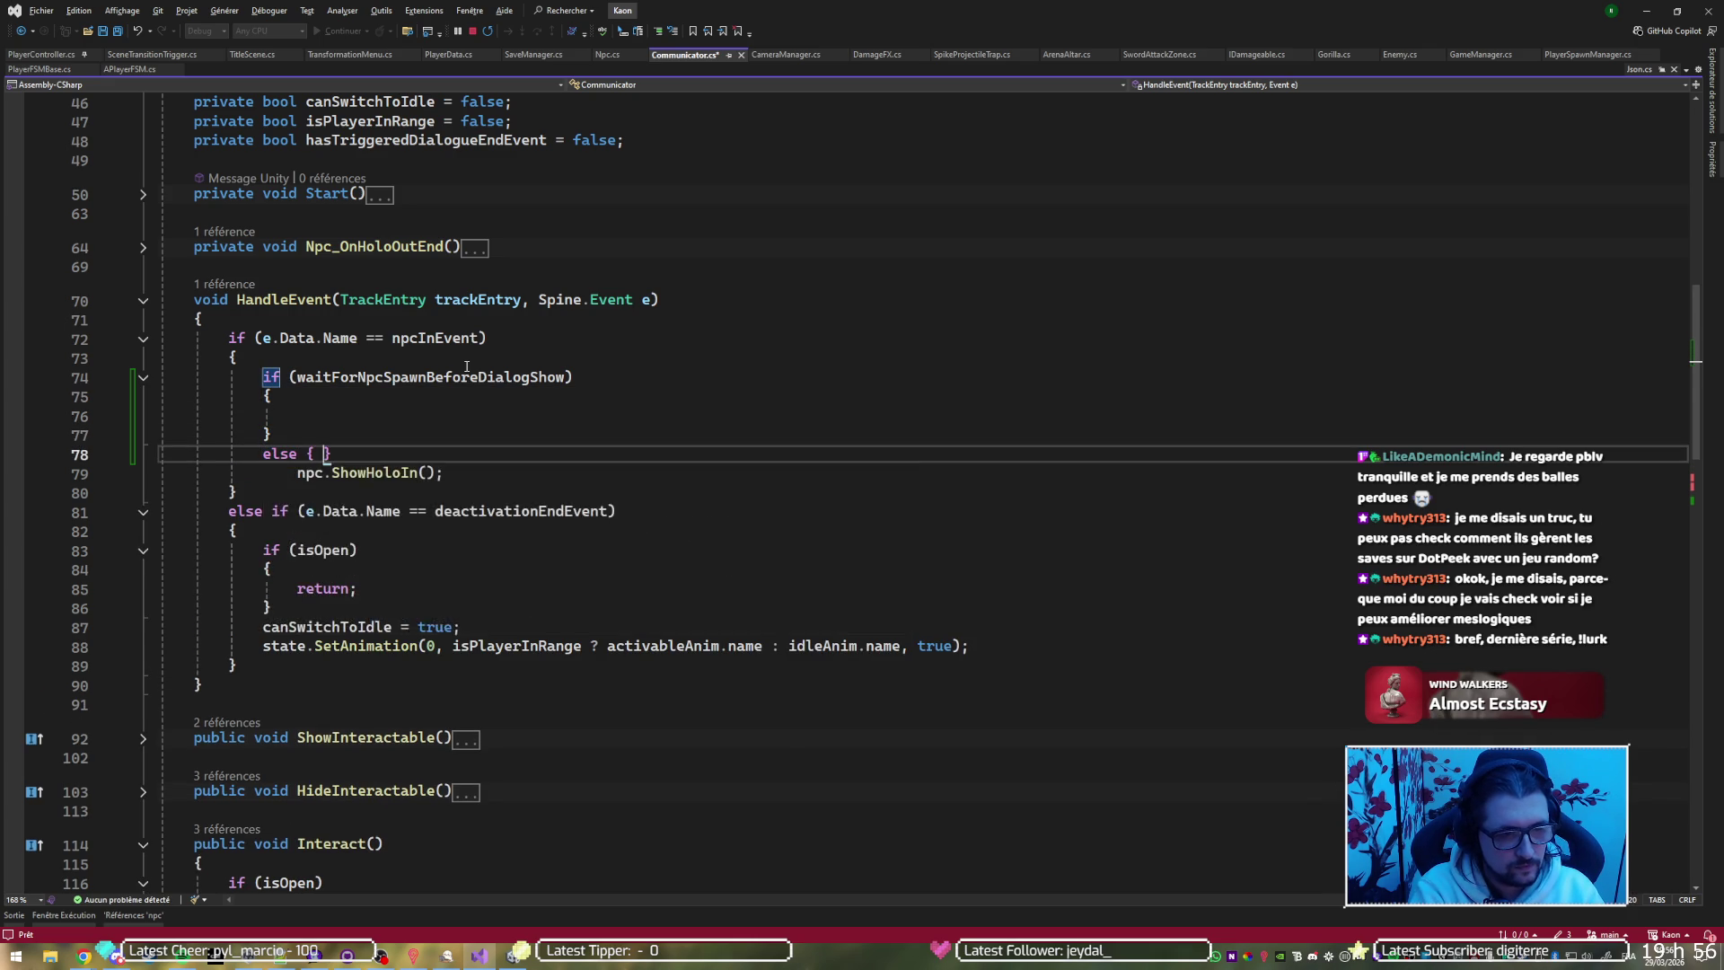
key("Return")
key("ctrl+x")
key("Down")
key("alt+Up")
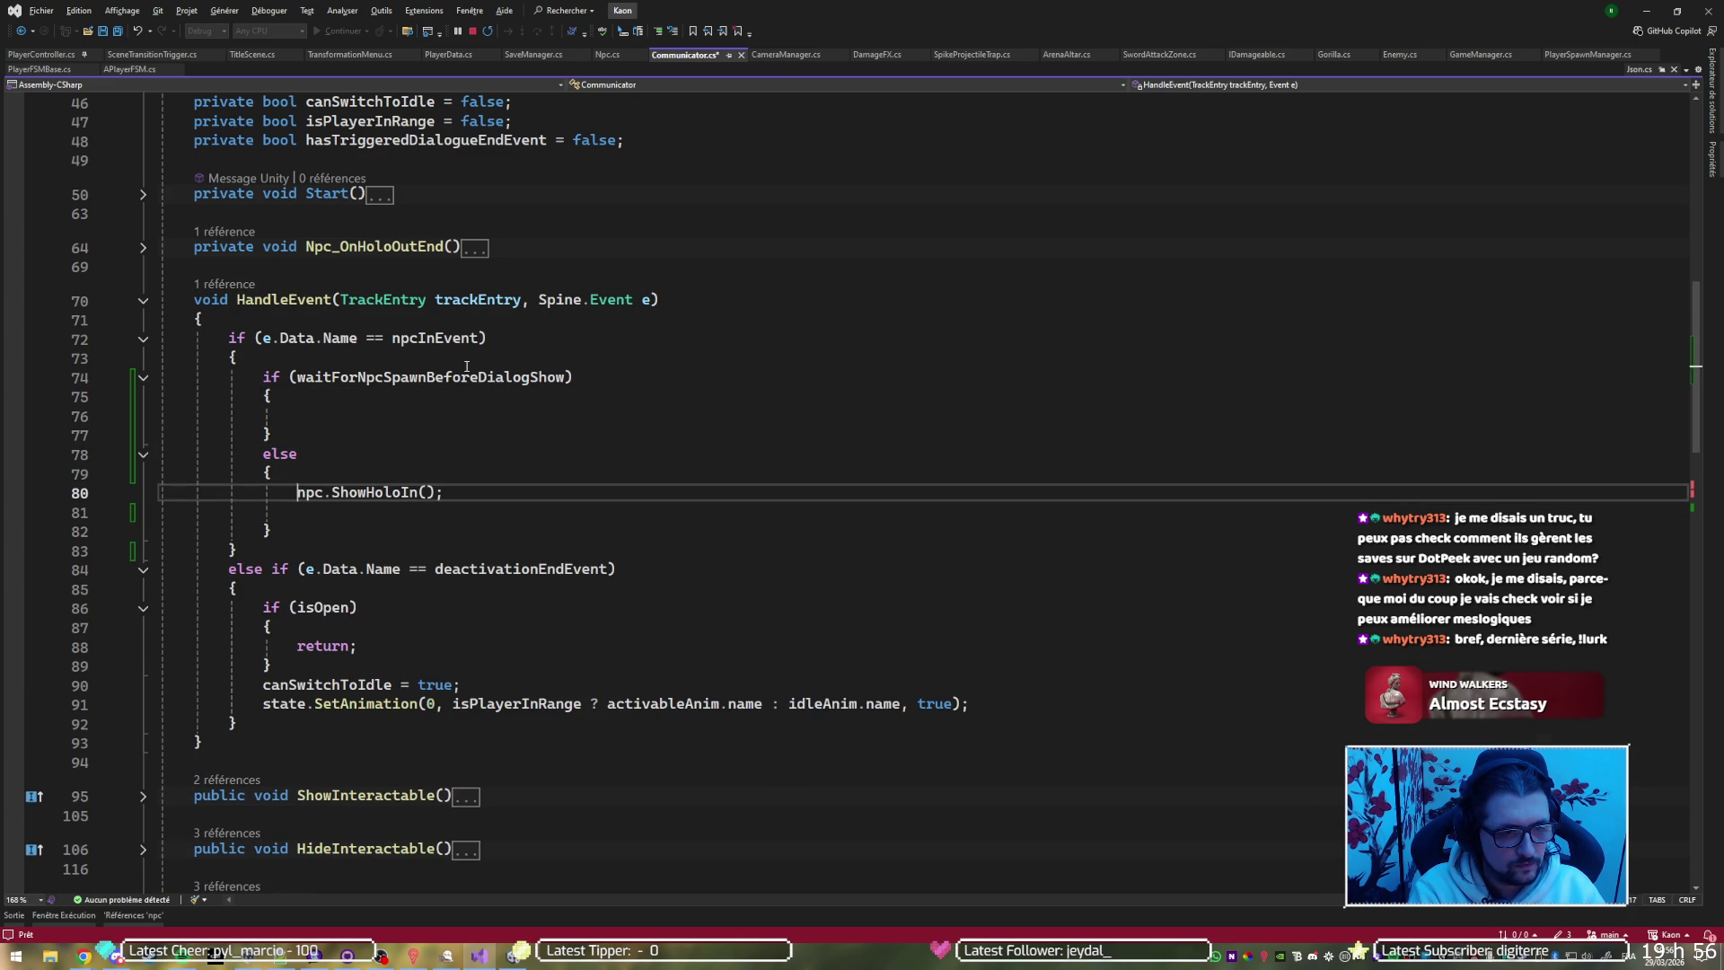
key("Up")
key("Up")
key("Up")
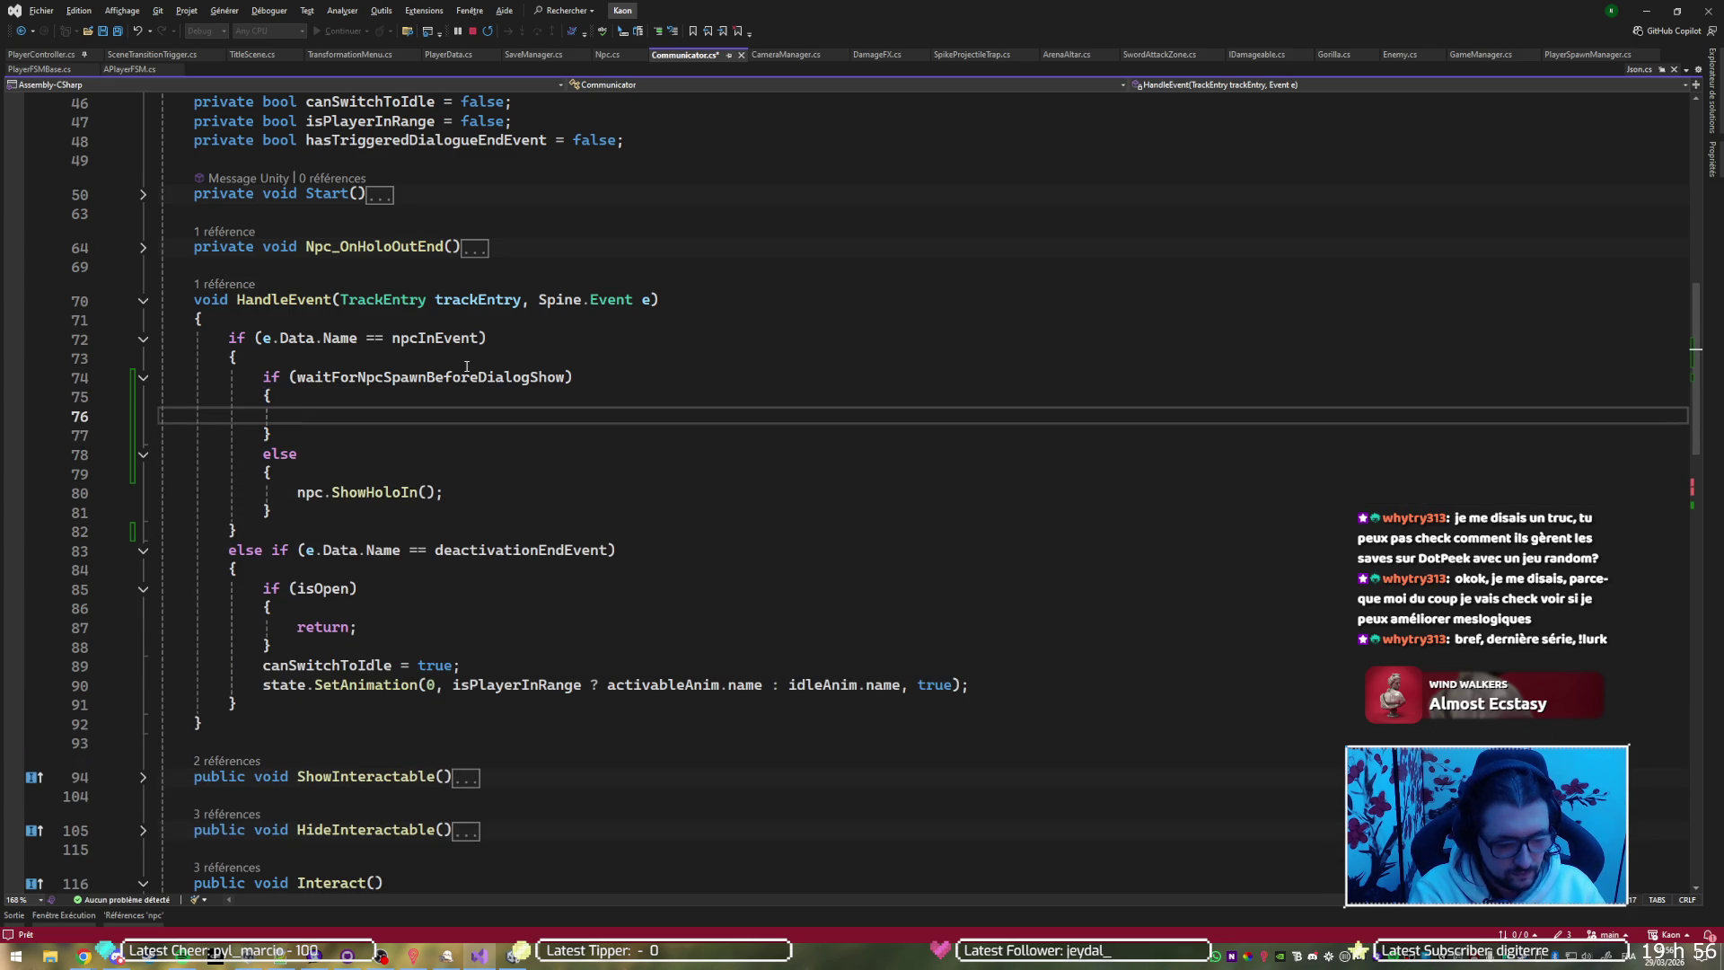
Inside the if block, subscribe Npc_OnReadyToShowDialog to npc.OnReadyToShowDialog
type("npc.on")
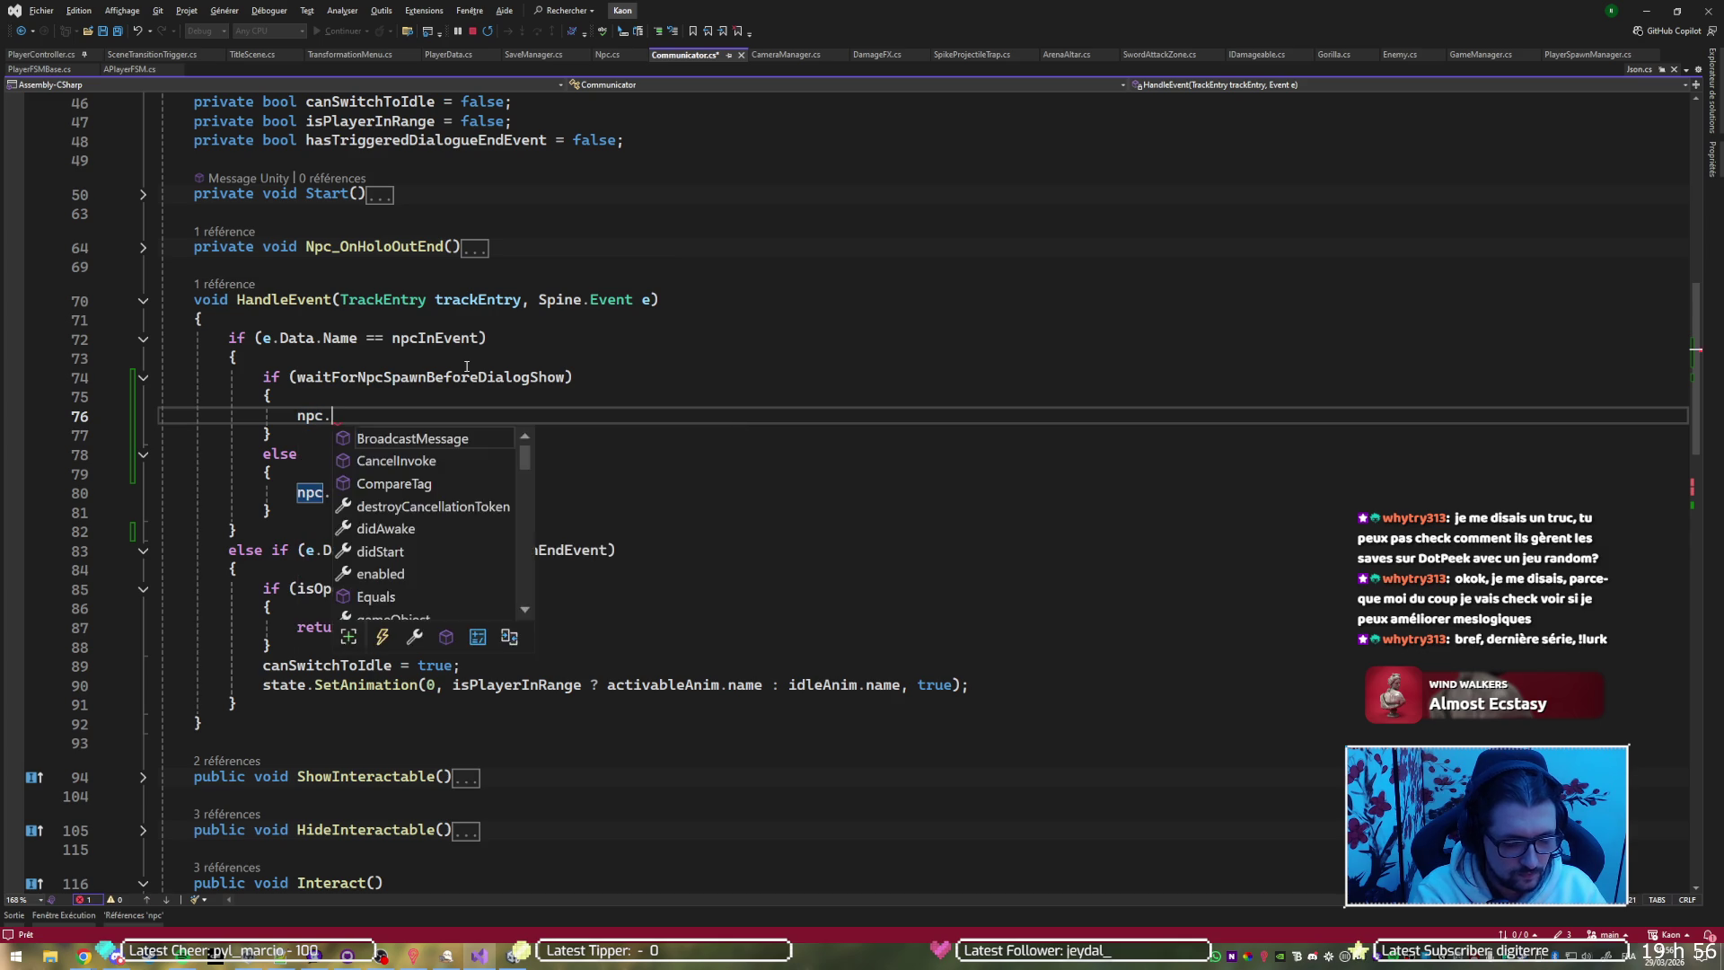
key("Down")
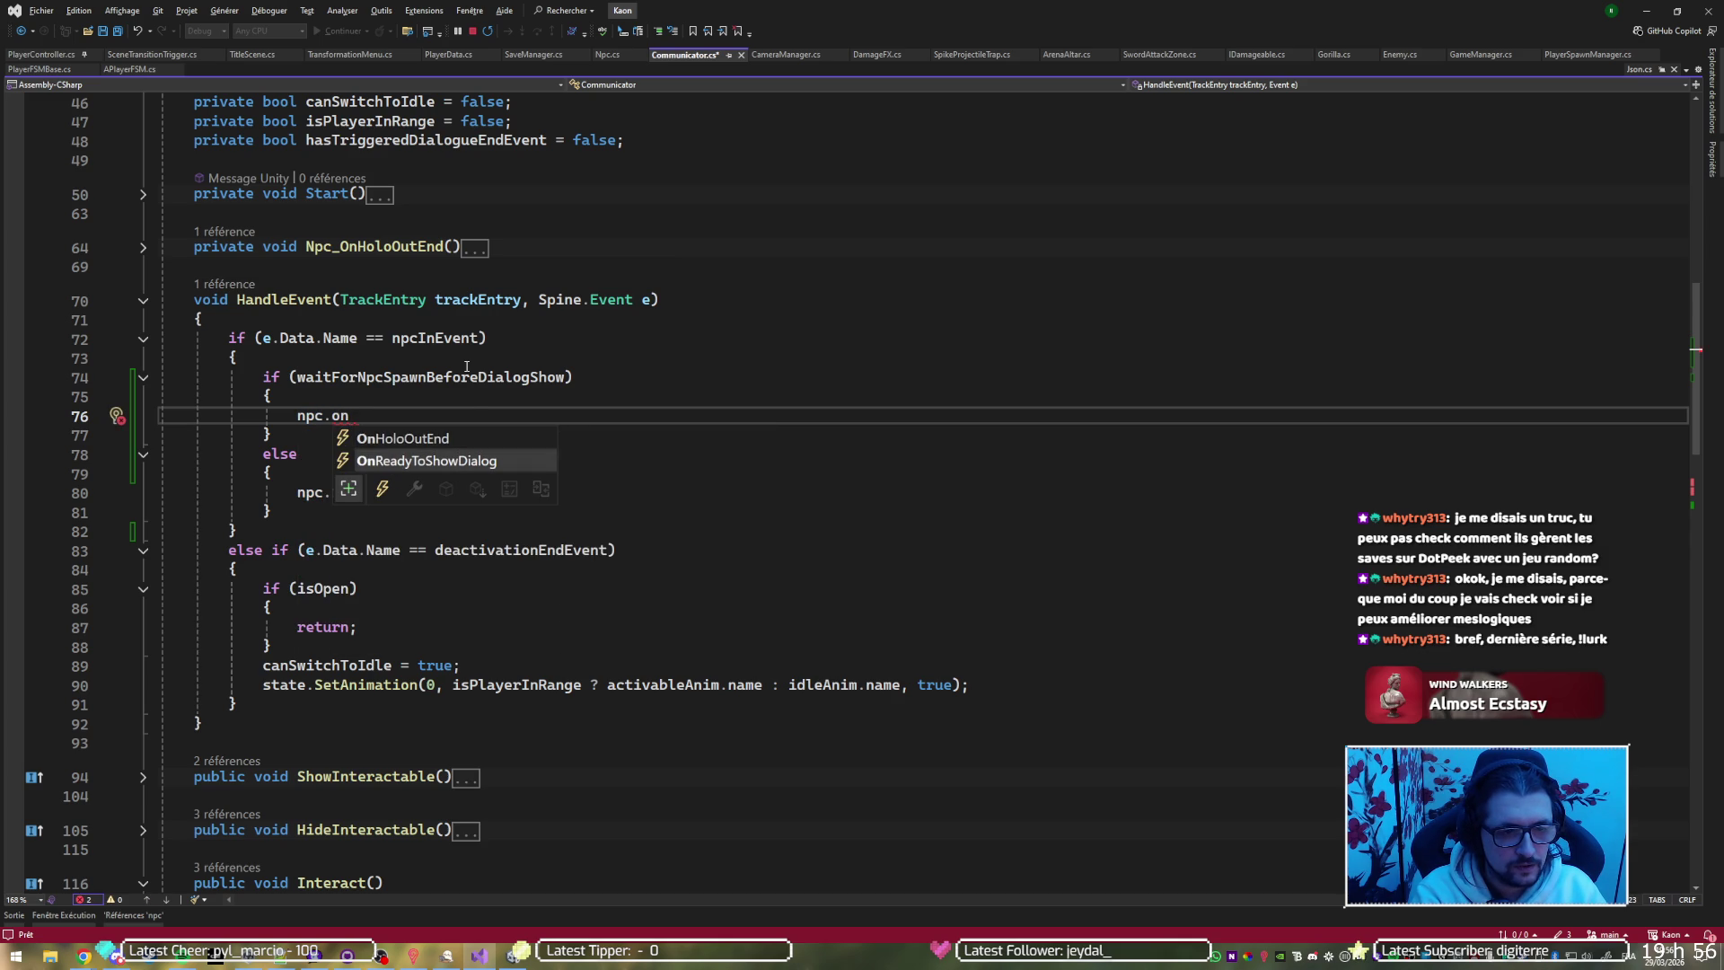
key("Tab")
type("+=")
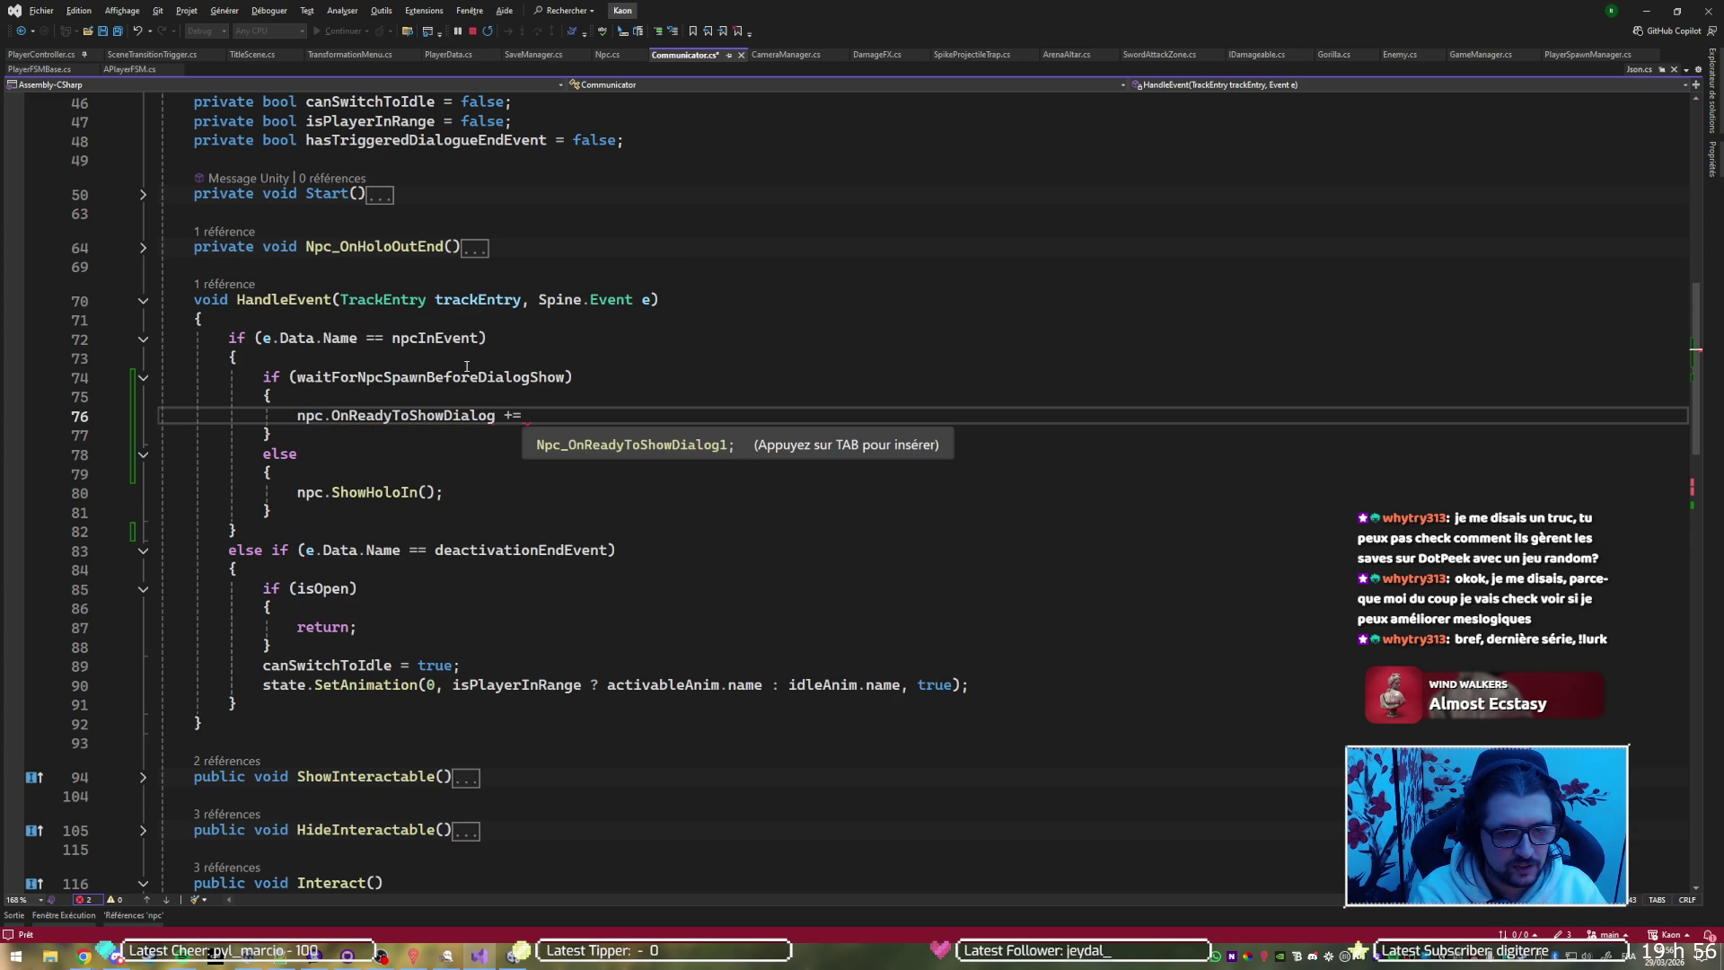
key("Tab")
key("BackSpace")
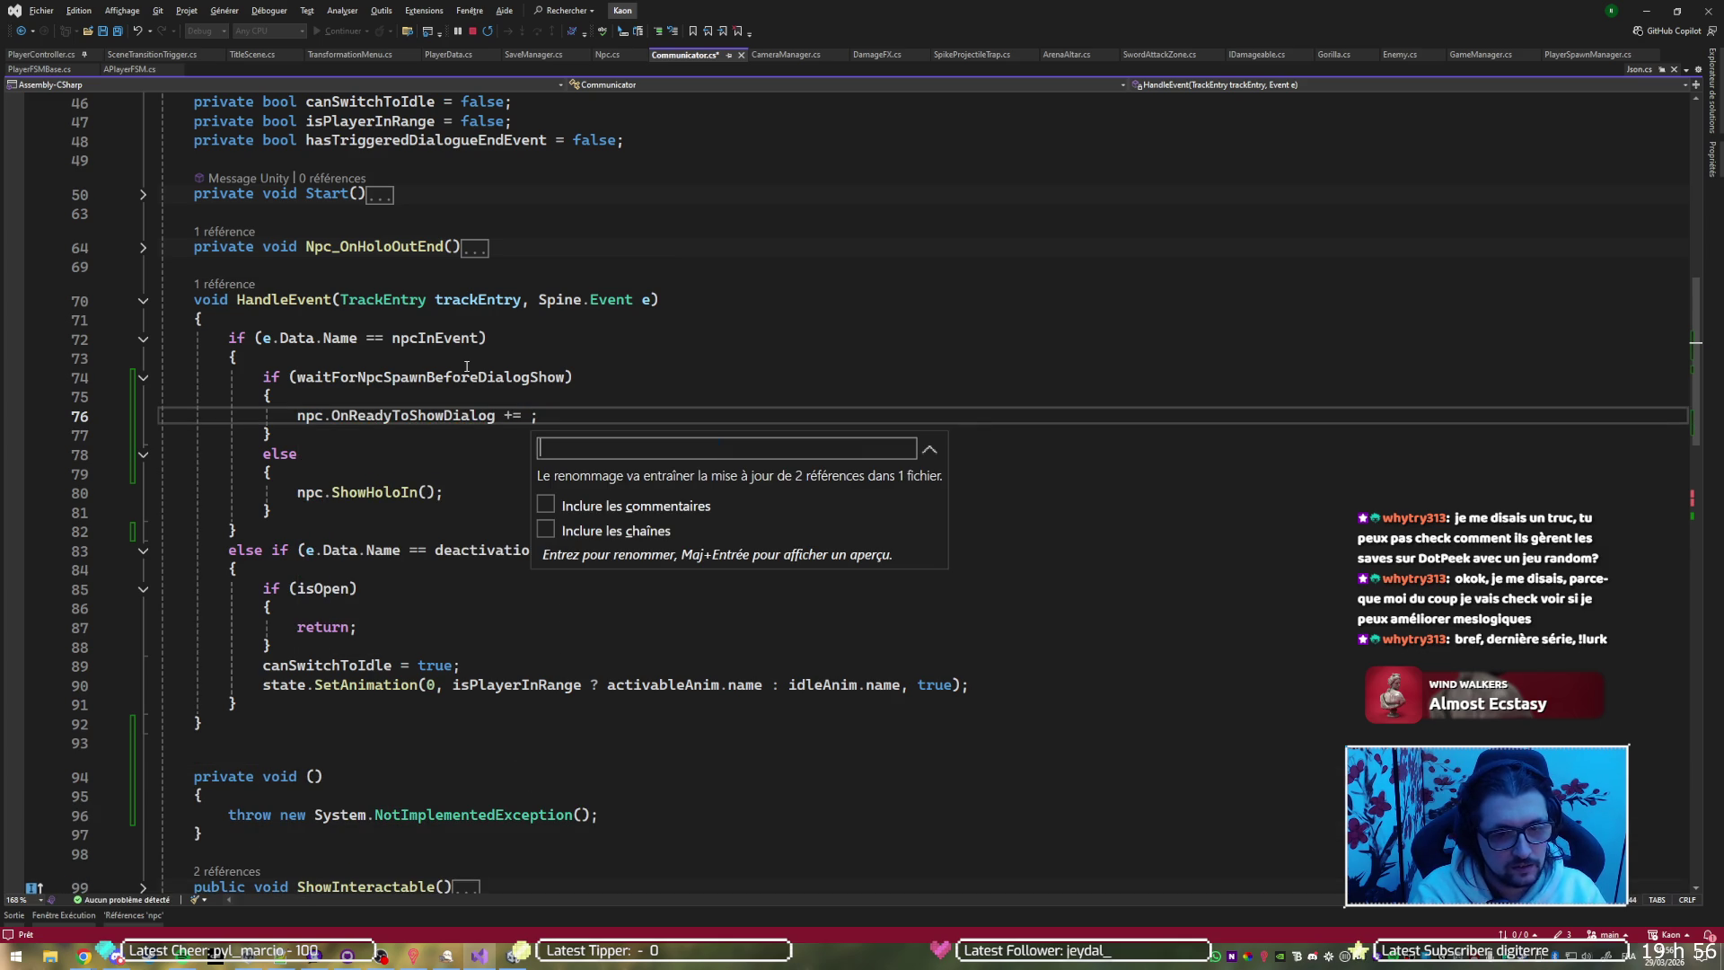
key("ctrl+z")
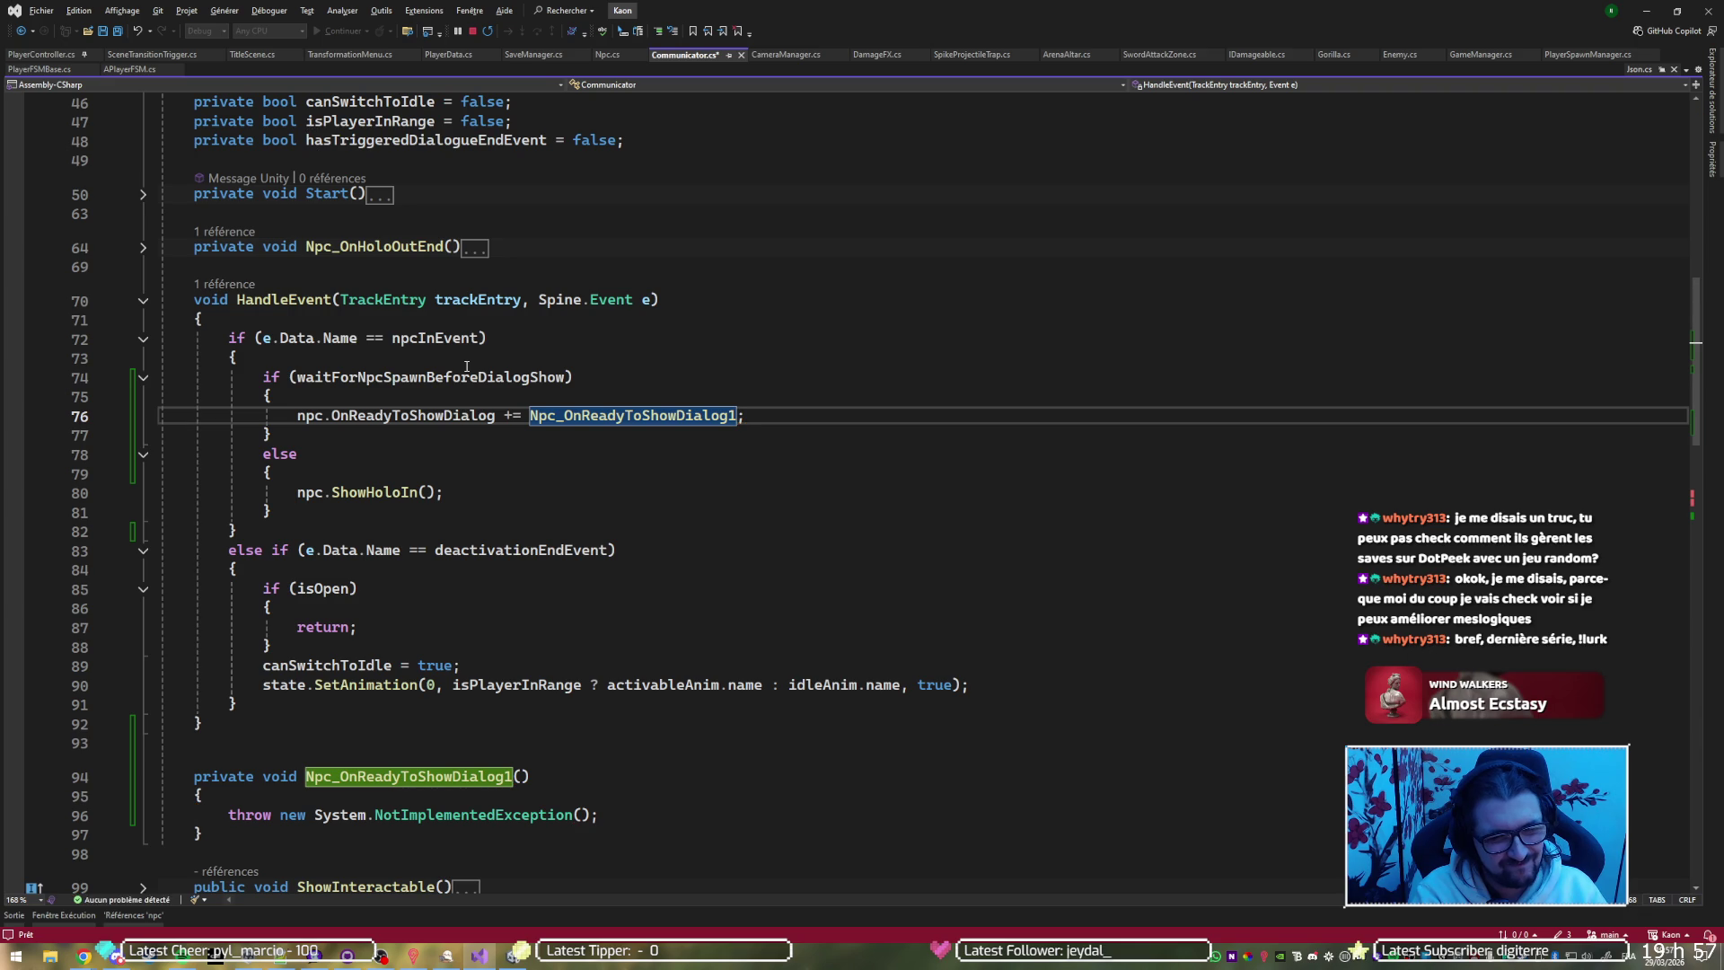
key("ctrl+space")
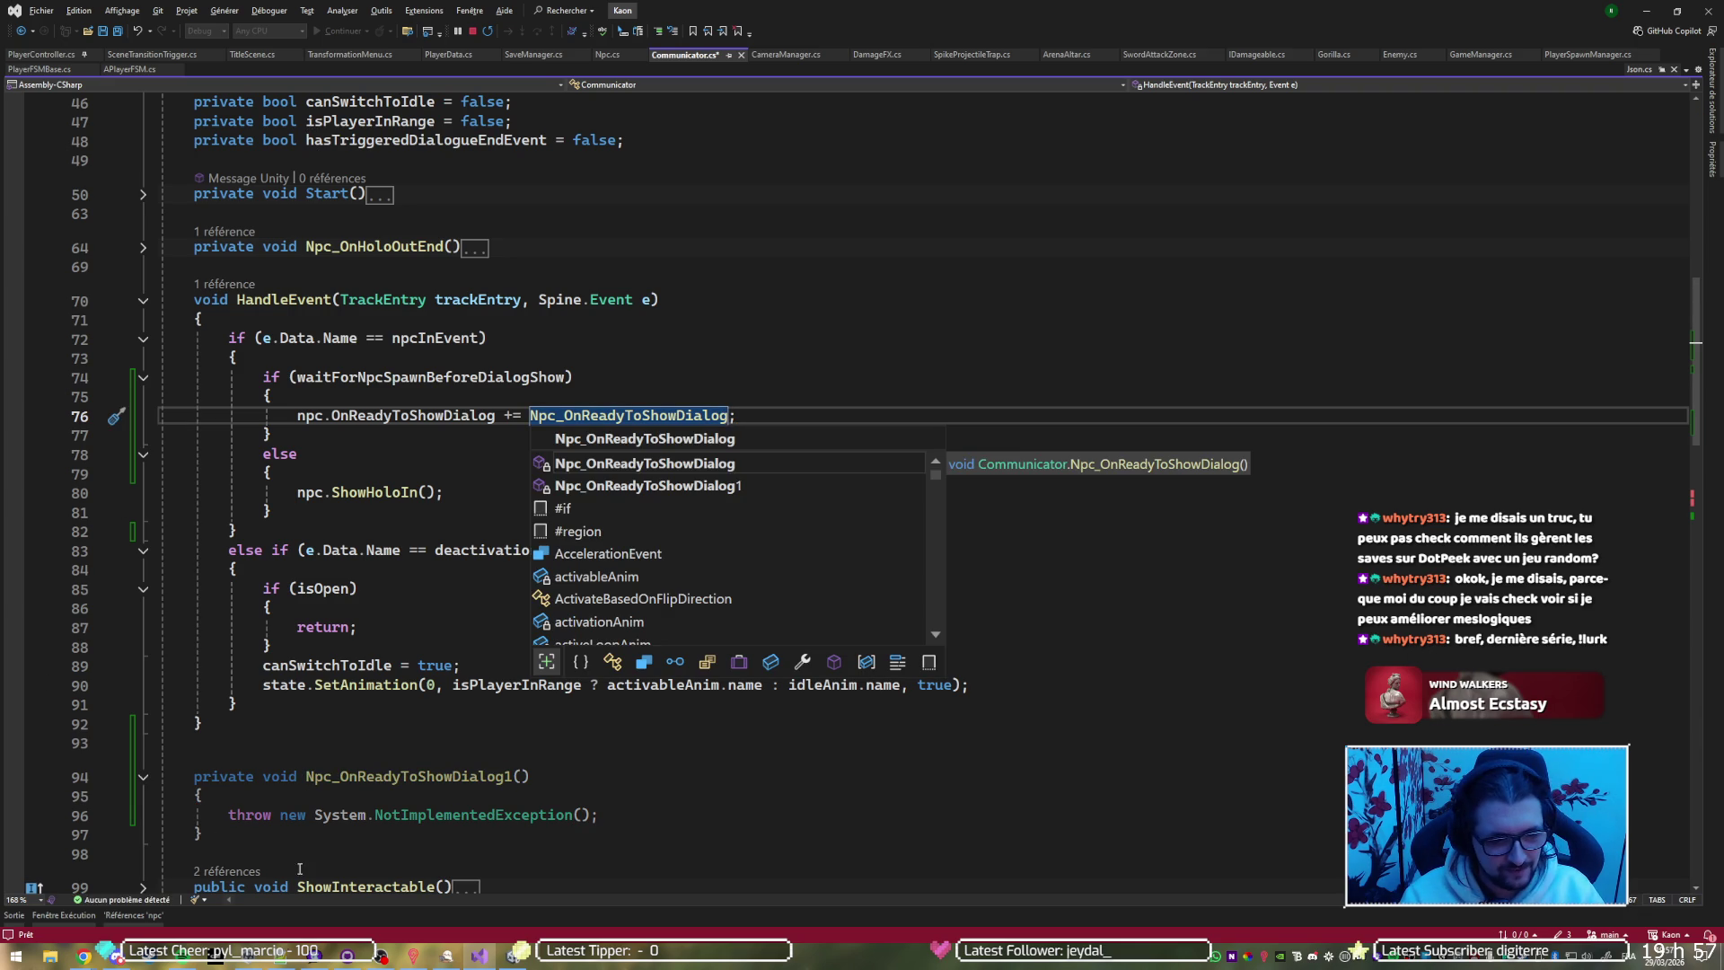
Delete the duplicate Npc_OnReadyToShowDialog1 stub and save Communicator.cs
left_click(341, 830)
left_click(386, 728, "shift")
key("BackSpace")
key("ctrl+s")
left_click(1645, 11)
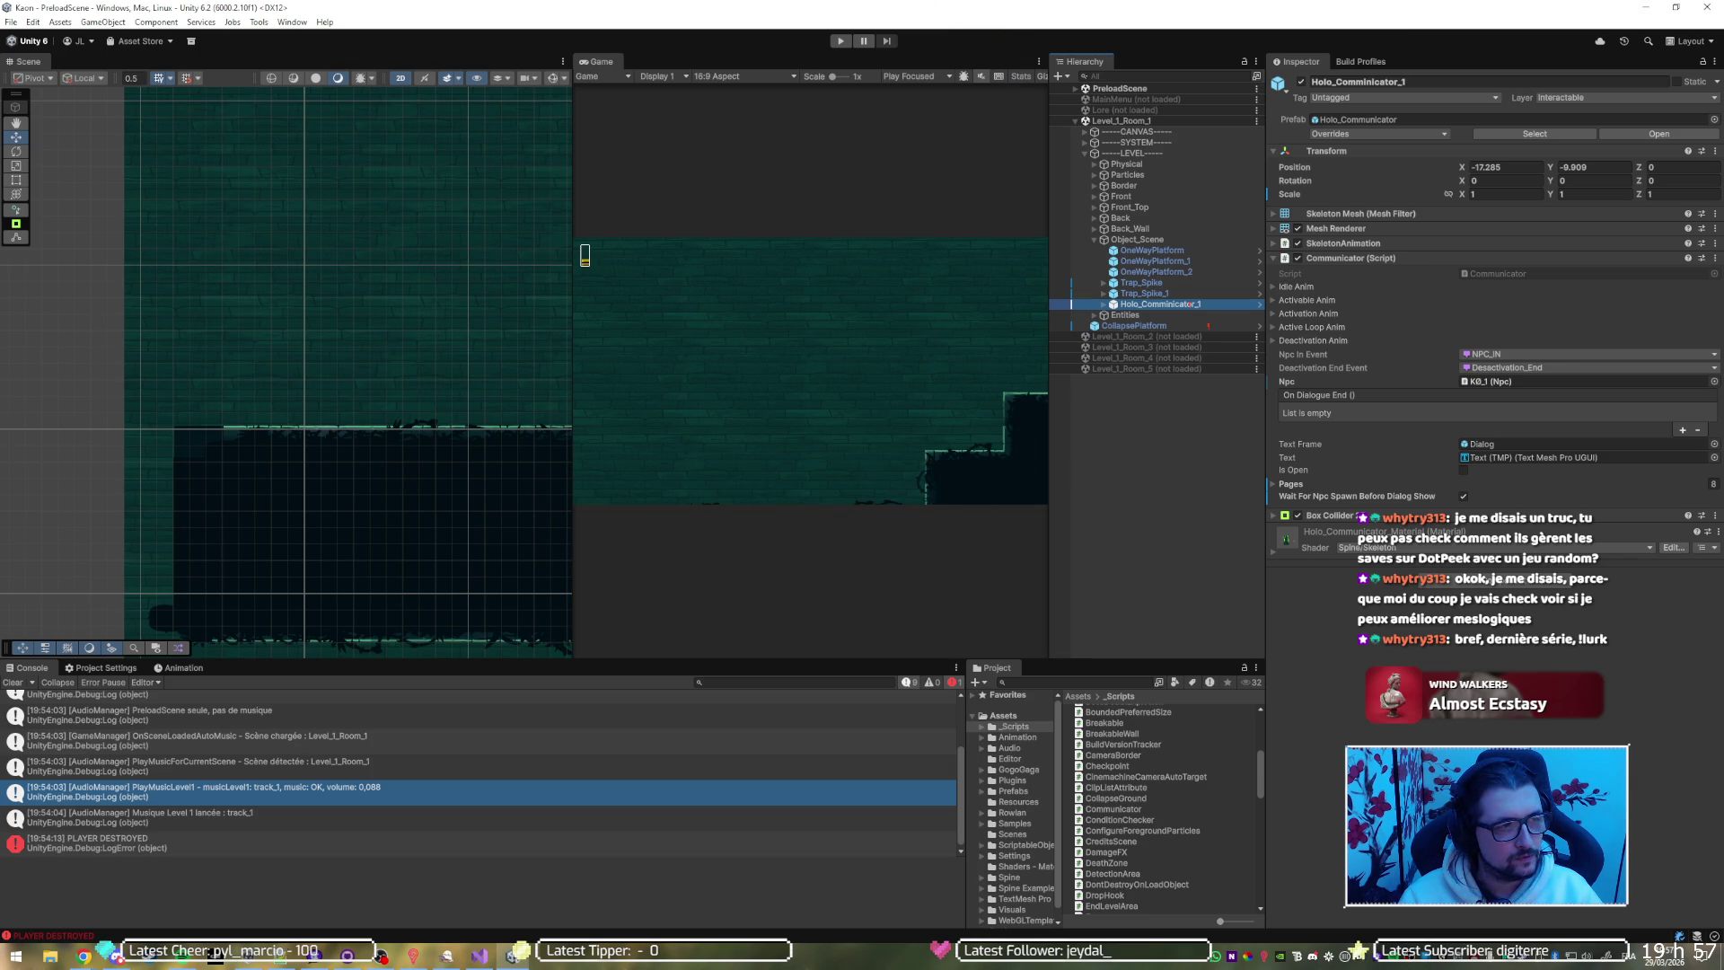
Play the level, walk to the Holo Communicator, open and advance its dialog, then stop
left_click(838, 41)
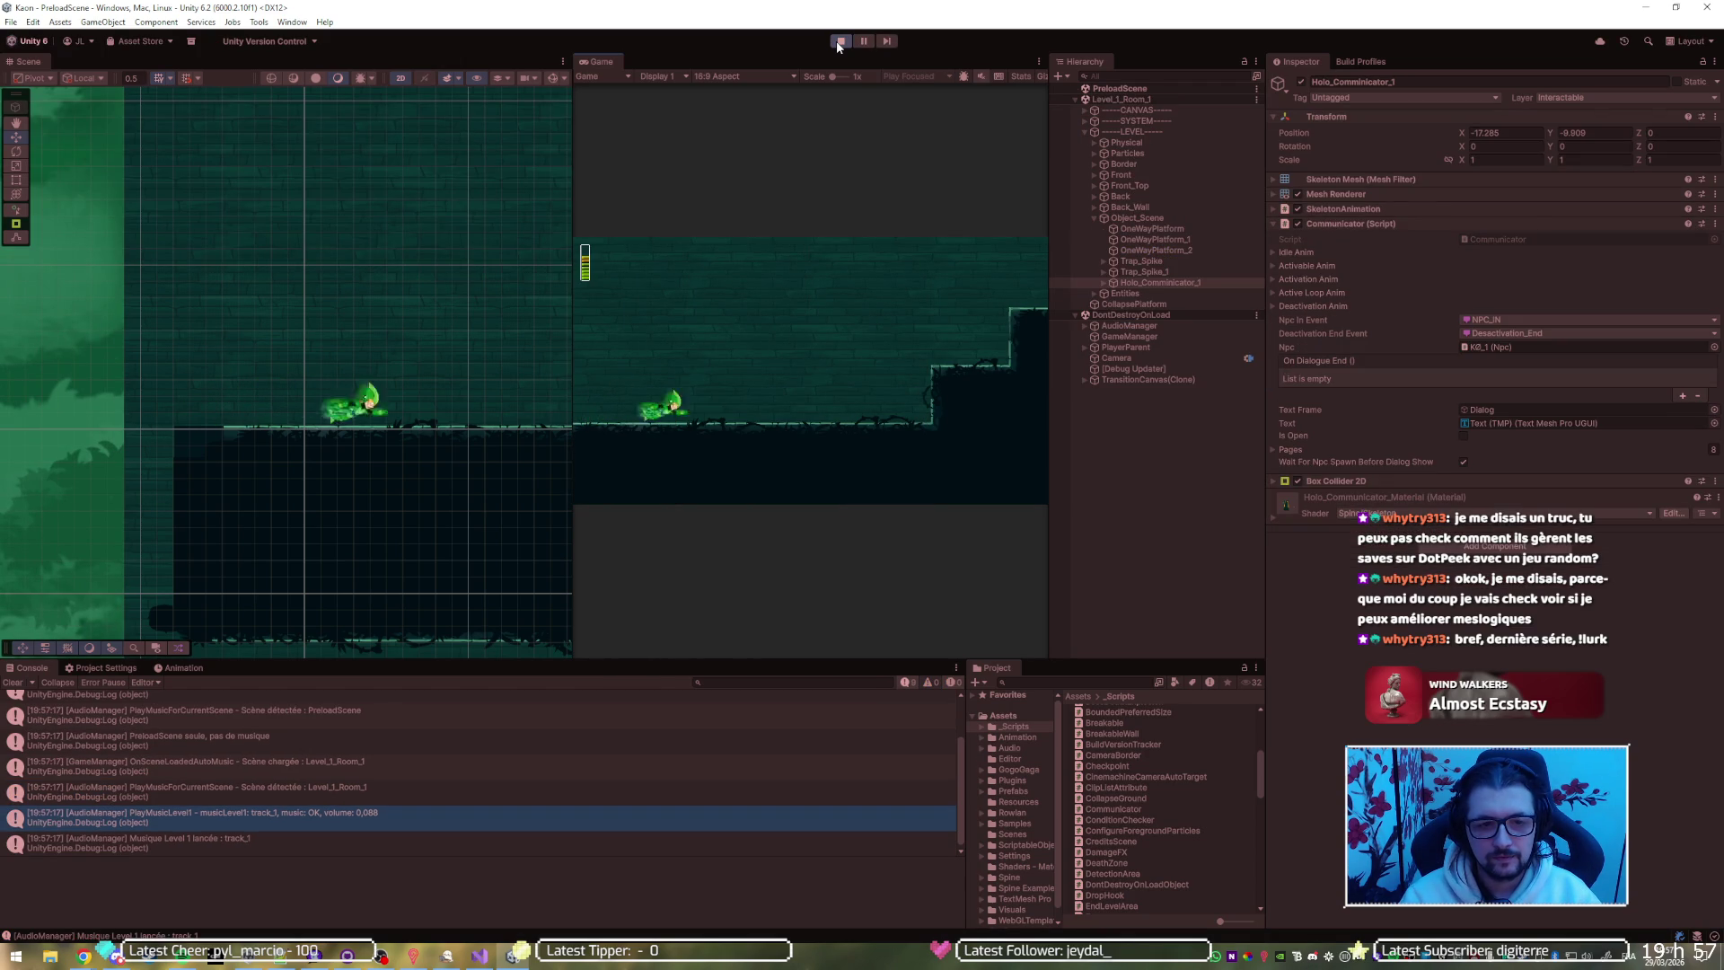
key("Right")
key("space")
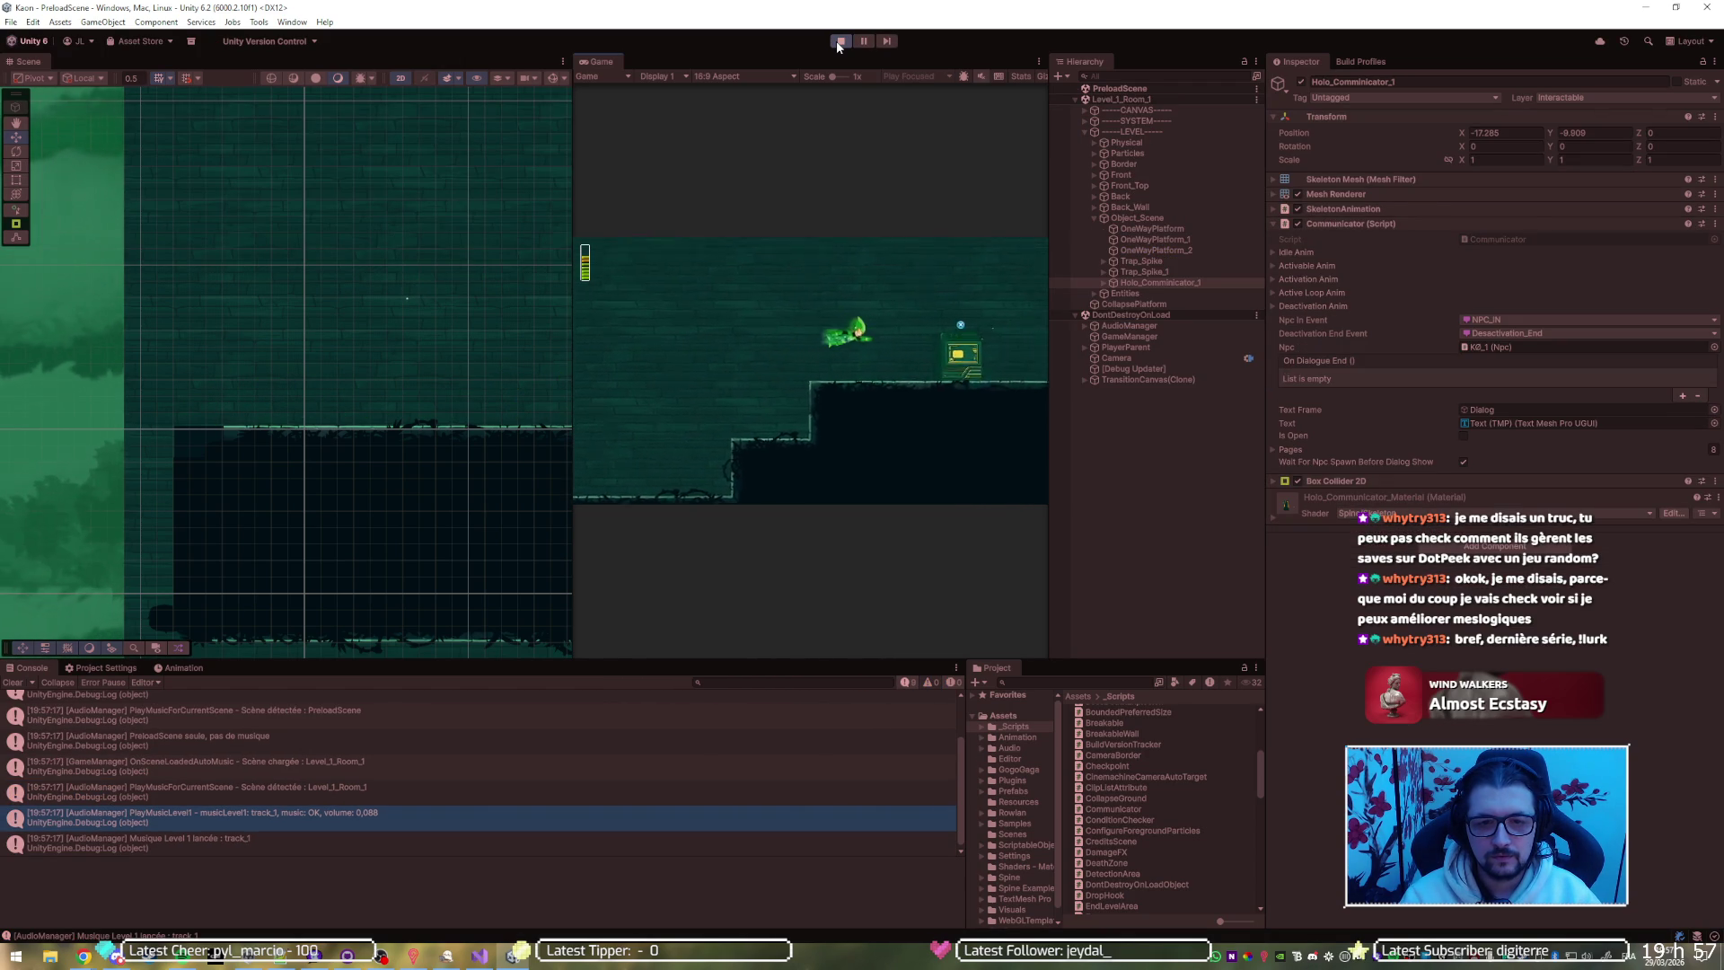
key("e")
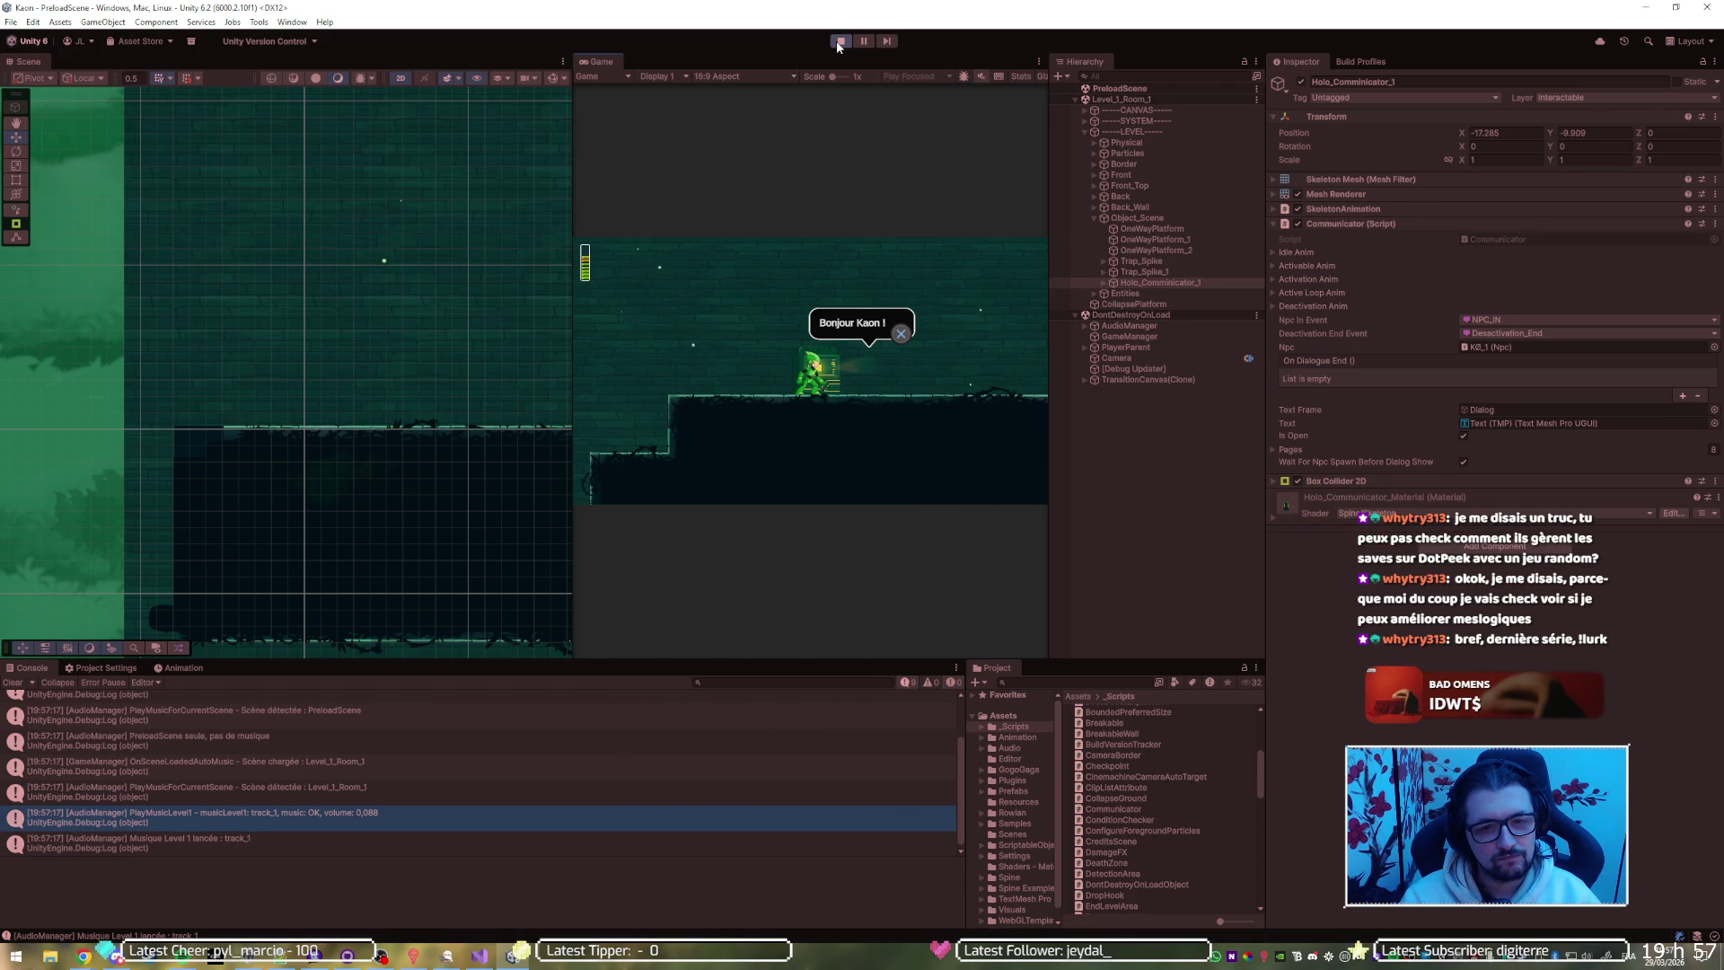
key("e")
left_click(839, 42)
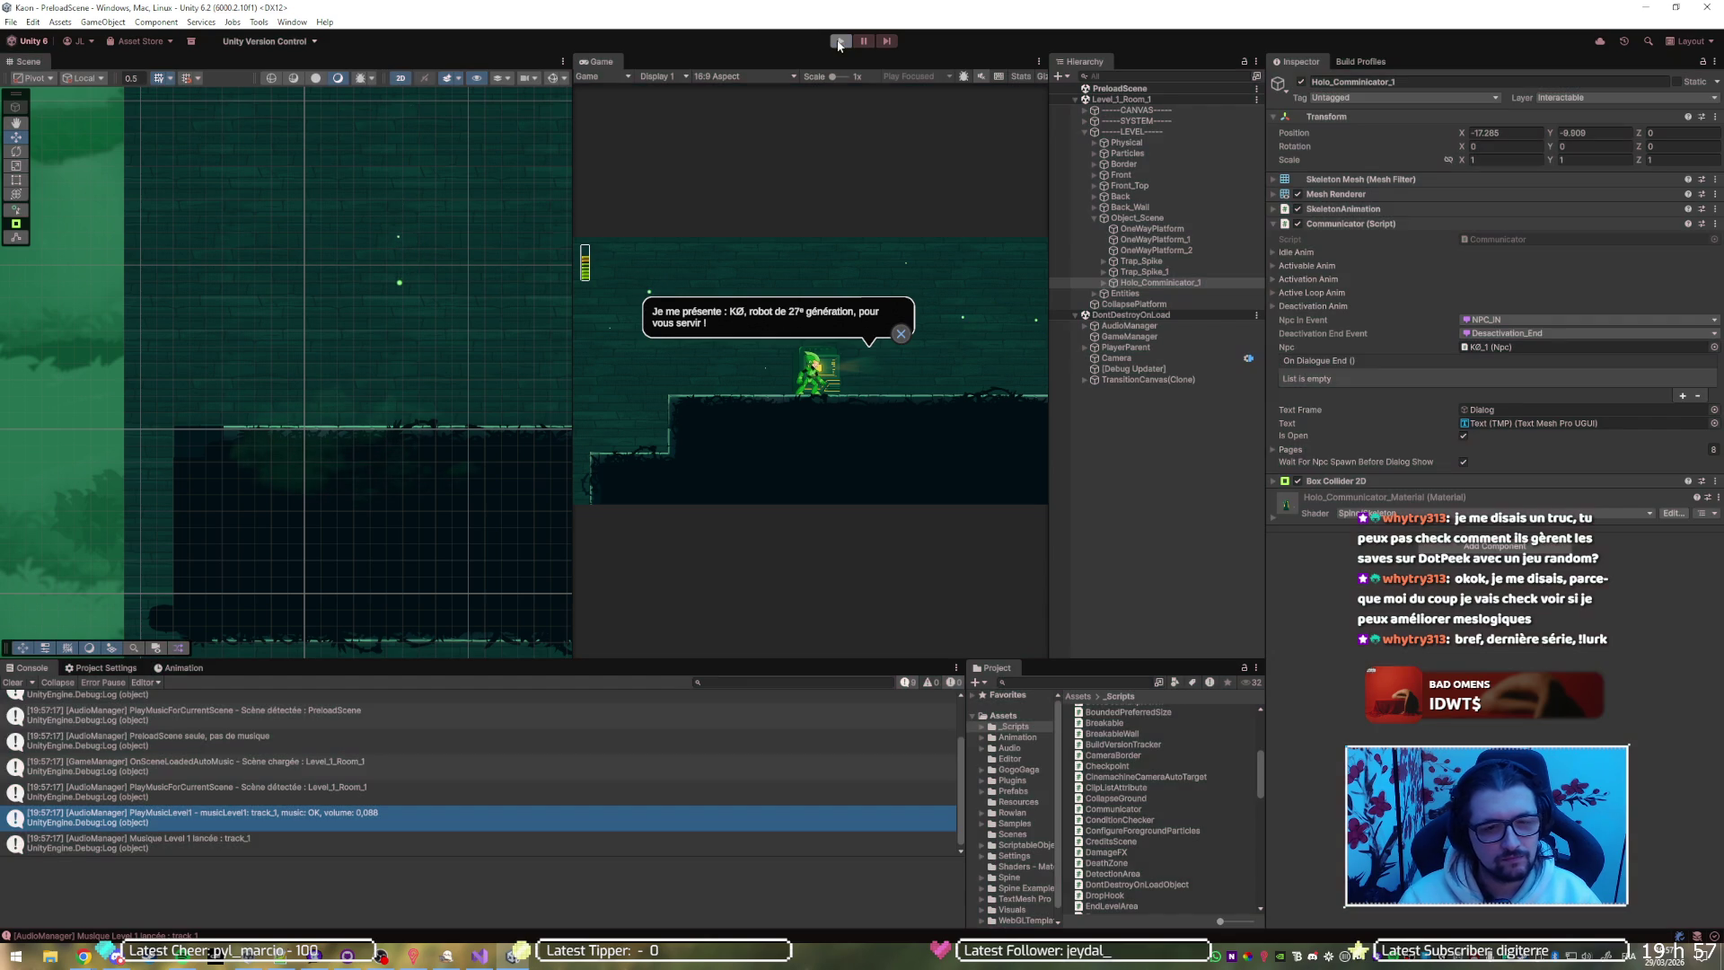
key("alt+Tab")
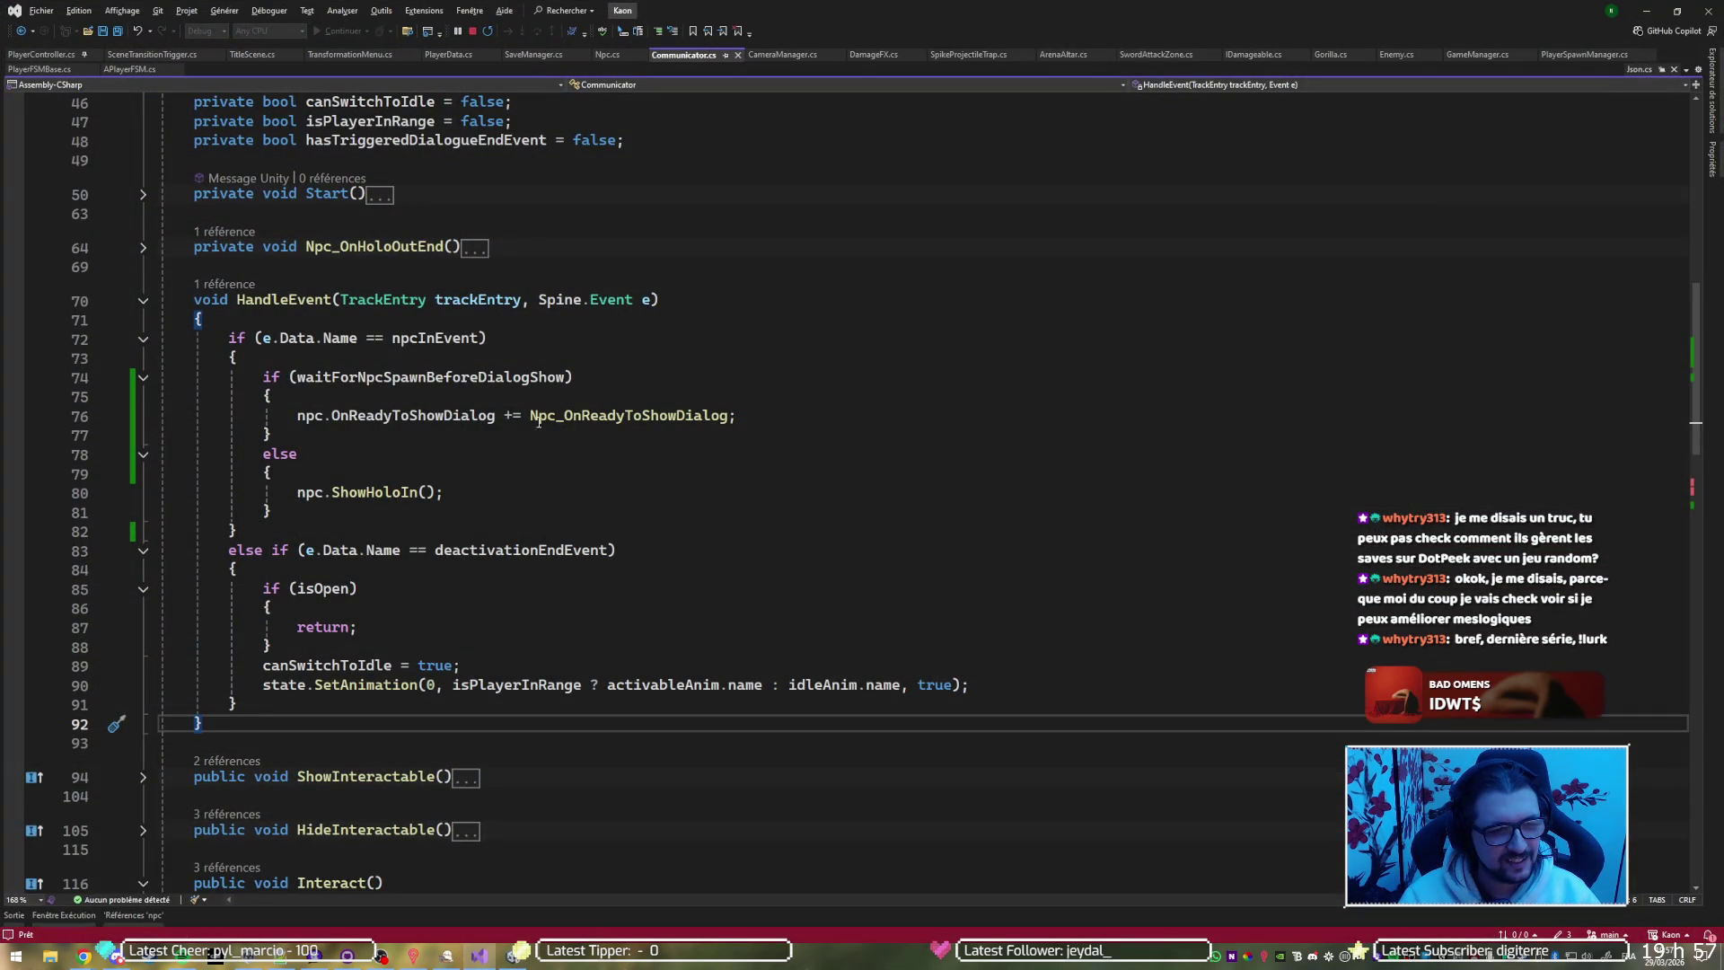
Jump to Npc_OnReadyToShowDialog, remove its OpenDialog() call and save
left_click(568, 417)
key("F12")
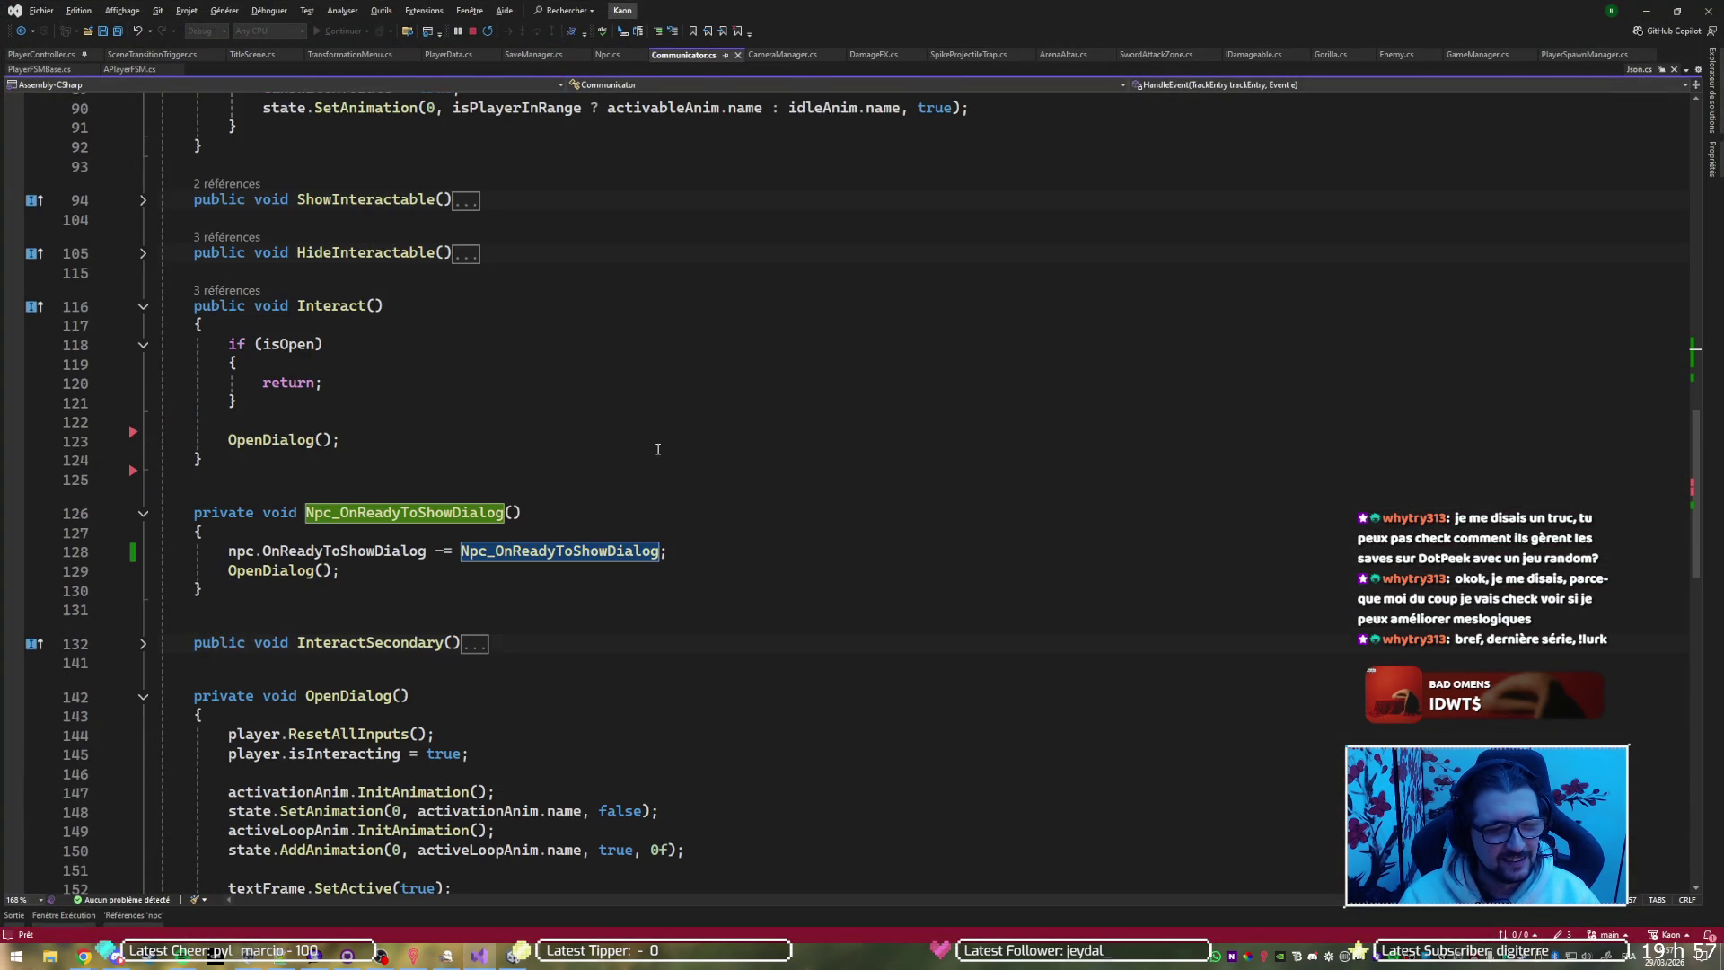
left_click(540, 570)
key("ctrl+x")
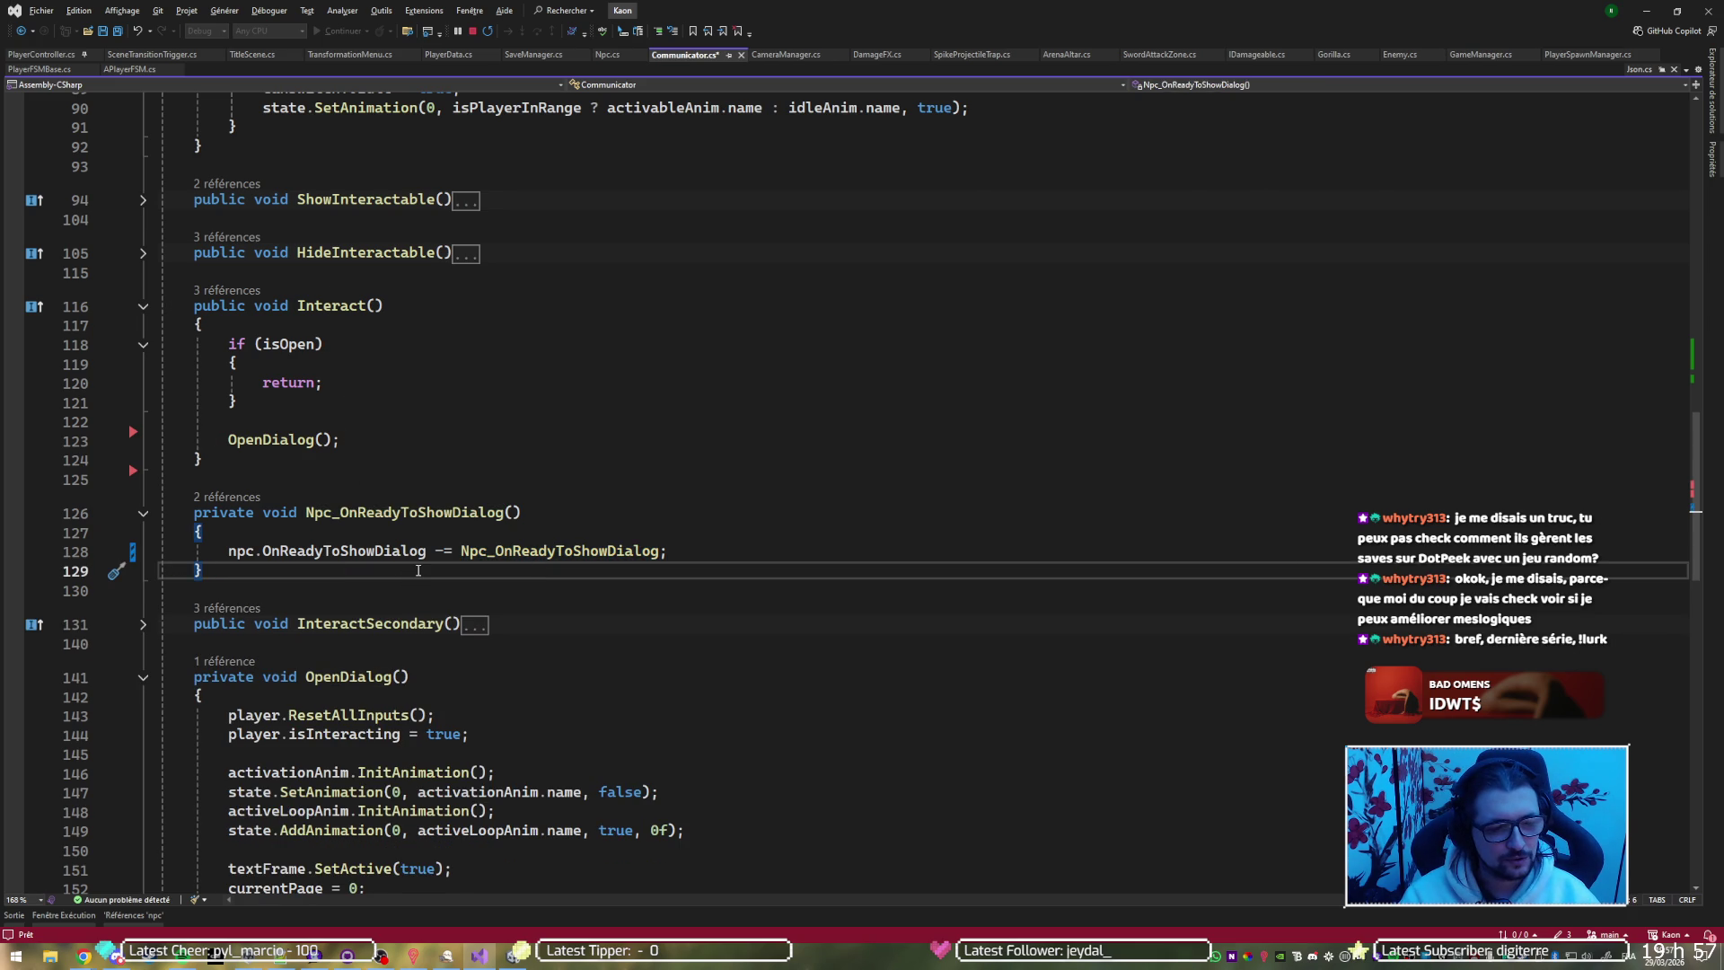
type("st")
key("BackSpace")
key("BackSpace")
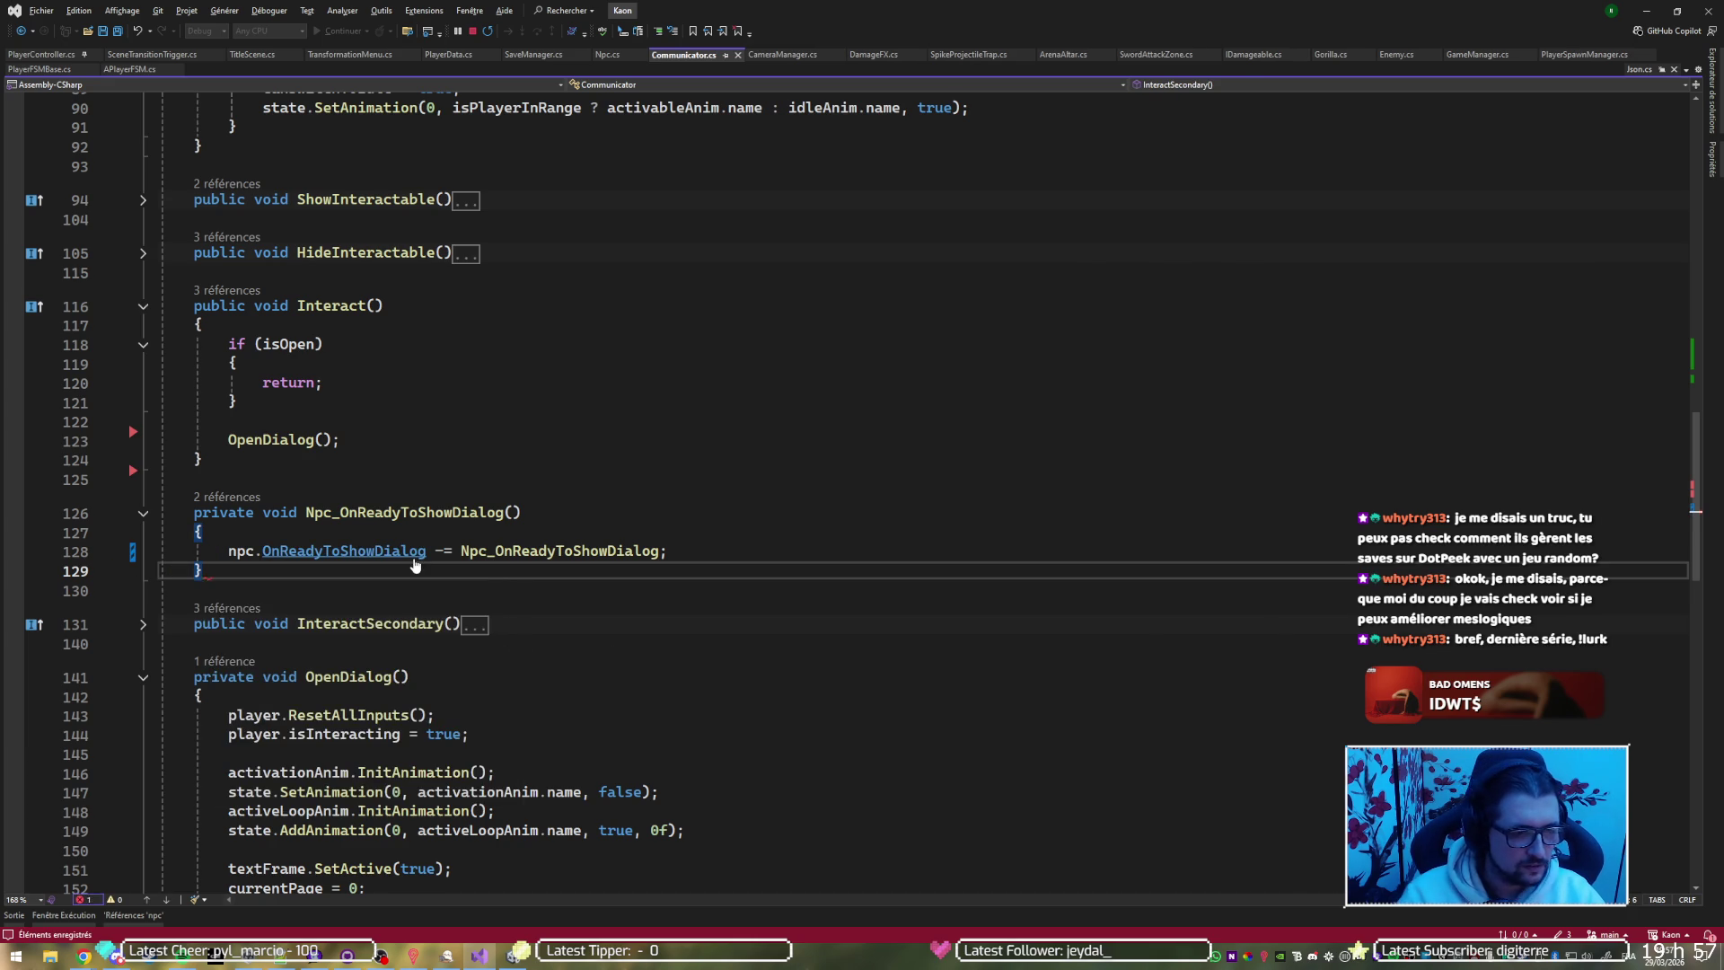
key("ctrl+s")
Move textFrame.SetActive(true) from OpenDialog into the Npc_OnReadyToShowDialog handler
scroll(426, 583, "down", 4)
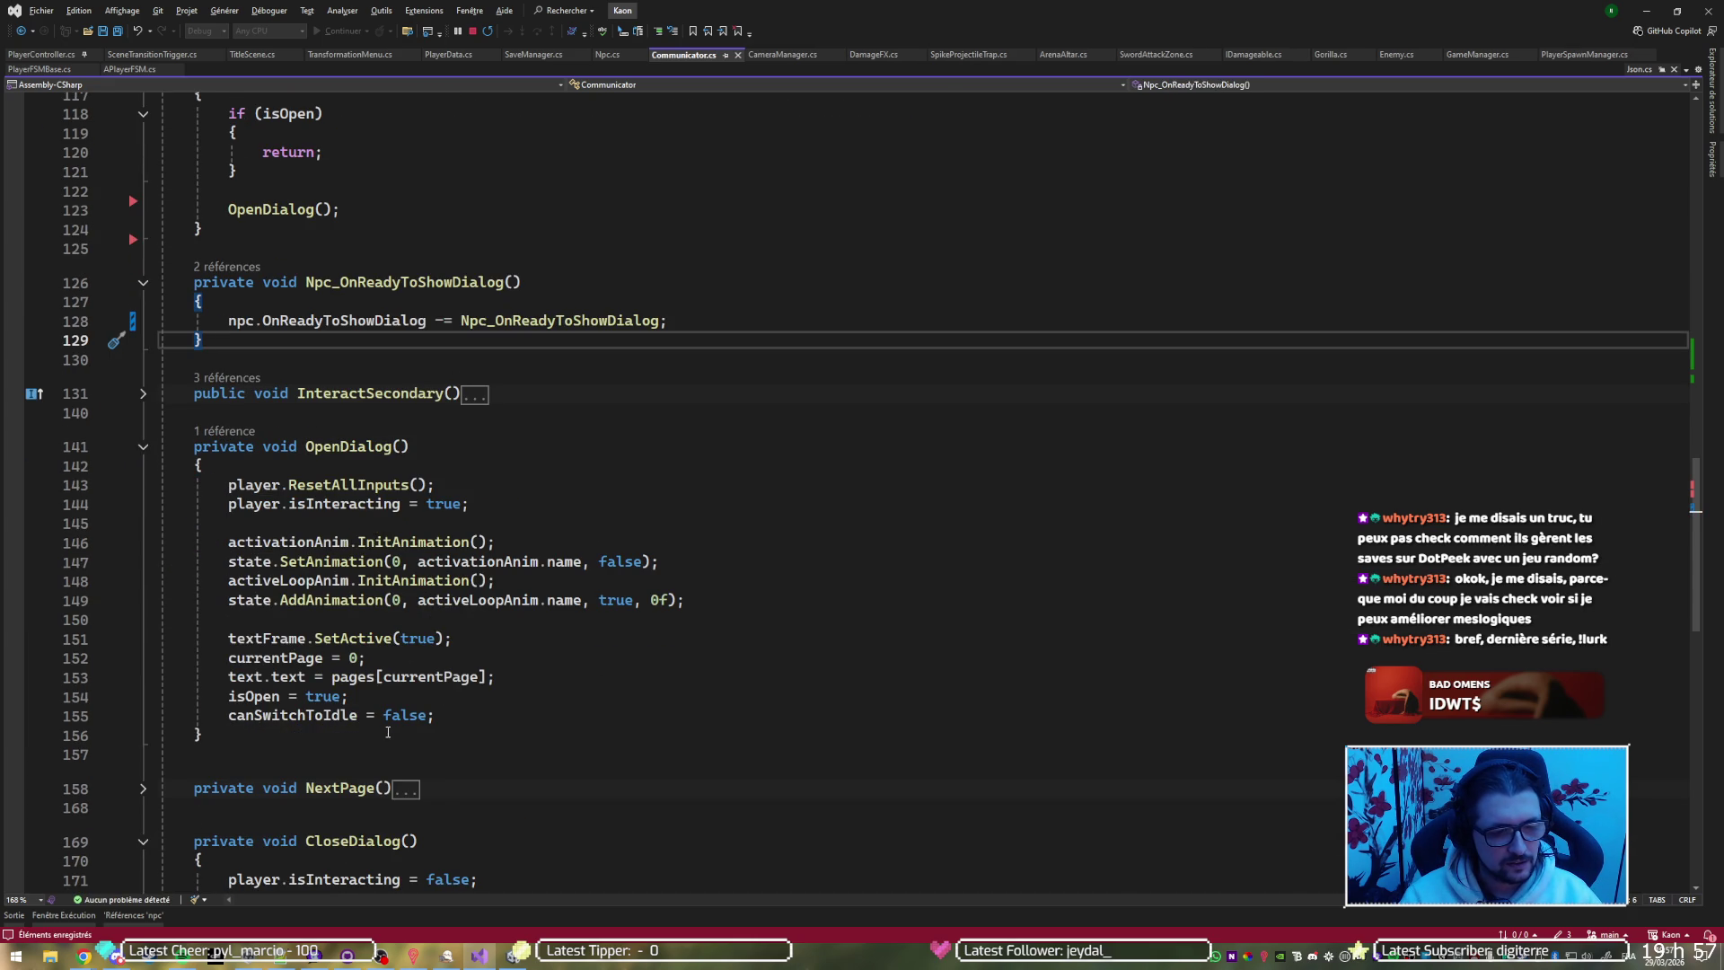
left_click(514, 676)
left_click(531, 647)
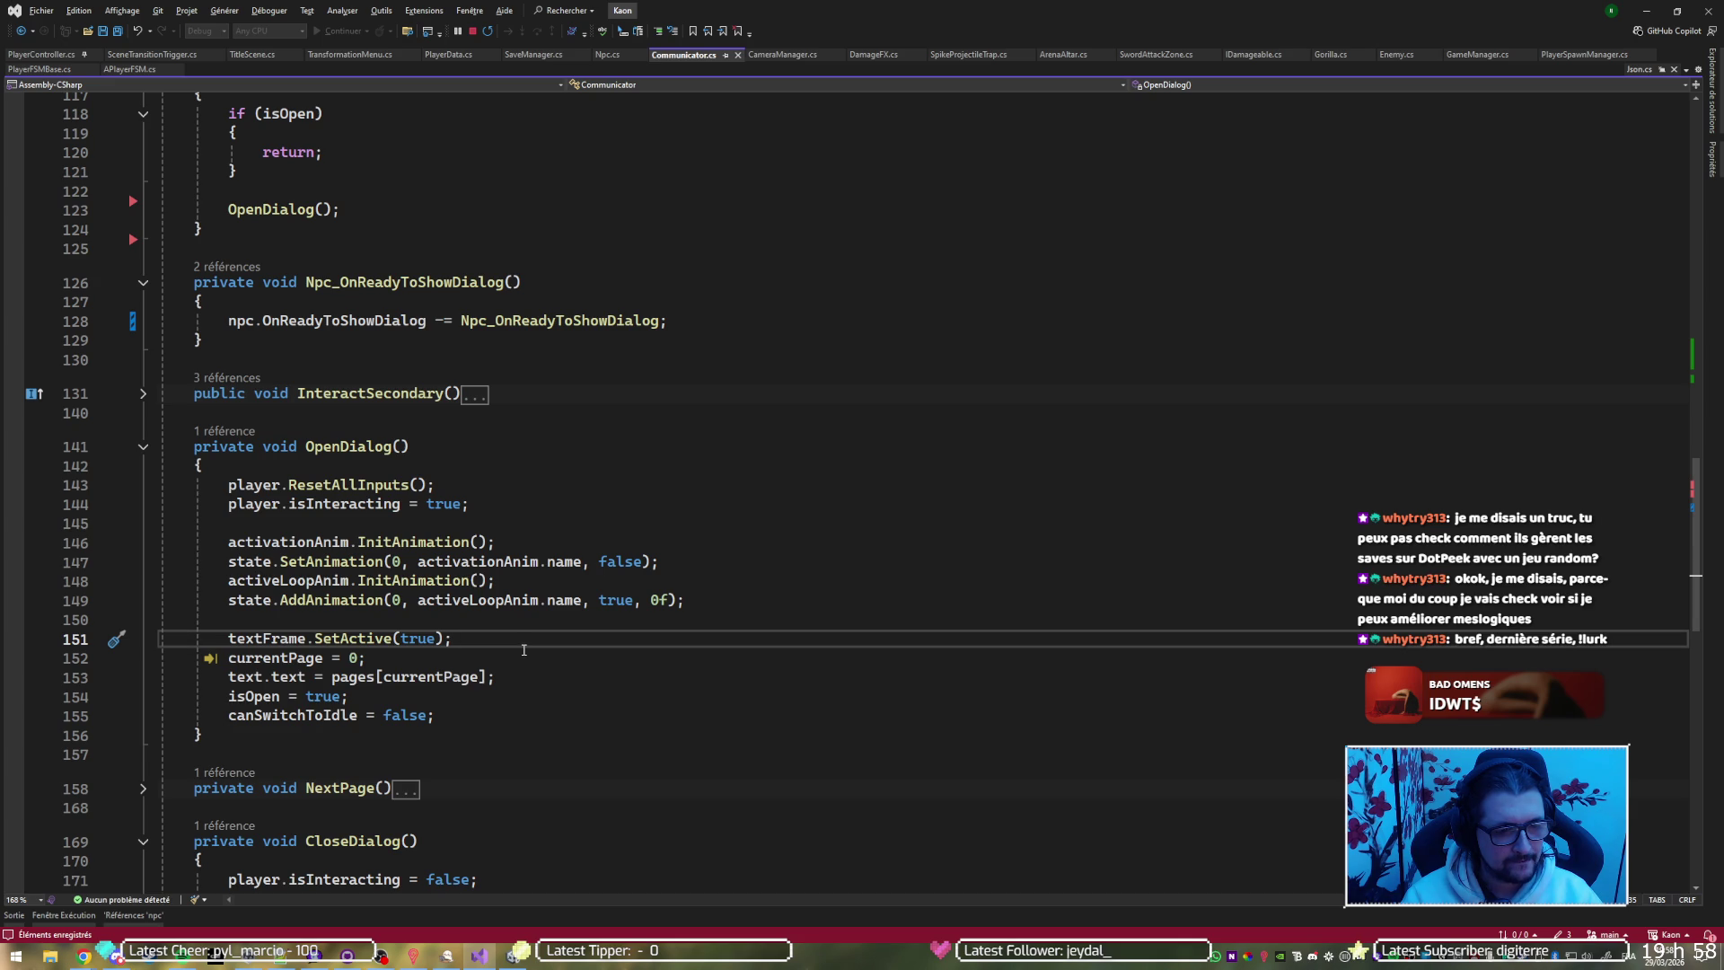
key("ctrl+x")
scroll(518, 642, "up", 9)
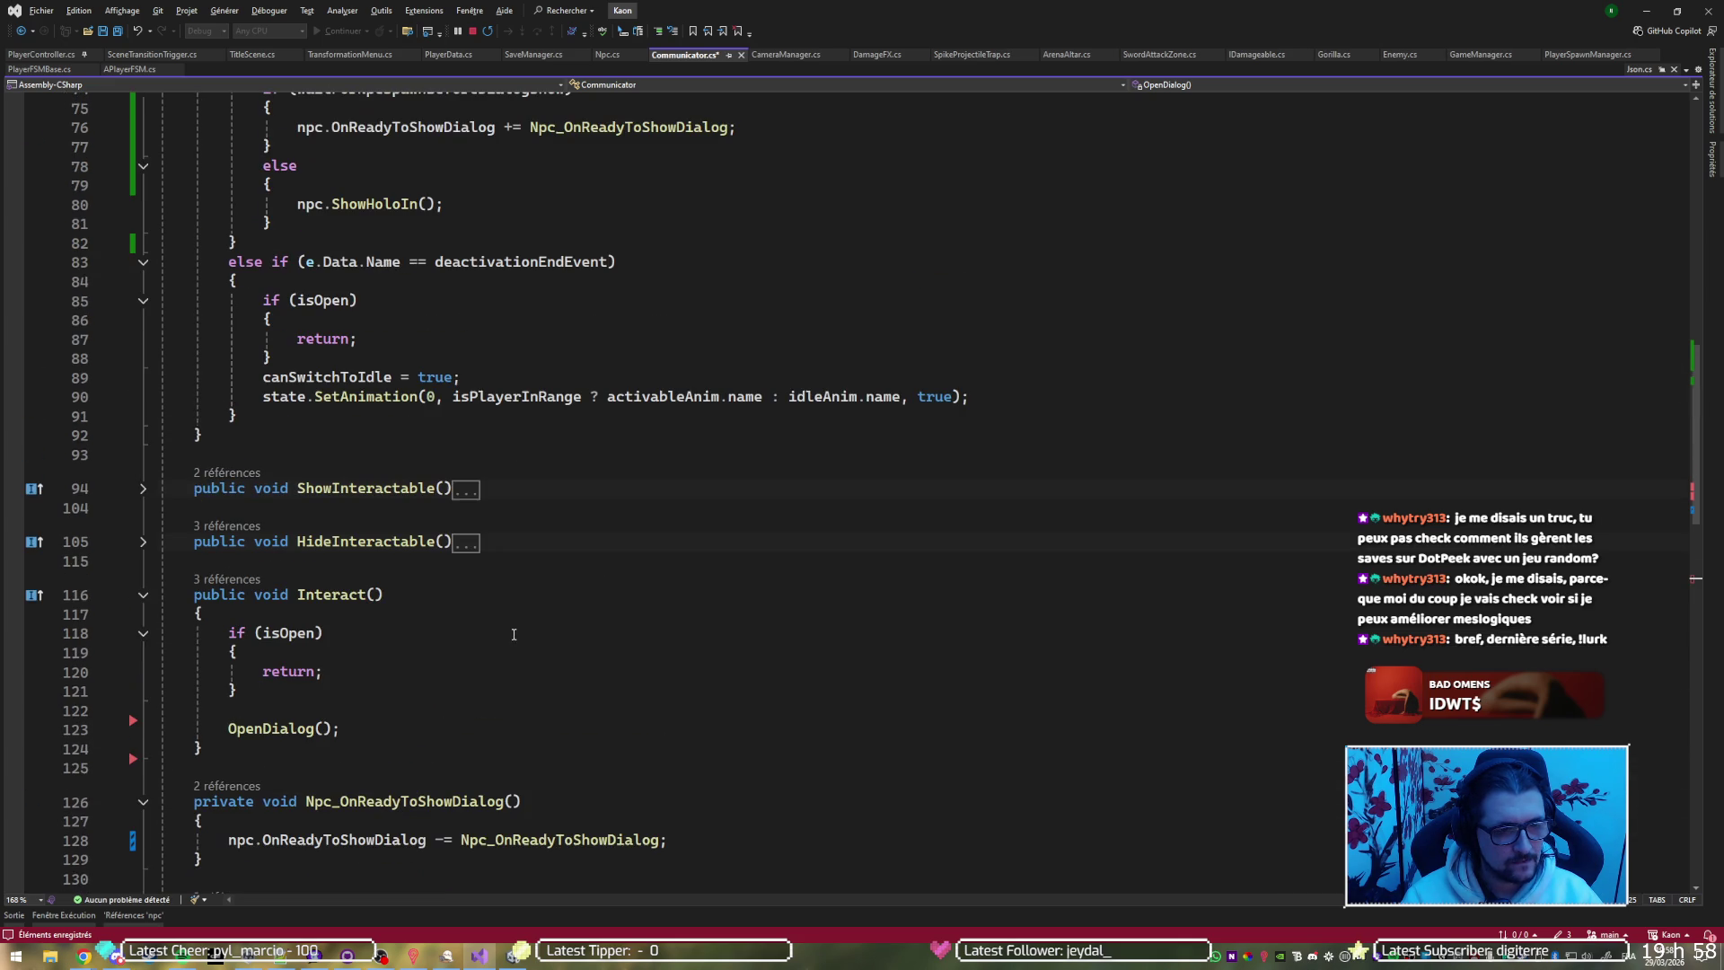
scroll(427, 649, "down", 4)
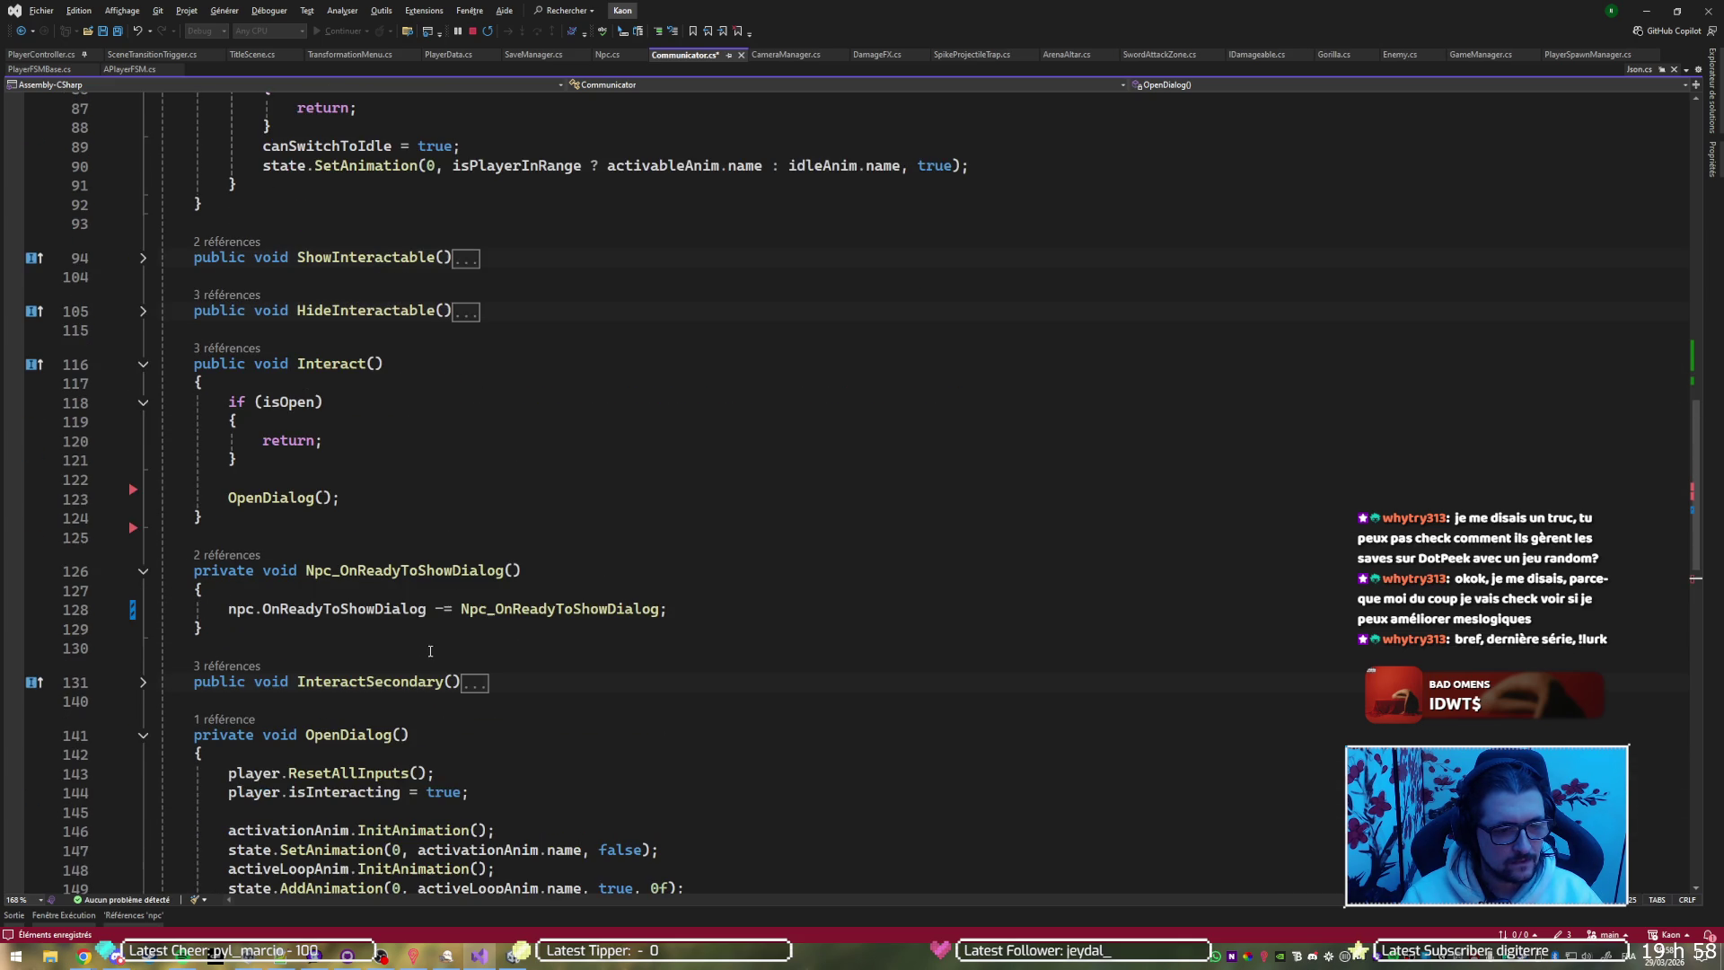
left_click(435, 632)
type("v")
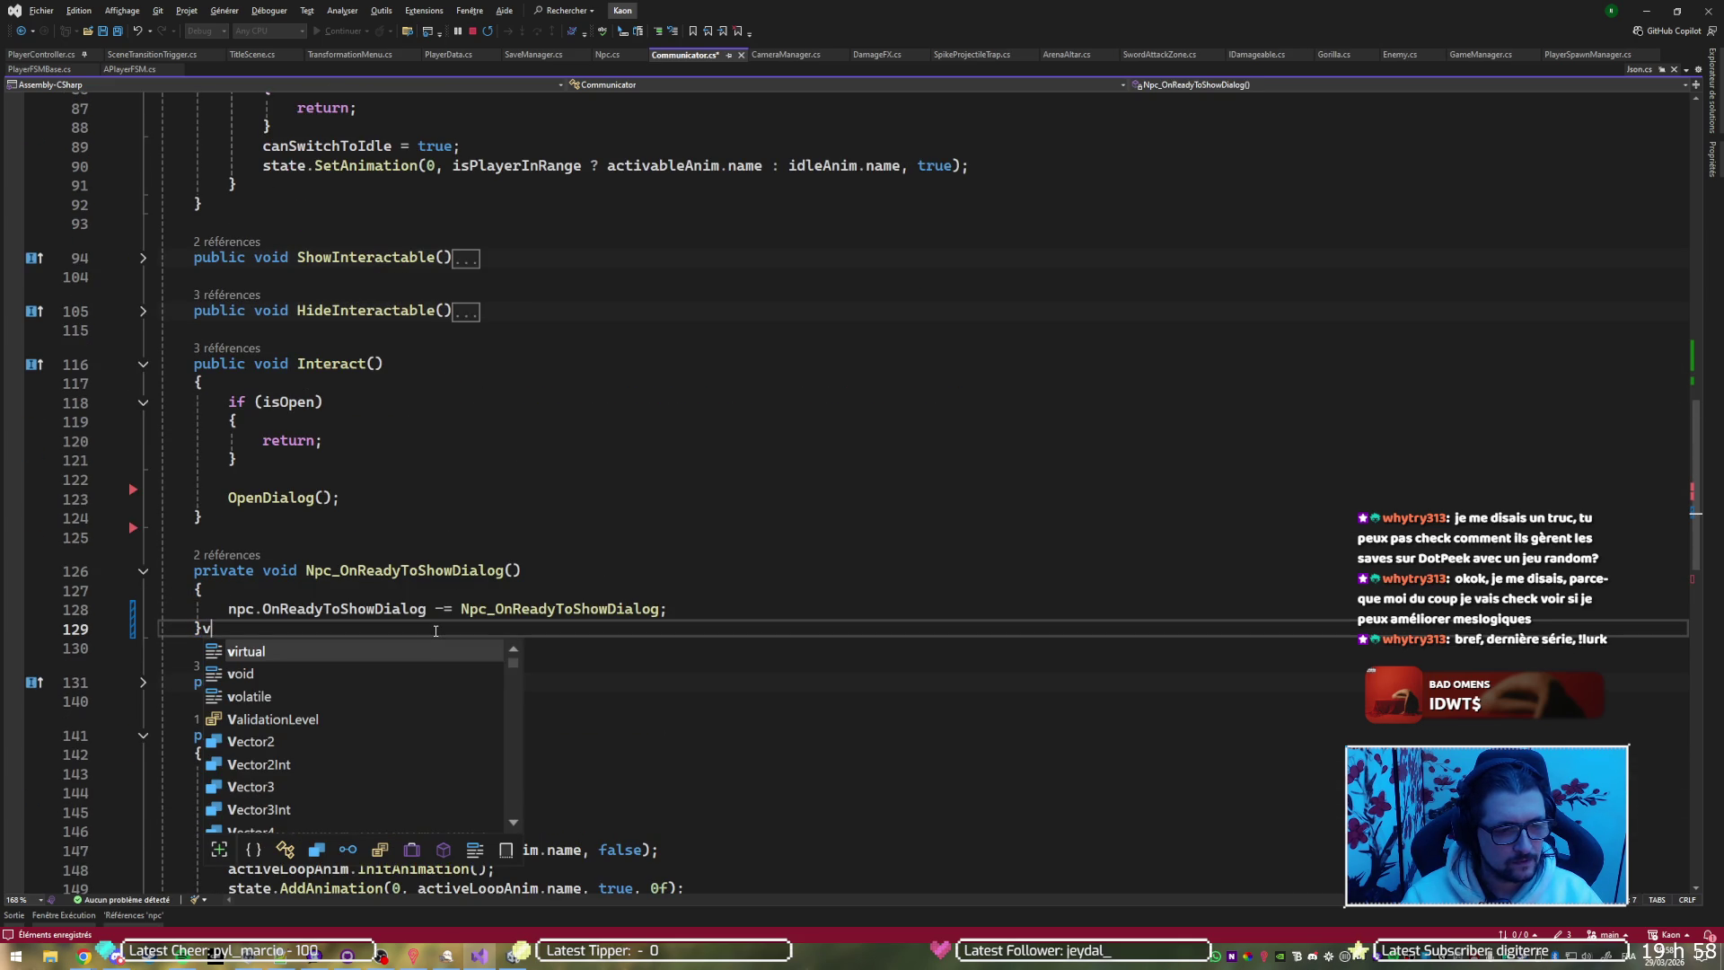
key("BackSpace")
key("ctrl+v")
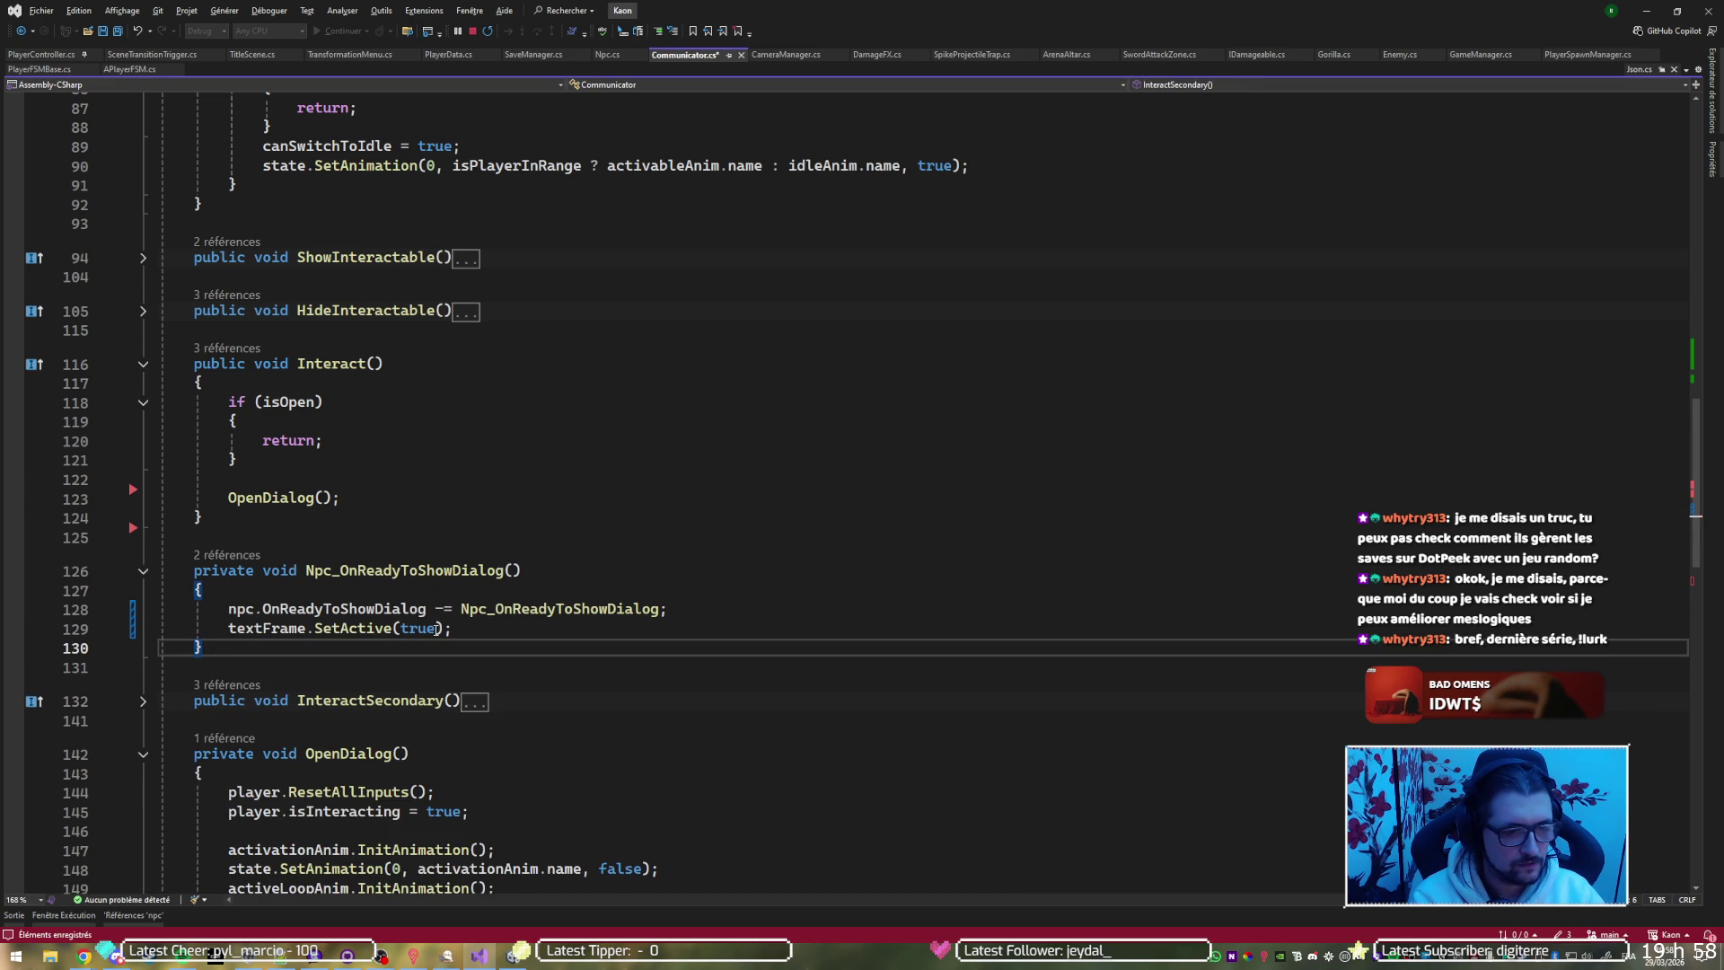
type("st")
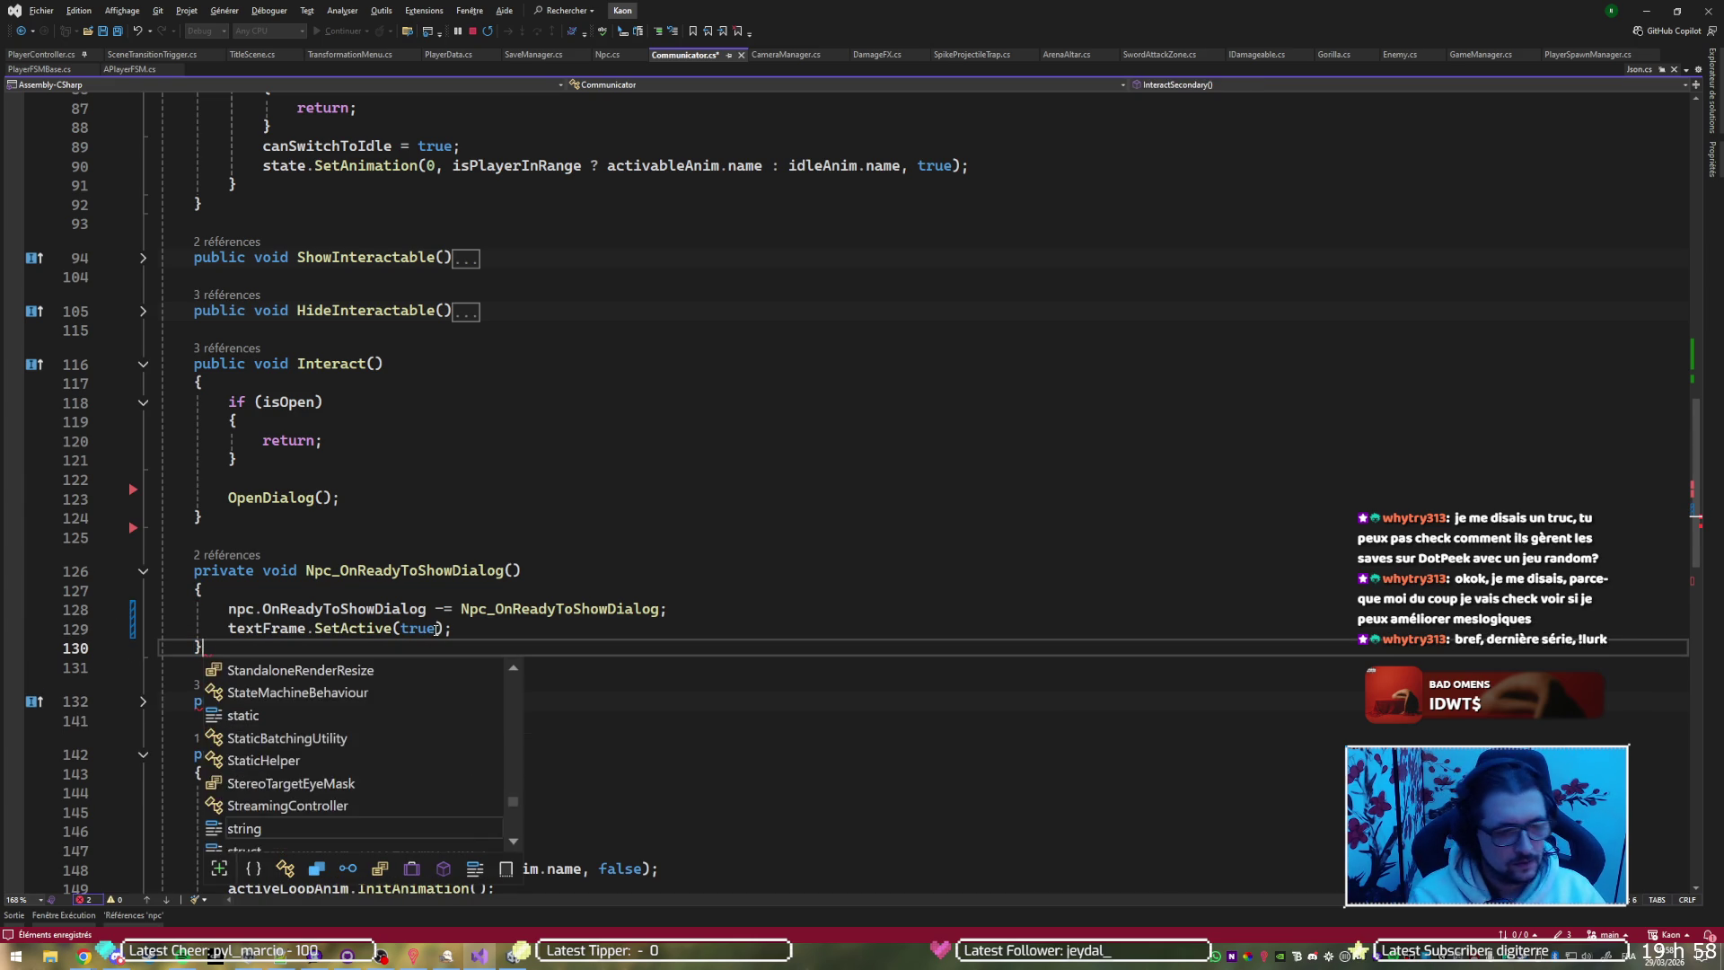
key("BackSpace")
key("BackSpace")
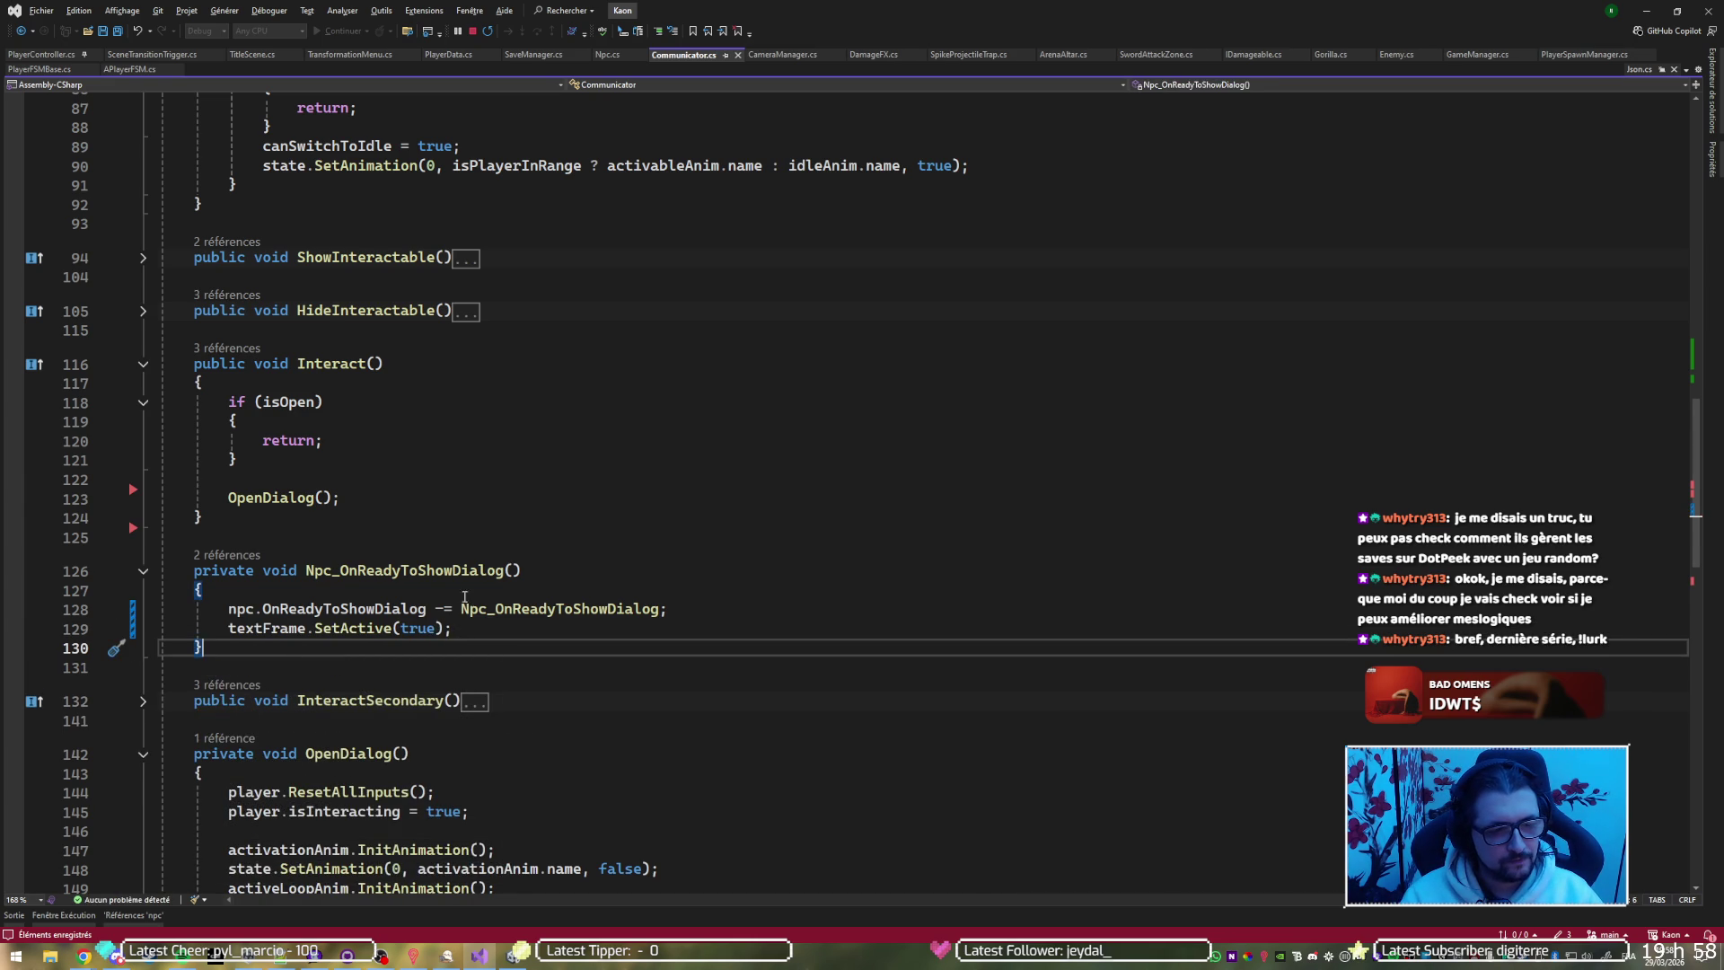
scroll(448, 533, "up", 15)
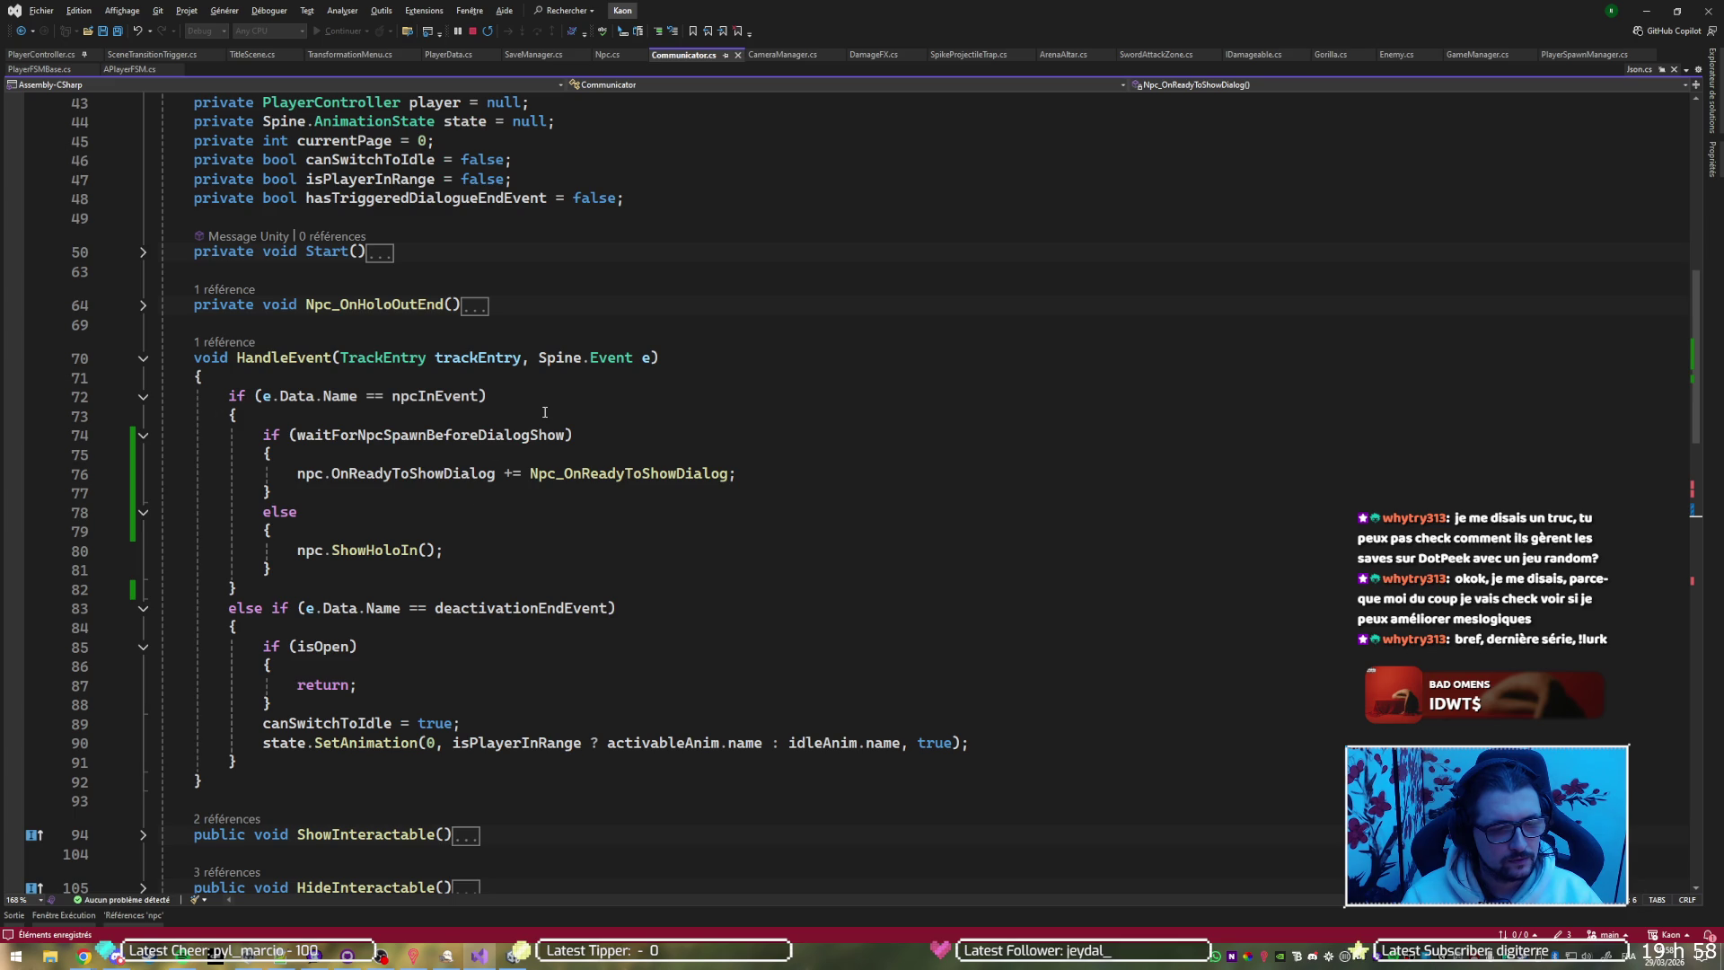
Move npc.ShowHoloIn() above the wait-for-spawn if block, one indent level out
left_click(459, 553)
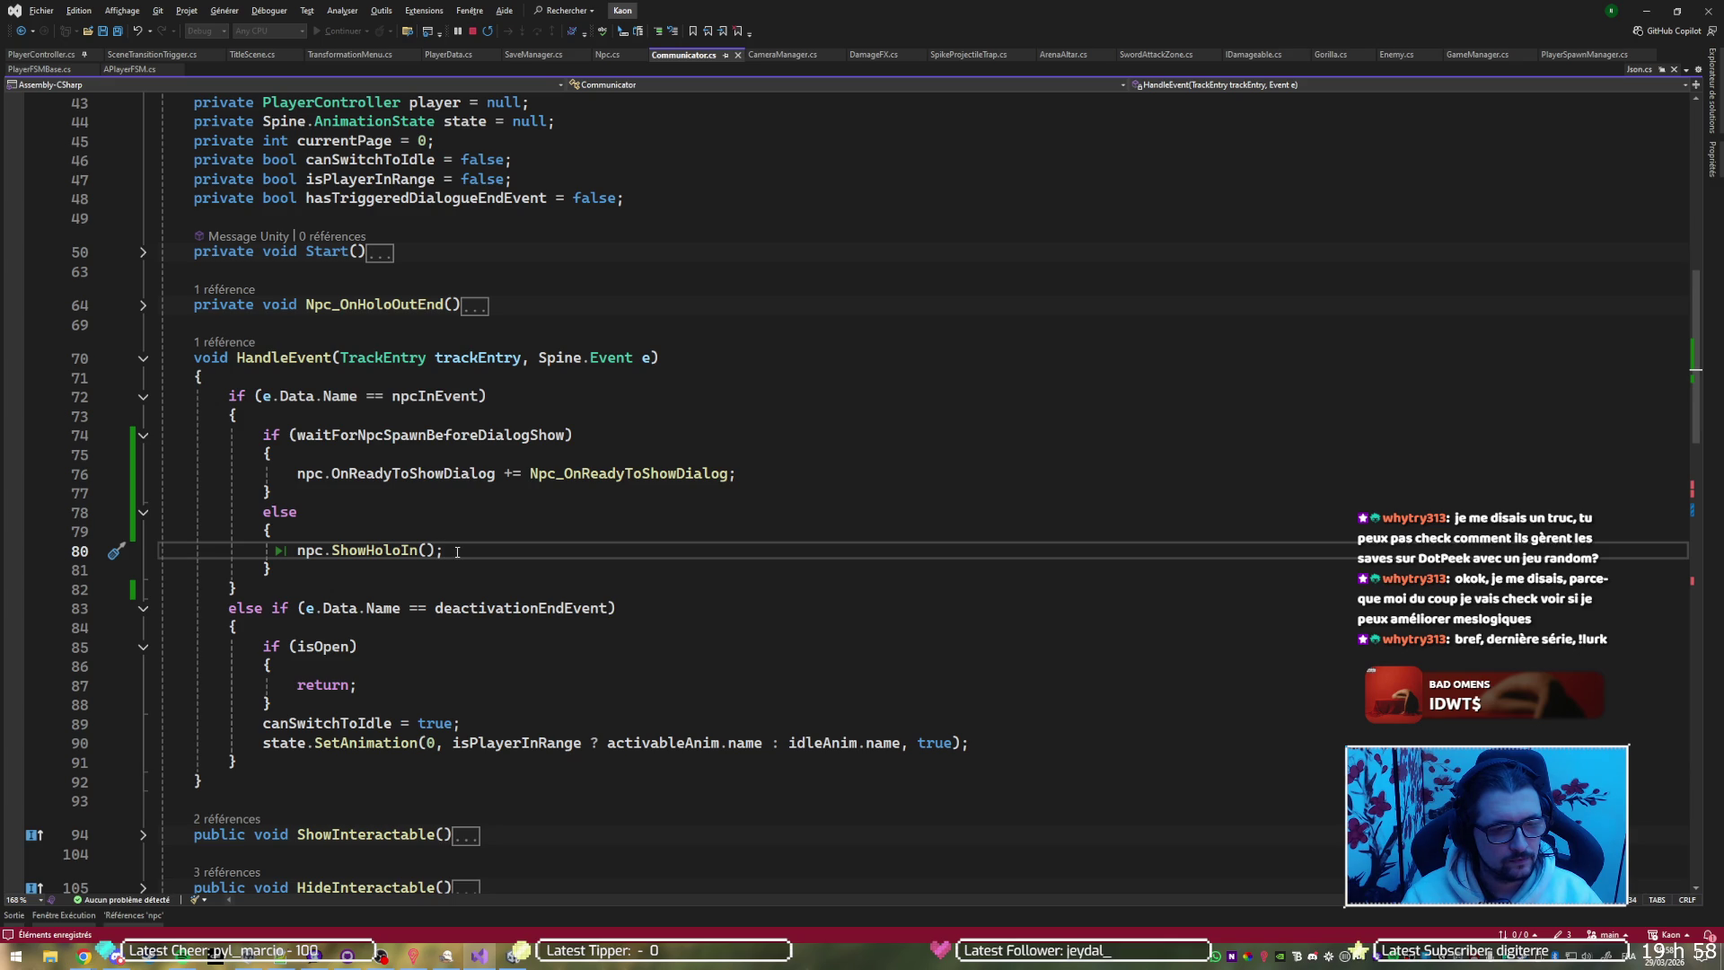
key("alt+Up")
key("alt+Up")
key("alt+Up")
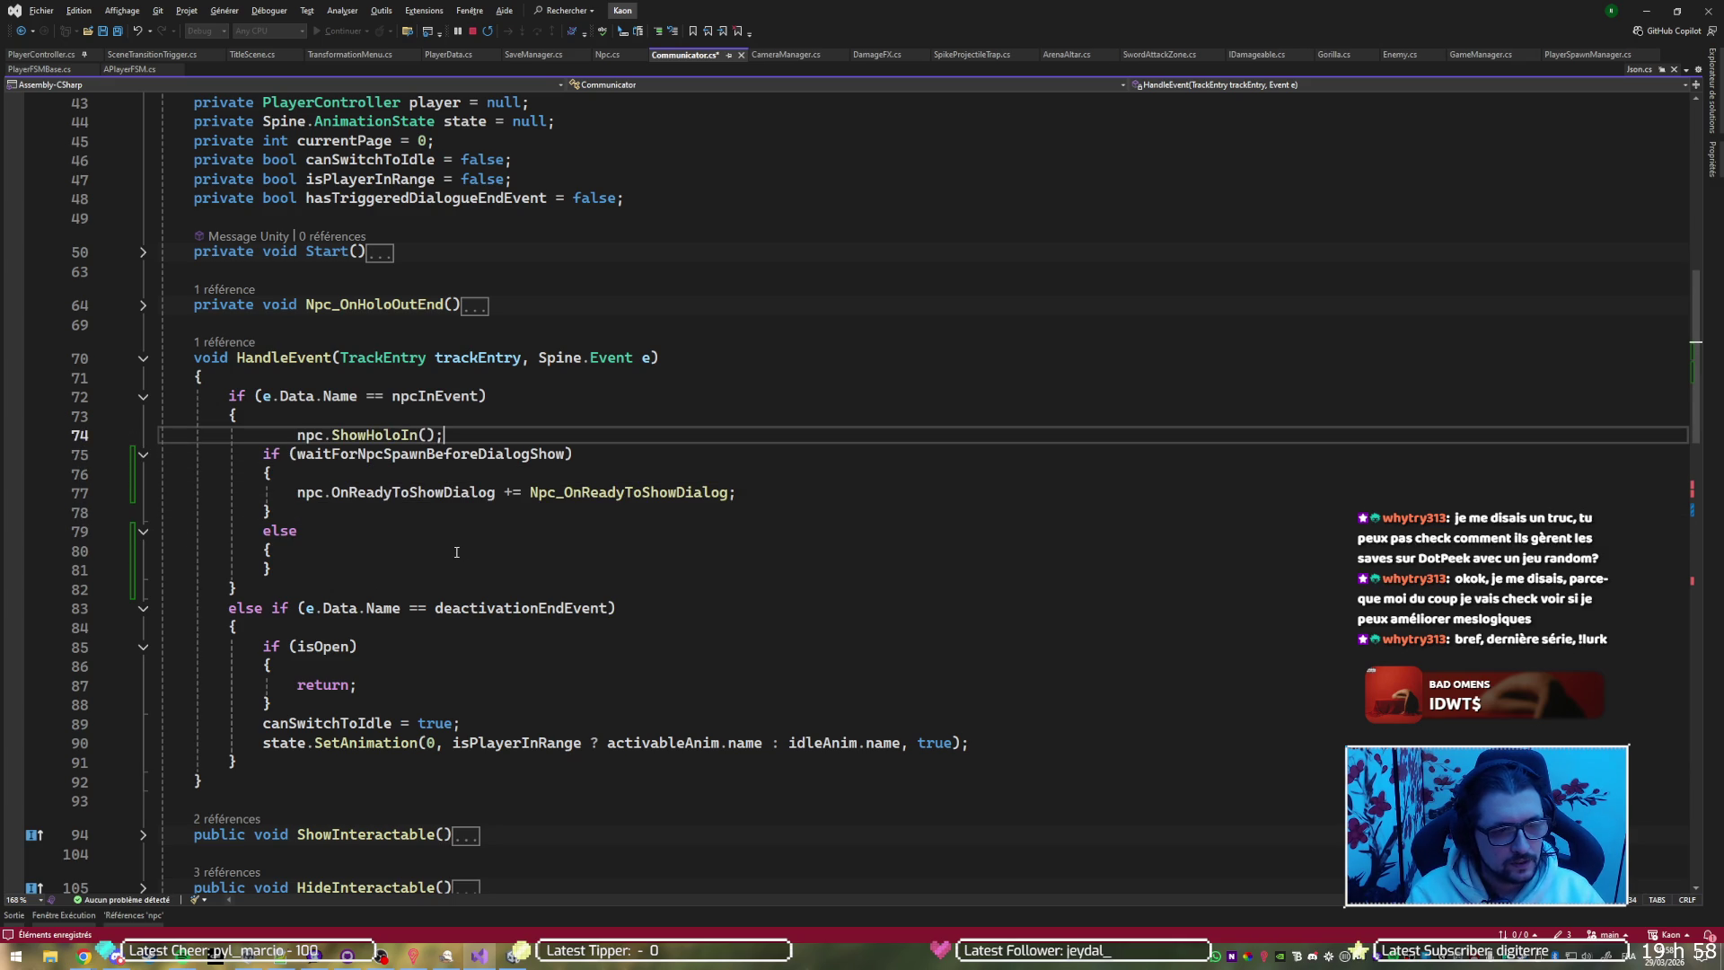
key("shift+Tab")
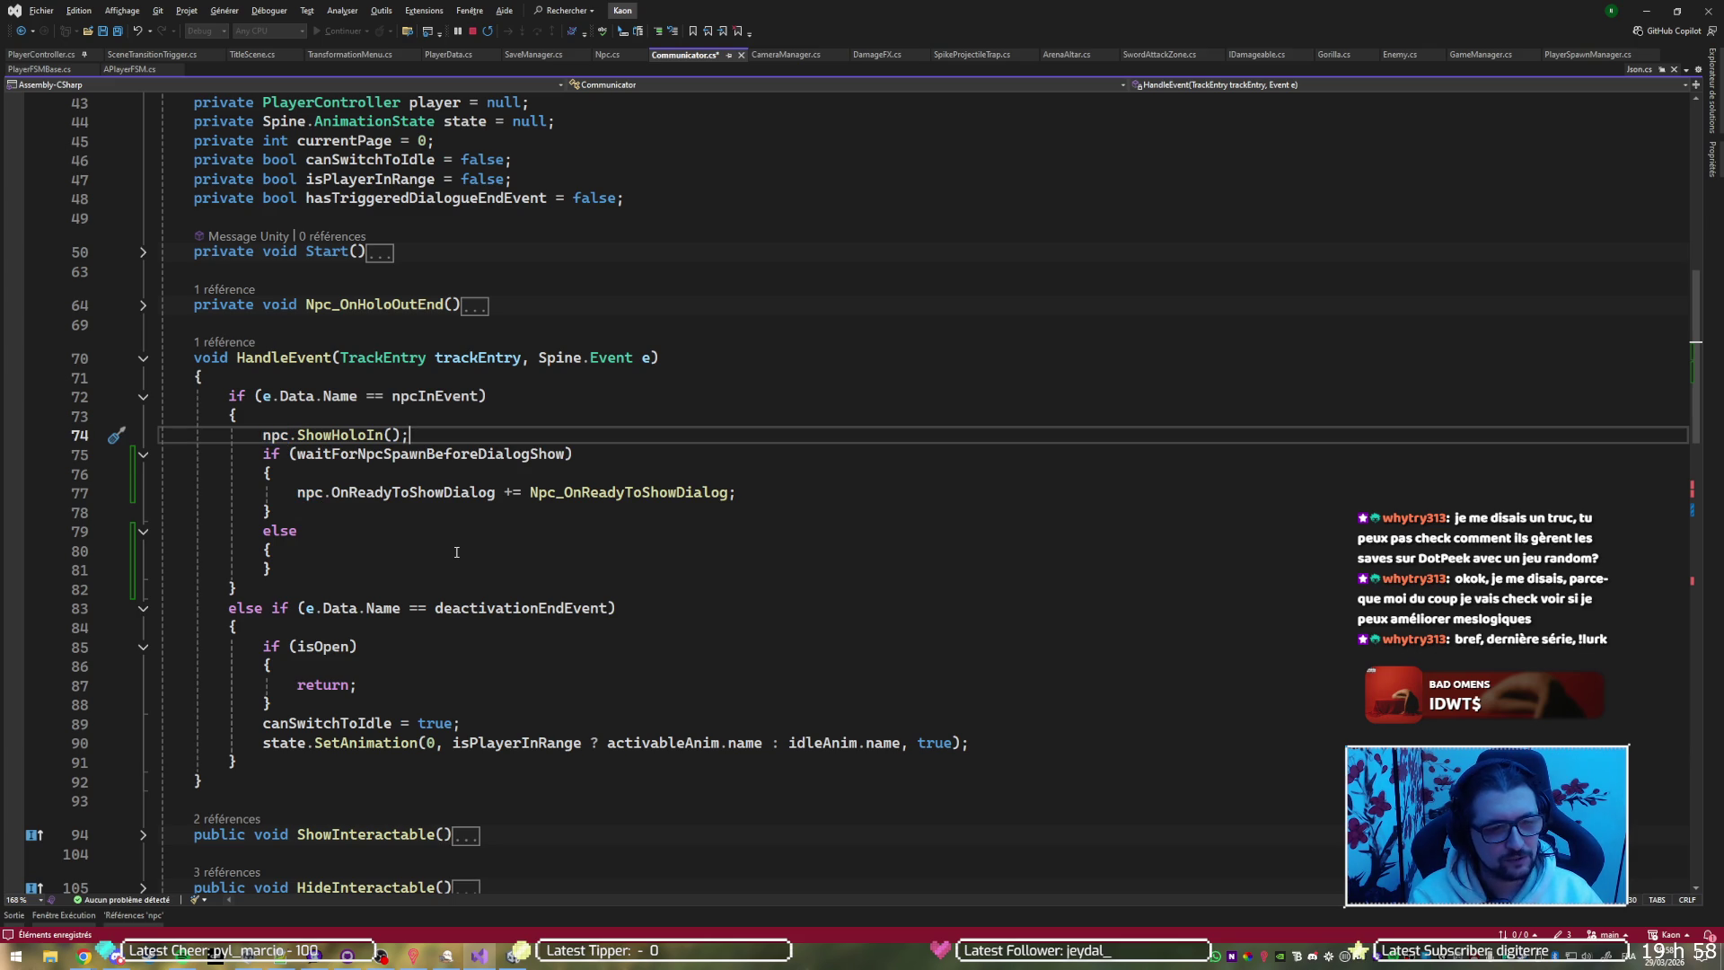
Paste textFrame.SetActive(true) into the else block, indented correctly
key("Down")
key("Down")
key("Down")
key("End")
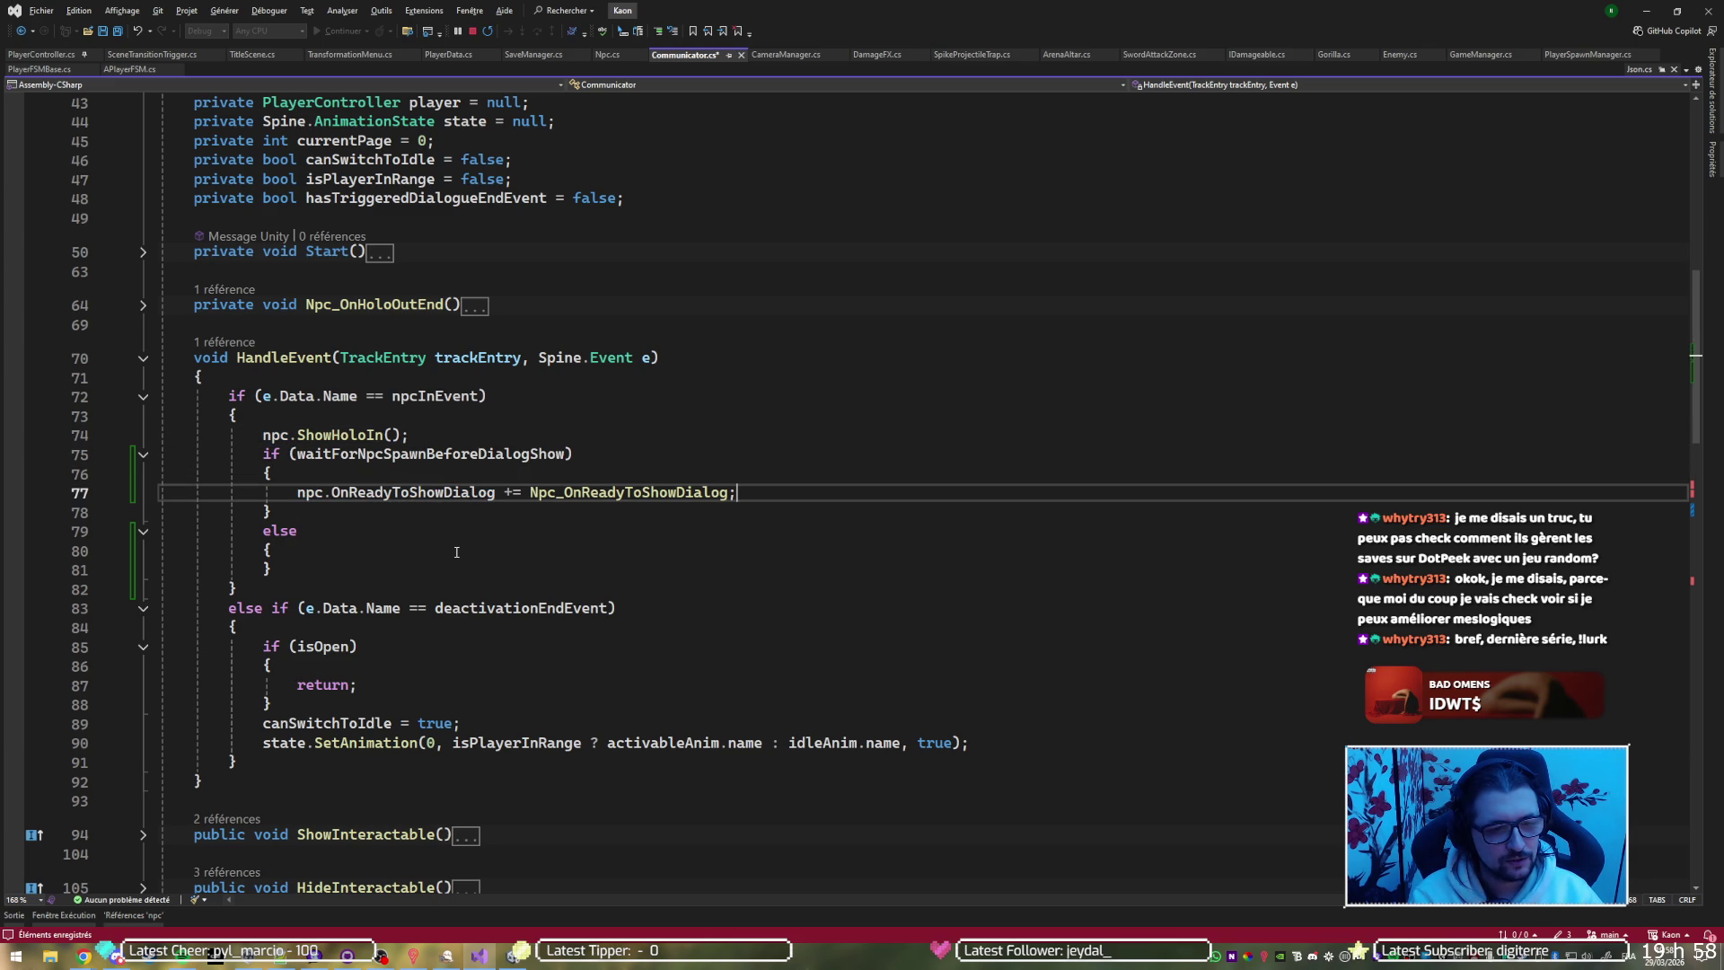
key("Down")
key("Down")
key("Up")
key("Up")
key("Down")
key("Down")
key("Down")
type("textFrame.SetActive(true);")
key("Up")
key("Tab")
key("Tab")
key("ctrl+space")
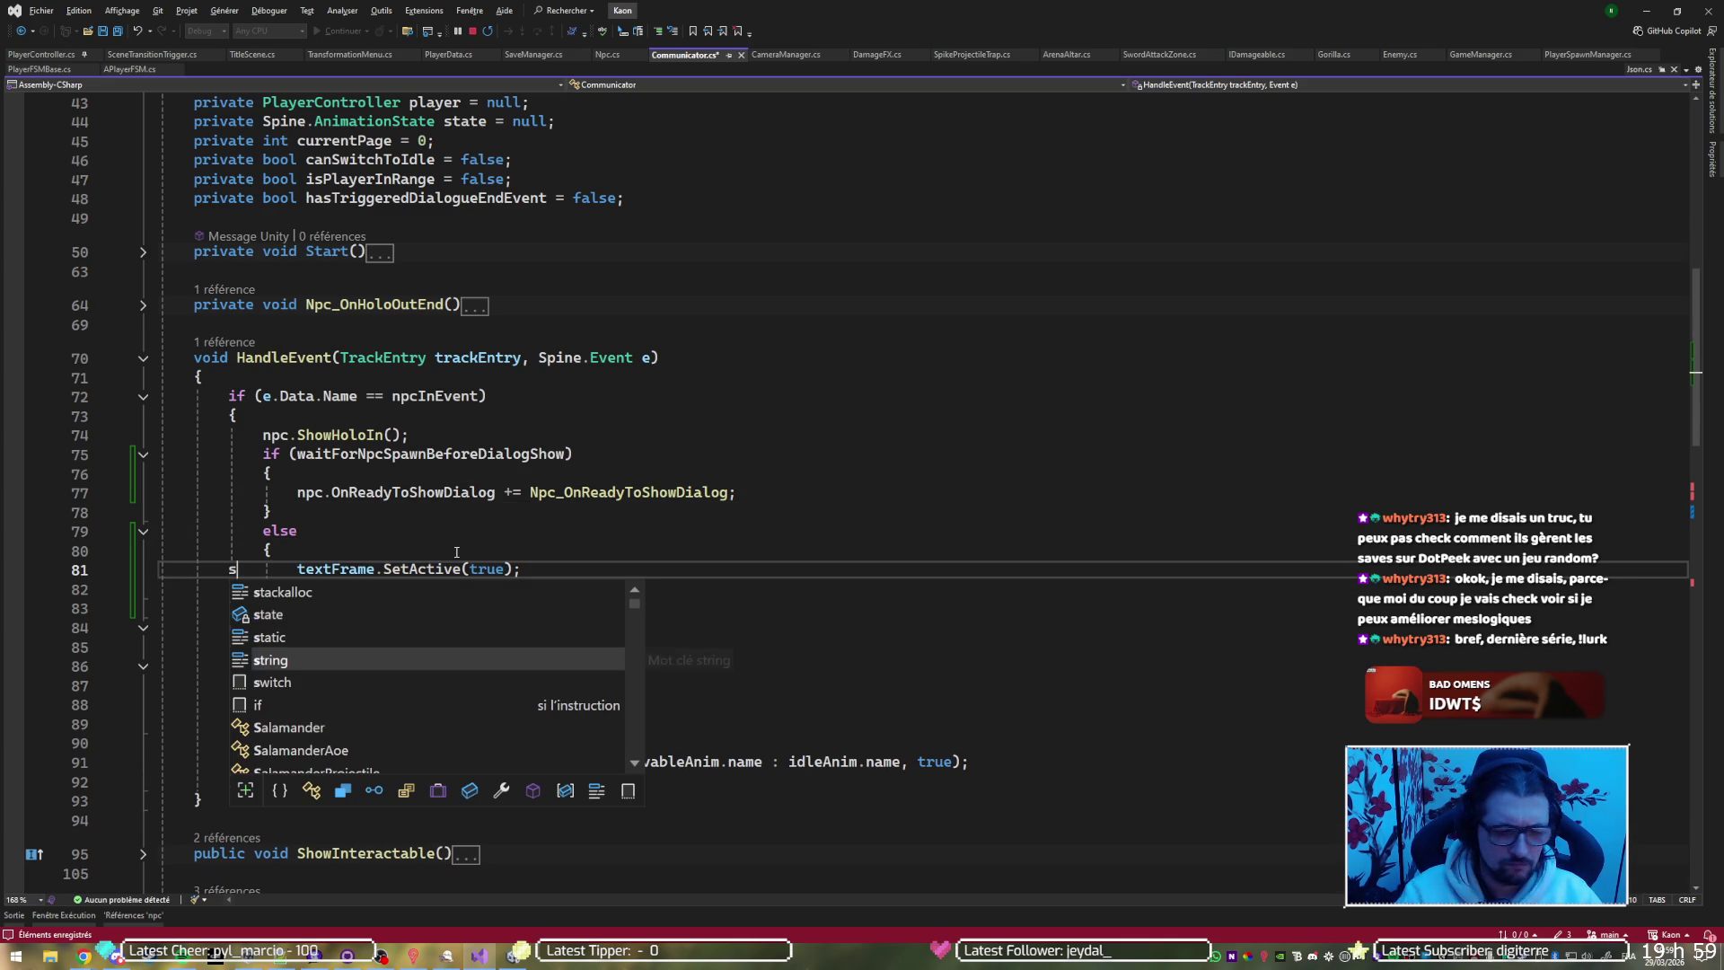
type("S")
key("BackSpace")
key("Escape")
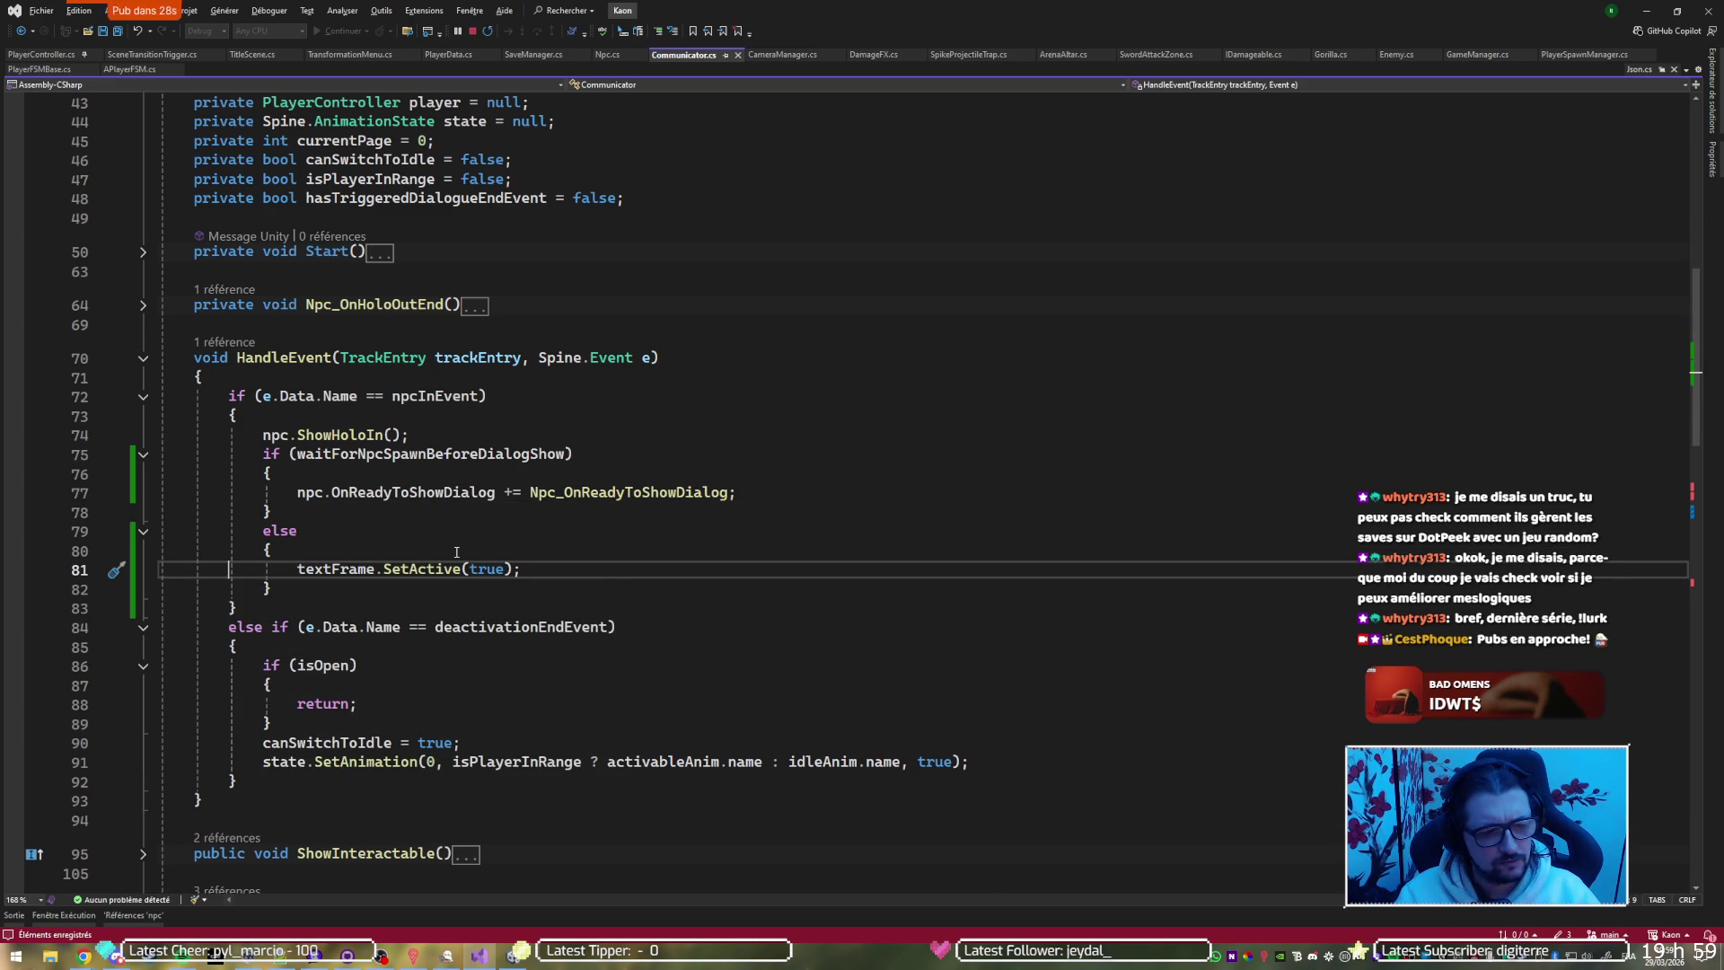
key("alt+Tab")
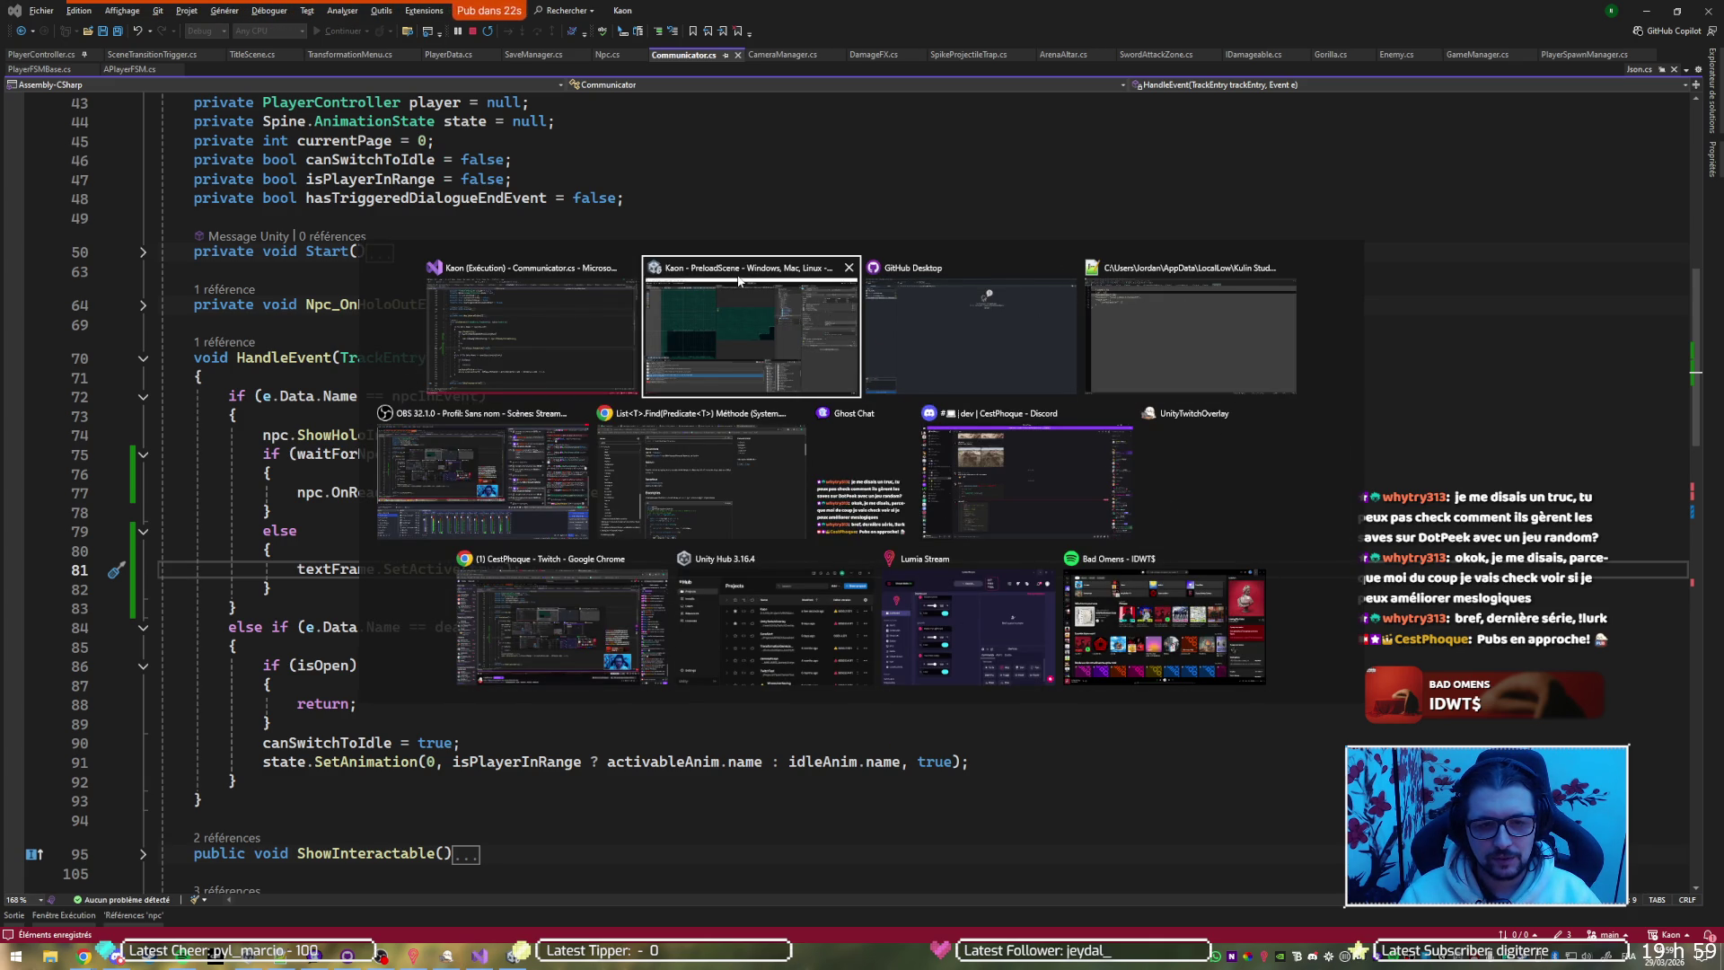
Start and restart a Unity play test, then switch to Visual Studio at the Npc.cs breakpoint
left_click(808, 290)
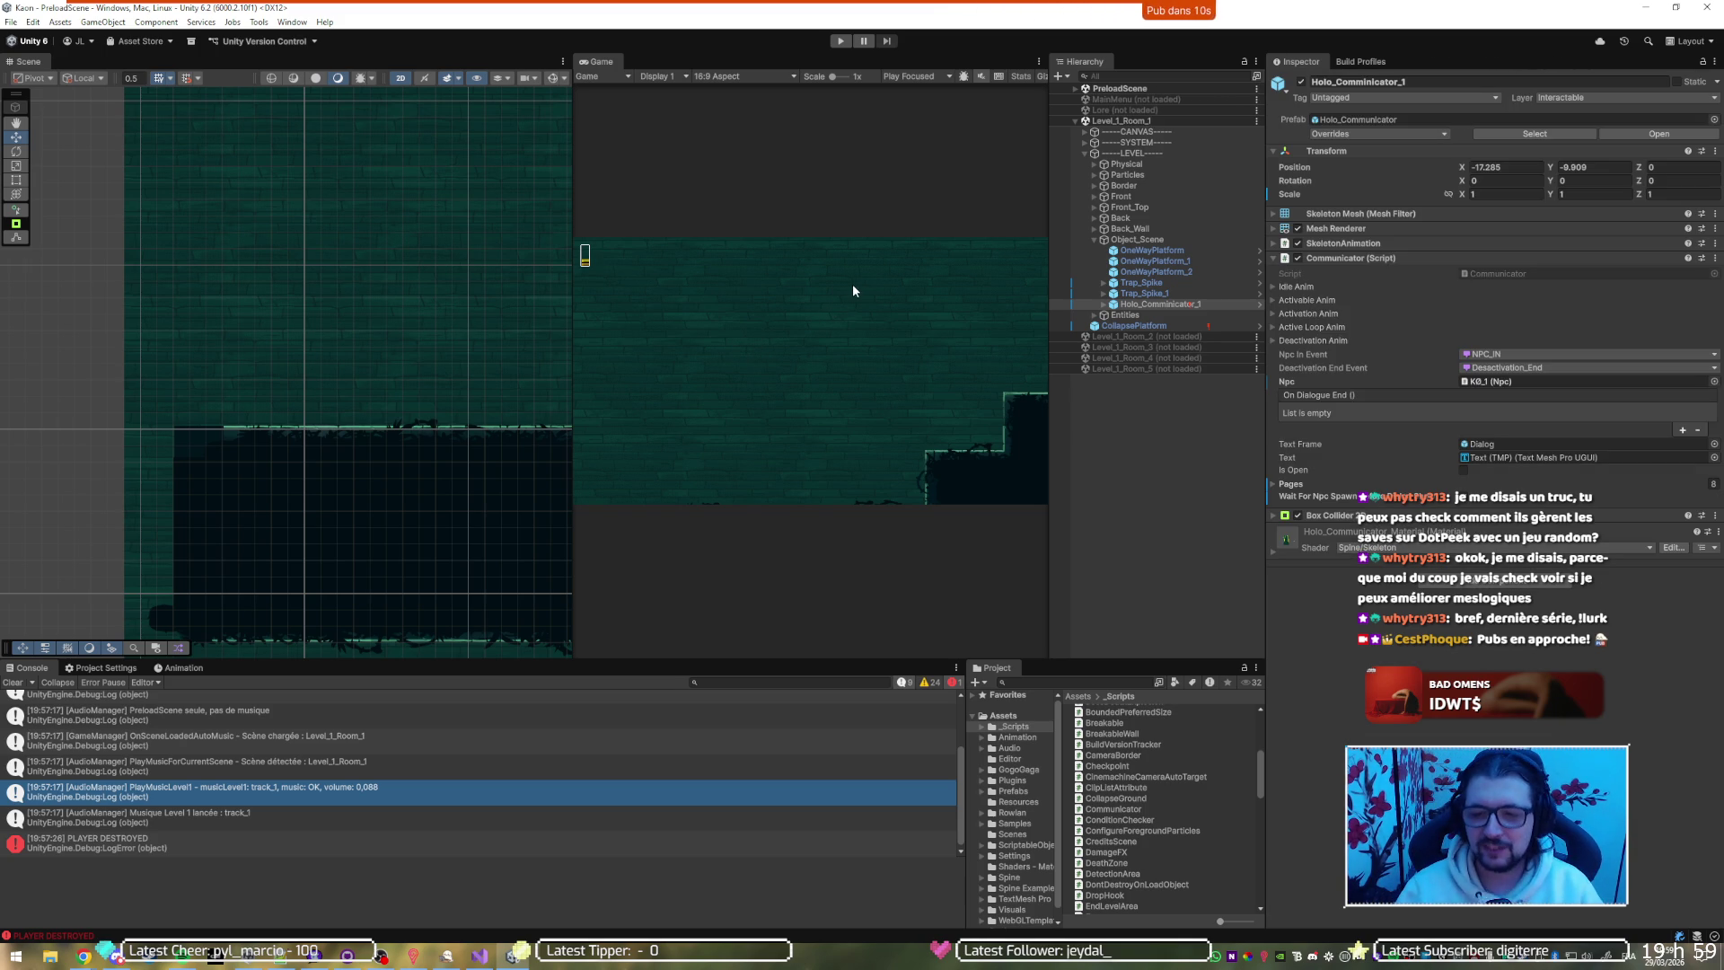
left_click(840, 42)
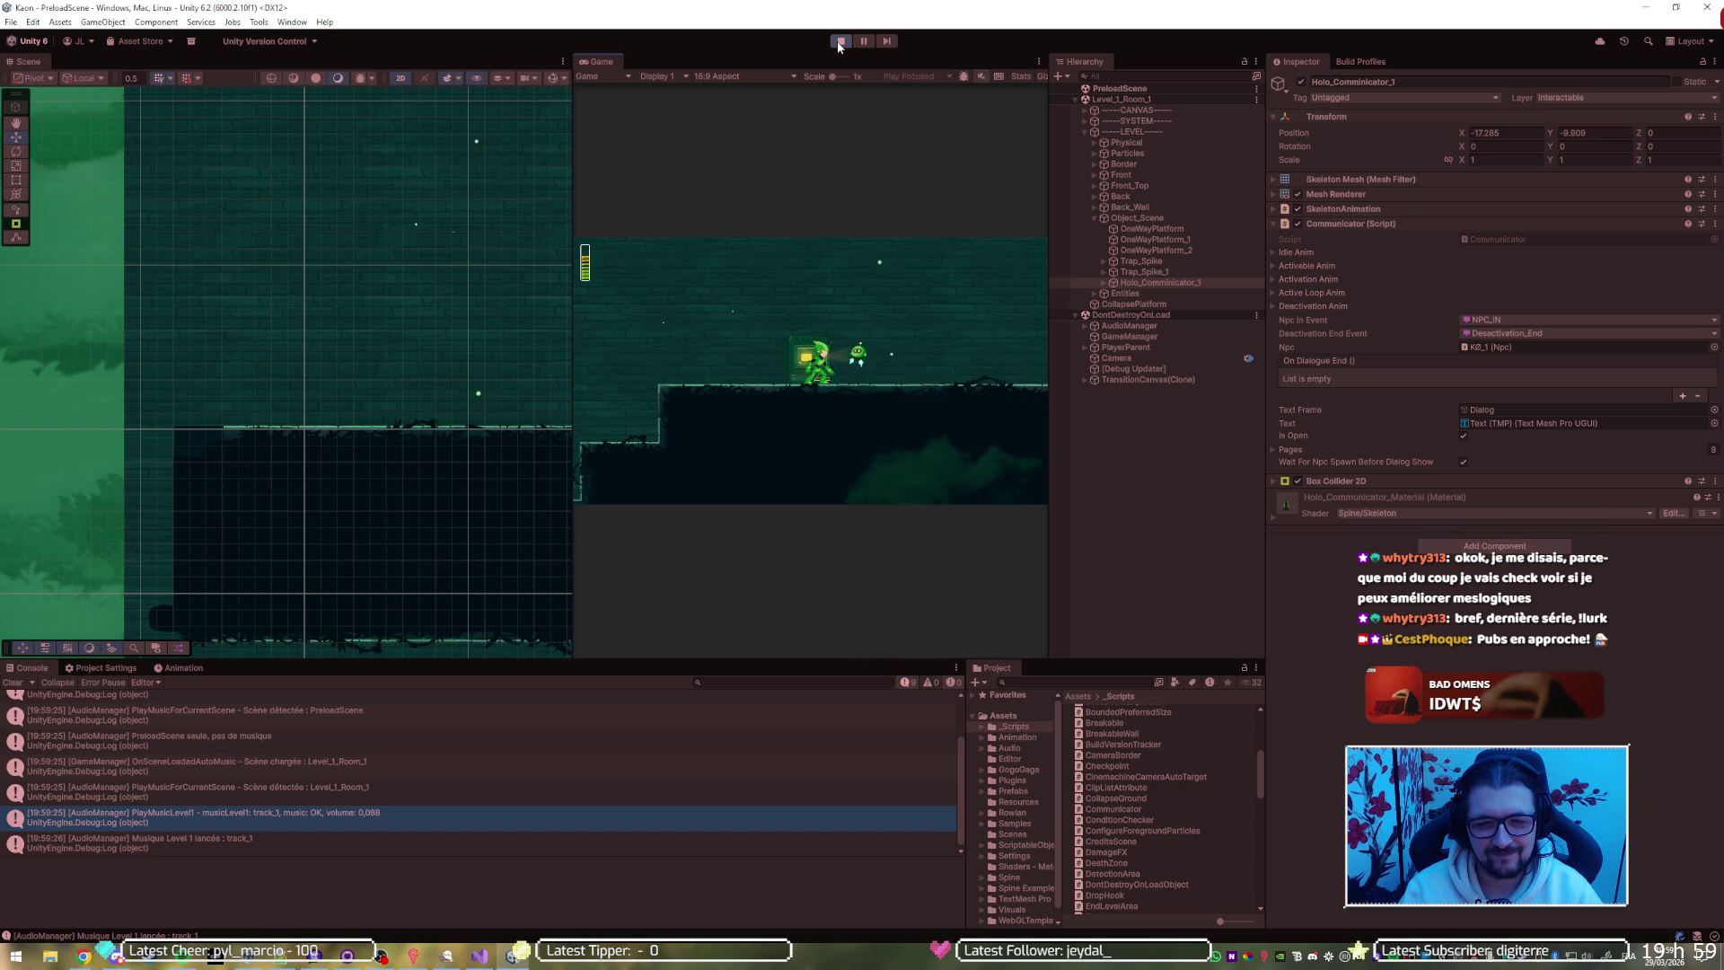
left_click(840, 42)
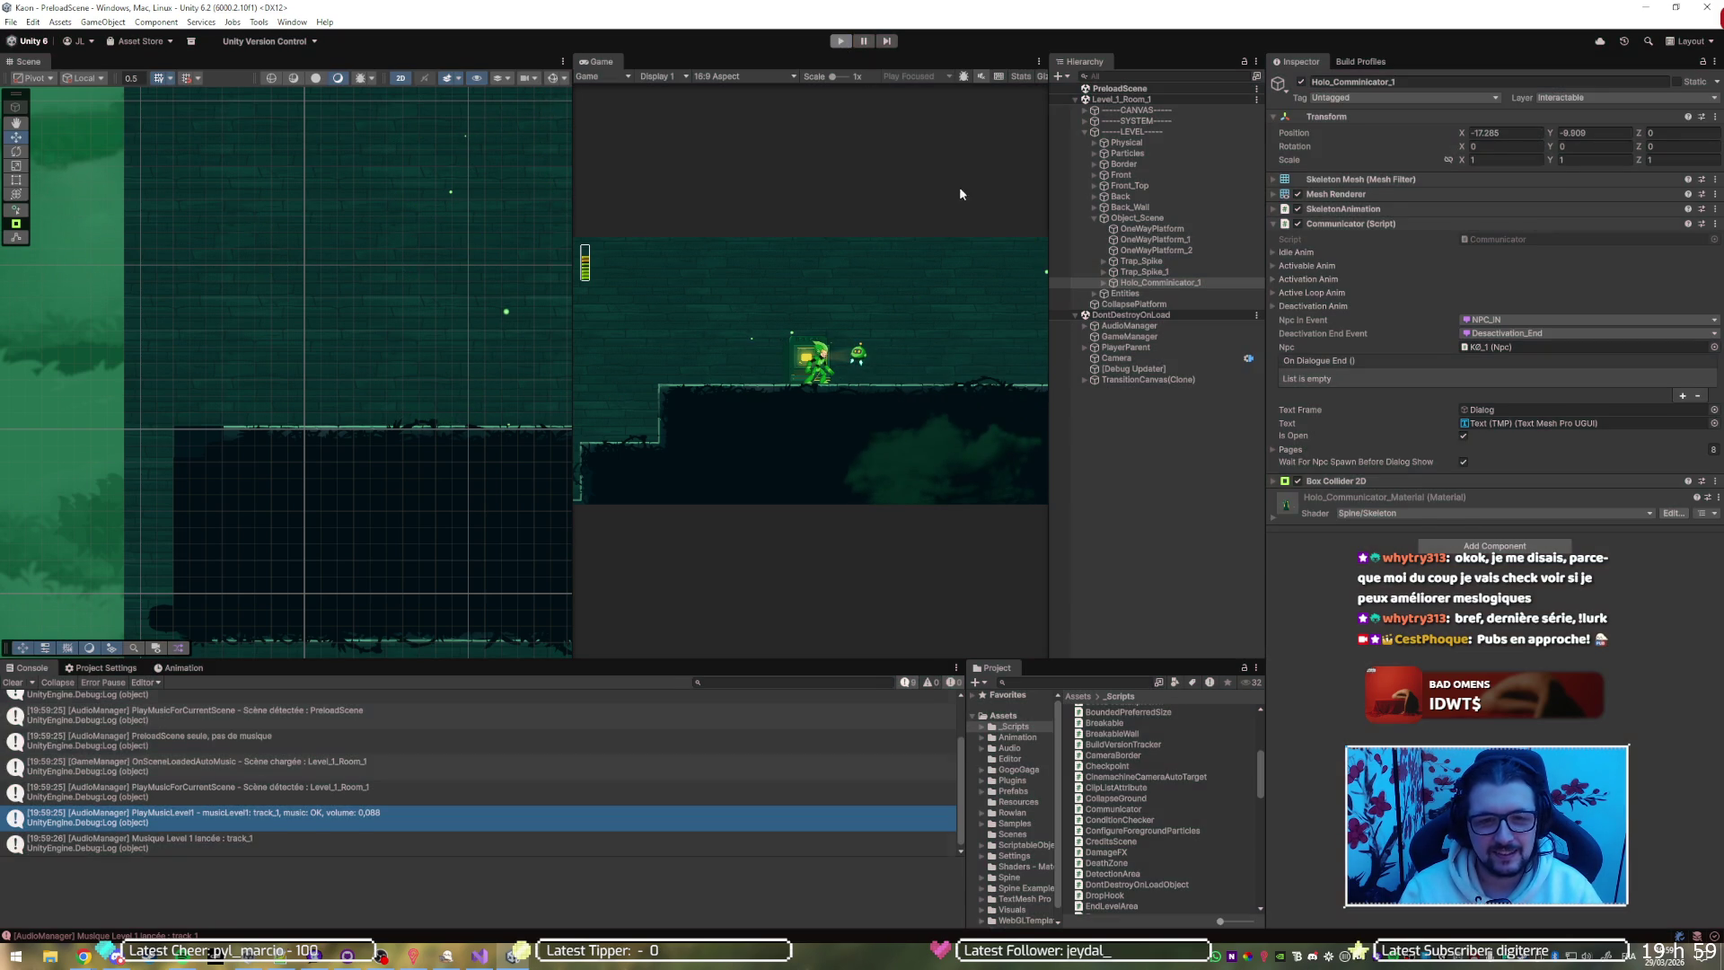
left_click(835, 42)
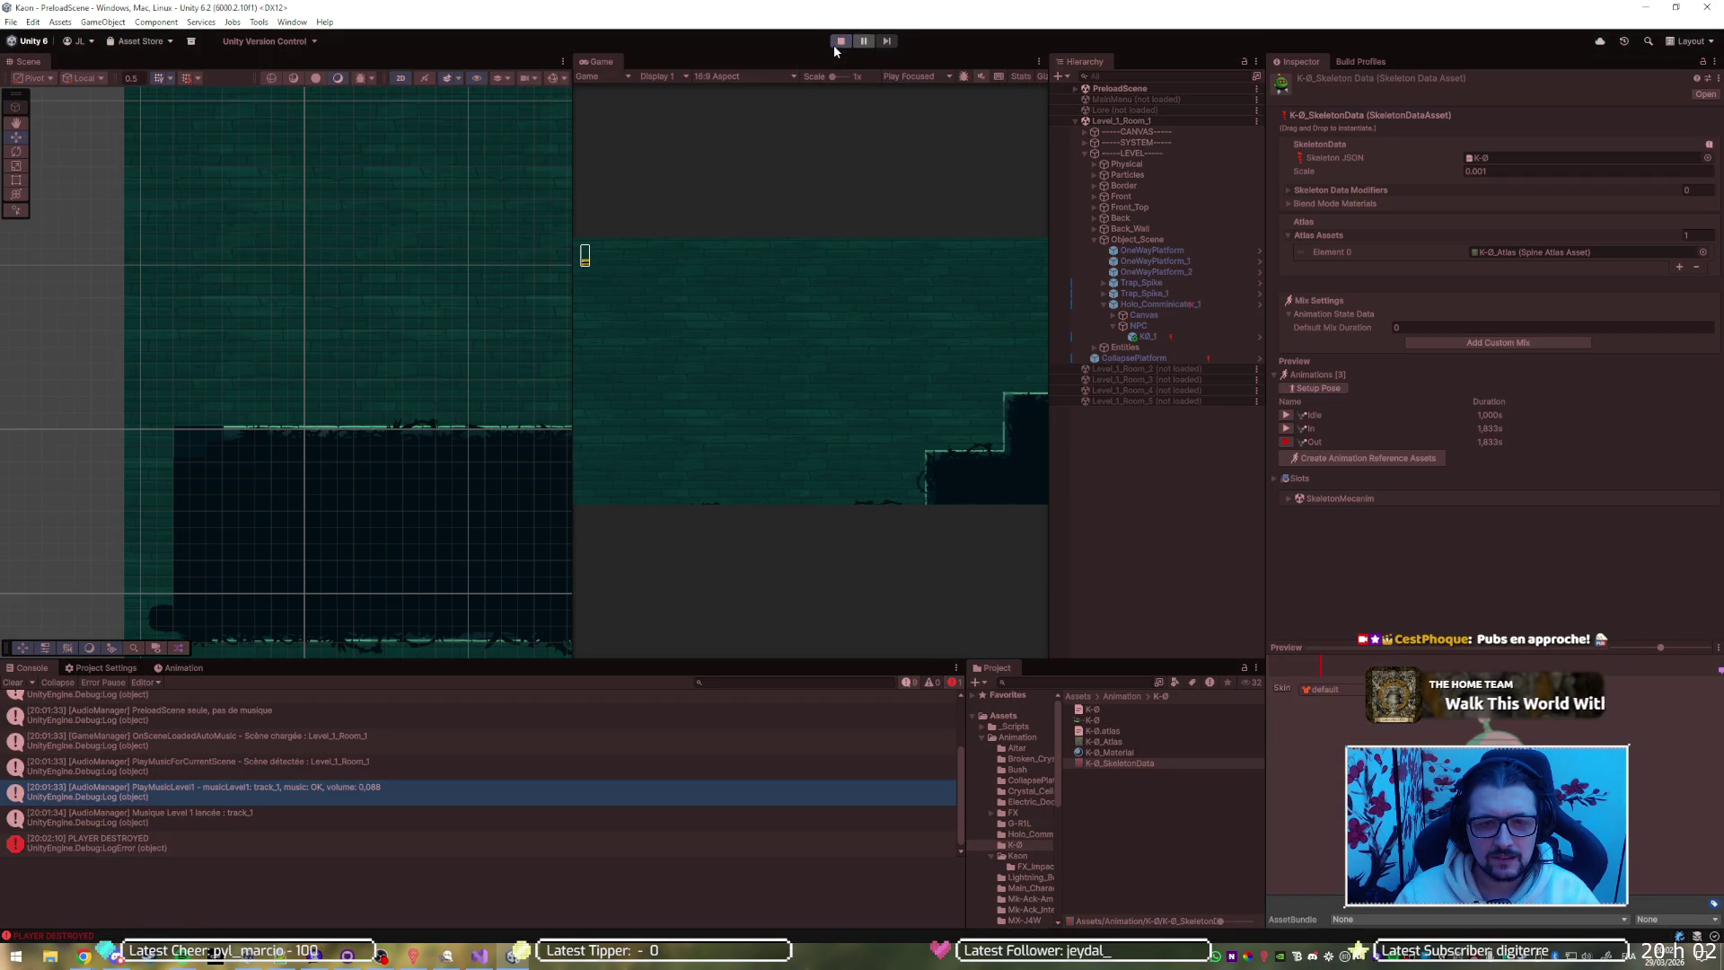
scroll(555, 337, "up", 3)
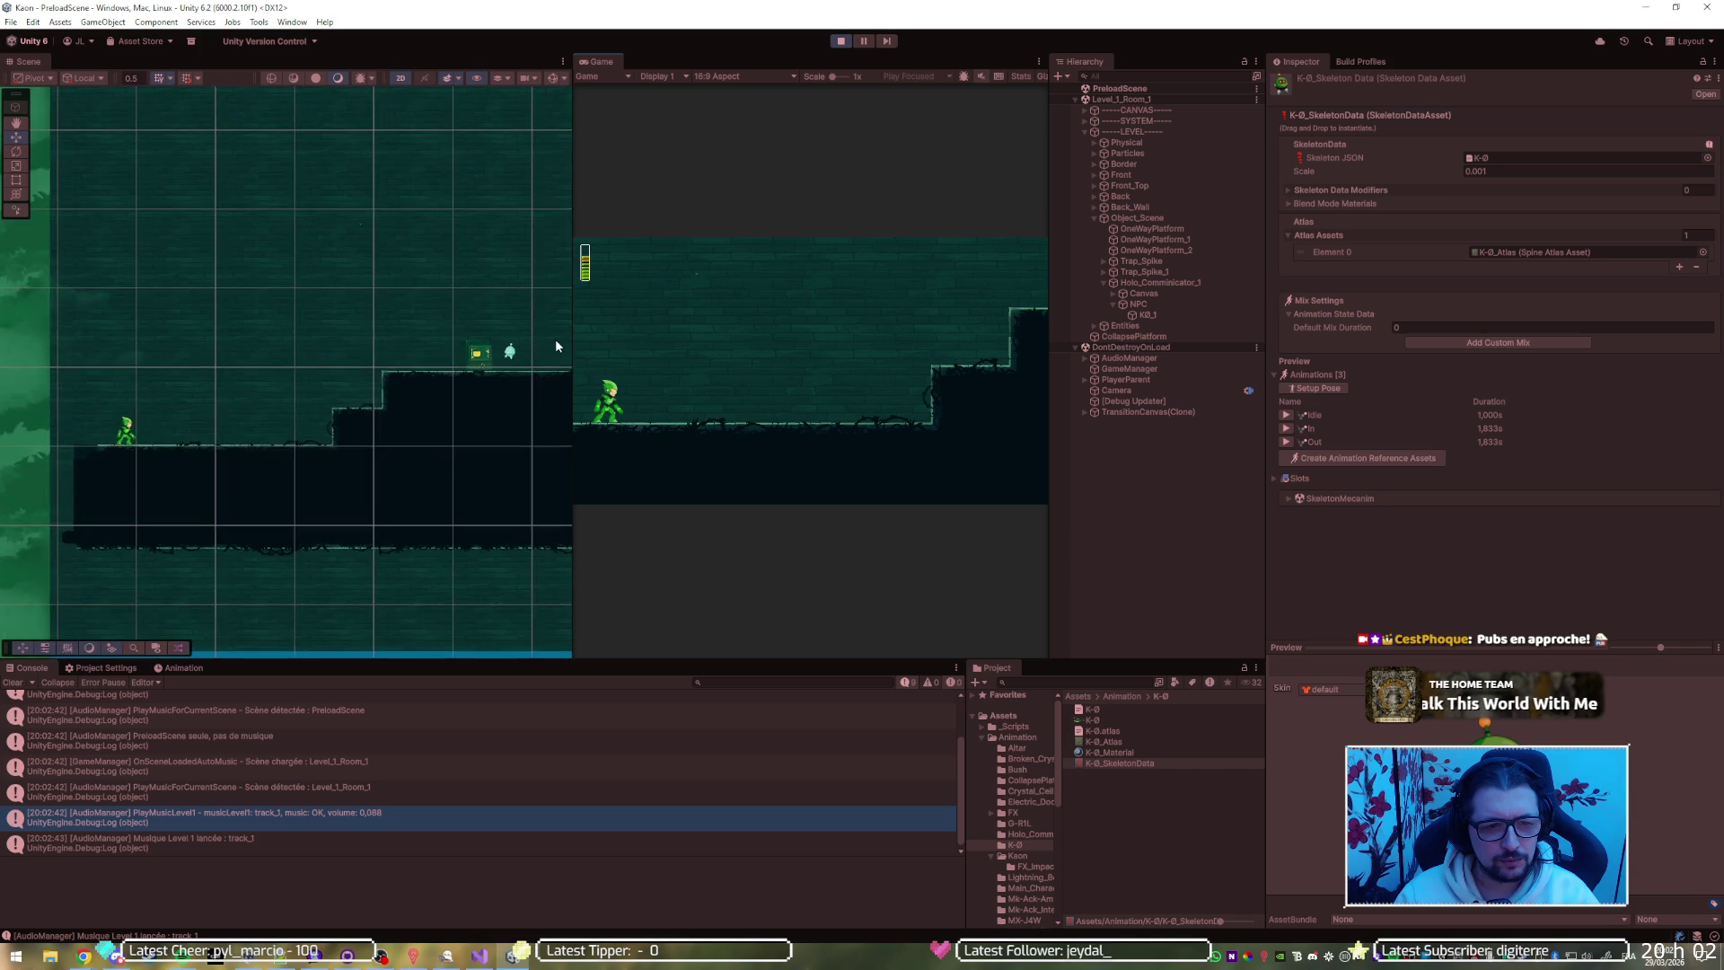
left_click(478, 956)
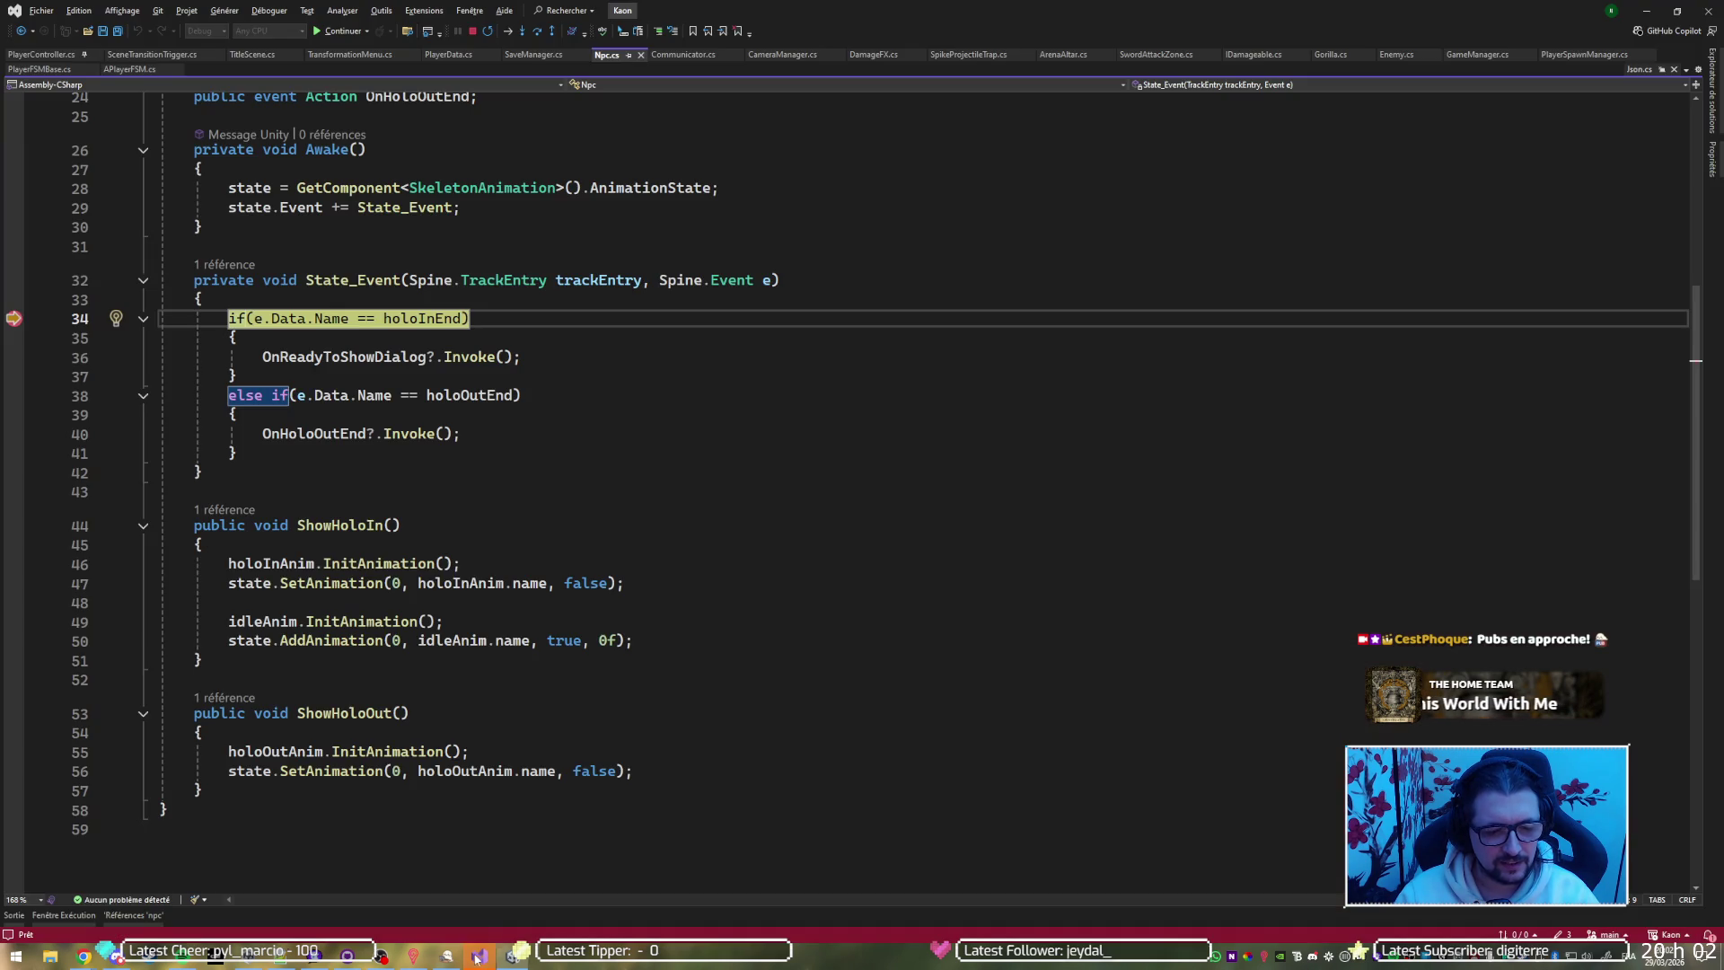
Step past the hologram handler, resume, and walk the player to interact with the terminal
key("F10")
key("F10")
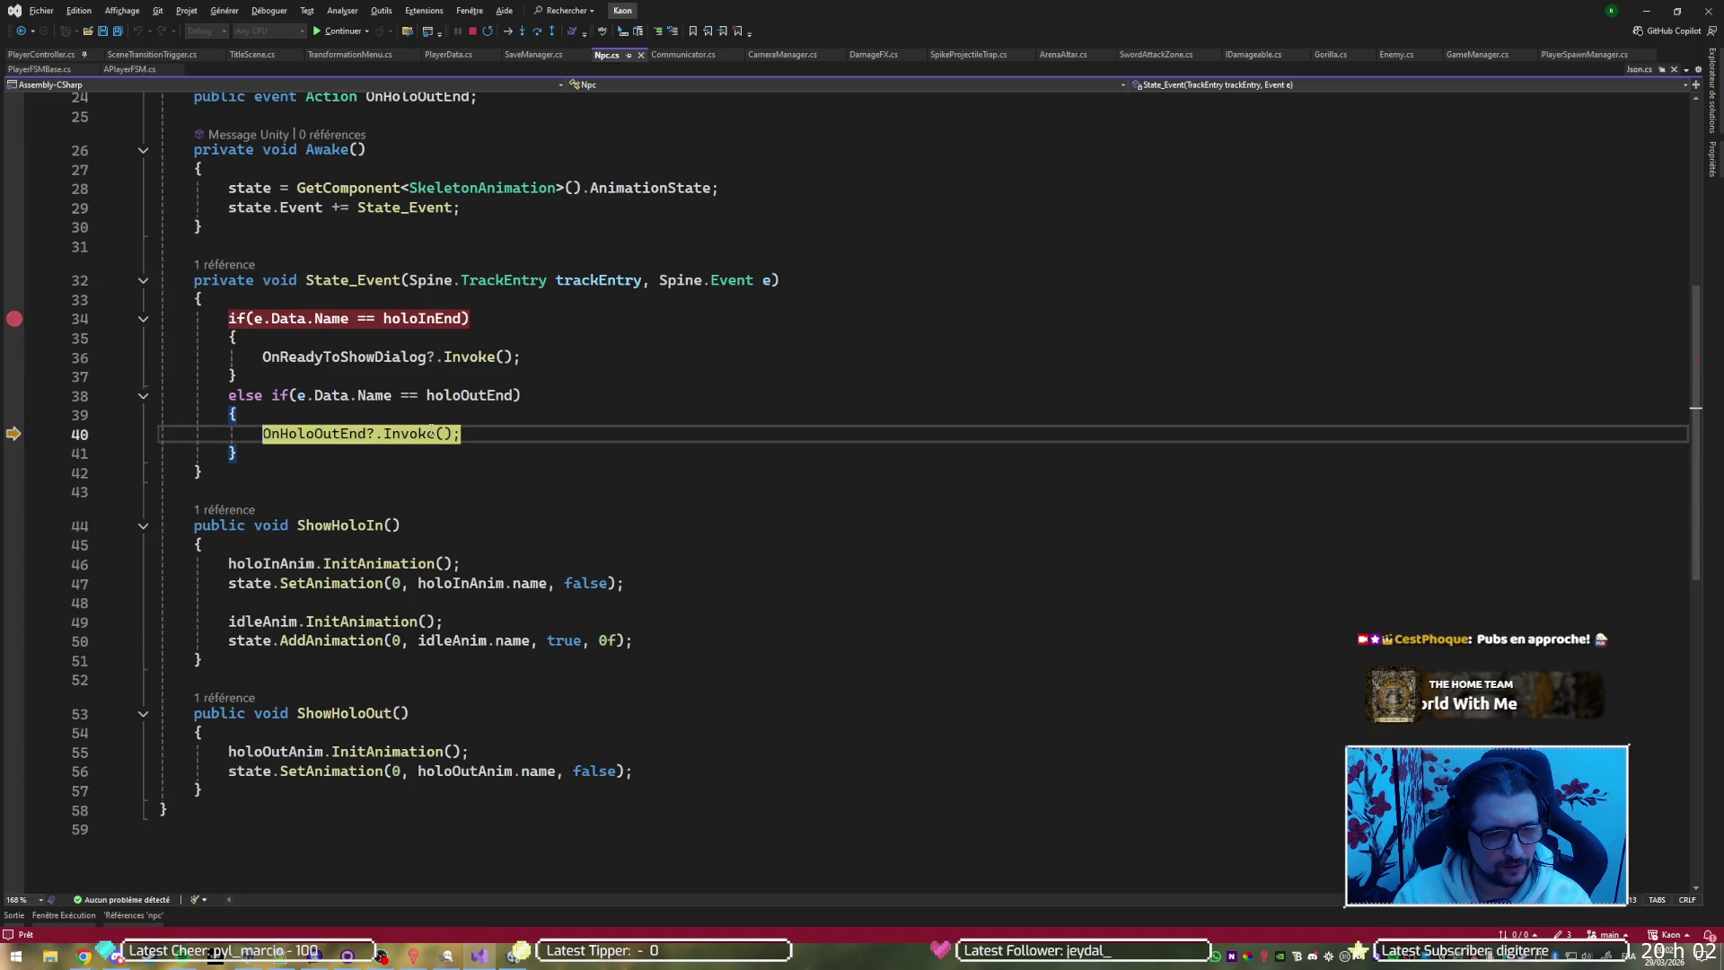
key("F5")
key("alt+Tab")
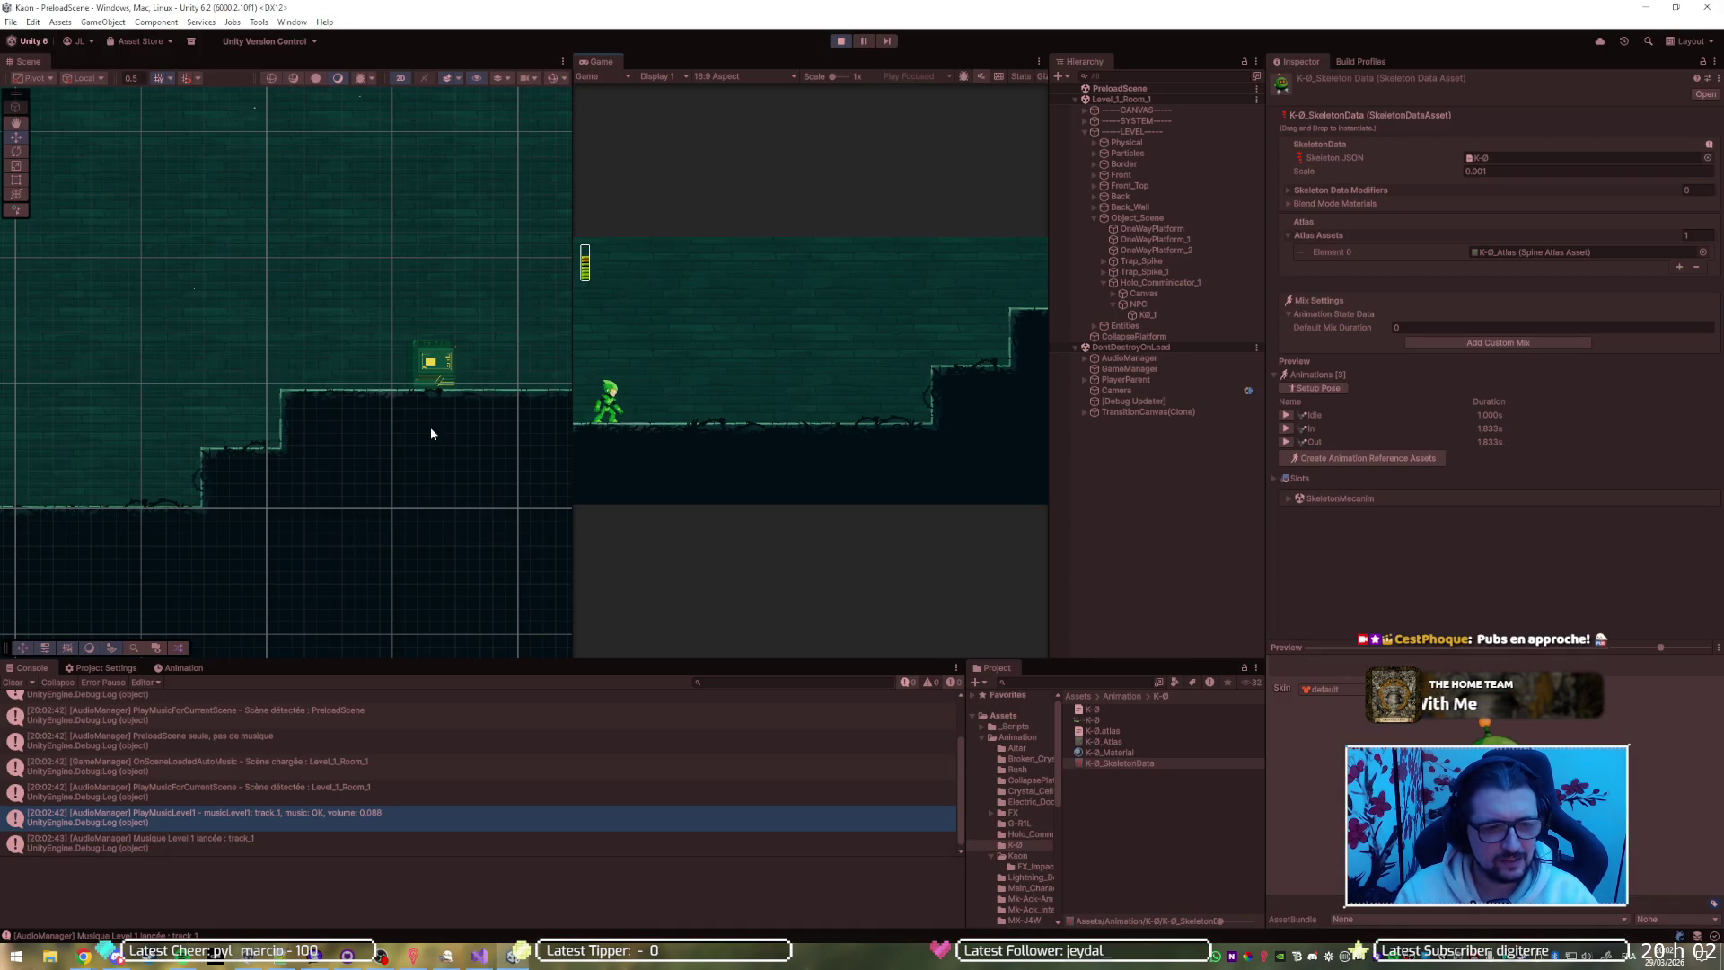
key("d")
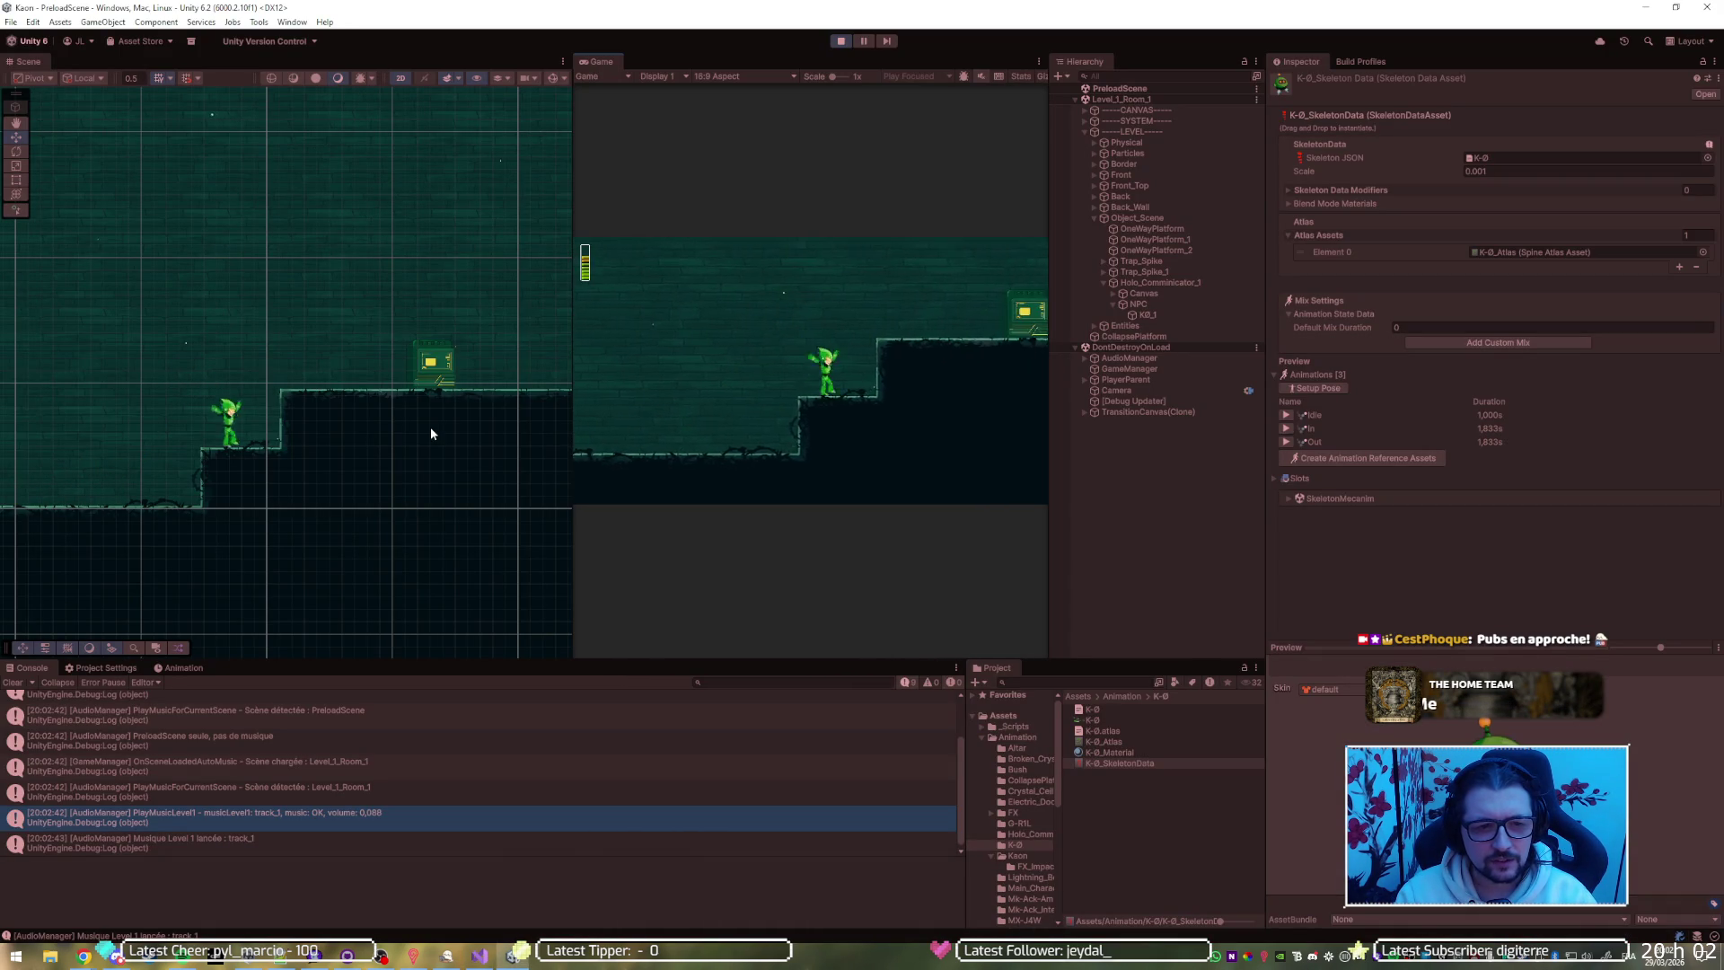
key("space")
key("e")
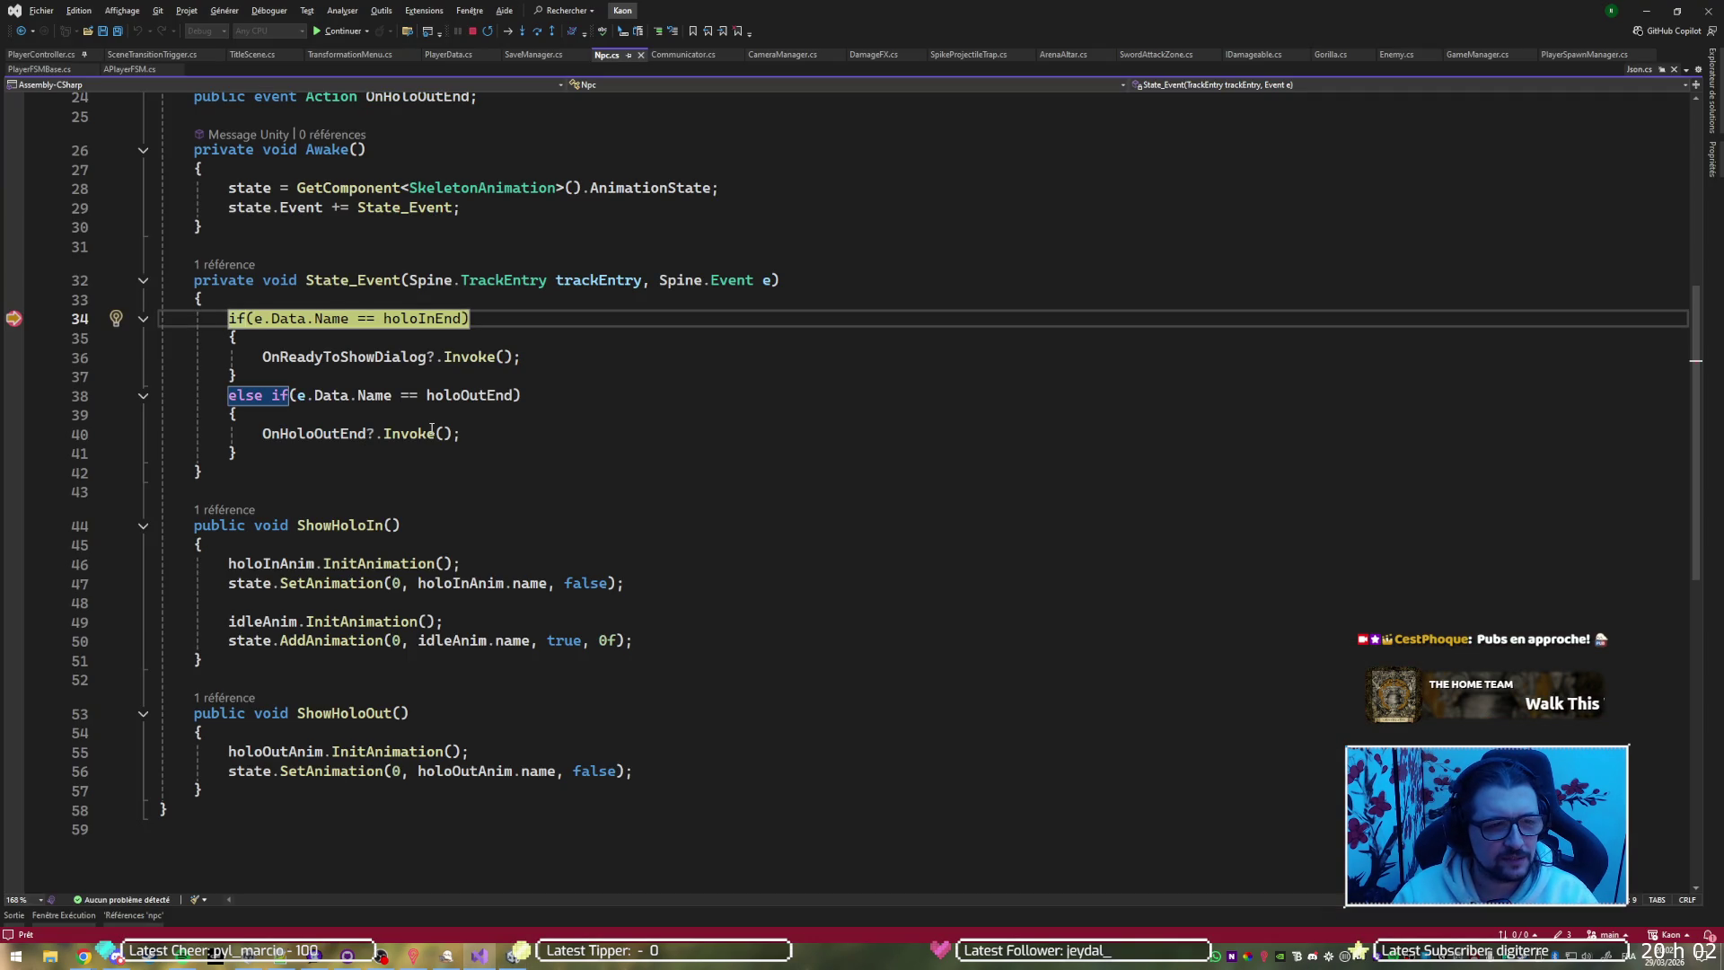
Resume past the line 34 breakpoint and select the NPC KB_1 in the Hierarchy
key("F5")
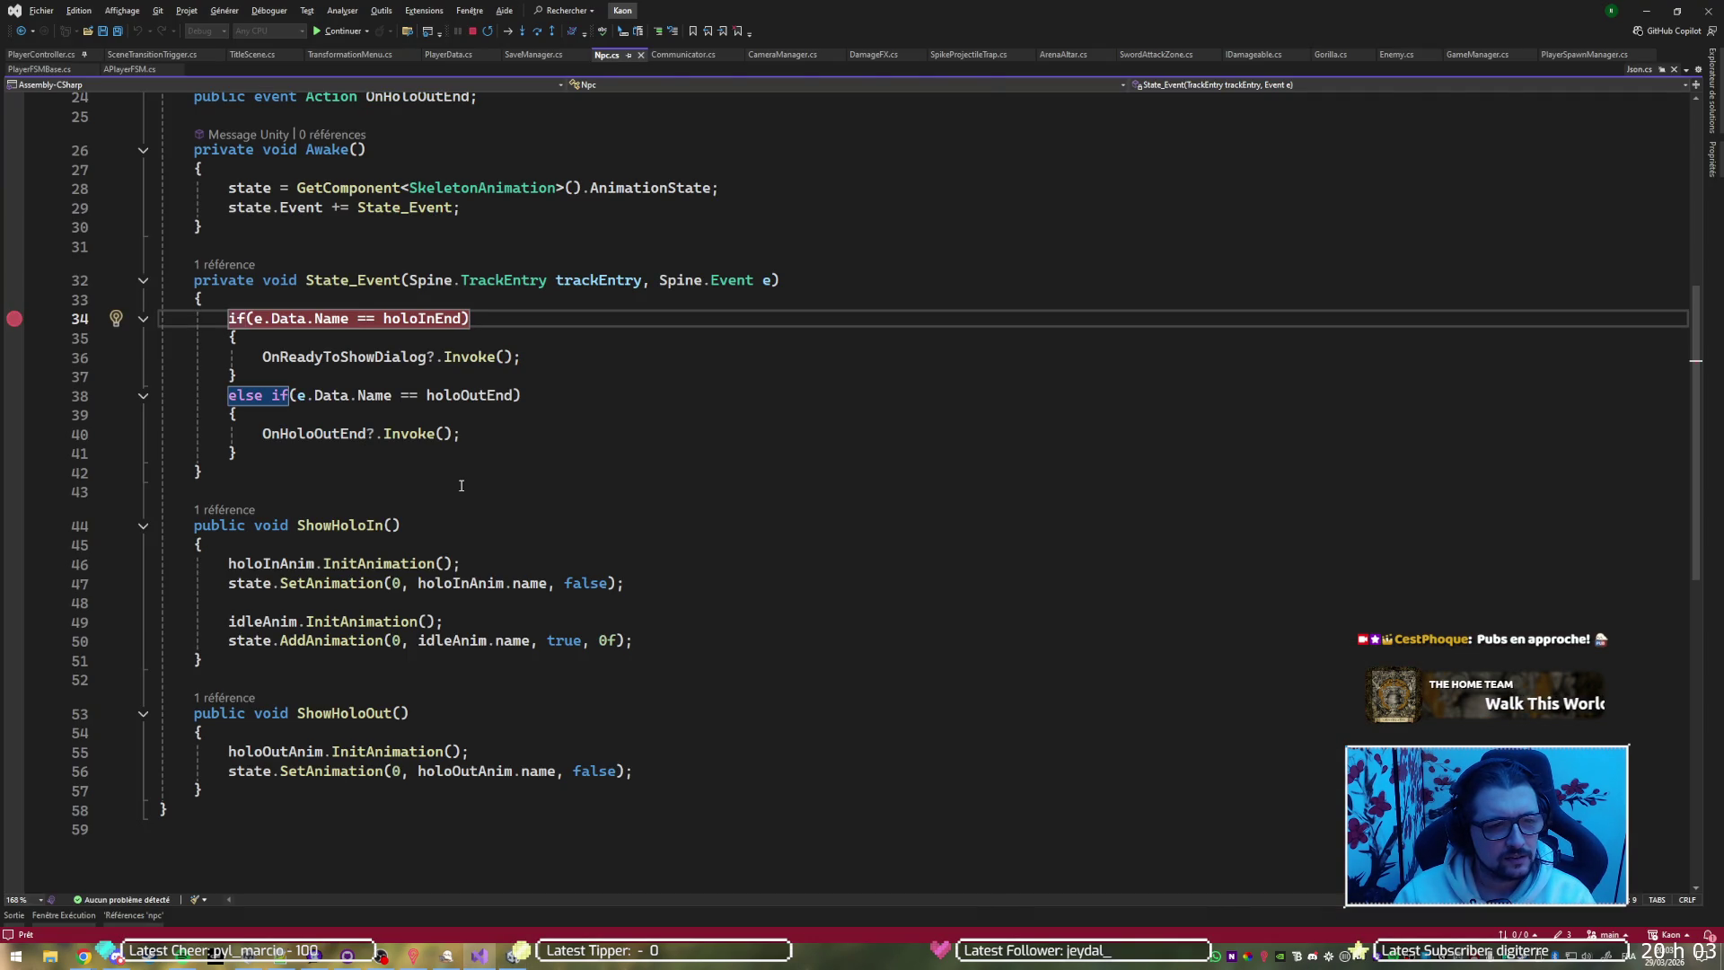
key("F5")
left_click(1157, 315)
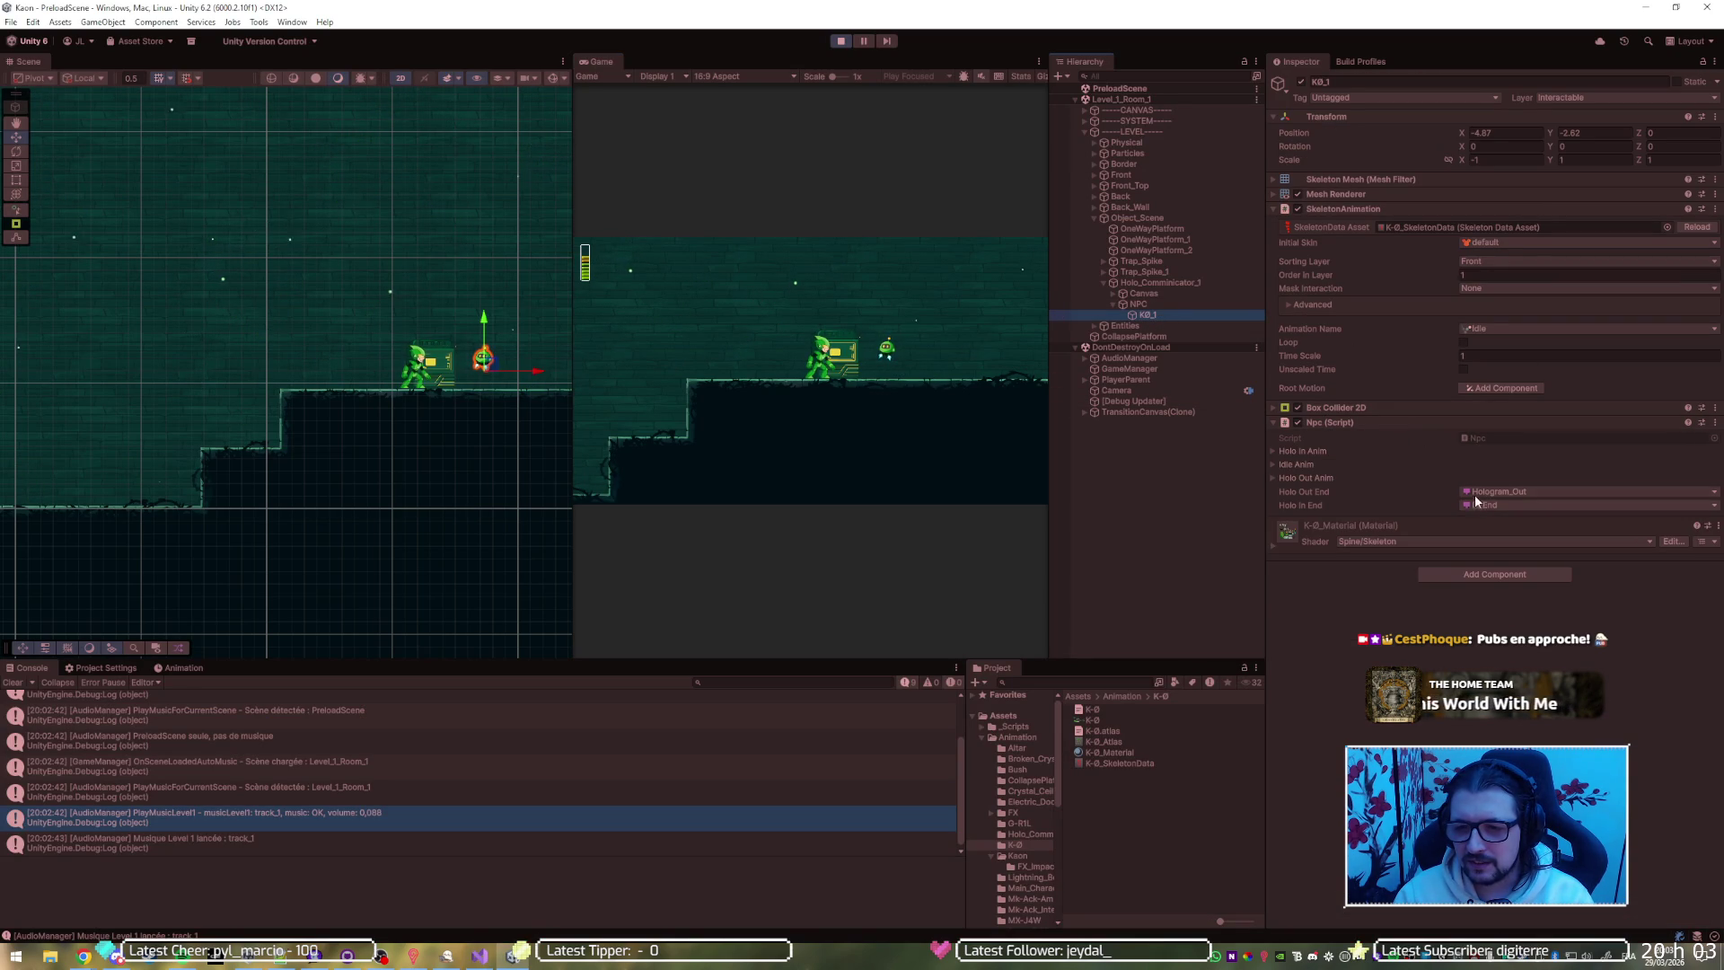
Stop playing and set the Npc's Holo In Anim name to In
left_click(1293, 450)
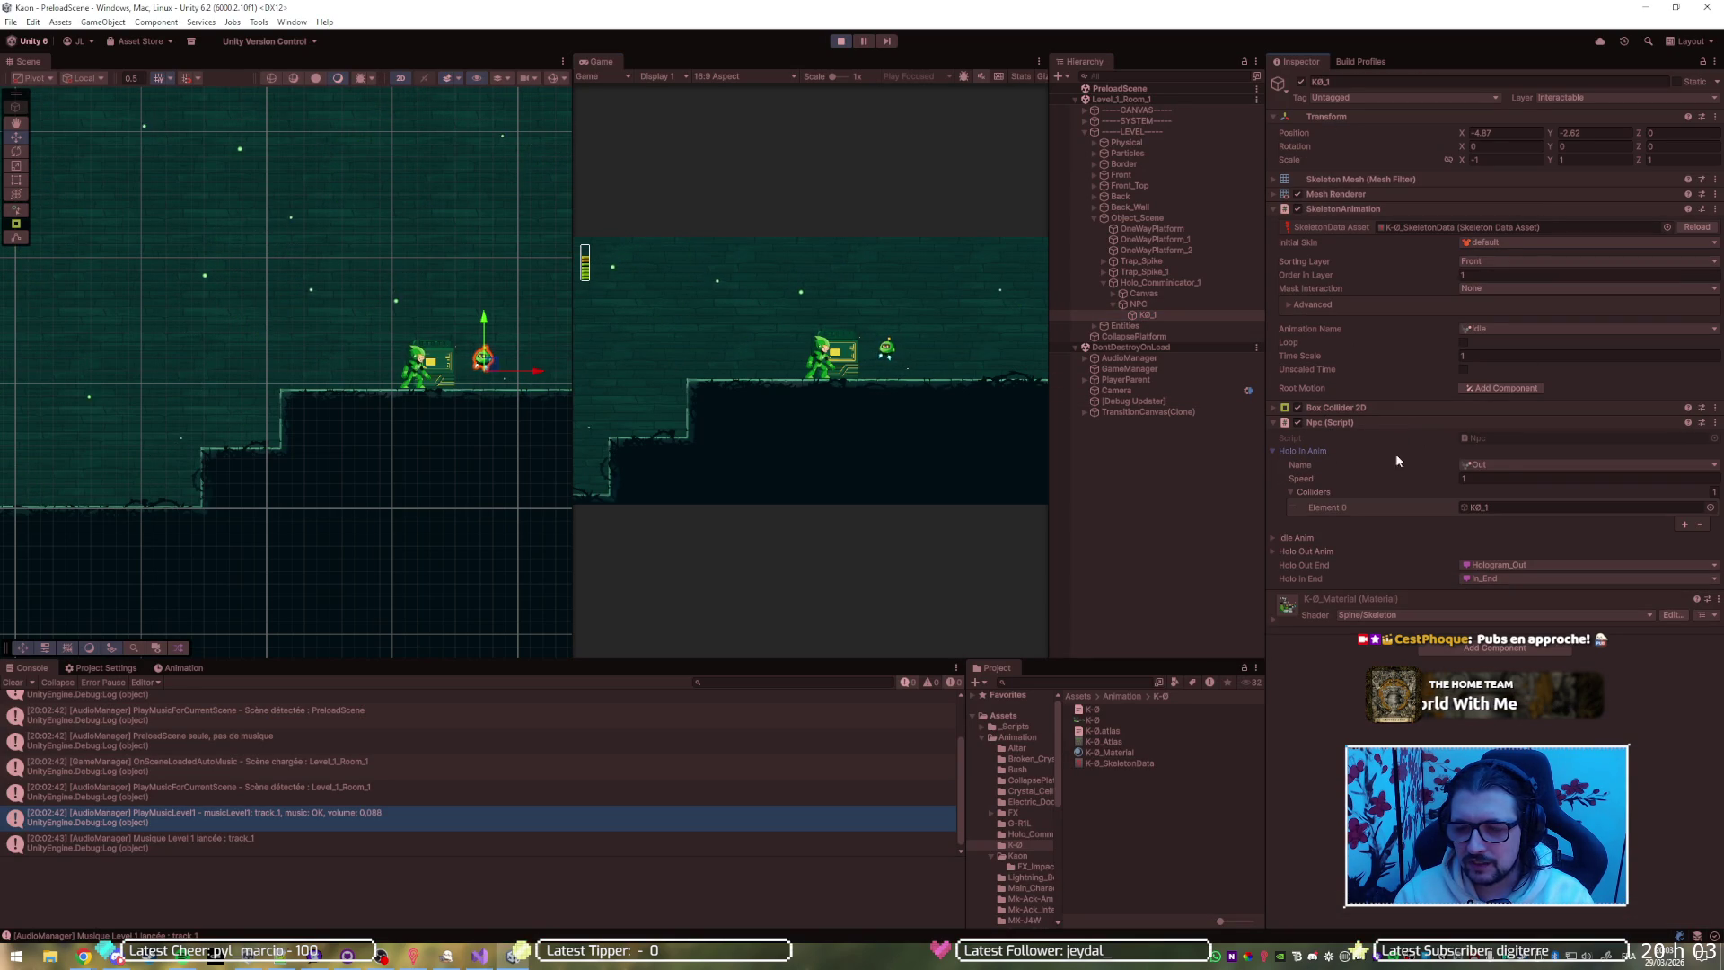
left_click(1504, 465)
left_click(1529, 503)
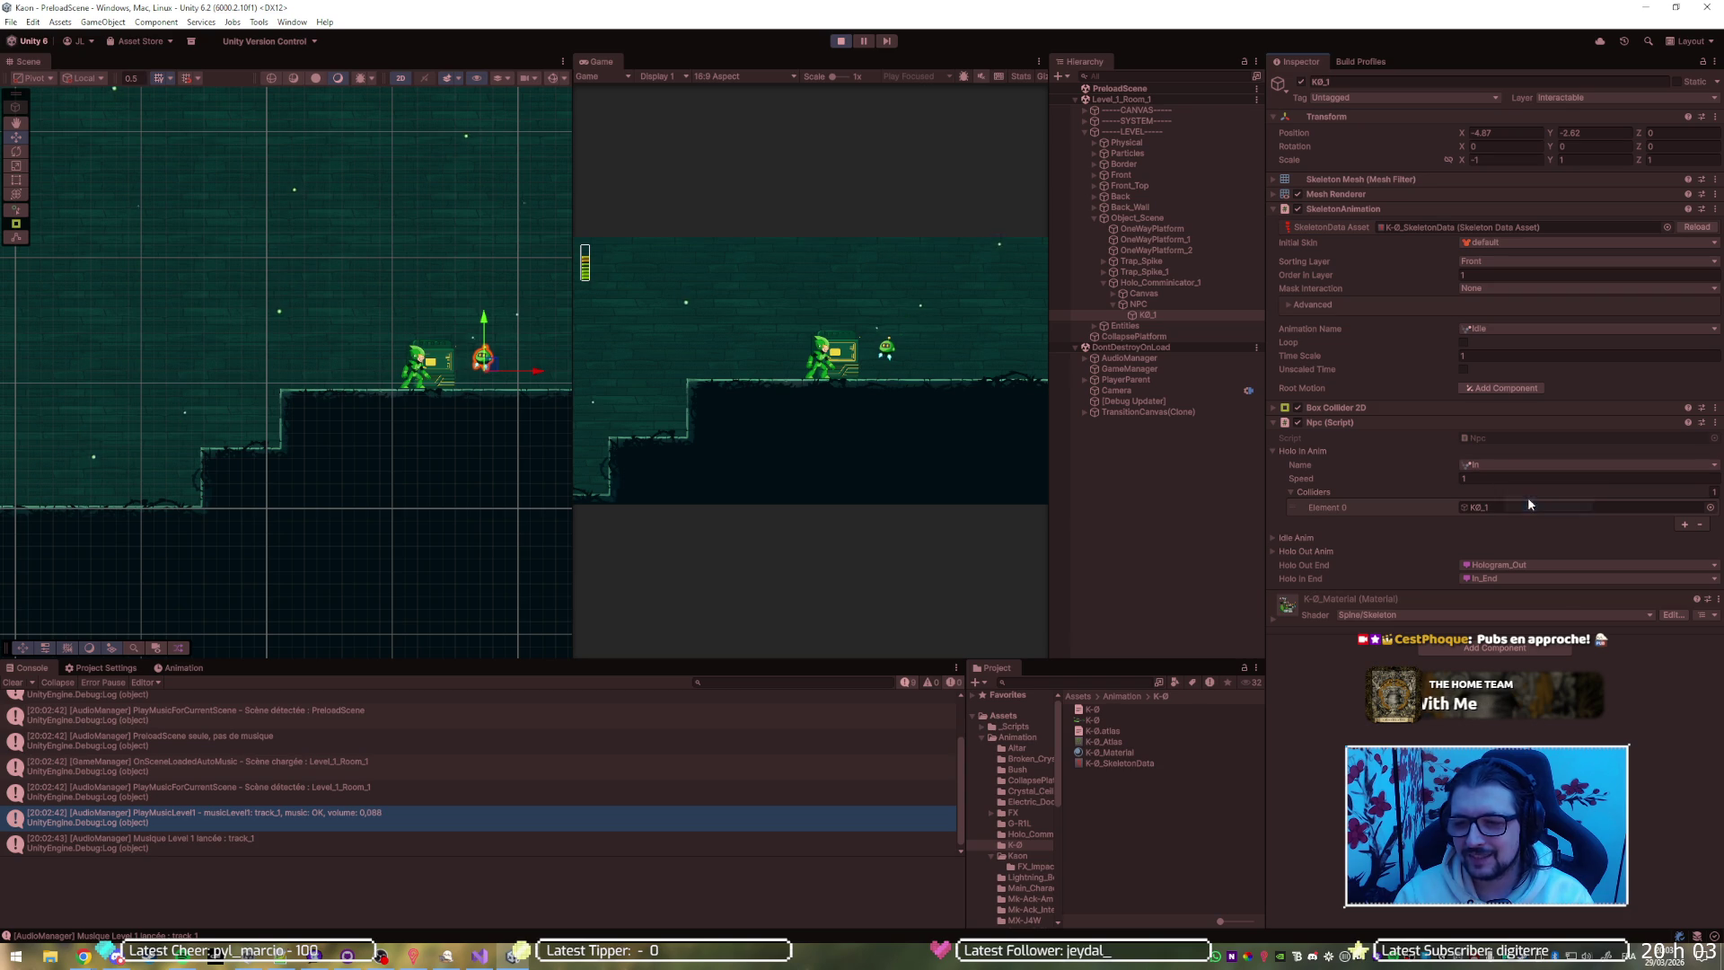
left_click(844, 41)
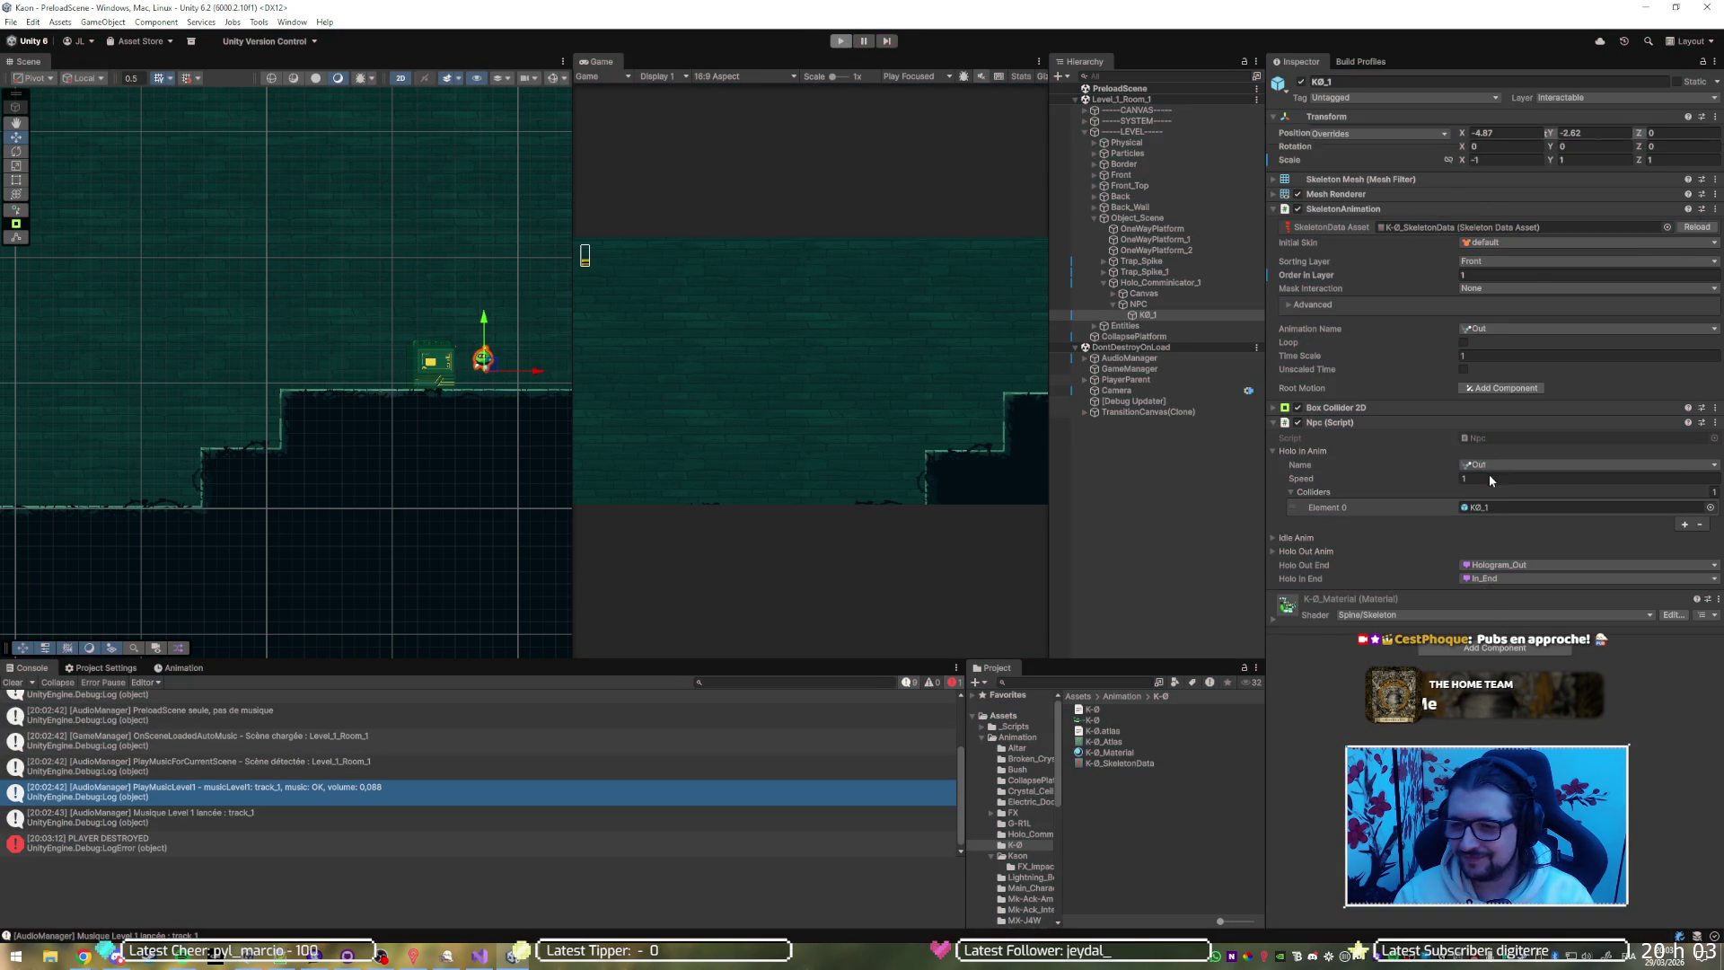
left_click(1490, 499)
left_click(1517, 532)
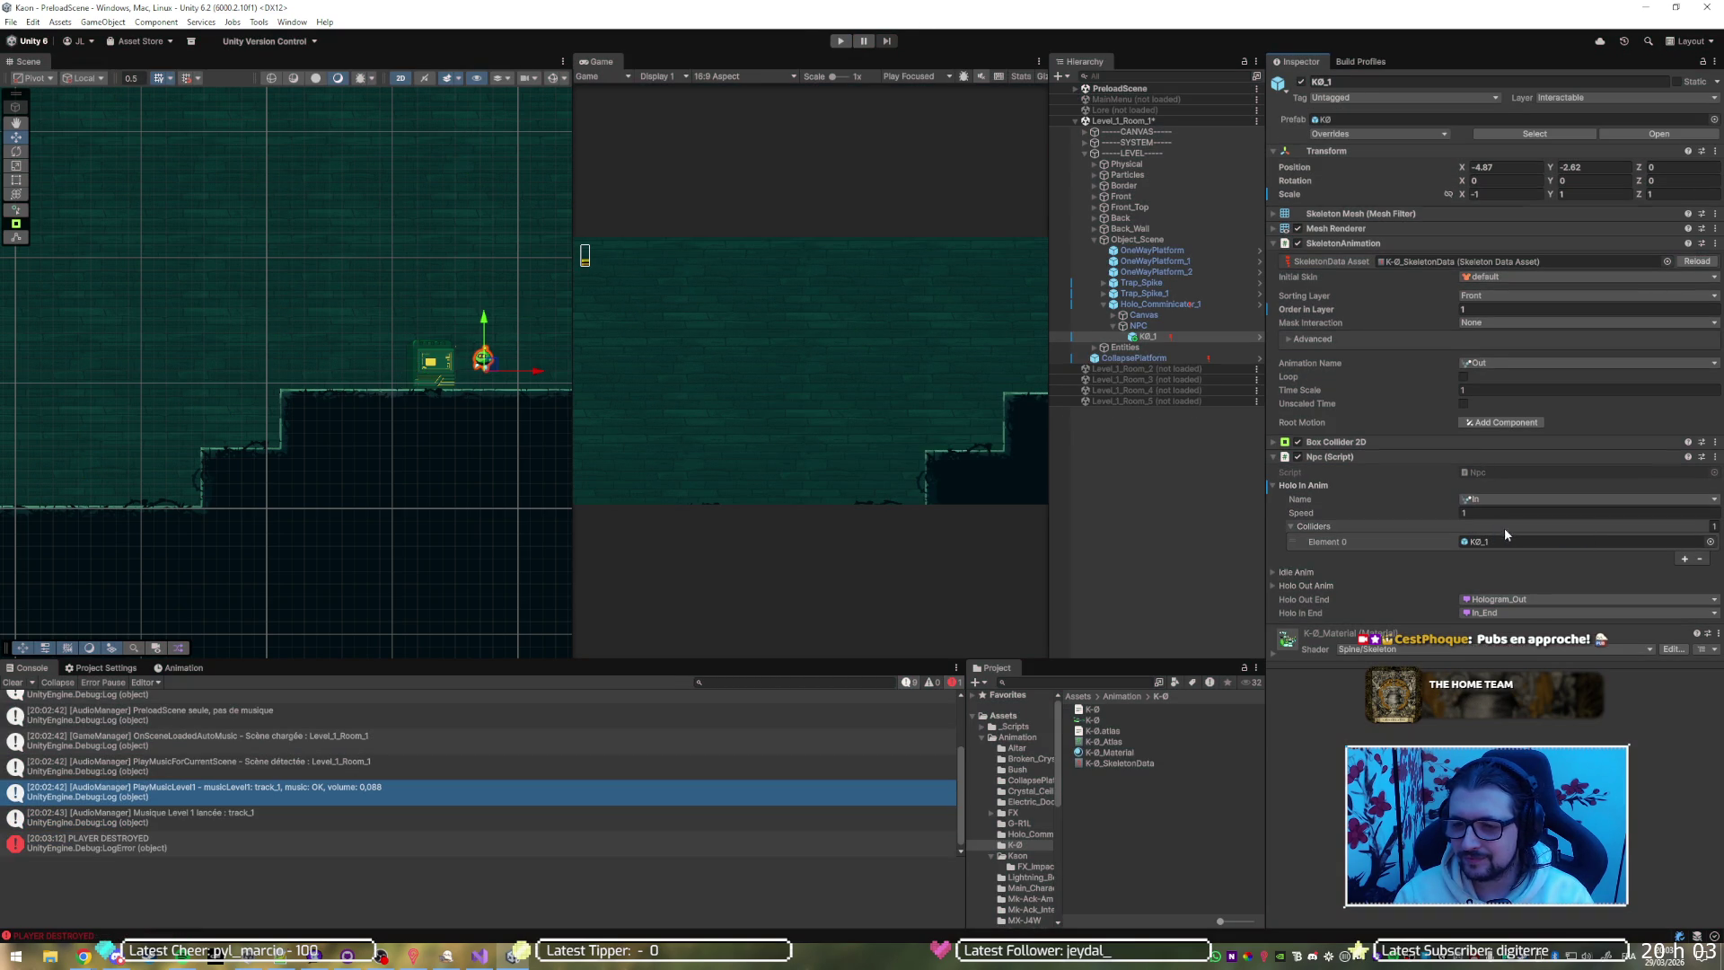
Start a new play test and walk the player right onto the higher ledge
left_click(844, 43)
key("Right")
key("space")
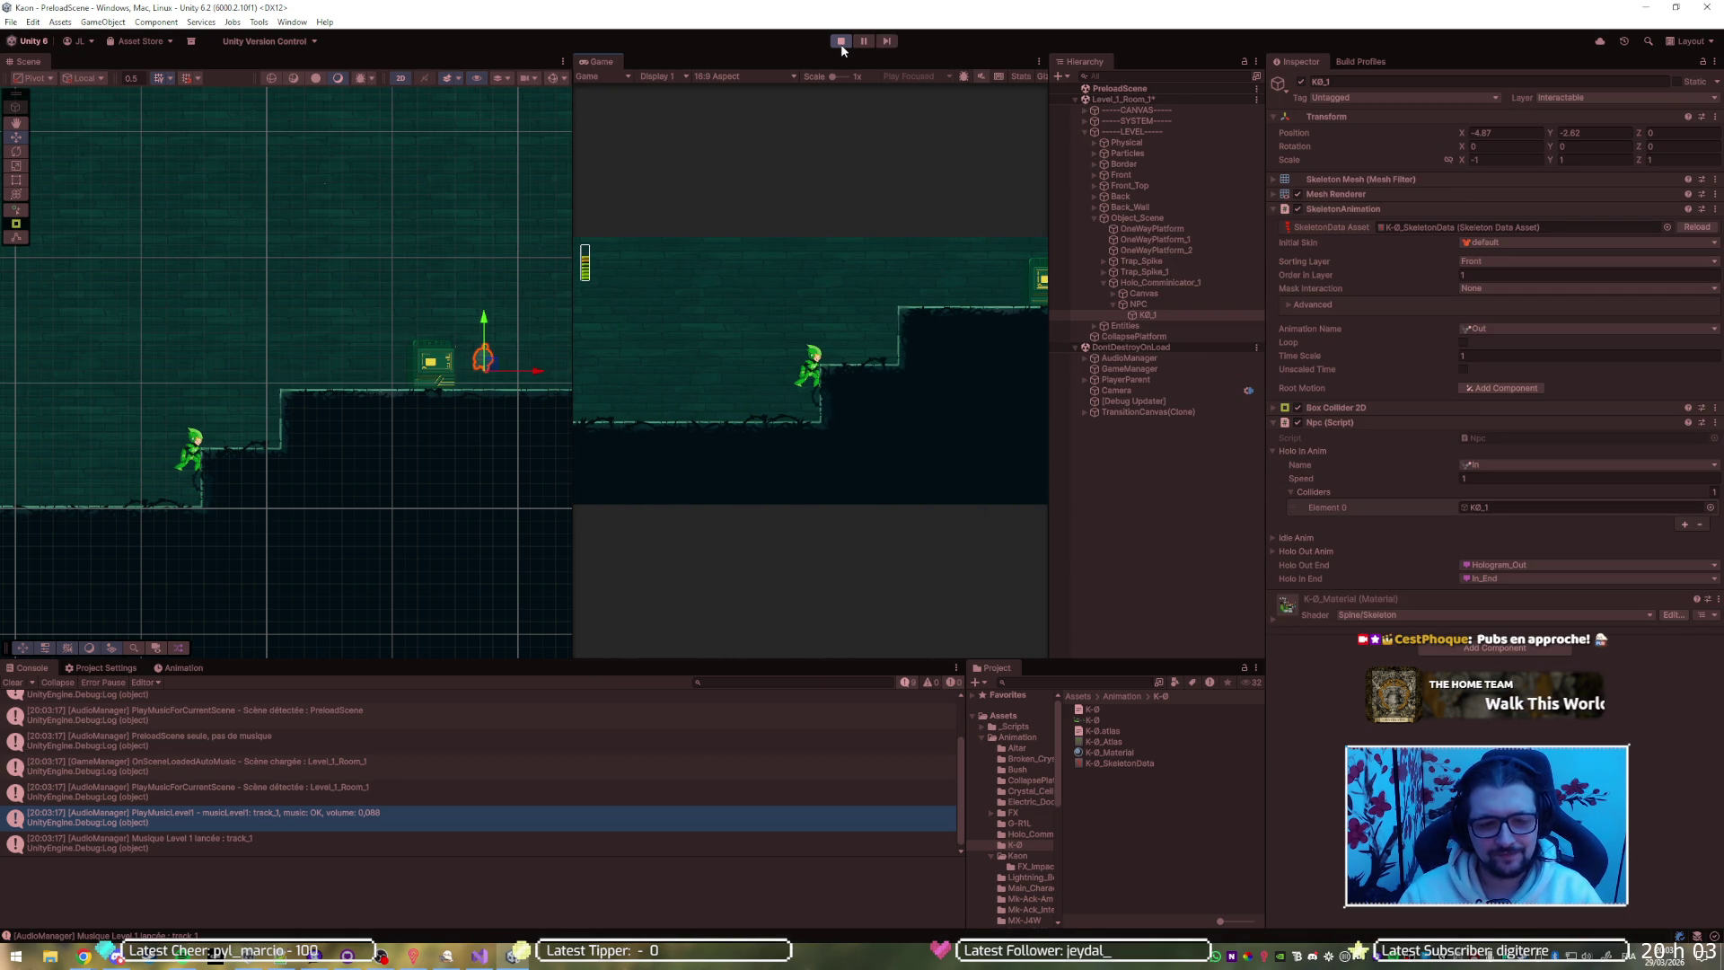
key("alt+Tab")
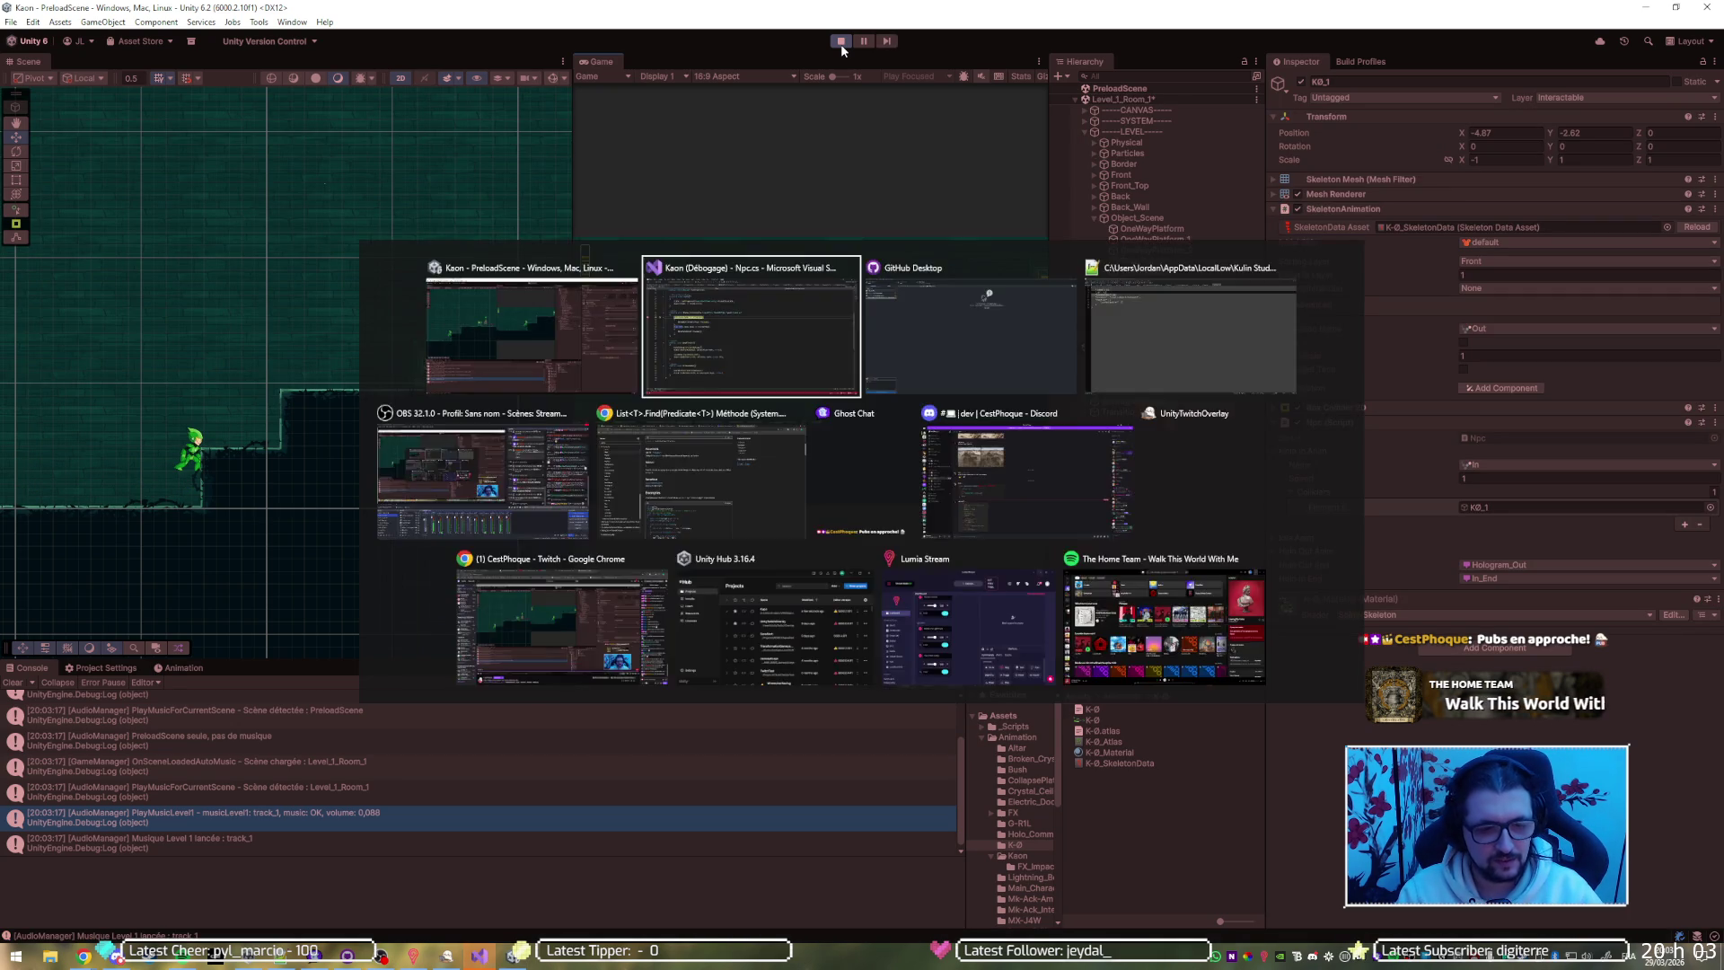
Resume past each breakpoint hit so the NPC's 'Bonjour Kaon !' greeting appears
key("F5")
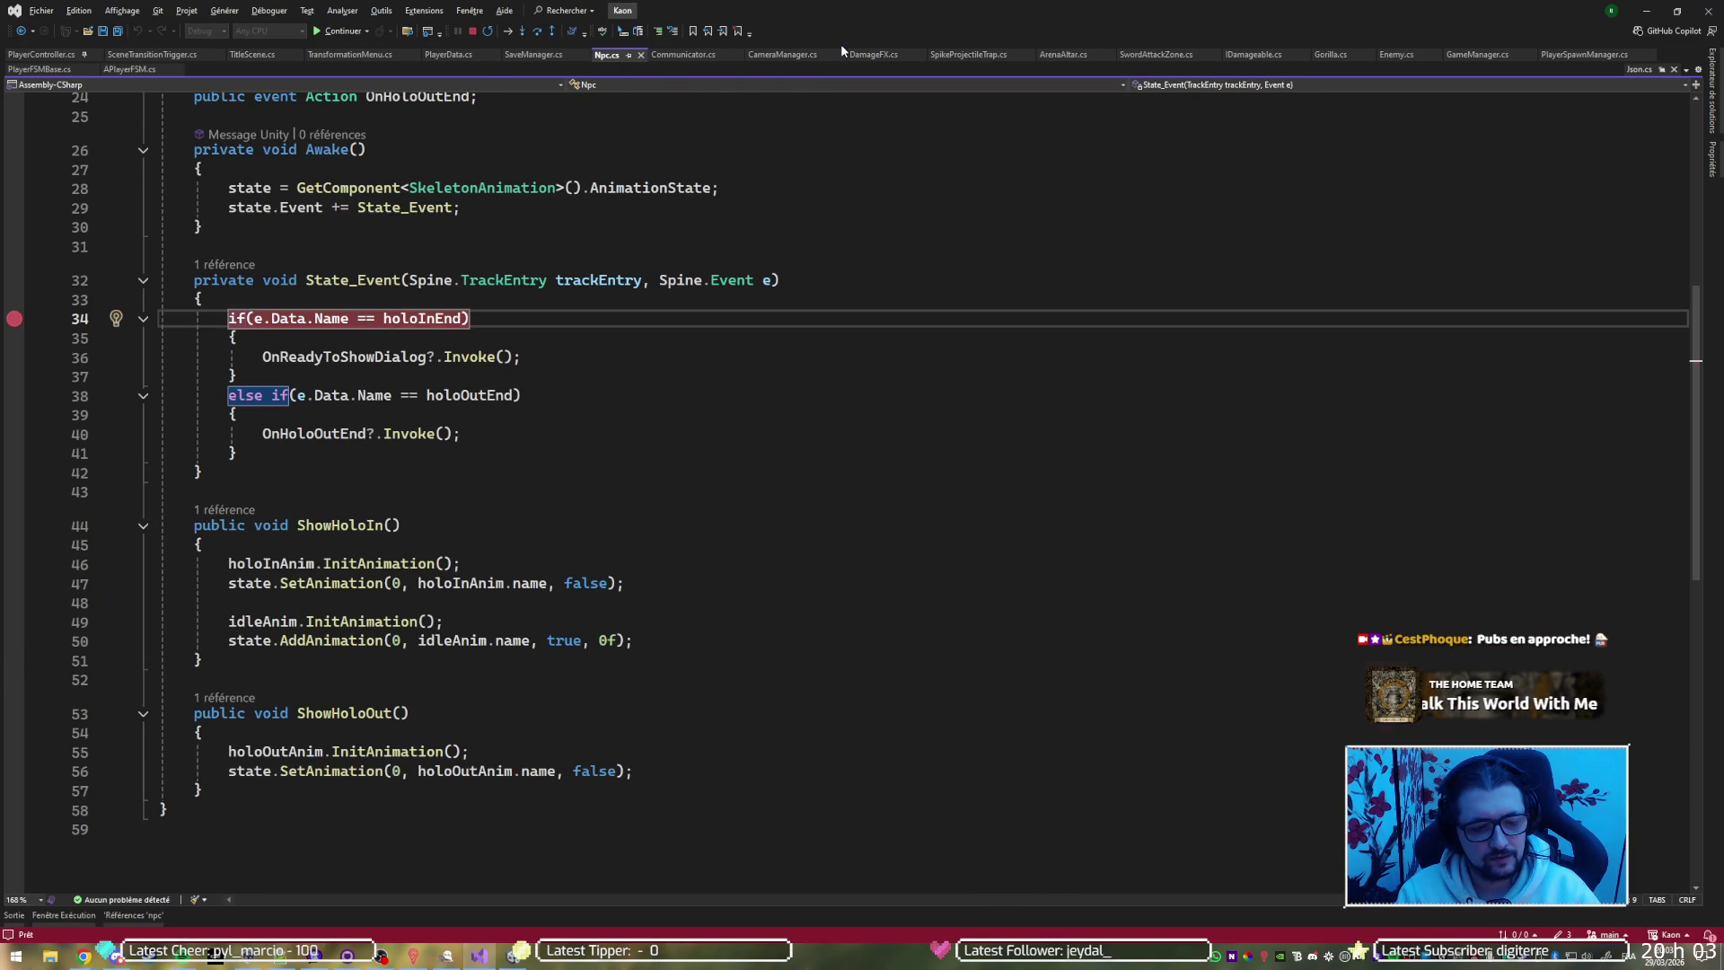
key("alt+Tab")
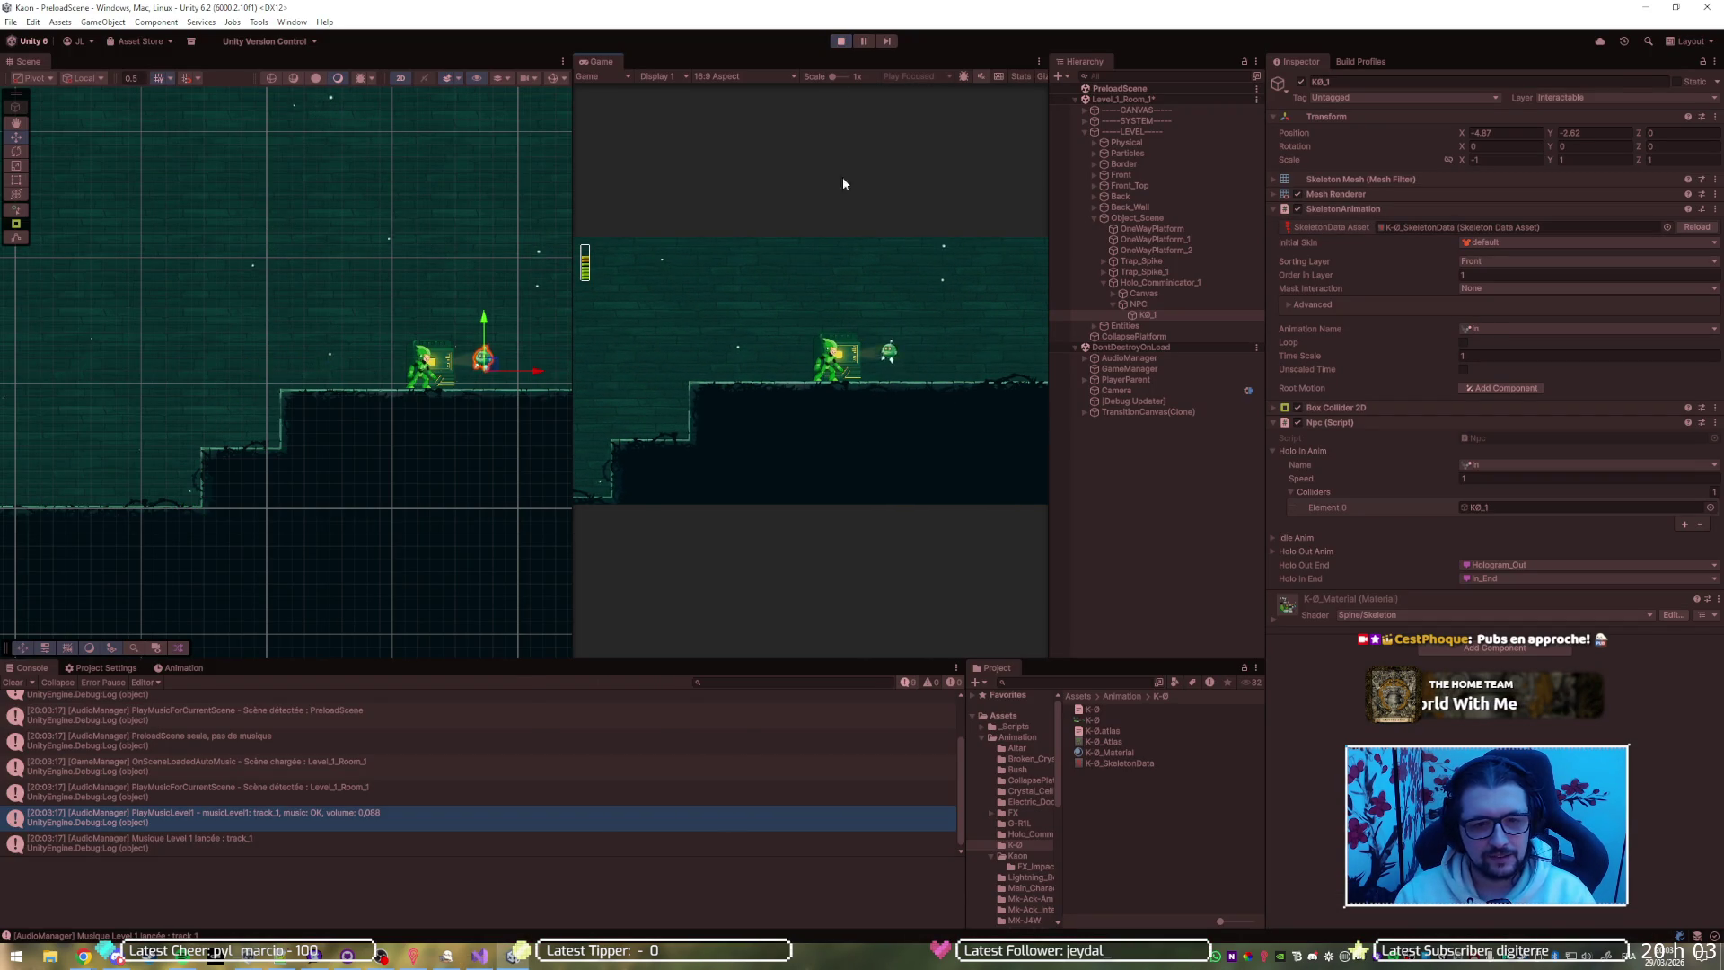
key("F5")
key("alt+Tab")
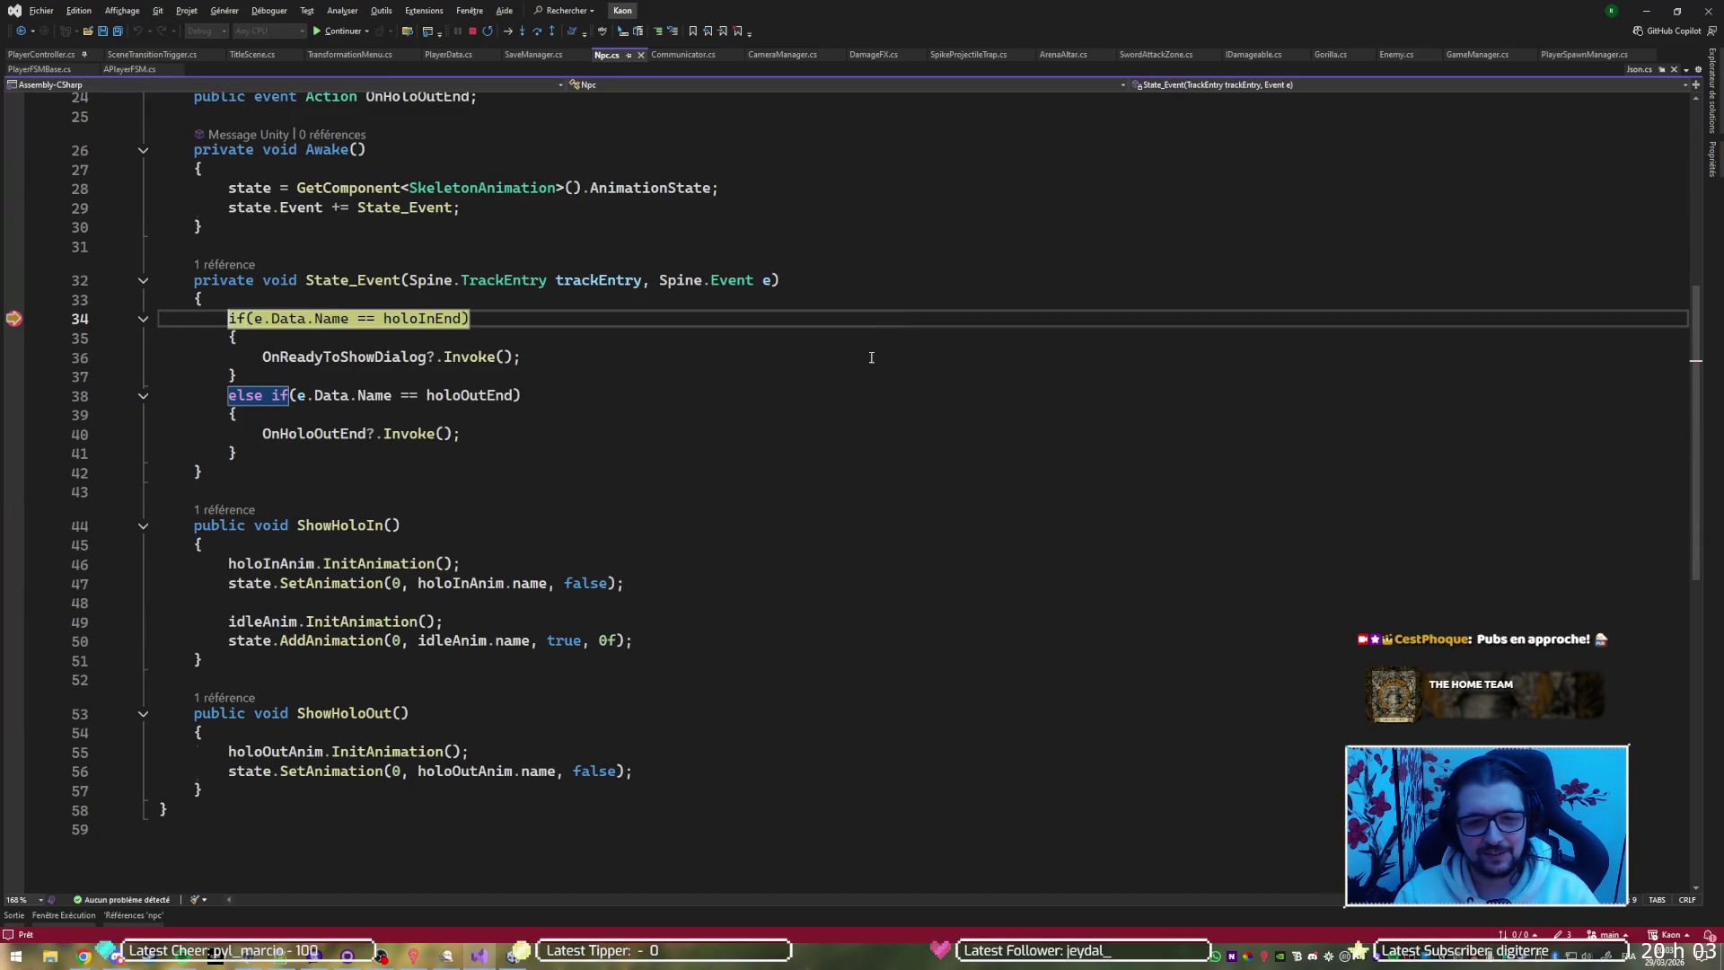
Remove the line 34 breakpoint in Npc.cs, resume, then go to the OnHoloOutEnd call on line 40
left_click(13, 318)
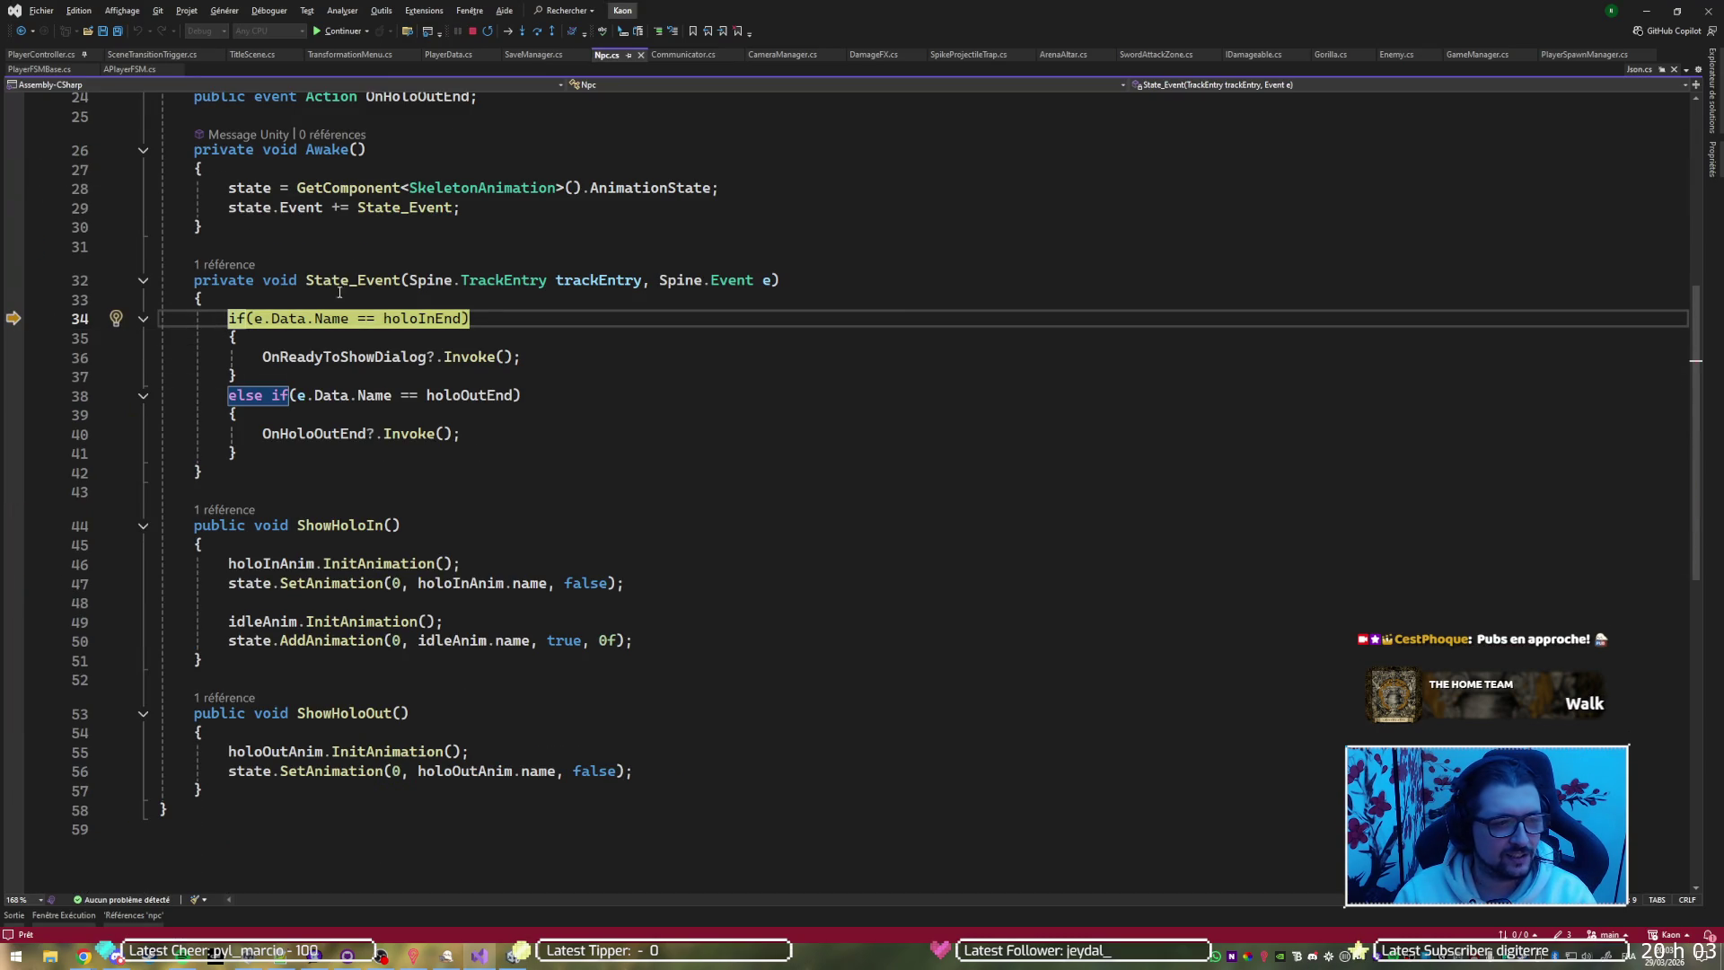
key("F5")
key("alt+Tab")
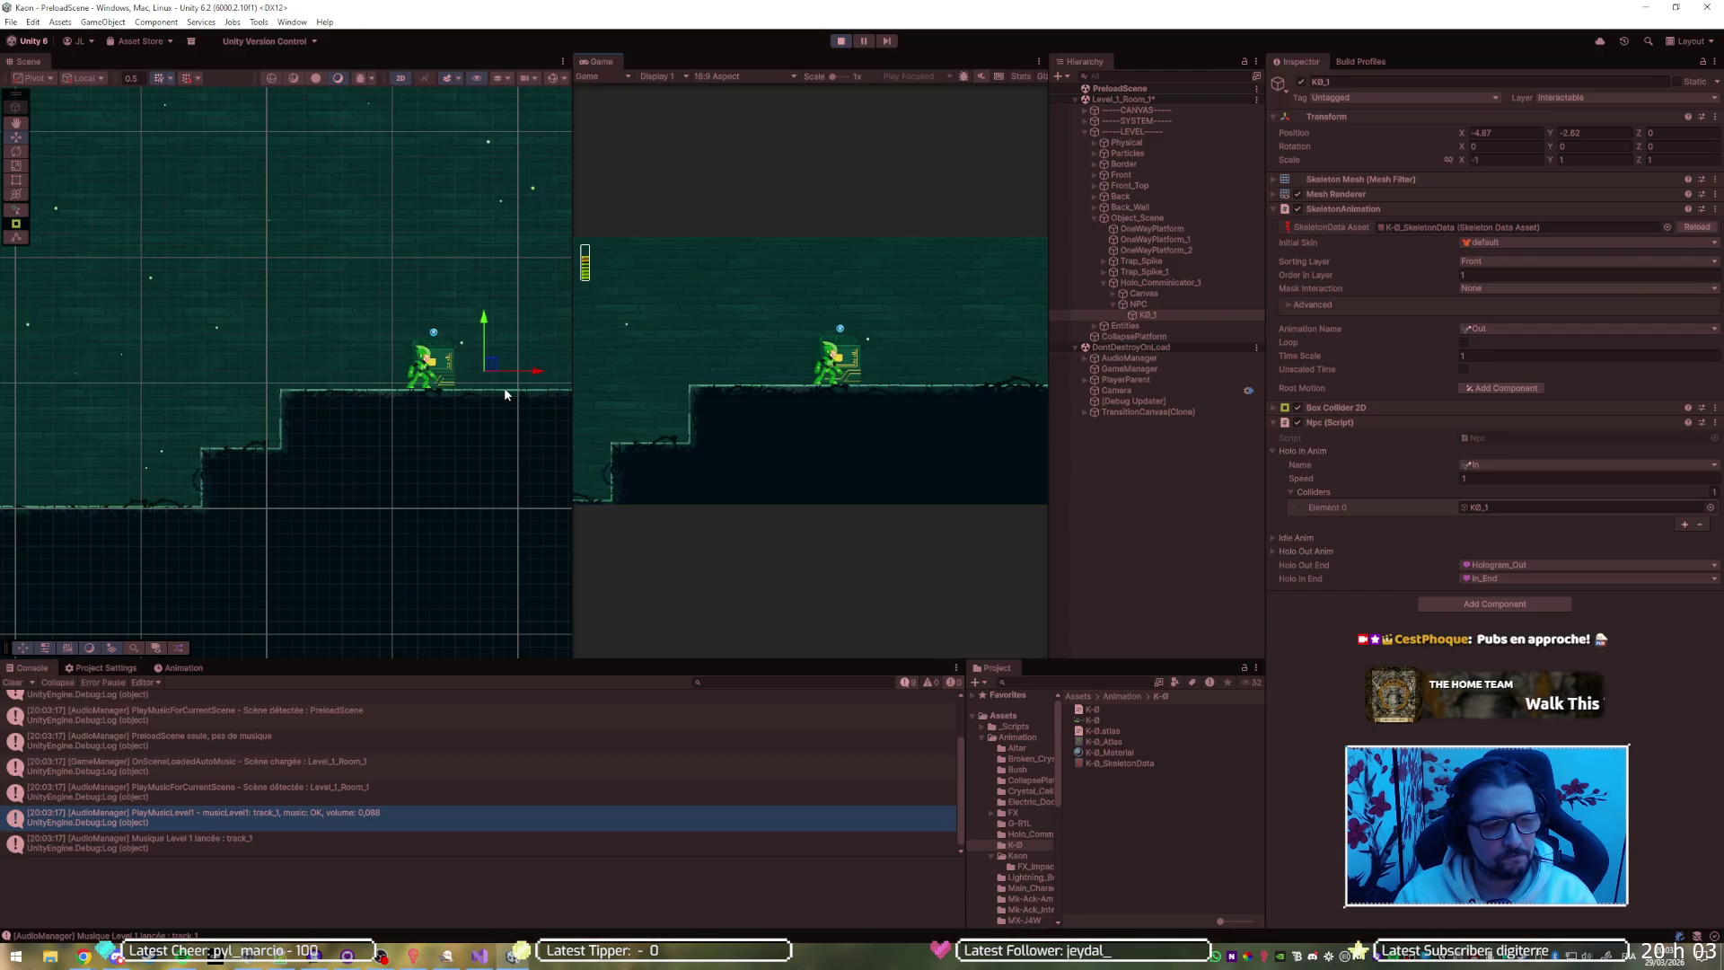
key("alt+Tab")
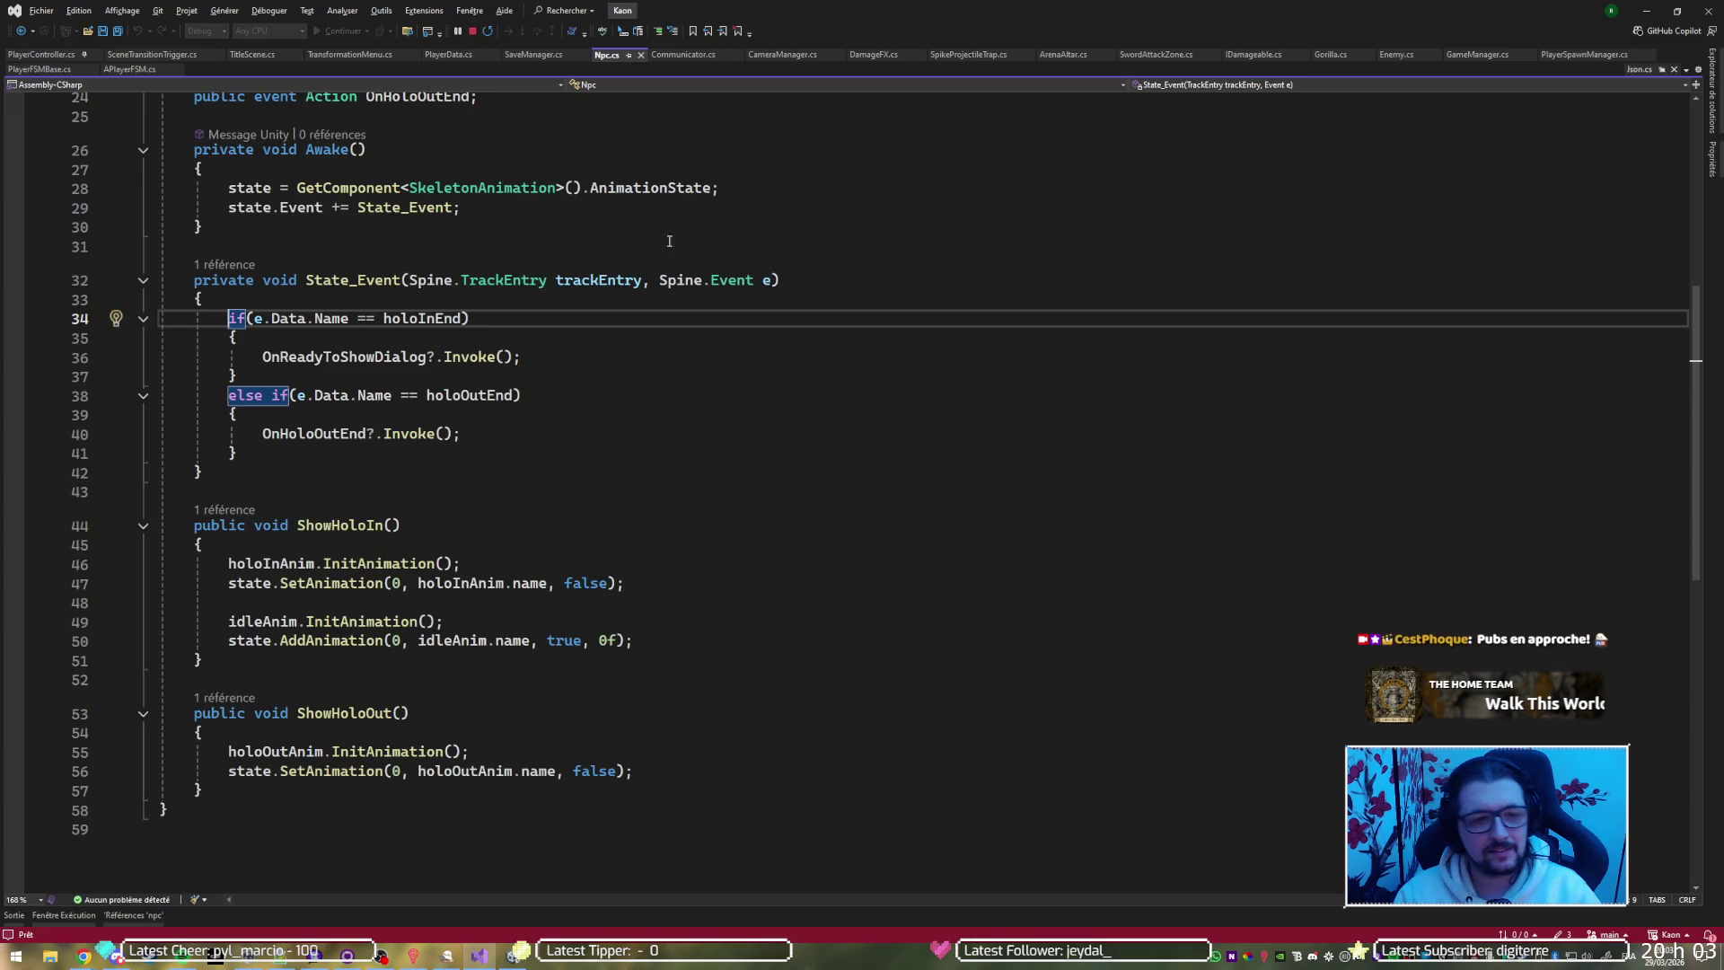
left_click(330, 435)
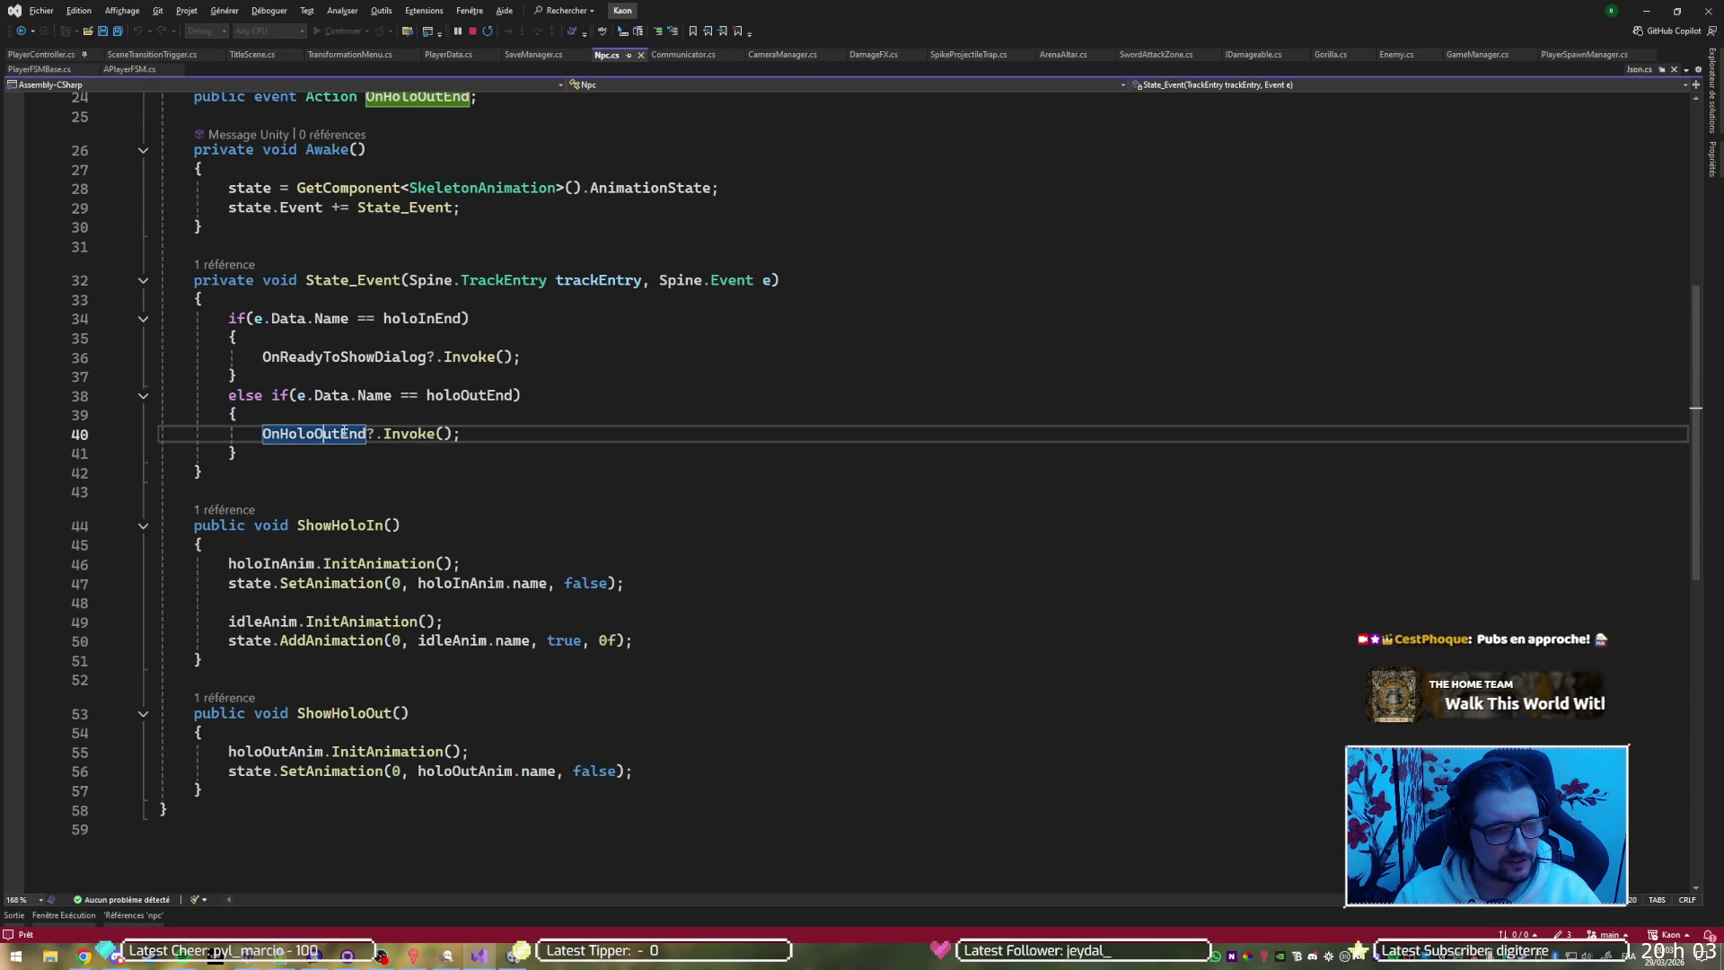
Check where OnHoloOutEnd is referenced, then clear the line 129 breakpoint in Communicator.cs and save
key("shift+F12")
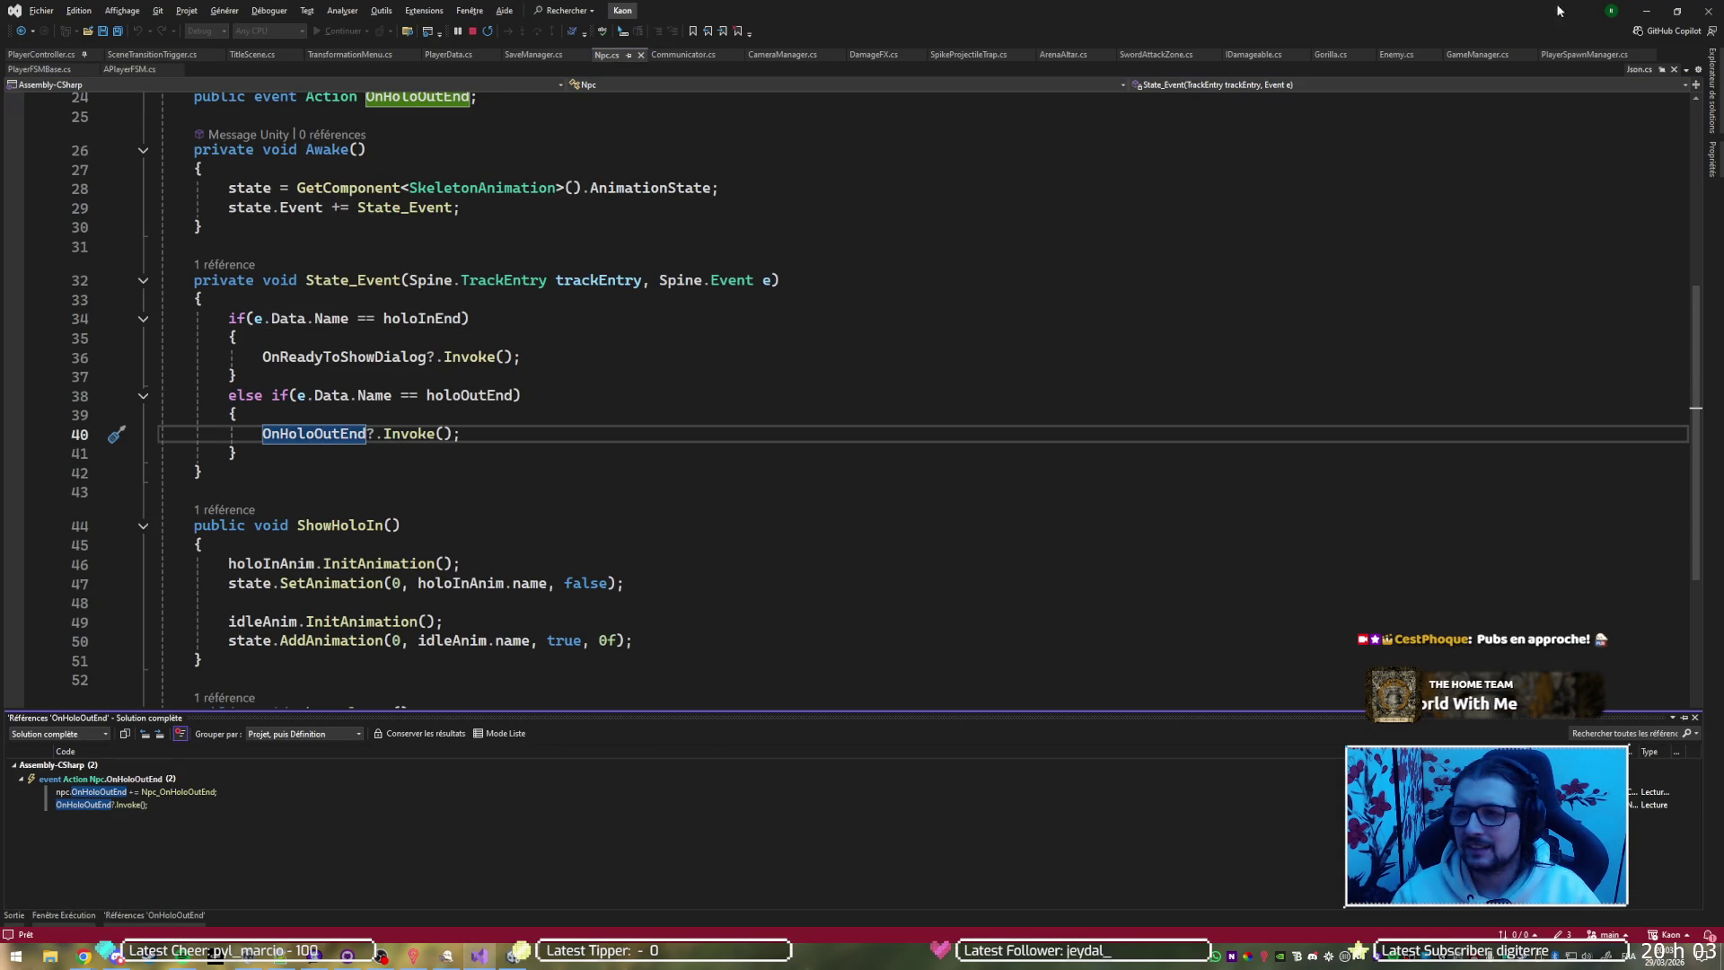
key("Escape")
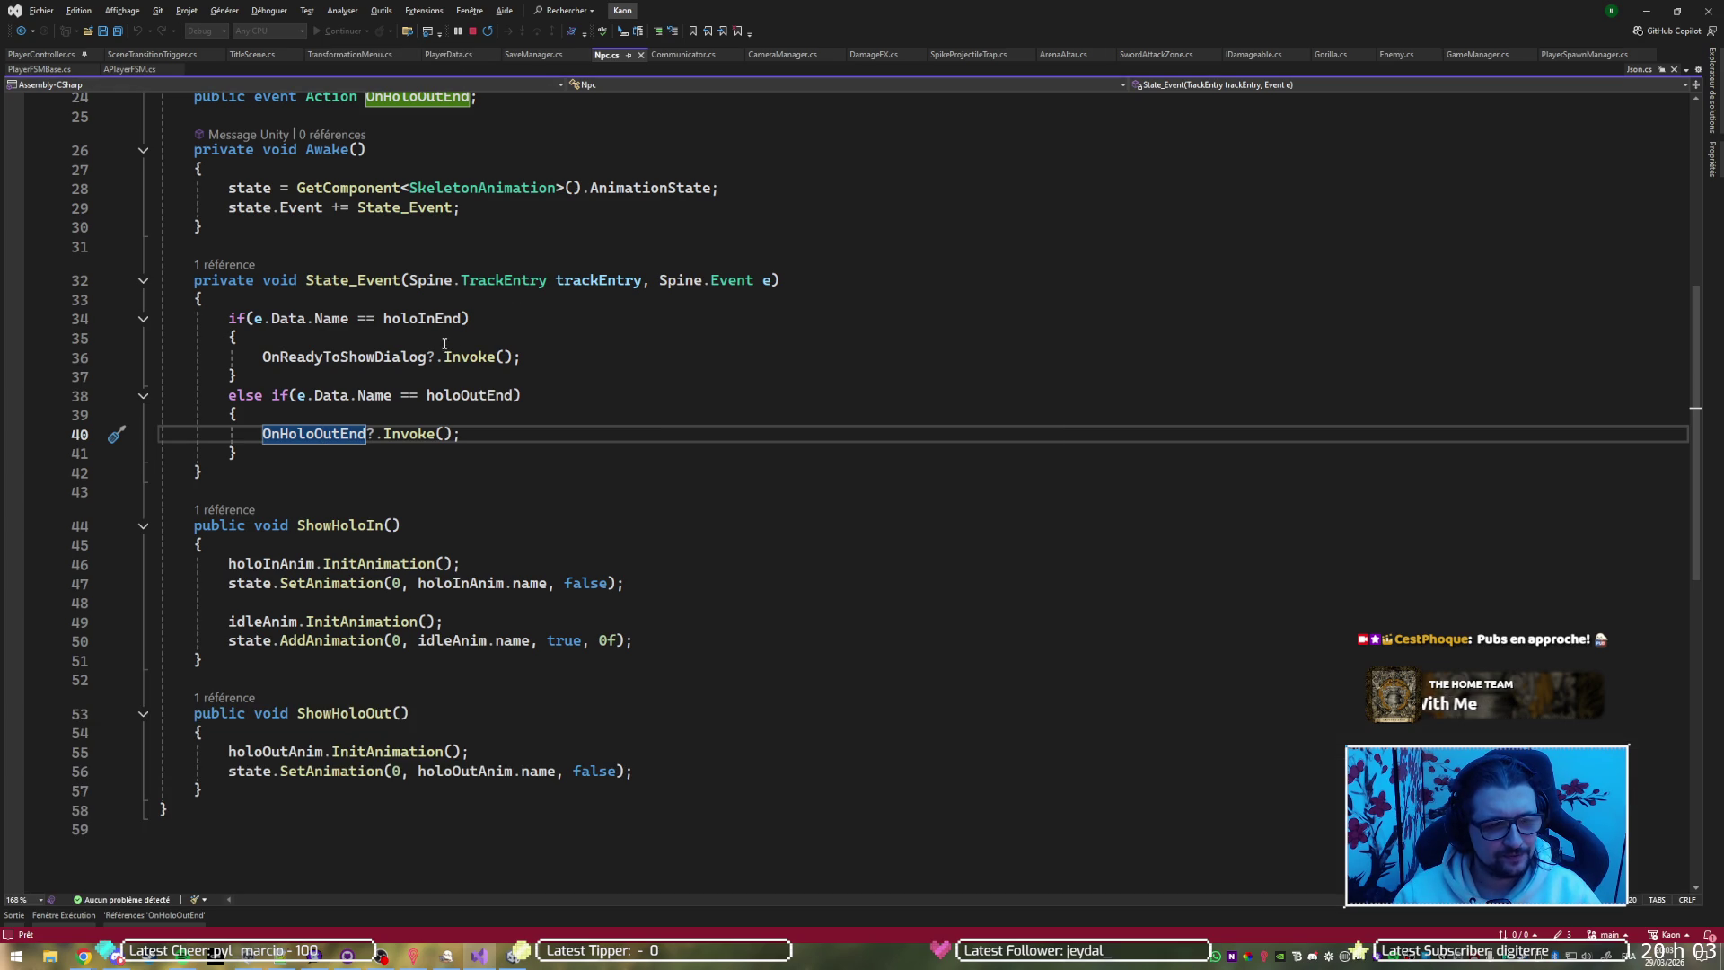
key("ctrl+Tab")
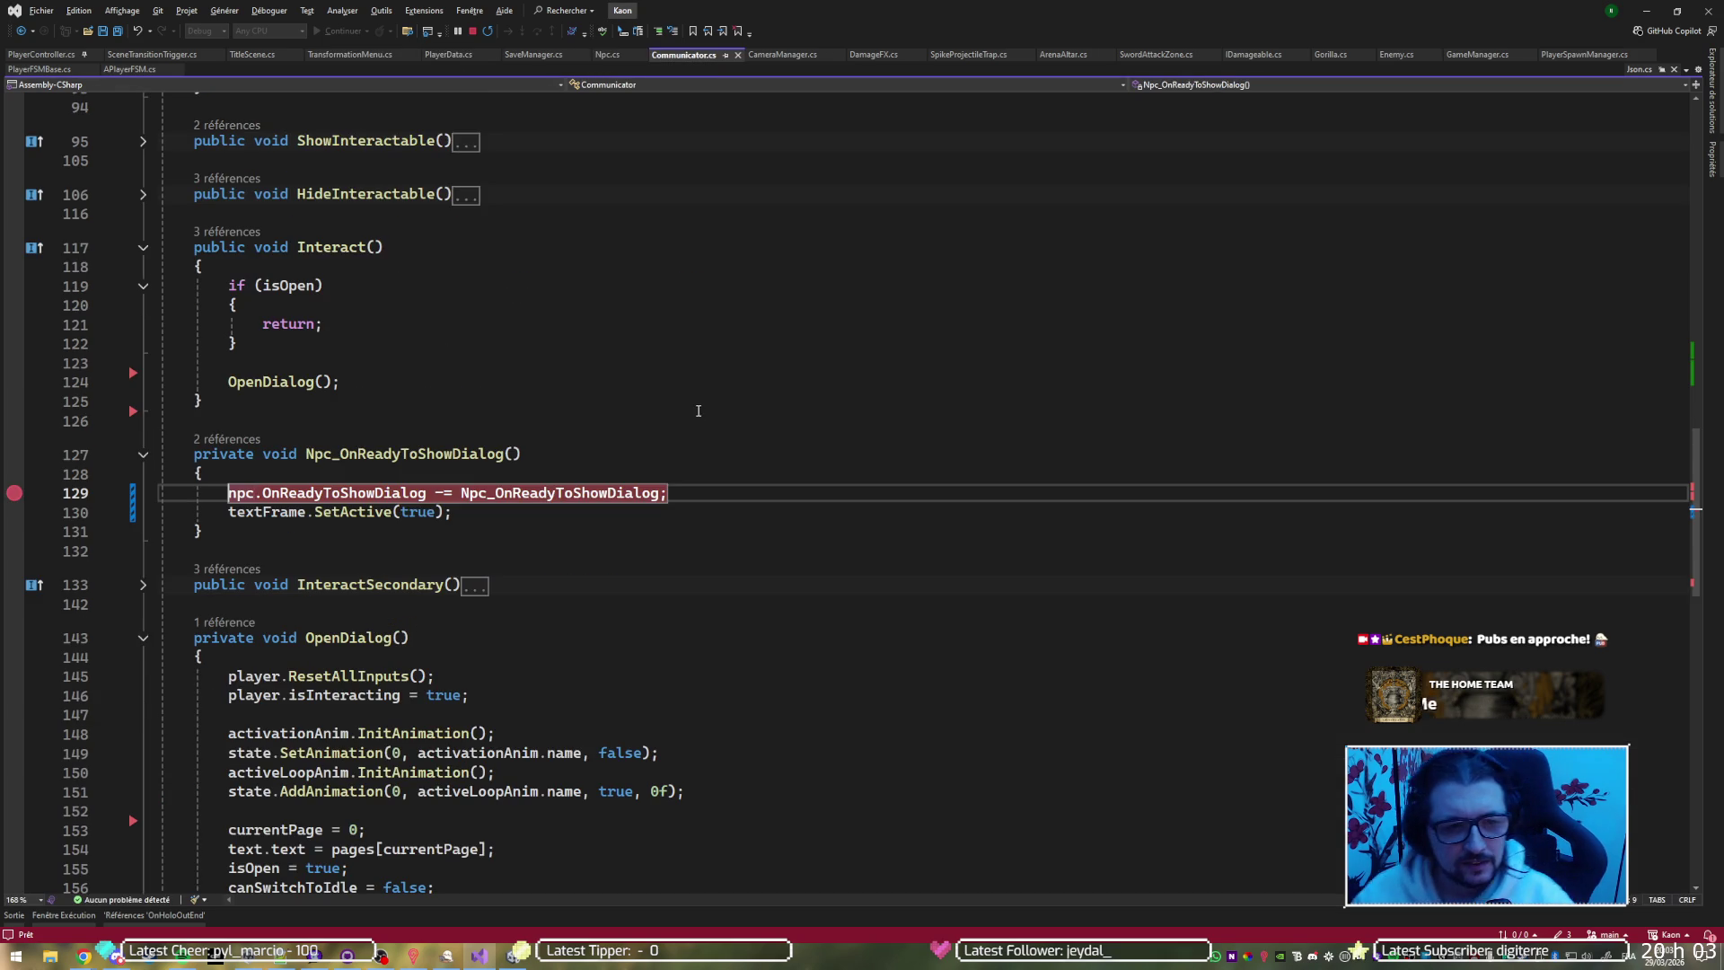
left_click(13, 493)
key("Left")
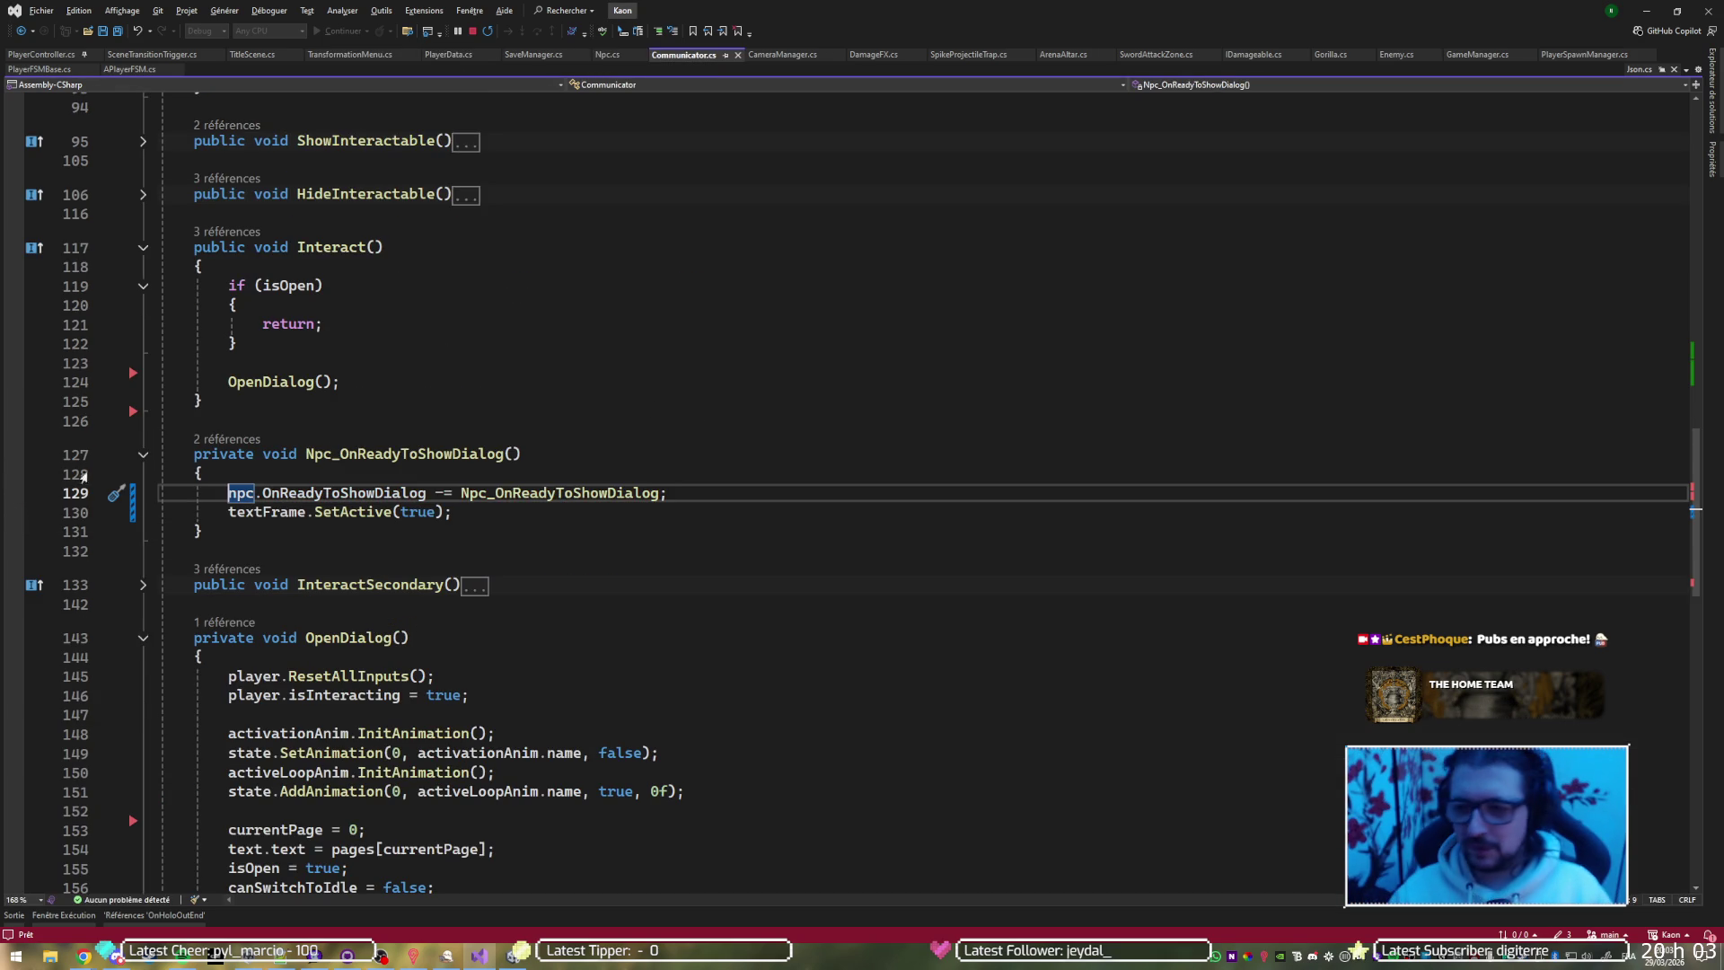
key("ctrl+s")
Back in the Unity editor, stop the running play test
scroll(957, 382, "down", 18)
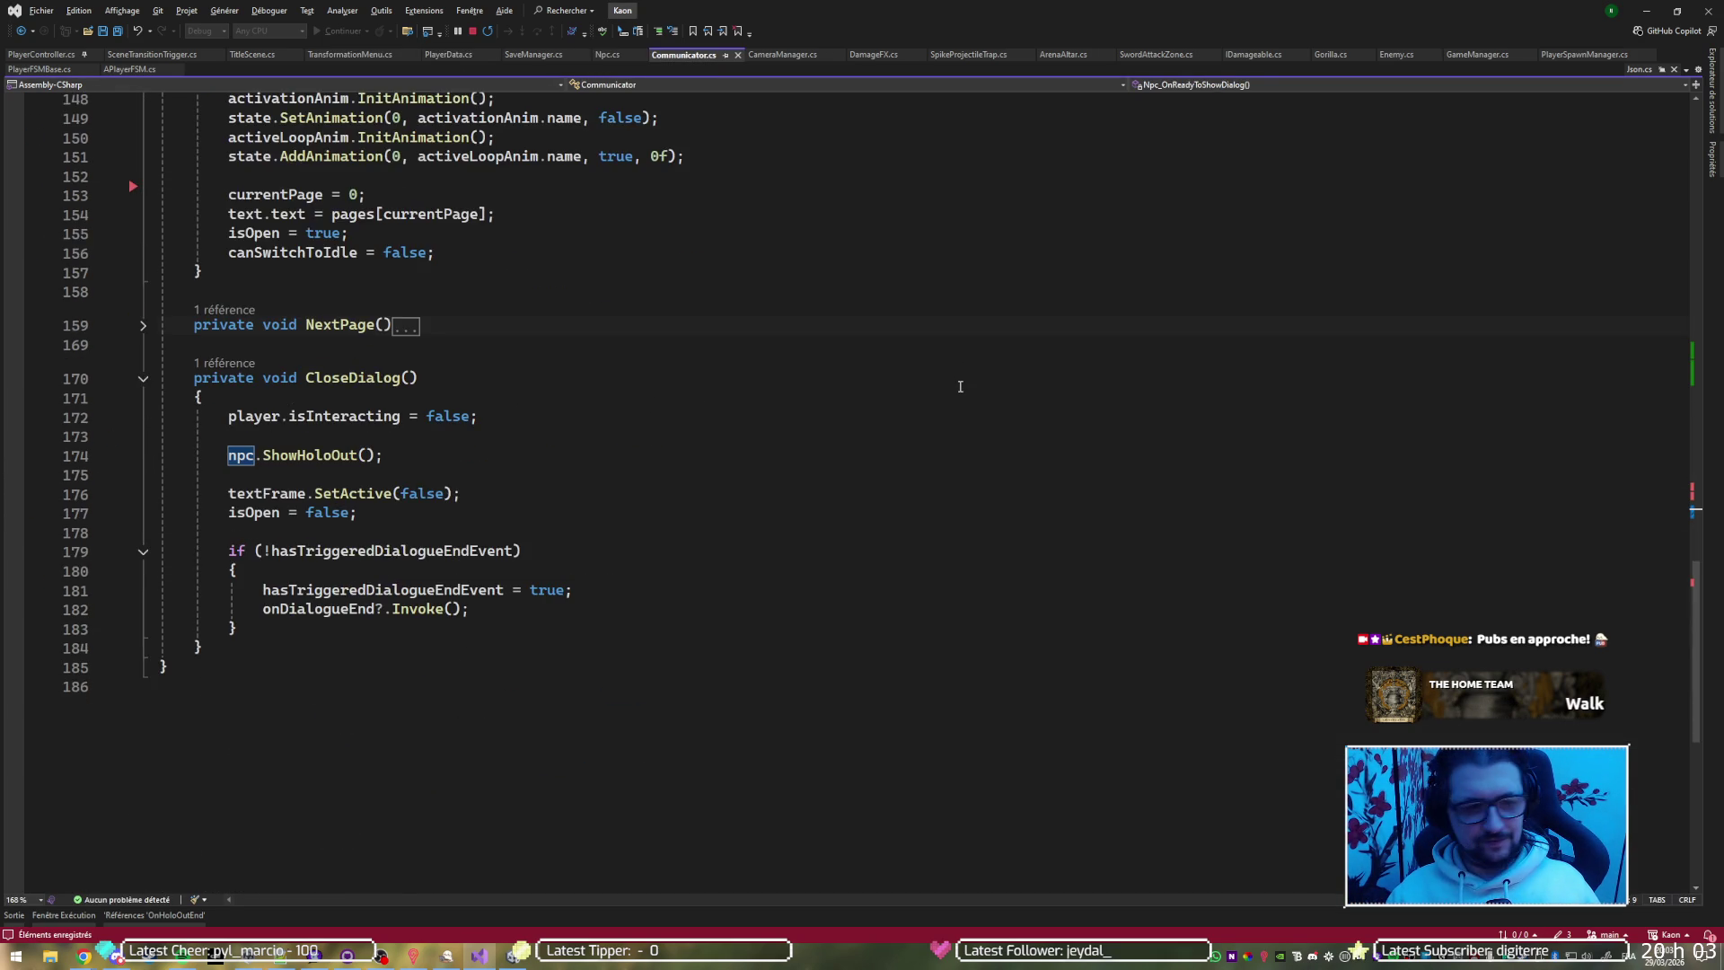
scroll(959, 386, "up", 10)
key("alt+Tab")
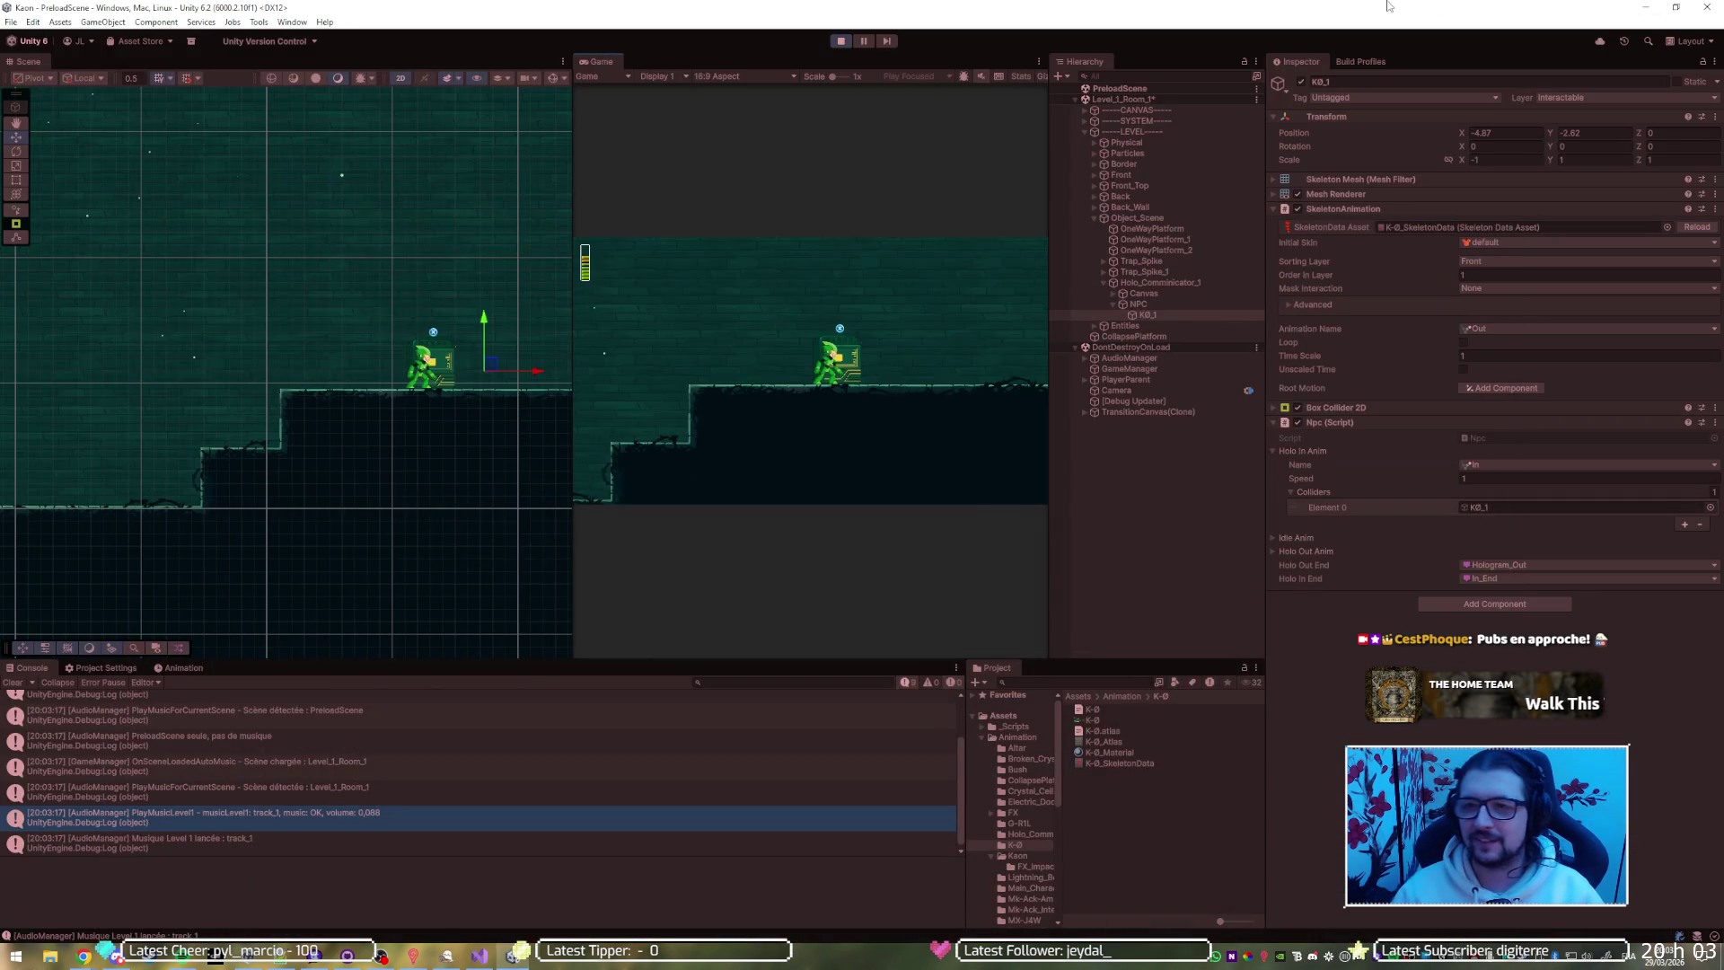
left_click(841, 40)
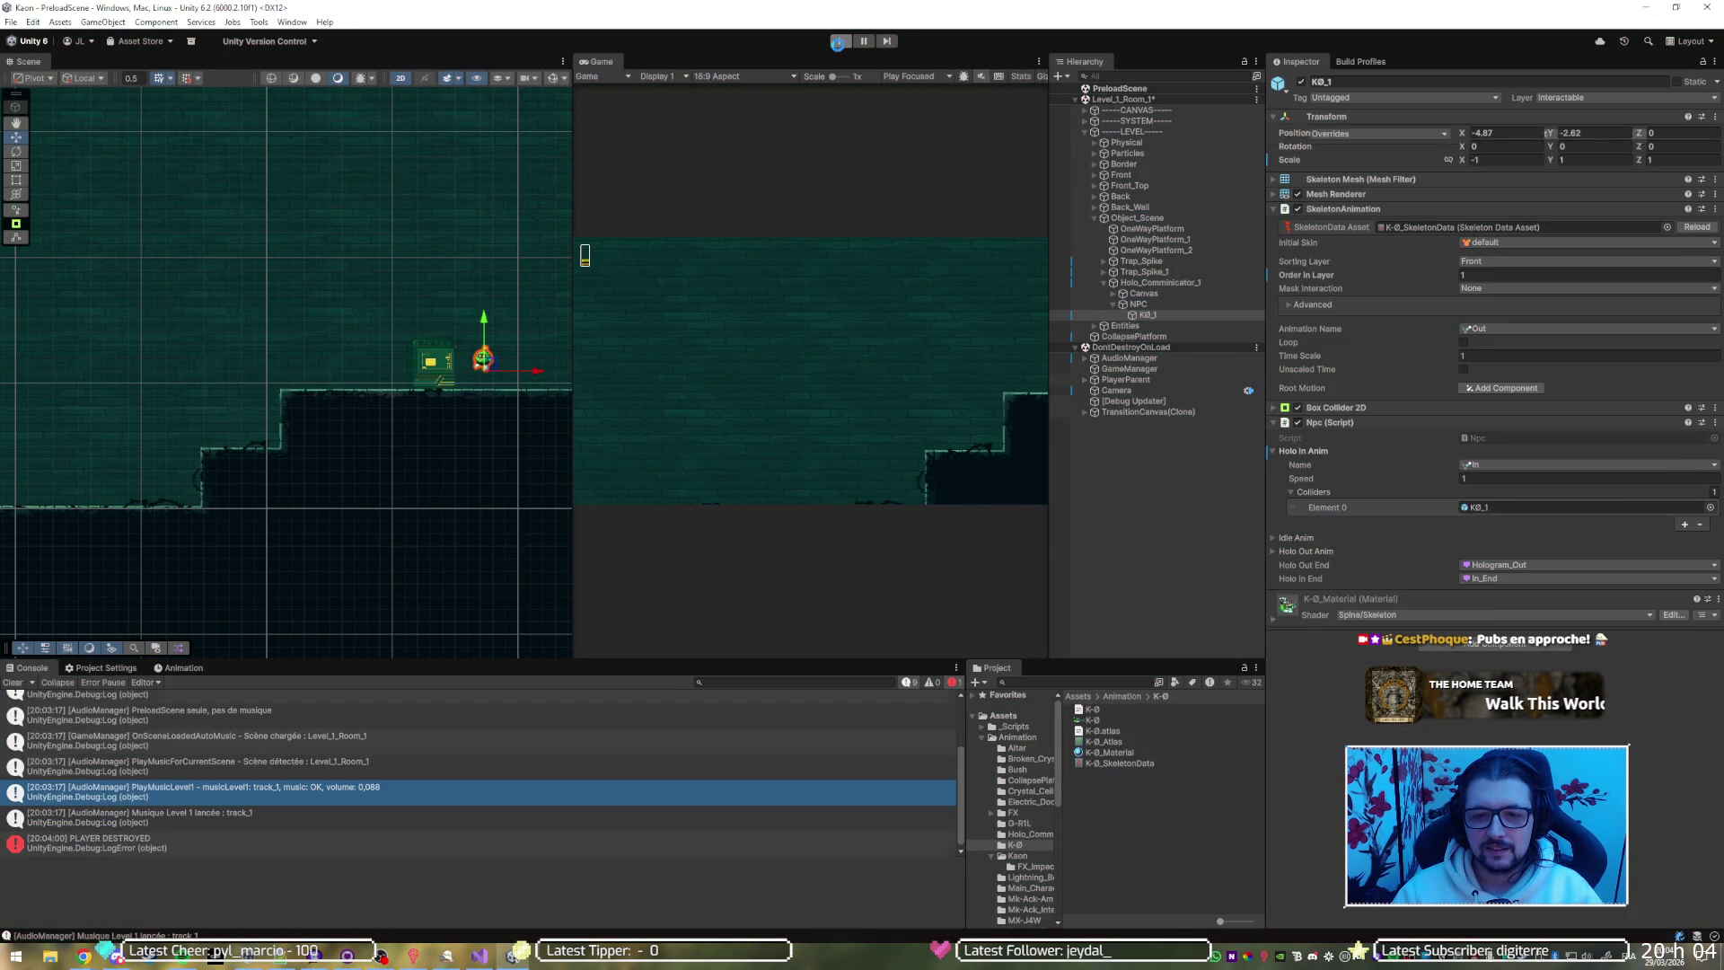